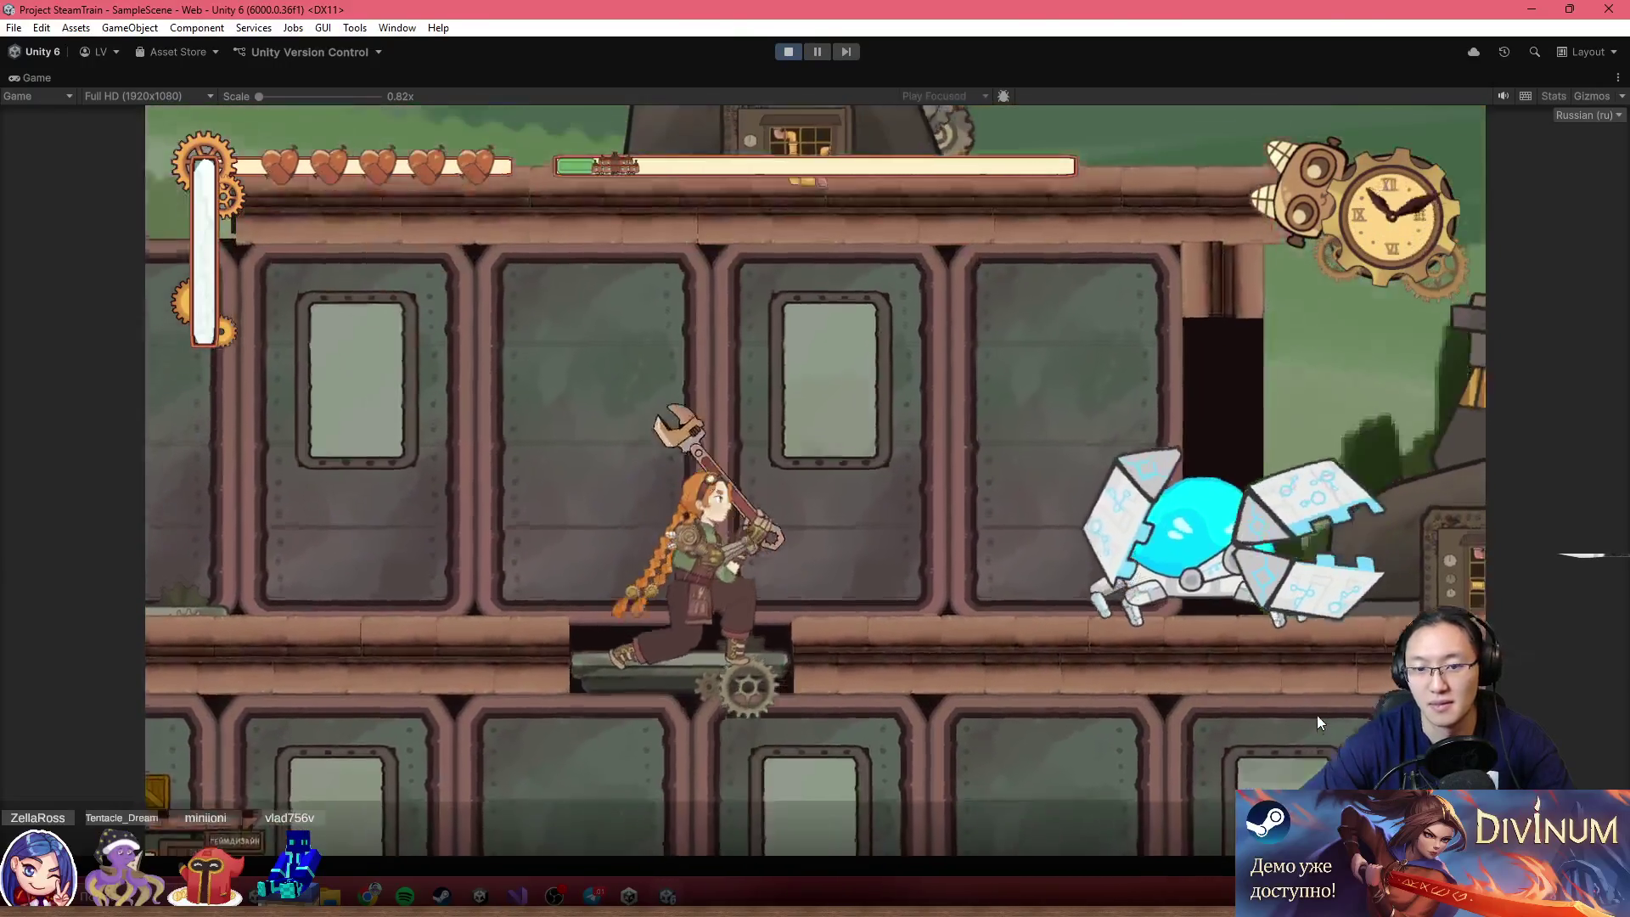
Move the heroine right and destroy the first robot with three wrench swings
key(d)
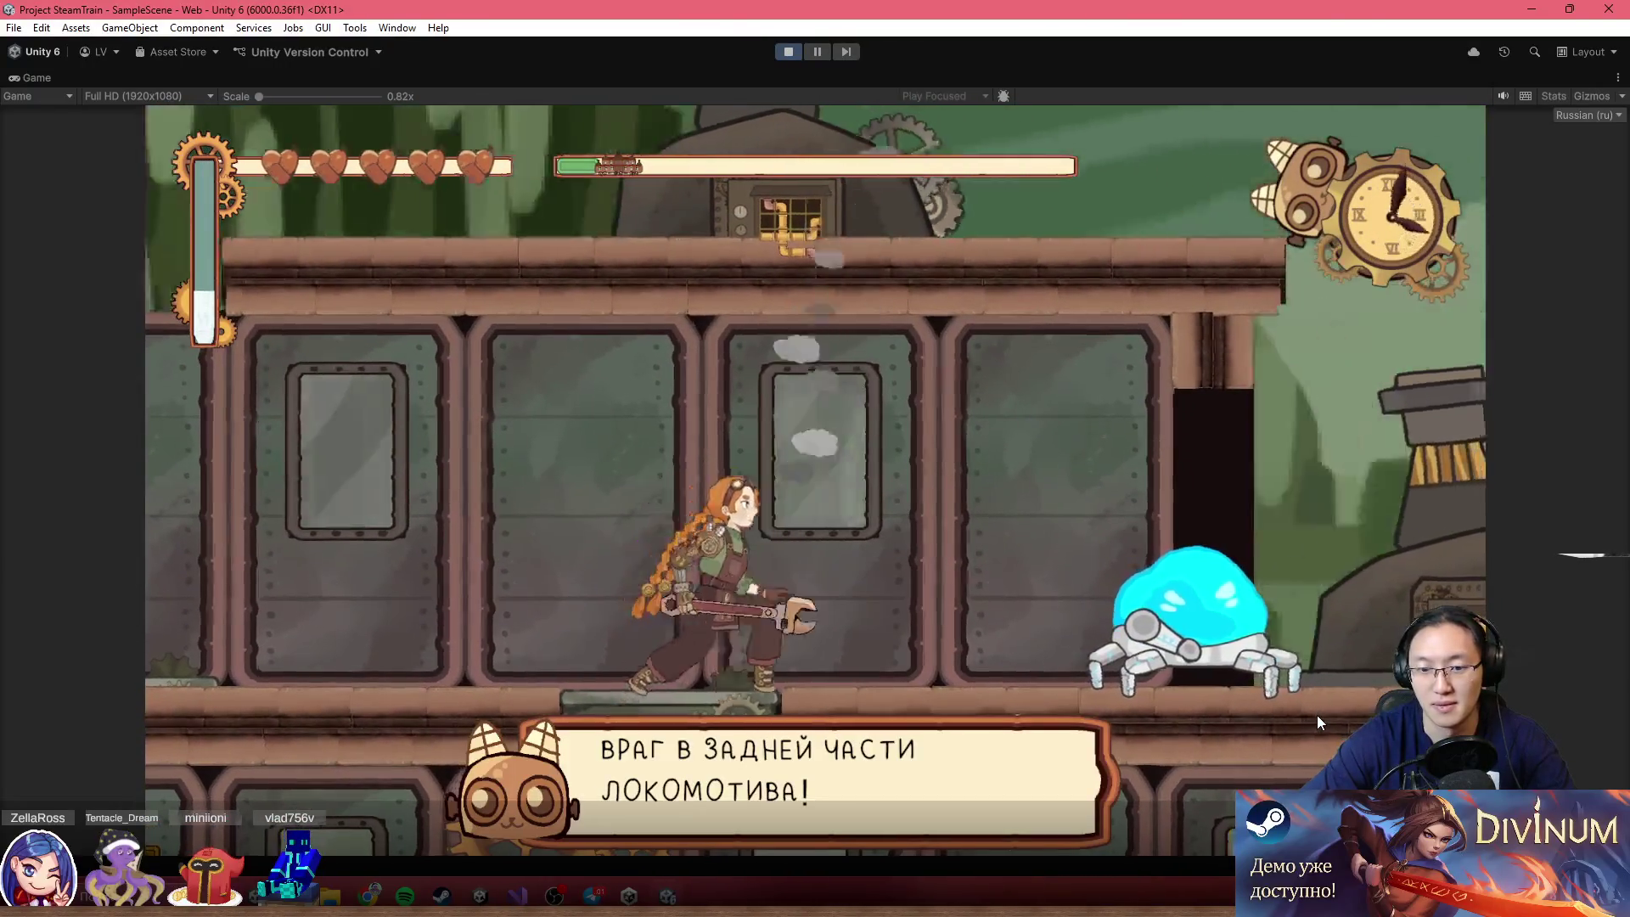
click(1316, 715)
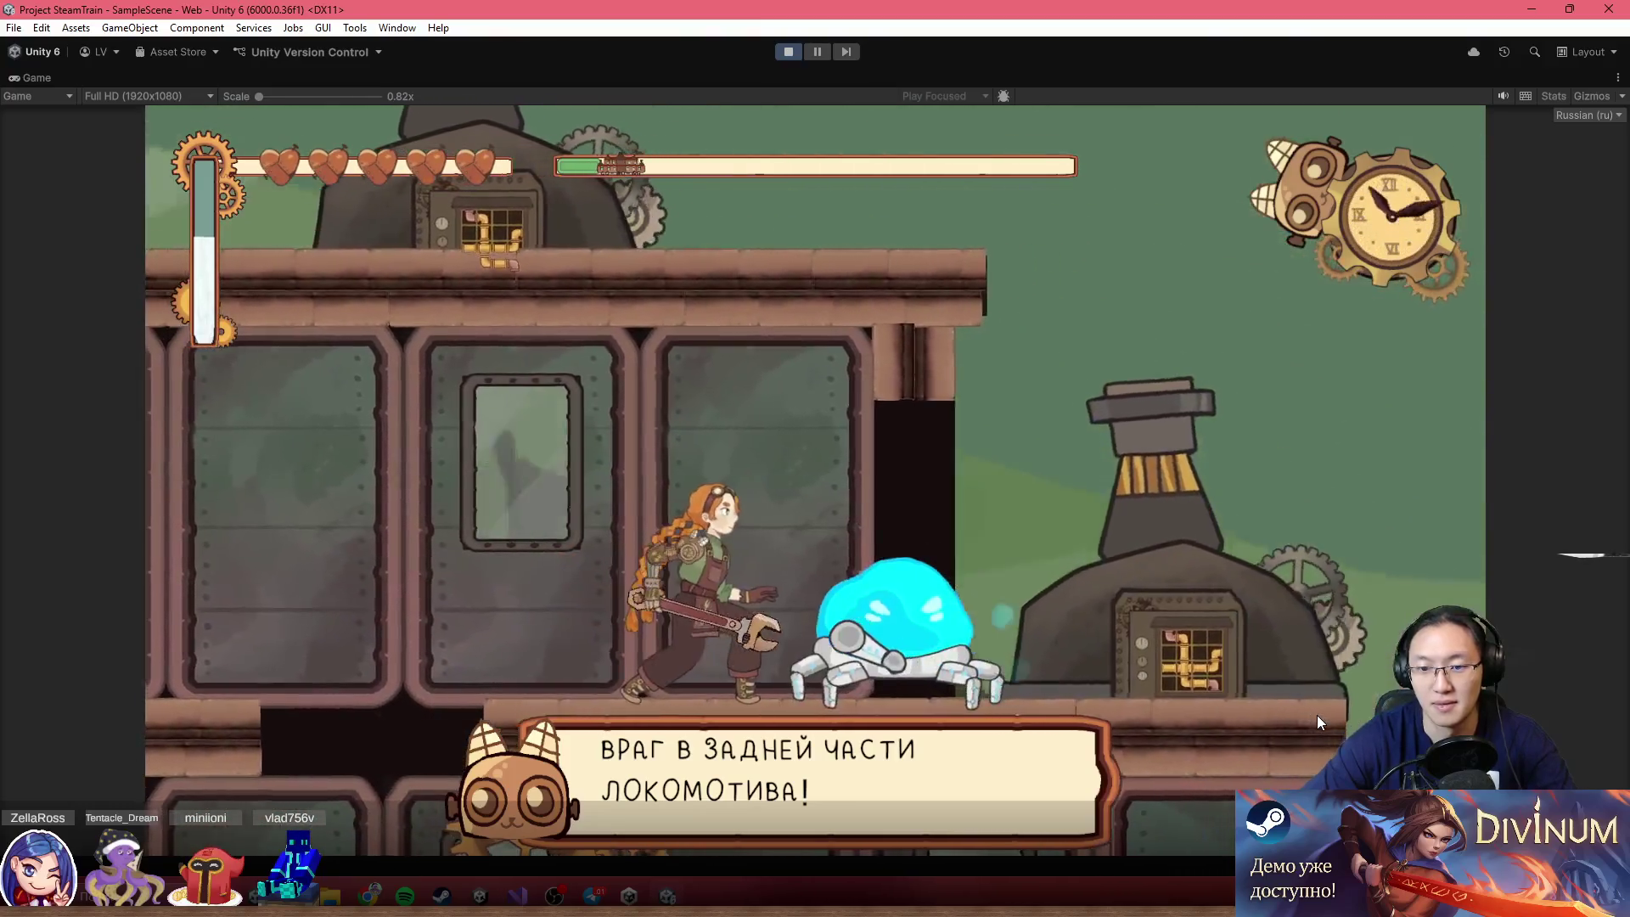
click(1316, 715)
click(1316, 715)
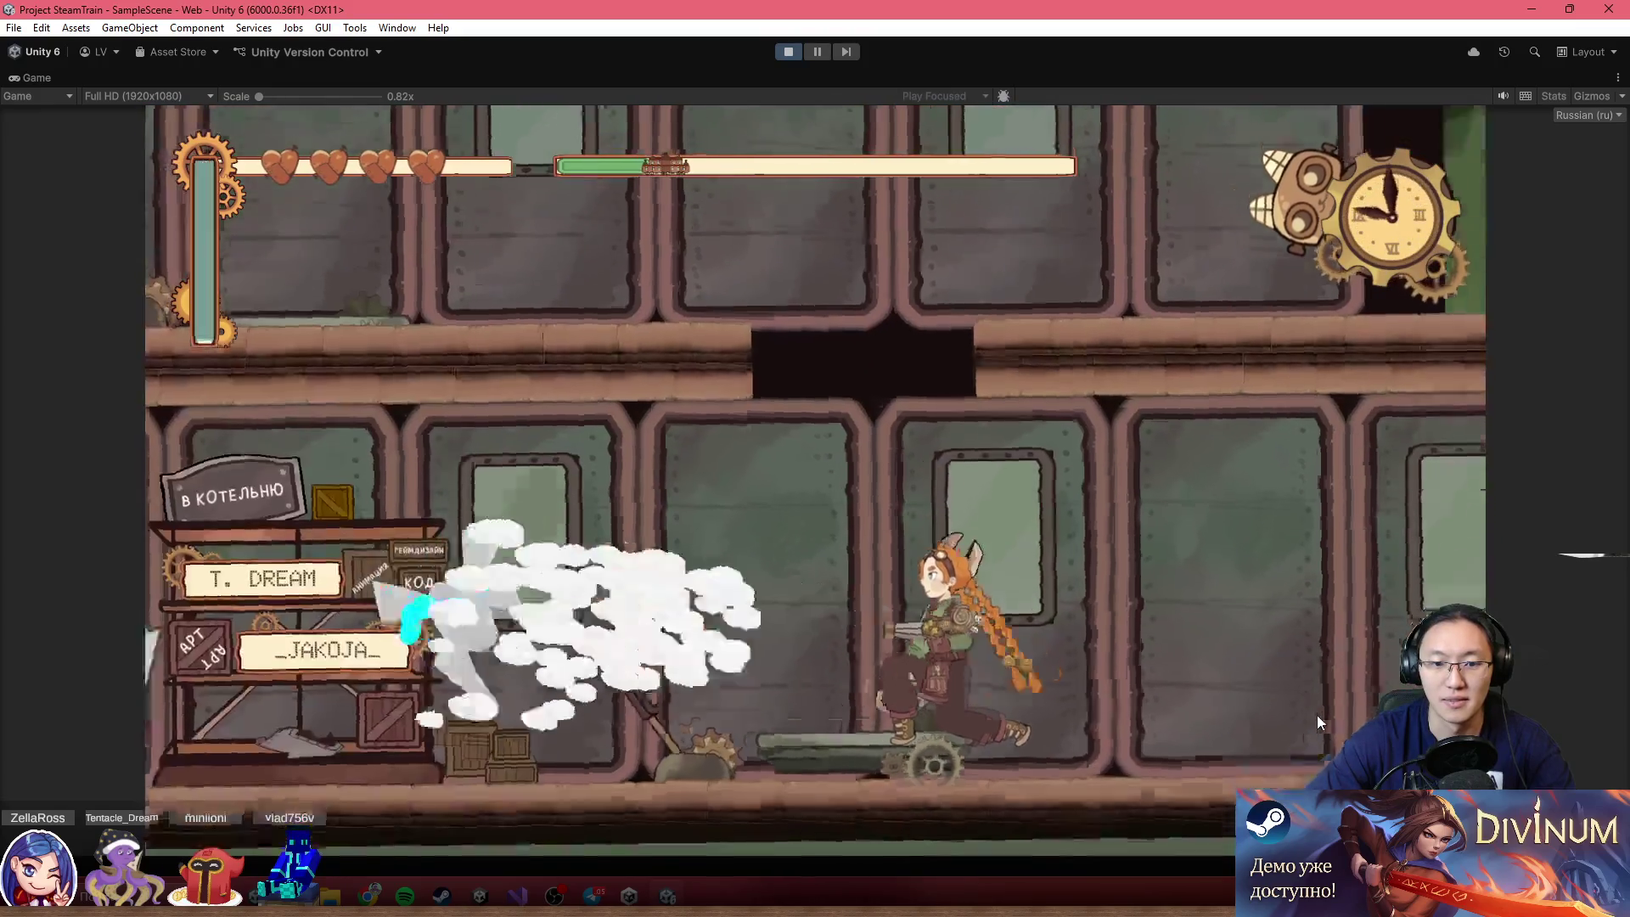
Run and jump through the carriage, then ride the gear lift up to the roof
key(a)
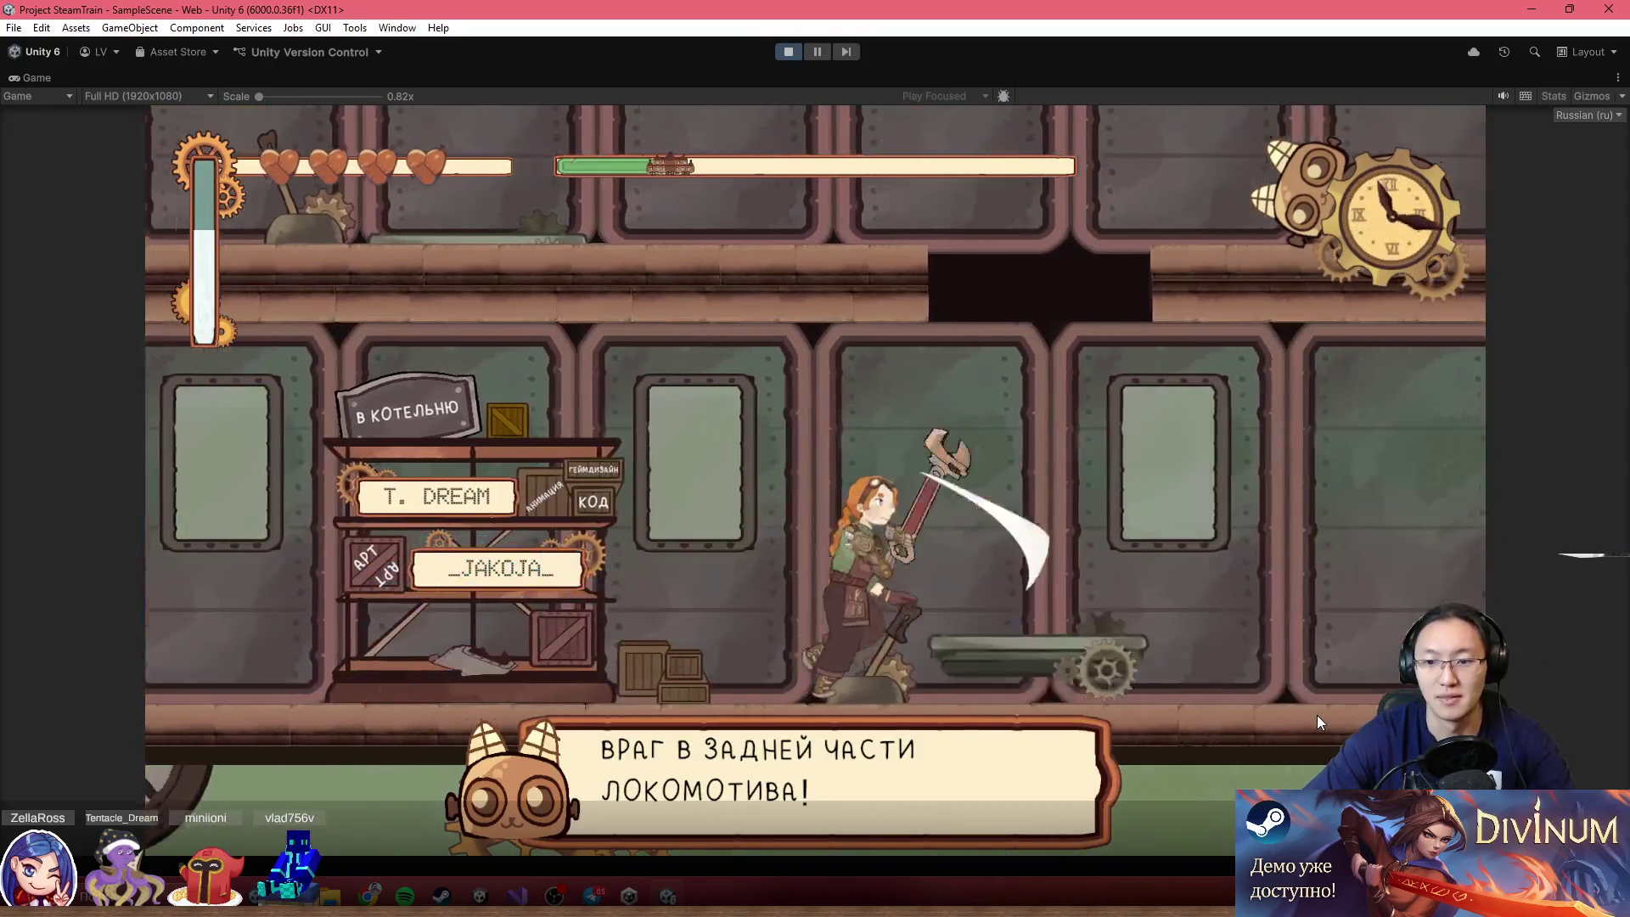
key(space)
key(d)
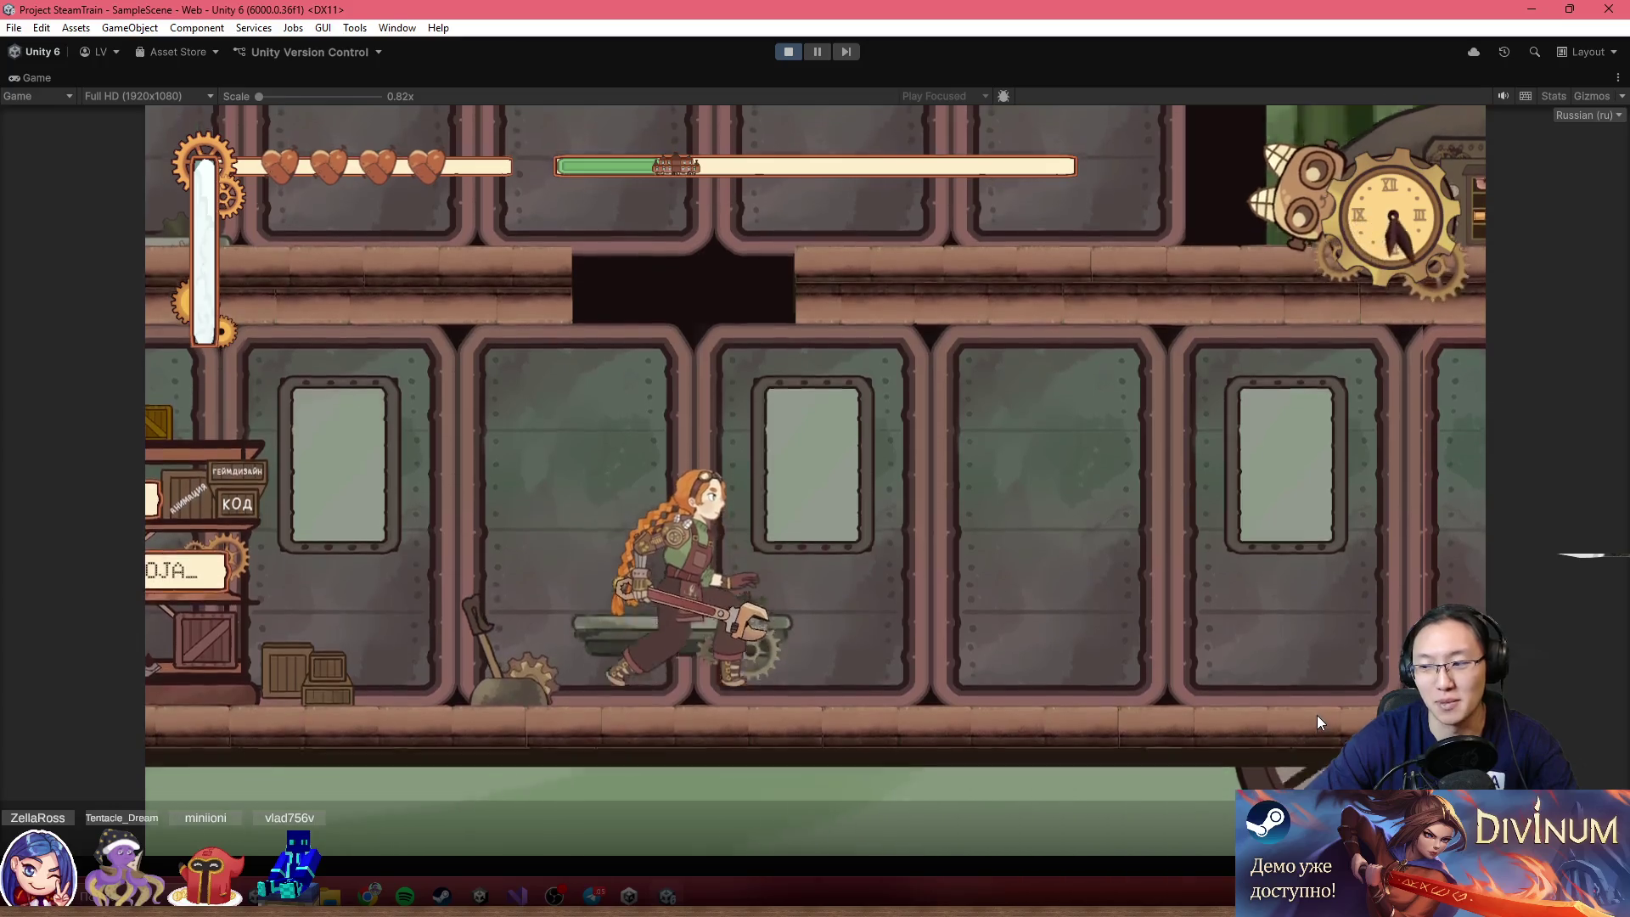
key(a)
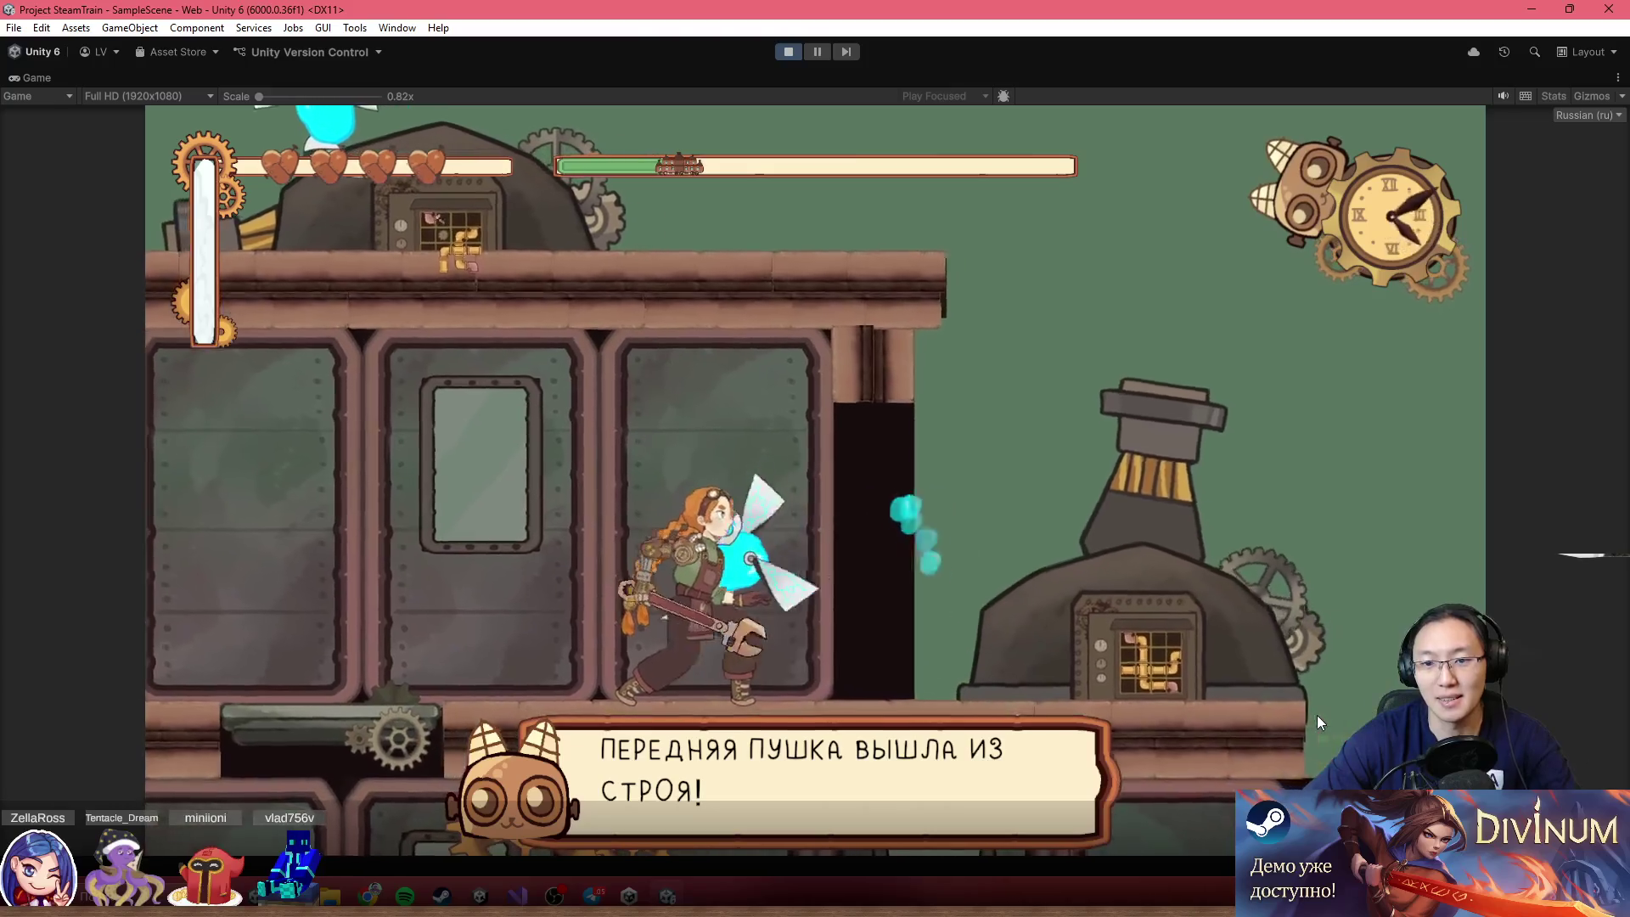
key(a)
key(a)
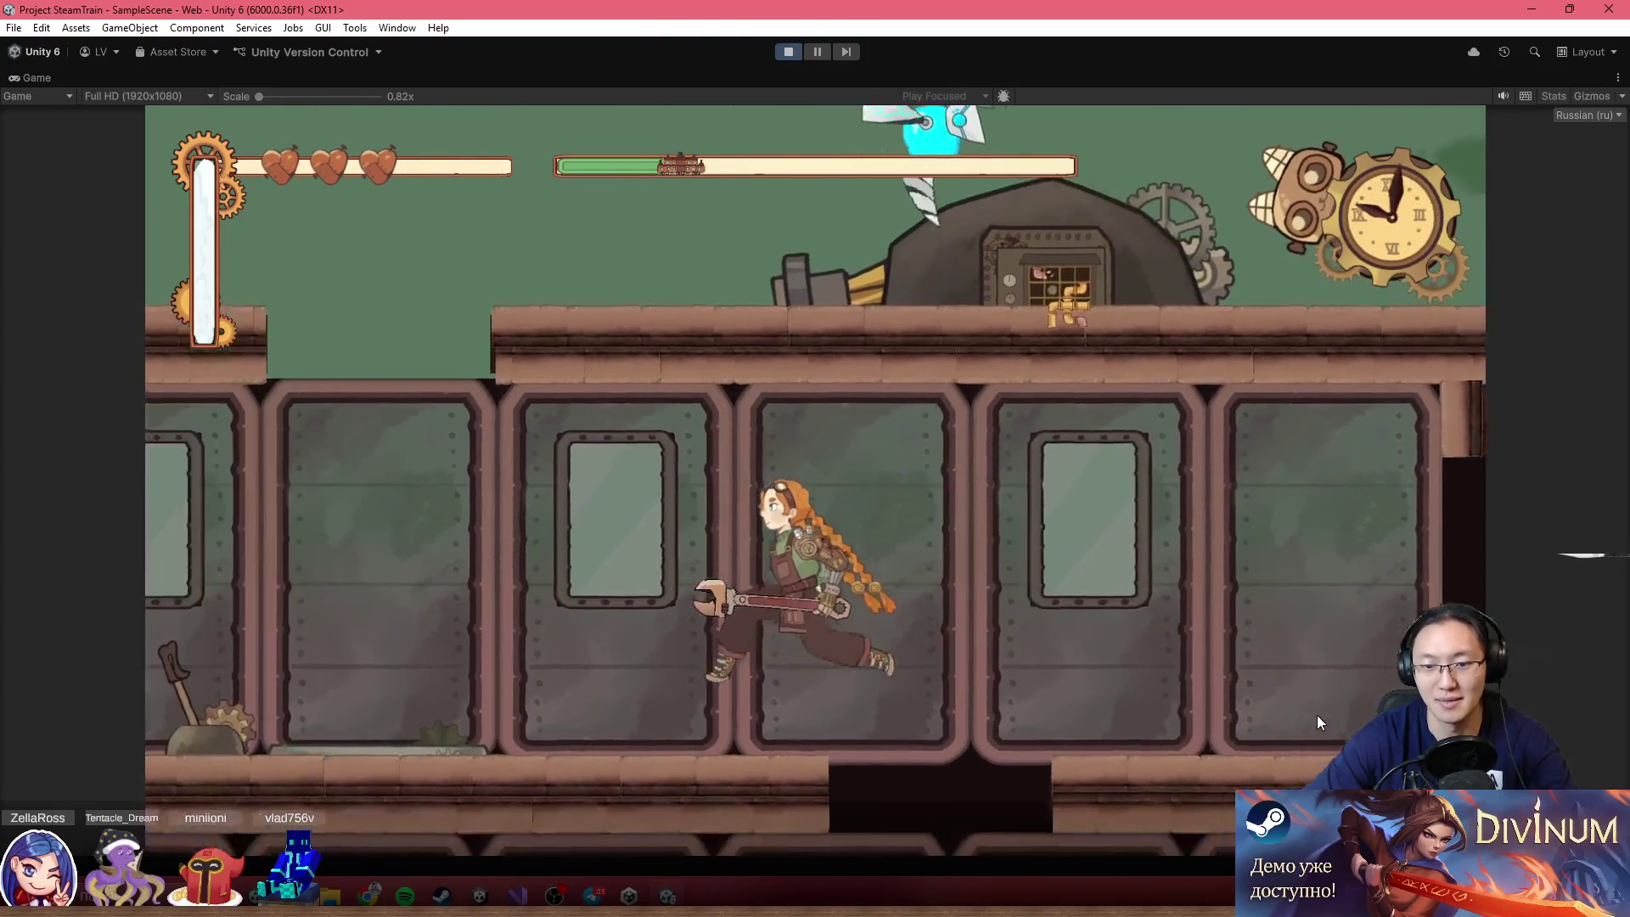
key(a)
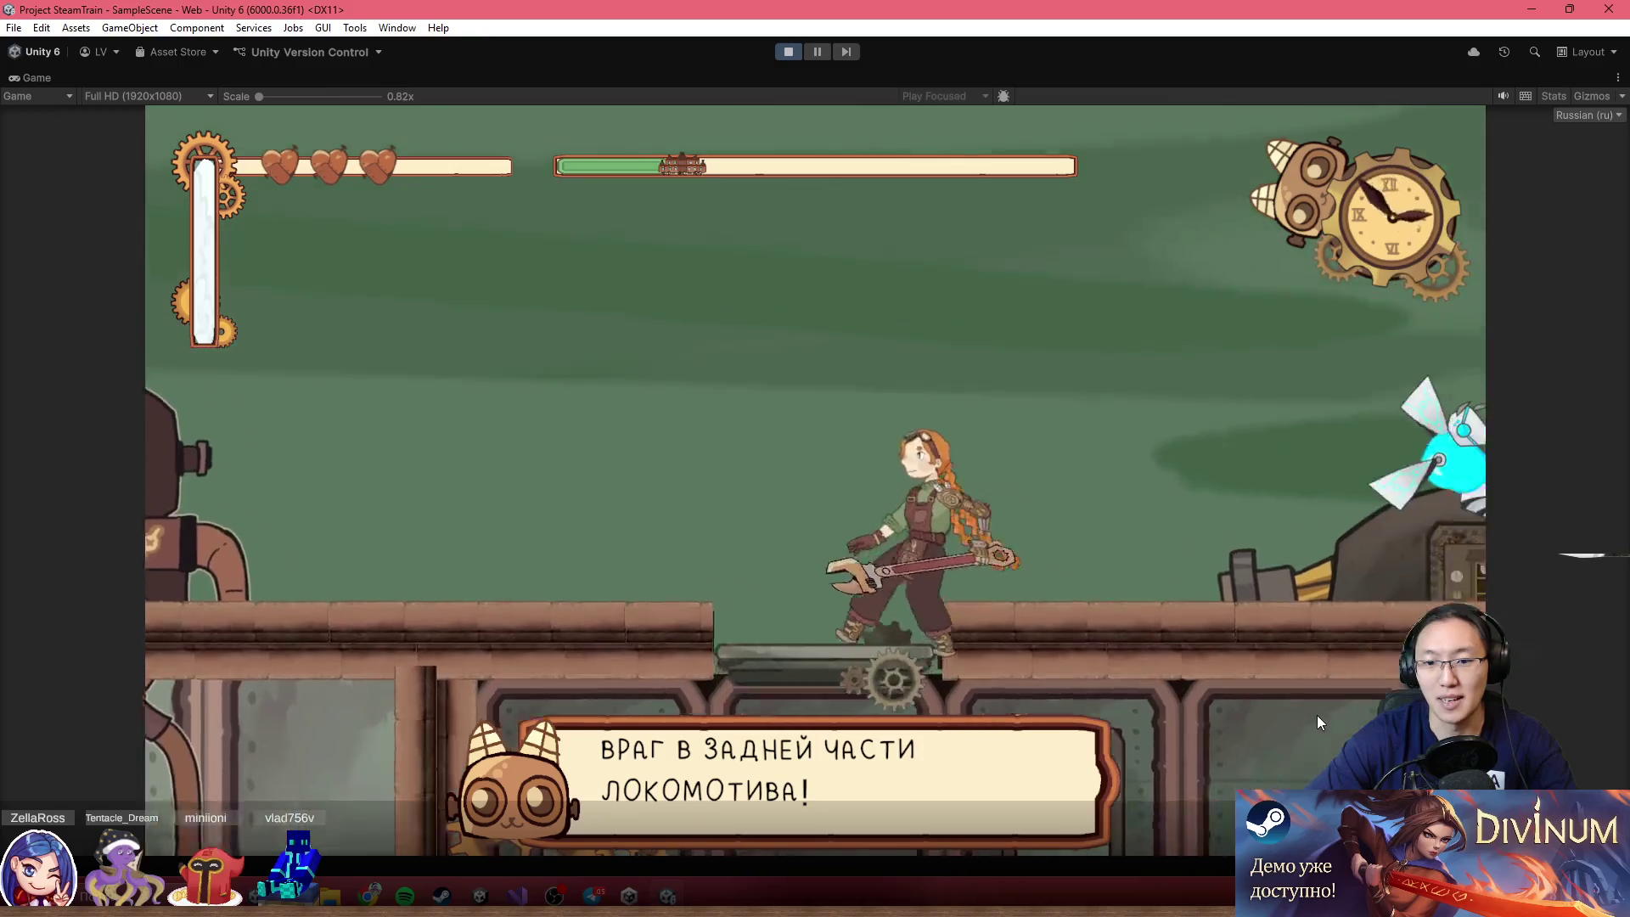
Knock out the drone, reach the broken cannon and start its pipe puzzle with Z
click(1316, 715)
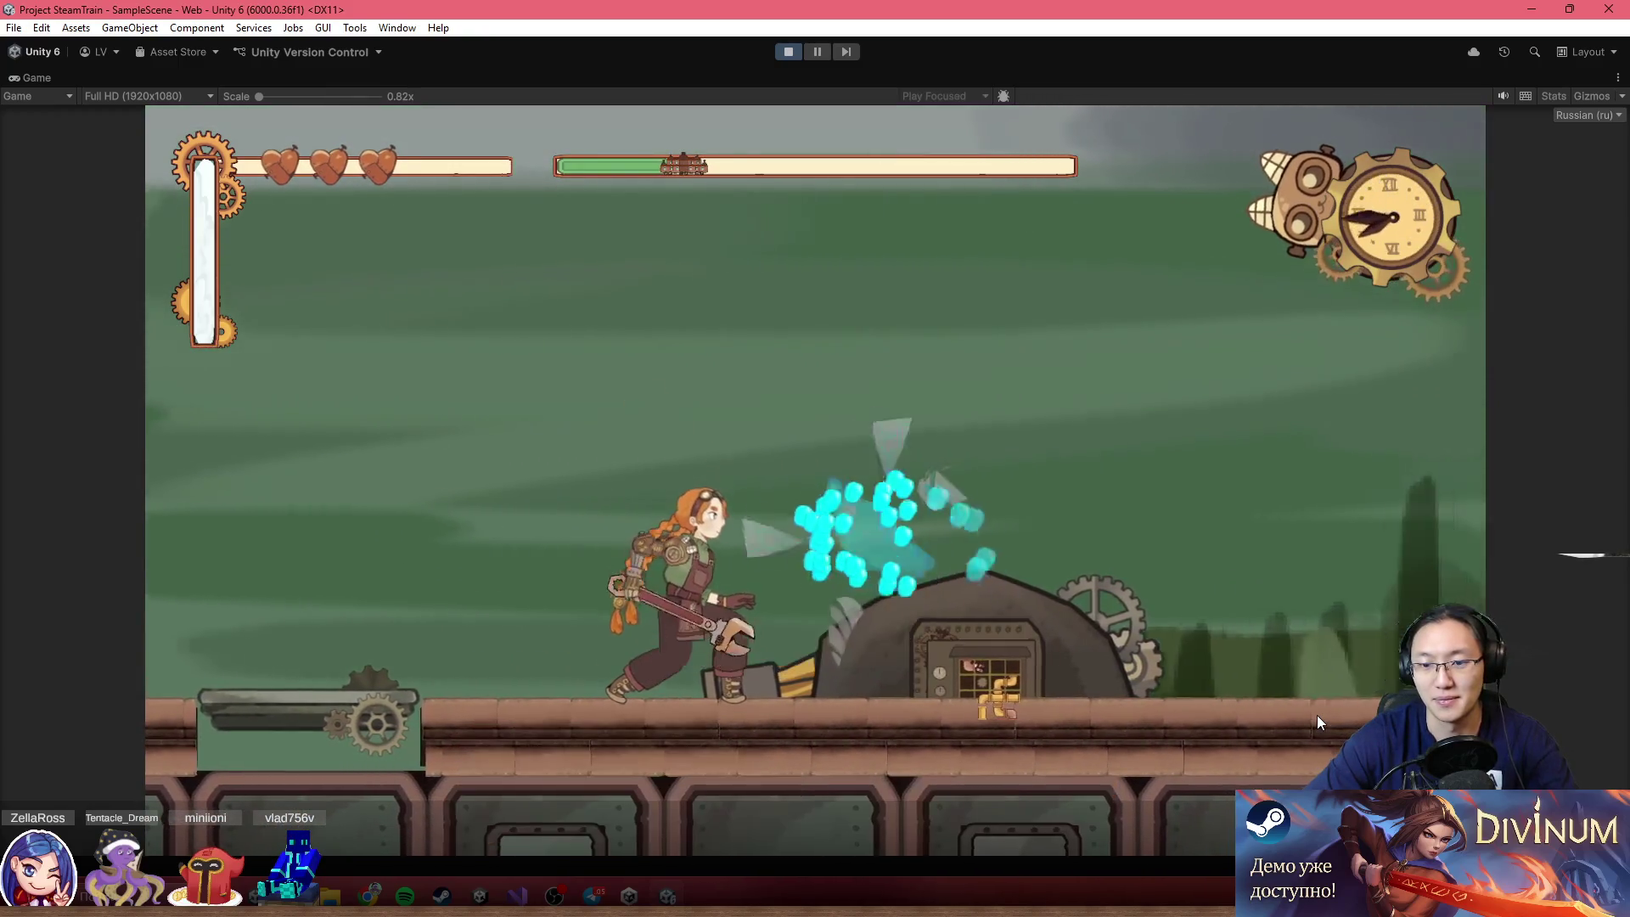
key(space)
key(d)
key(z)
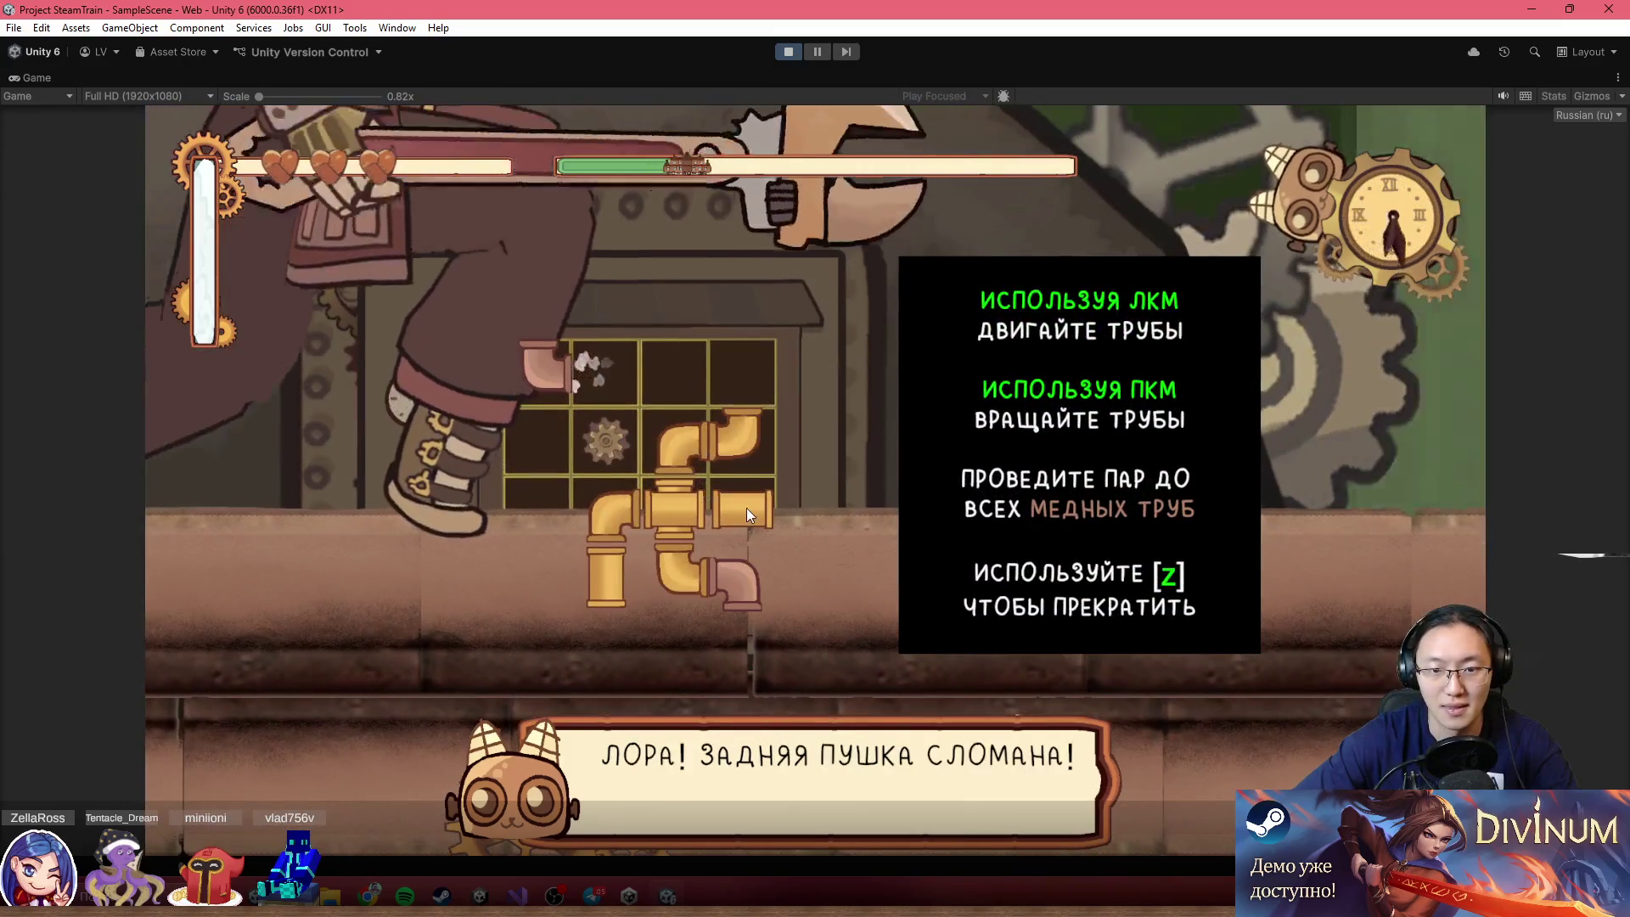
Solve the cannon's pipe puzzle by placing and rotating the straight, elbow and final pipes
drag(745, 507, 629, 386)
drag(736, 441, 688, 365)
right_click(680, 371)
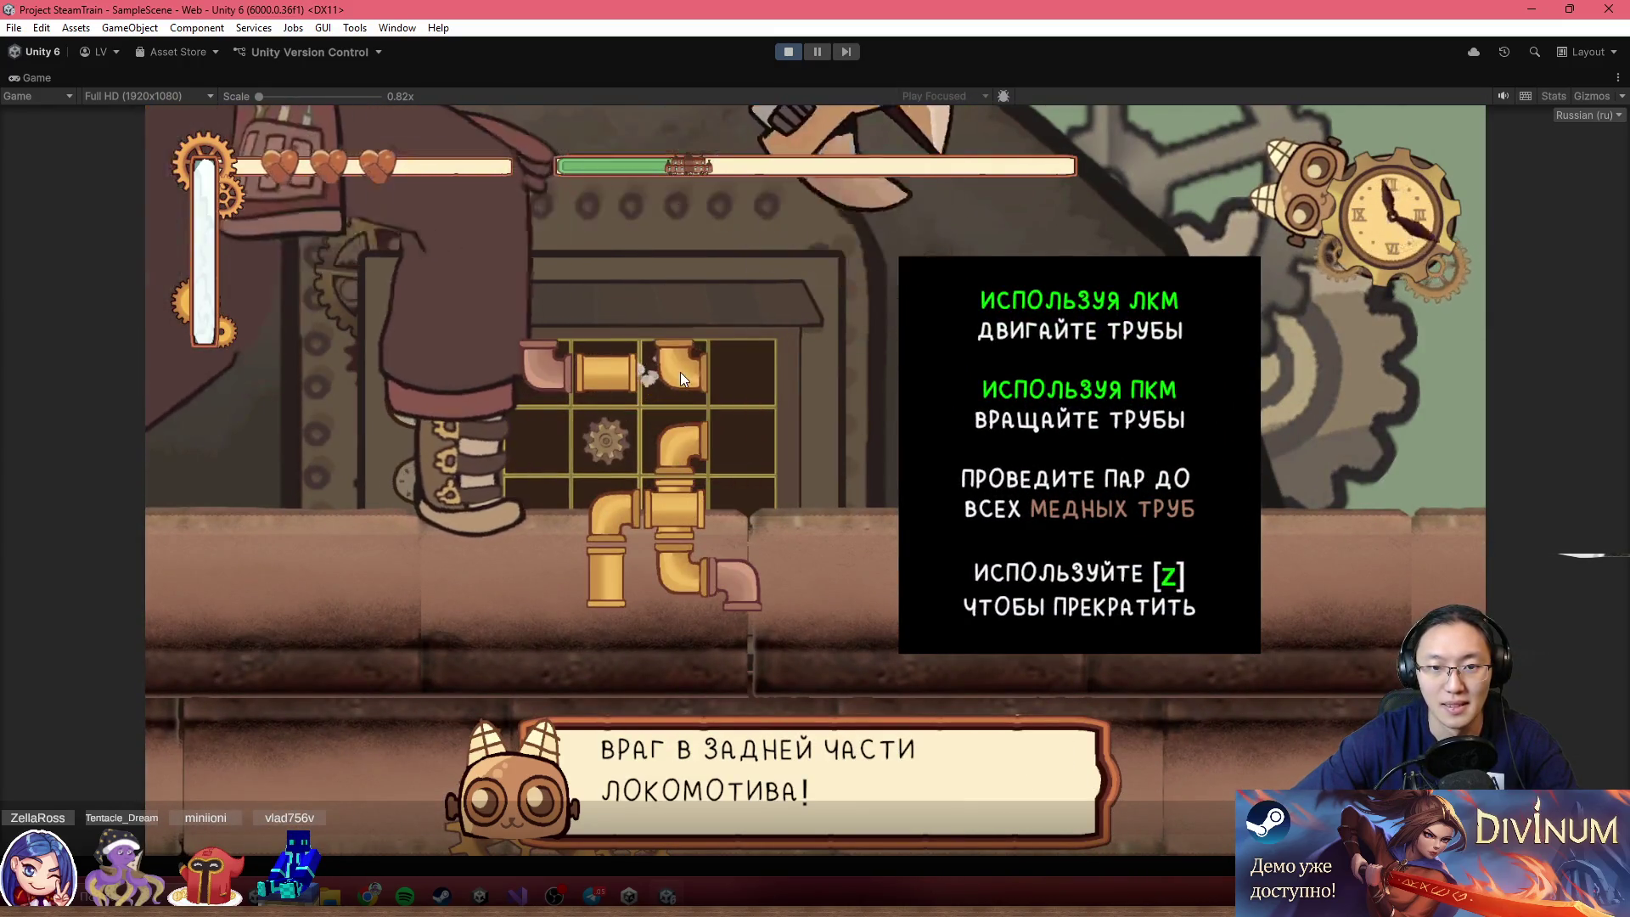
drag(618, 557, 699, 485)
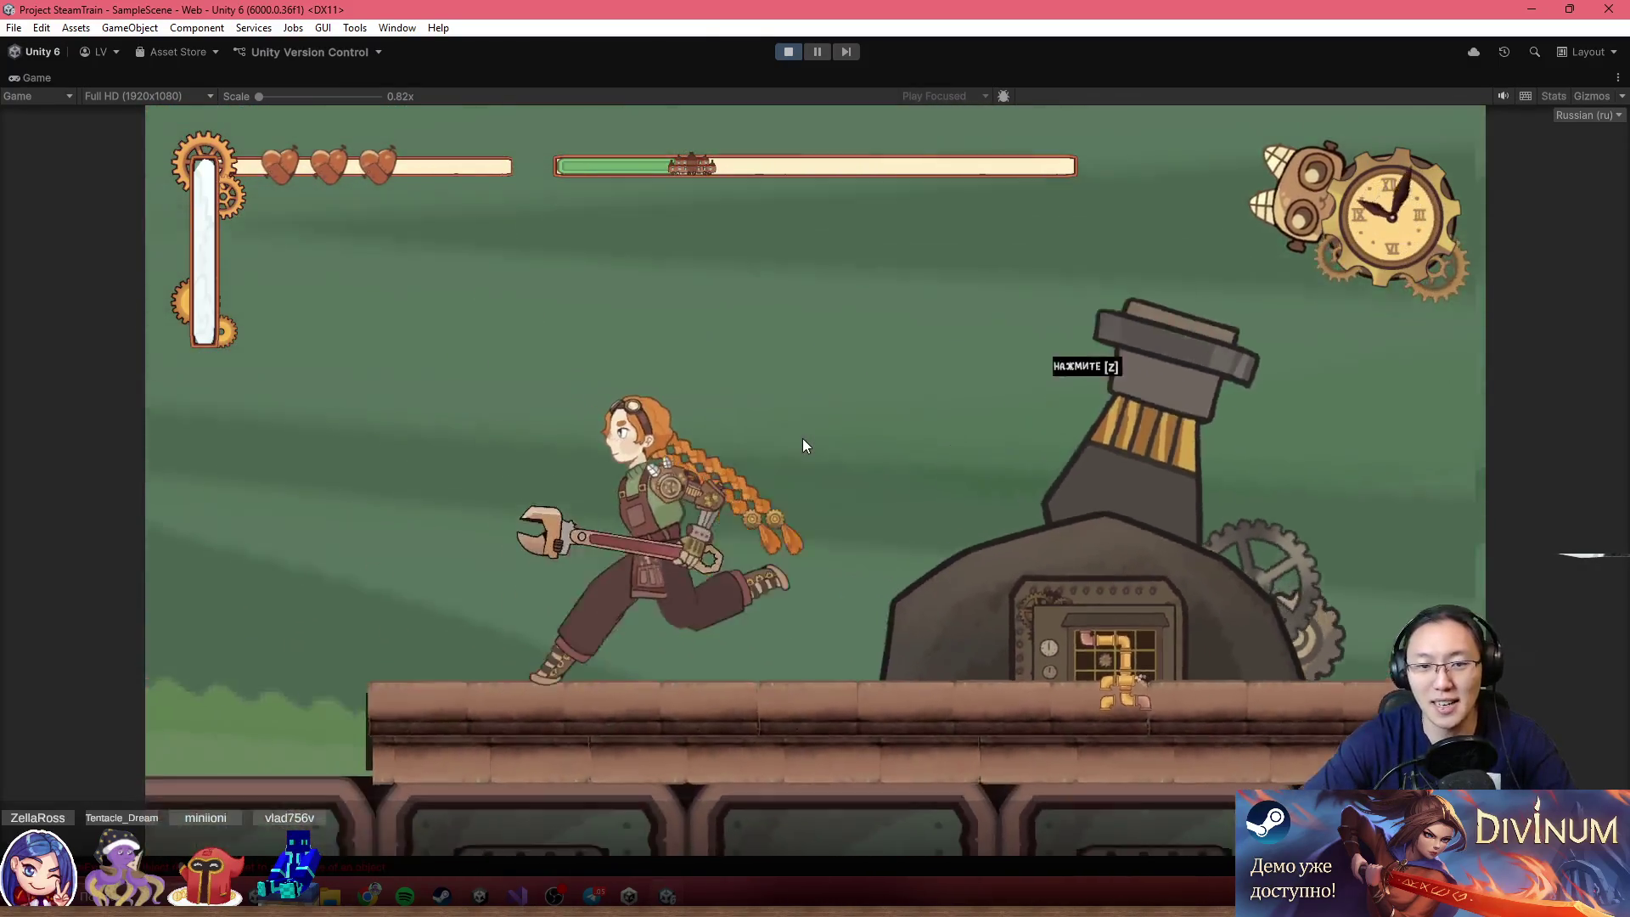
Defeat the blue robot and open the locomotive's pipe puzzle
key(Left)
key(Left)
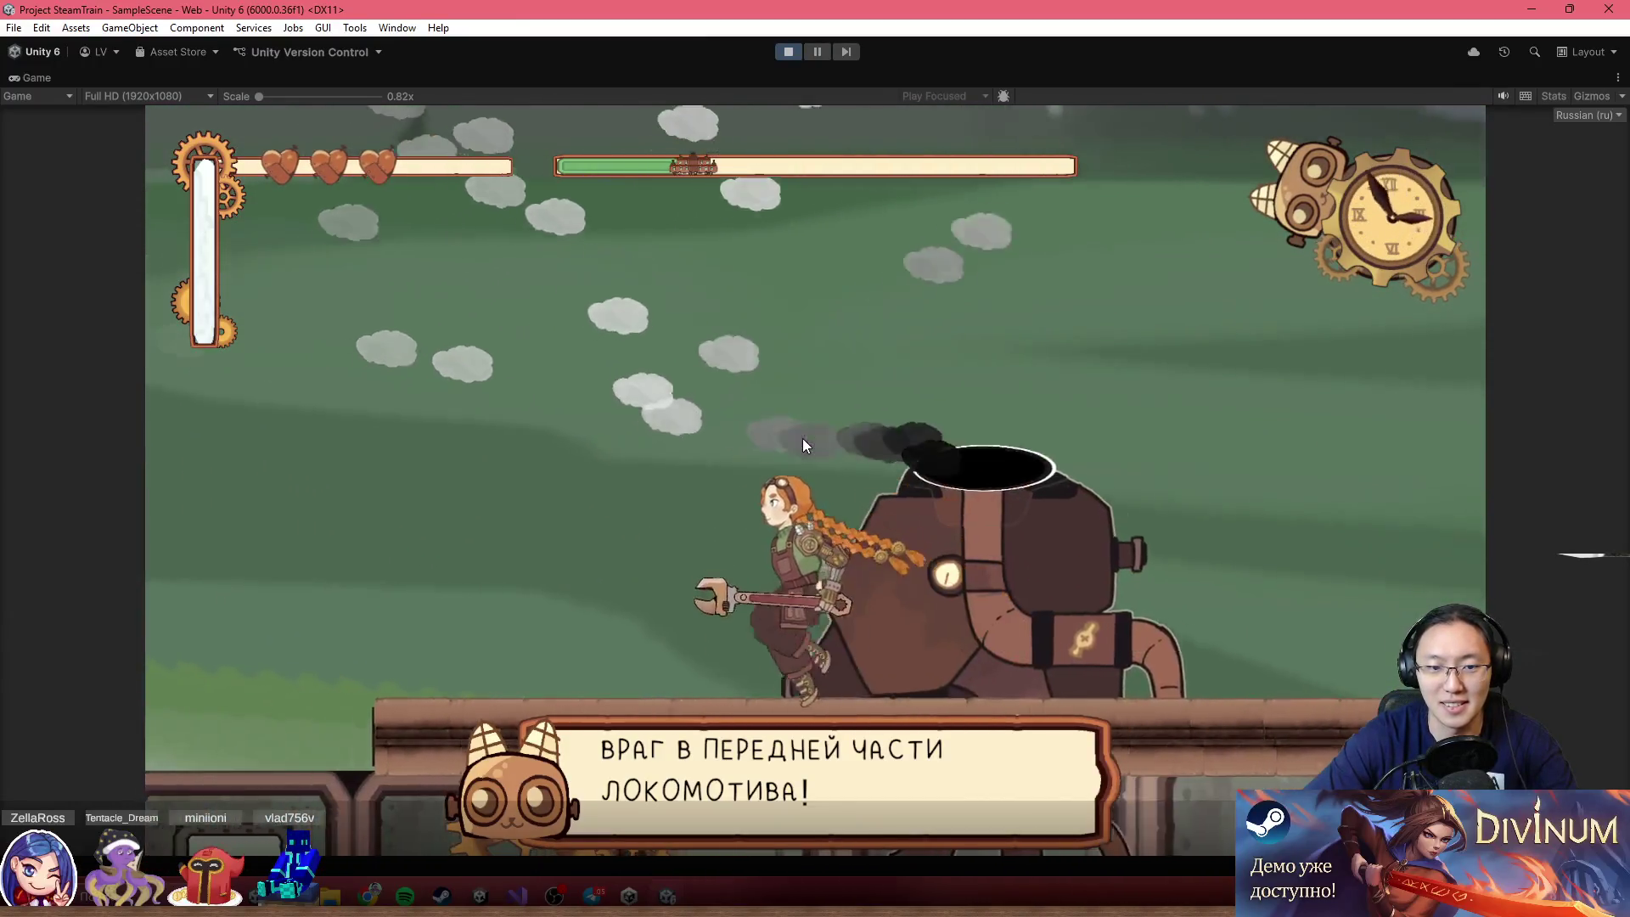
key(x)
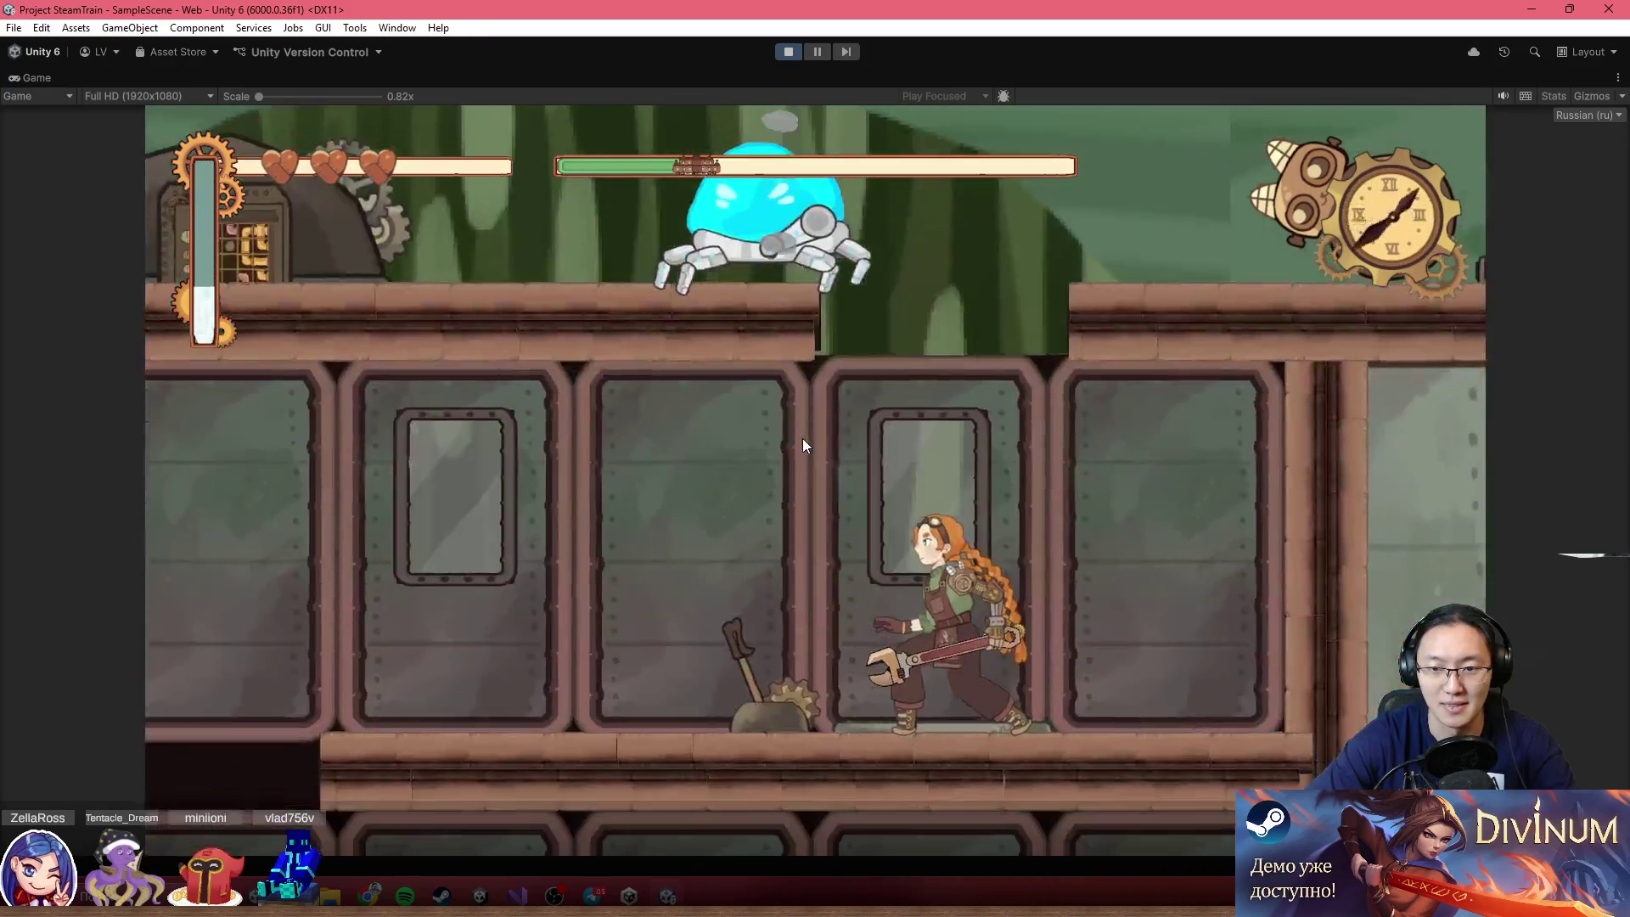
key(x)
key(Left)
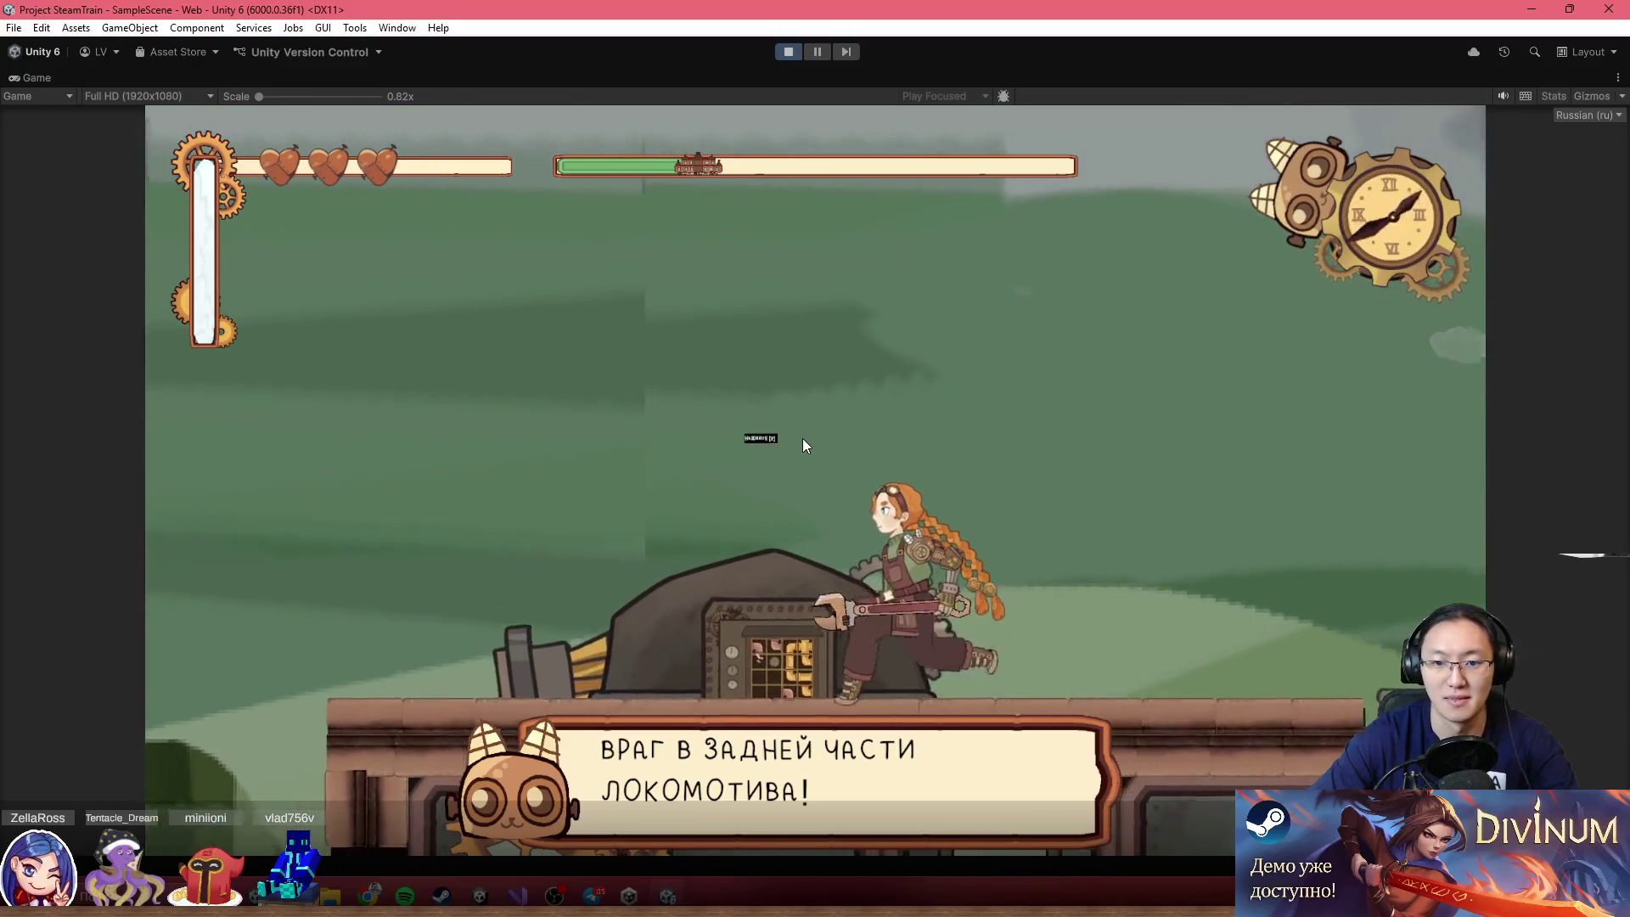
key(z)
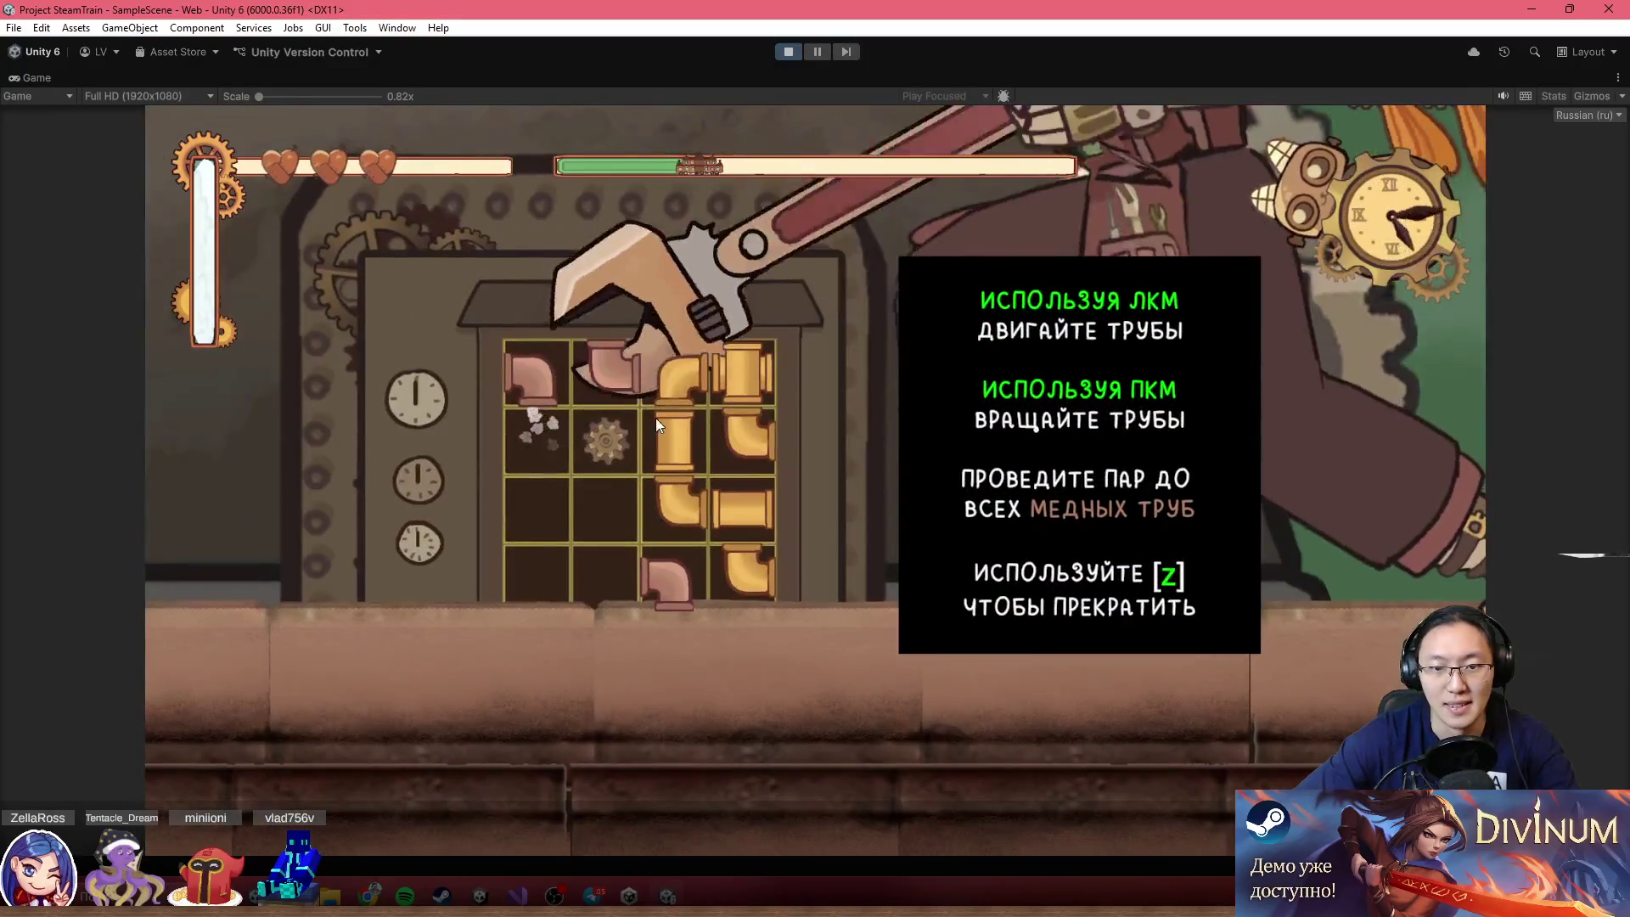
Rearrange the locomotive's elbow, T and straight pipes, then restart to the title screen
drag(675, 373, 548, 507)
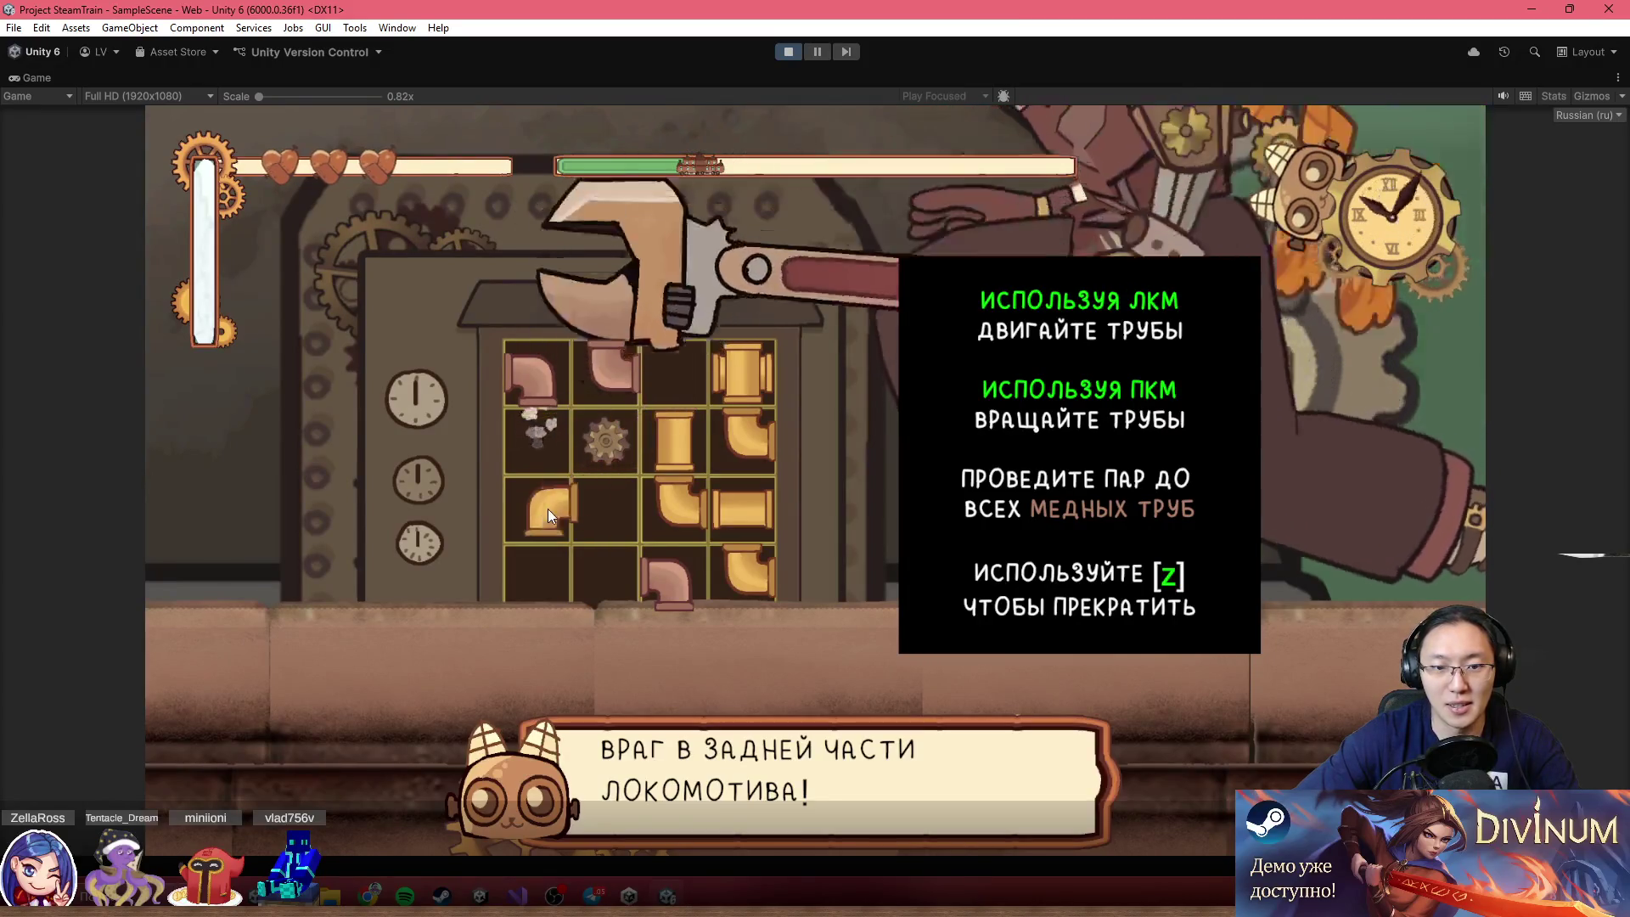
mouse_move(740, 378)
mouse_down()
mouse_move(599, 502)
mouse_move(605, 577)
mouse_up()
drag(671, 460, 528, 444)
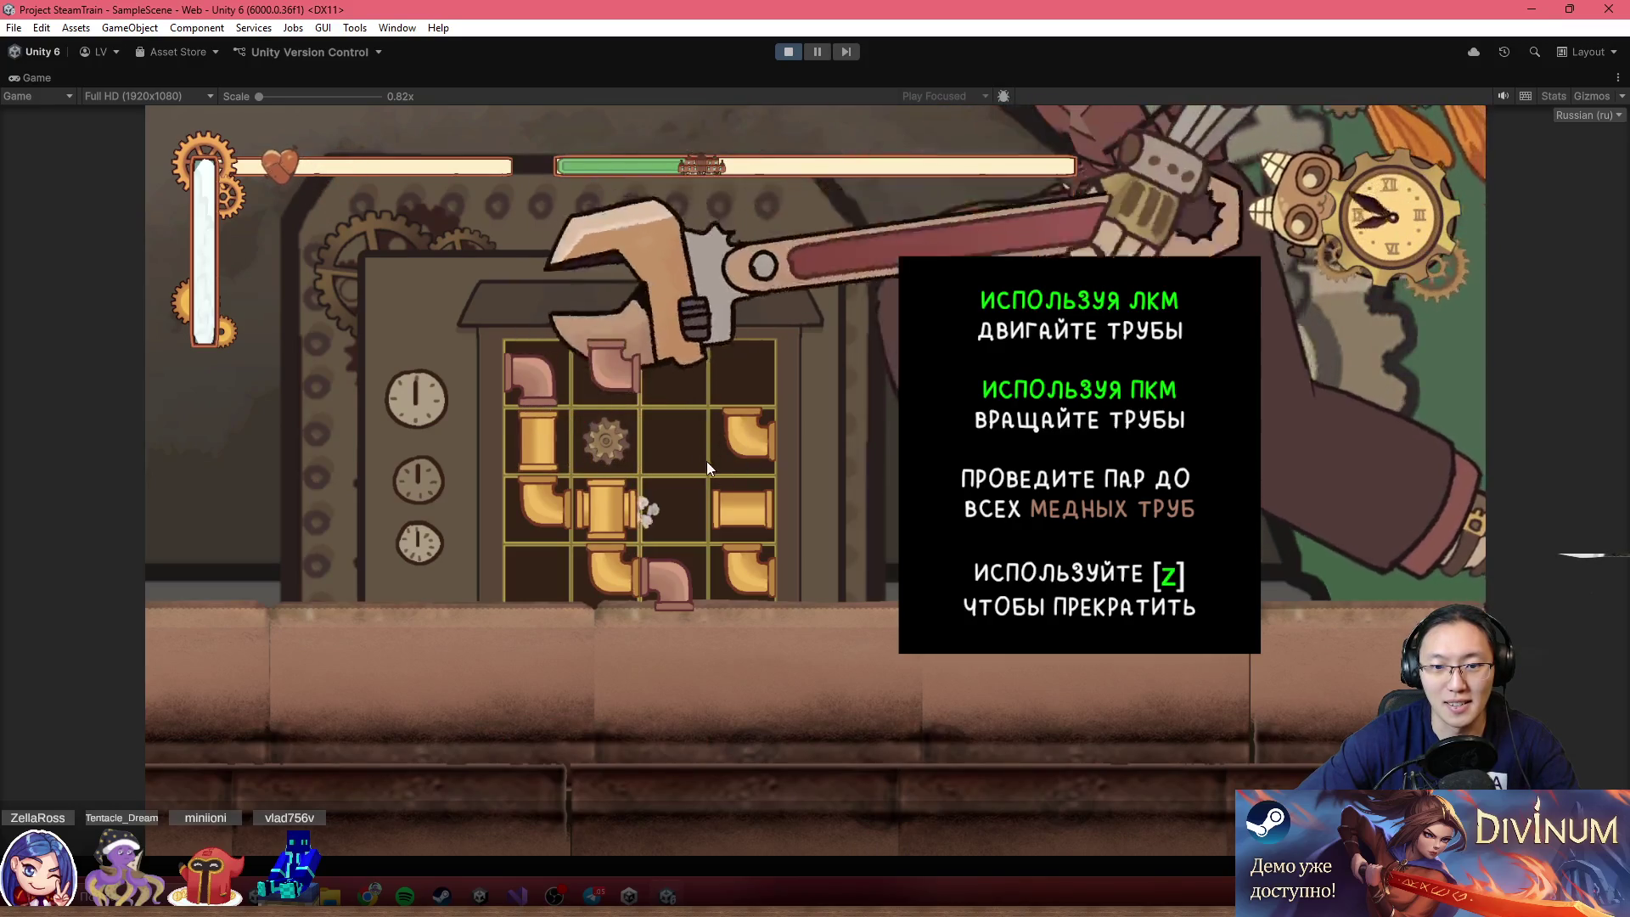
click(684, 440)
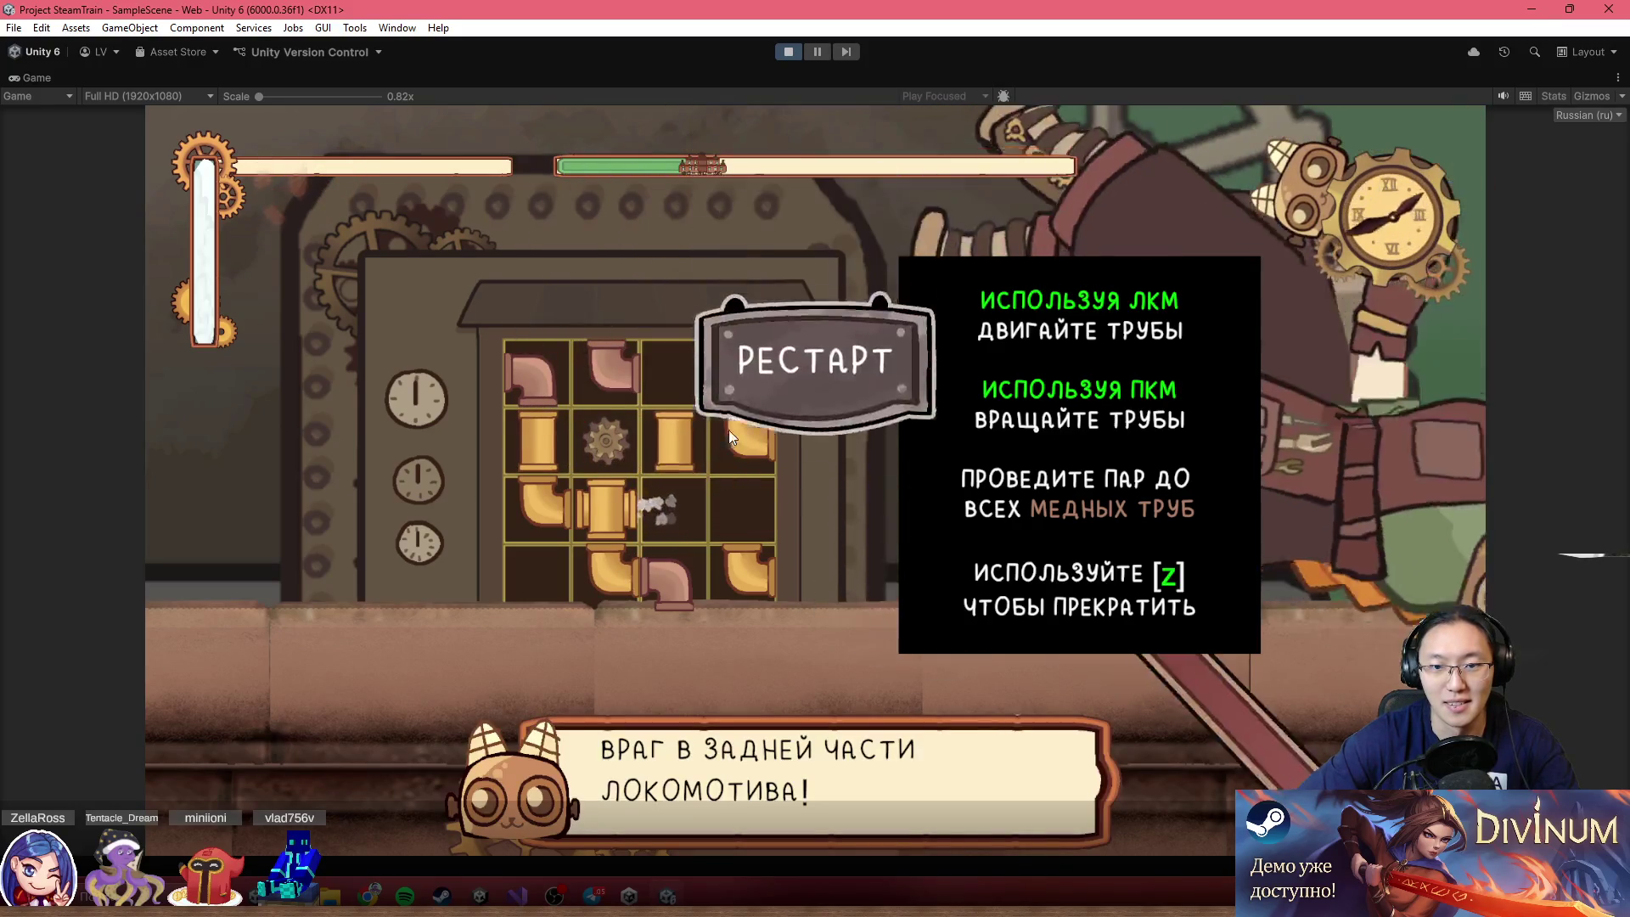
click(897, 478)
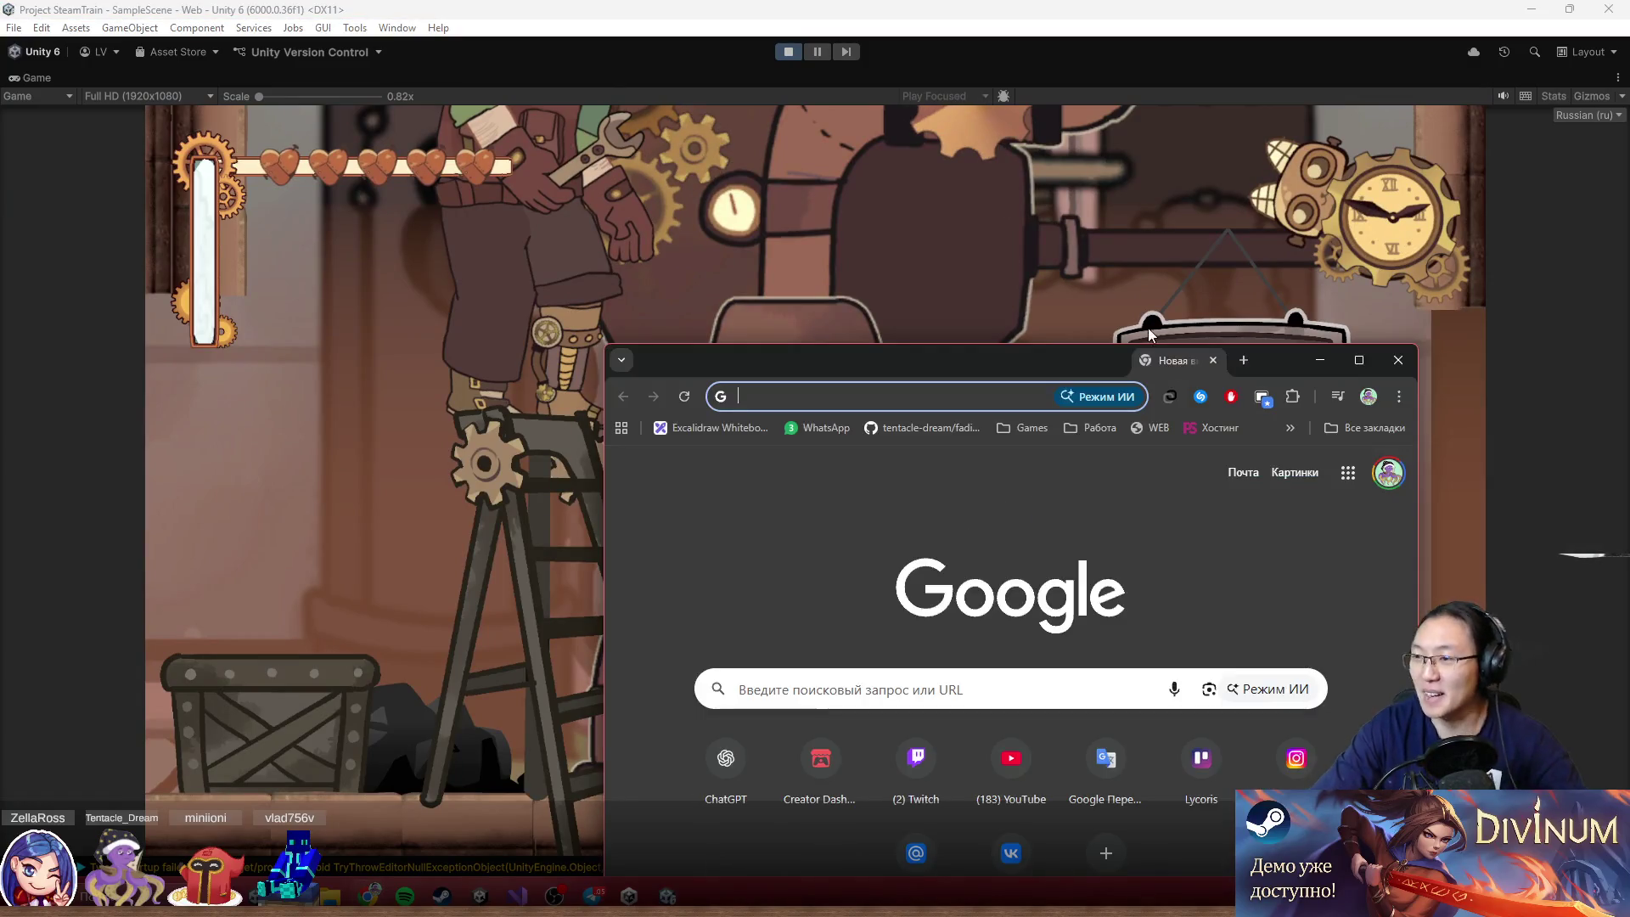
Maximize Chrome and search for 'Steam Punks'
drag(856, 357, 856, 6)
text(Steam Punks)
key(Return)
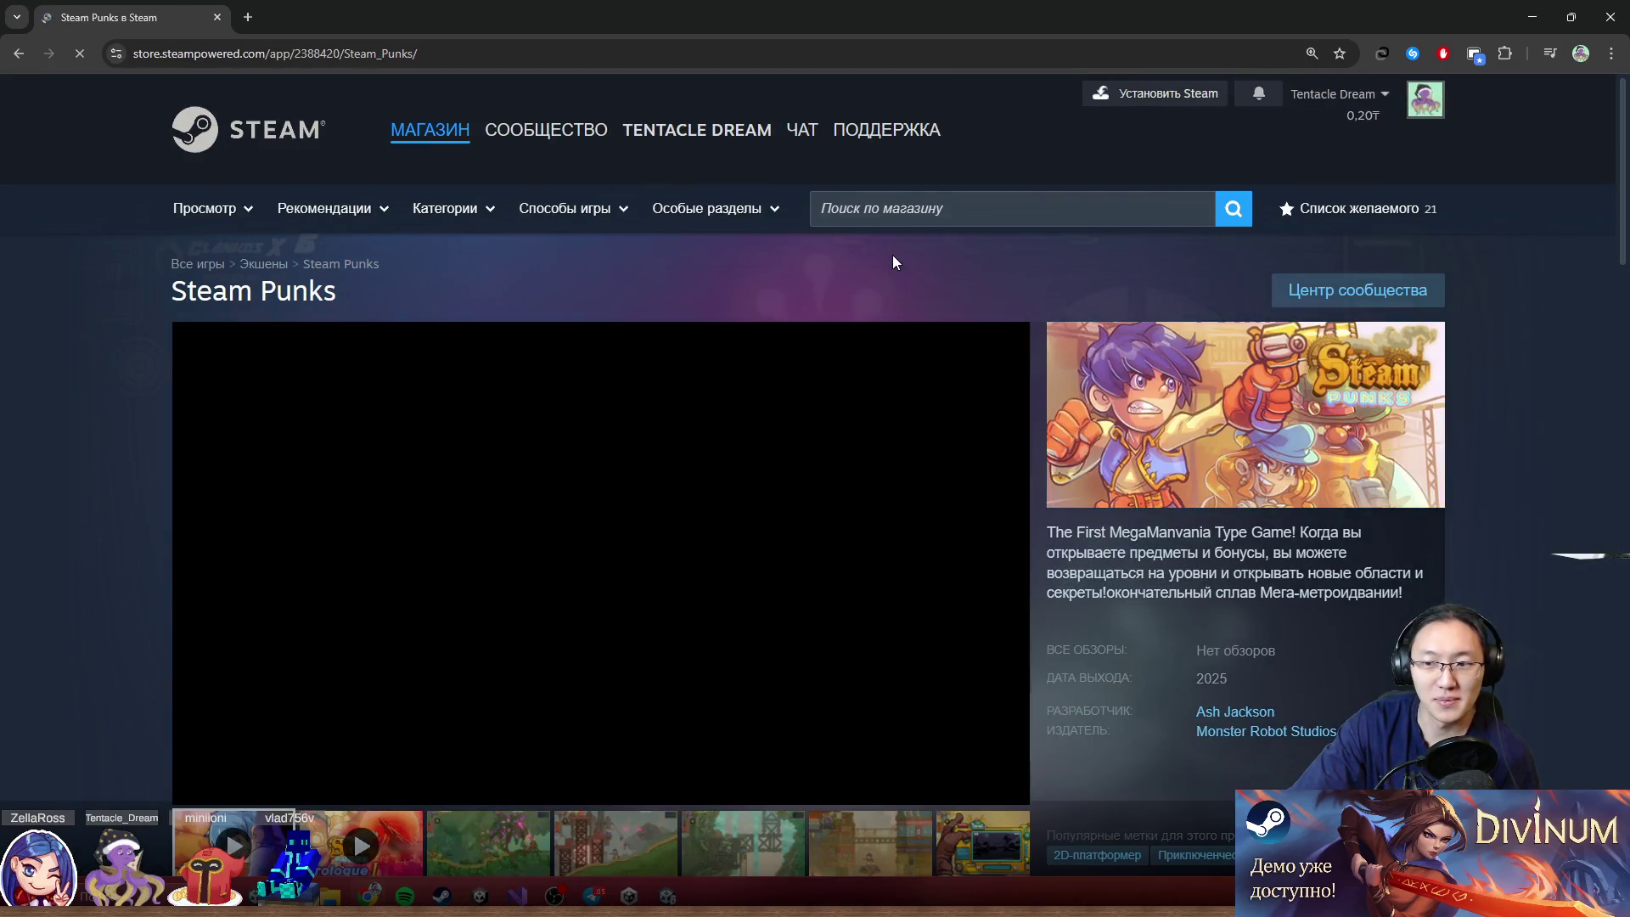
Browse the store page screenshots, including the jungle shot, and bring up image options
scroll(893, 256, down, 3)
click(537, 572)
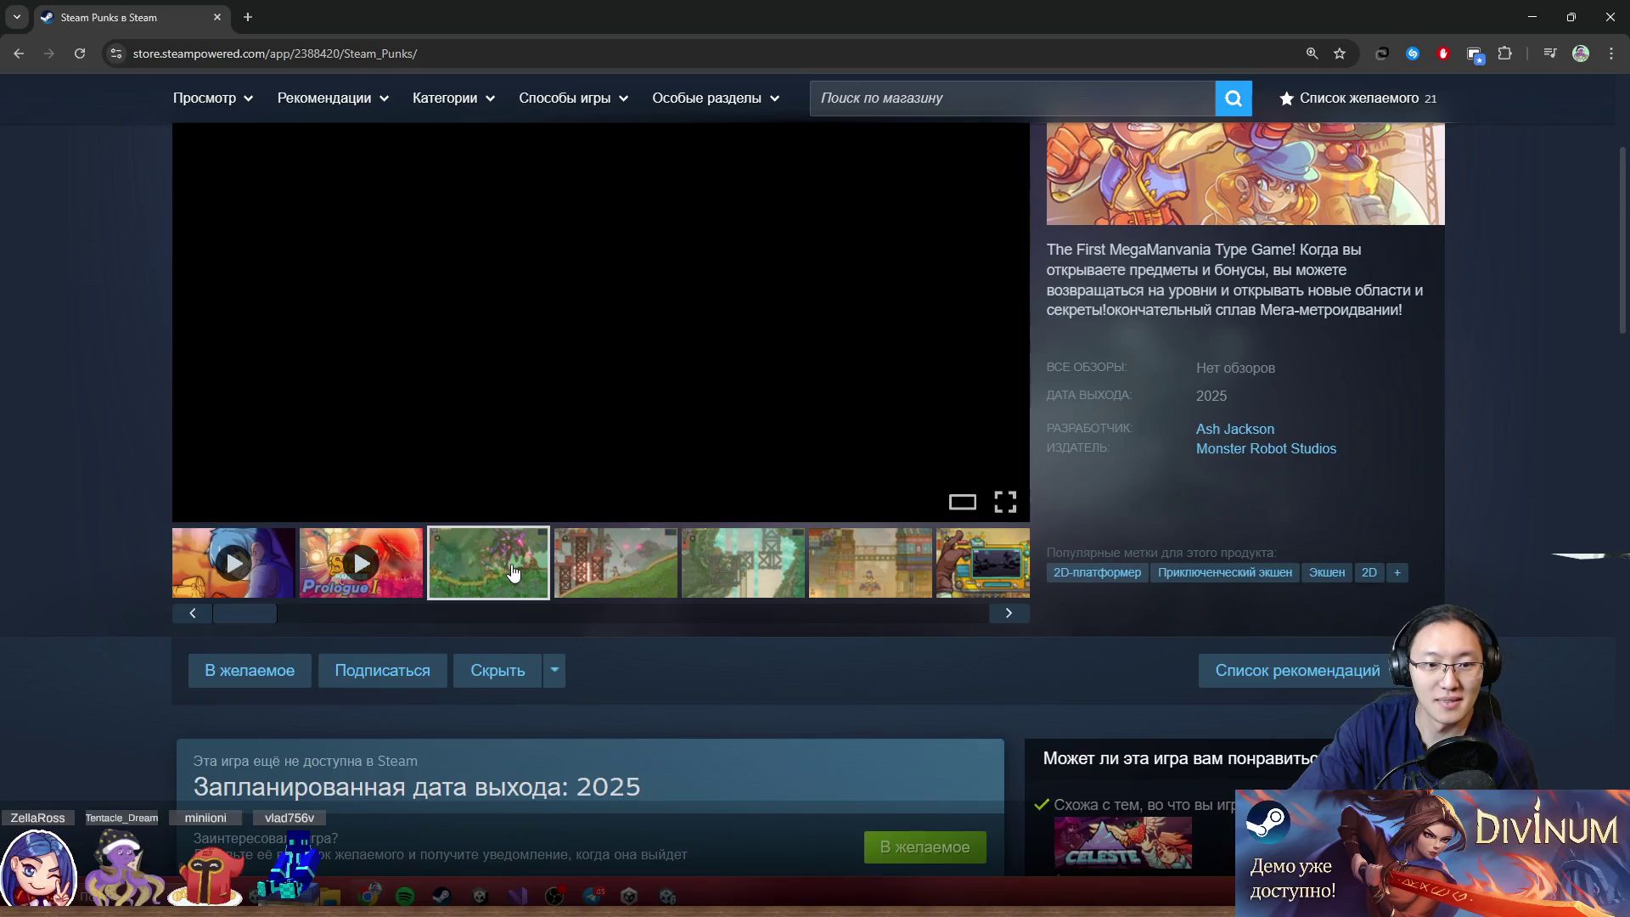
click(617, 582)
click(717, 577)
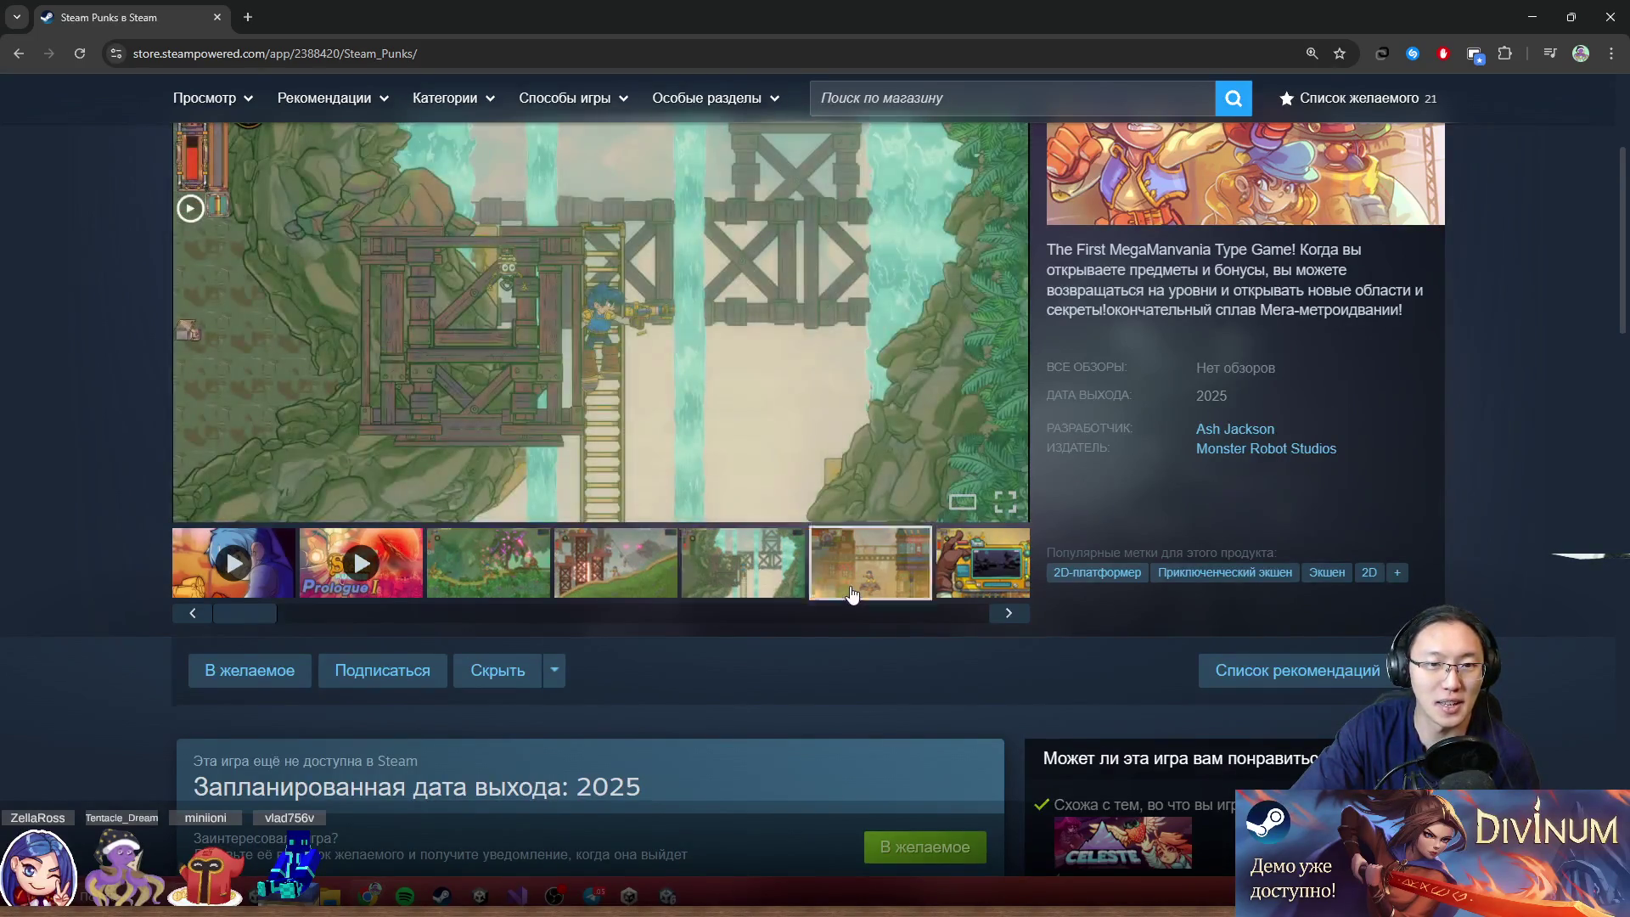
click(852, 594)
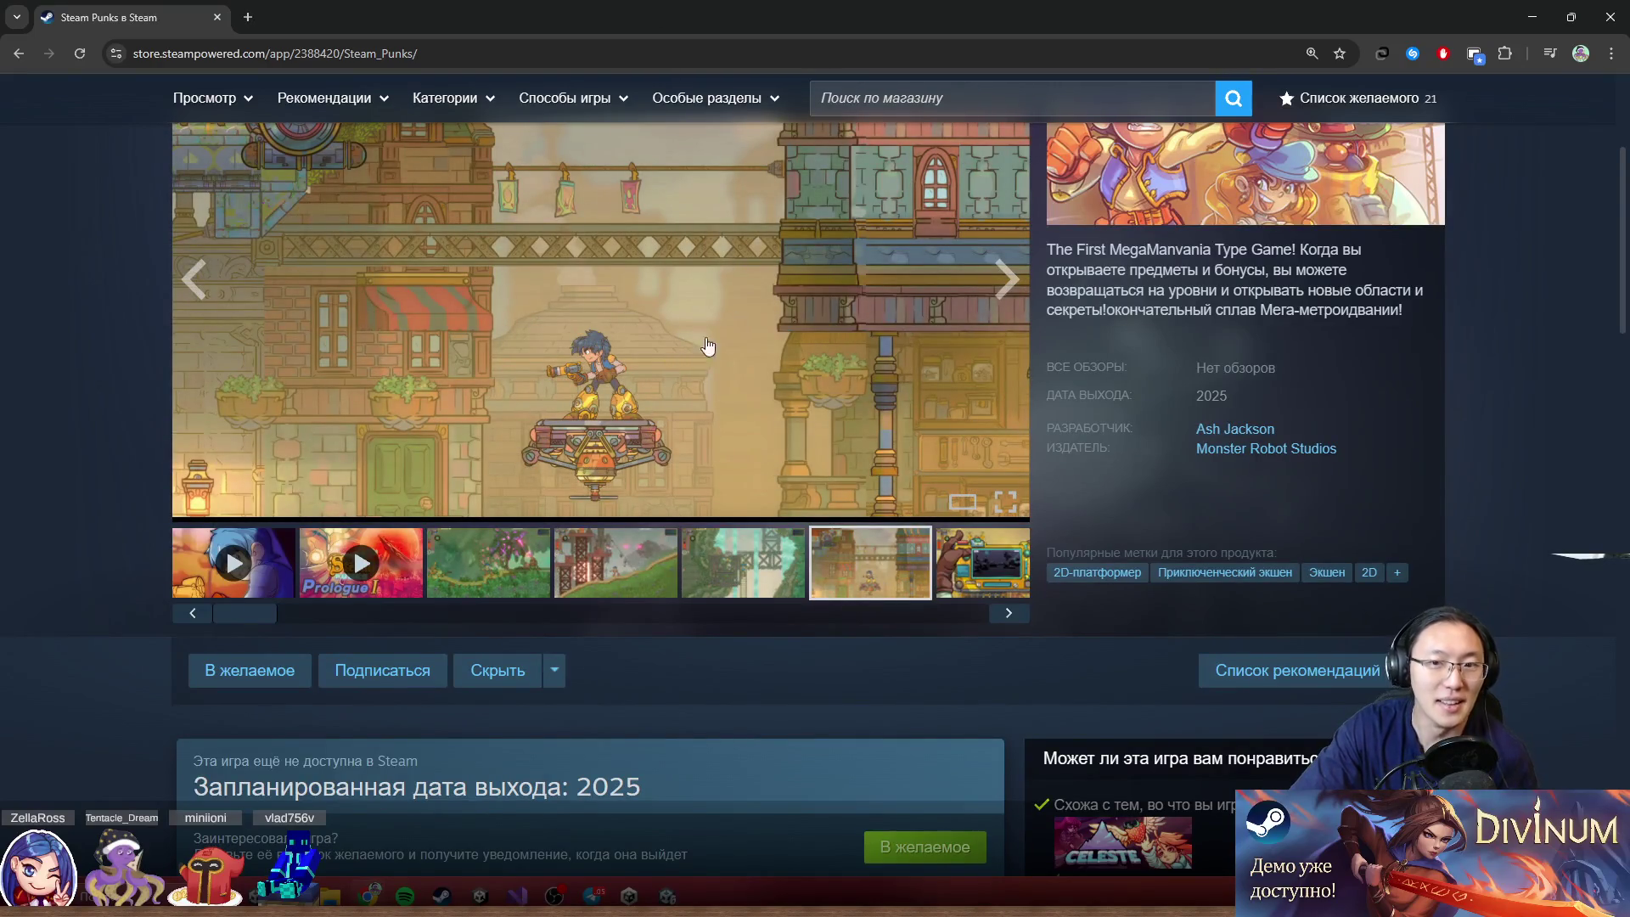
scroll(734, 384, up, 2)
click(476, 728)
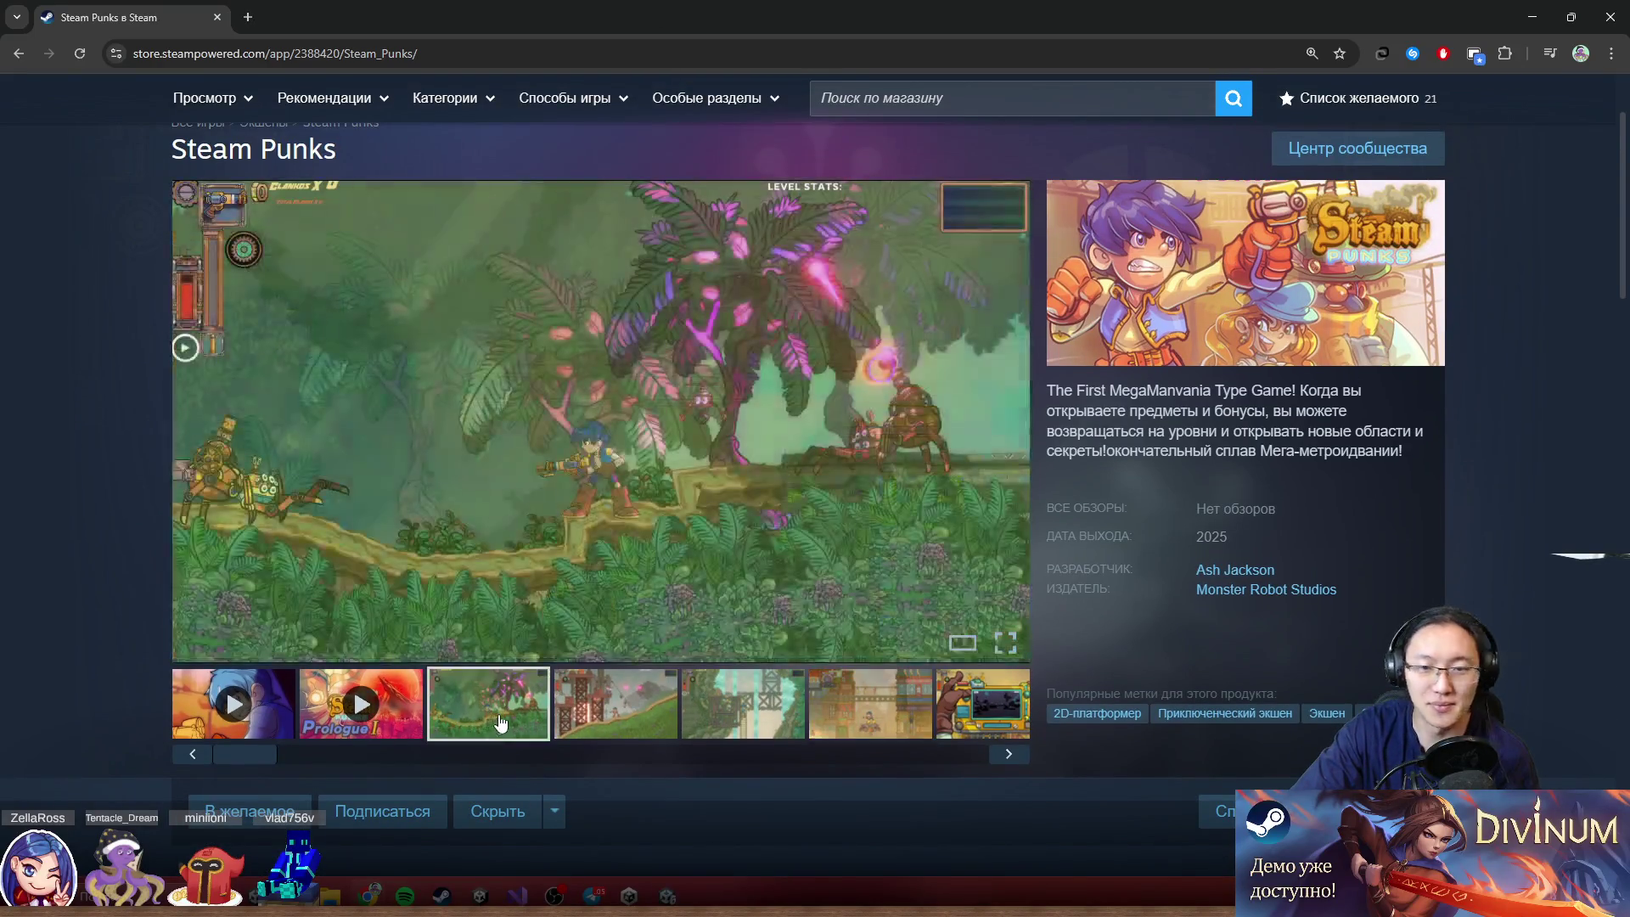
click(561, 704)
right_click(746, 713)
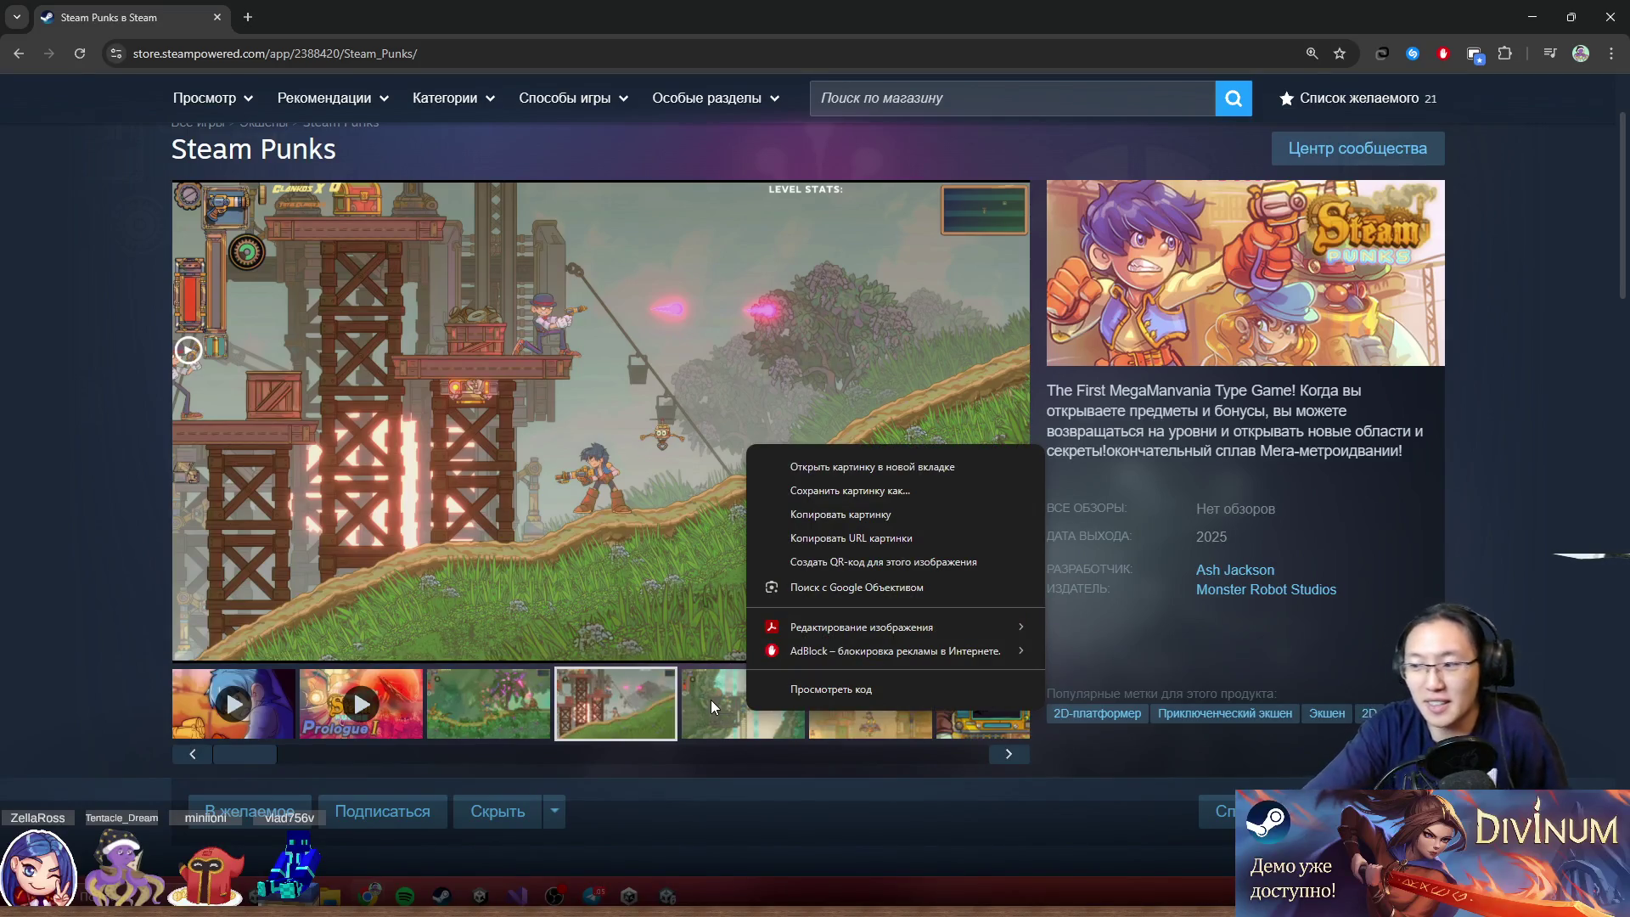
Start the studio intro trailer in the main viewer
click(647, 571)
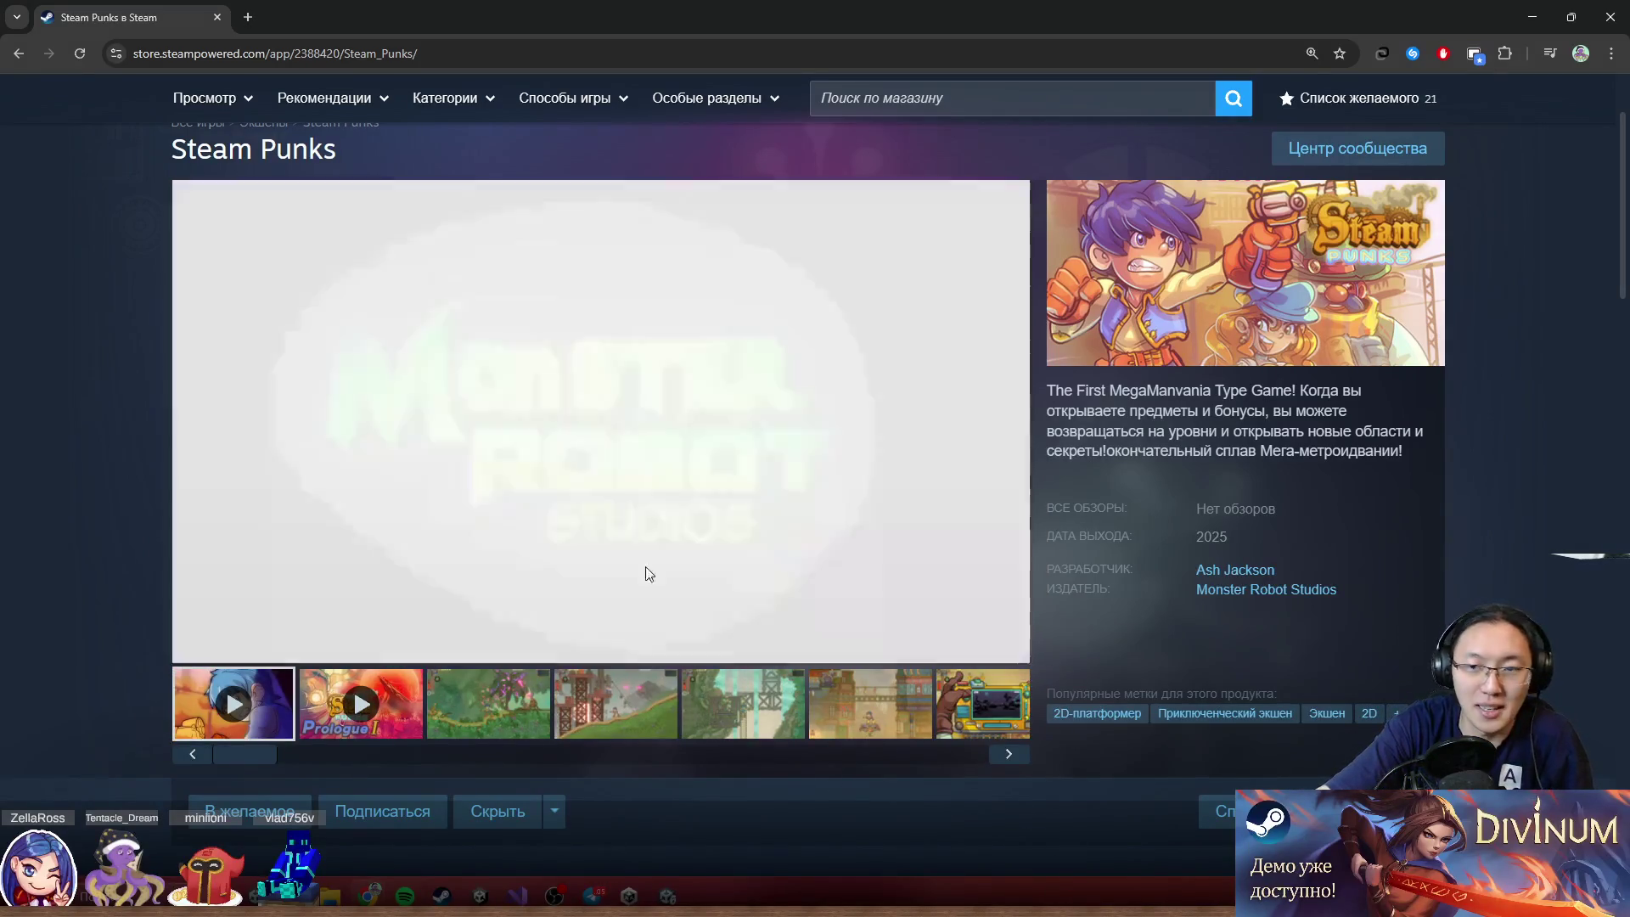
scroll(1091, 493, down, 3)
scroll(1113, 481, up, 3)
scroll(1113, 481, down, 3)
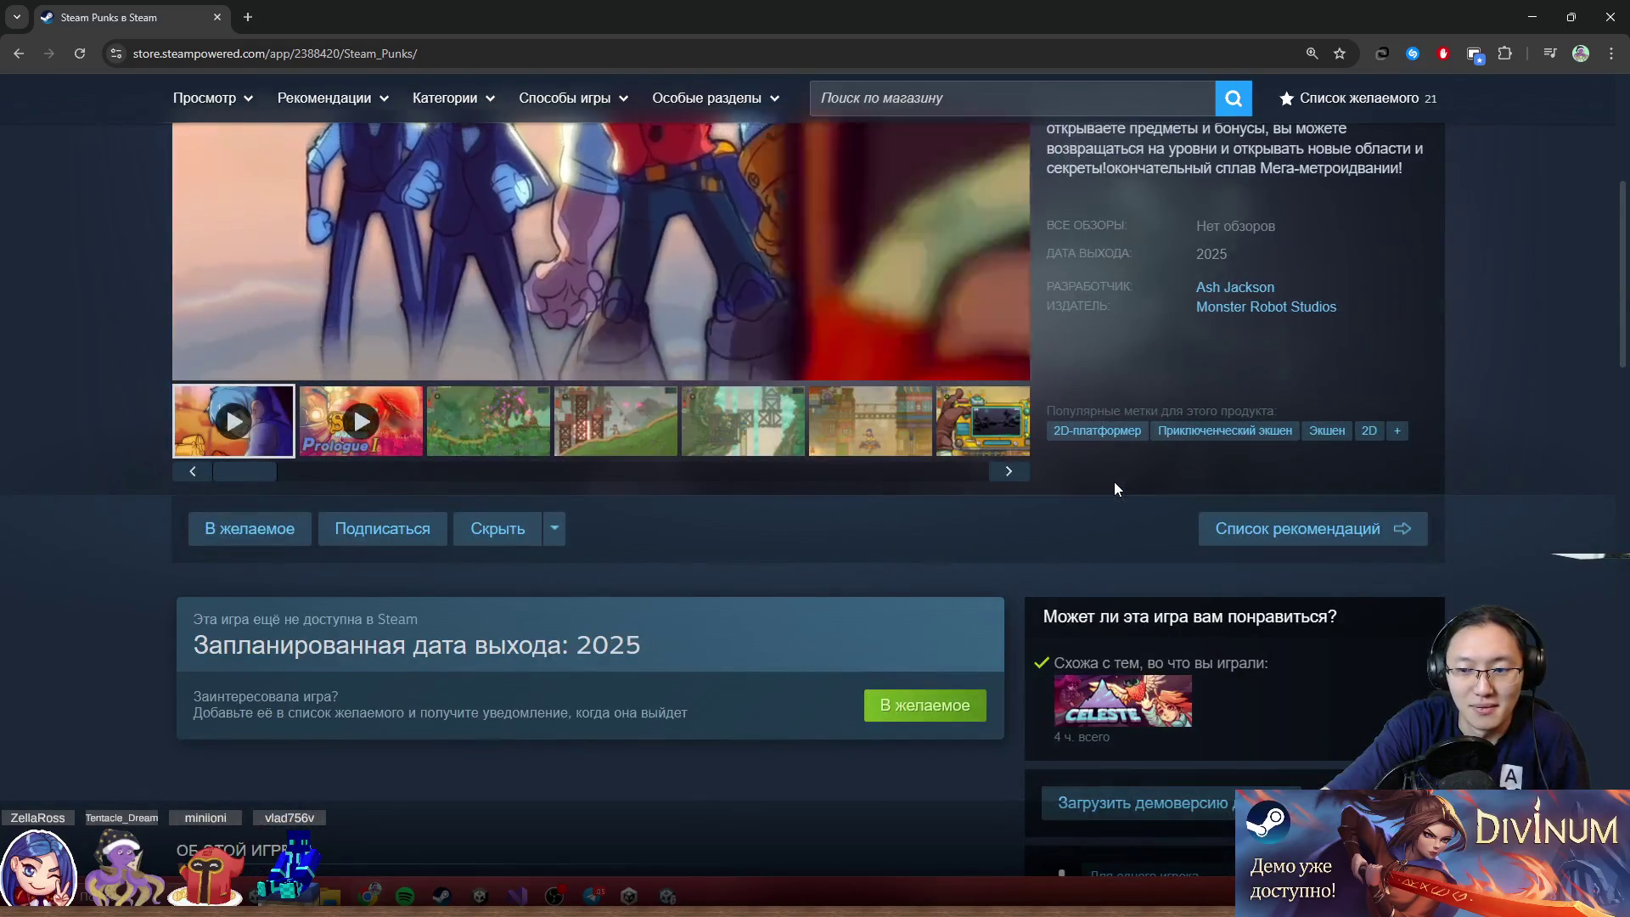
scroll(1114, 481, up, 2)
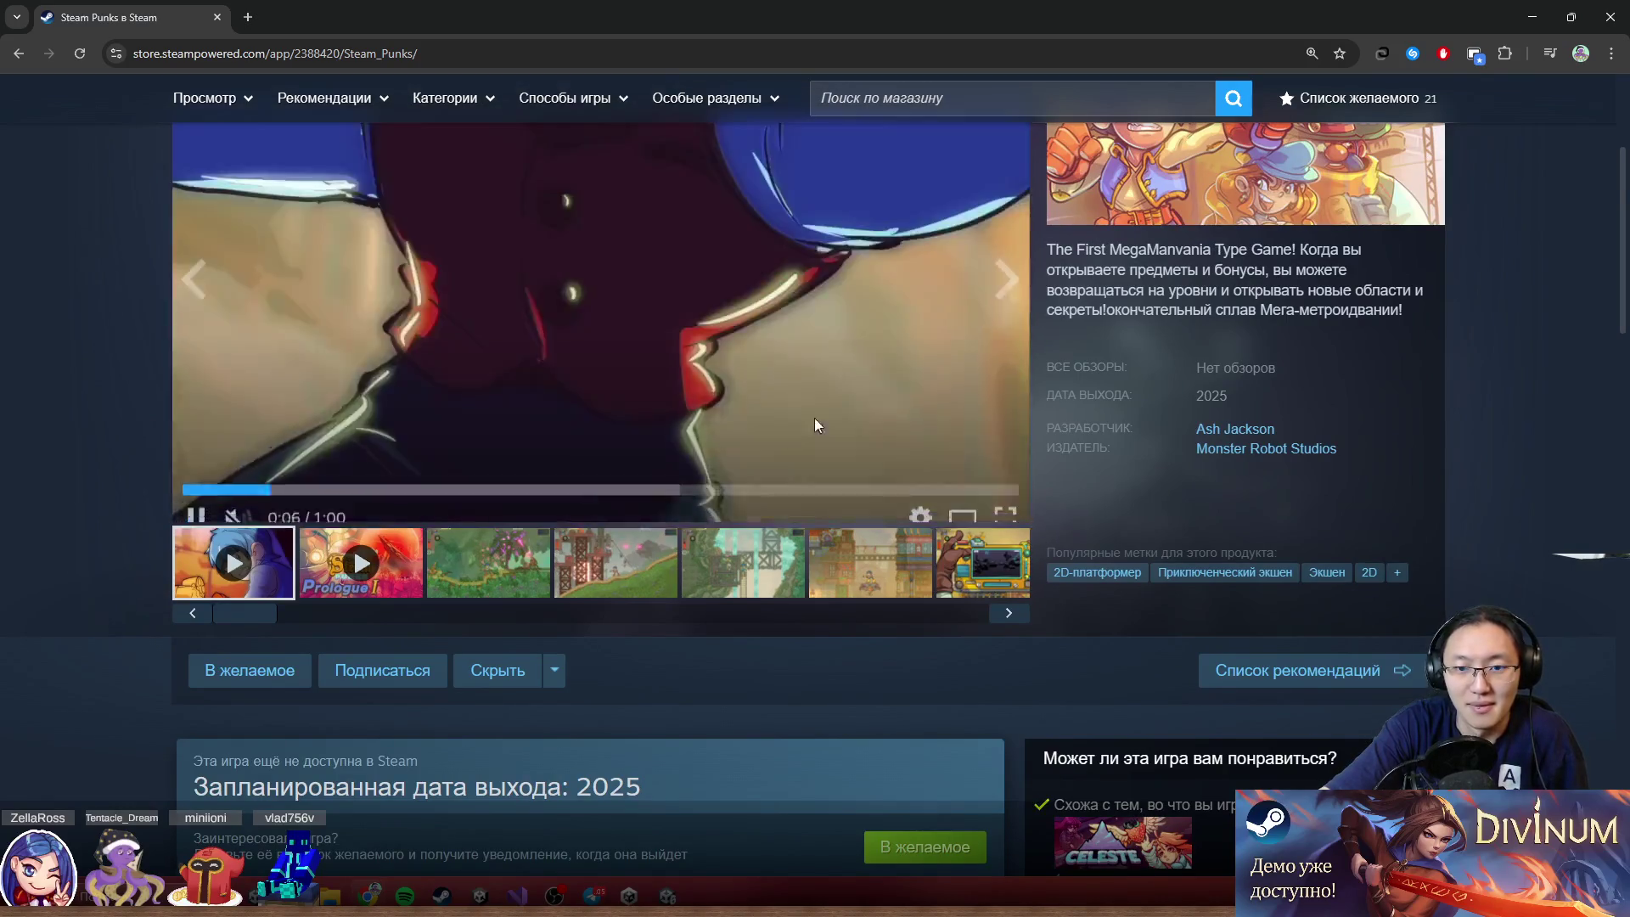
scroll(424, 611, up, 2)
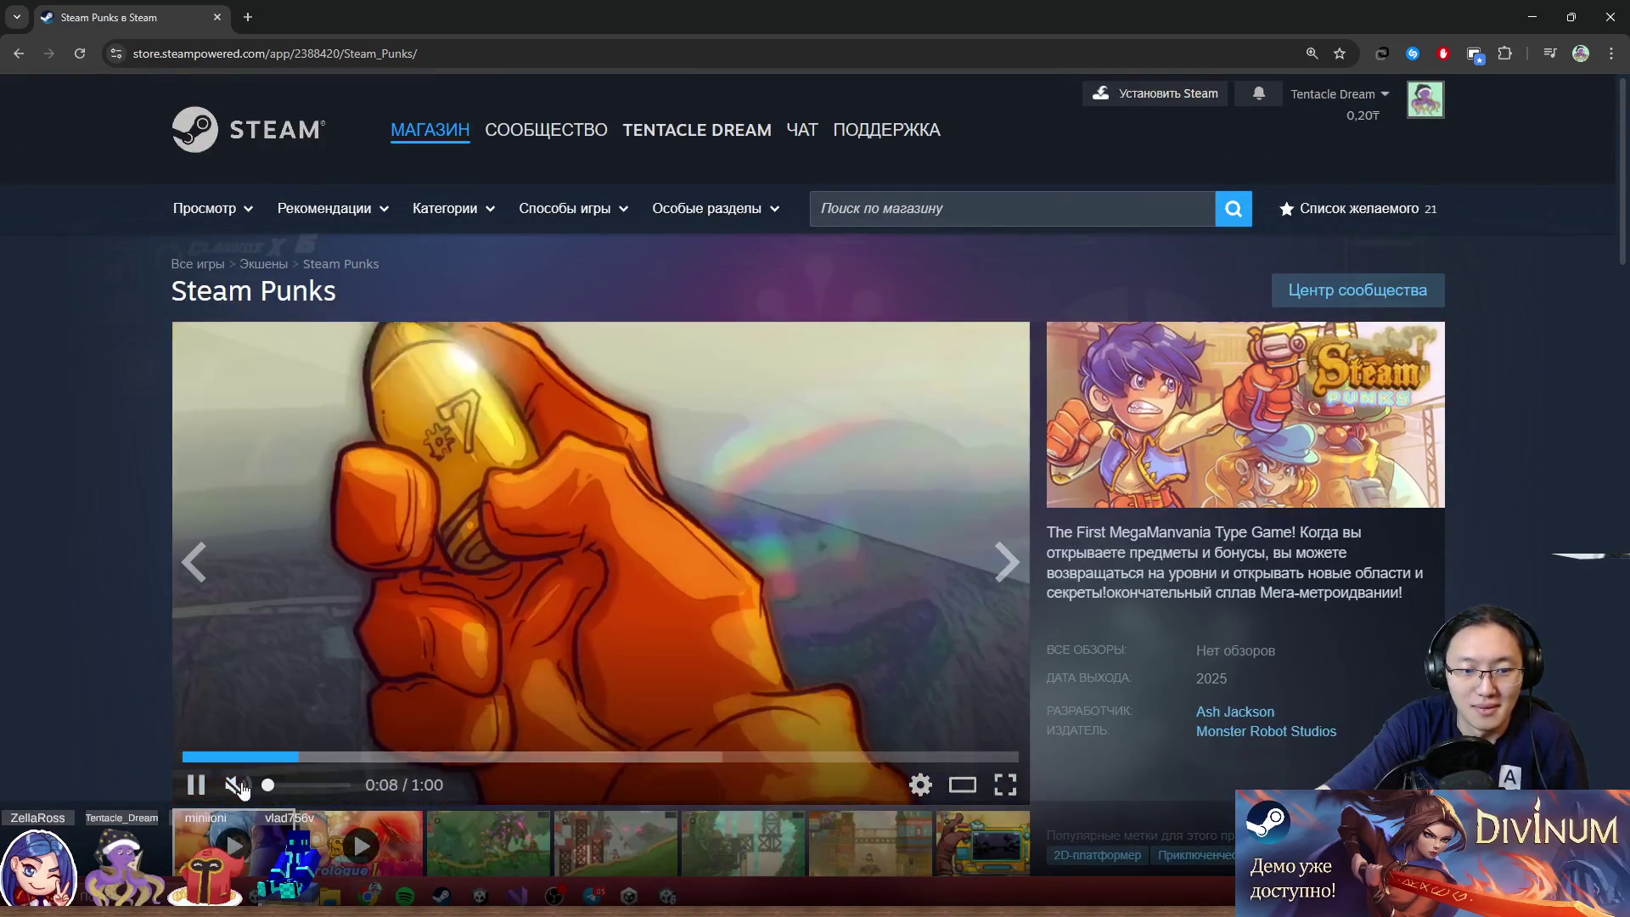
Unmute the trailer, lower its volume slightly, and play it fullscreen
click(311, 784)
scroll(309, 788, down, 2)
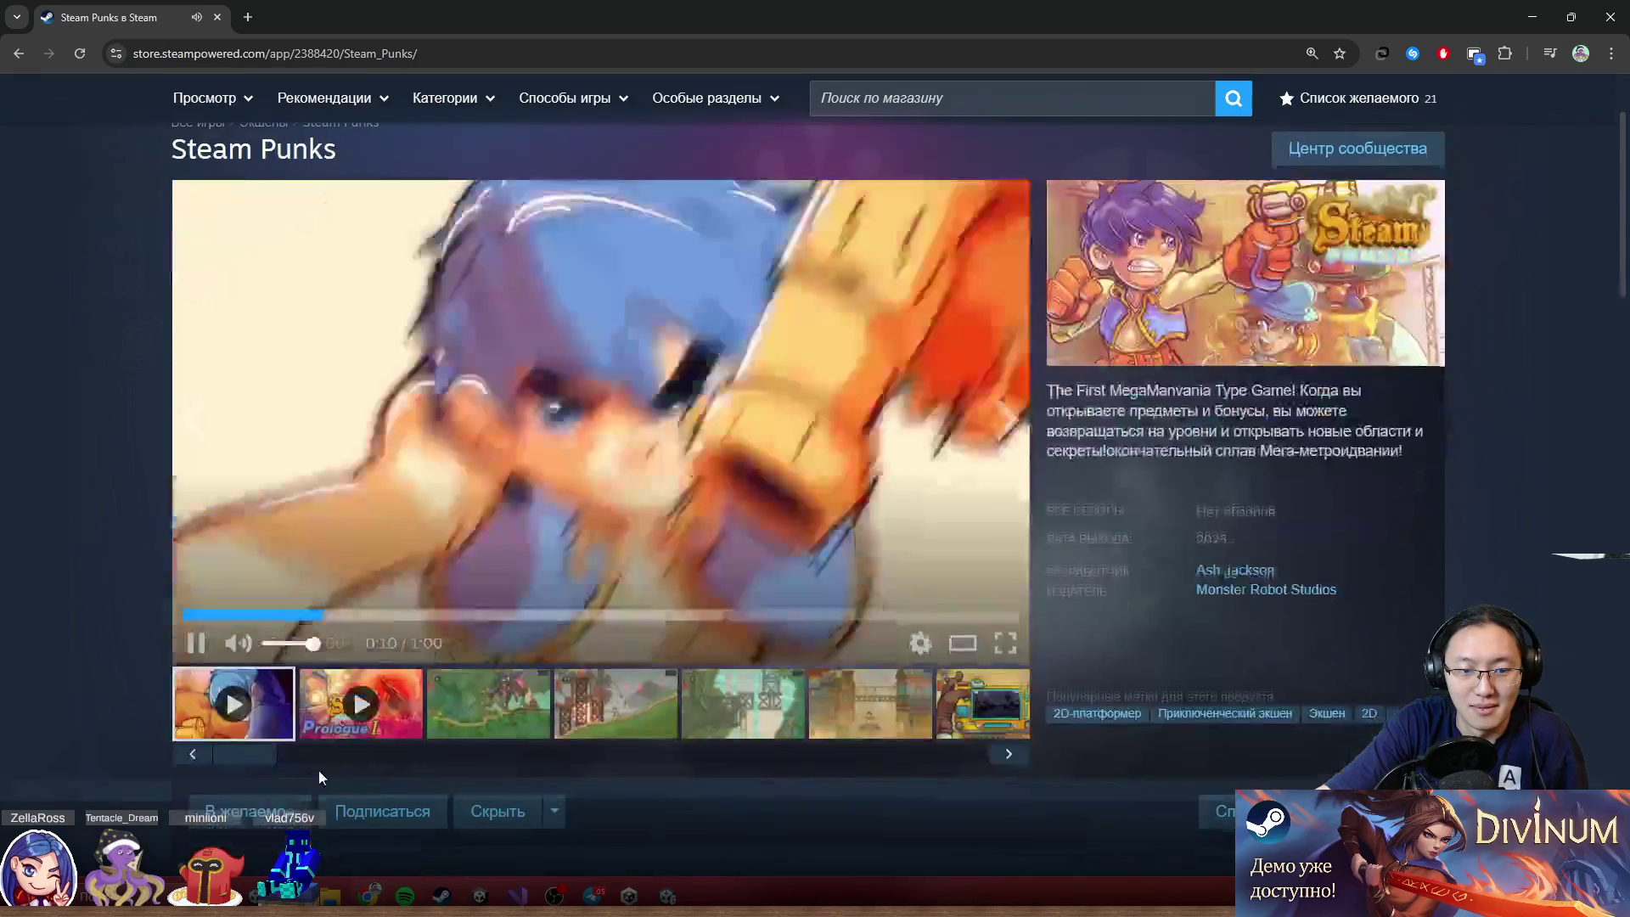
click(278, 644)
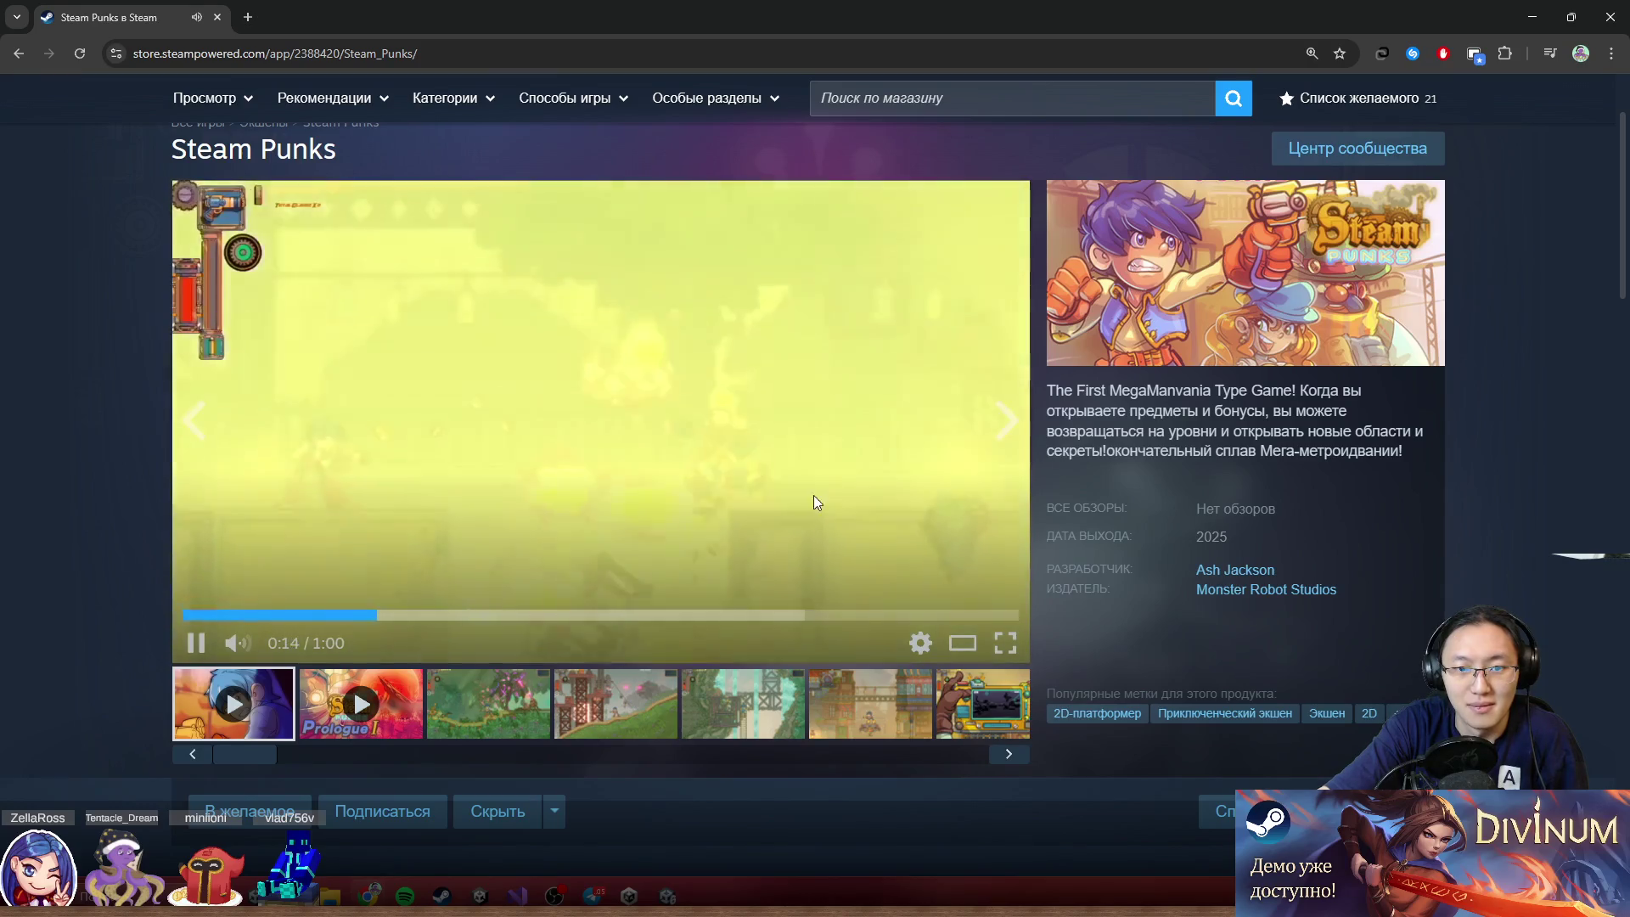
click(1005, 643)
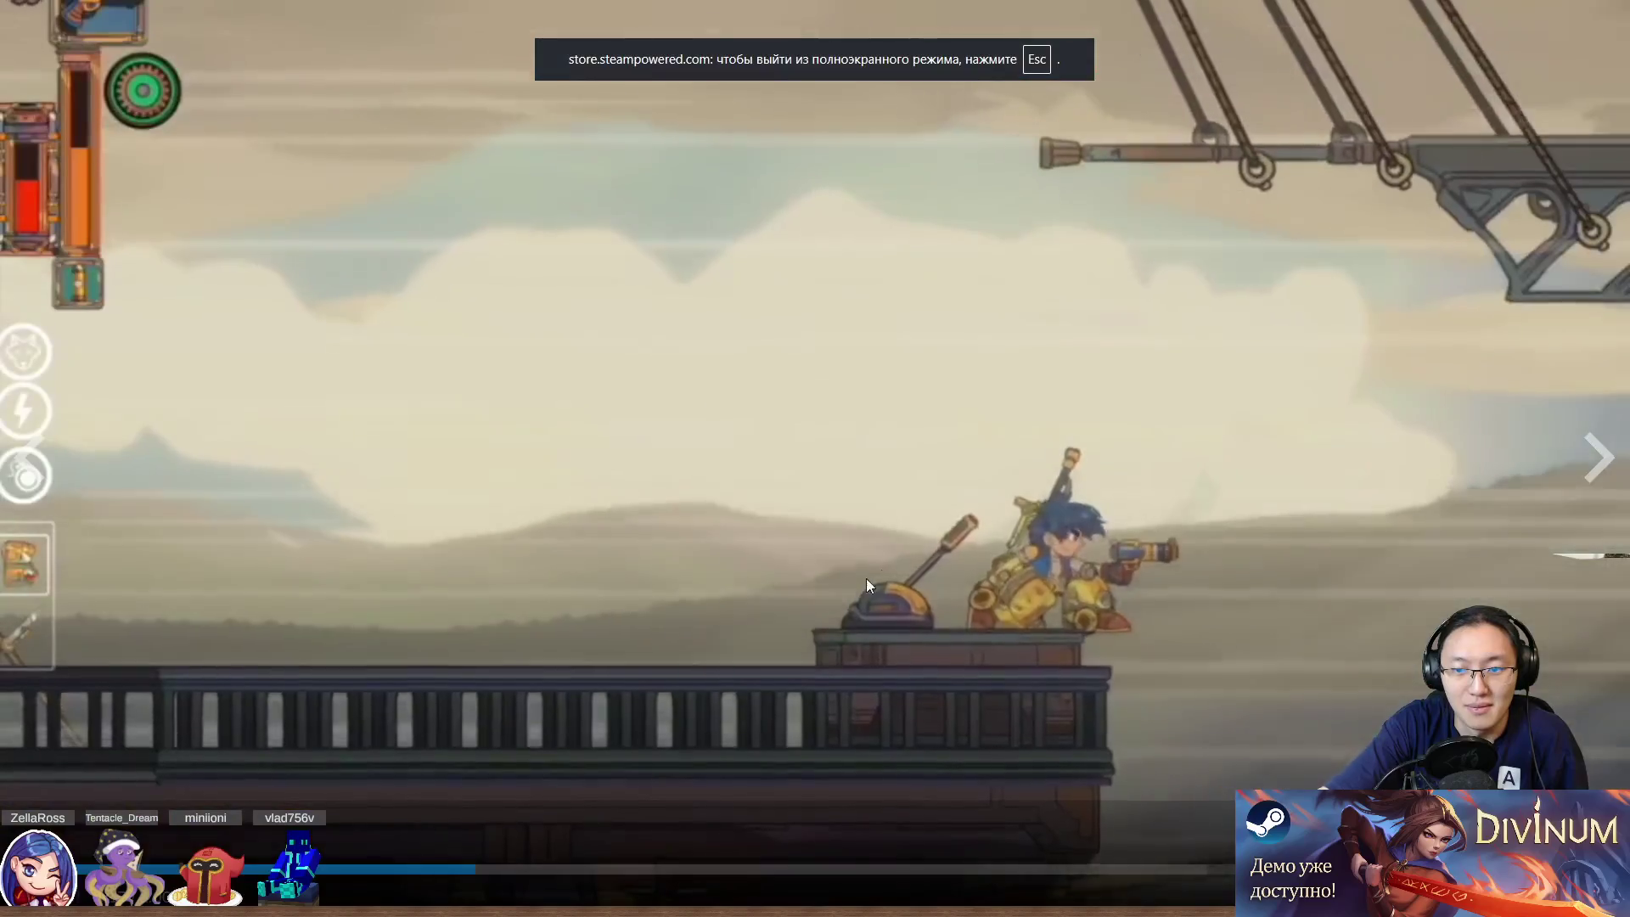
Pause and resume the fullscreen trailer several times, then exit fullscreen after the title logo
click(904, 563)
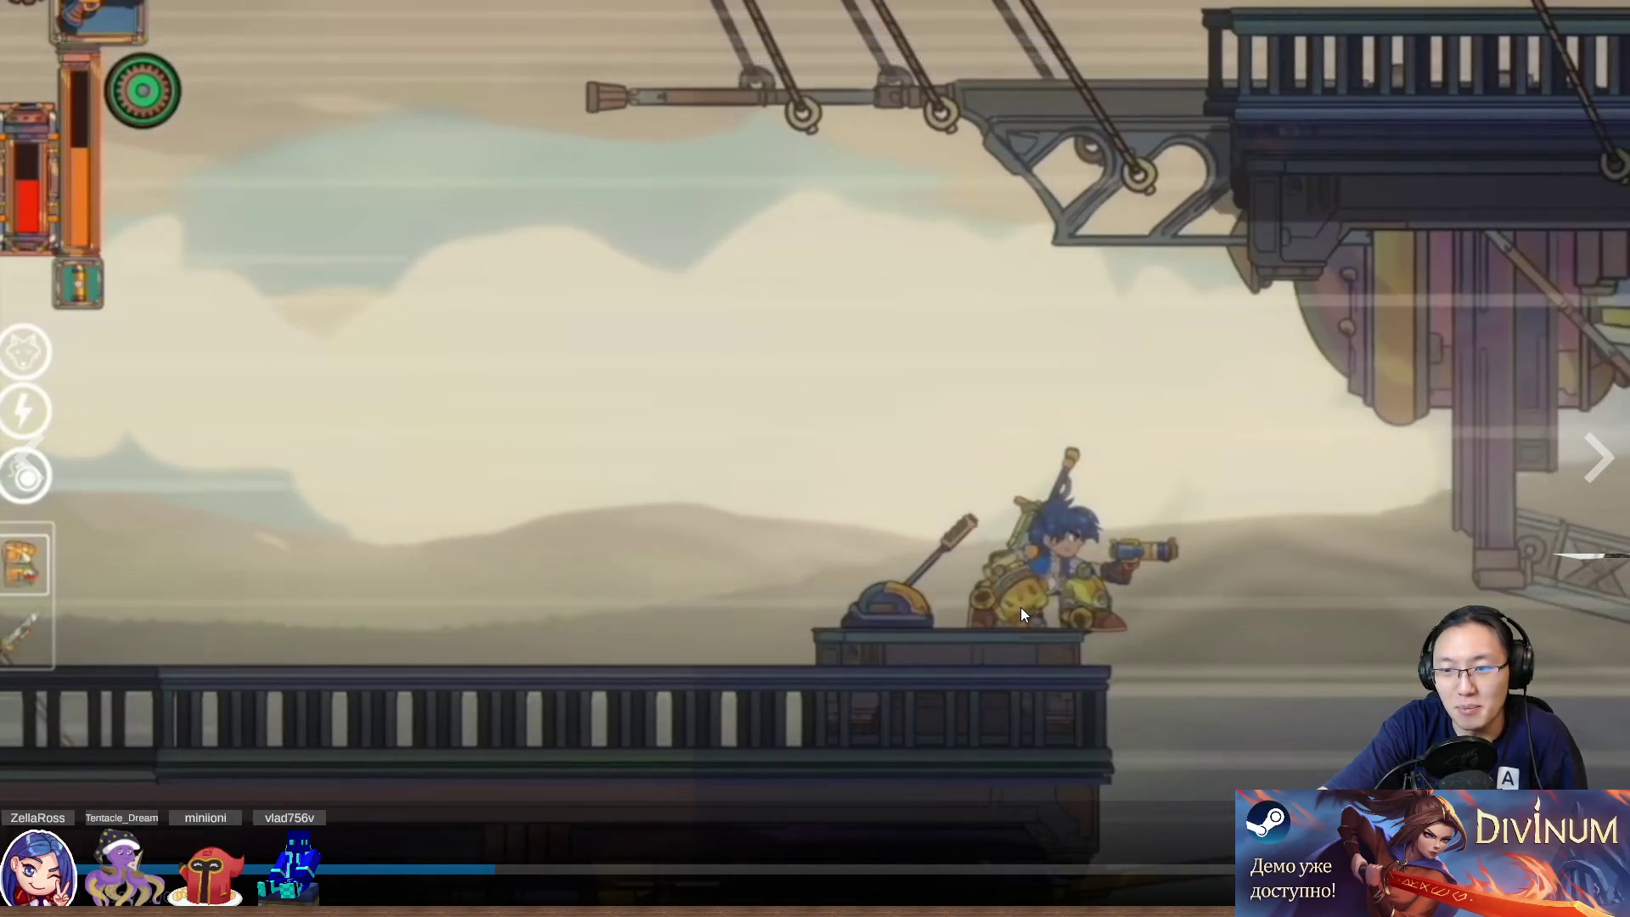
click(1031, 589)
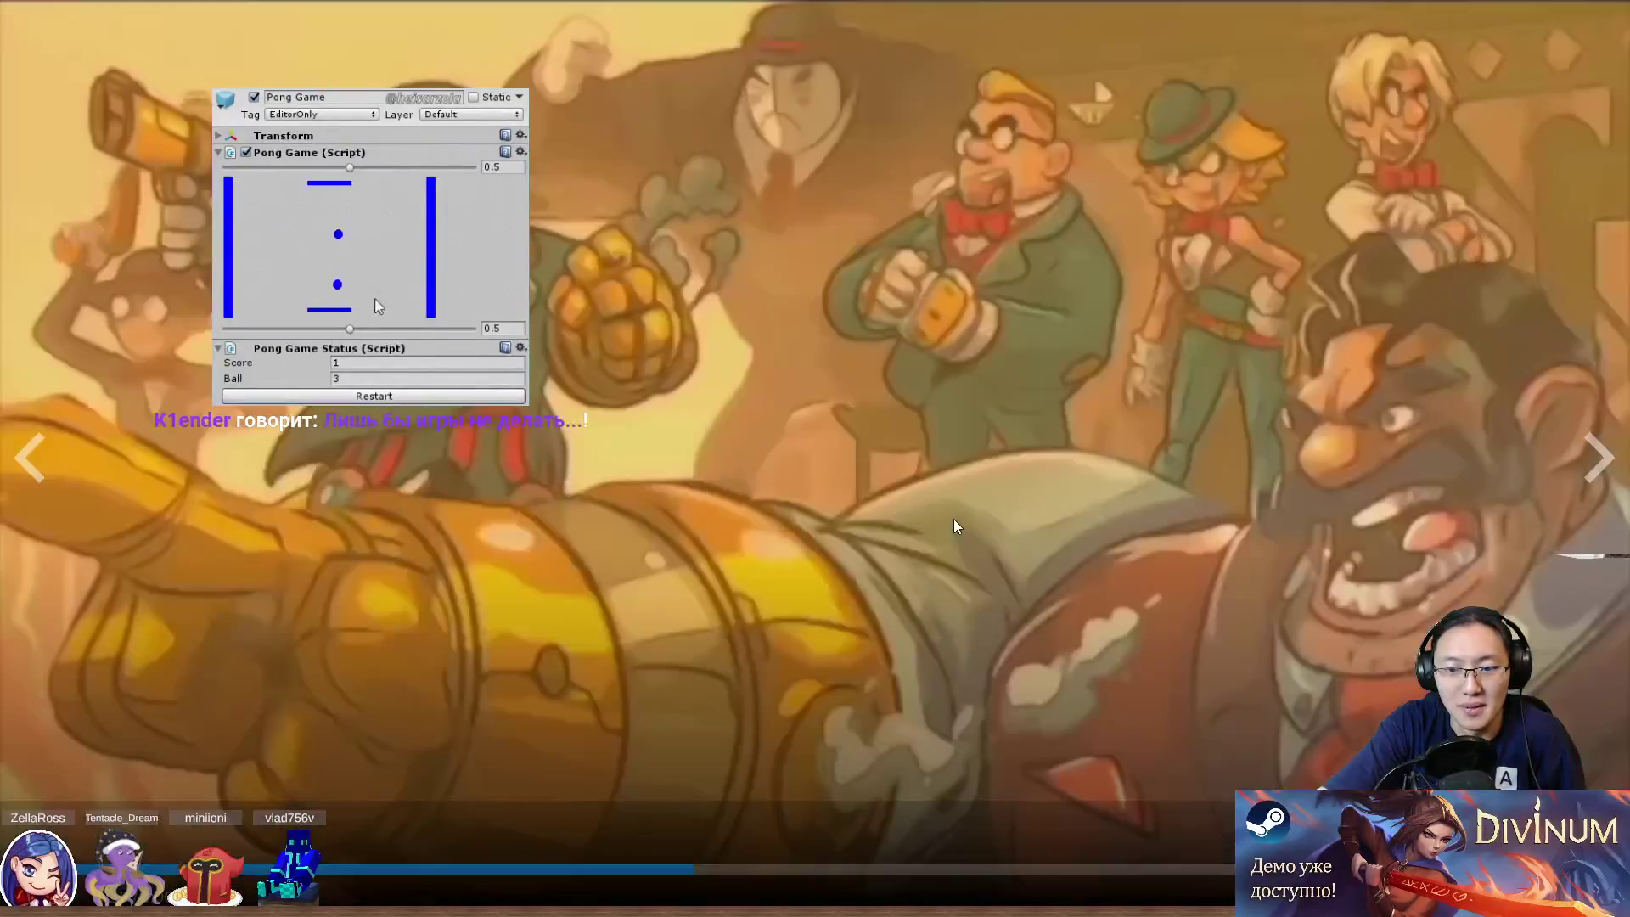
click(951, 515)
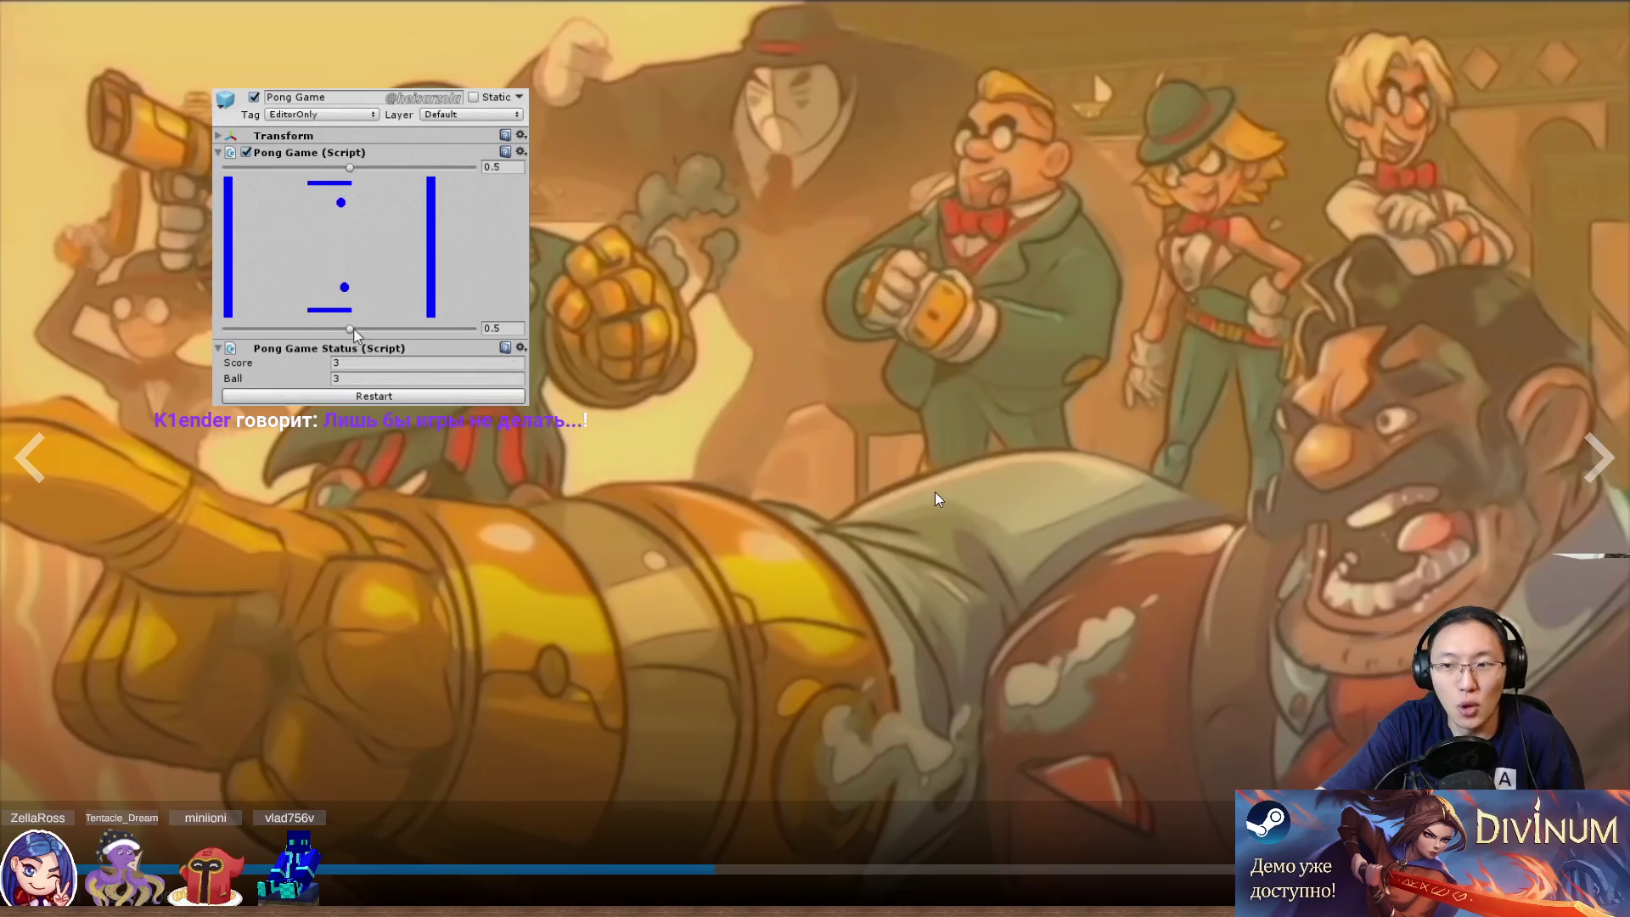
click(887, 488)
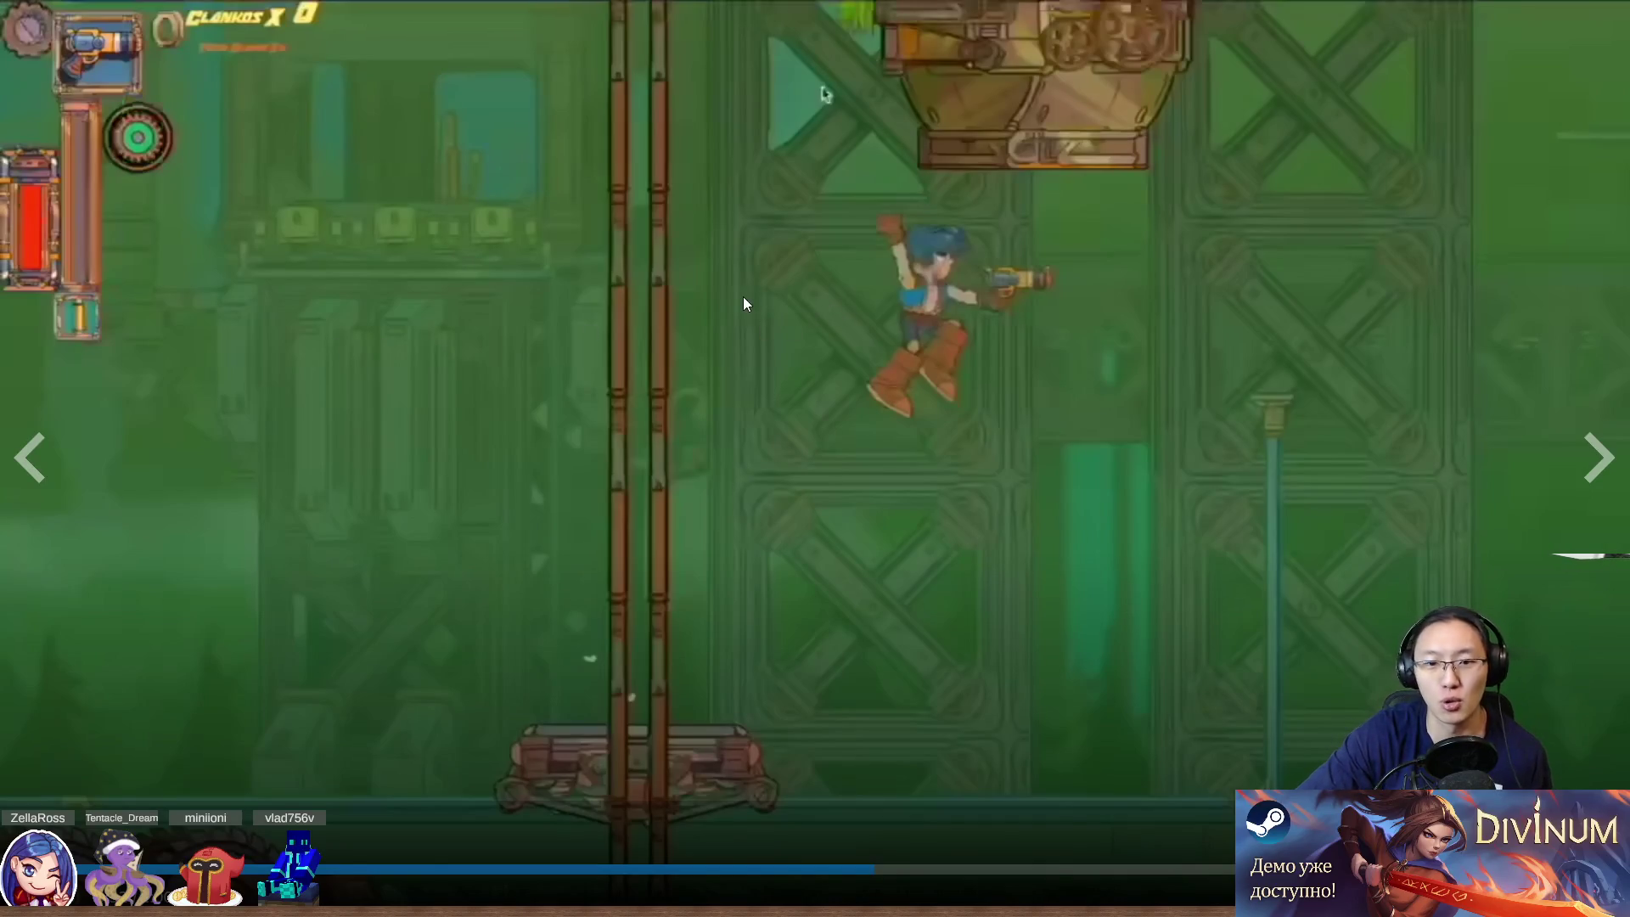
click(773, 309)
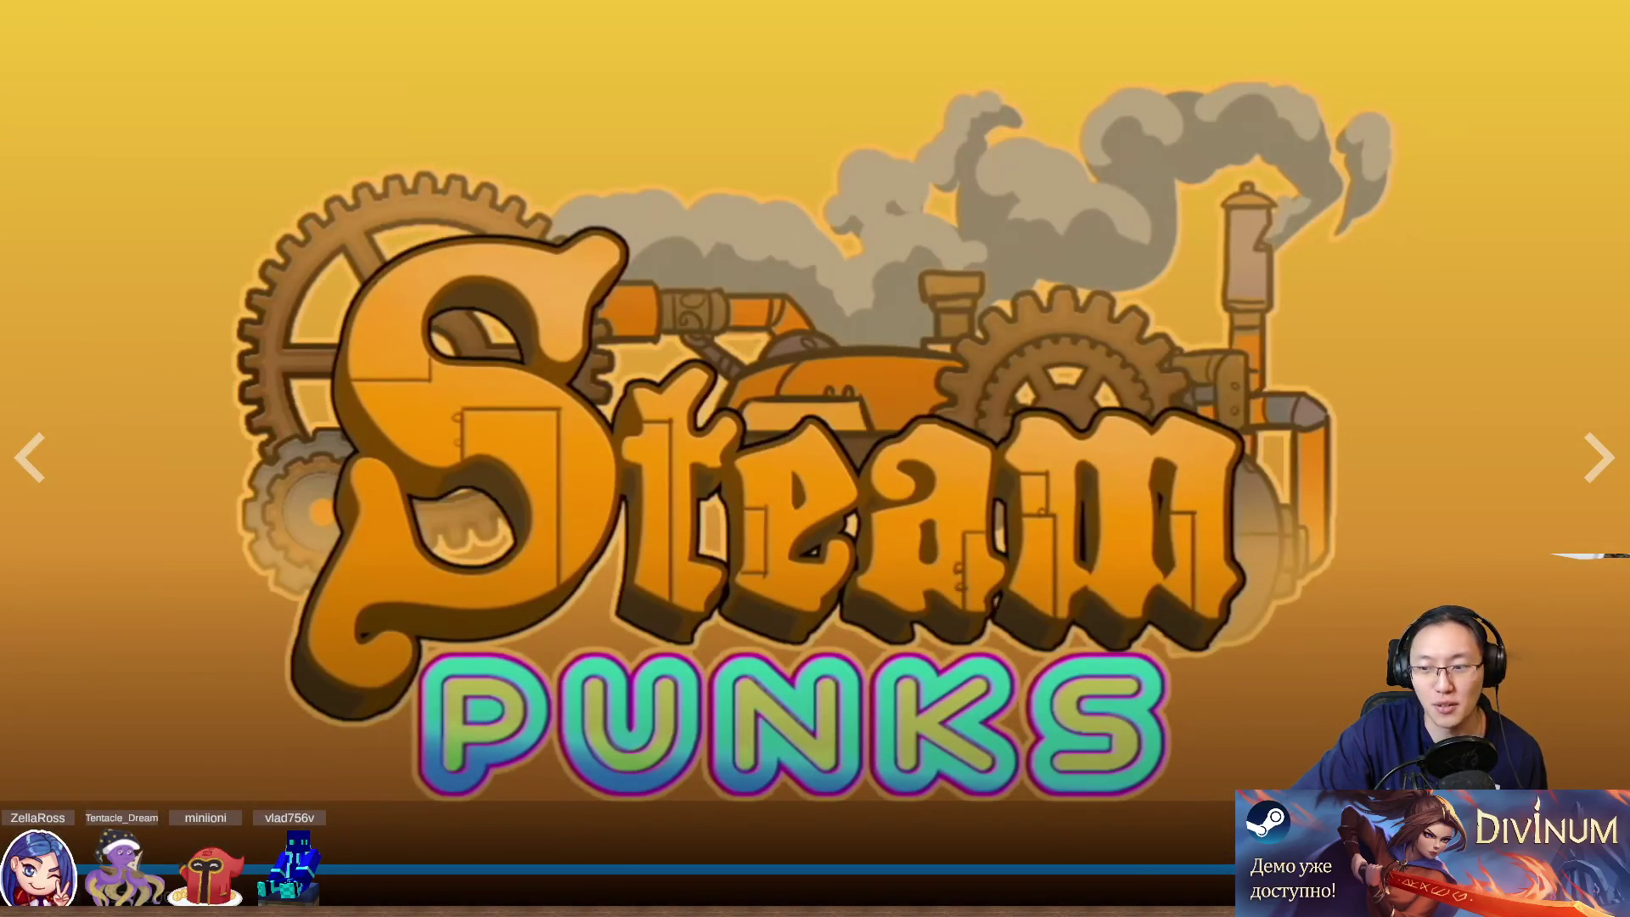
key(Escape)
Open the scaffolding gameplay screenshot fullscreen and page forward through the gallery
click(562, 716)
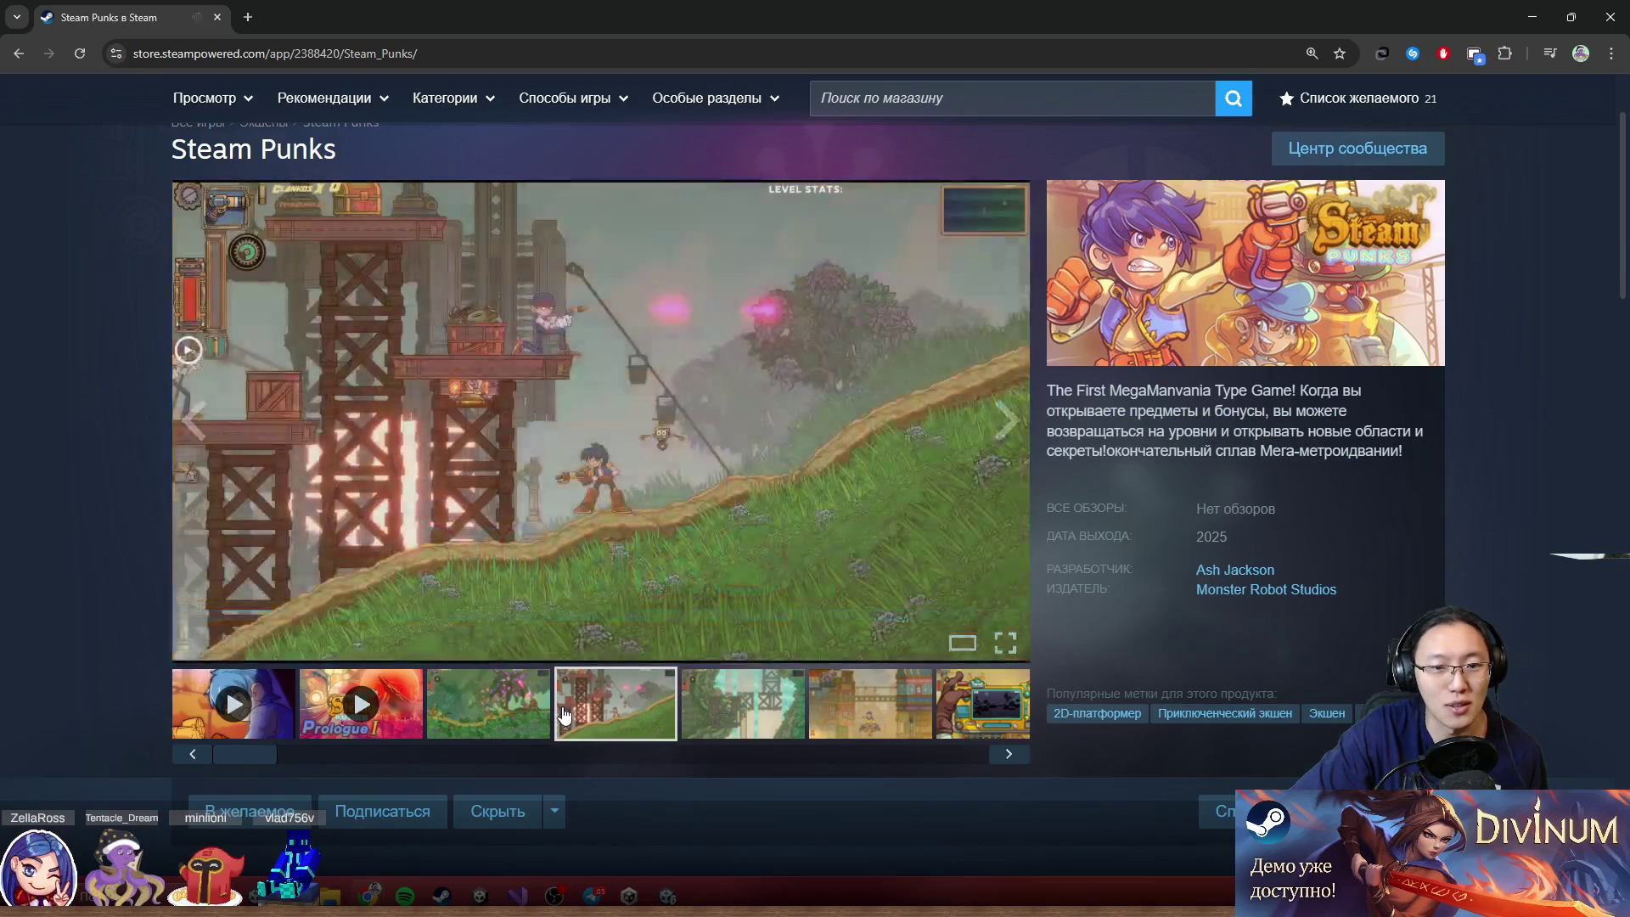
click(1001, 642)
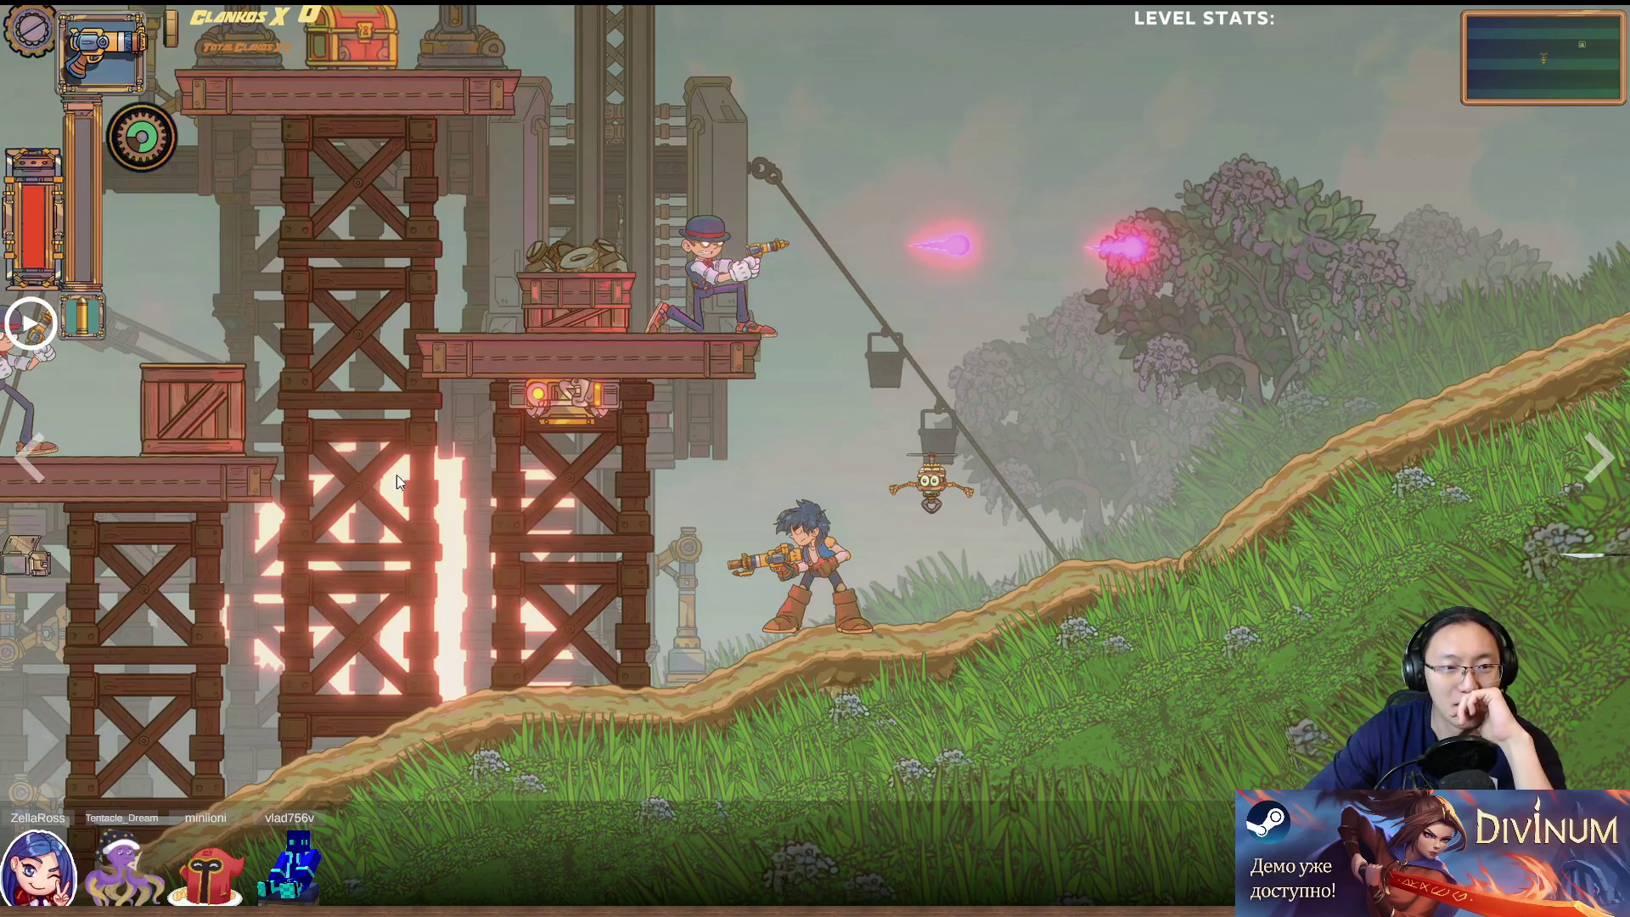
click(1586, 476)
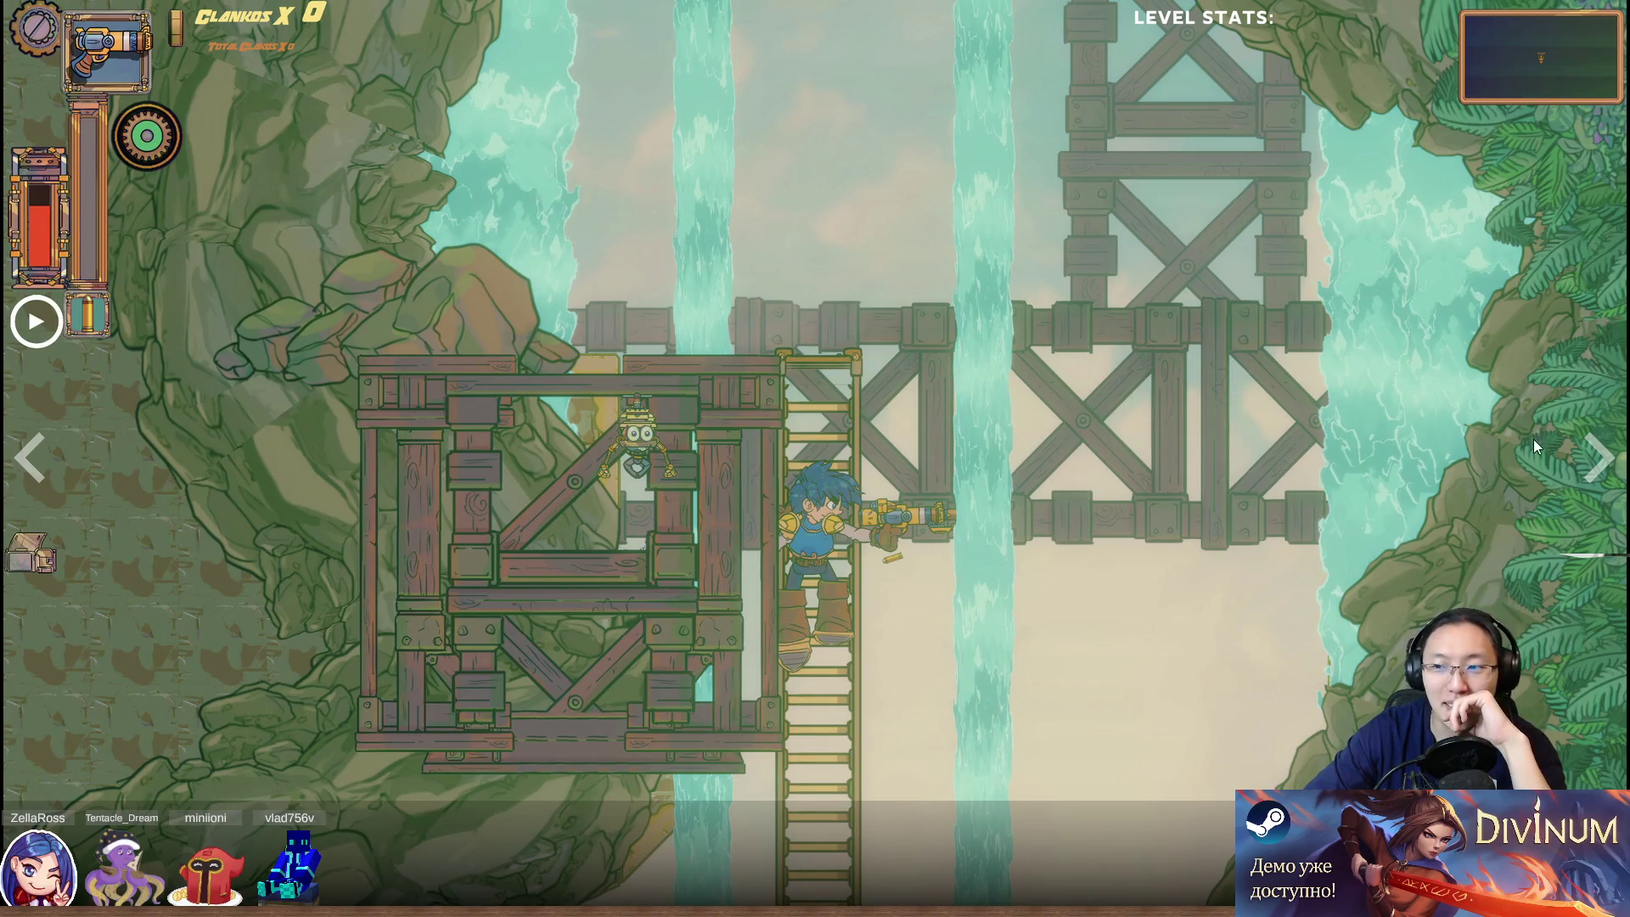
click(1587, 460)
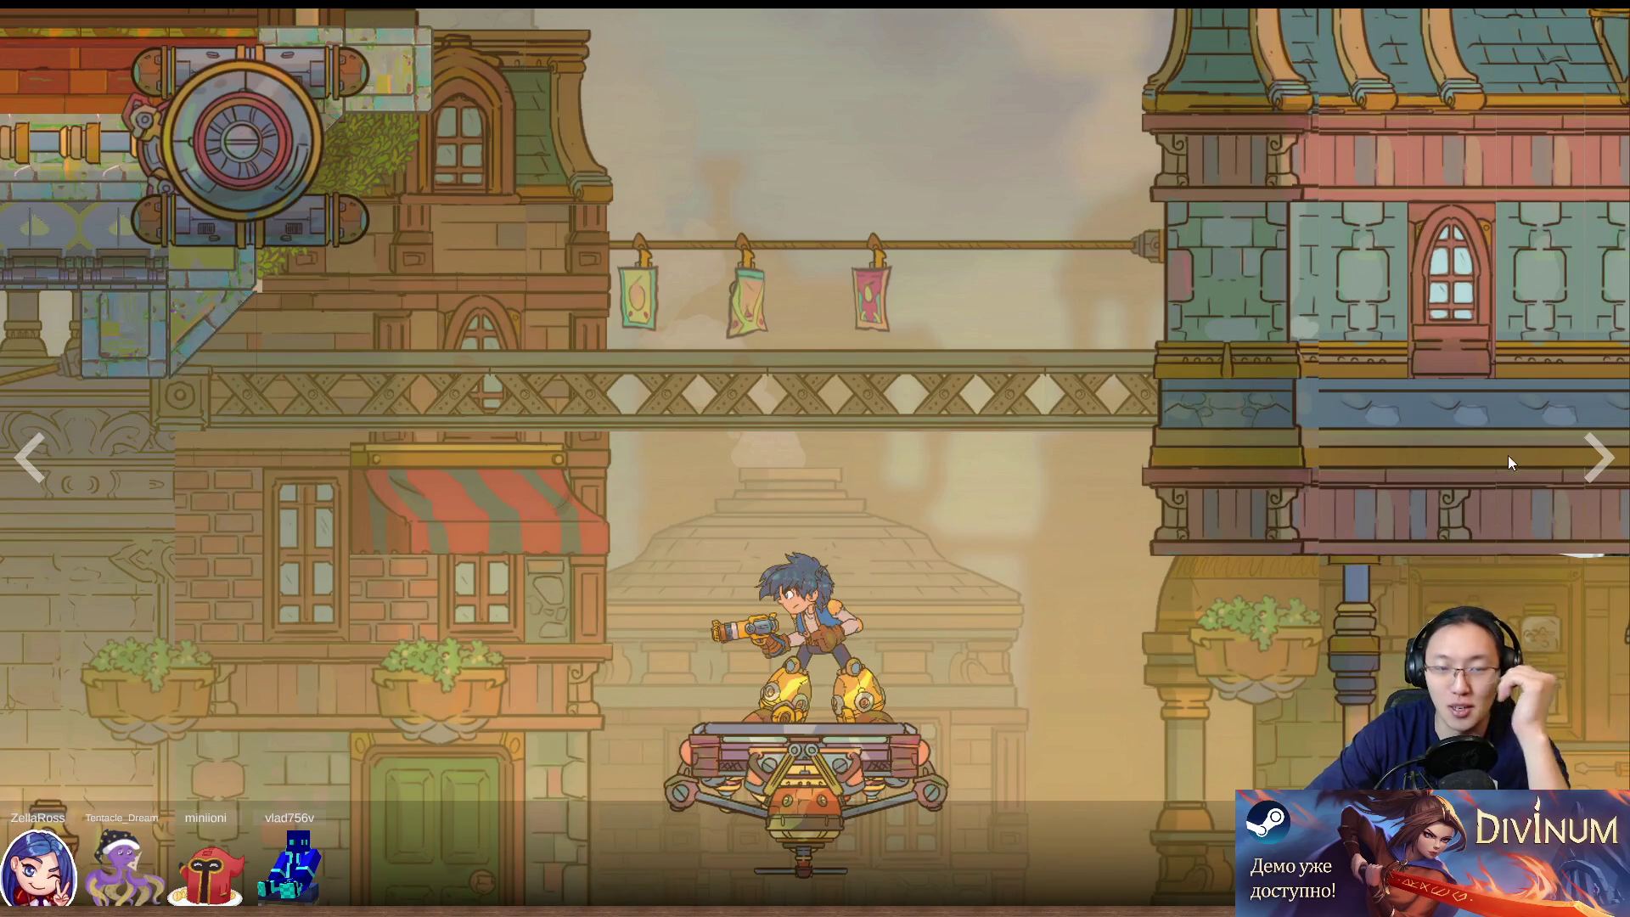
click(1601, 468)
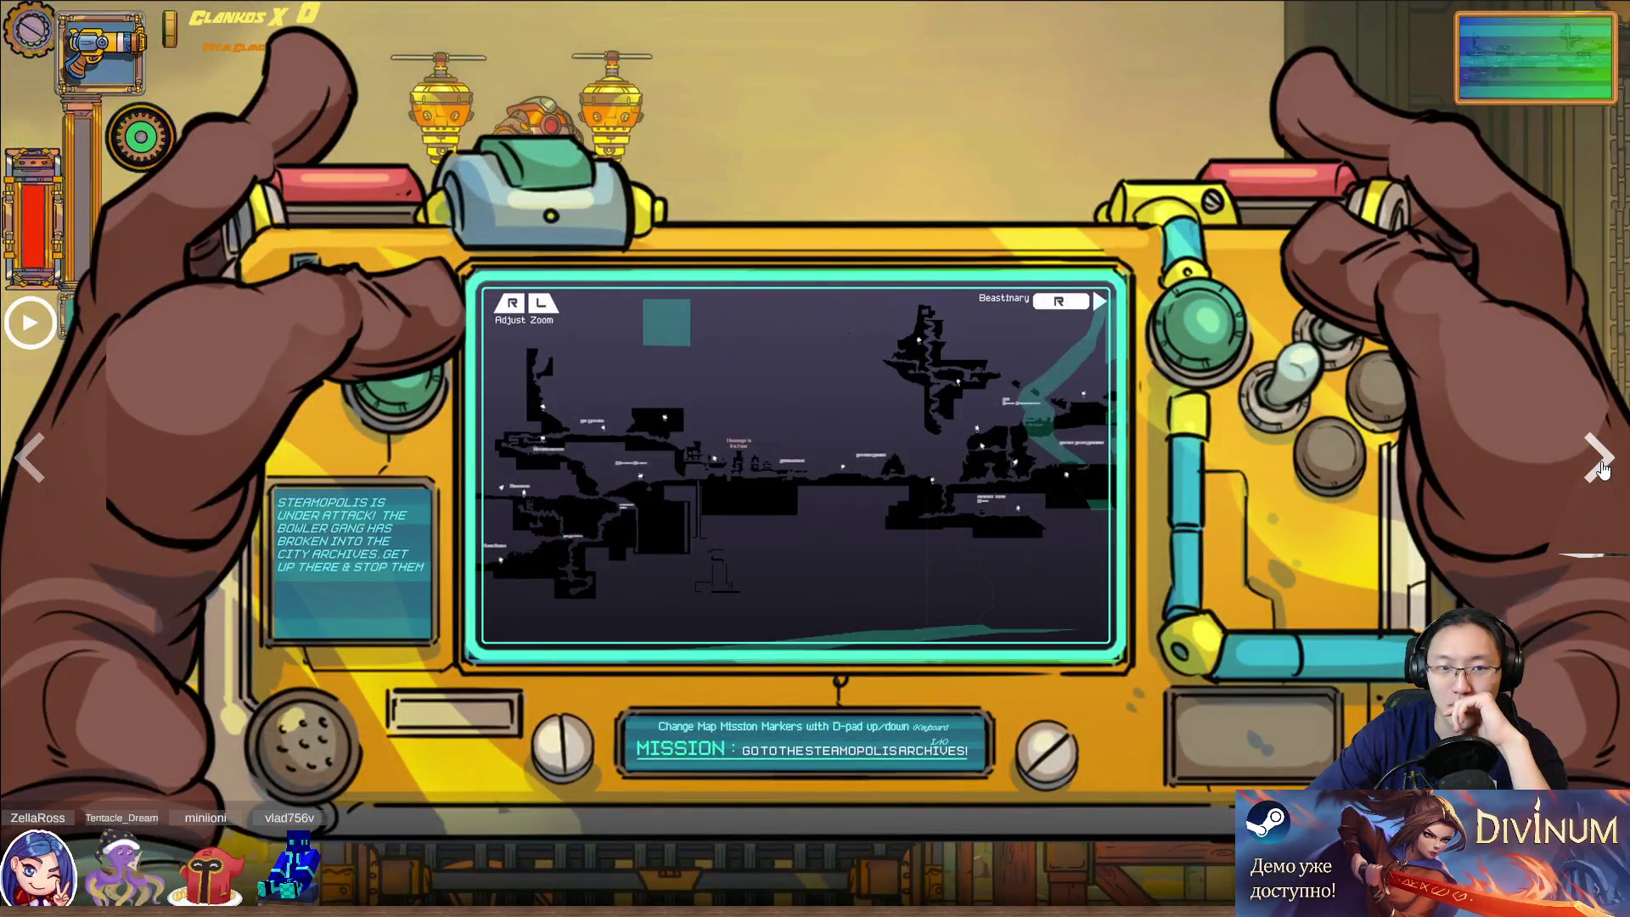
click(1601, 468)
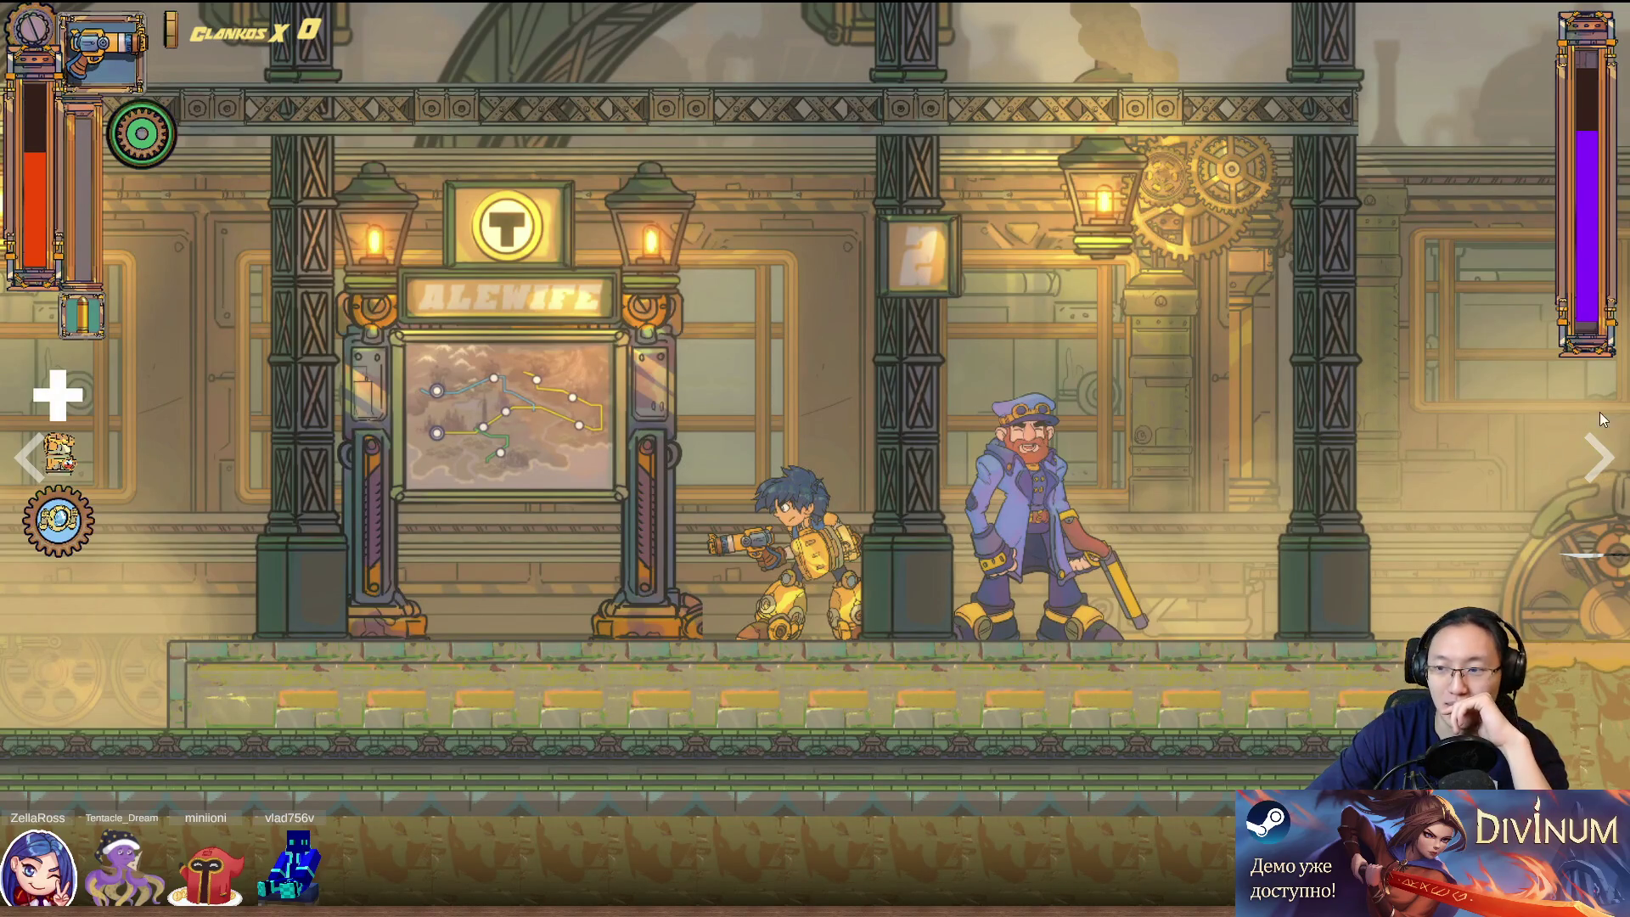
click(1590, 465)
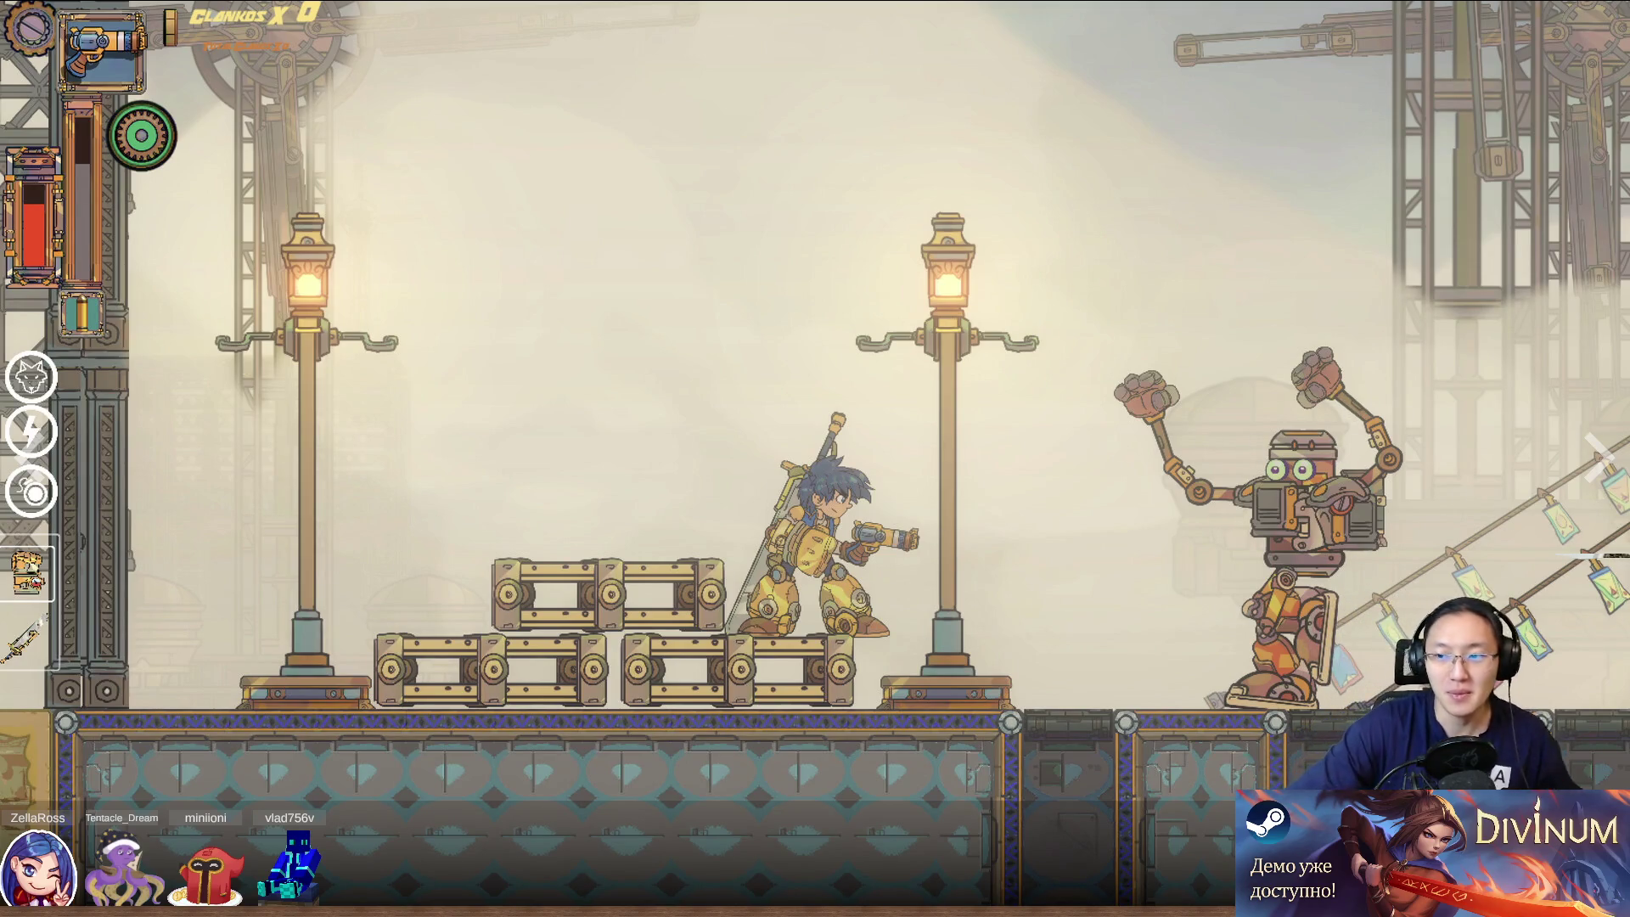
click(1594, 442)
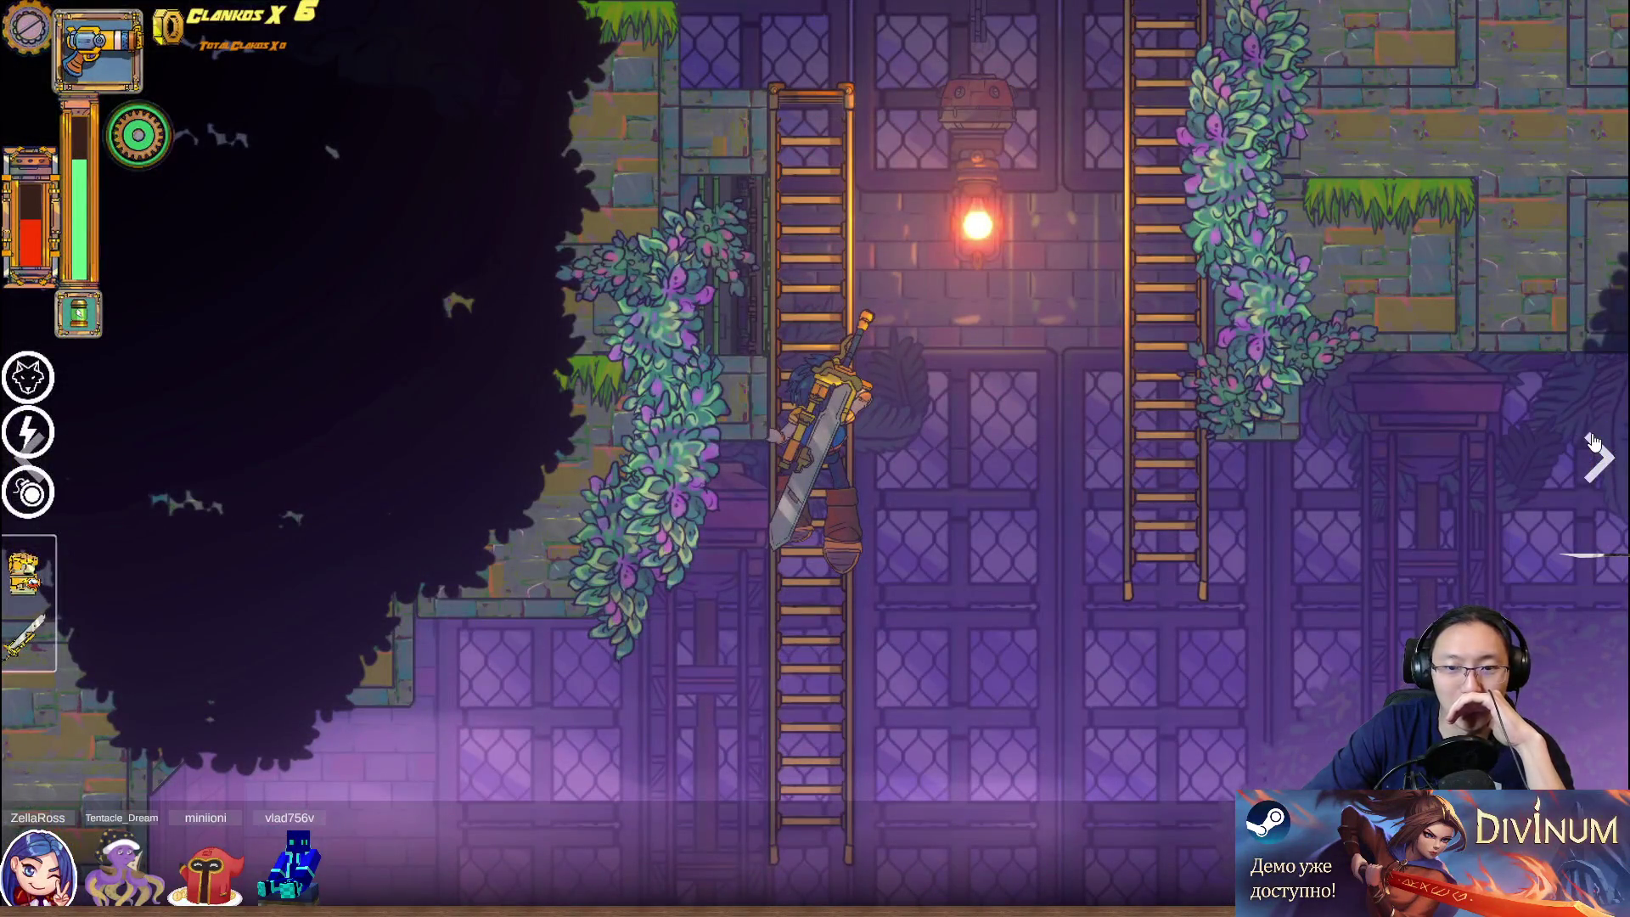
click(1593, 441)
Page on to the Ruby Ransom & Rufus Rutherford art and close the fullscreen gallery
click(1593, 441)
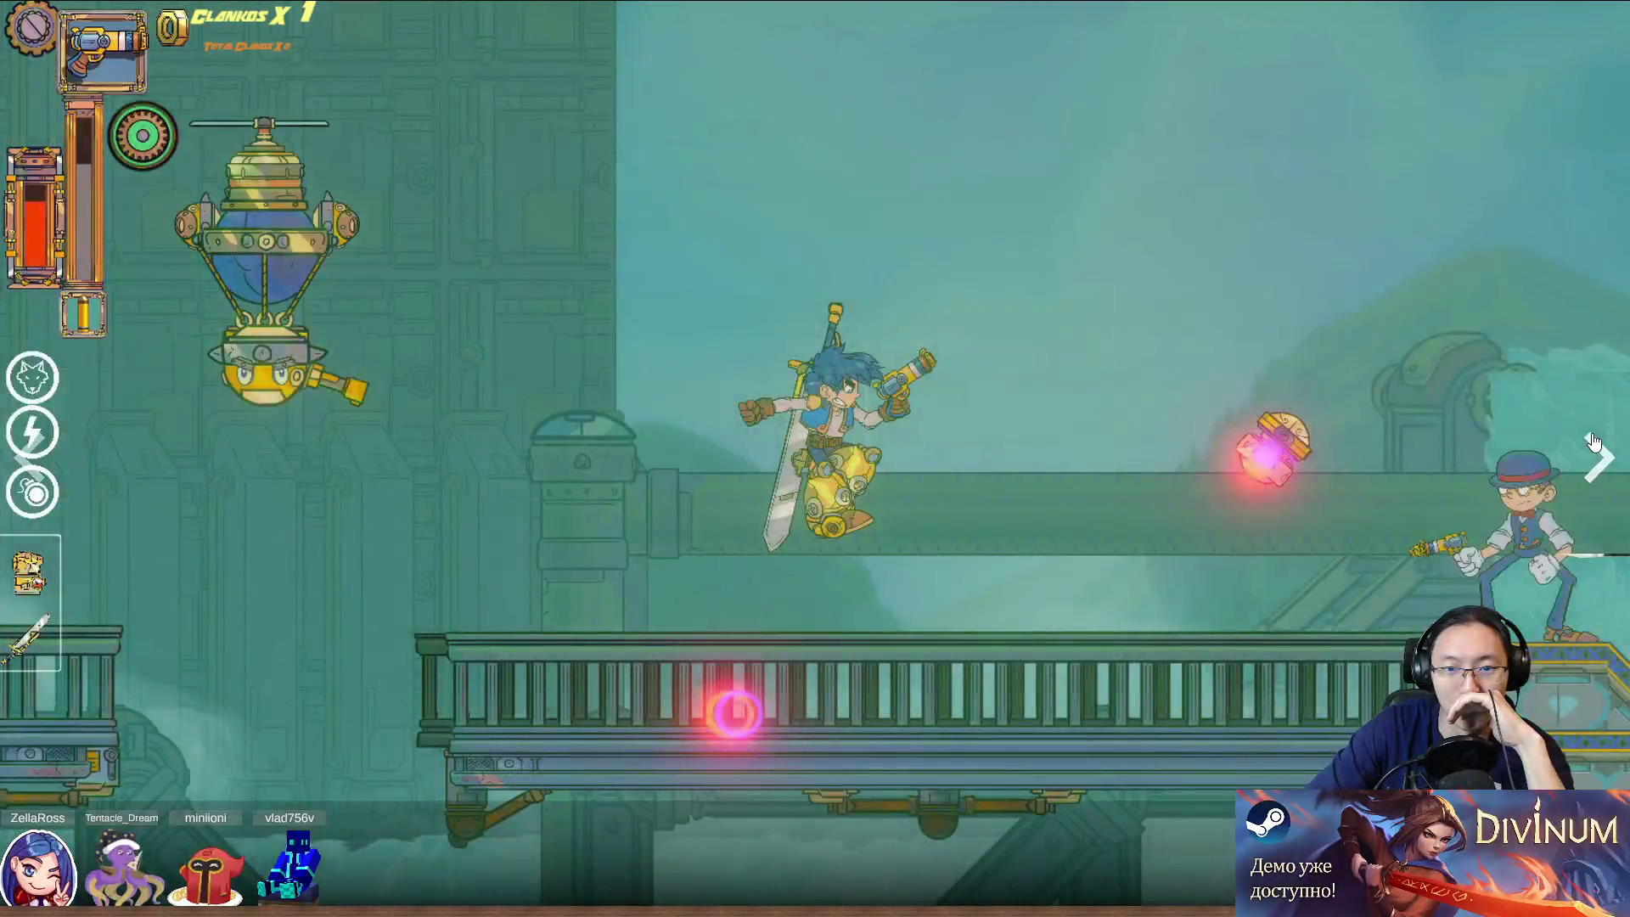
click(1593, 441)
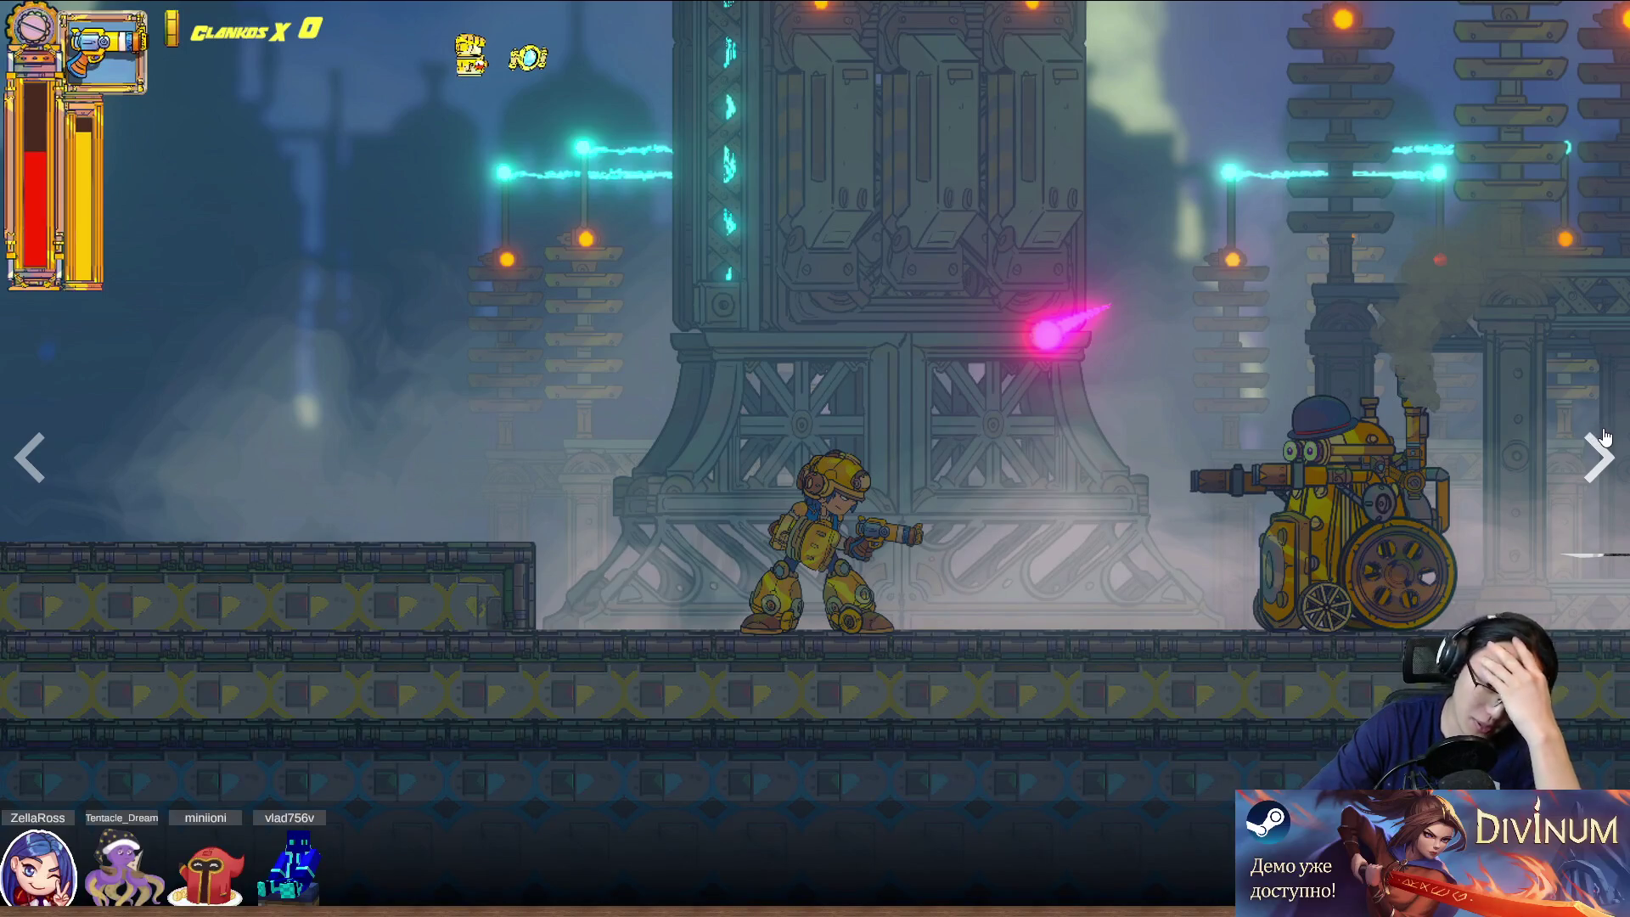
click(1604, 437)
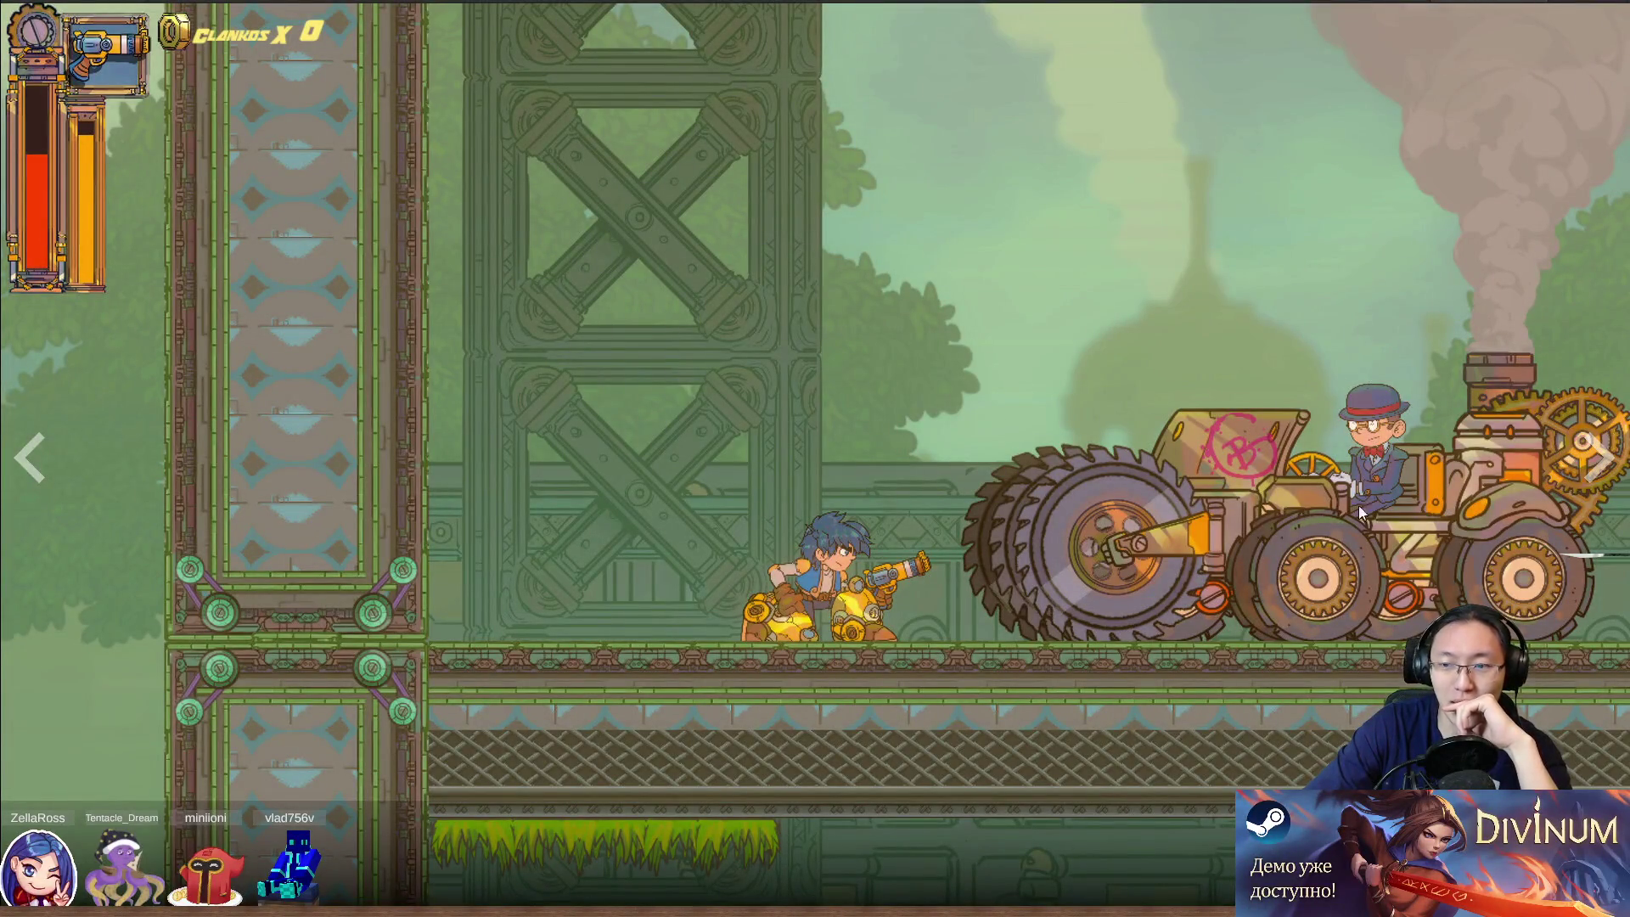
click(1592, 478)
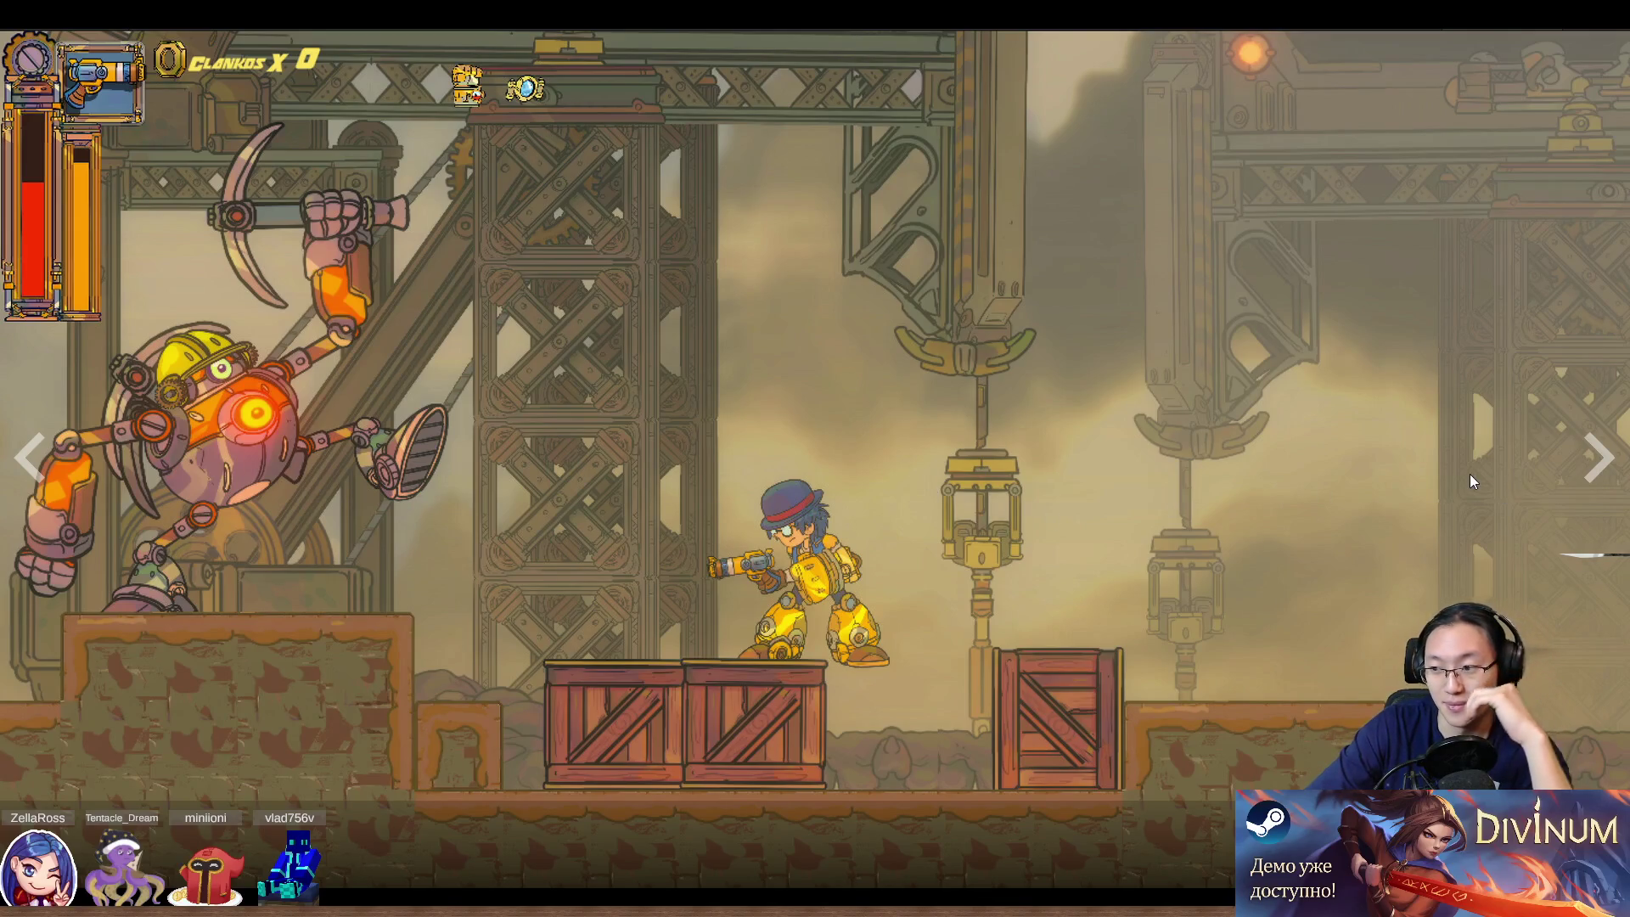
click(1594, 463)
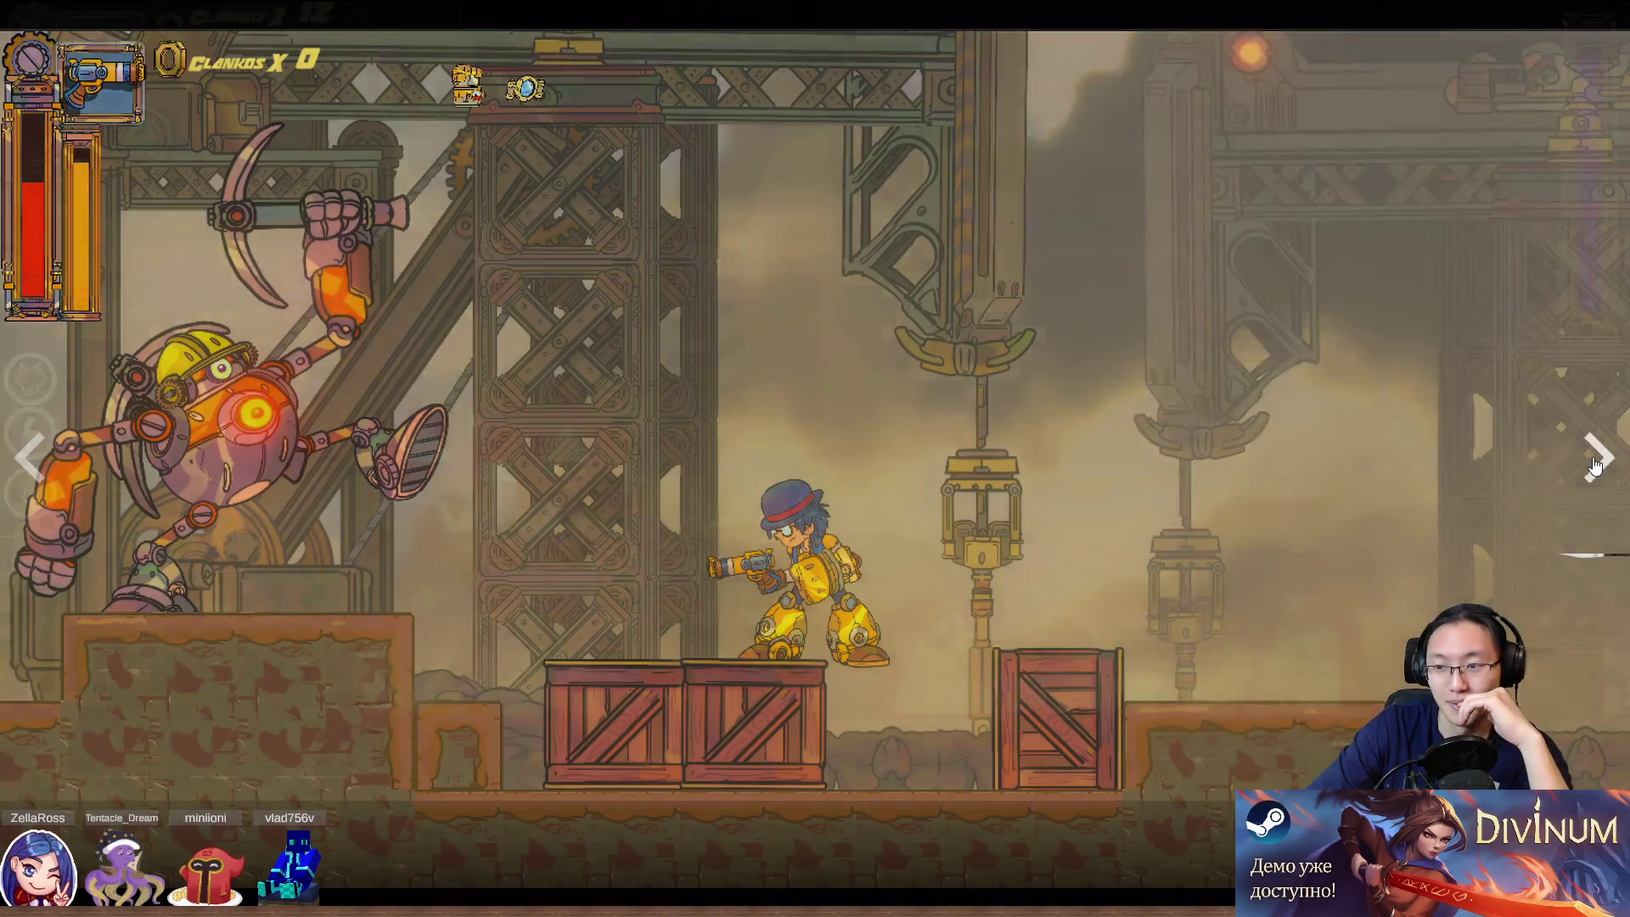
click(1594, 463)
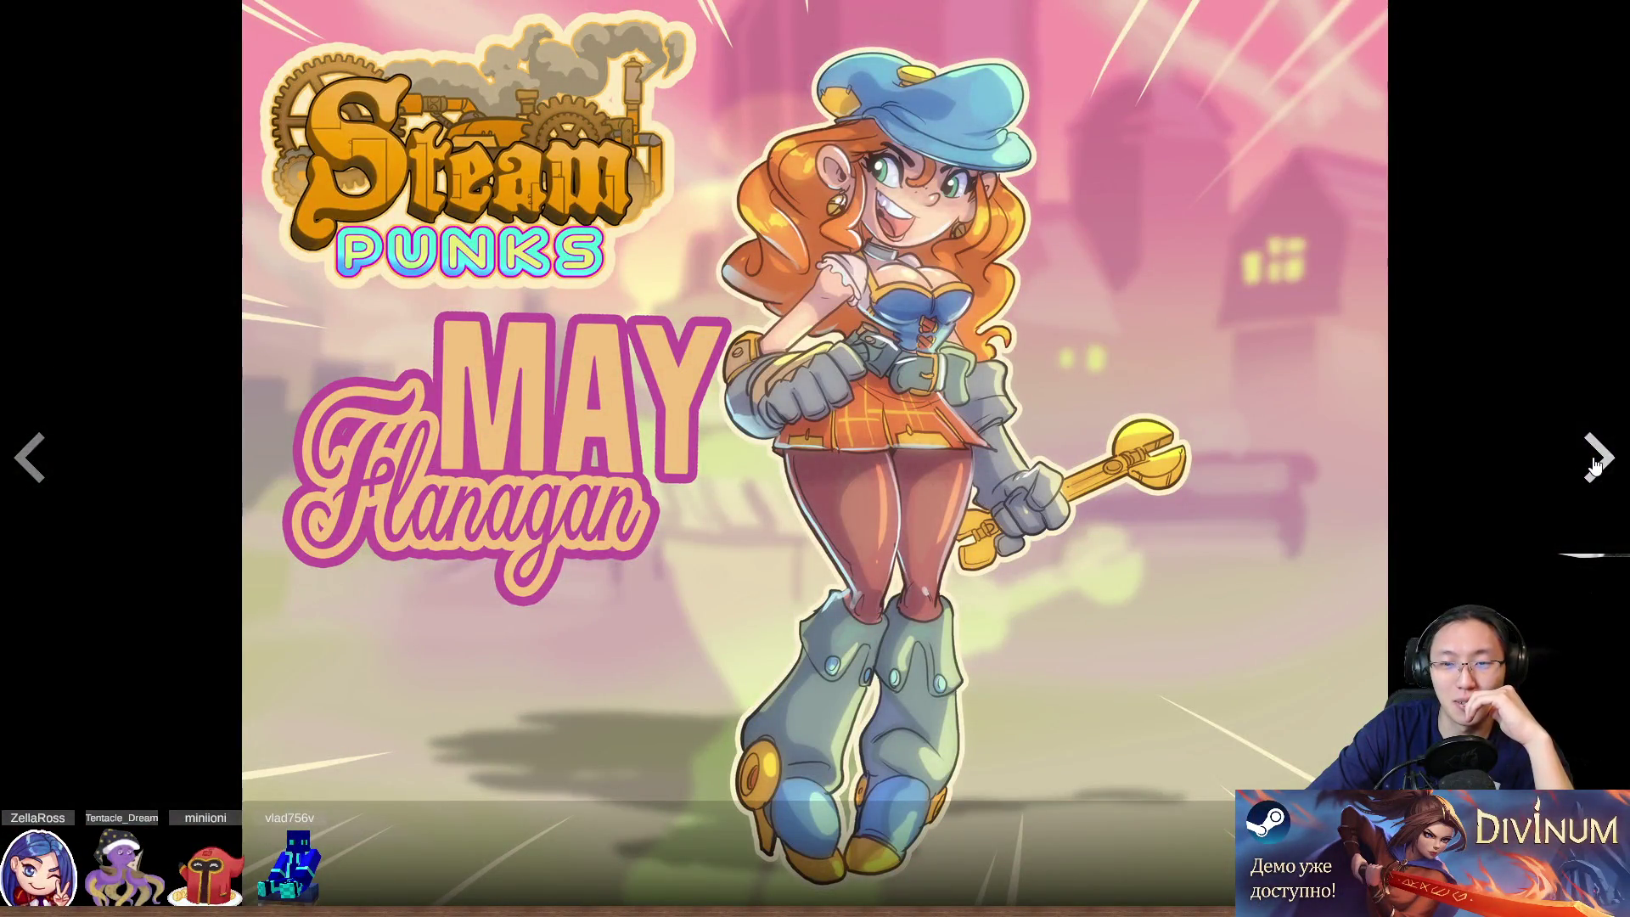
click(1596, 462)
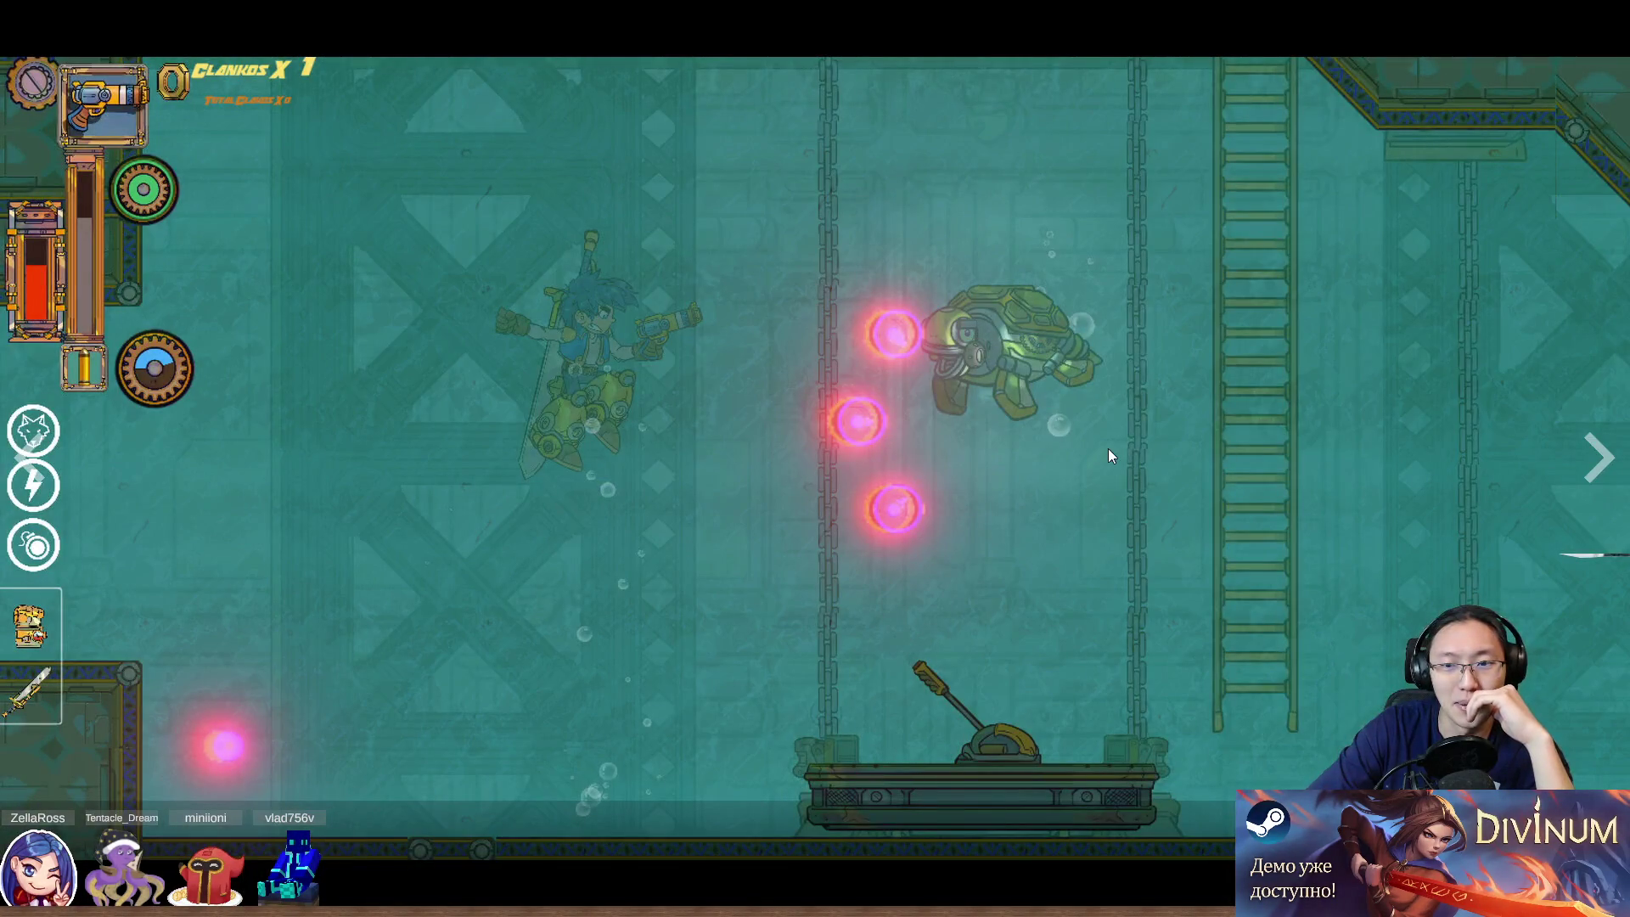
click(1594, 467)
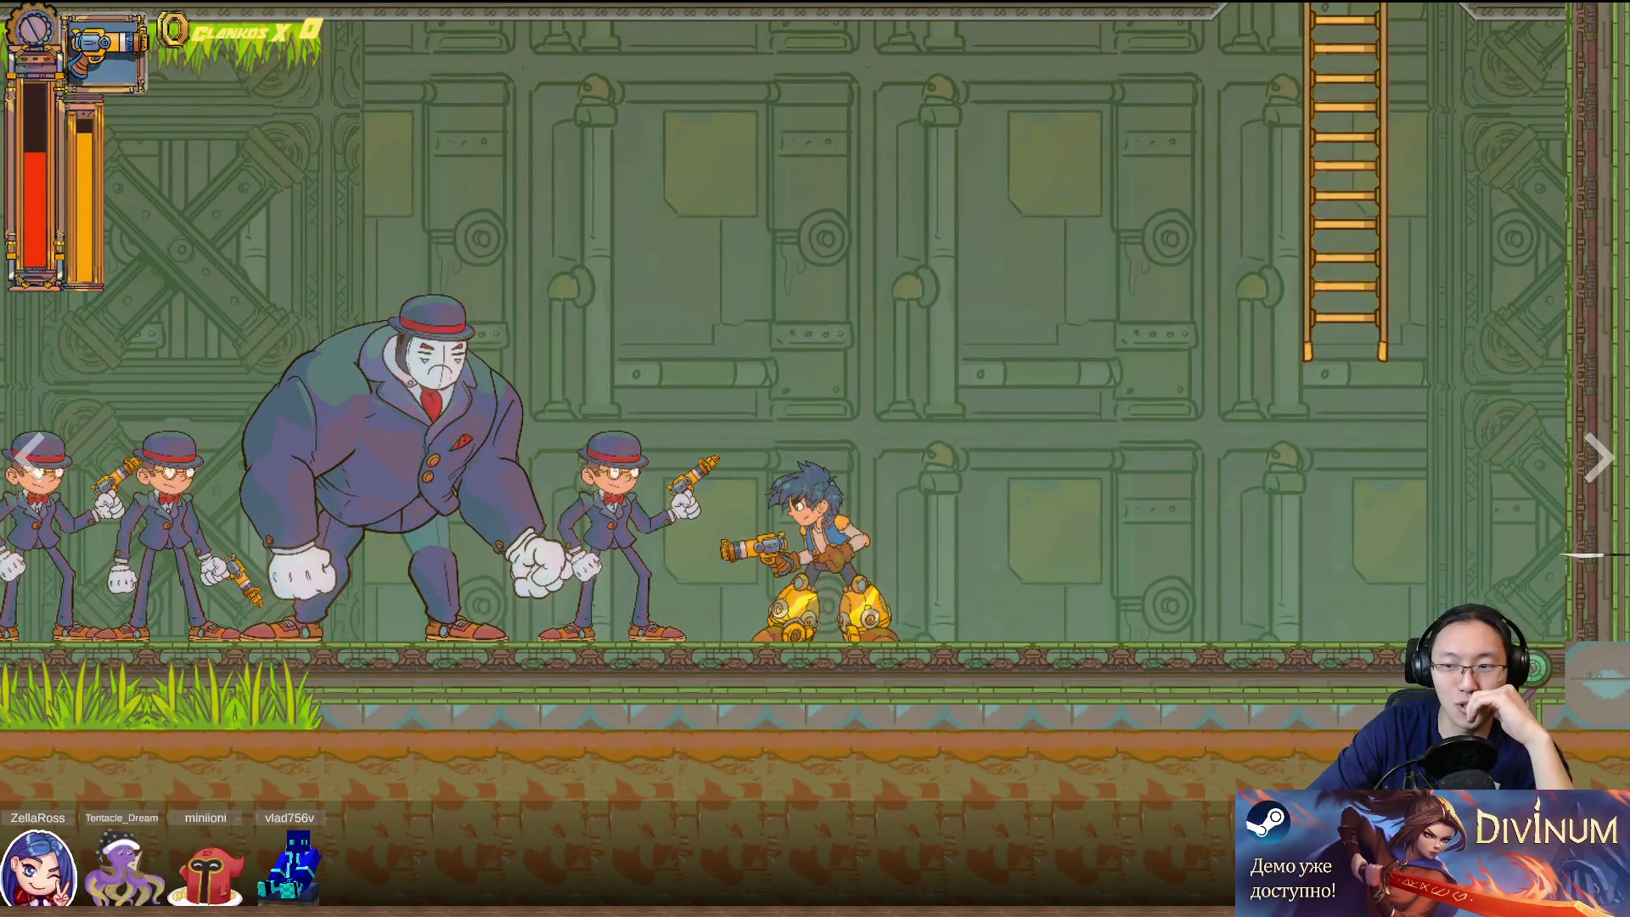
click(1594, 454)
click(1592, 450)
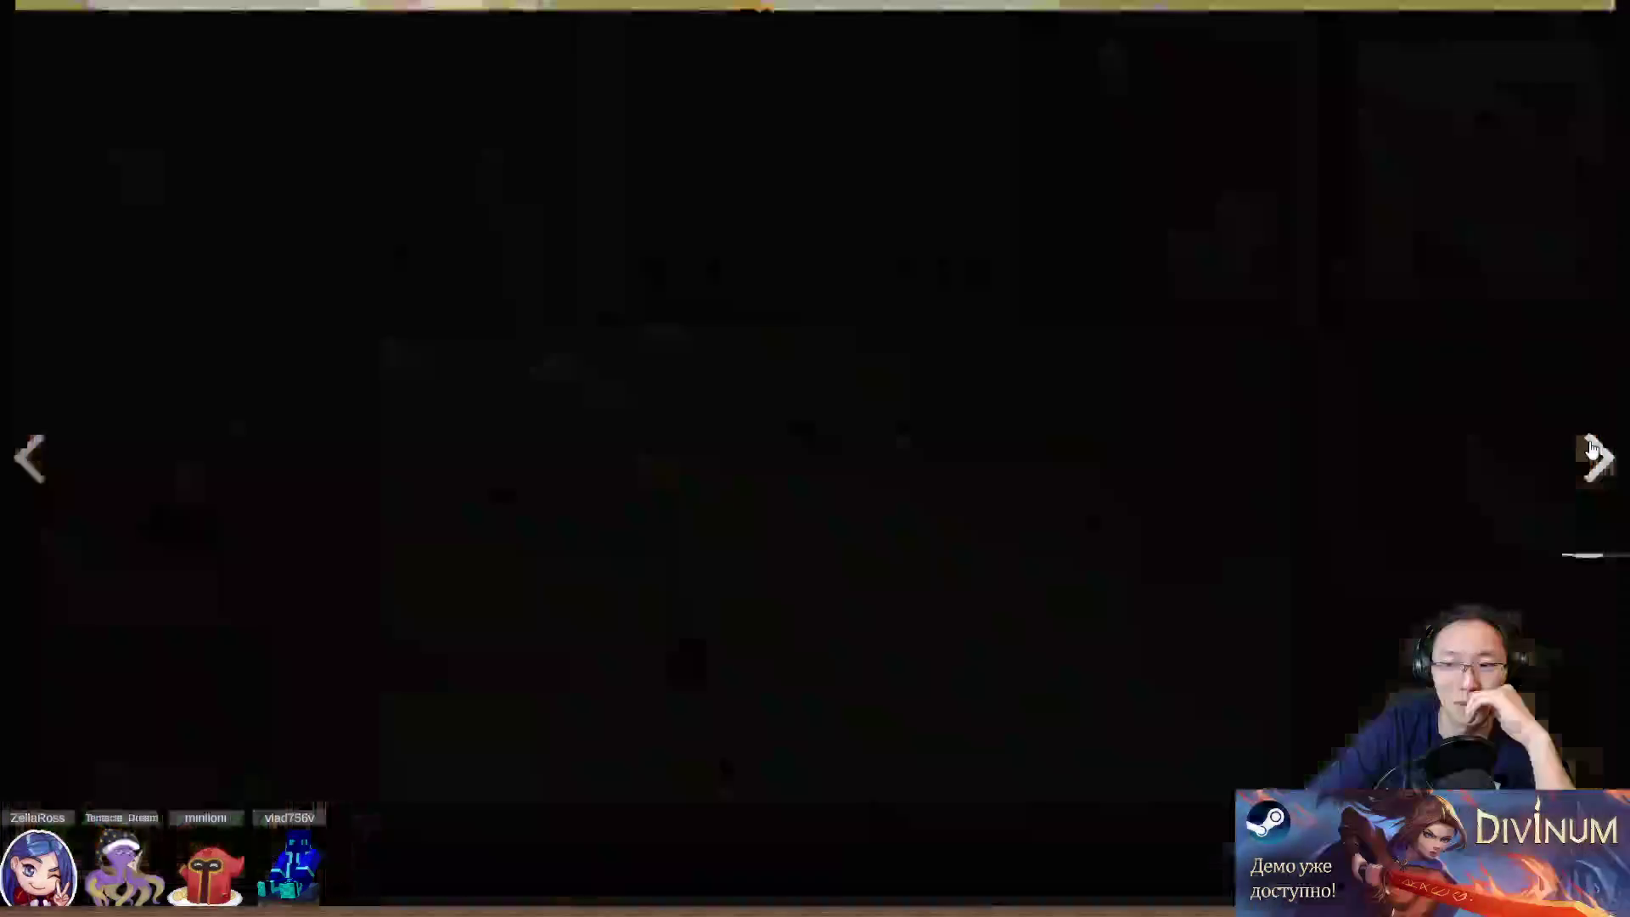
click(1077, 469)
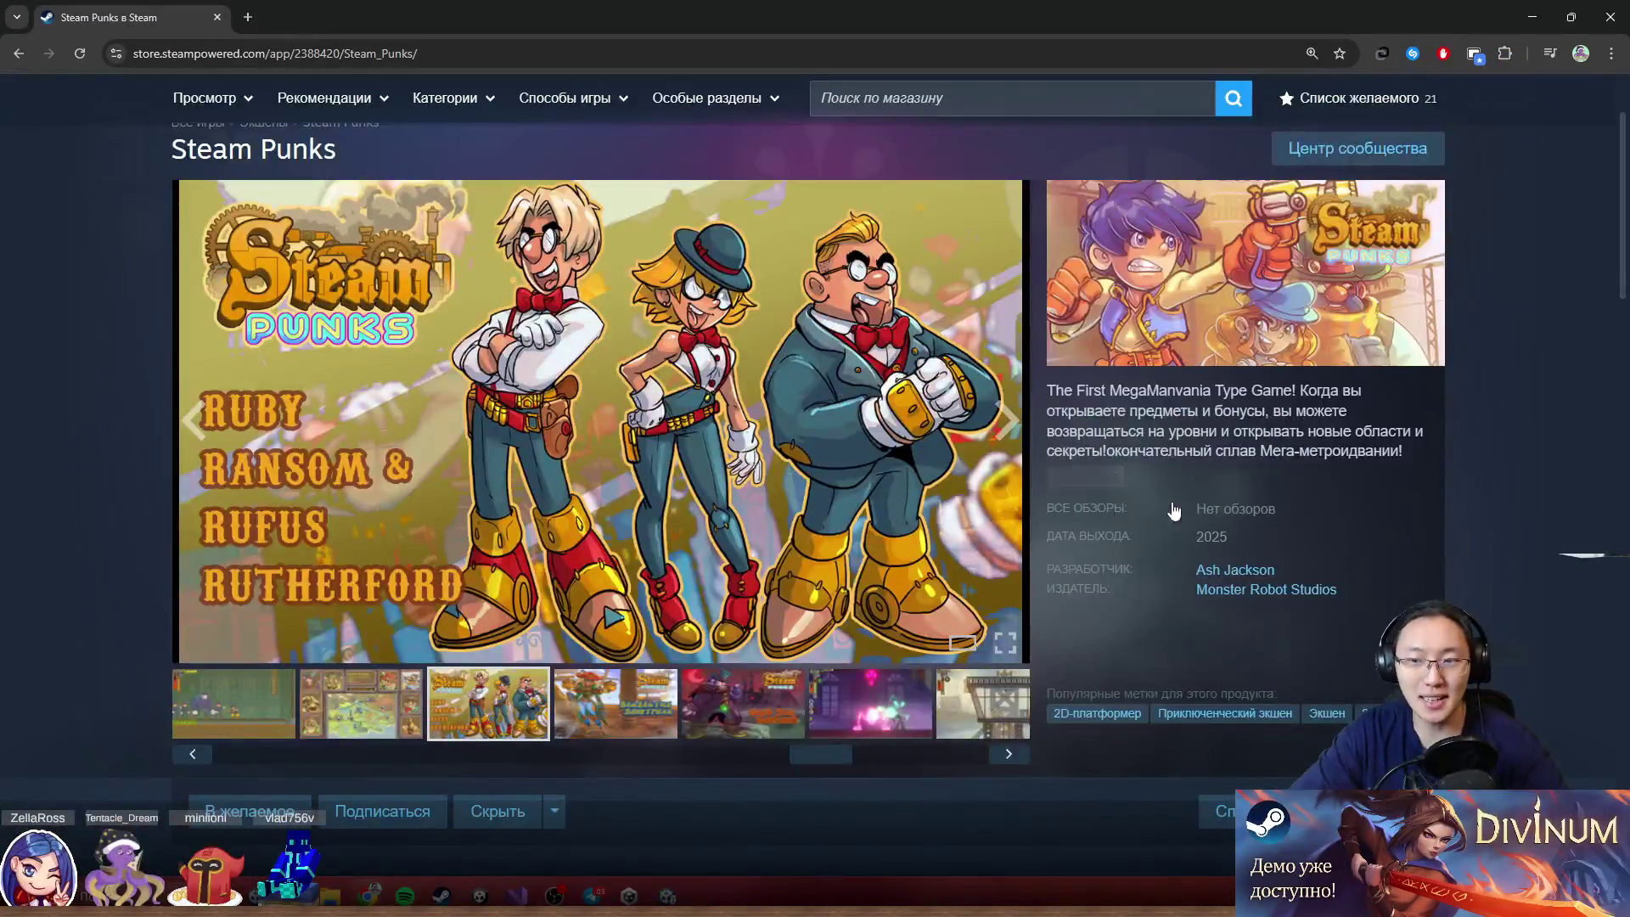
Select and deselect the game's short description, then scroll down the store page
drag(1185, 399, 1299, 462)
click(1327, 474)
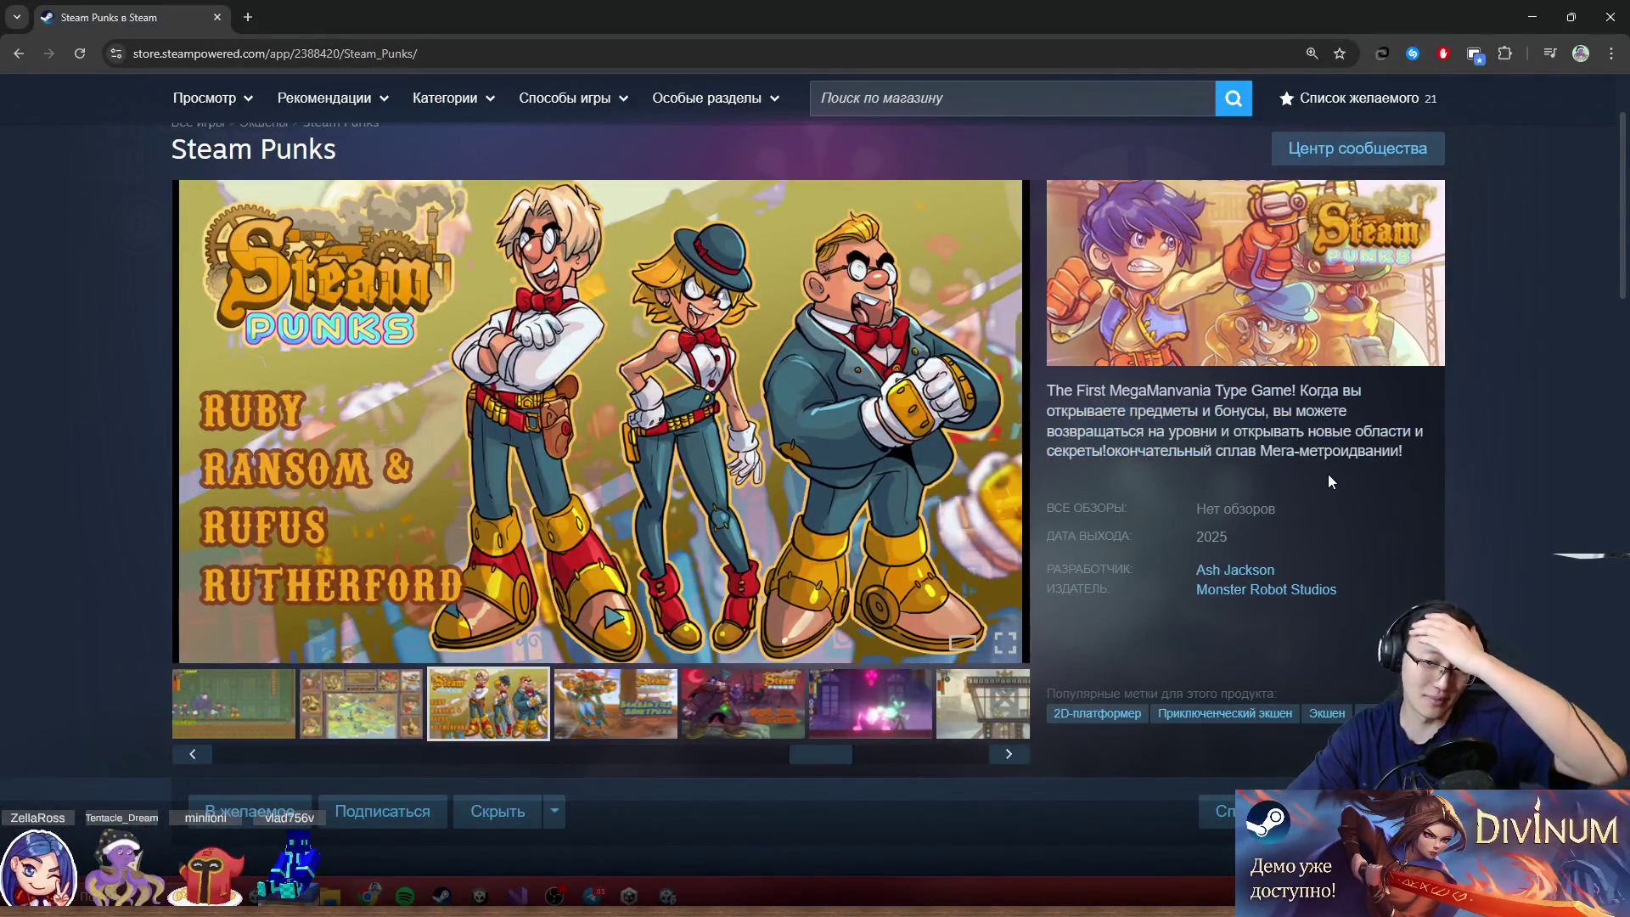
scroll(1328, 477, down, 5)
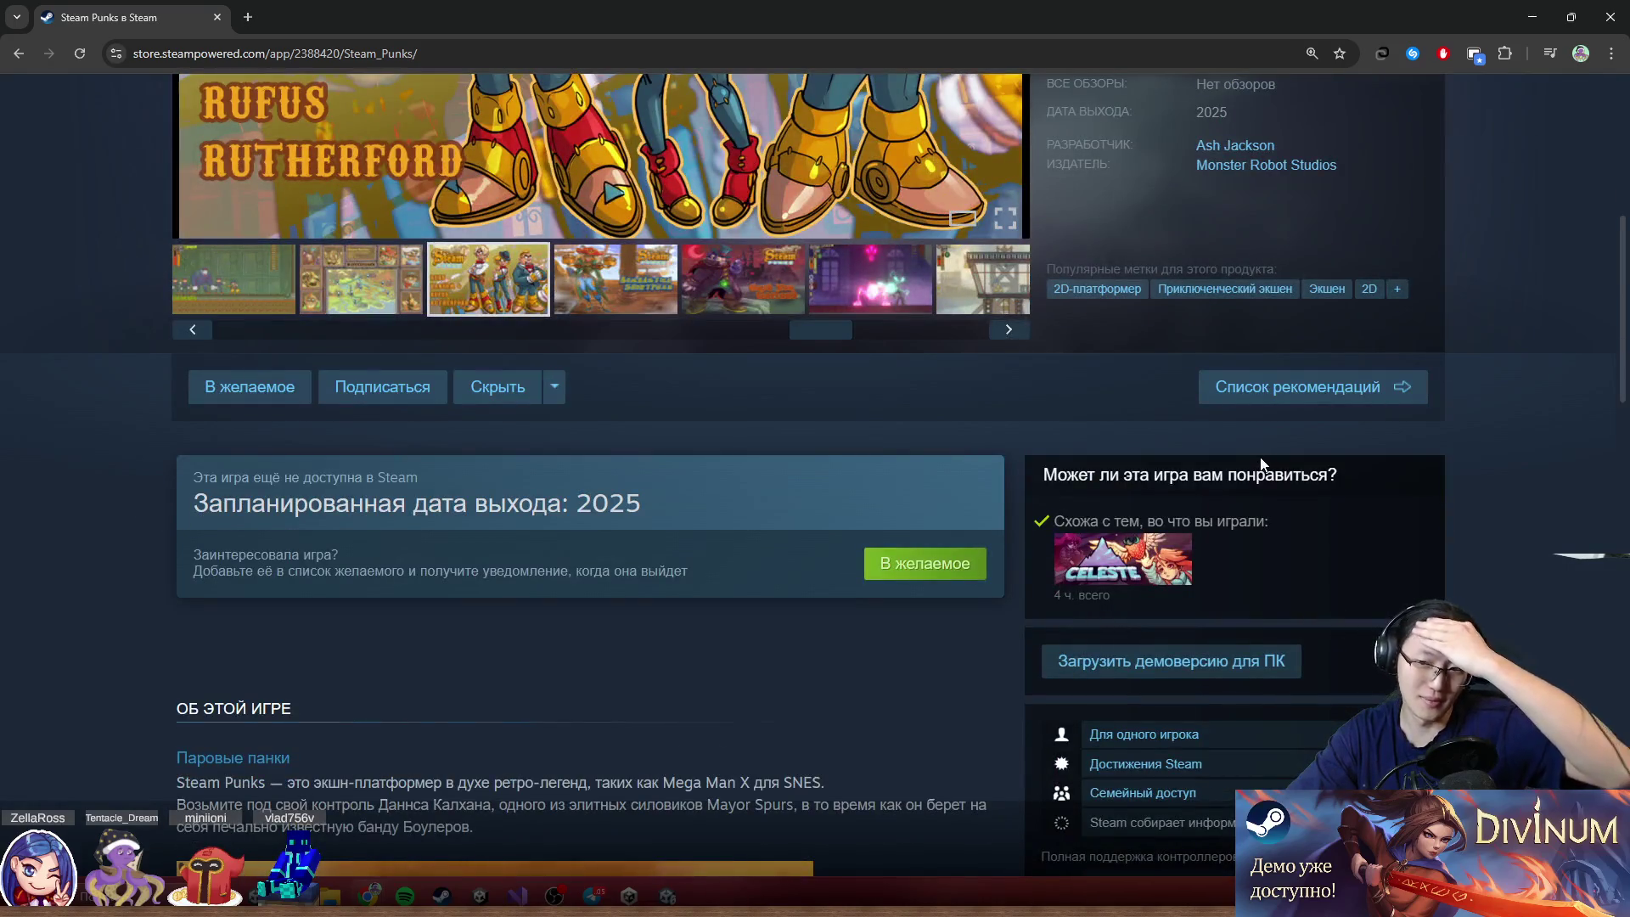
scroll(889, 508, down, 7)
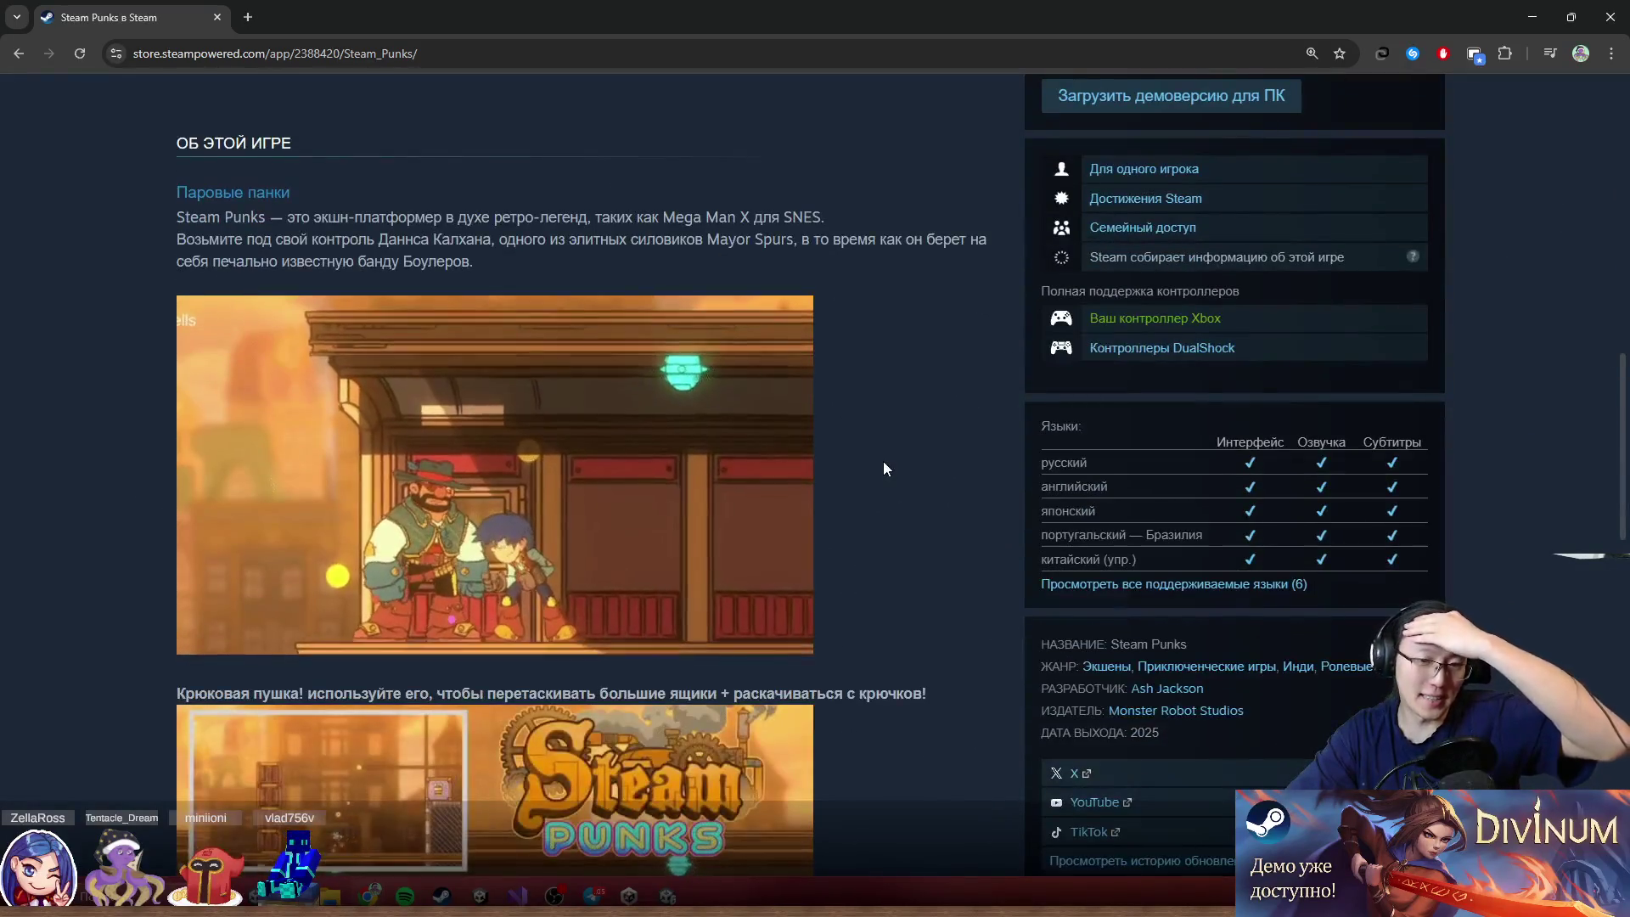
scroll(882, 461, down, 4)
scroll(878, 460, down, 2)
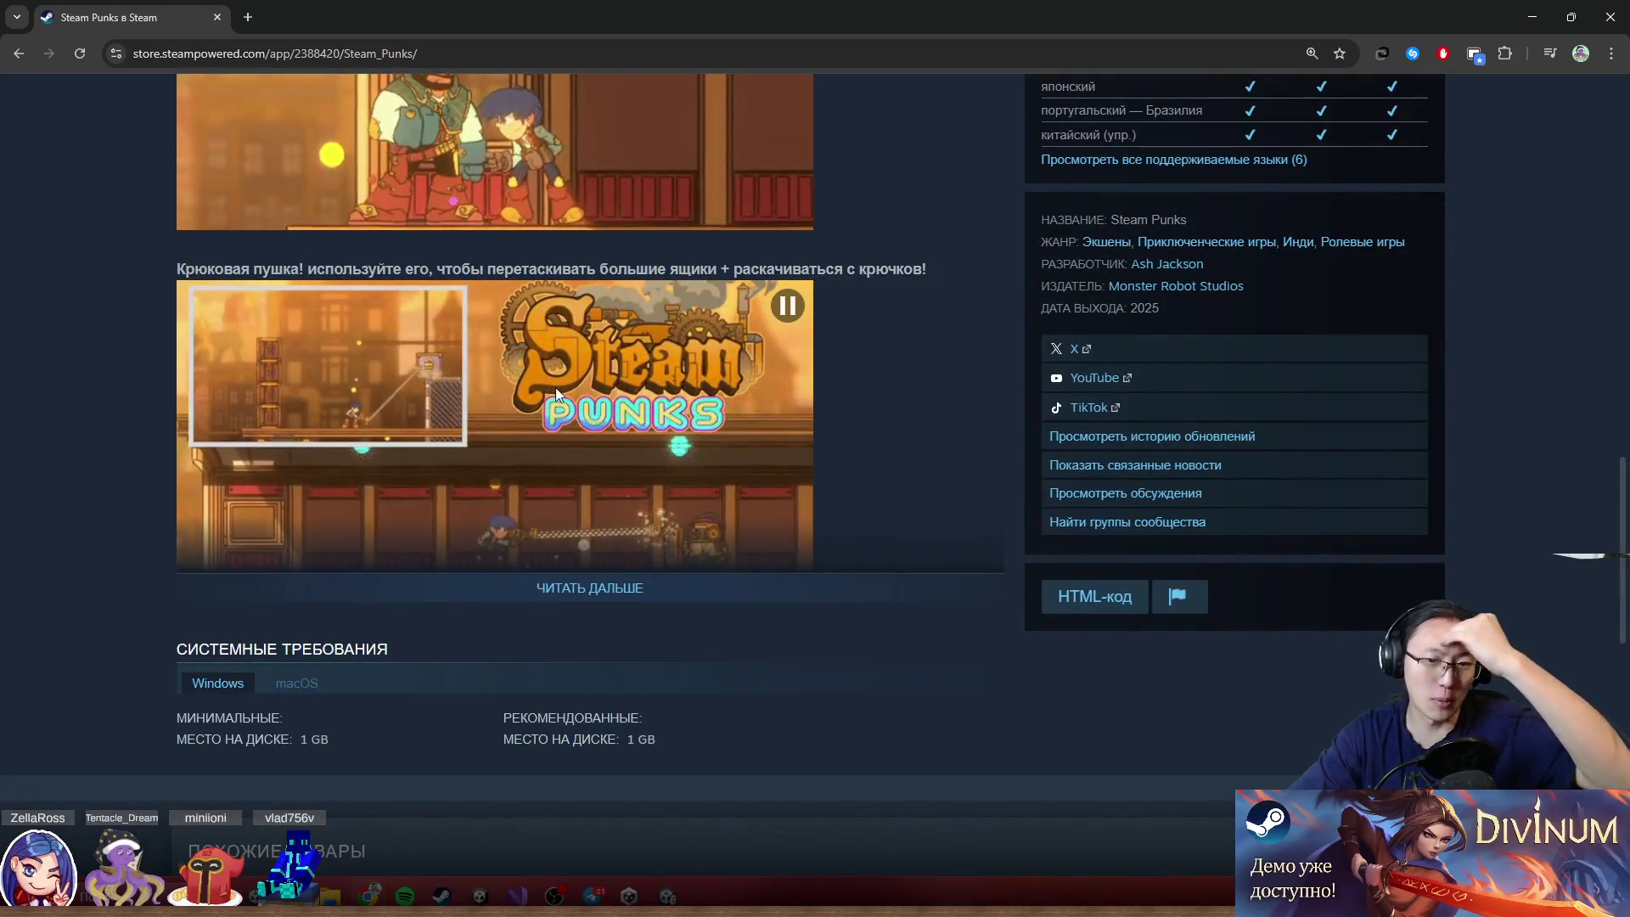
Close the Chrome window and restore Unity's full docked layout with Shift+Space
click(1570, 17)
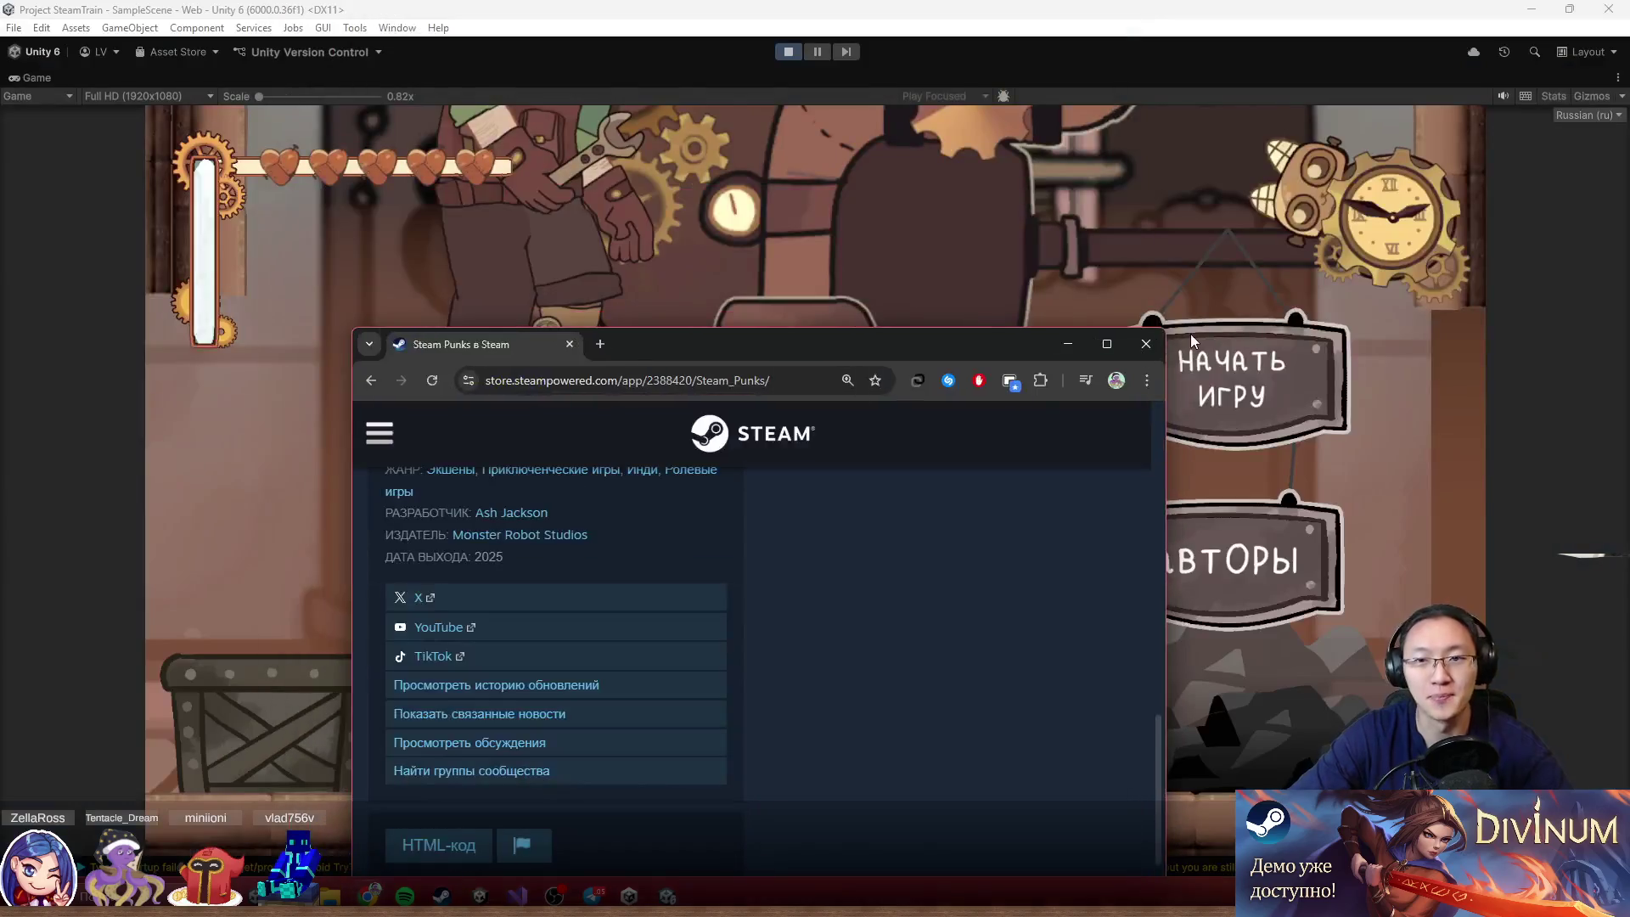
click(1147, 345)
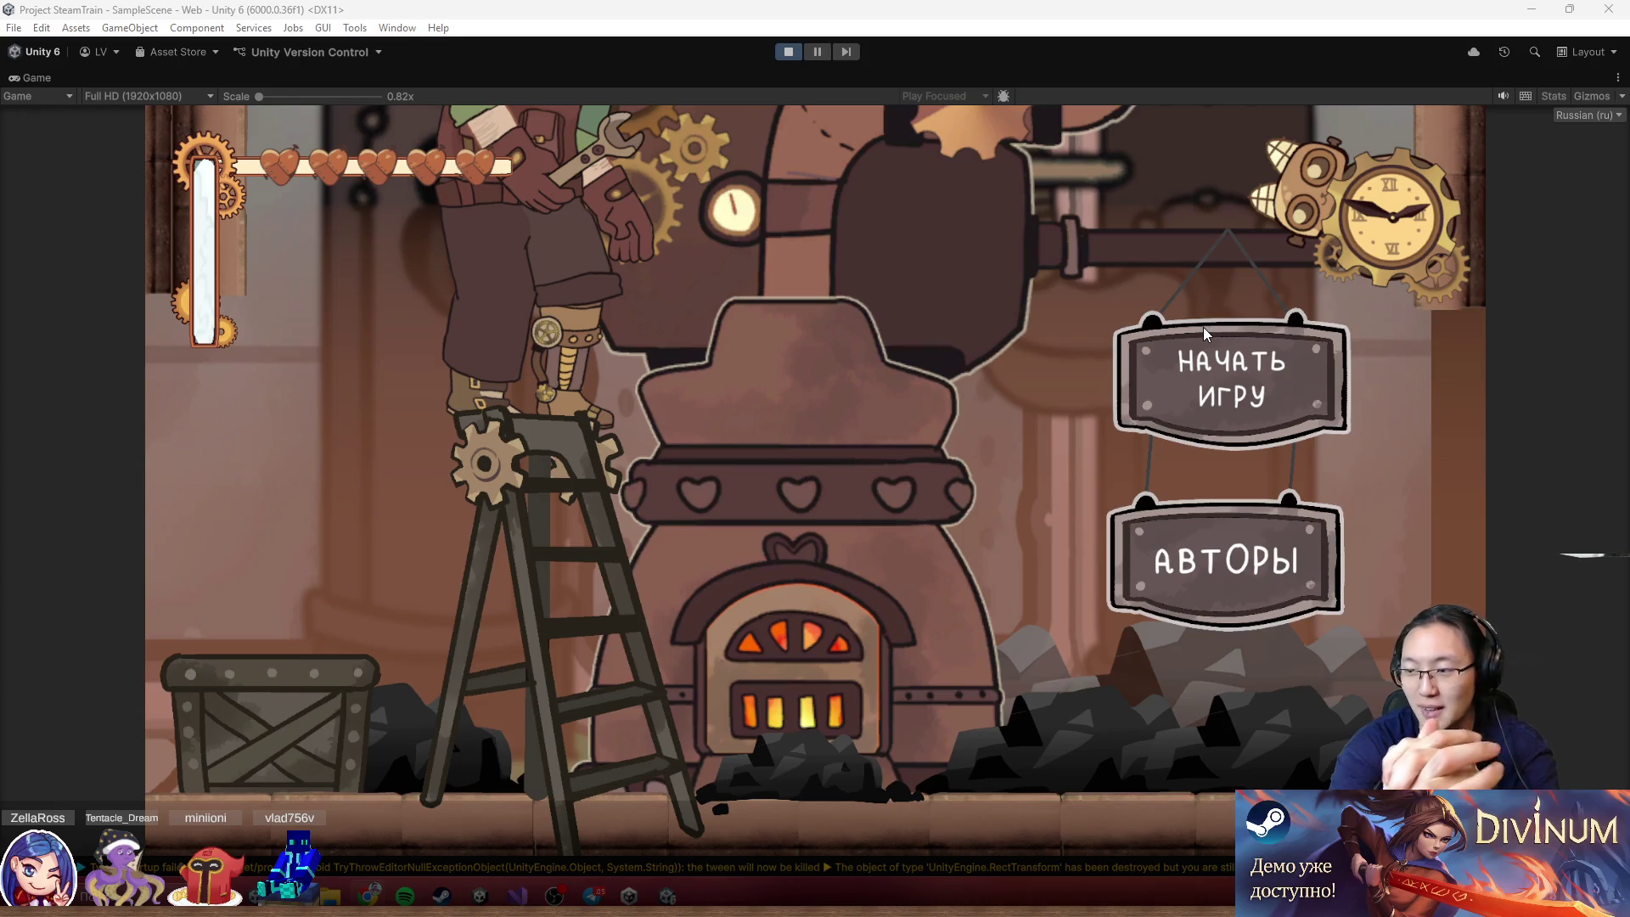
click(492, 80)
key(shift+space)
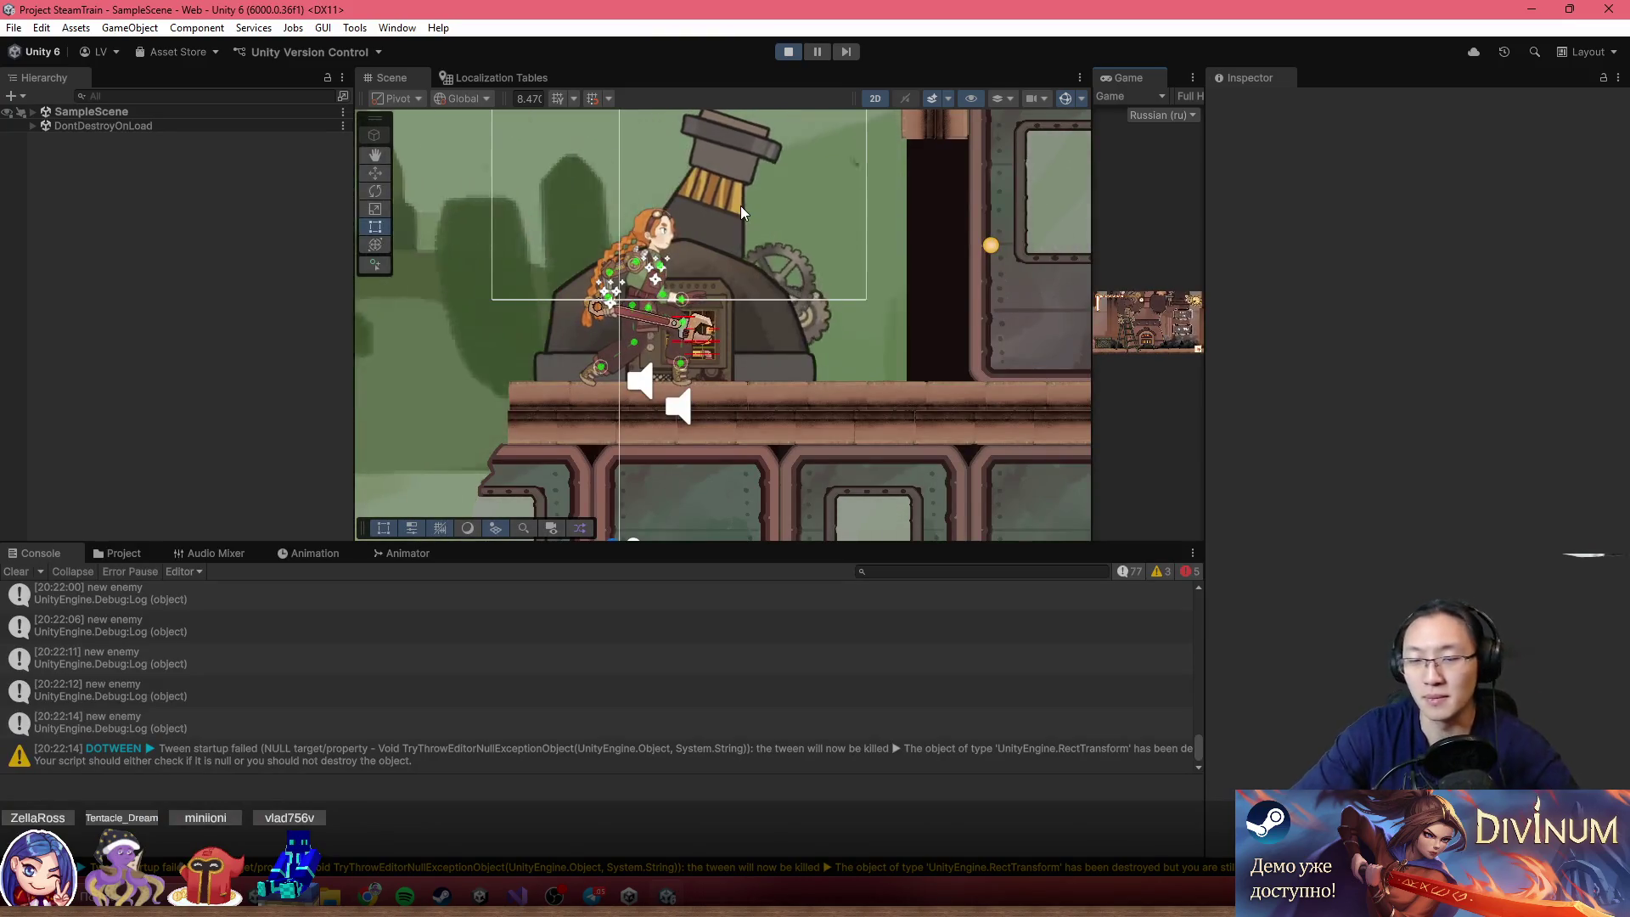
Expand SampleScene, Main Things and === Game === in the Hierarchy, then select Lora
click(32, 111)
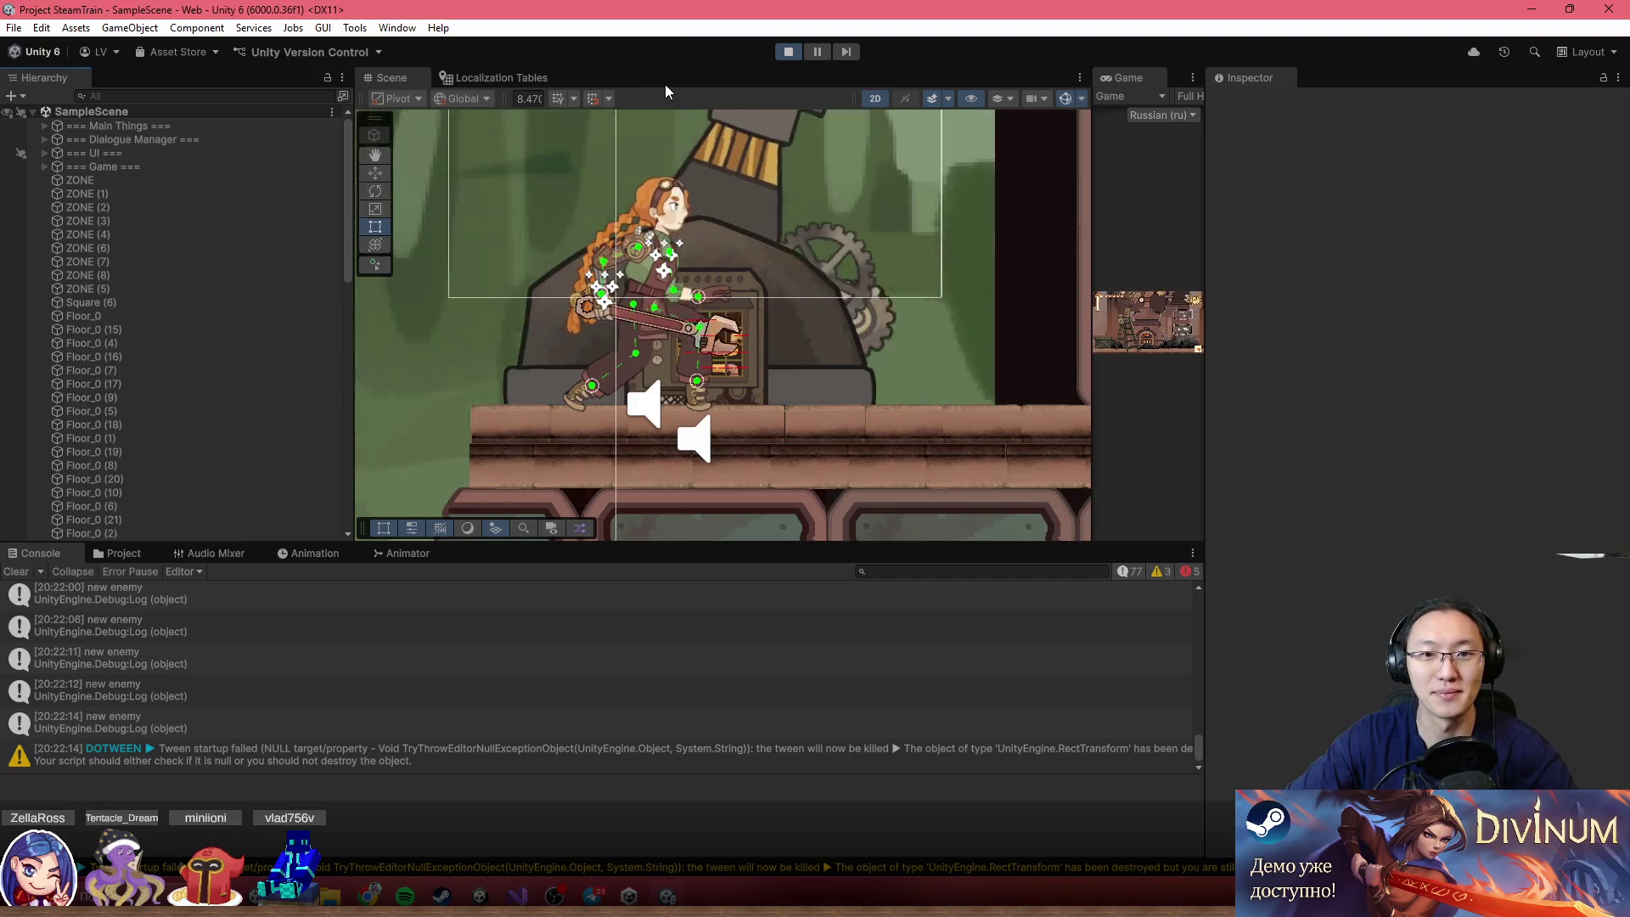
scroll(746, 356, up, 4)
scroll(746, 357, up, 2)
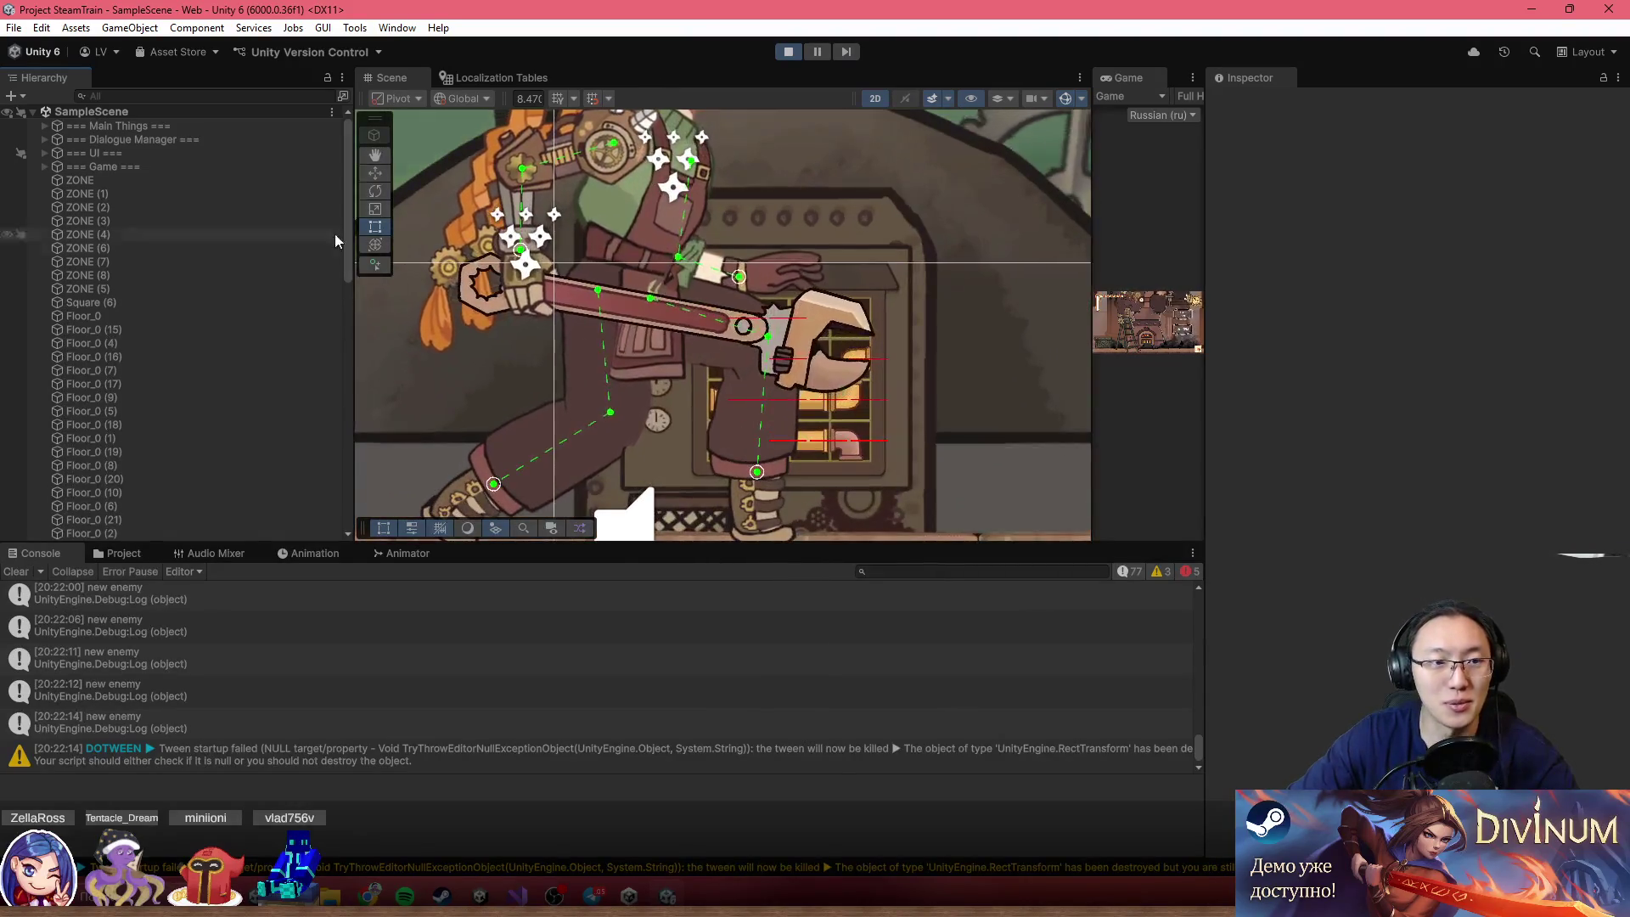
scroll(134, 419, down, 5)
scroll(135, 416, up, 5)
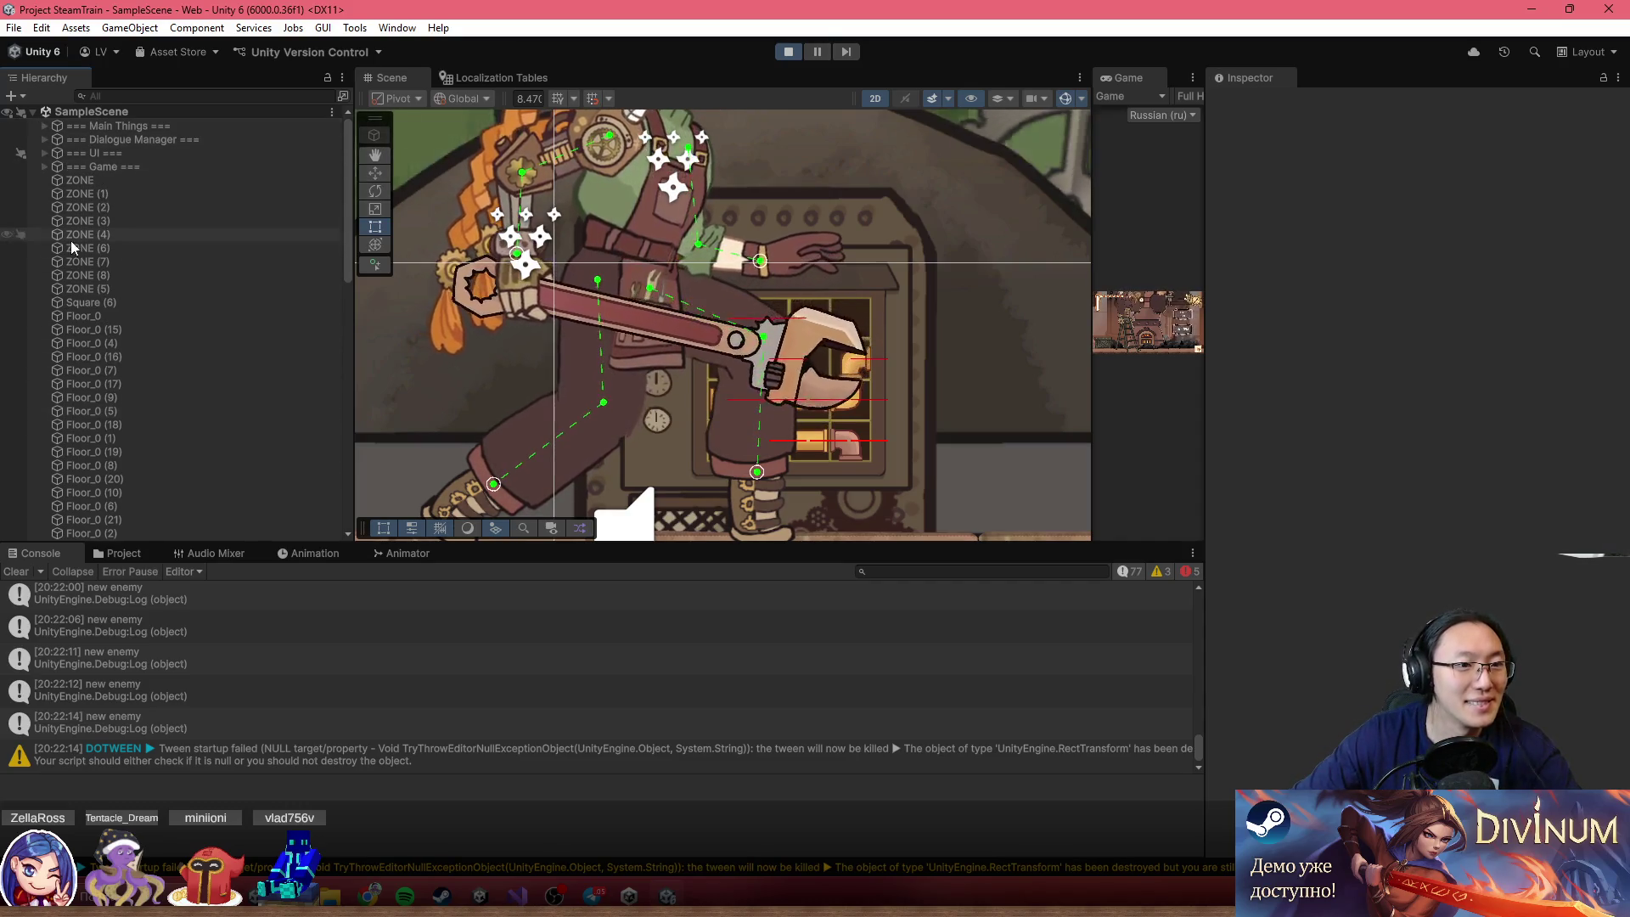
click(44, 127)
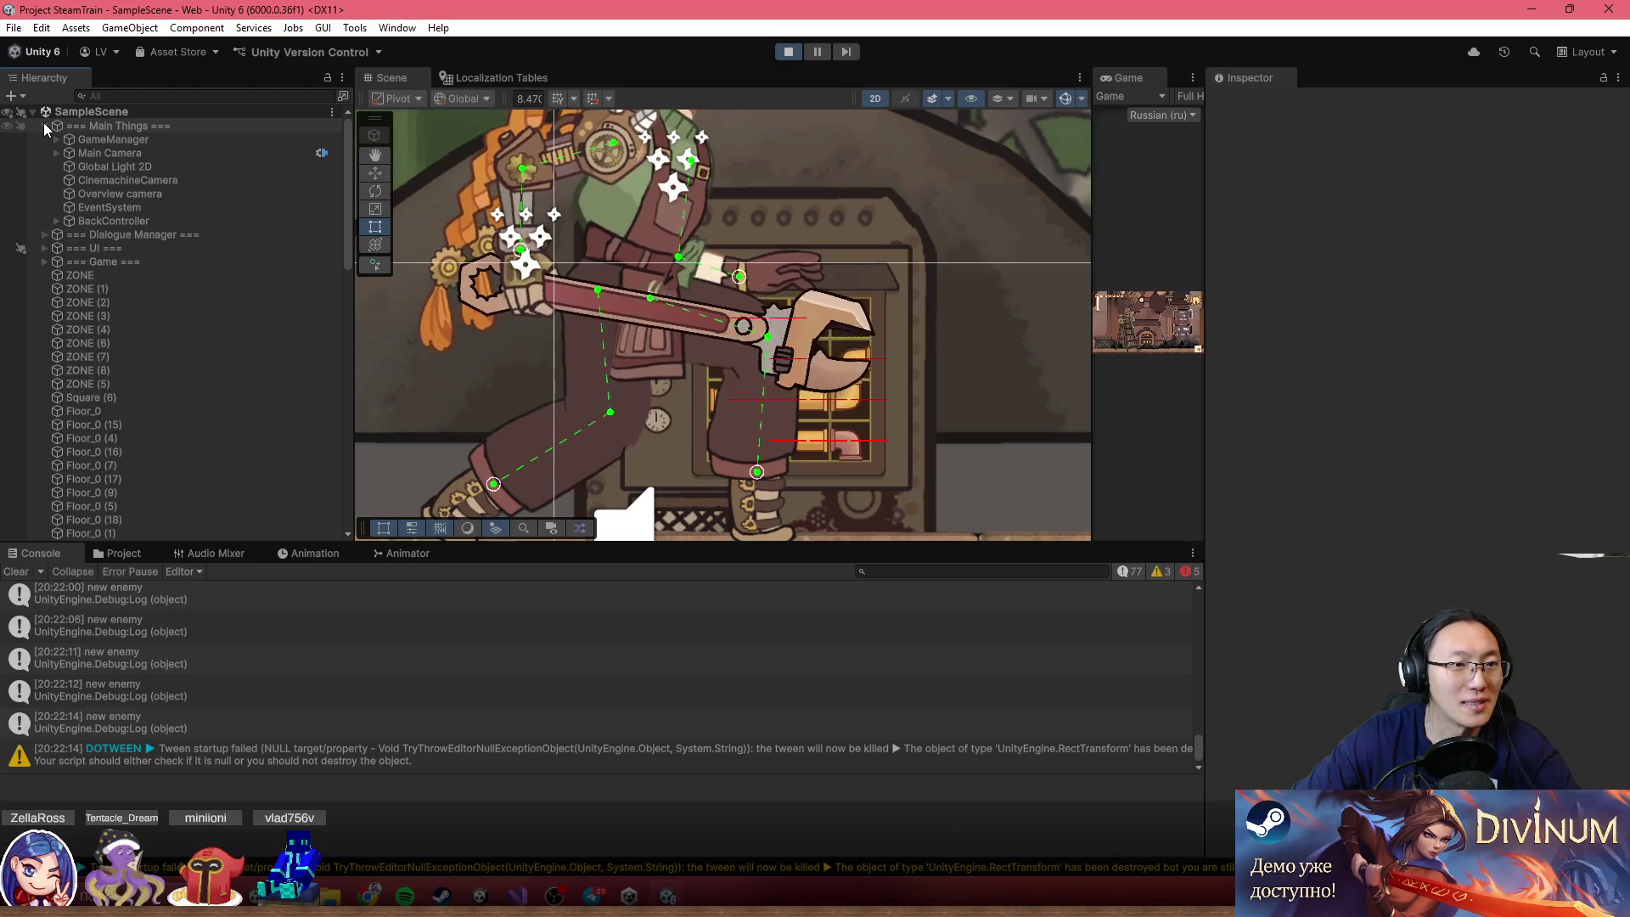
click(51, 139)
click(45, 140)
click(45, 139)
click(44, 166)
click(83, 182)
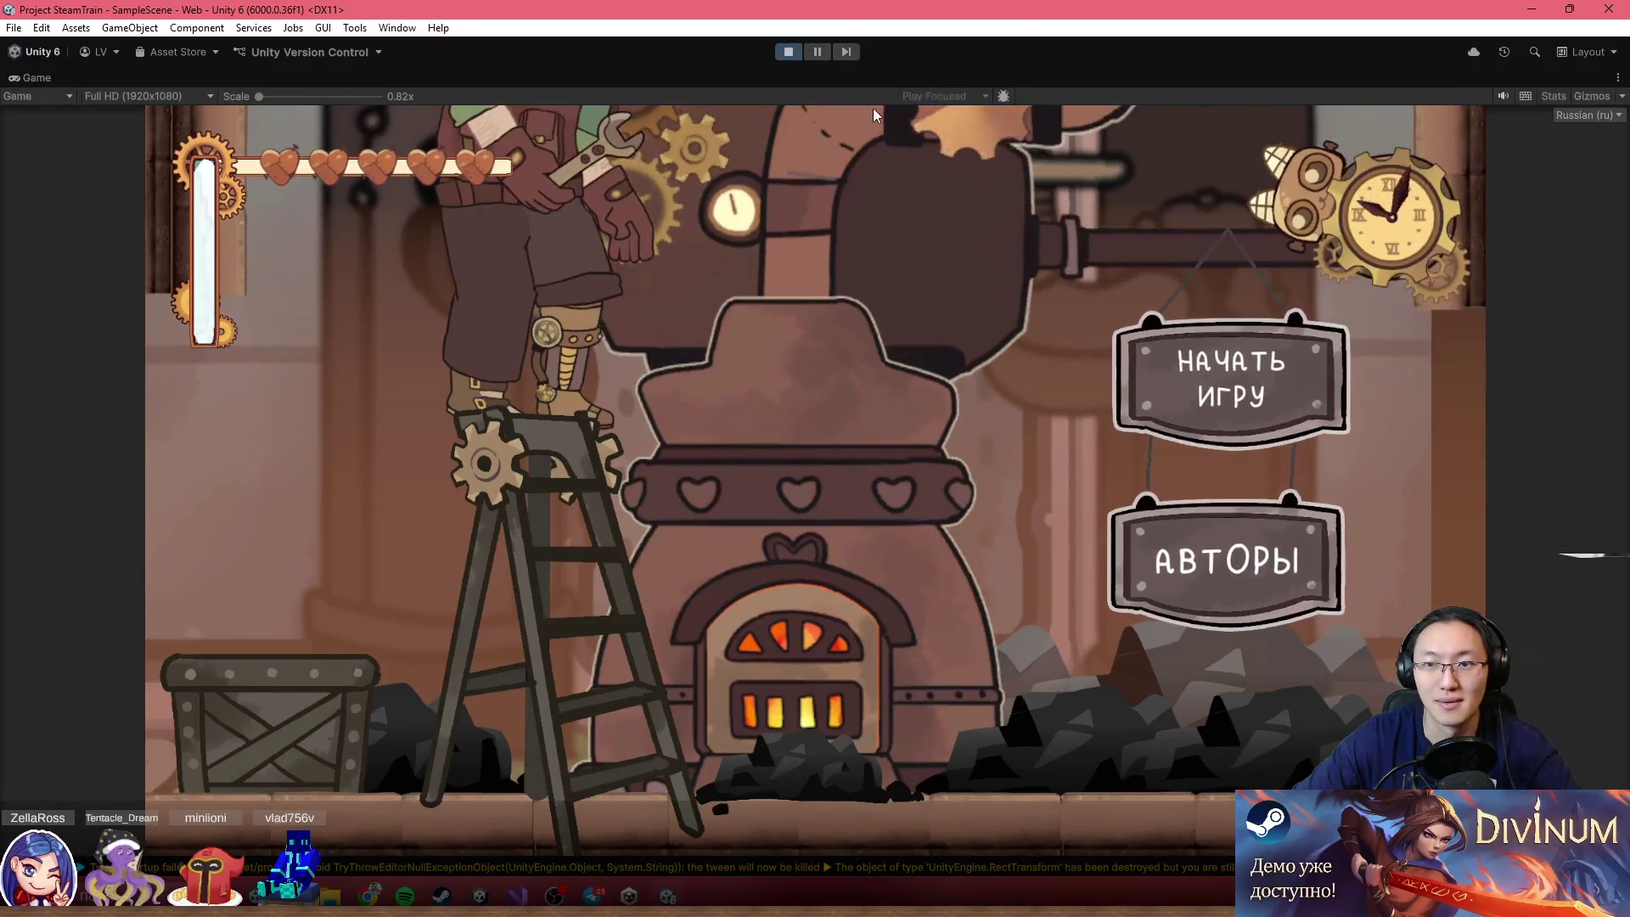
Drag the Scene/Game splitter left to widen the Game view
key(shift+space)
double_click(1157, 82)
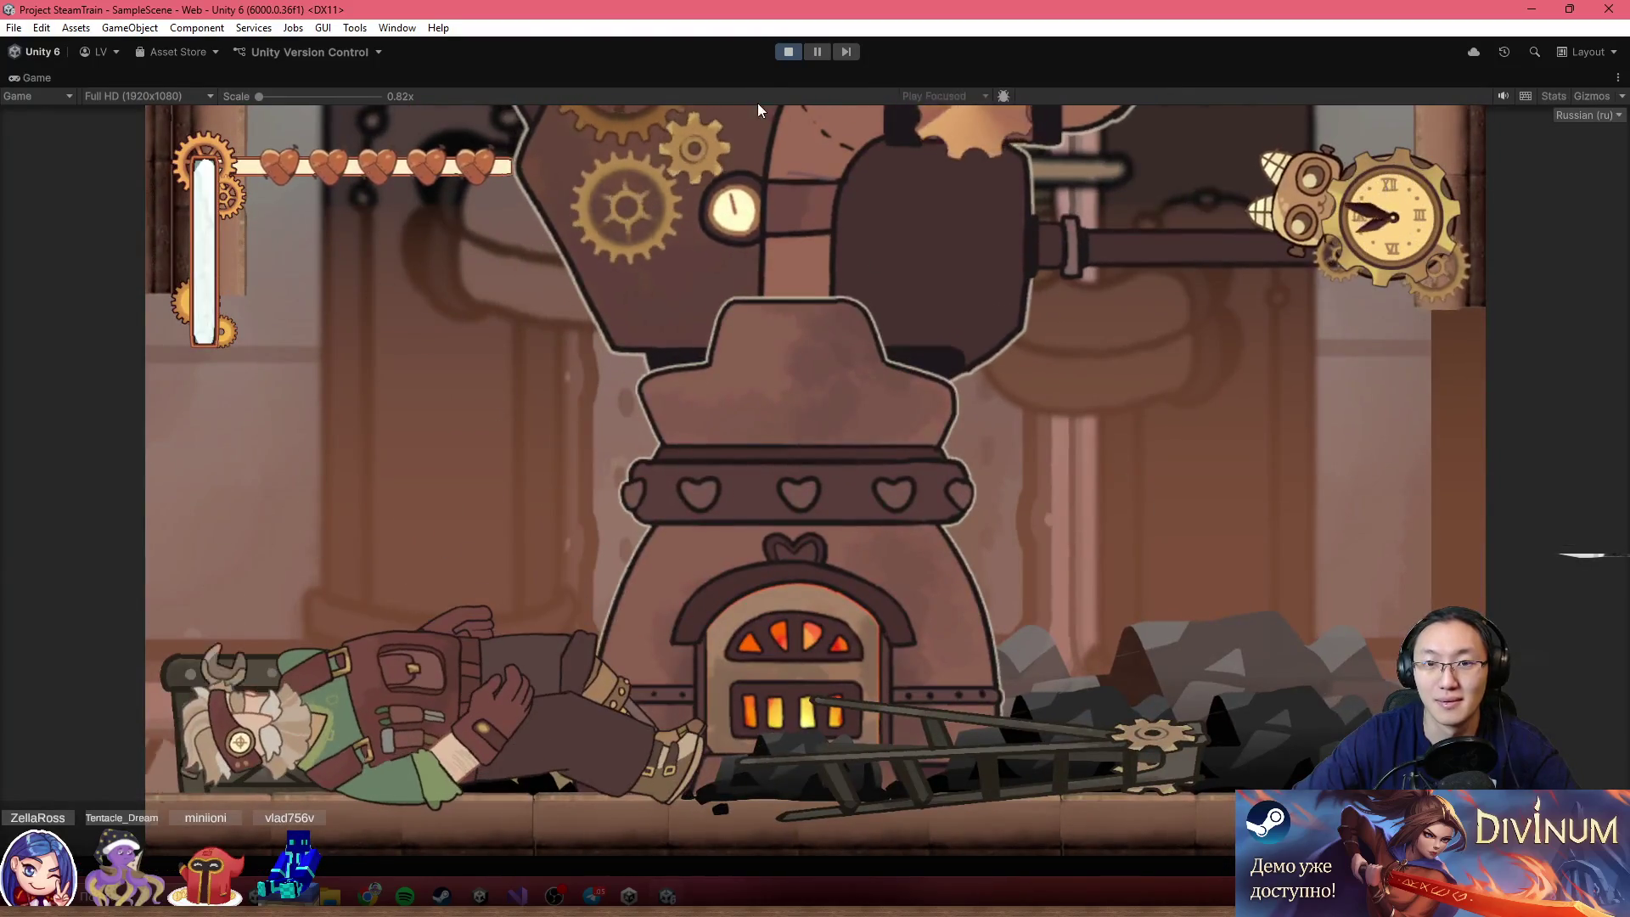
key(shift+space)
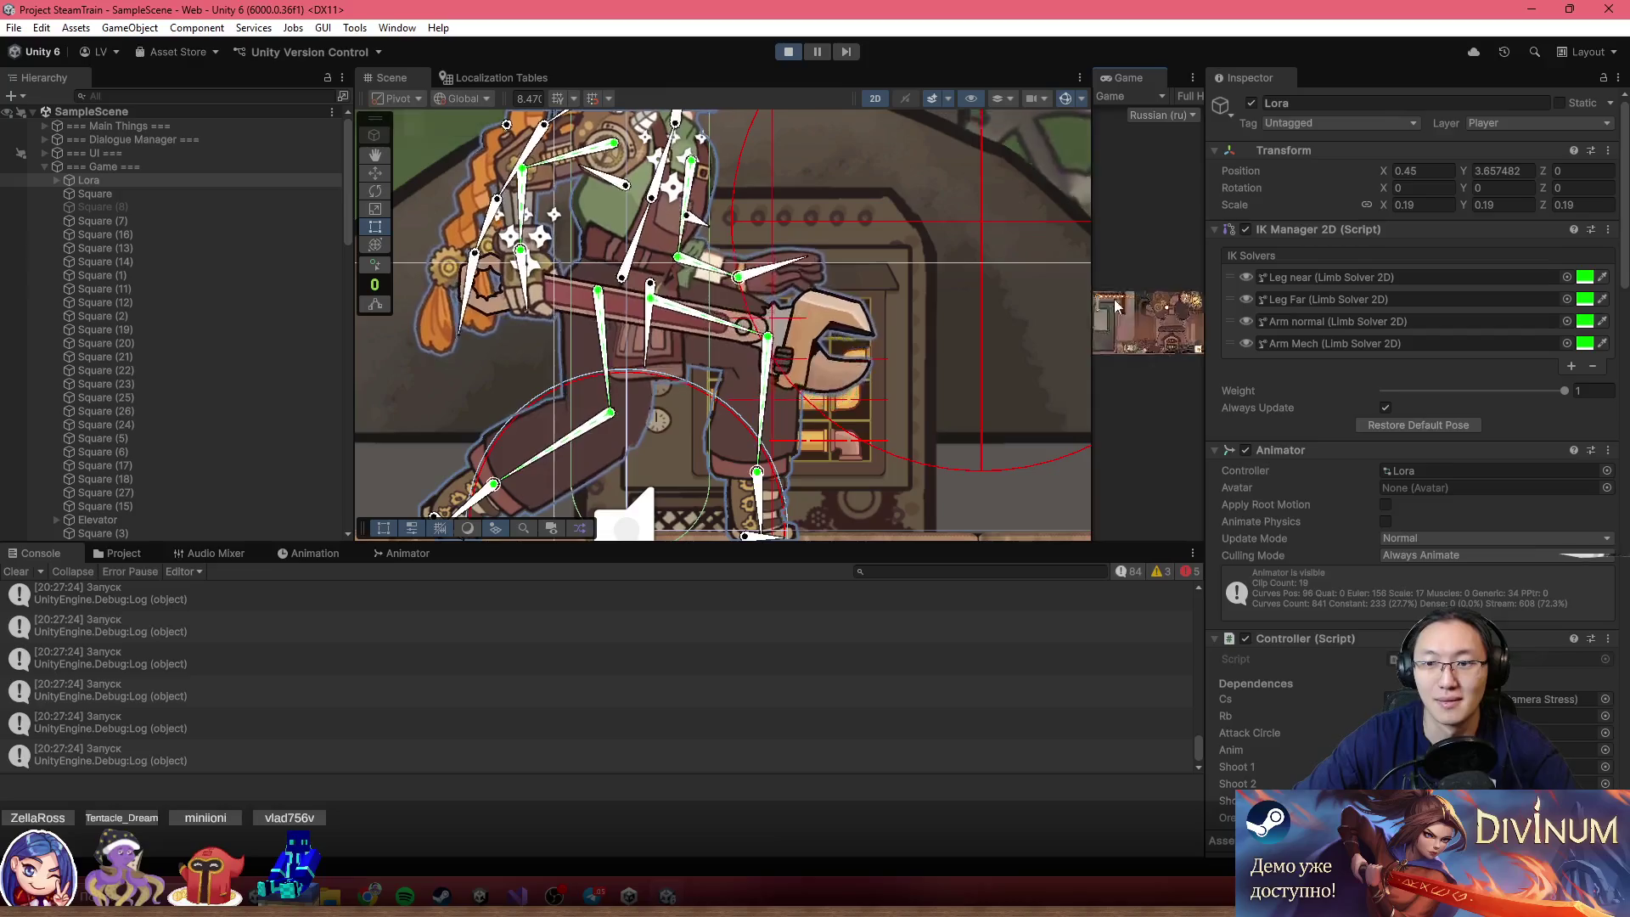
drag(1093, 291, 589, 292)
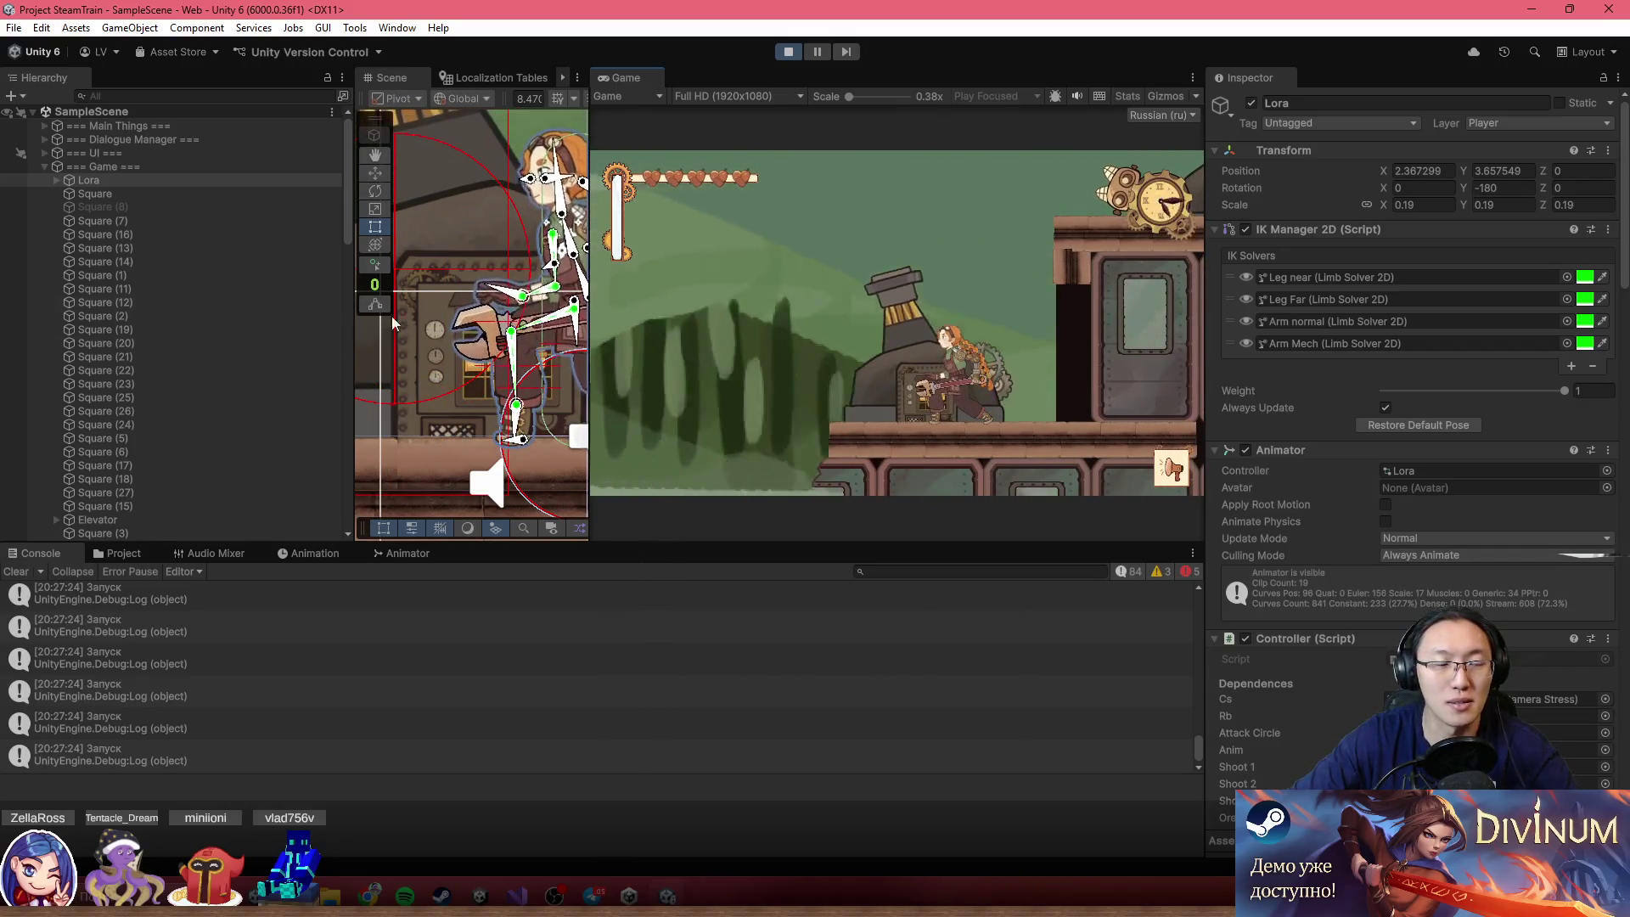
Select panel_1 and Canon, briefly preview the game full size, then stop Play mode
scroll(1409, 424, down, 15)
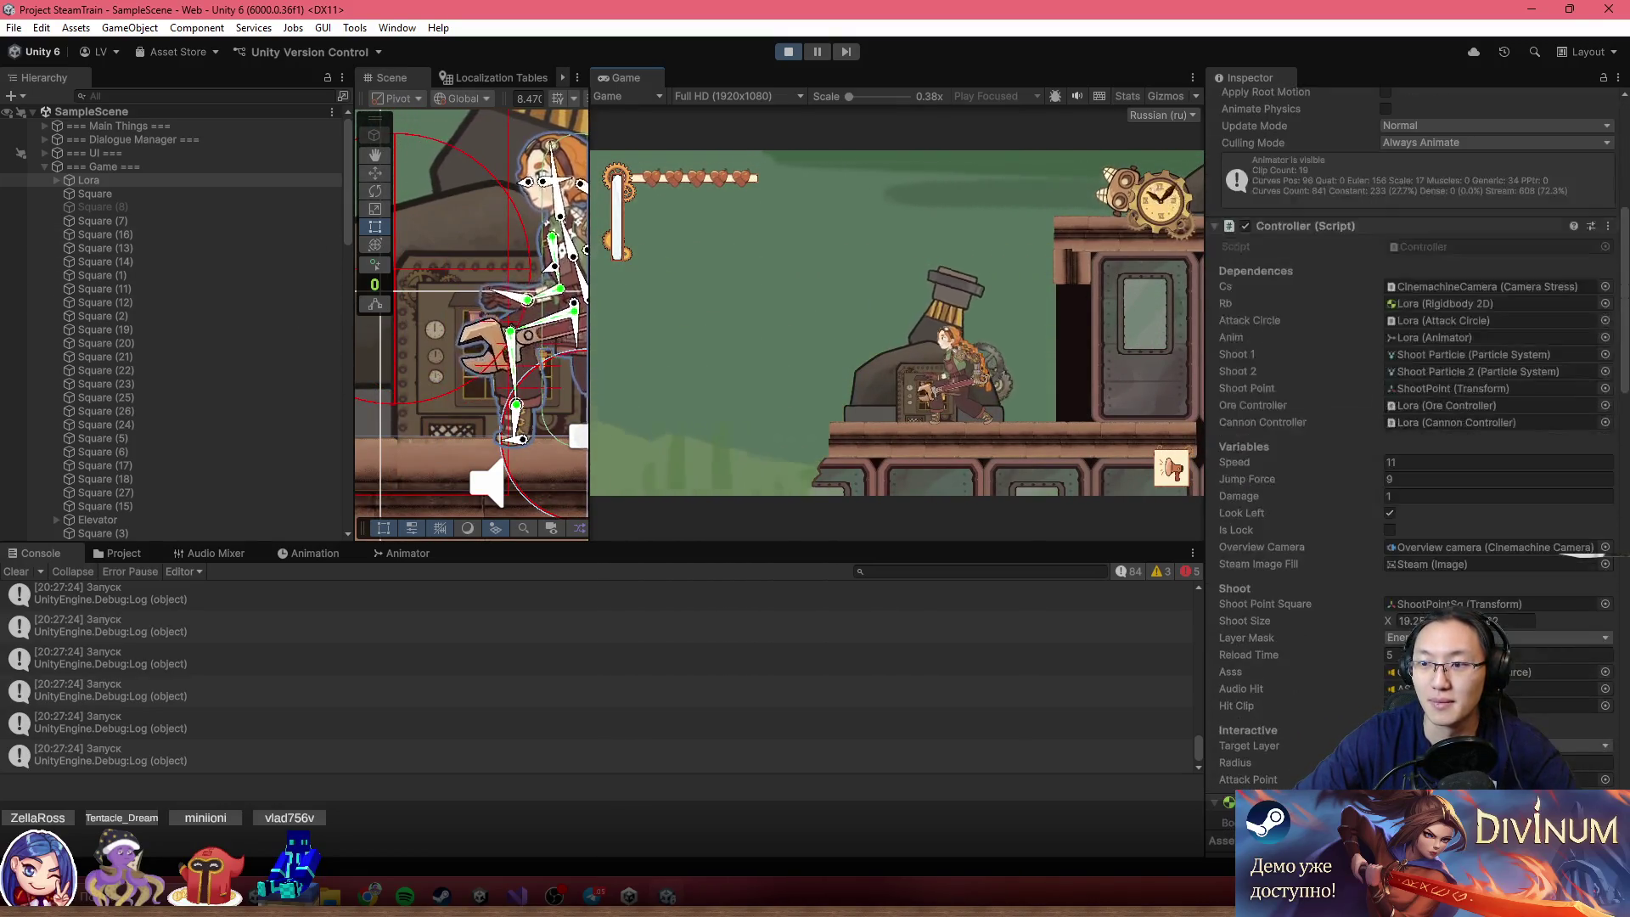
scroll(1297, 740, down, 15)
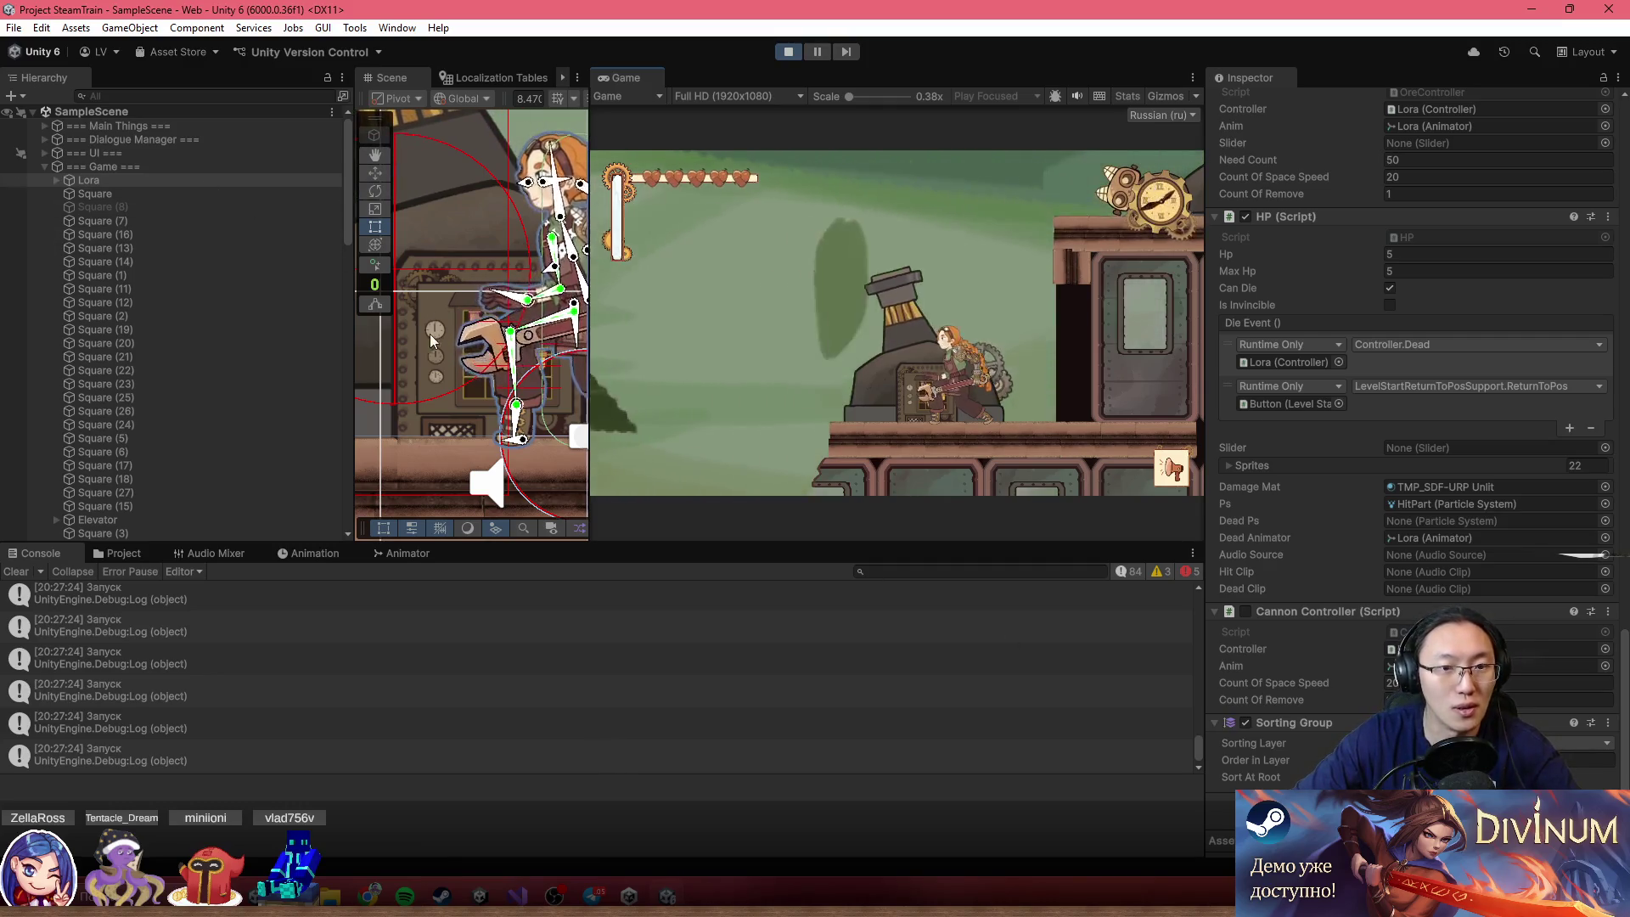
click(482, 399)
click(179, 411)
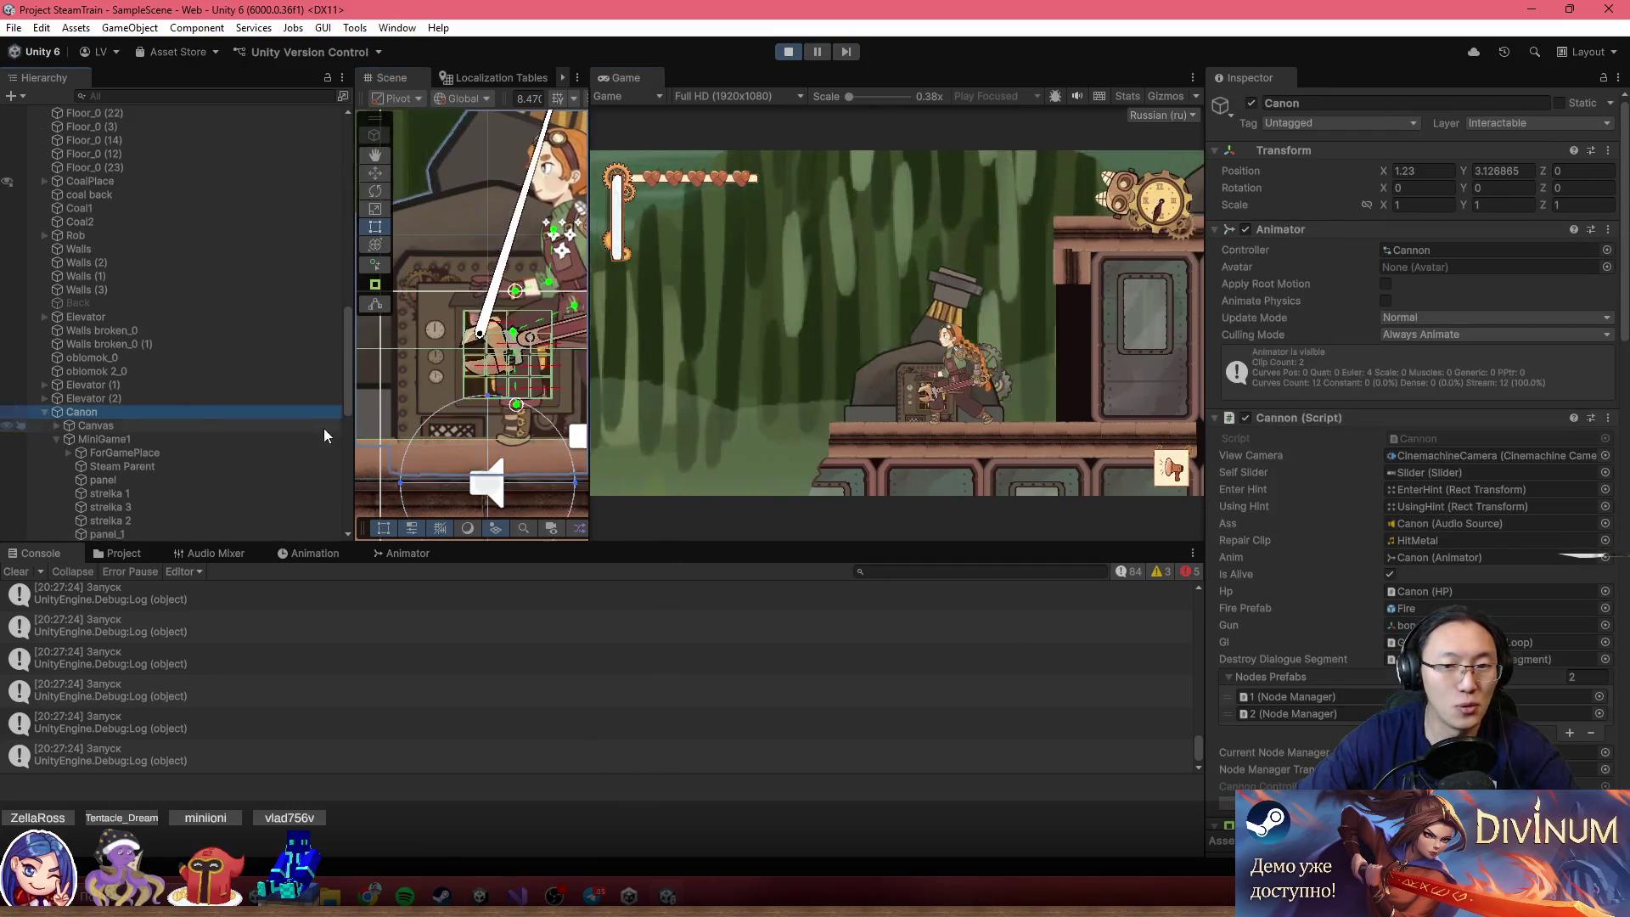
scroll(1434, 535, down, 10)
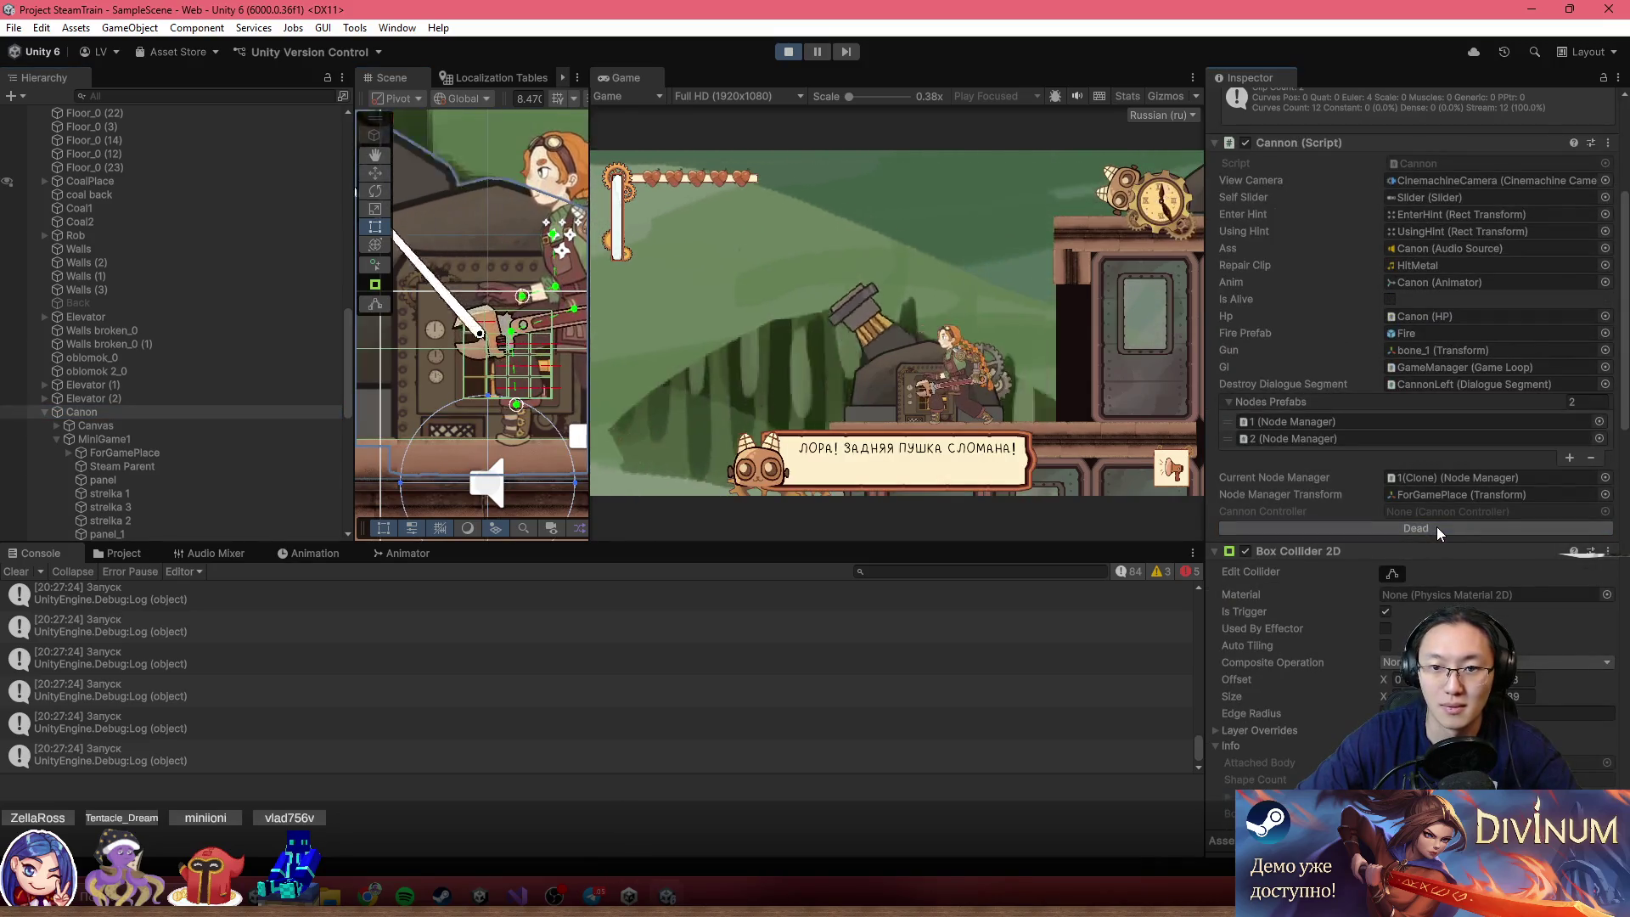
double_click(625, 77)
key(shift+space)
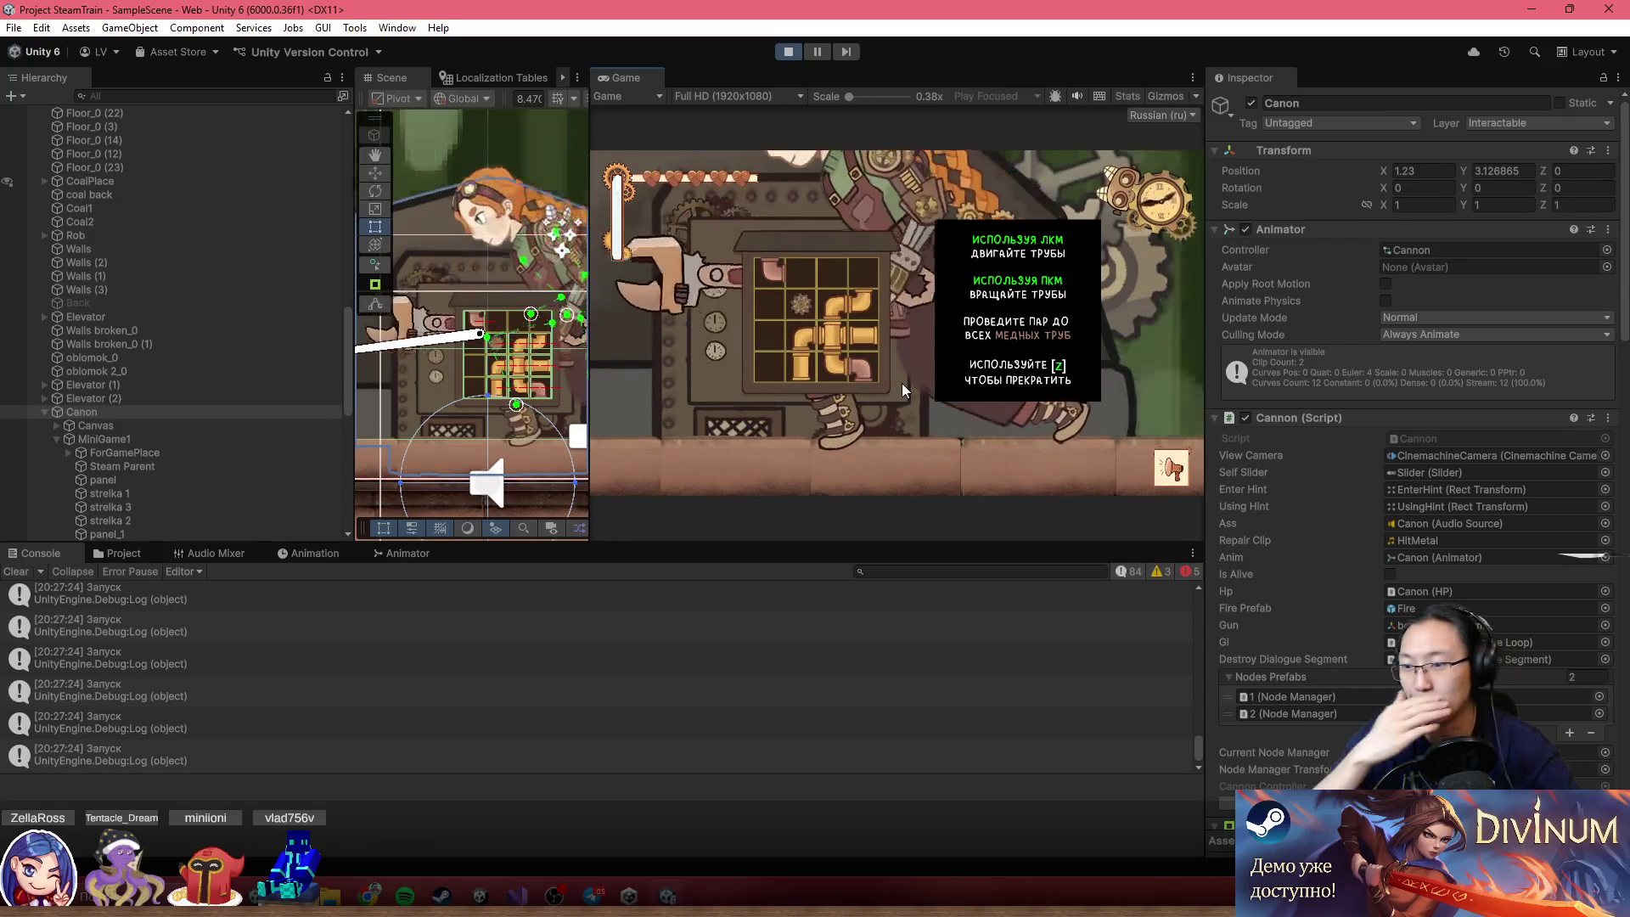
click(791, 50)
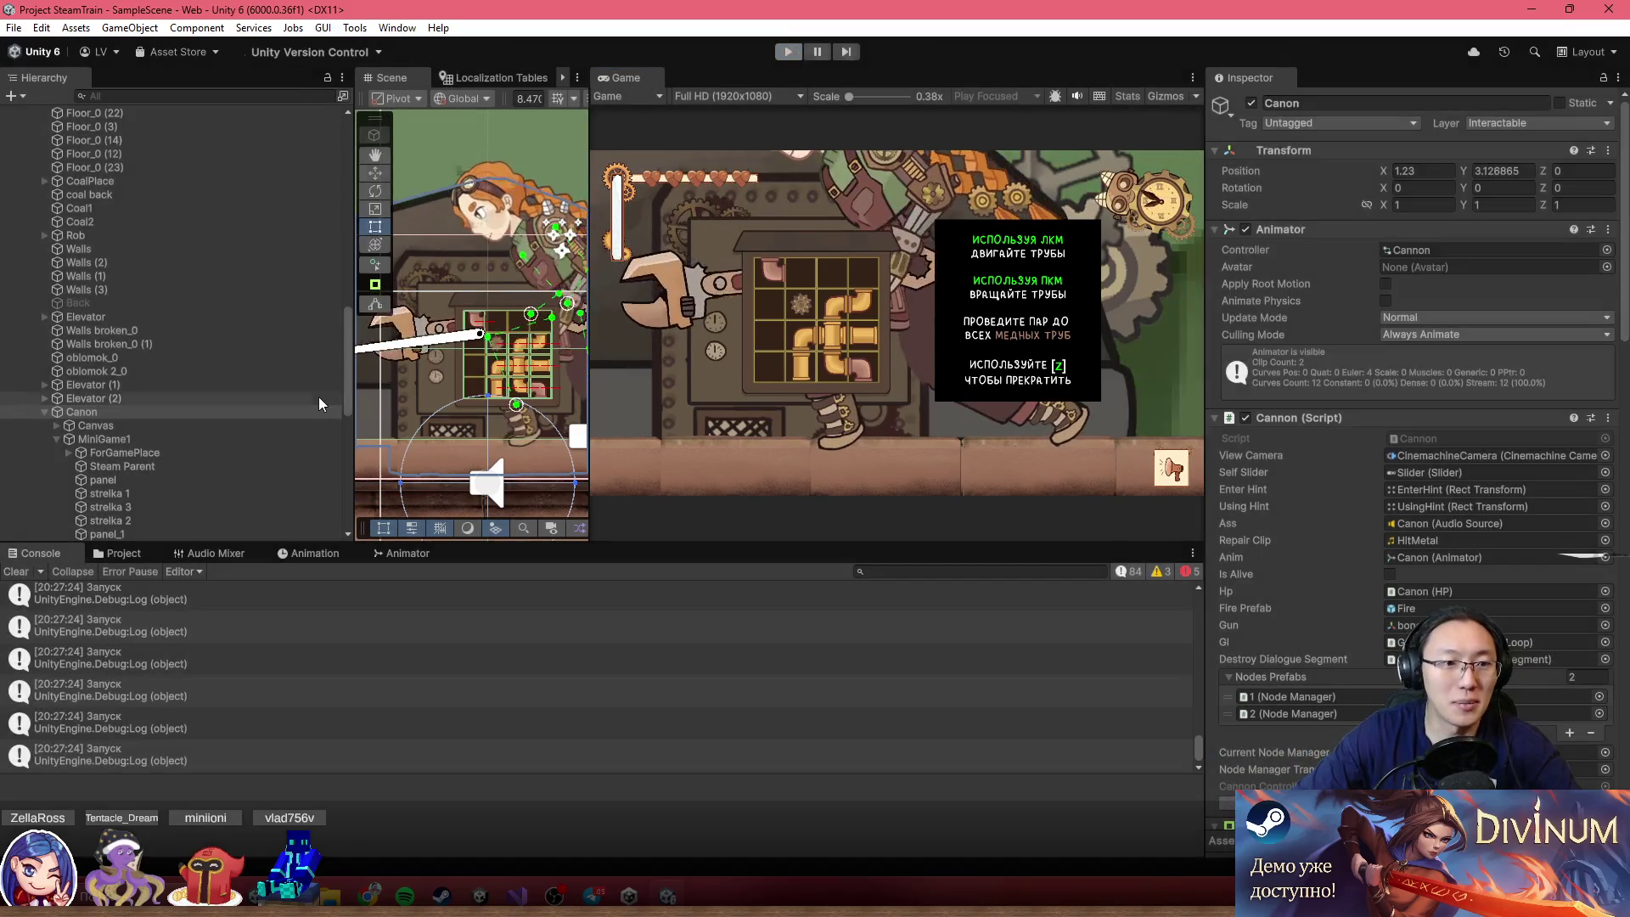
Select Canon and apply all its overrides to the prefab via Overrides > Apply All
scroll(194, 398, down, 15)
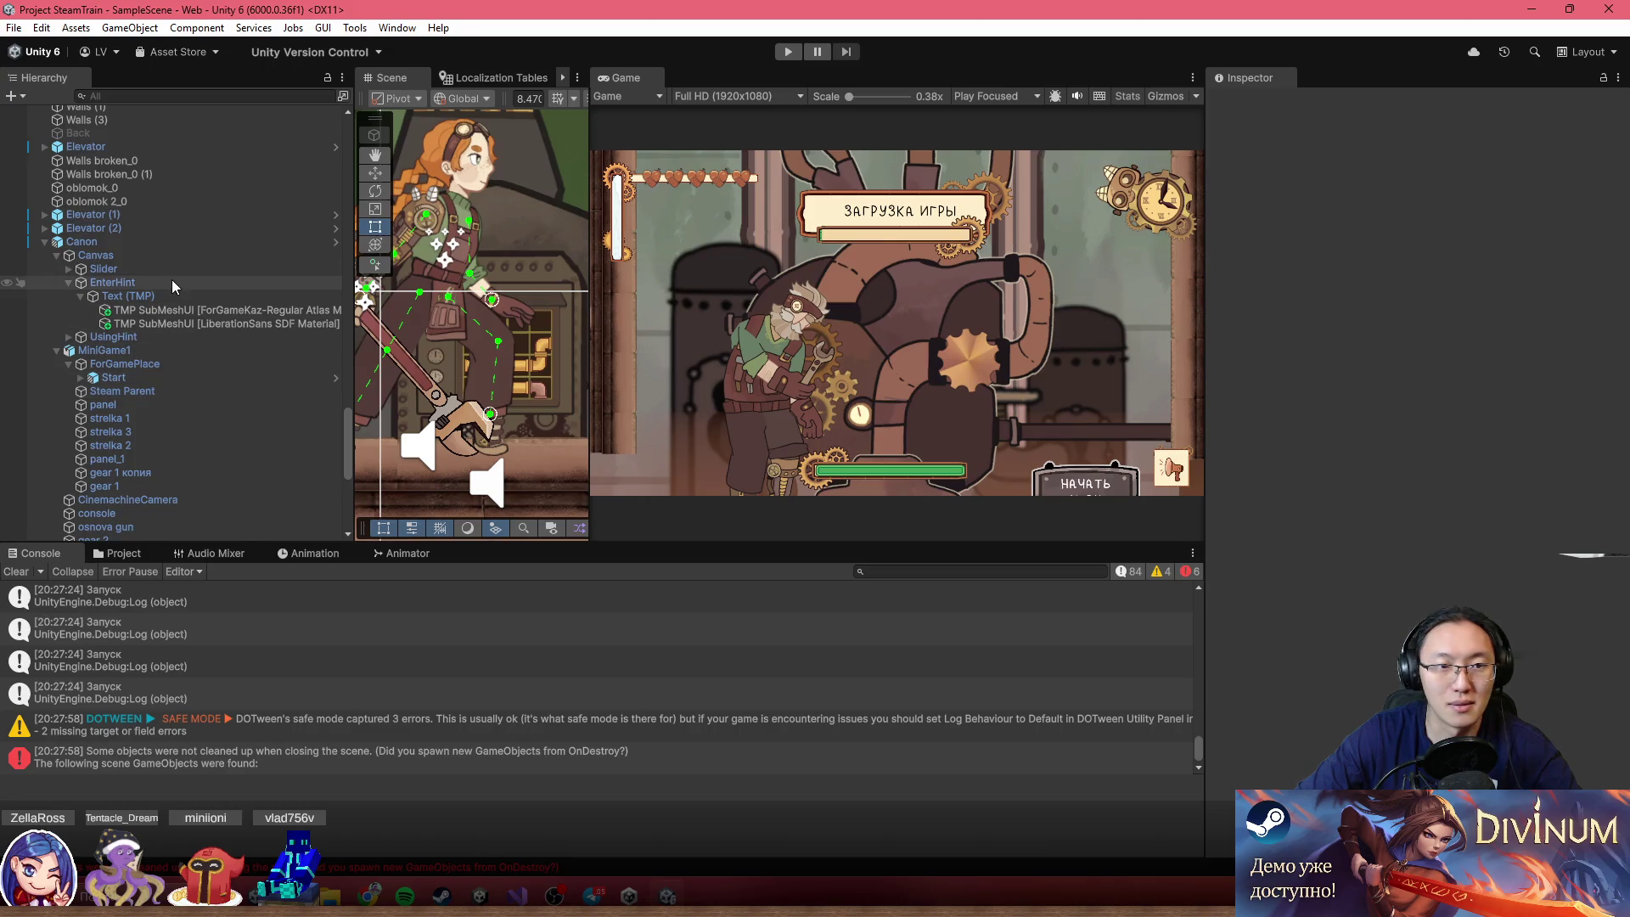
scroll(174, 286, down, 3)
click(181, 194)
scroll(1408, 426, down, 10)
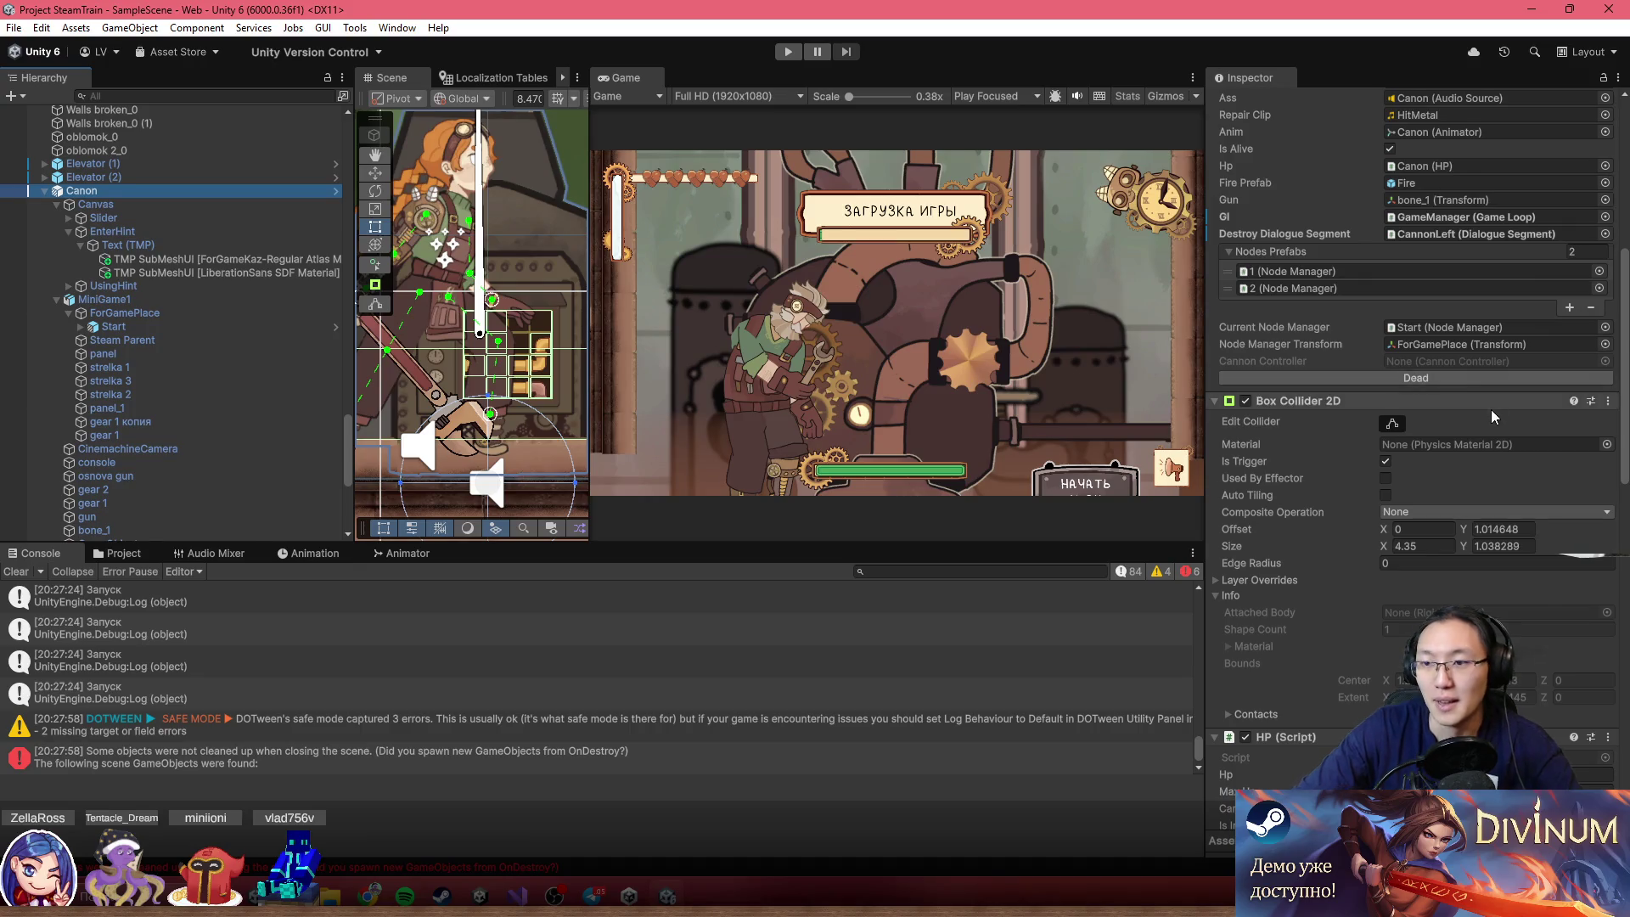
scroll(1490, 409, up, 2)
scroll(1361, 228, up, 10)
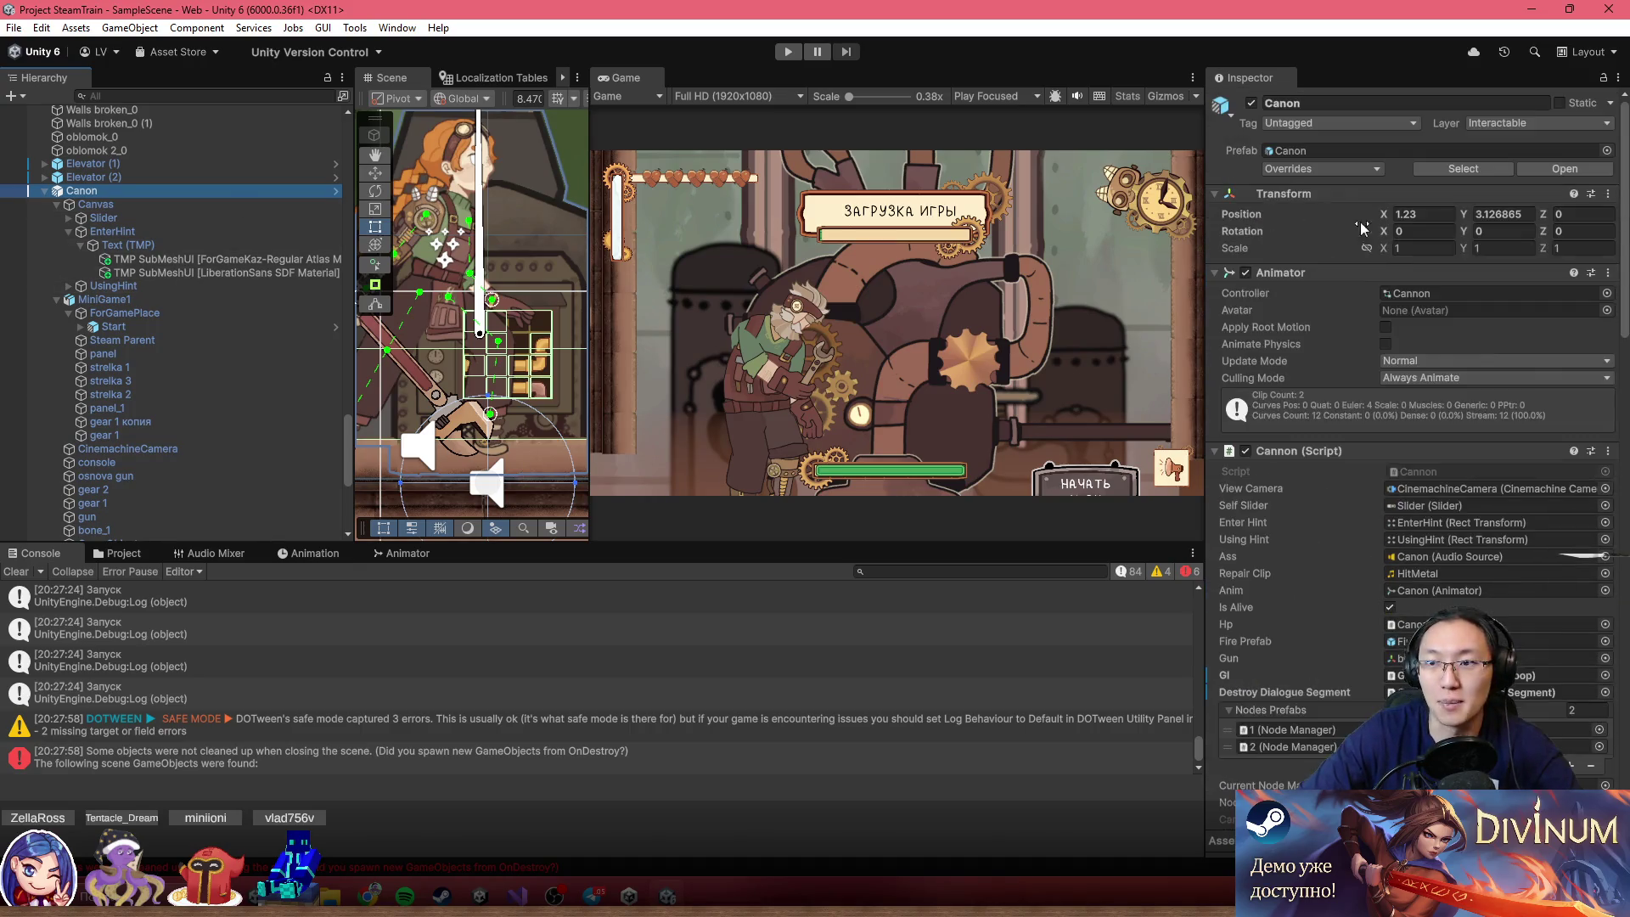
click(1335, 169)
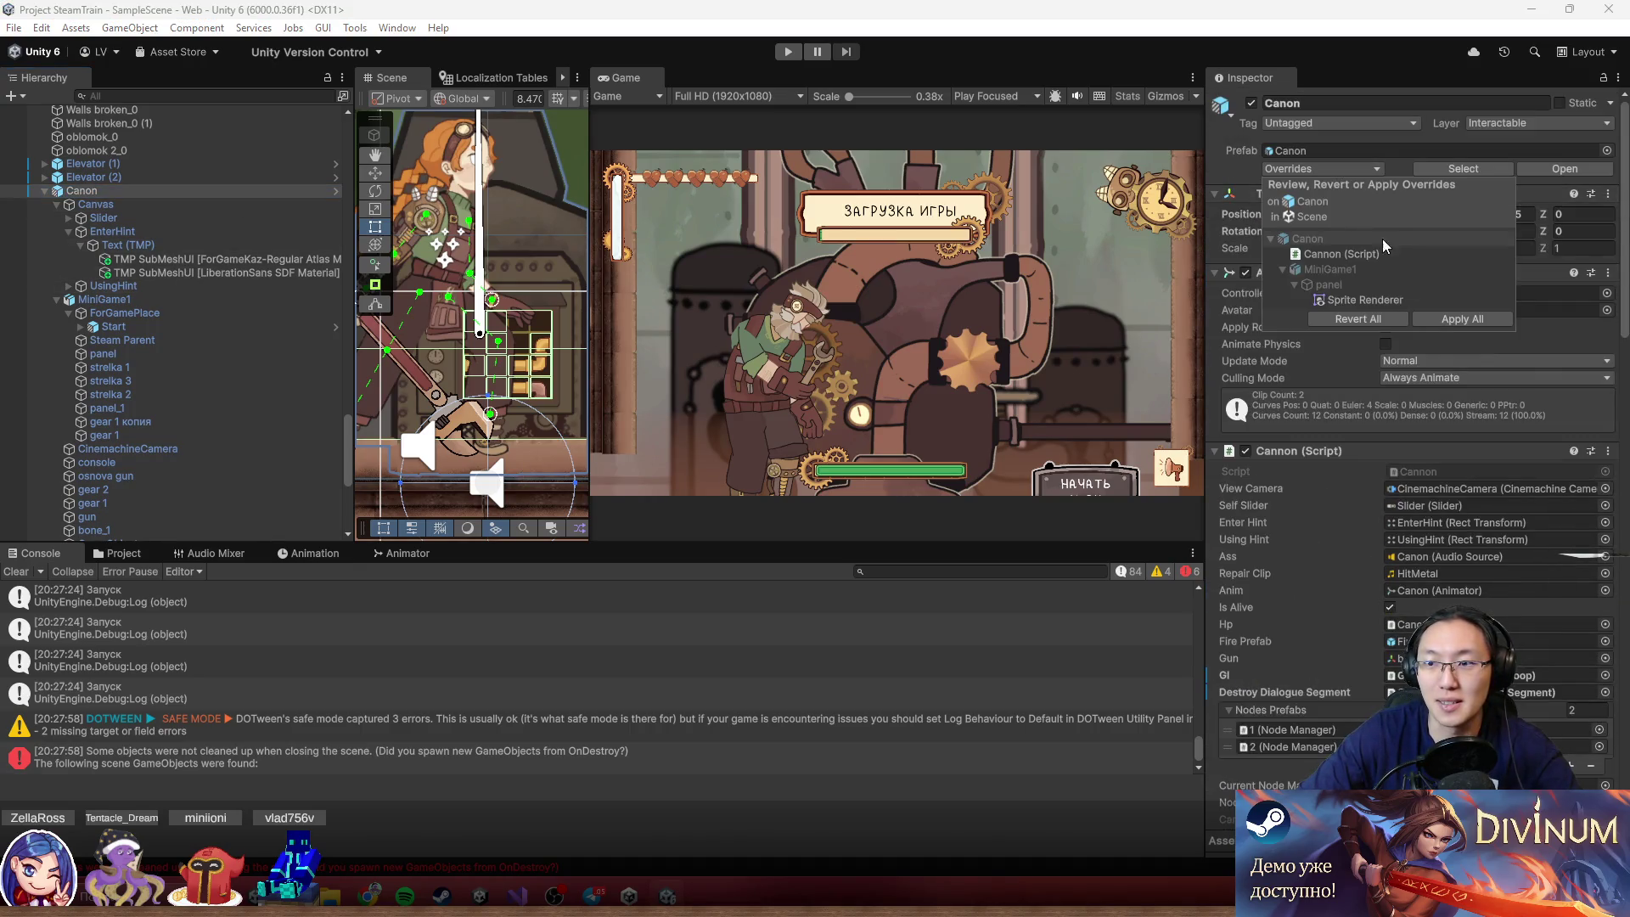
click(1452, 319)
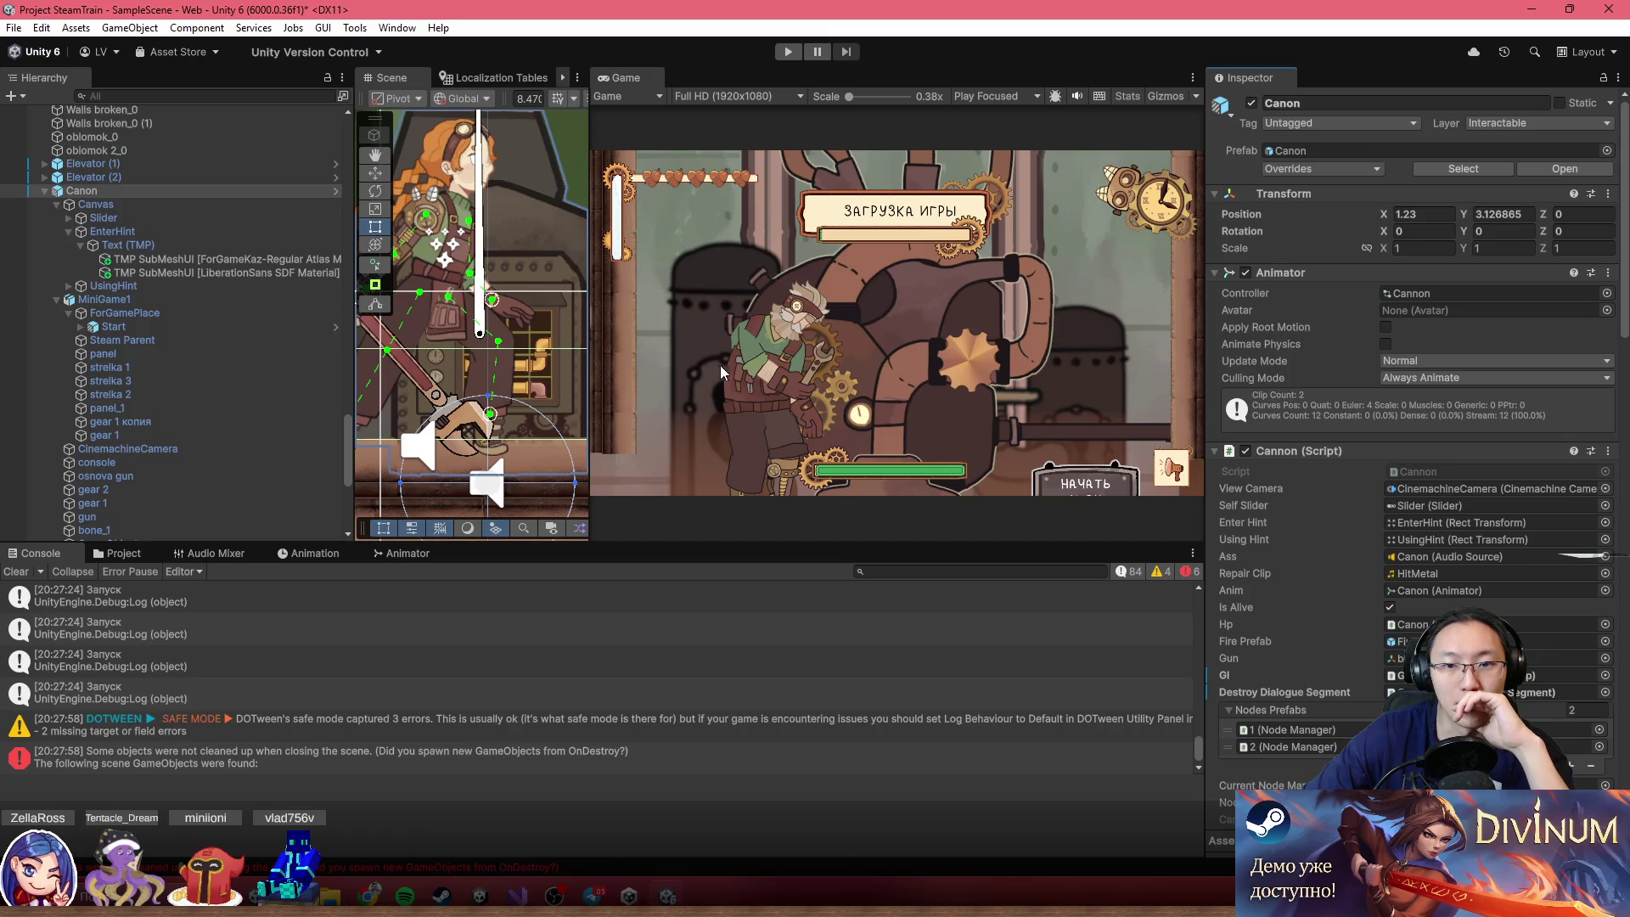
Maximize the Game view so it fills the editor
double_click(922, 79)
double_click(701, 84)
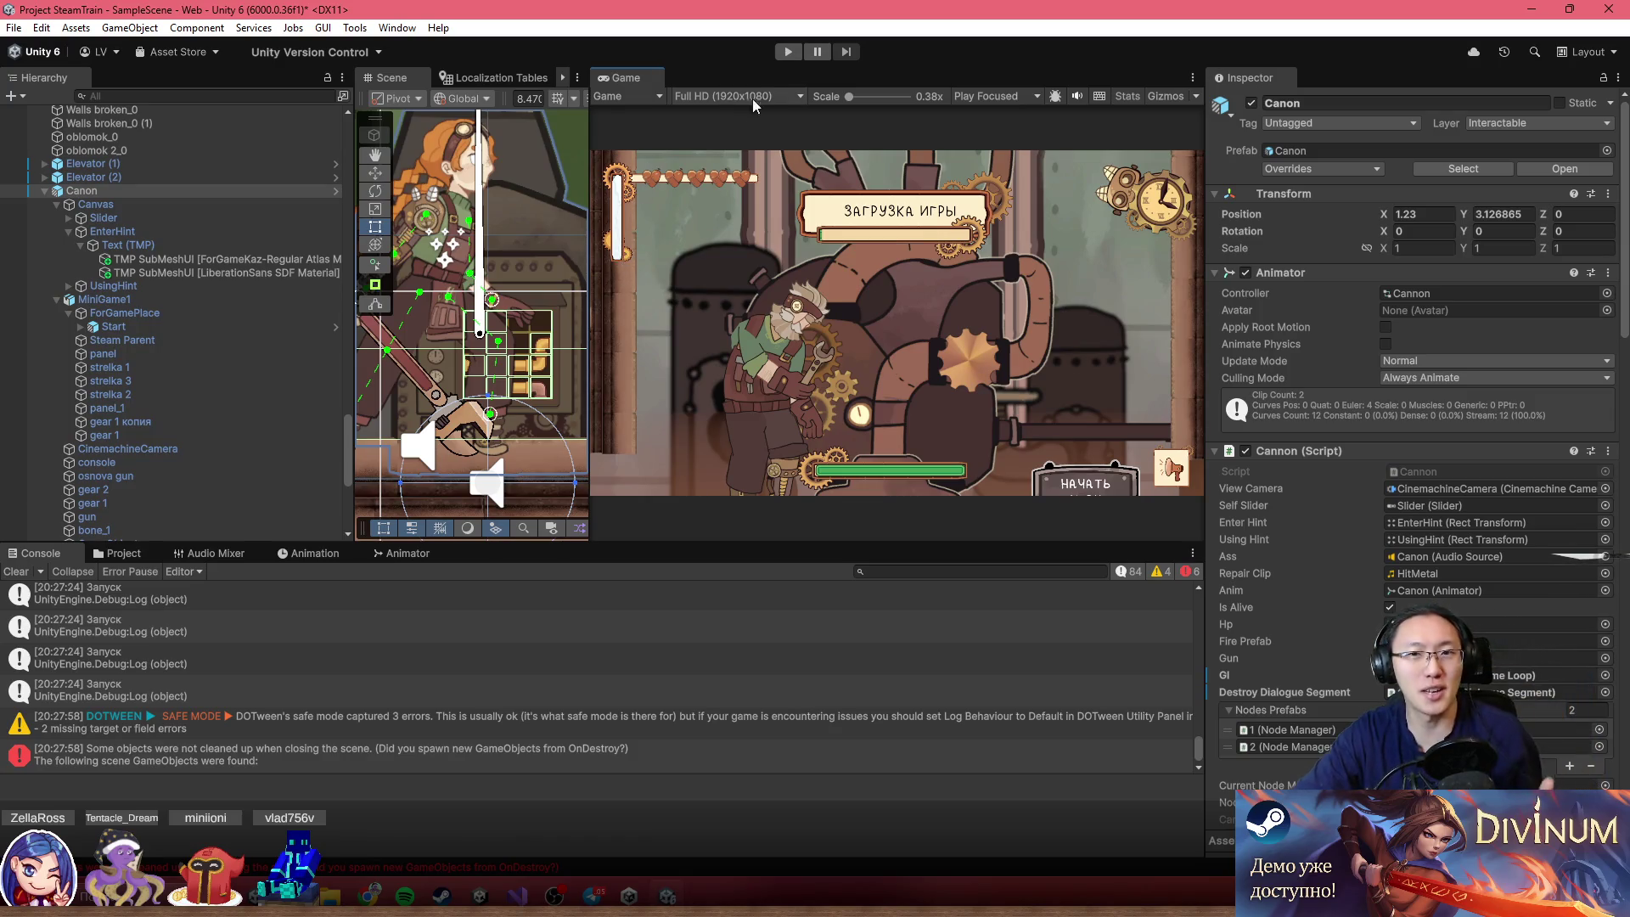
double_click(776, 75)
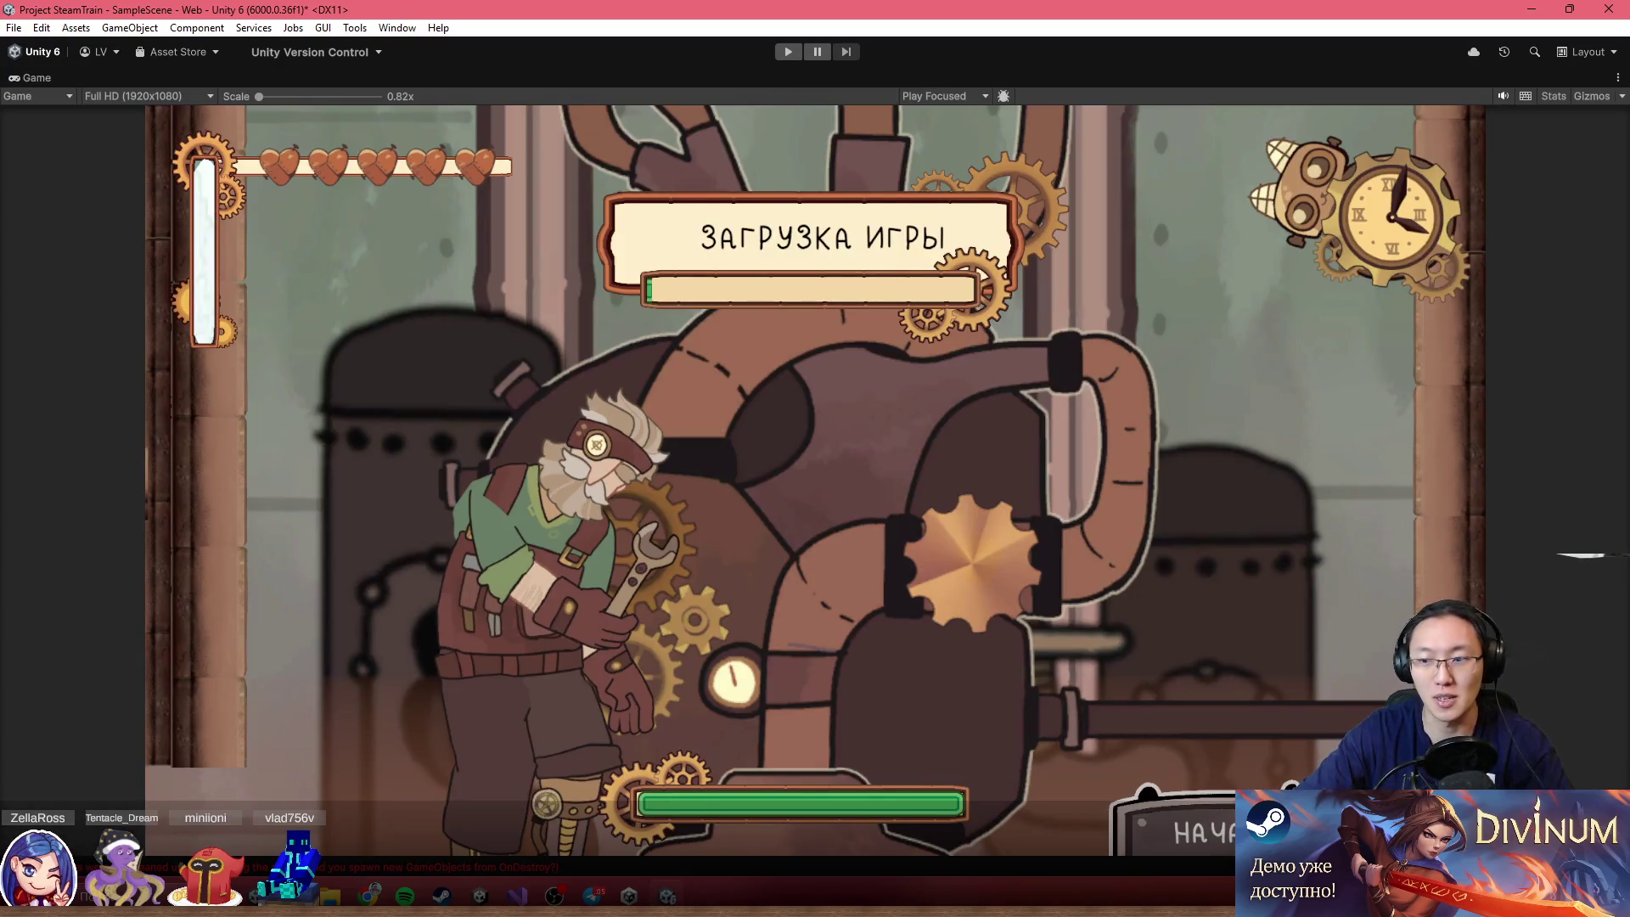
Enter Play mode, check the game's sound settings, and start a new game from the main menu
click(789, 51)
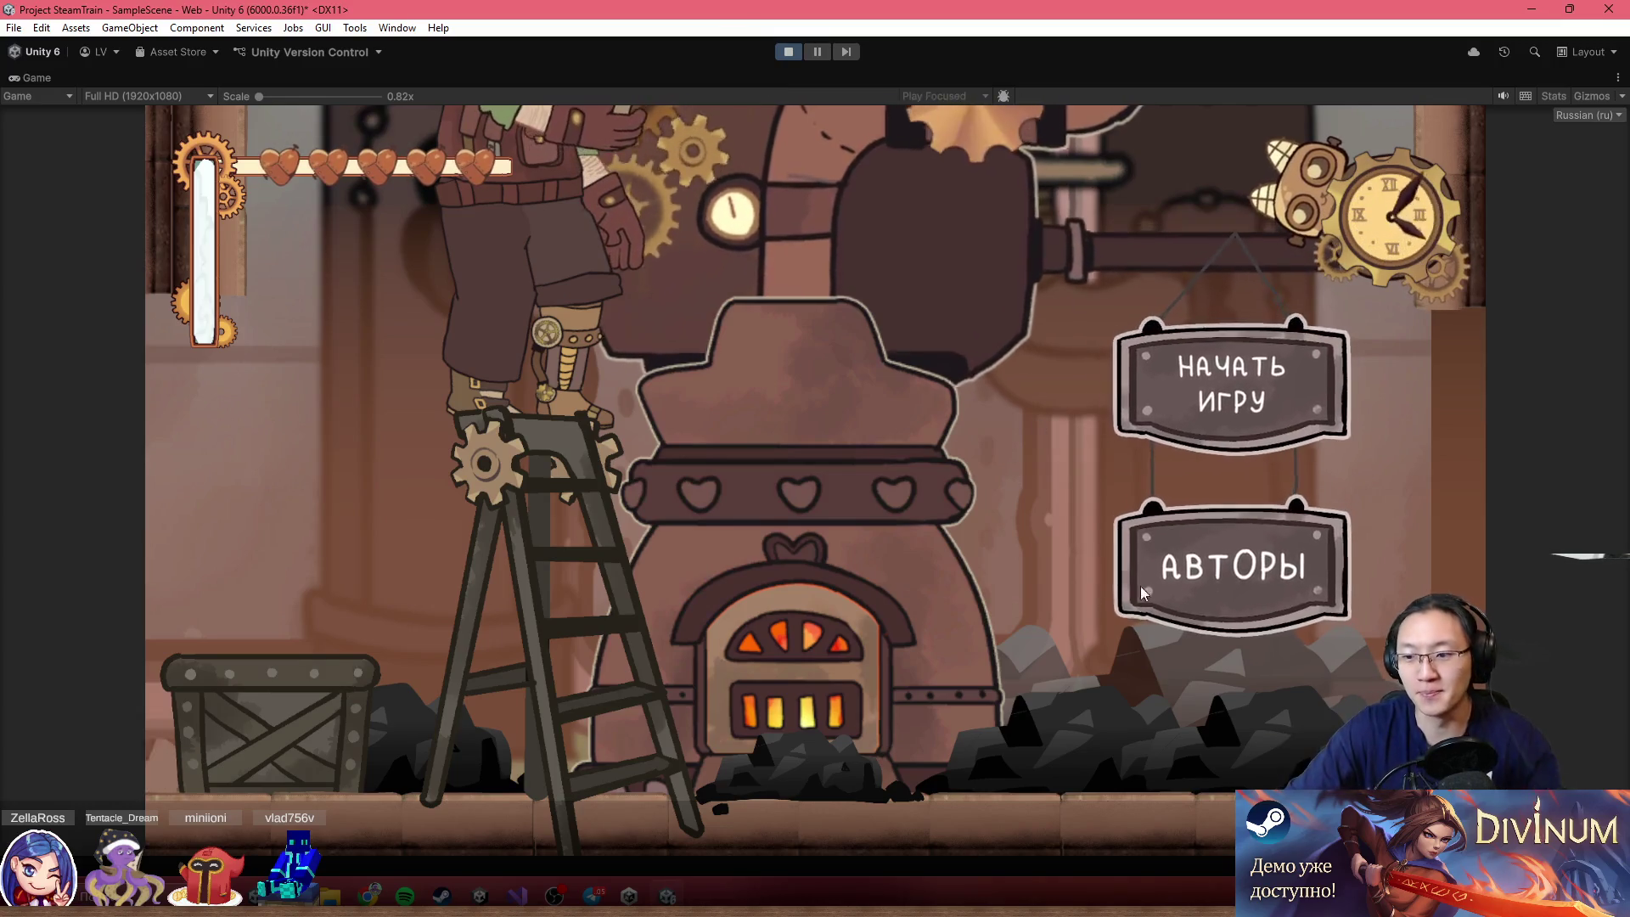
key(Escape)
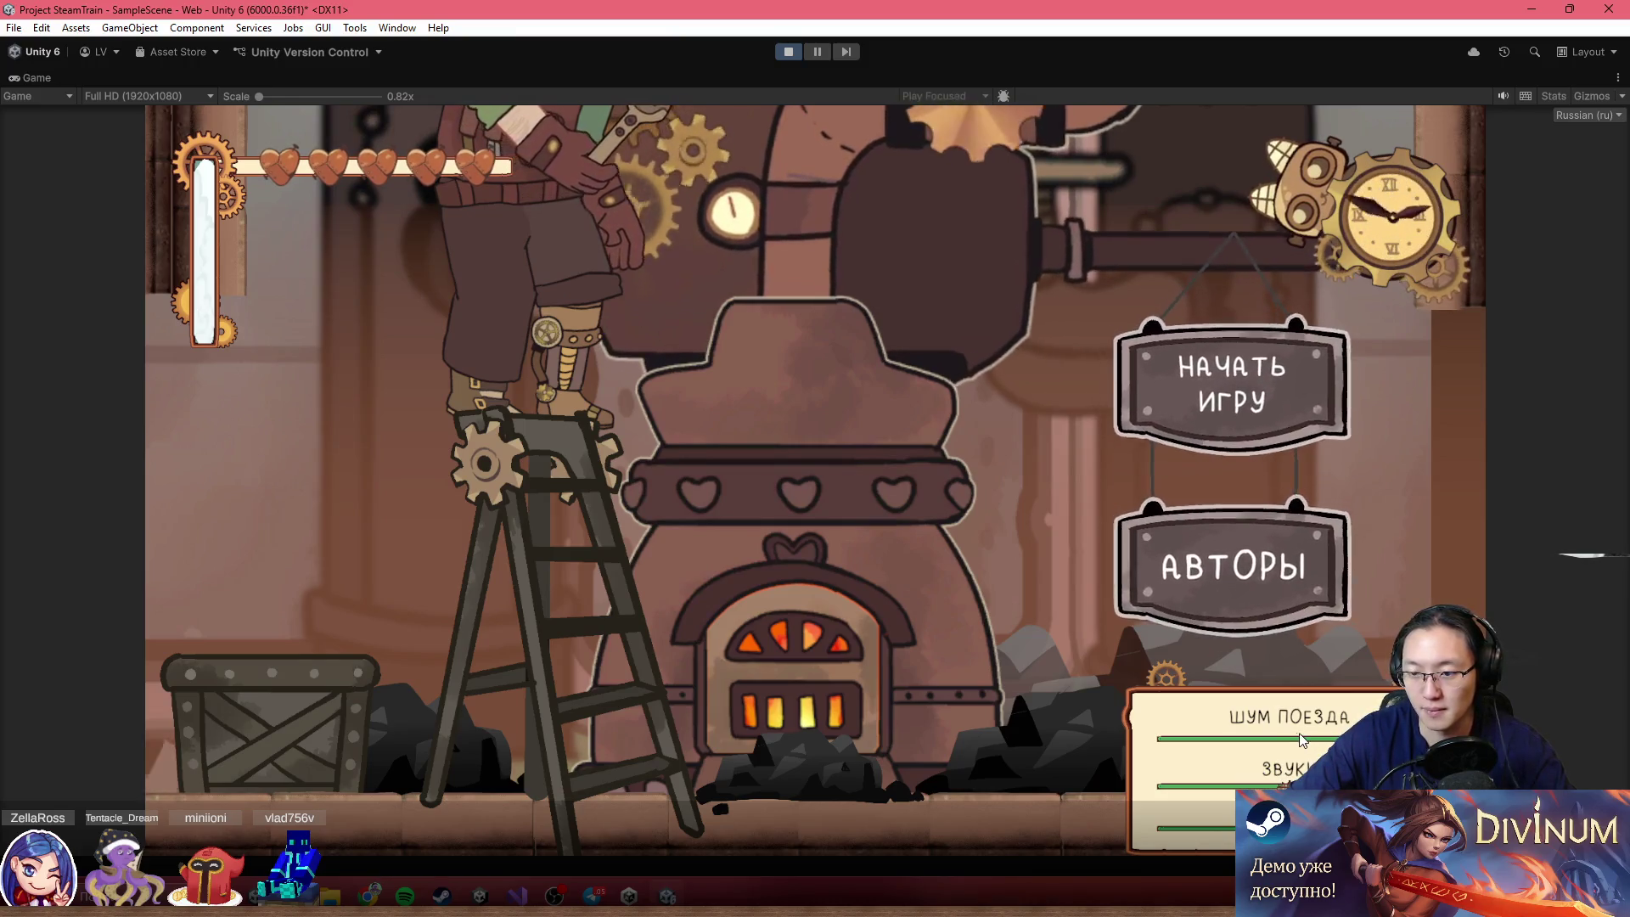
key(Escape)
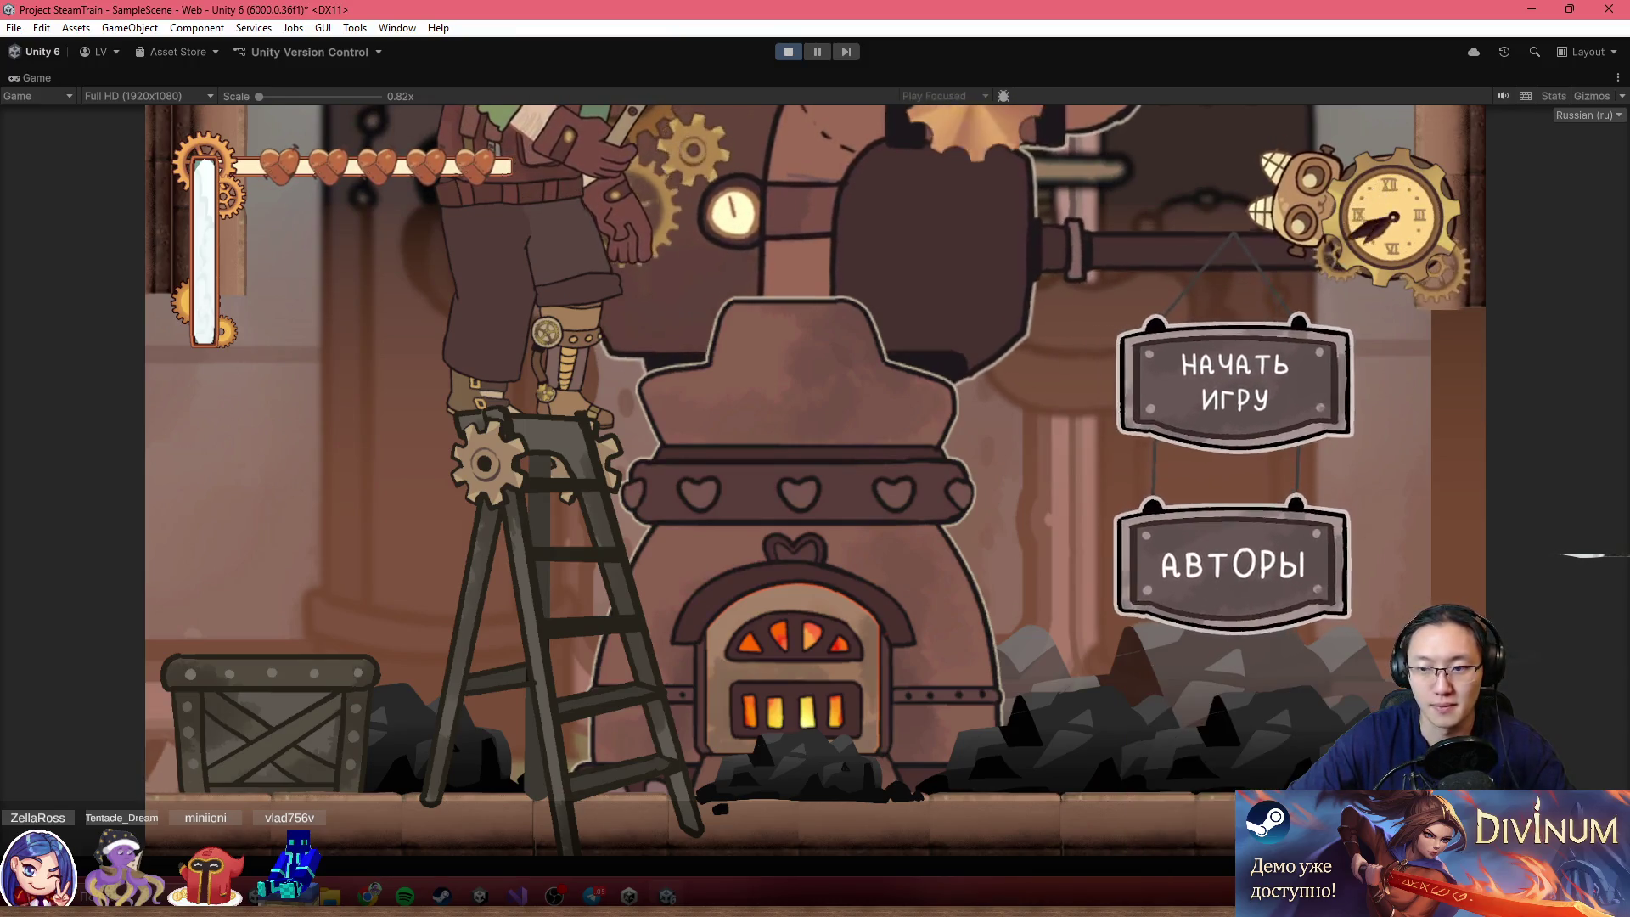
click(1168, 416)
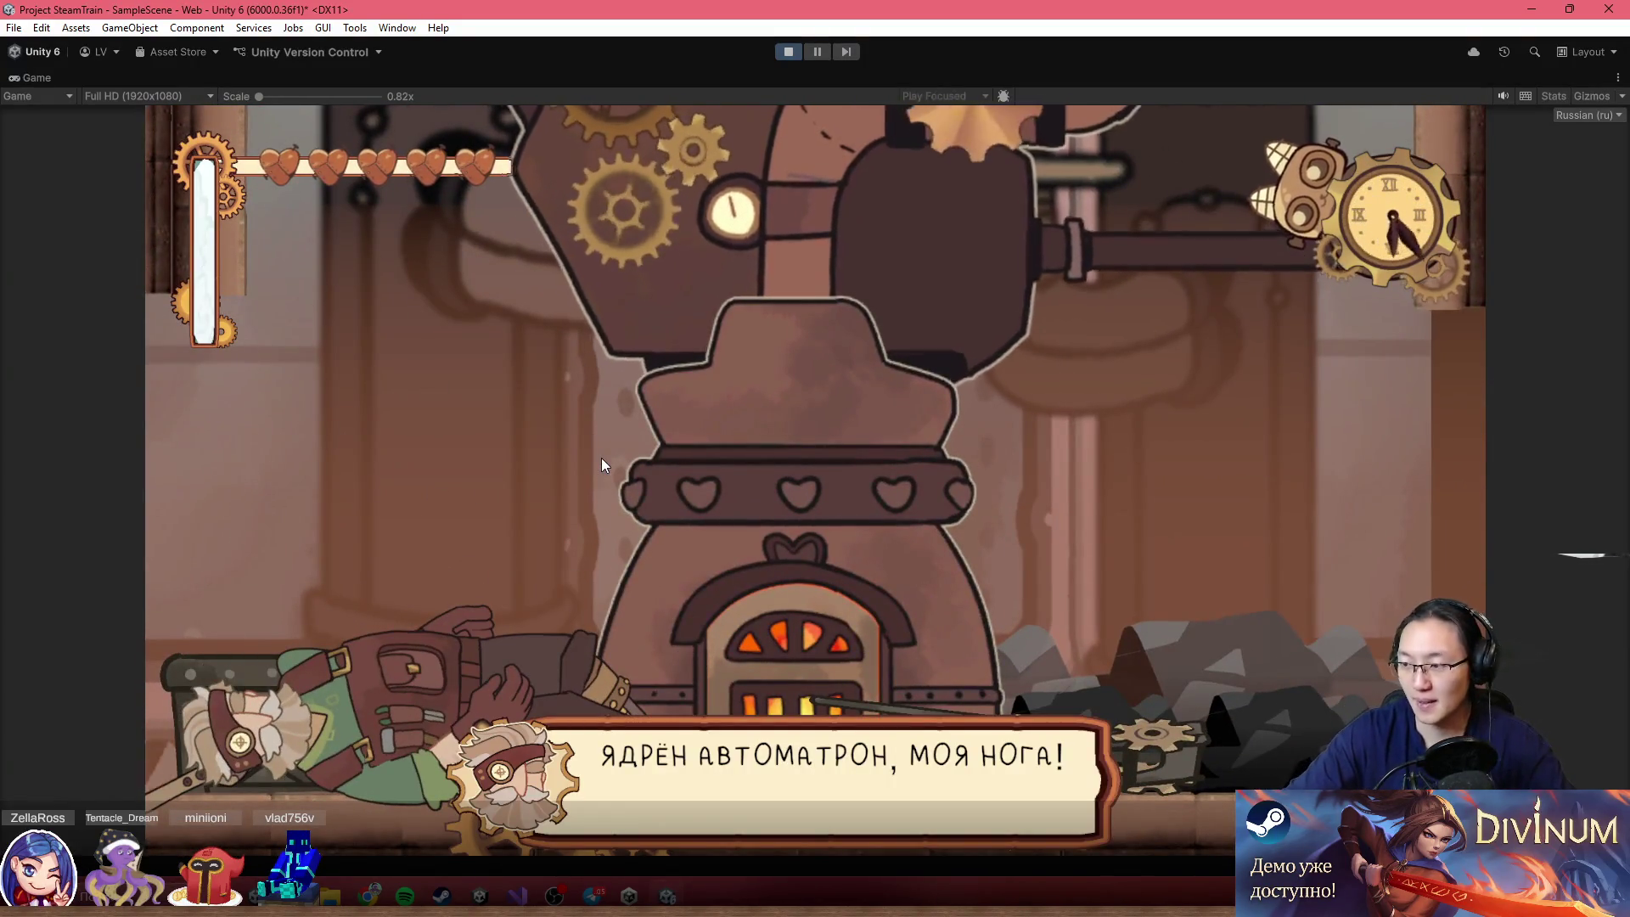
Advance through the opening dialogue and run the heroine right across the train roof
click(721, 496)
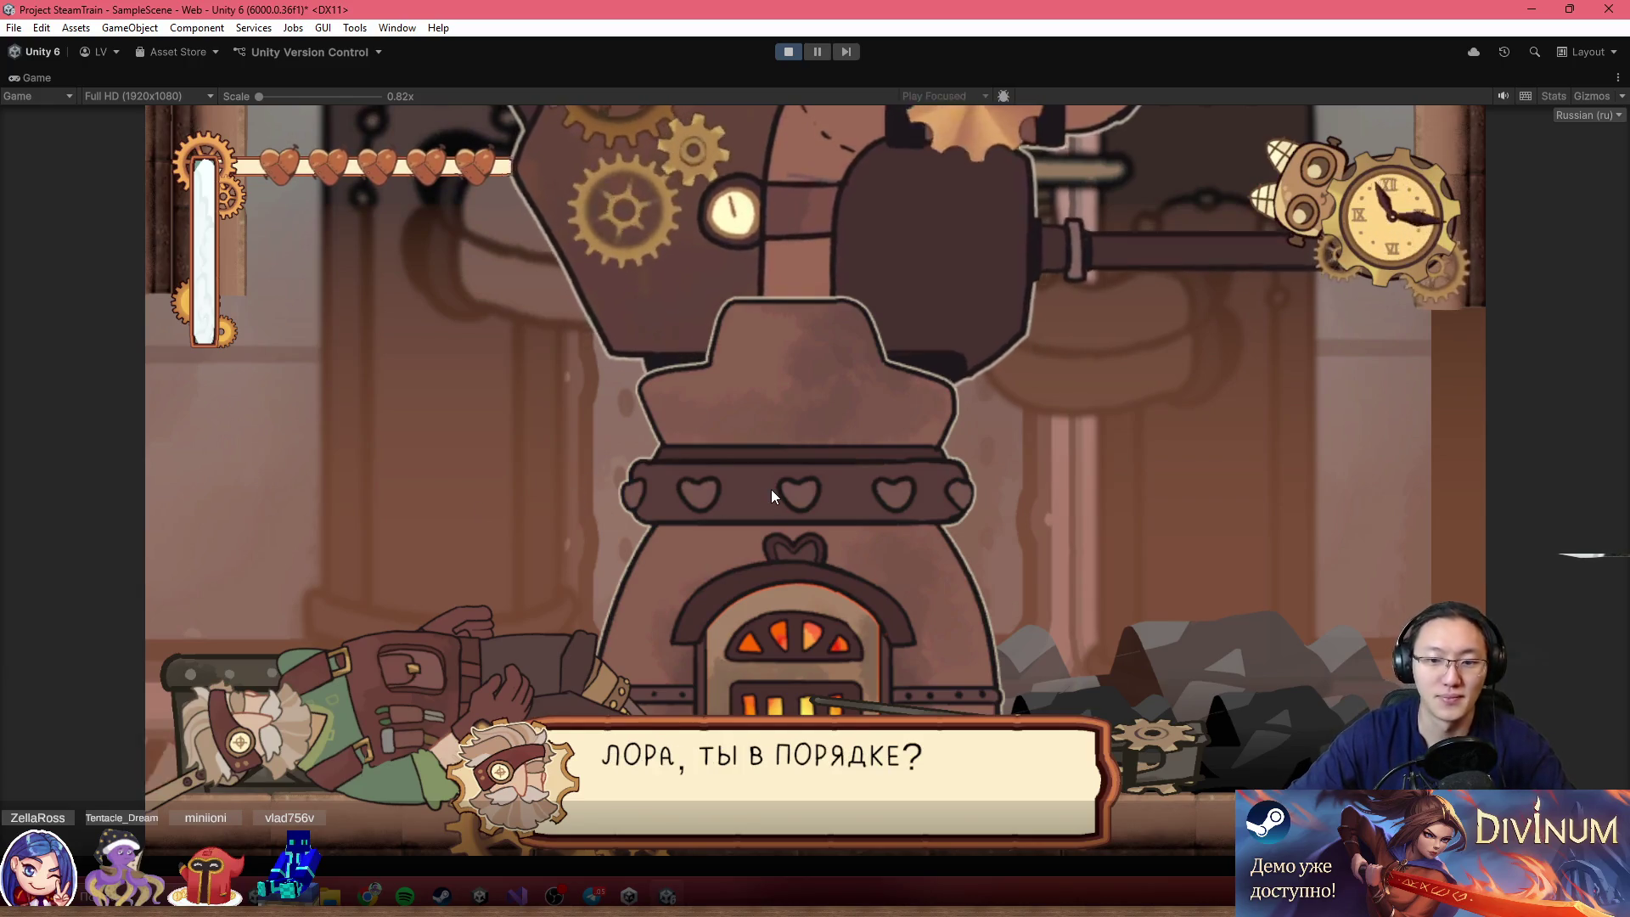
click(692, 488)
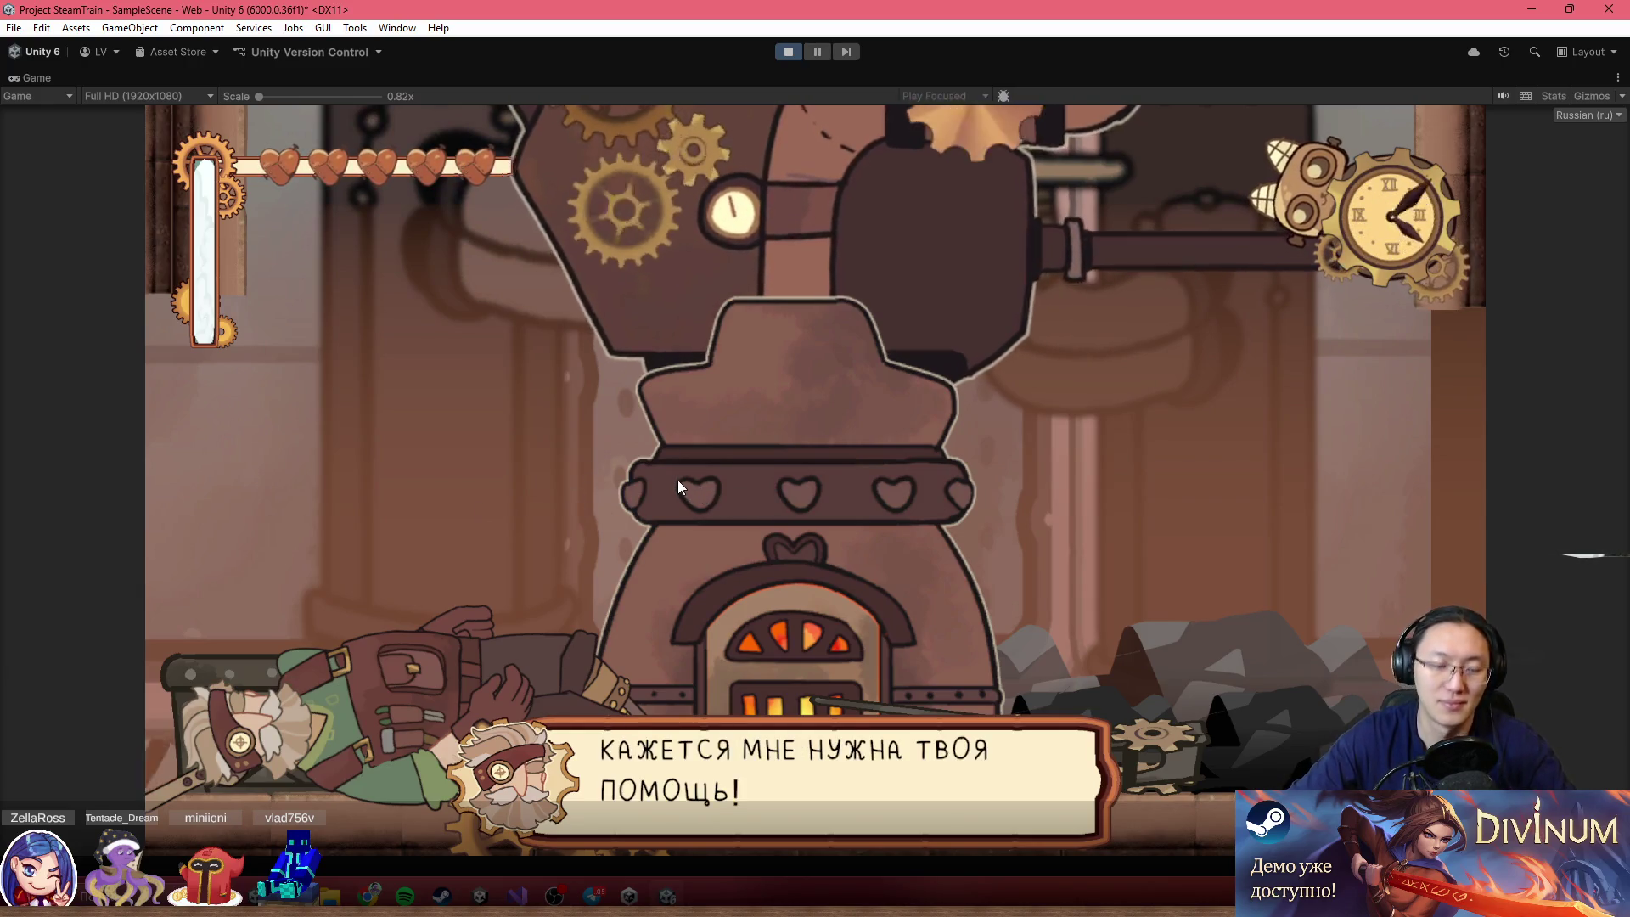
click(670, 481)
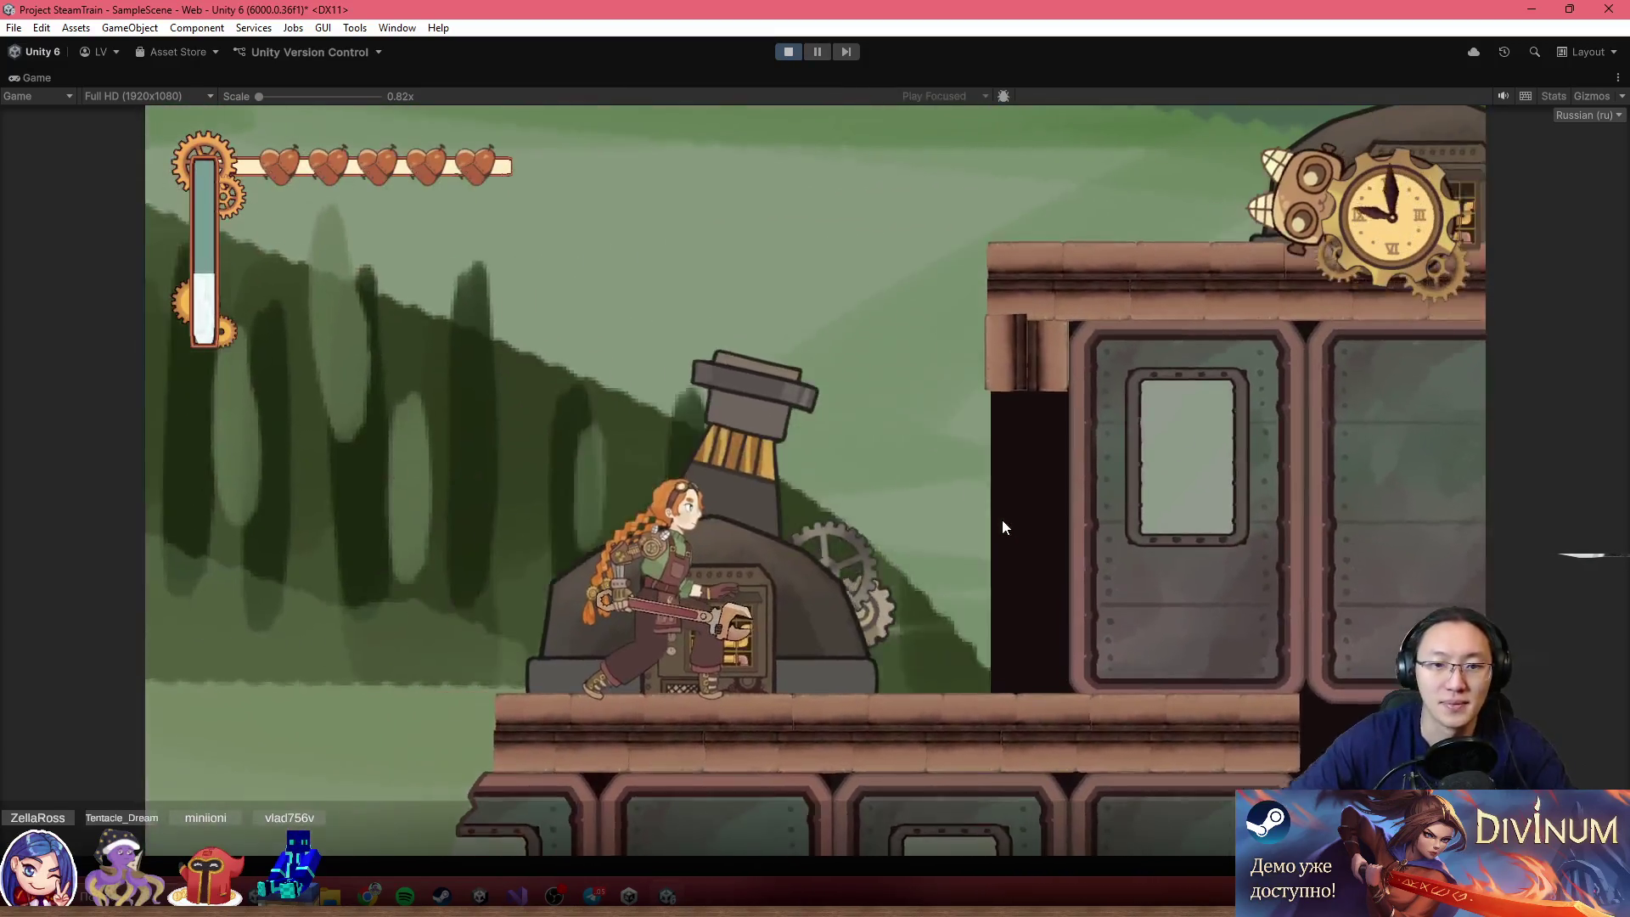
key(d)
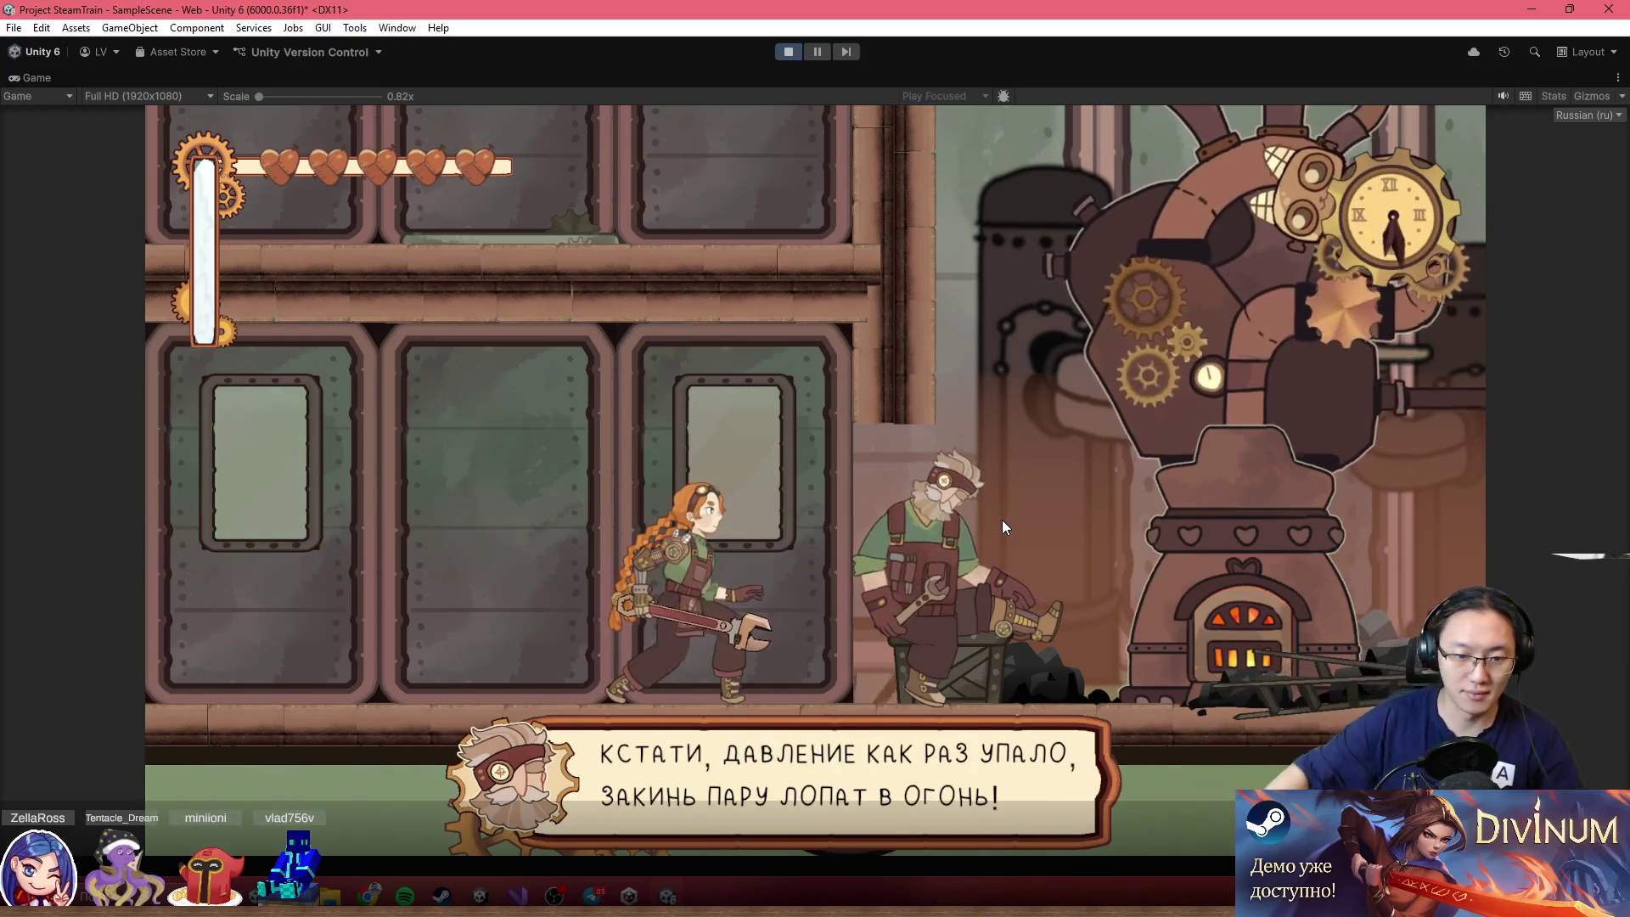
Walk to the furnace, shovel coal into it, then stop shovelling
key(z)
key(Right)
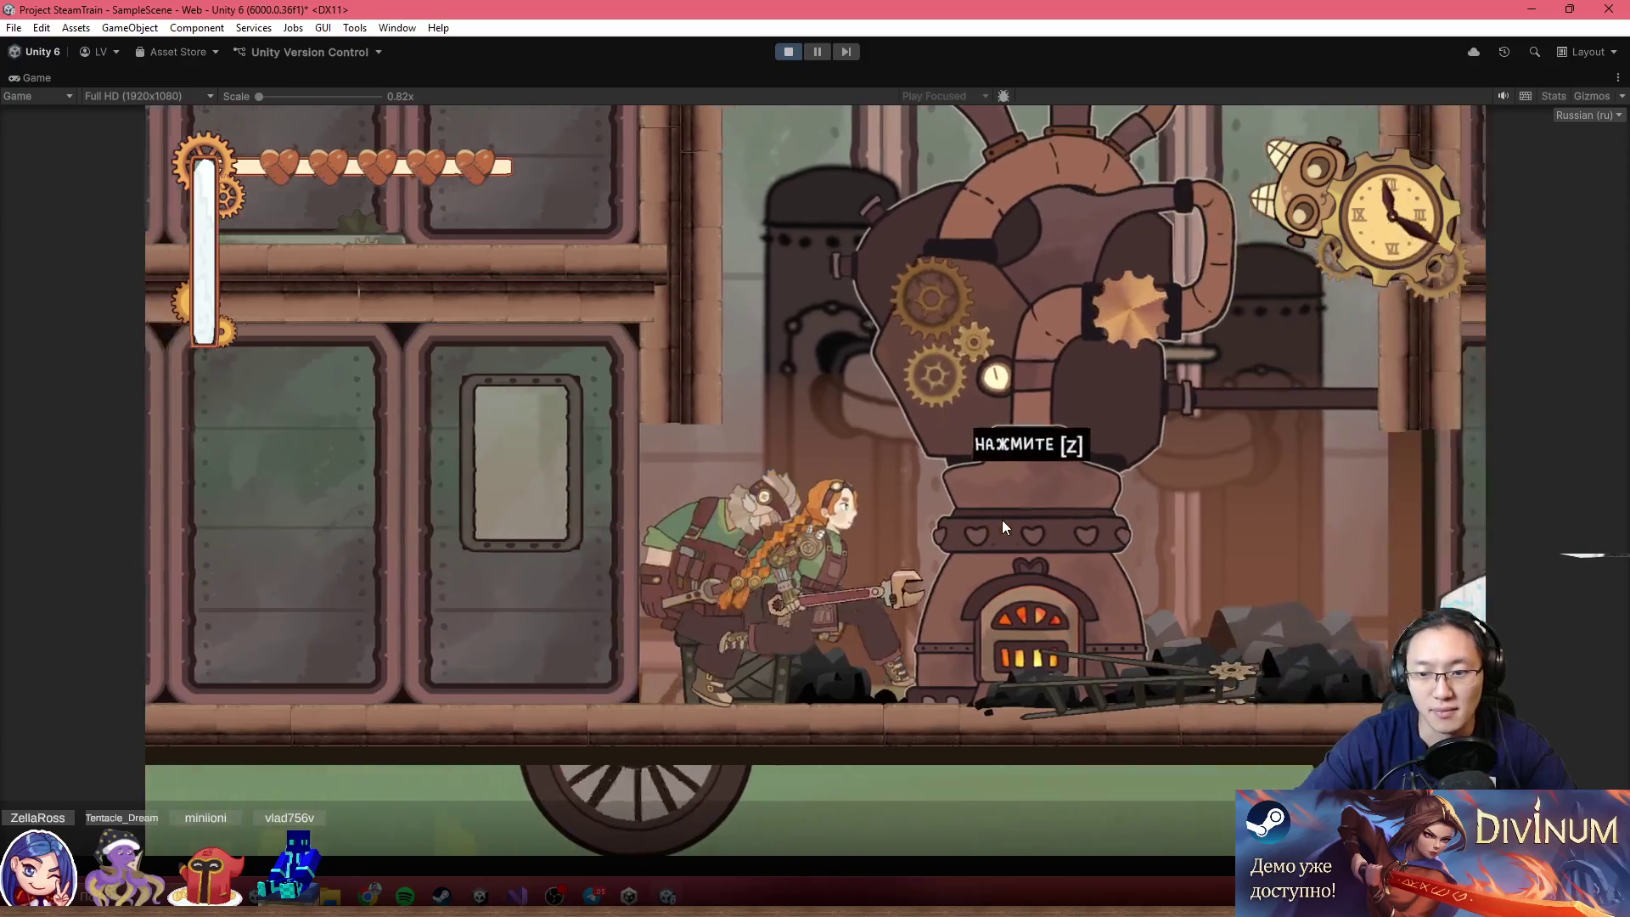
key(z)
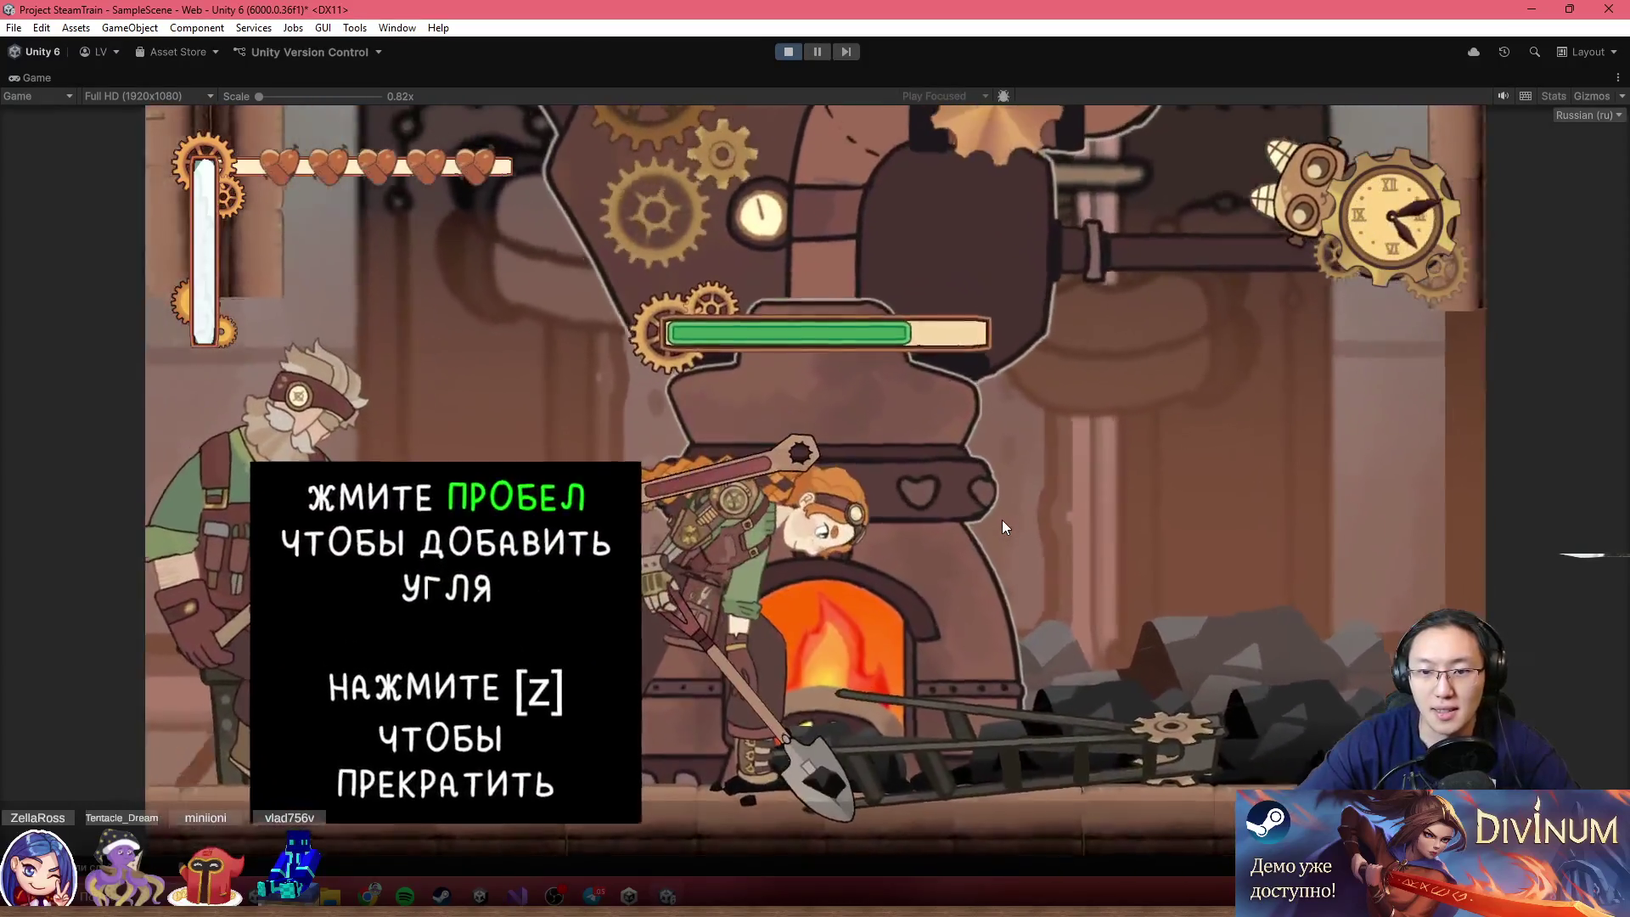
key(z)
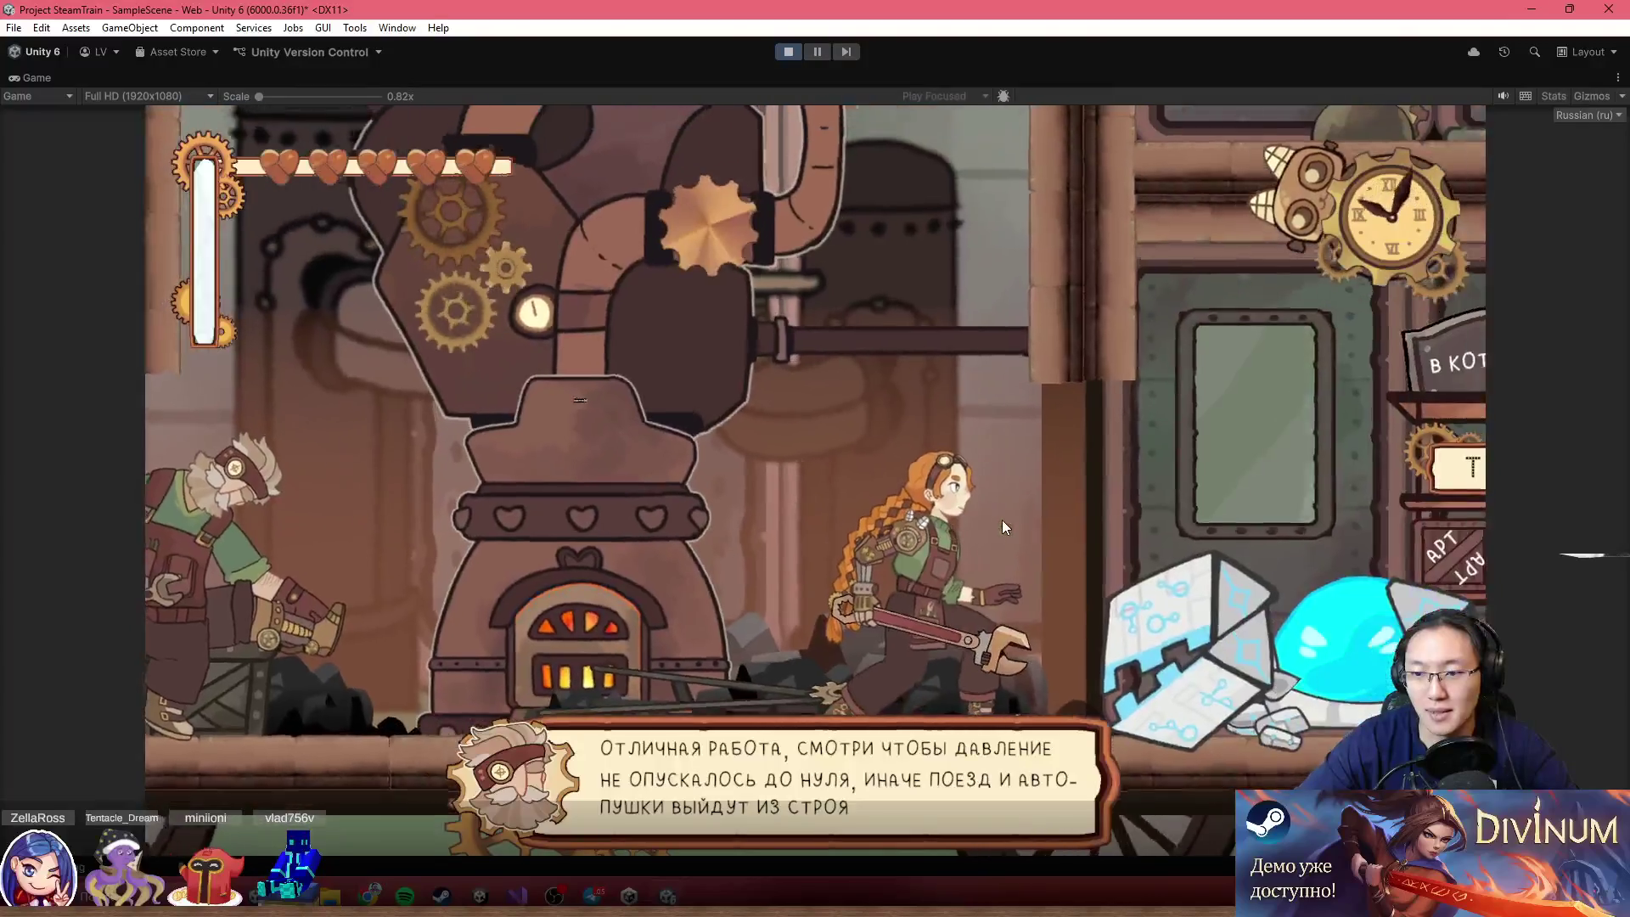
Walk right through the engineer's dialogue and smash the robot with the wrench
key(Right)
key(z)
key(z)
key(z)
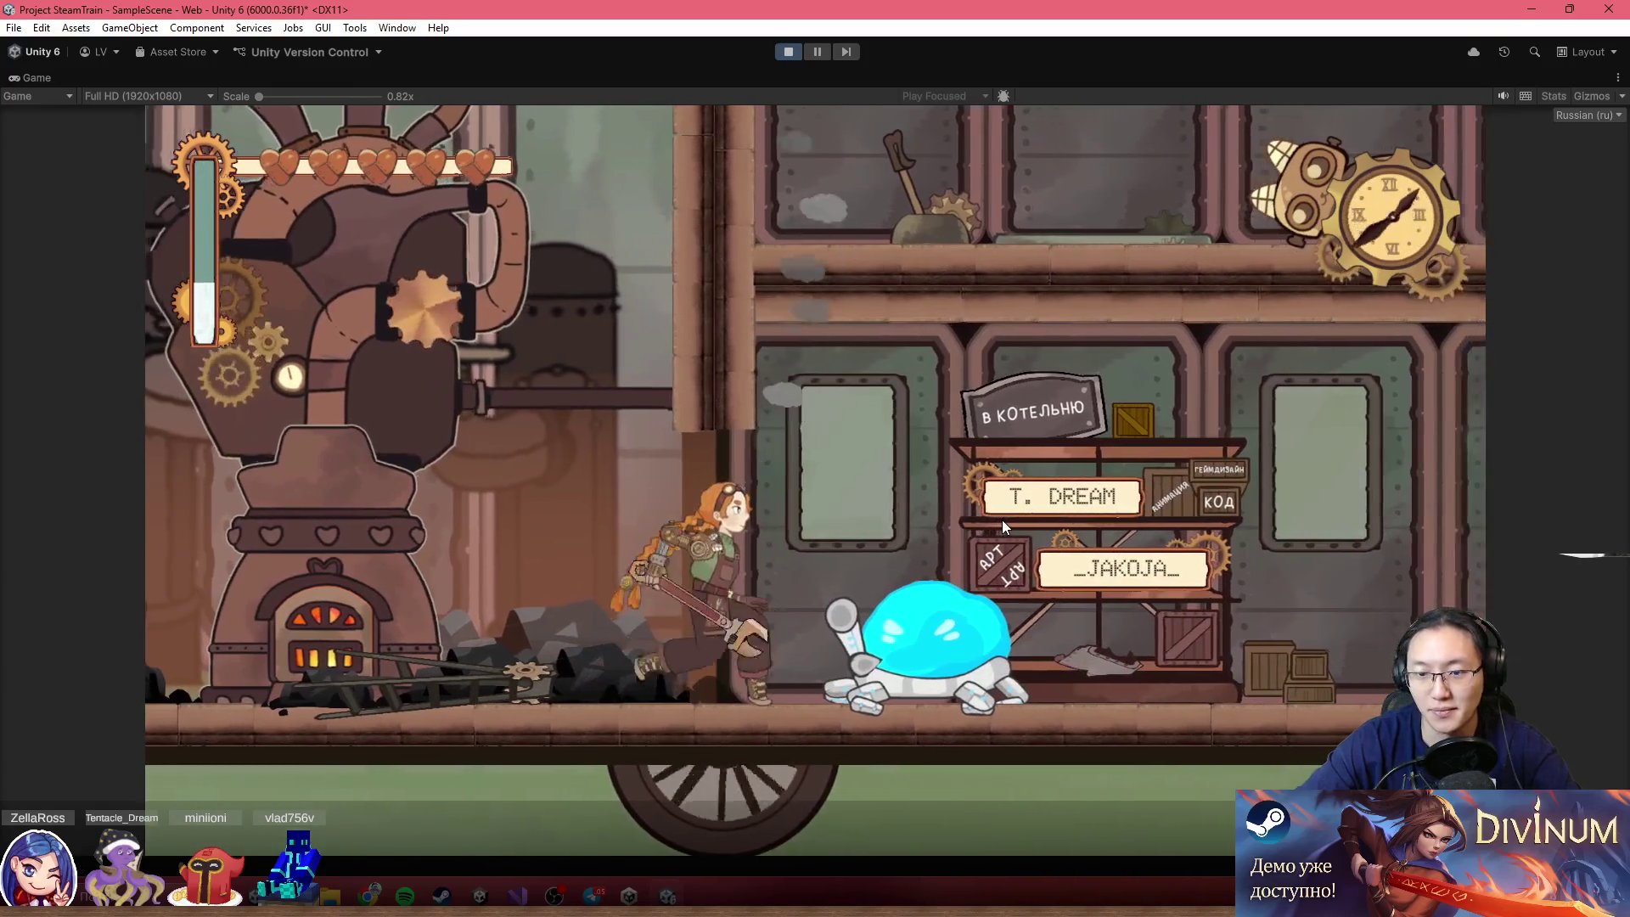
key(x)
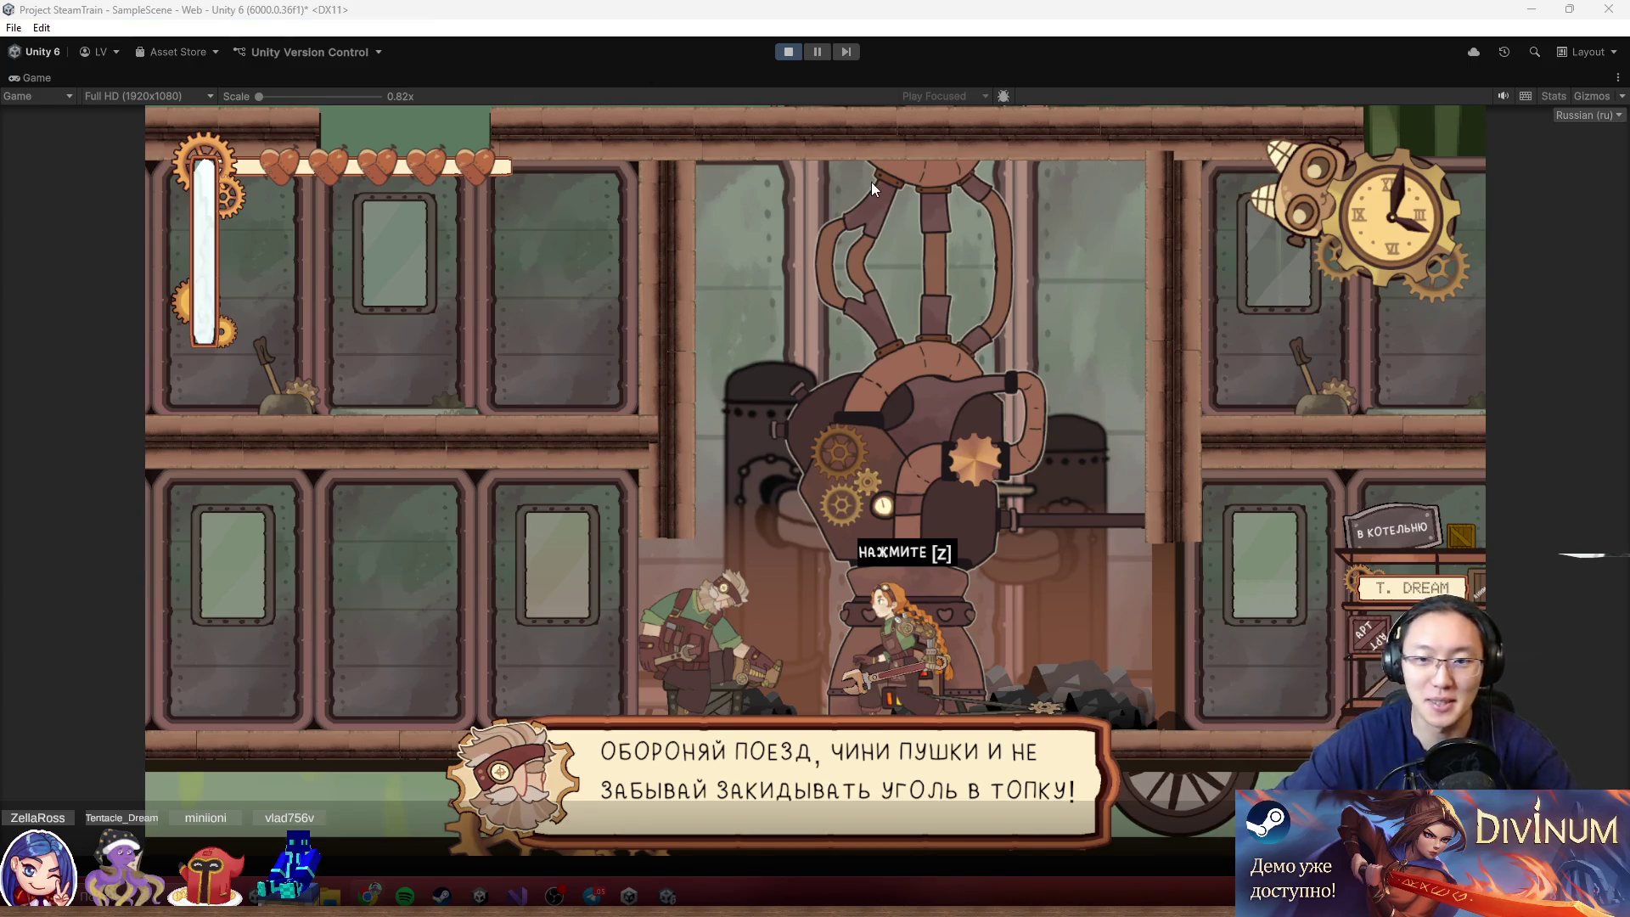
Refocus the game, head right from the furnace, defeat the enemy, and jump the gap between cars
click(934, 263)
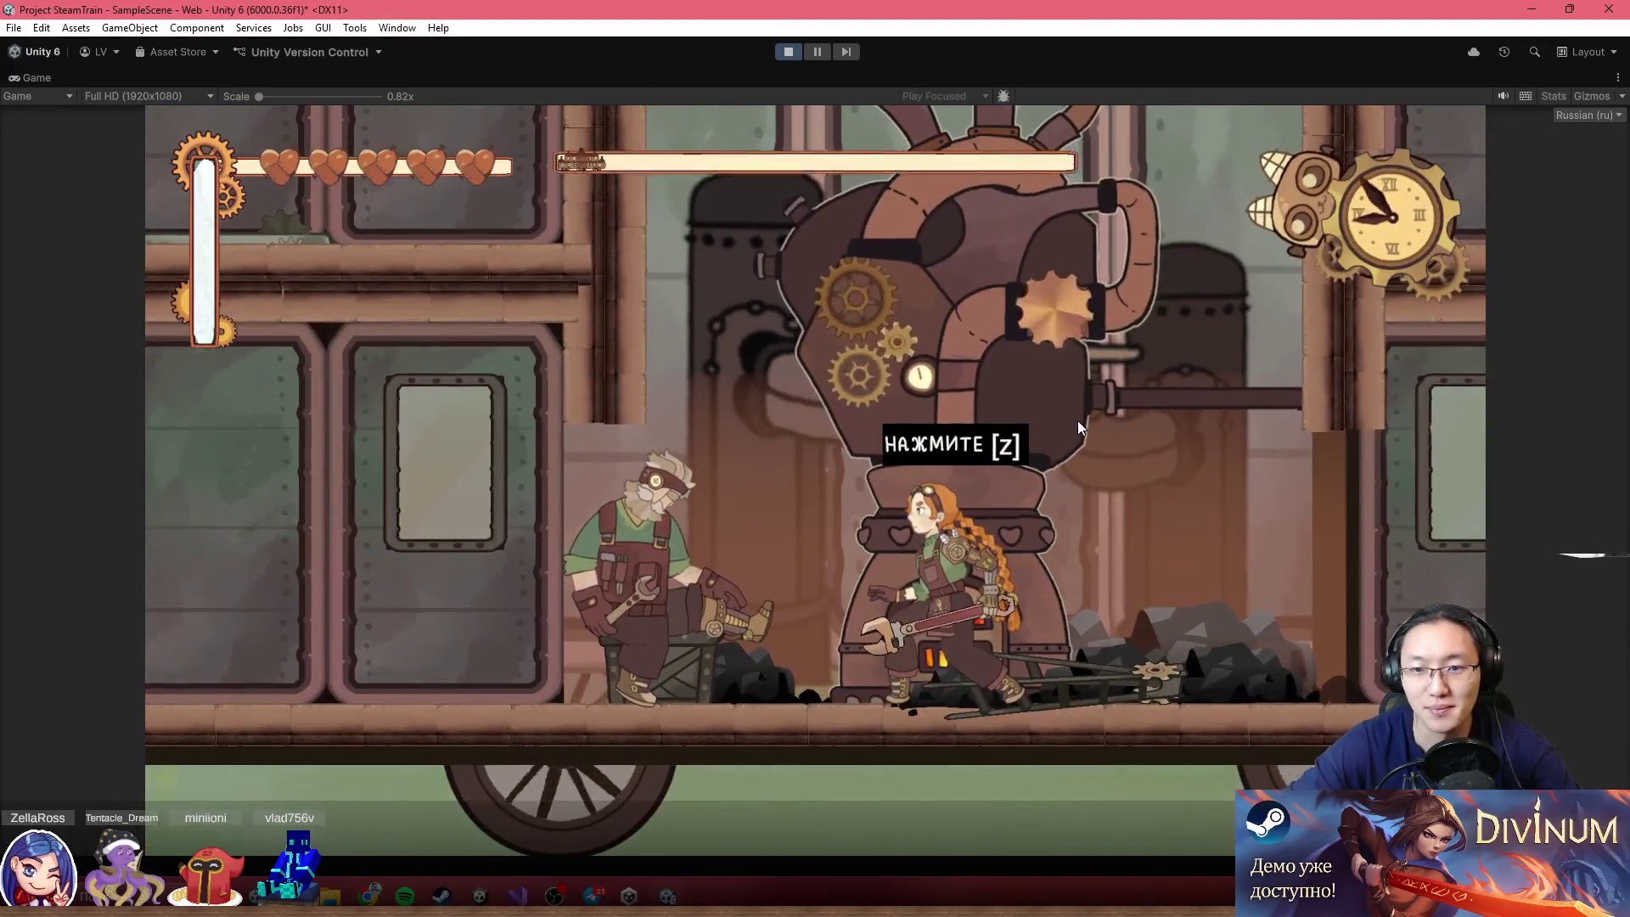
key(Right)
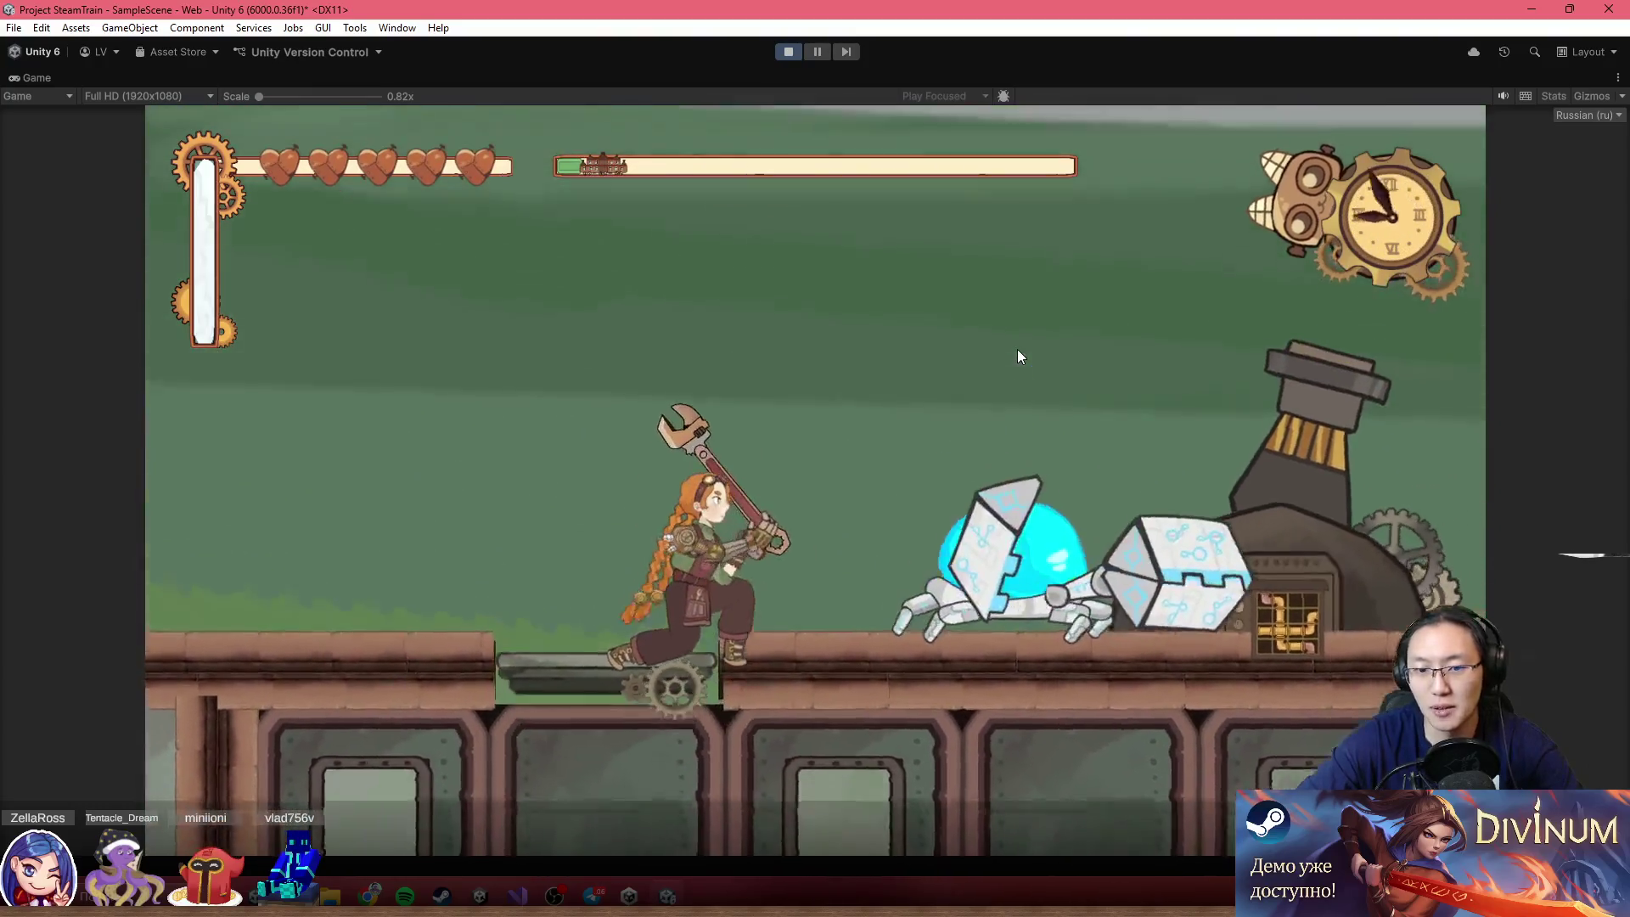
click(1019, 357)
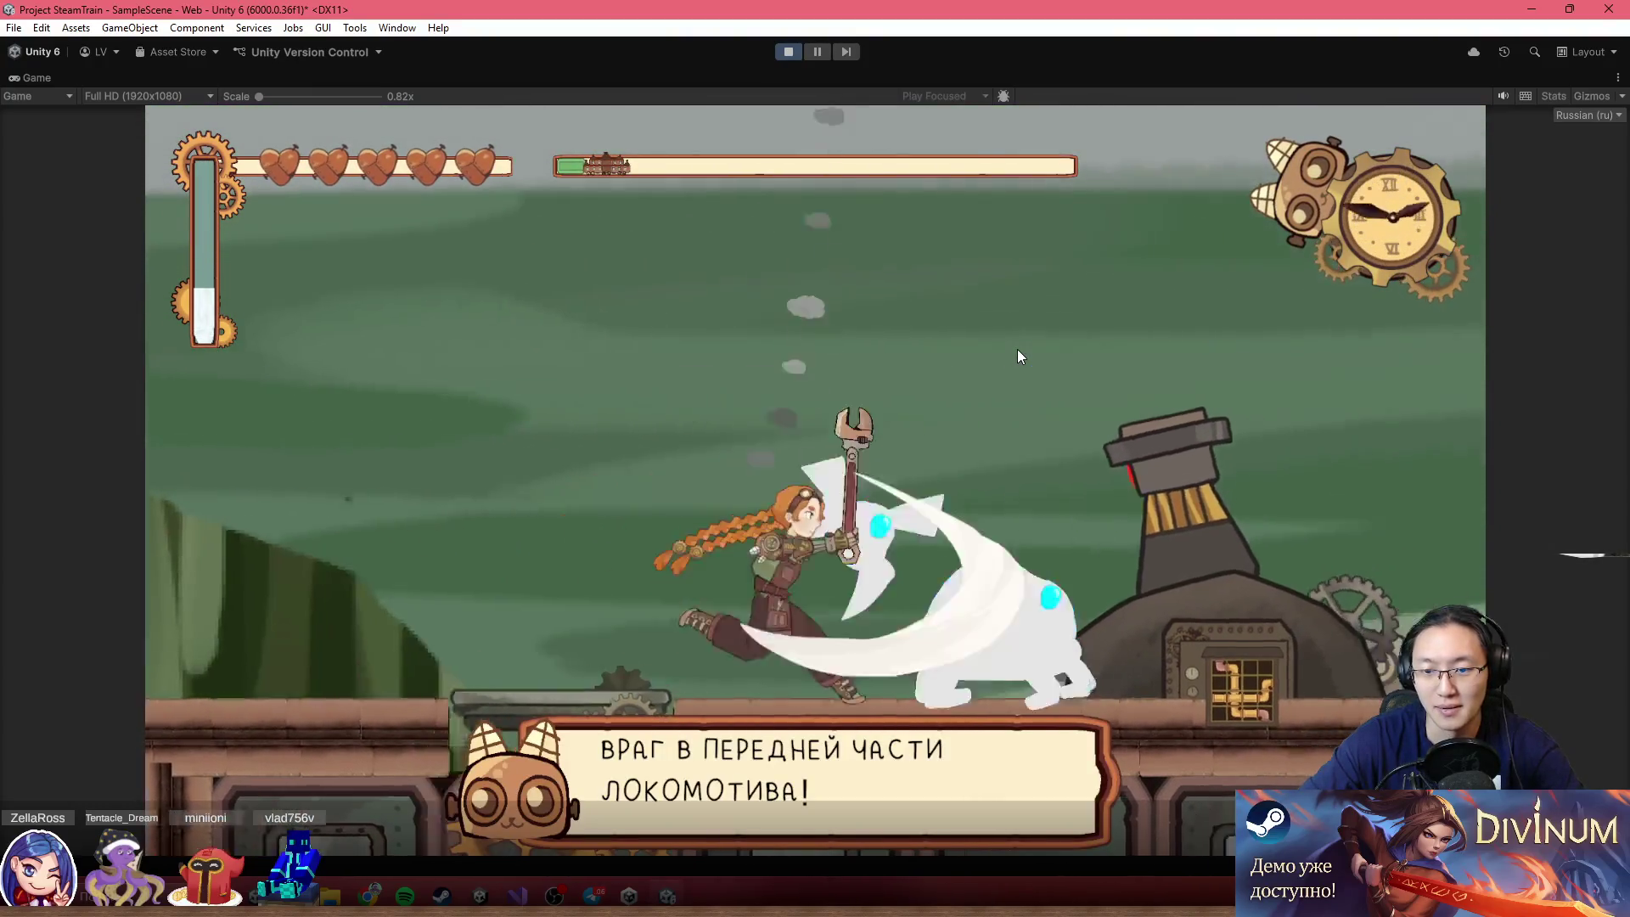
click(1020, 356)
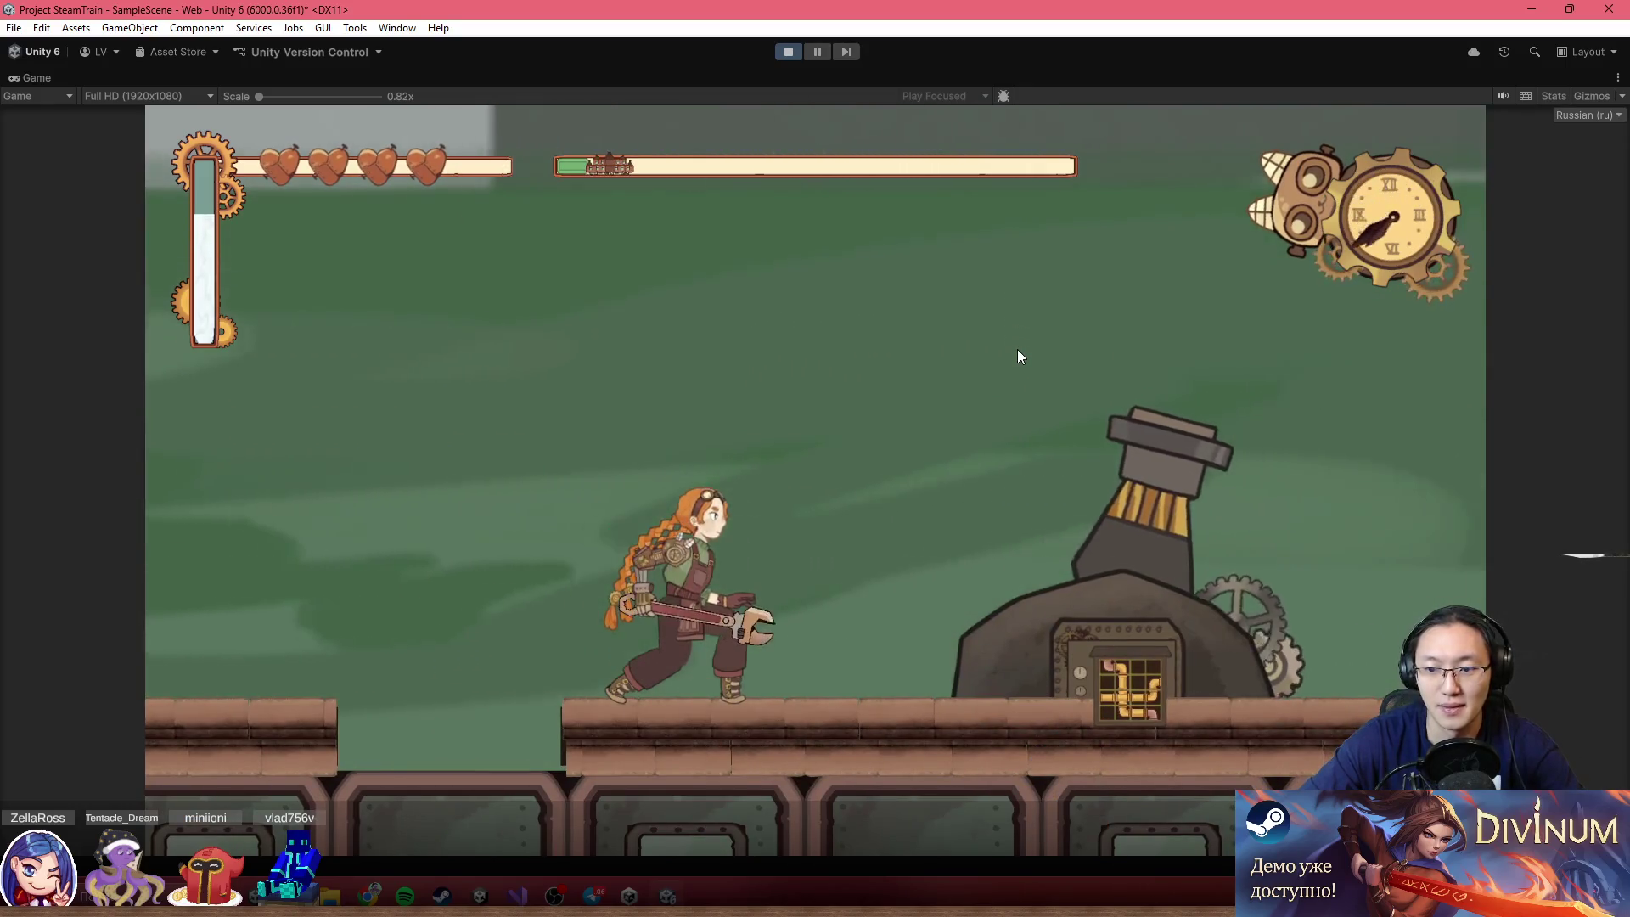
key(d)
key(space)
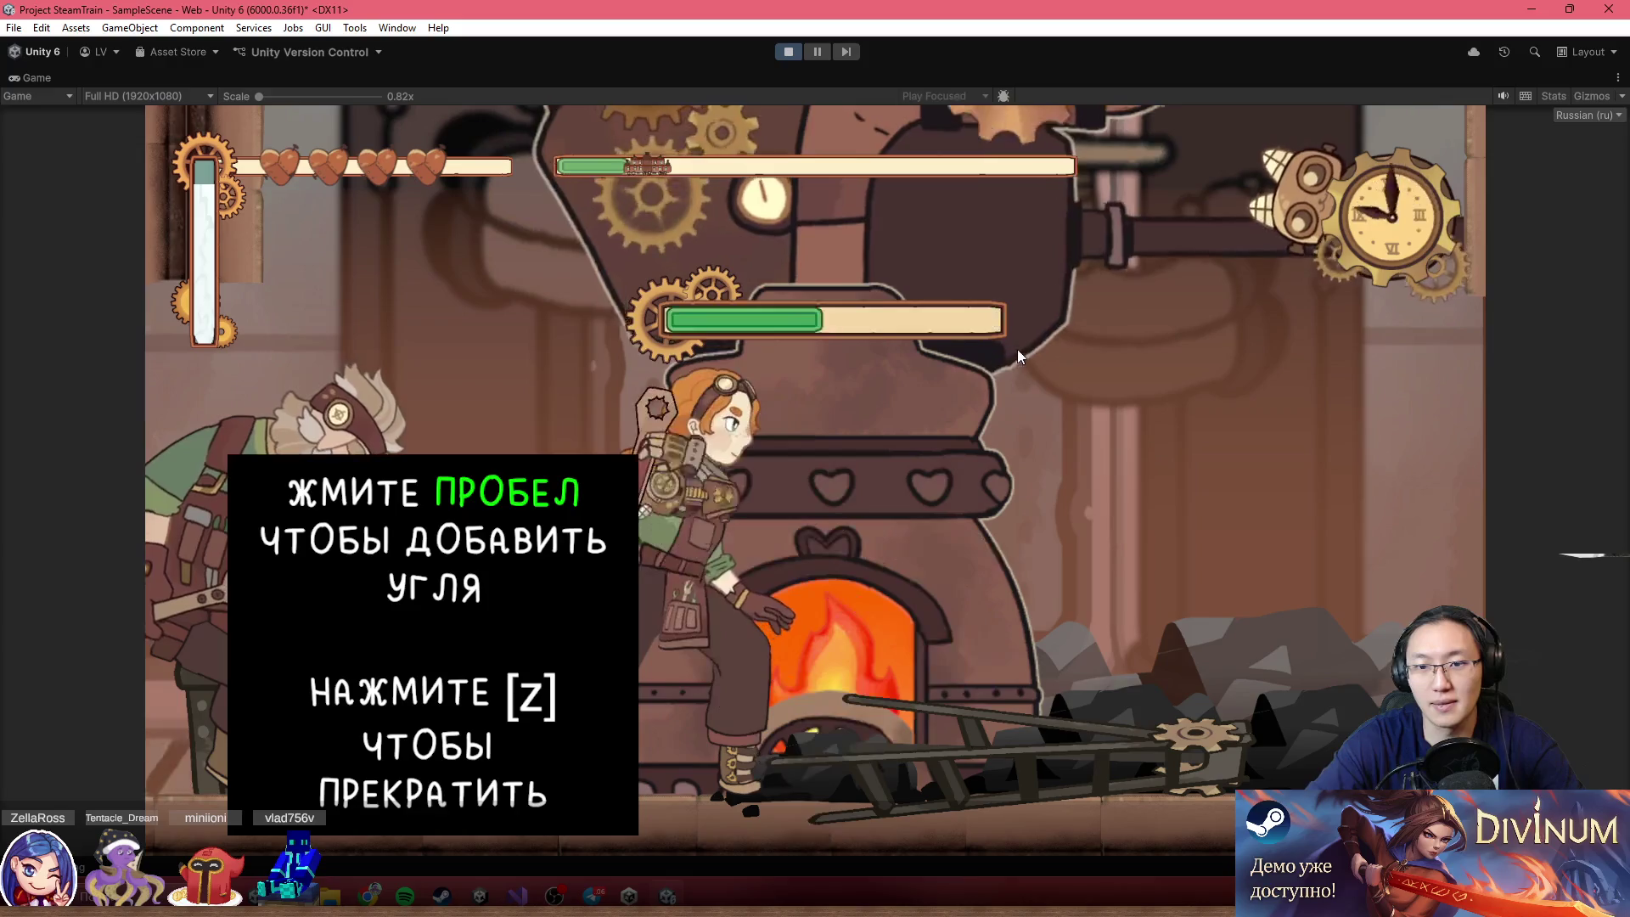
Finish shovelling coal, fight onward, ride the platform to the roof, and reach the front cannon
key(z)
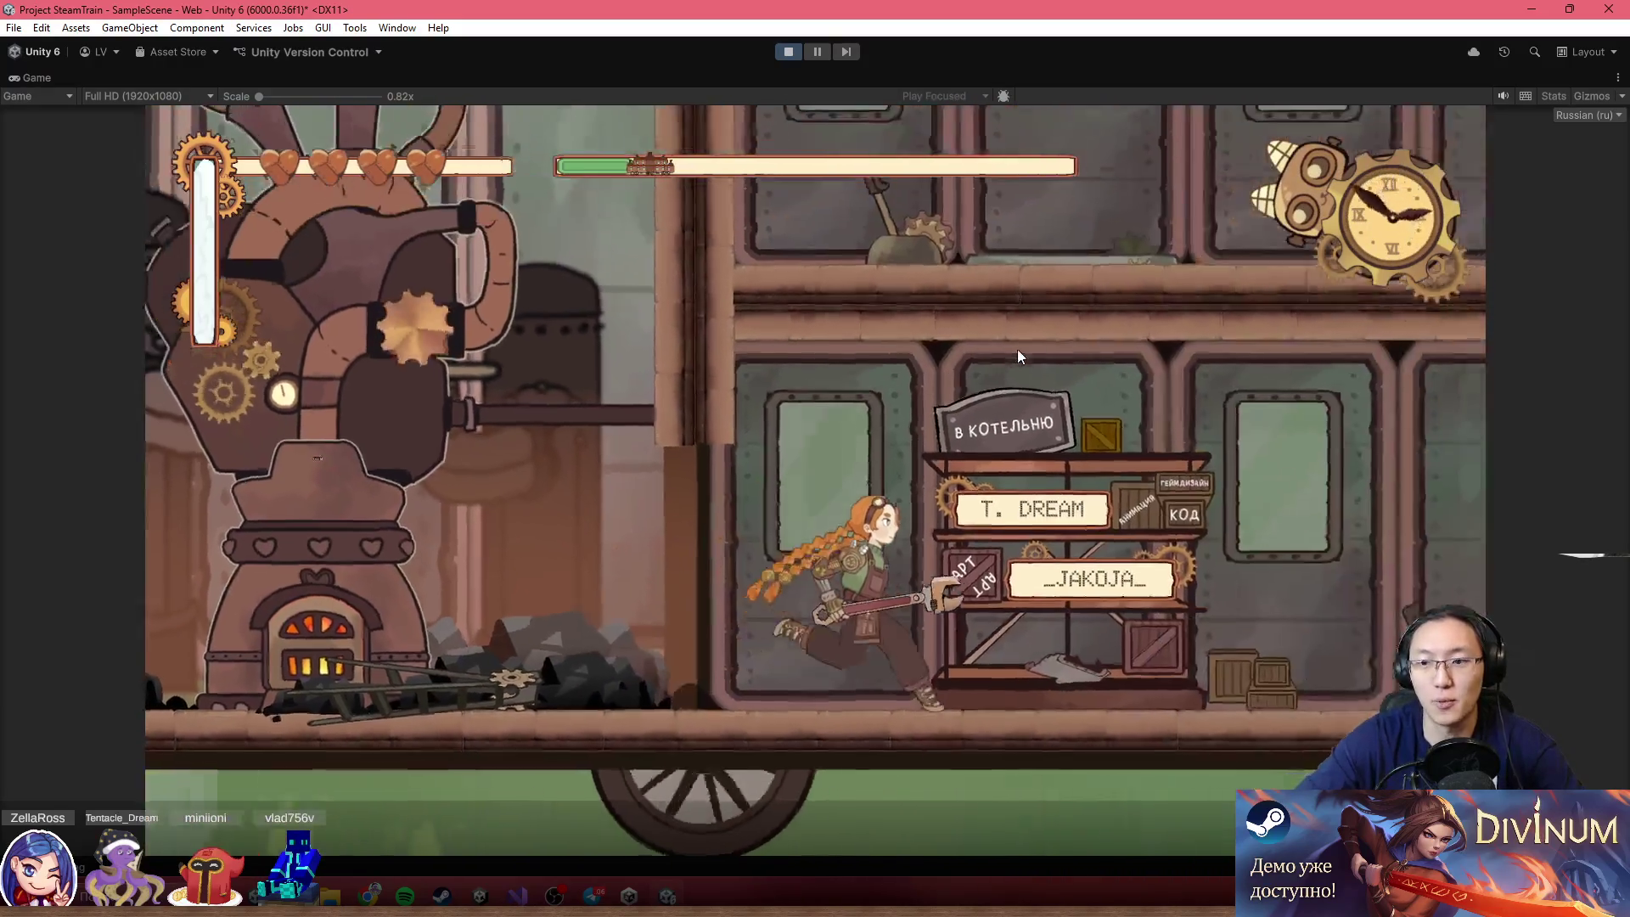
key(x)
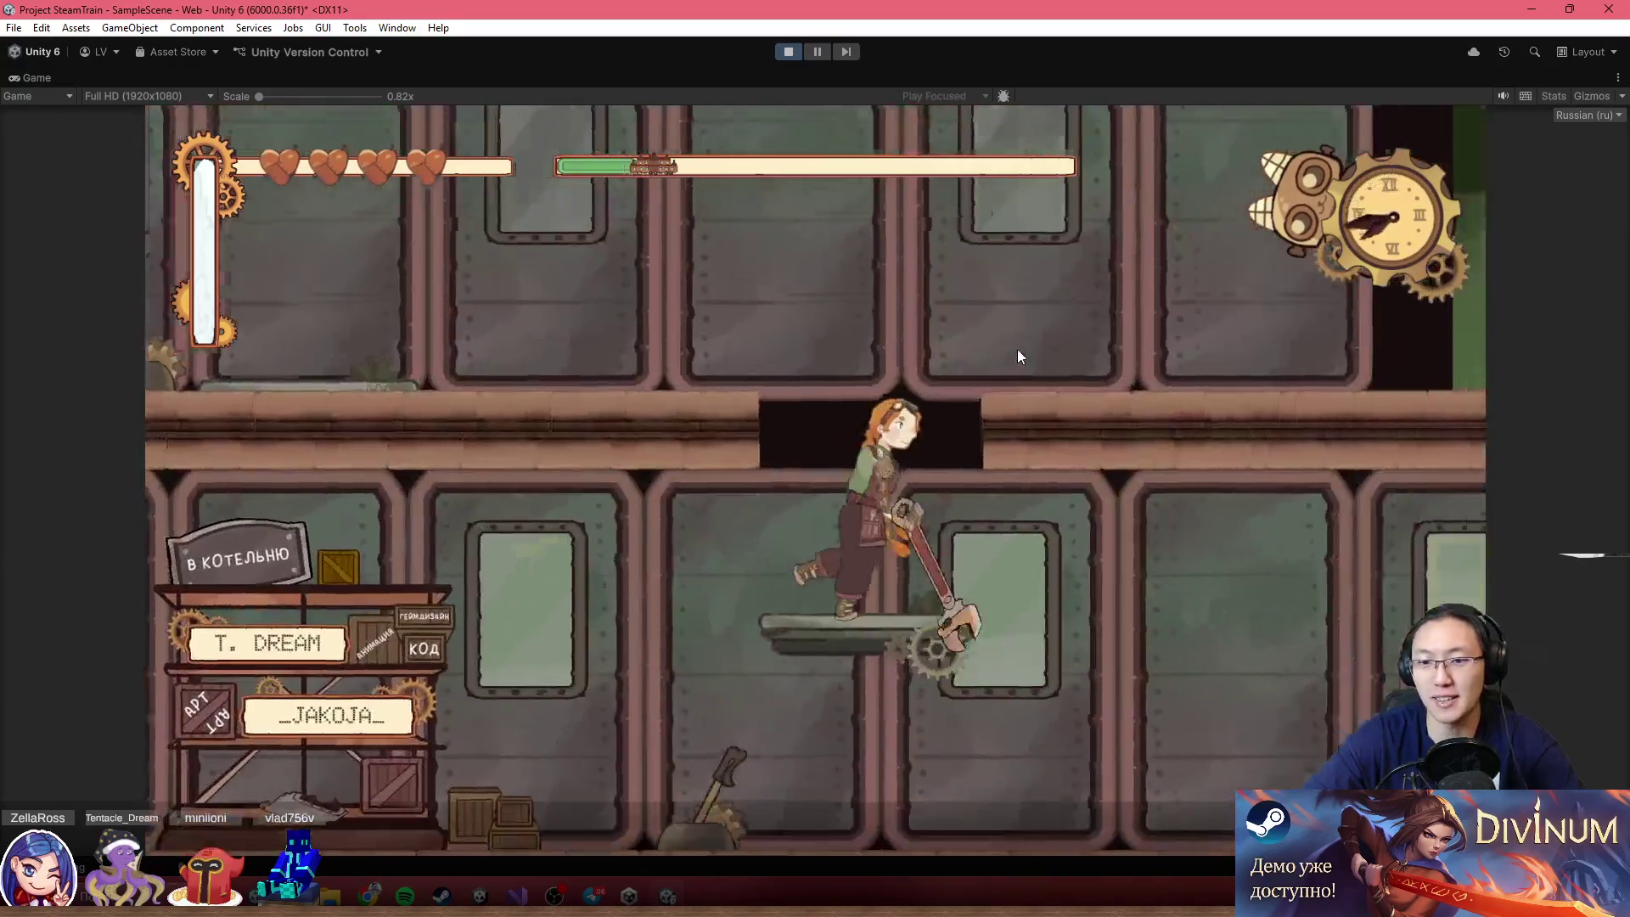
key(Left)
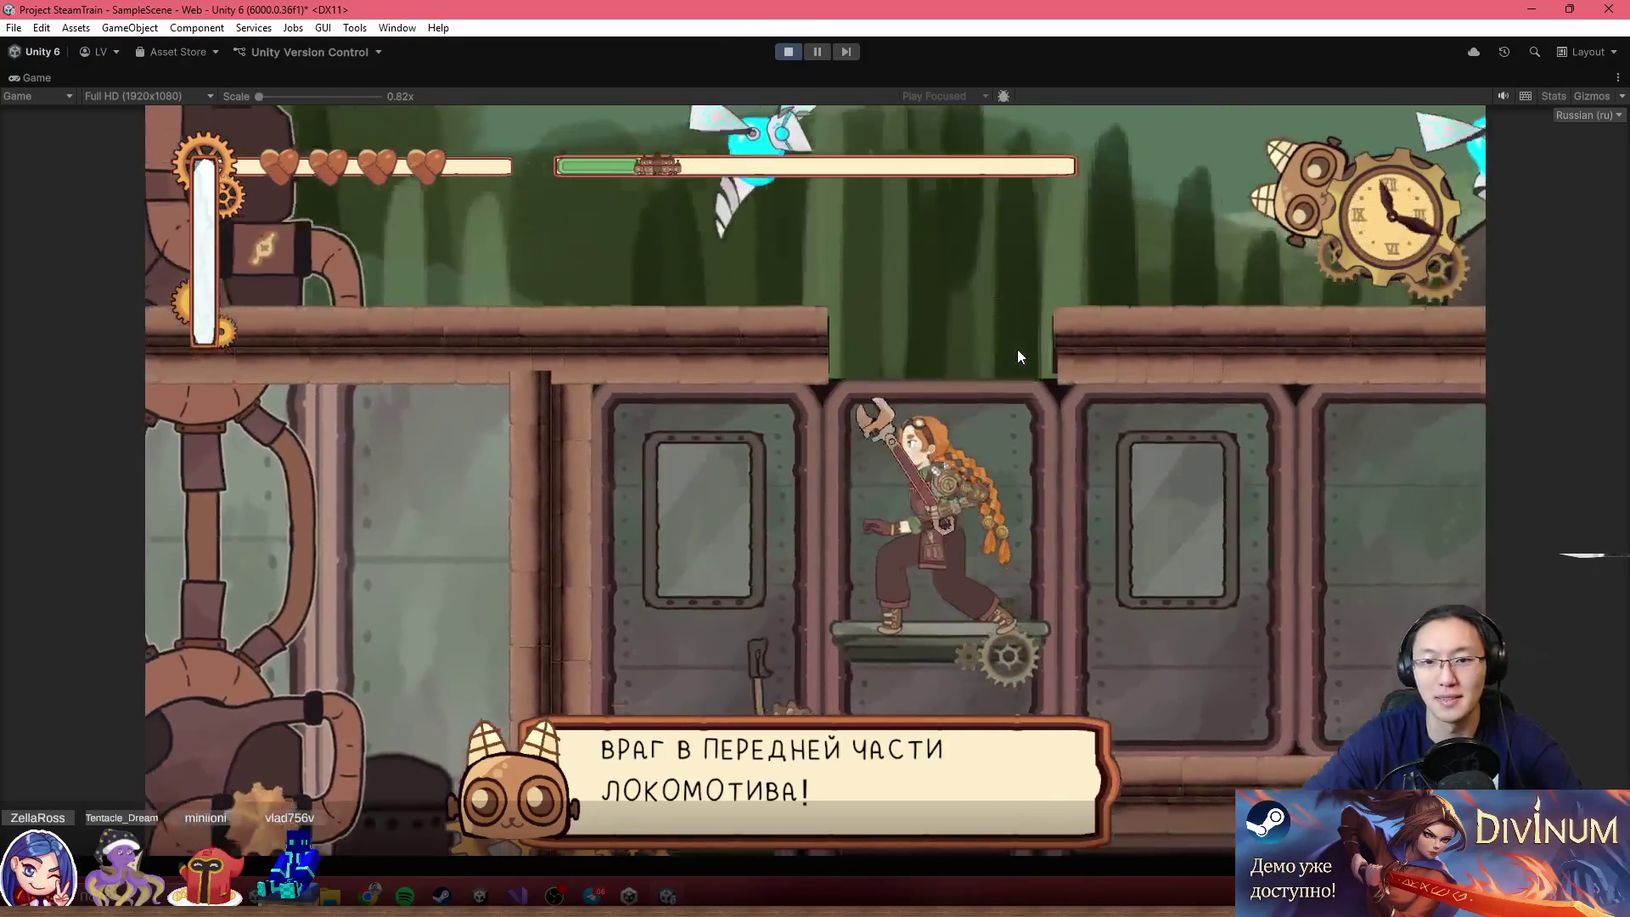
key(x)
key(x)
key(x)
key(x)
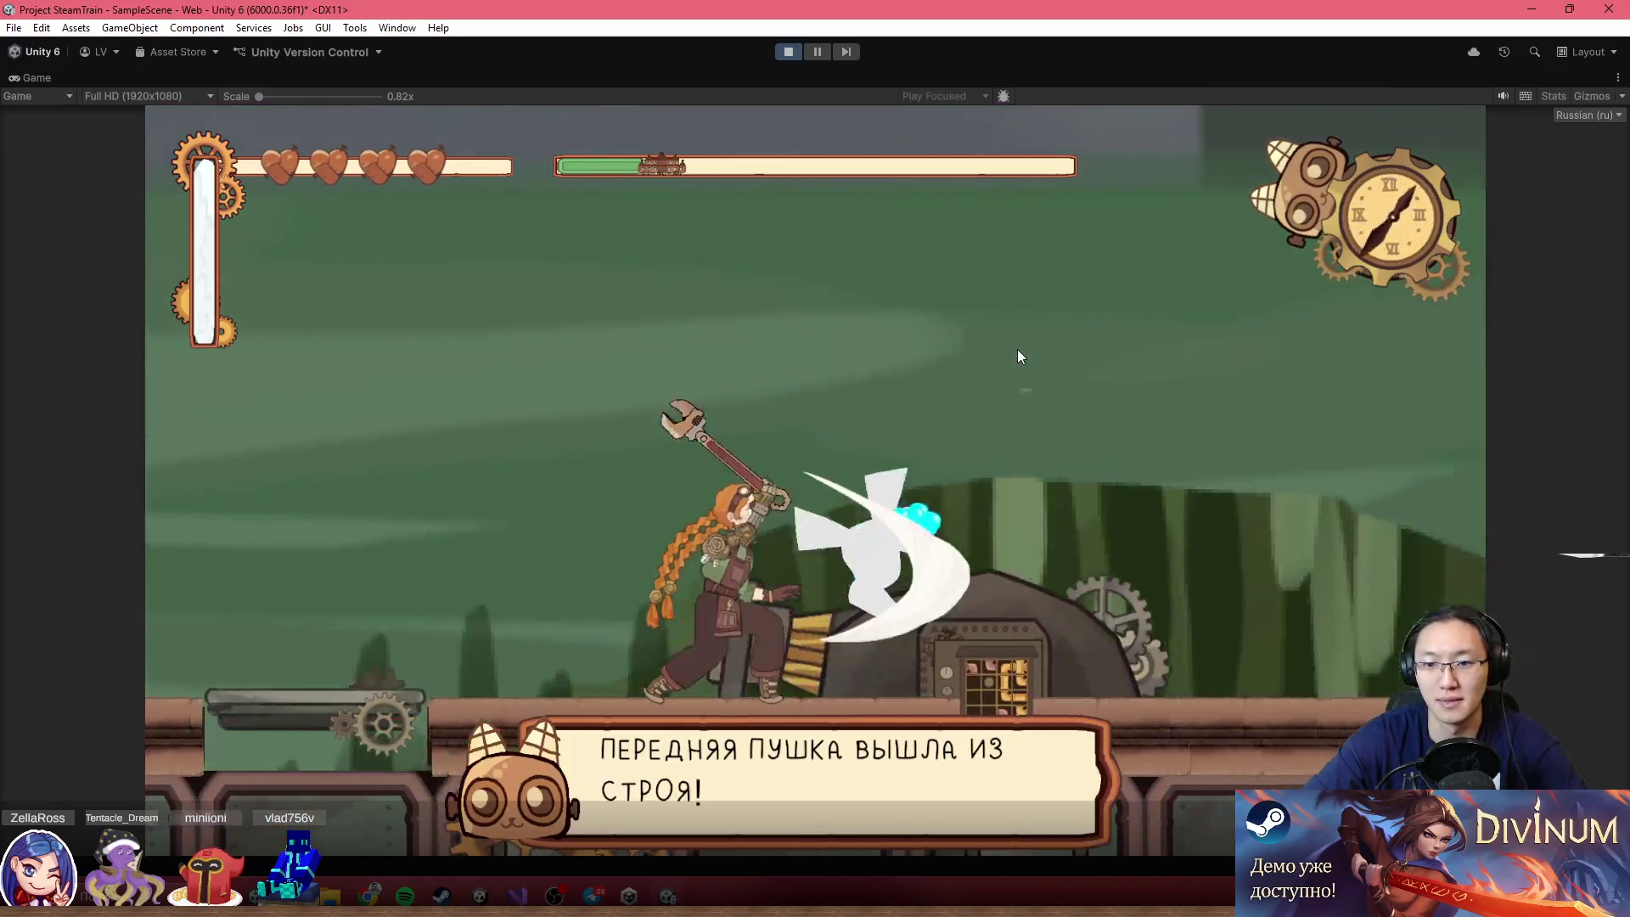
key(x)
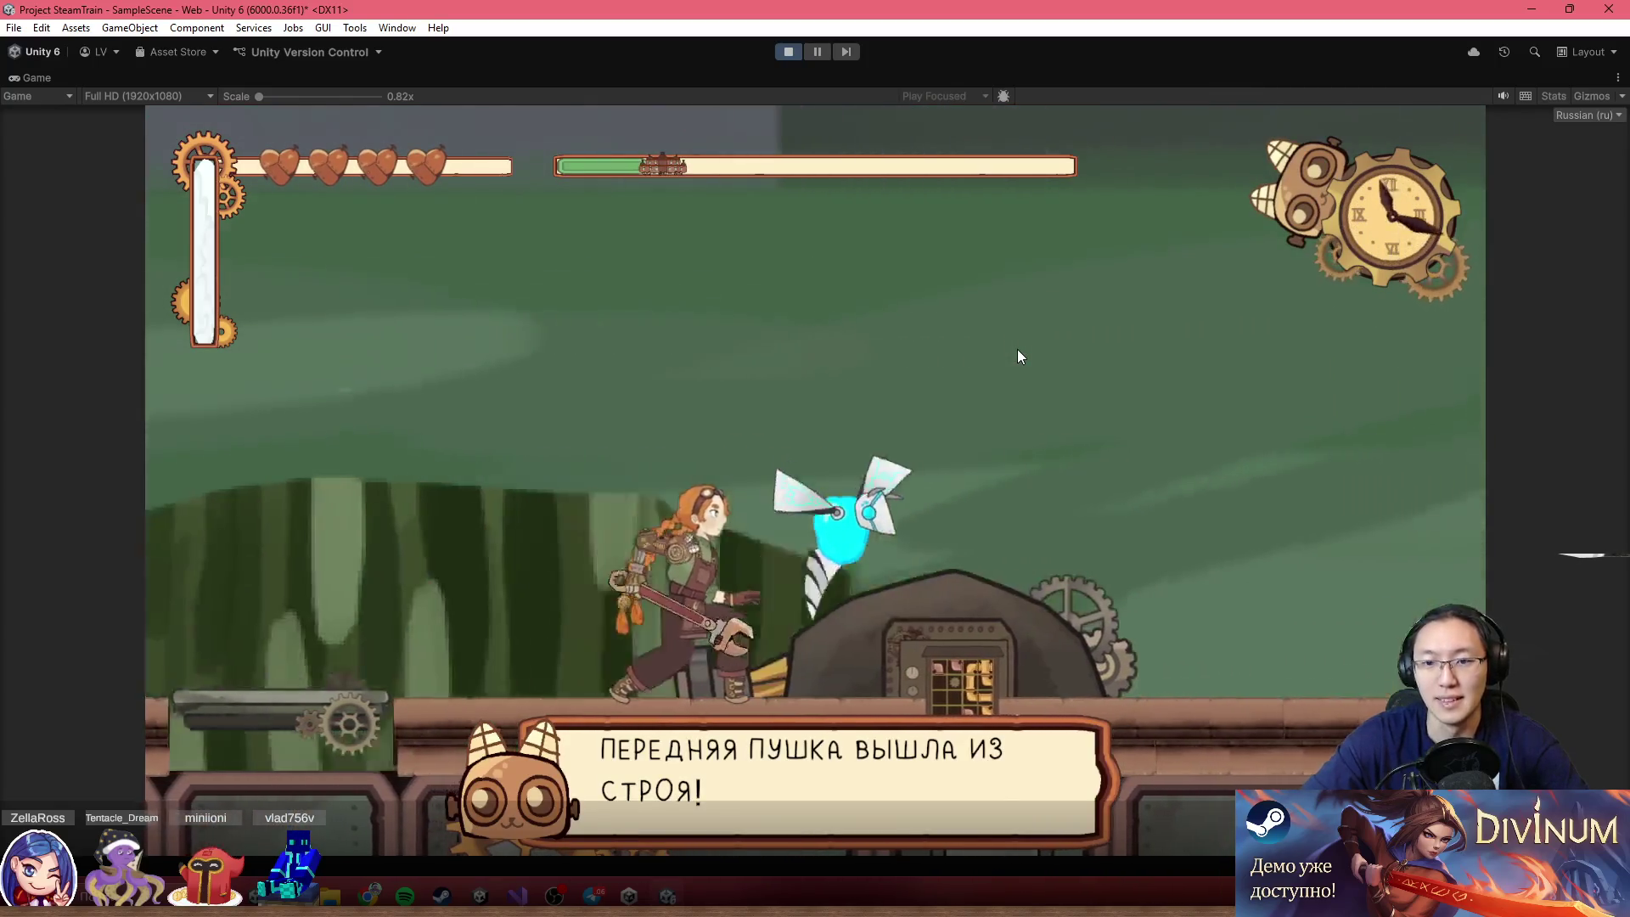
Open the front cannon's pipe puzzle, drag four pipes into place, and rotate the last to complete it
key(z)
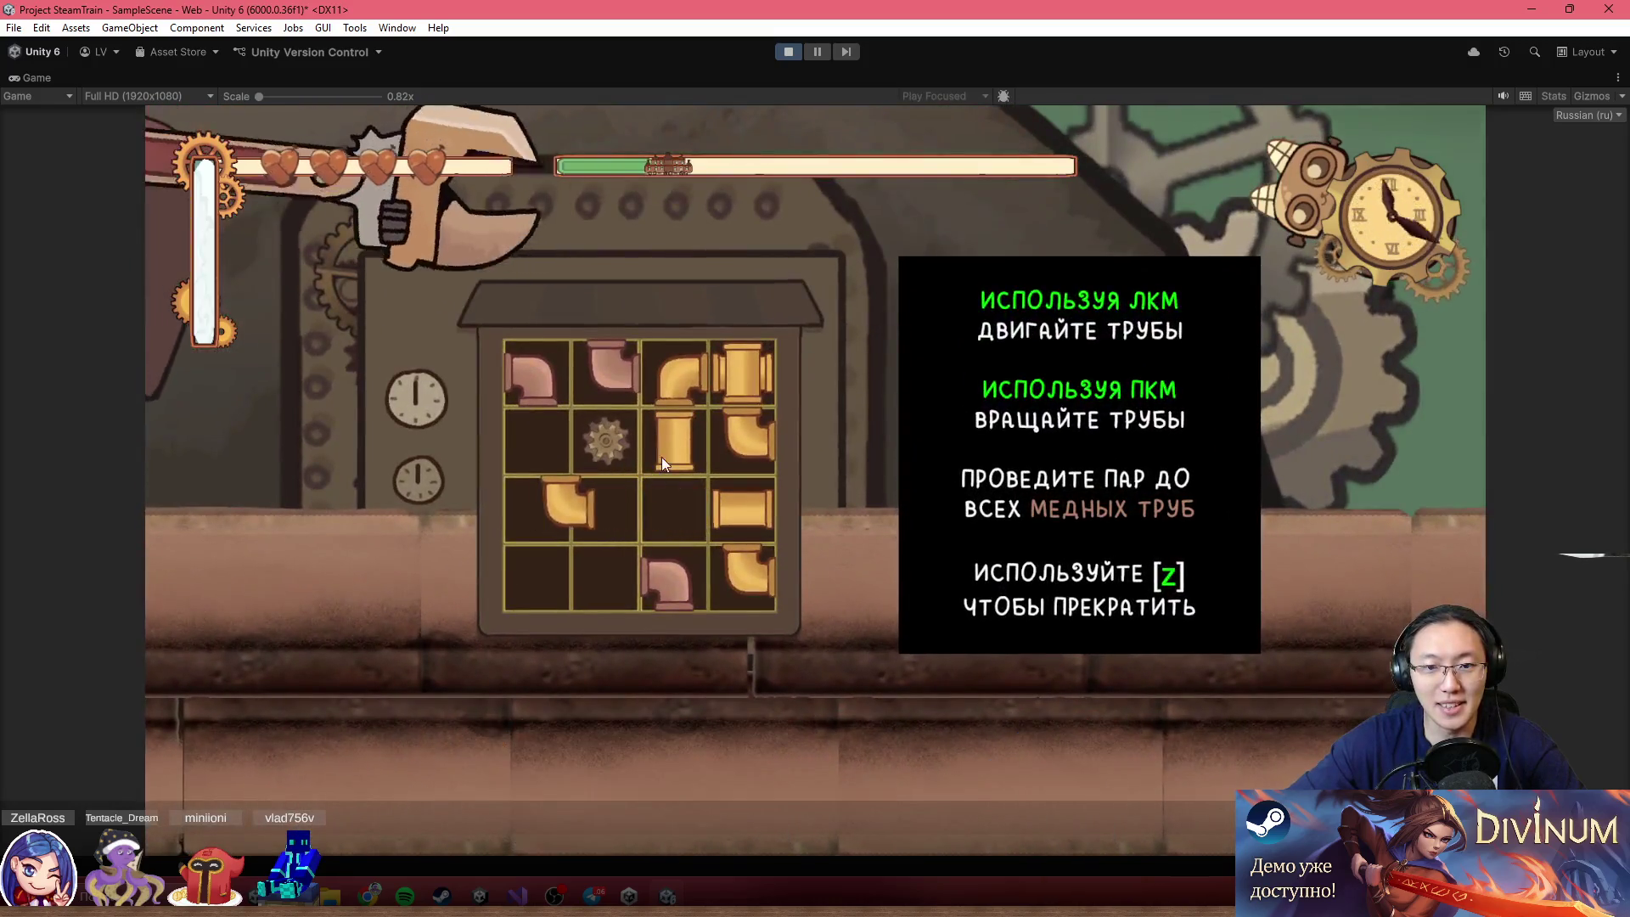
drag(661, 456, 536, 441)
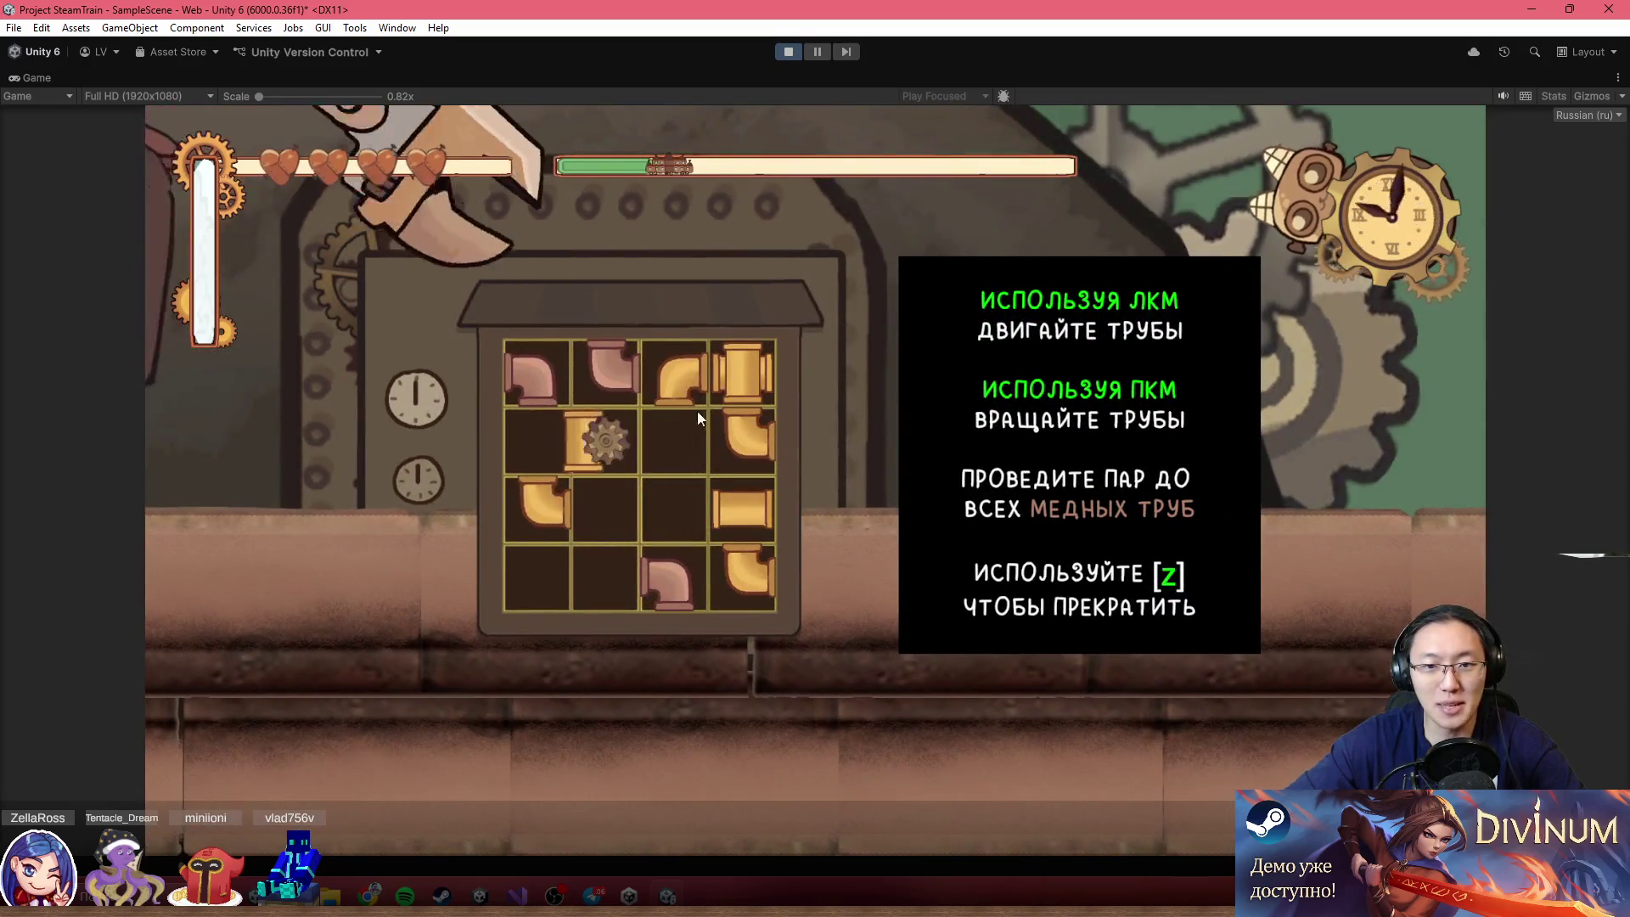
drag(742, 373, 603, 501)
drag(730, 560, 623, 577)
mouse_move(741, 515)
mouse_down()
mouse_move(679, 436)
mouse_move(683, 509)
mouse_up()
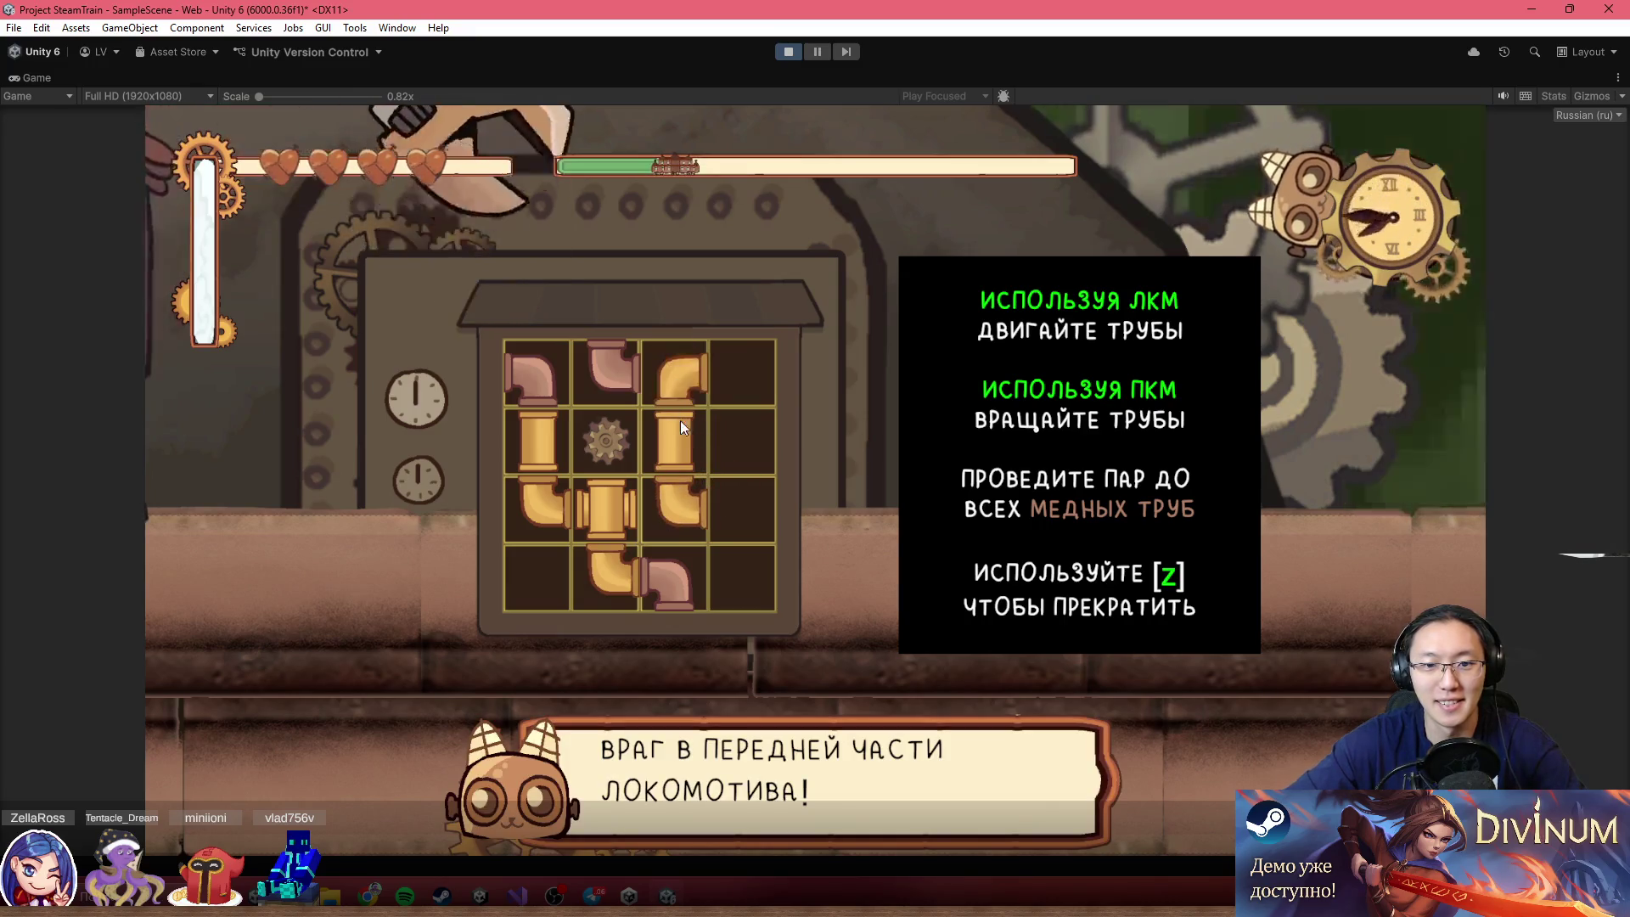
right_click(676, 504)
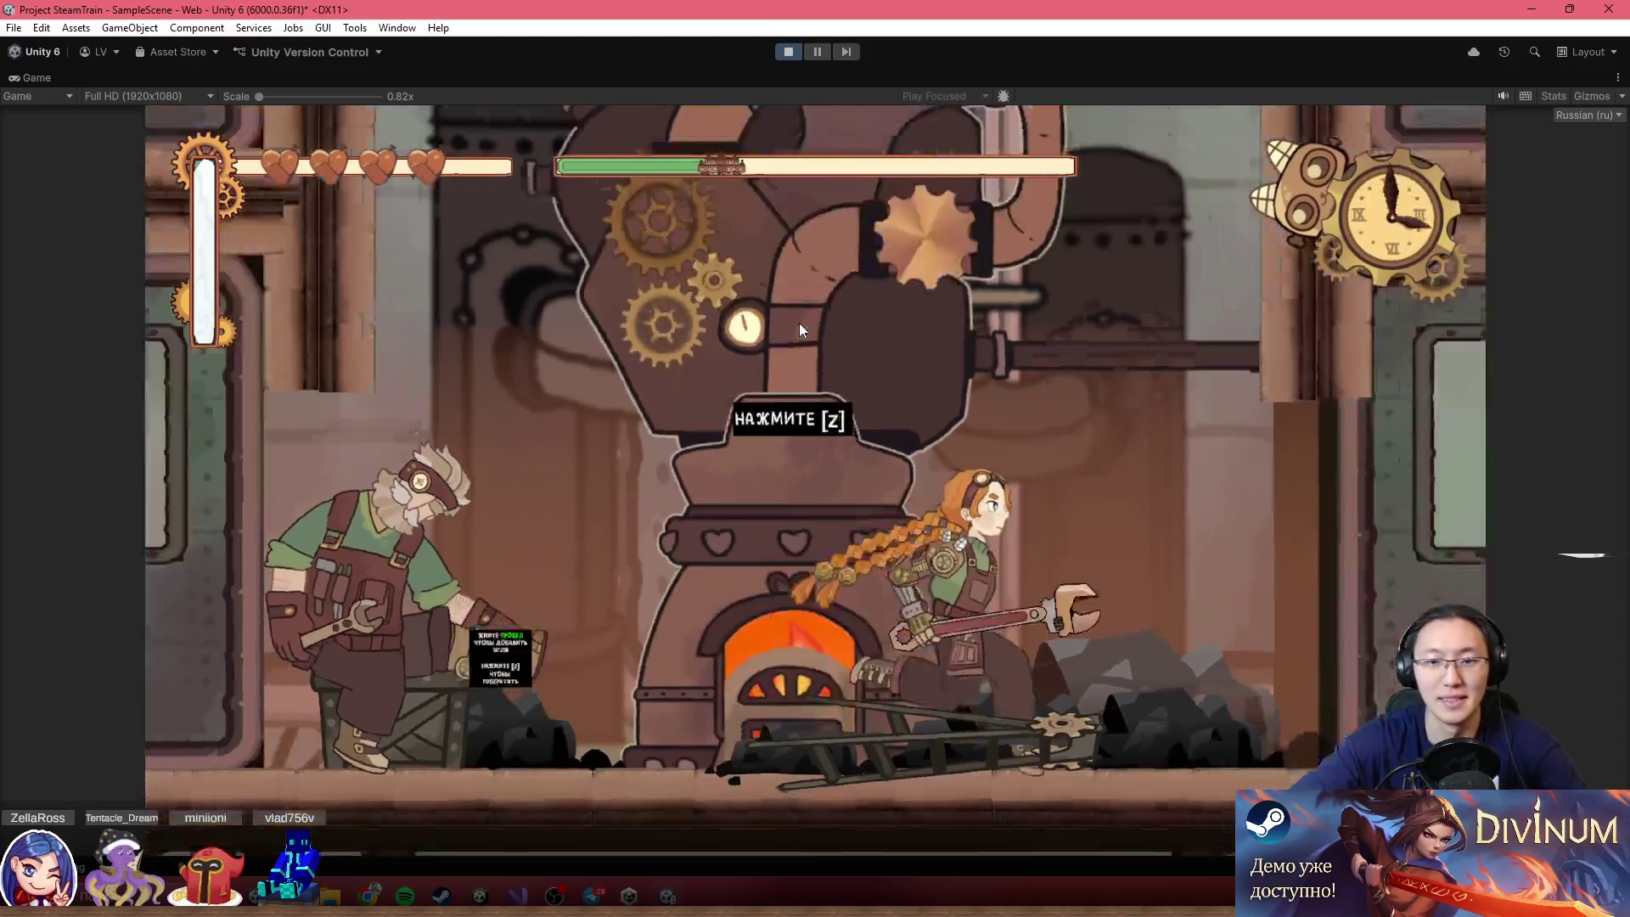
Leave the furnace, shatter the flying enemy, climb the higher platform, and burst the cyan enemy
key(z)
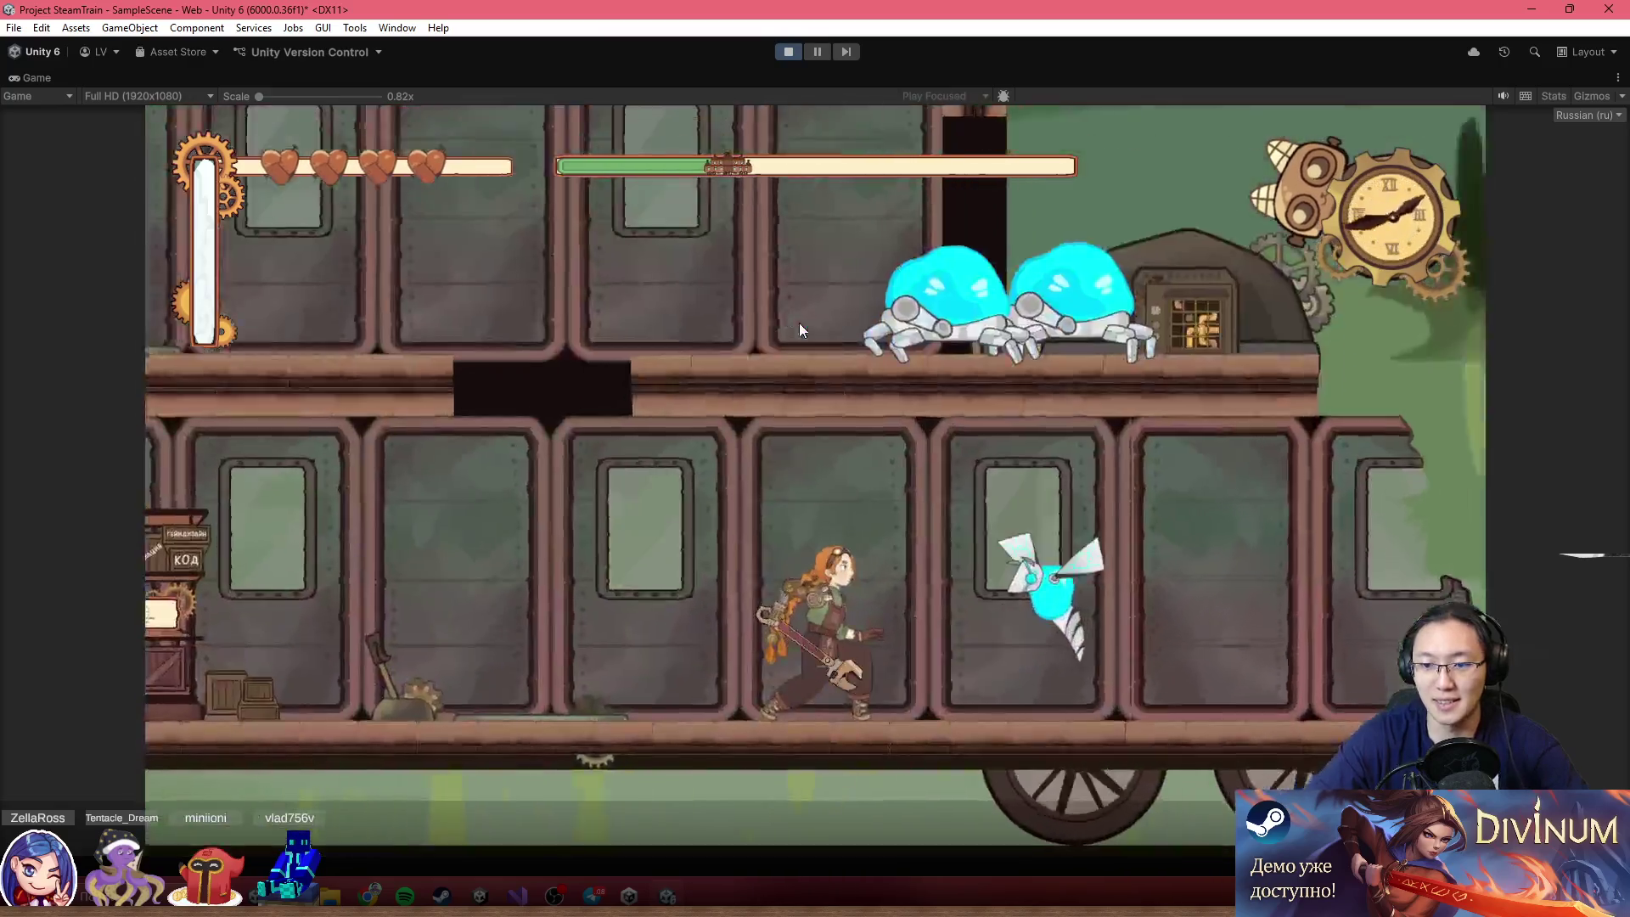
key(x)
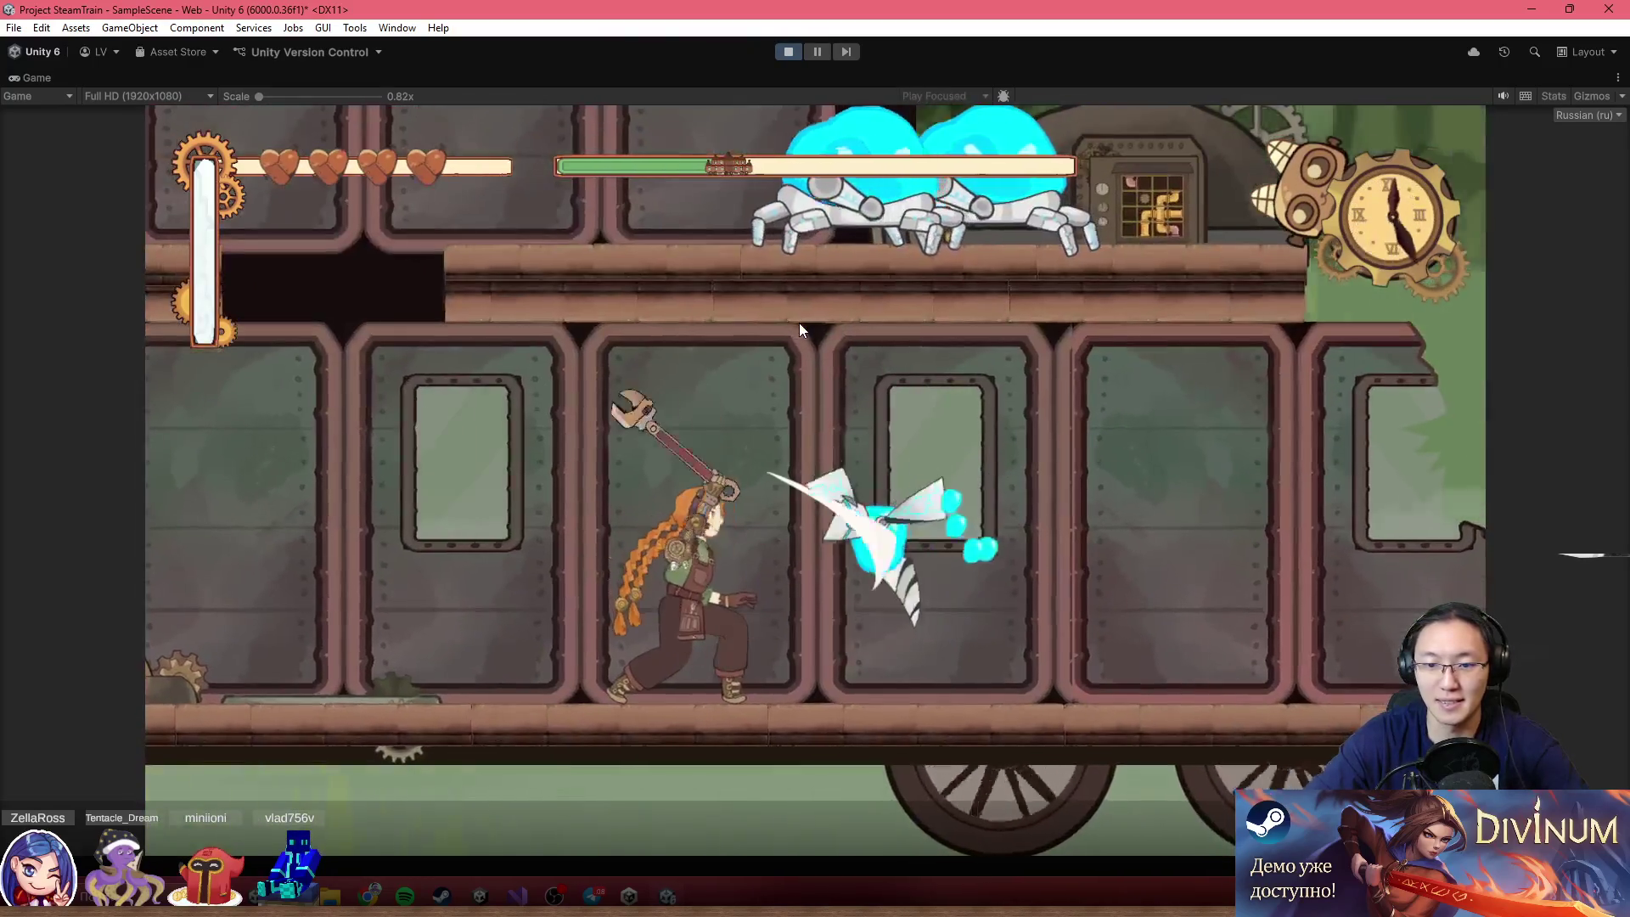
key(Left)
key(x)
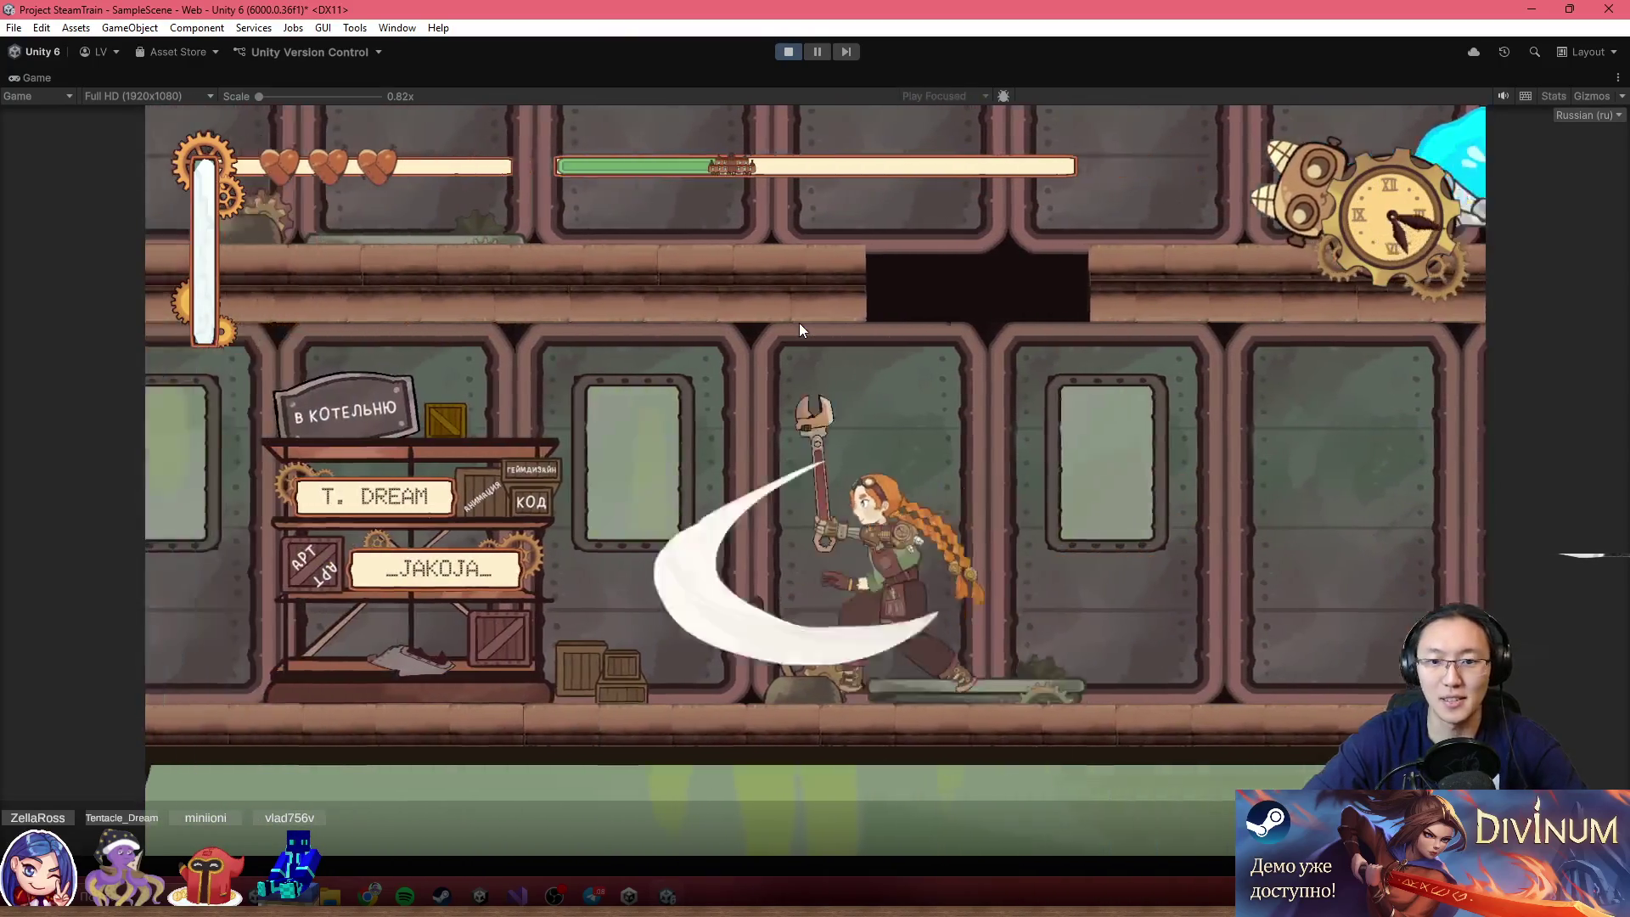
key(z)
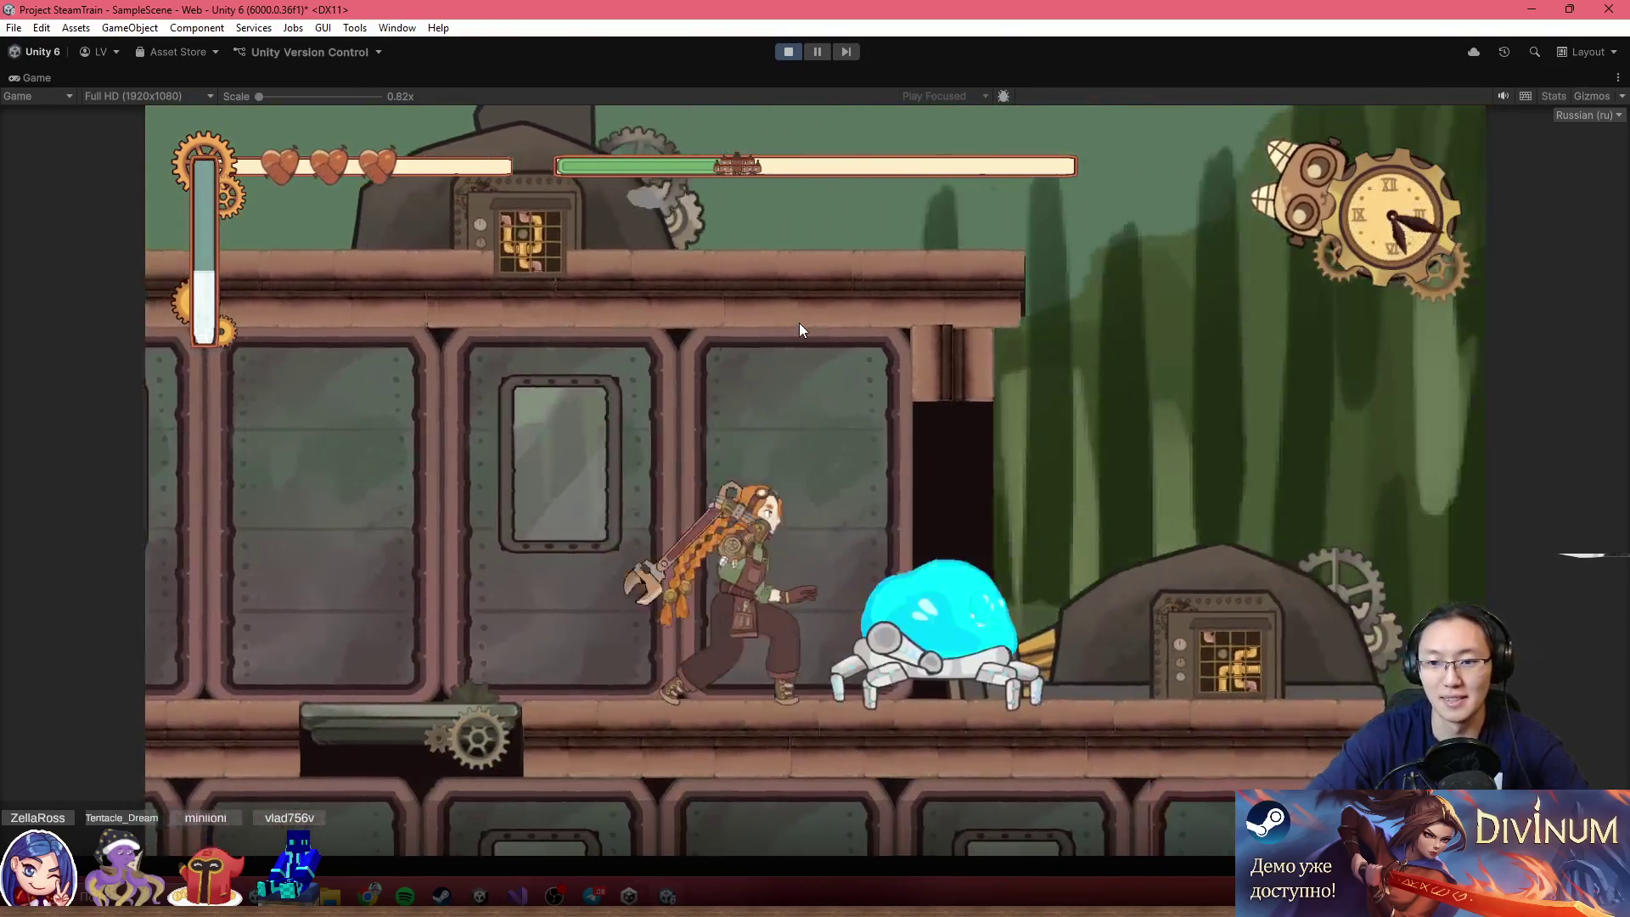
key(x)
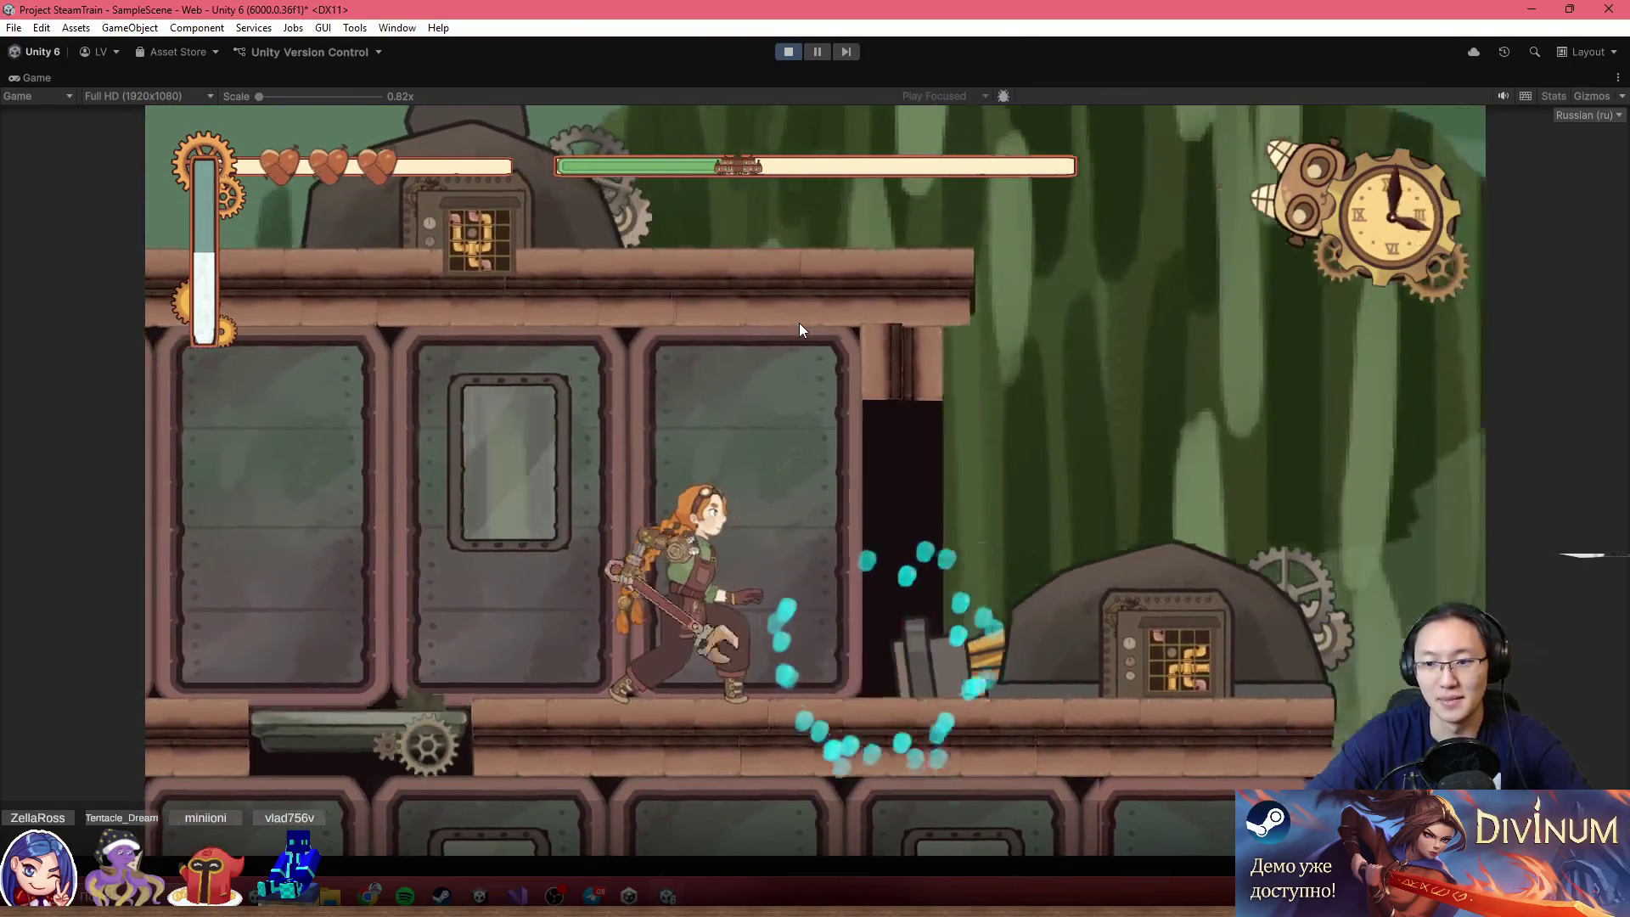
Repair the pipe machine by moving the cross pipe to column 2 and the elbow pipe to column 3's top
key(z)
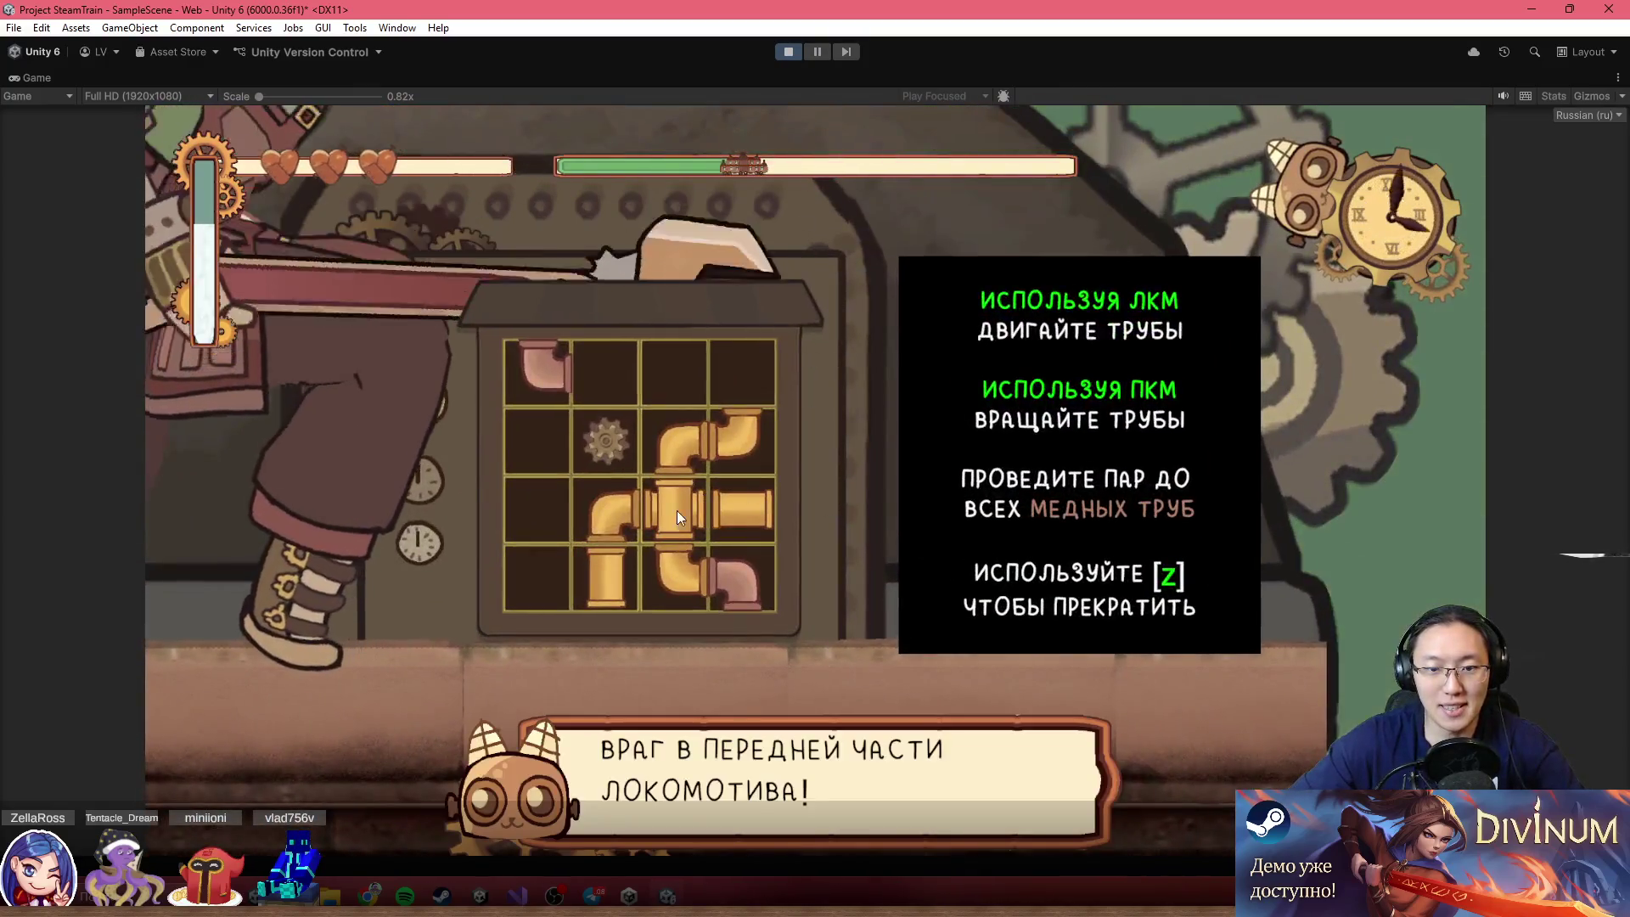
mouse_move(676, 511)
mouse_down()
mouse_move(628, 521)
mouse_move(604, 569)
mouse_move(652, 498)
mouse_move(741, 432)
mouse_move(686, 368)
mouse_up()
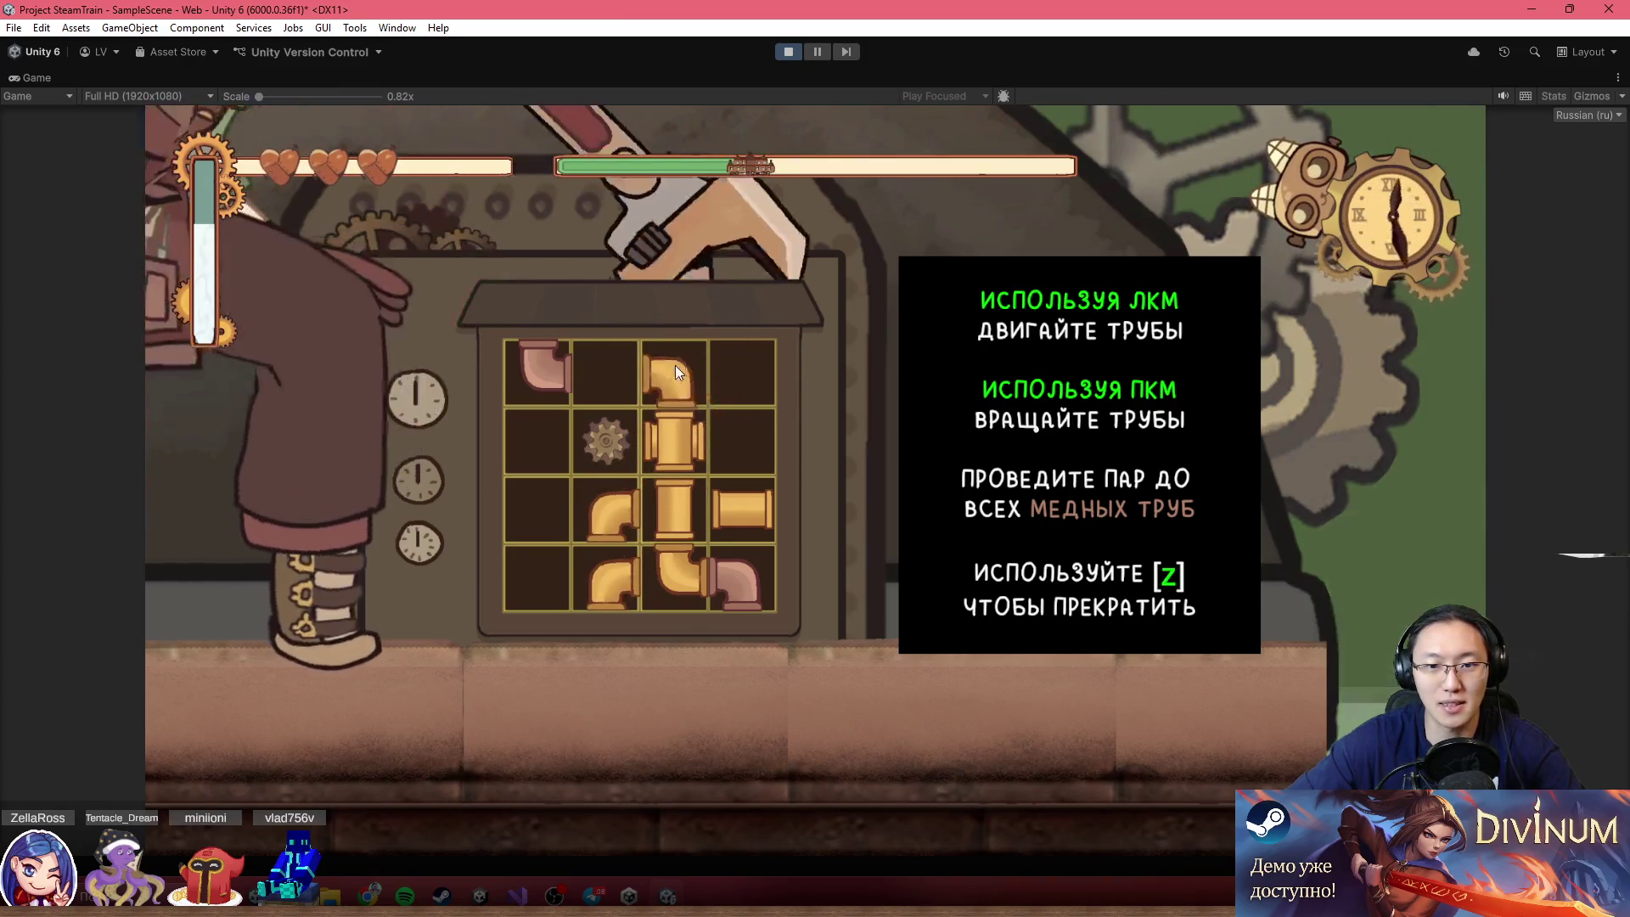
drag(749, 503, 717, 480)
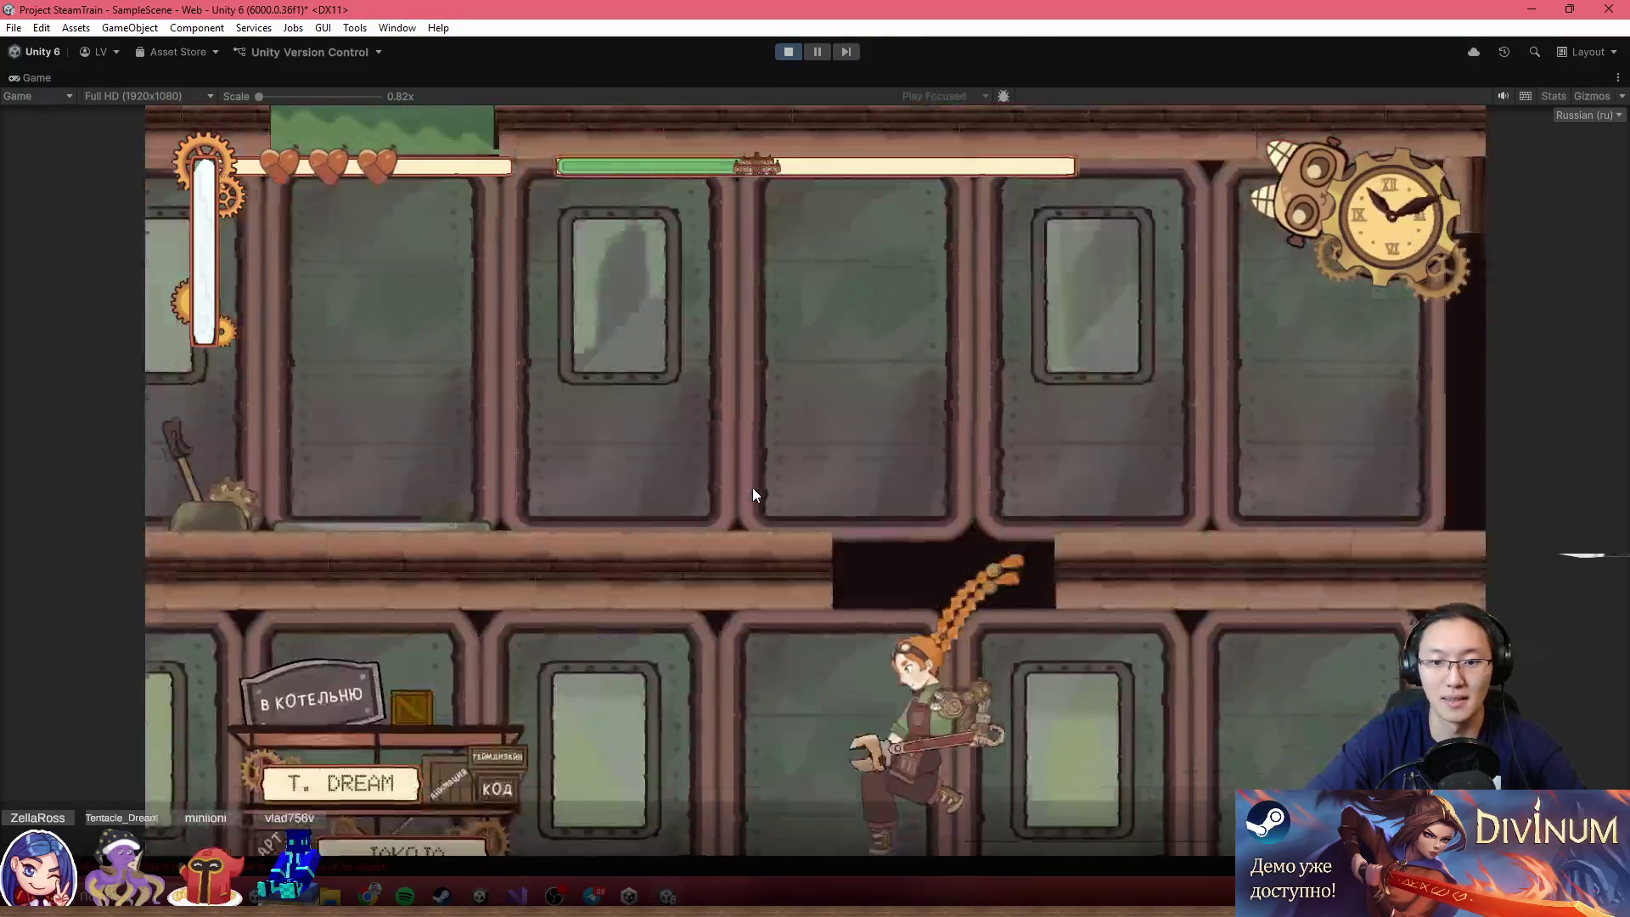
Ride the gear lift to the roof, fight the flying drone, then drop to the lower level
key(a)
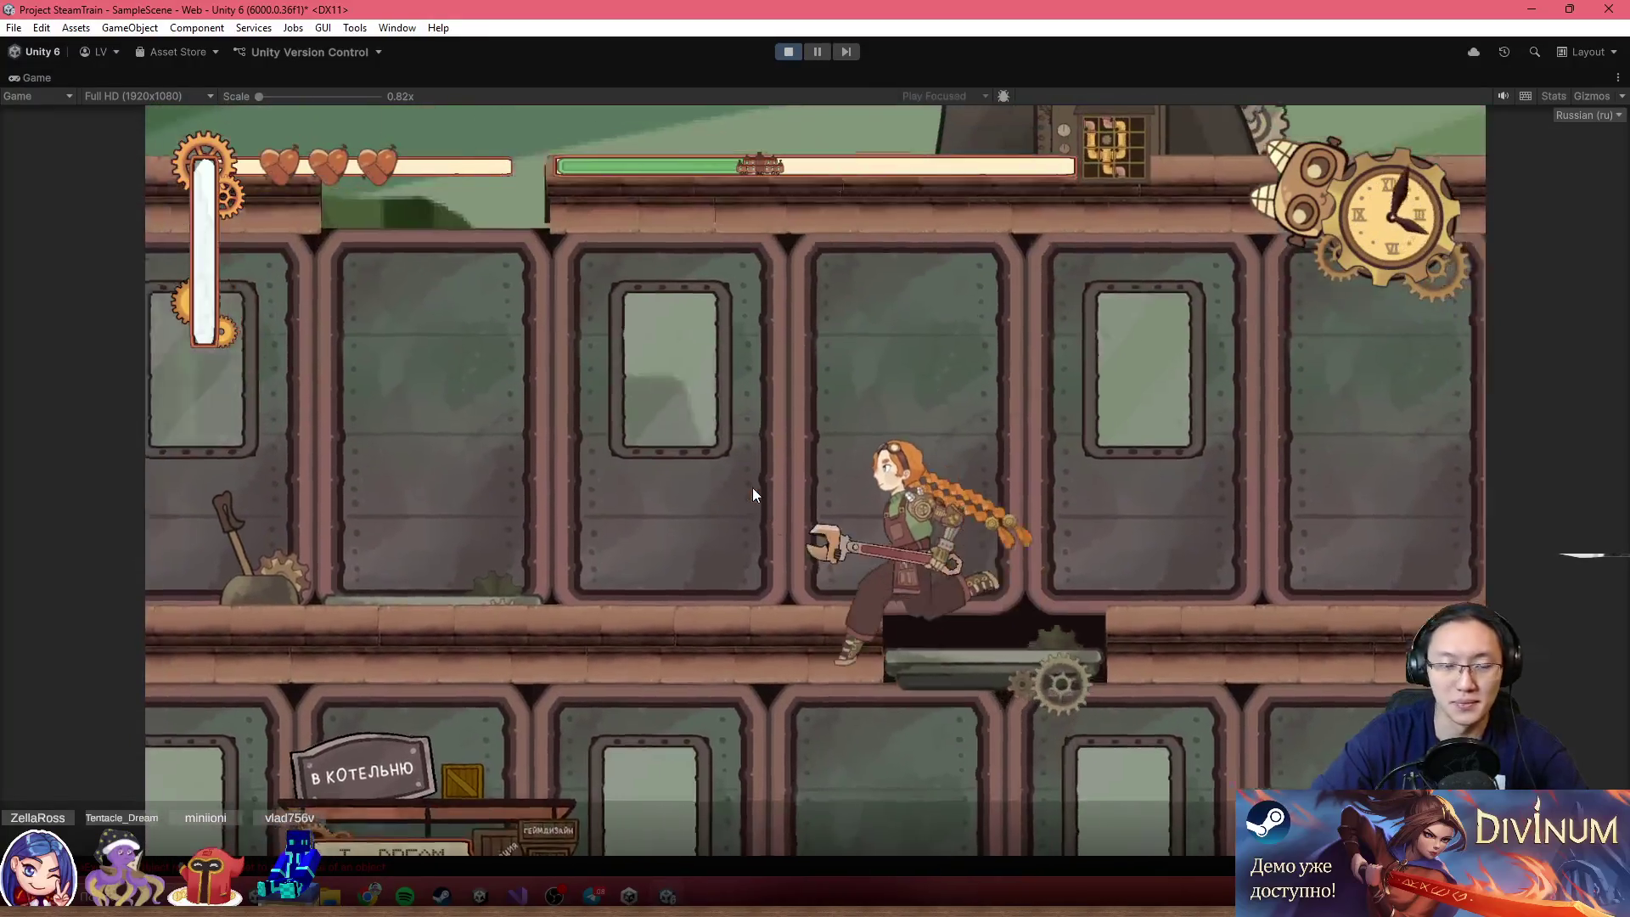
key(d)
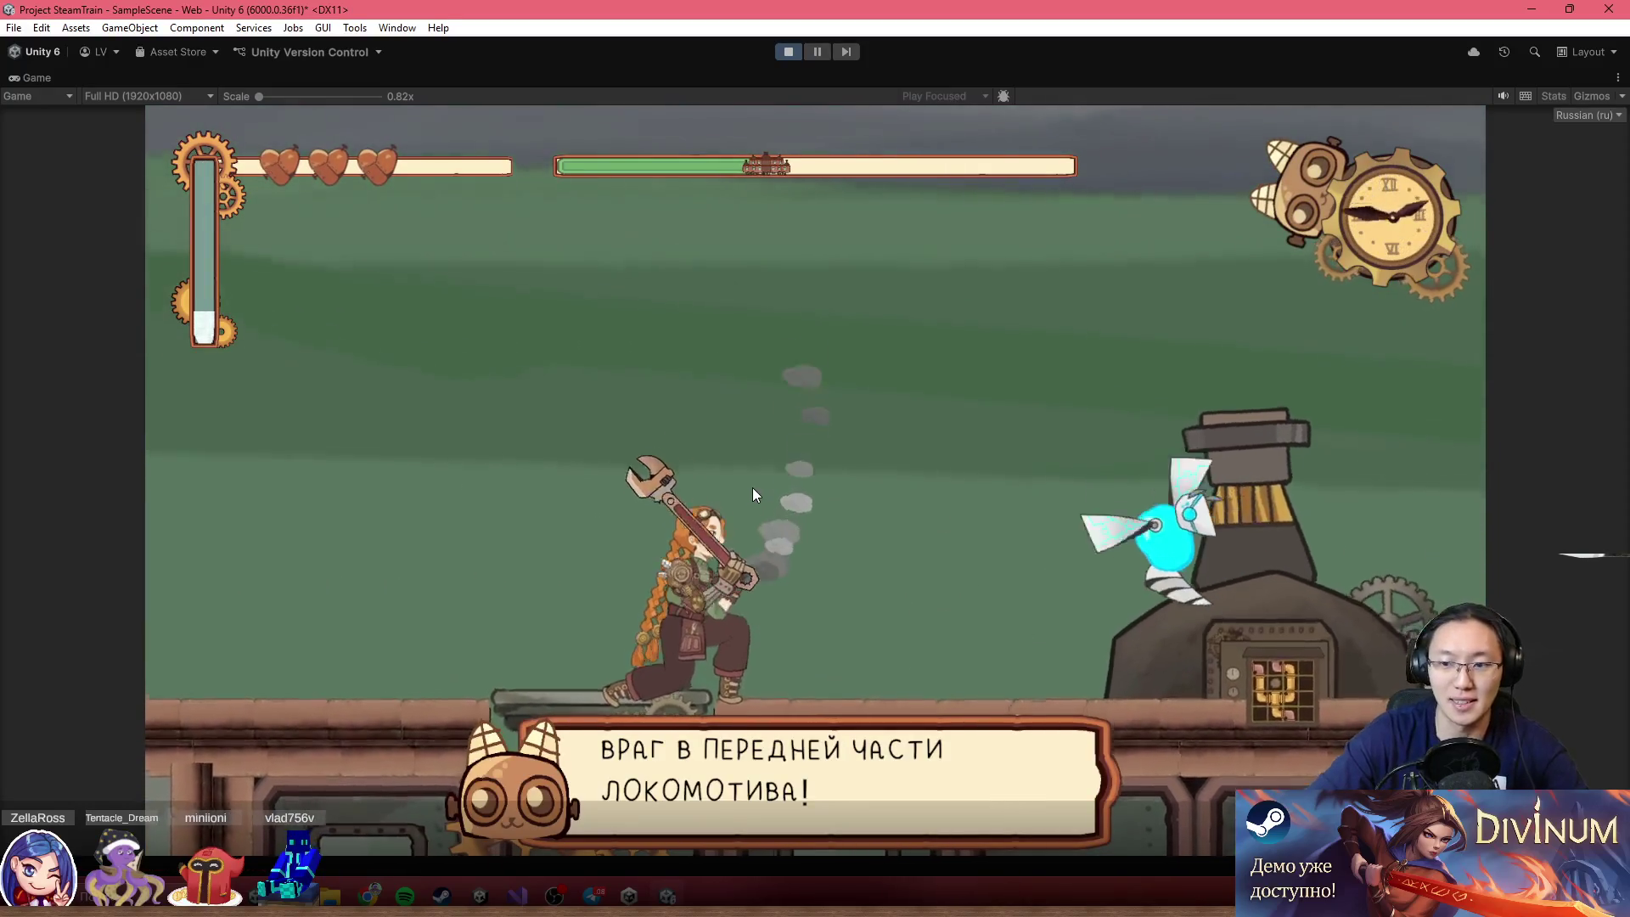
key(d)
key(a)
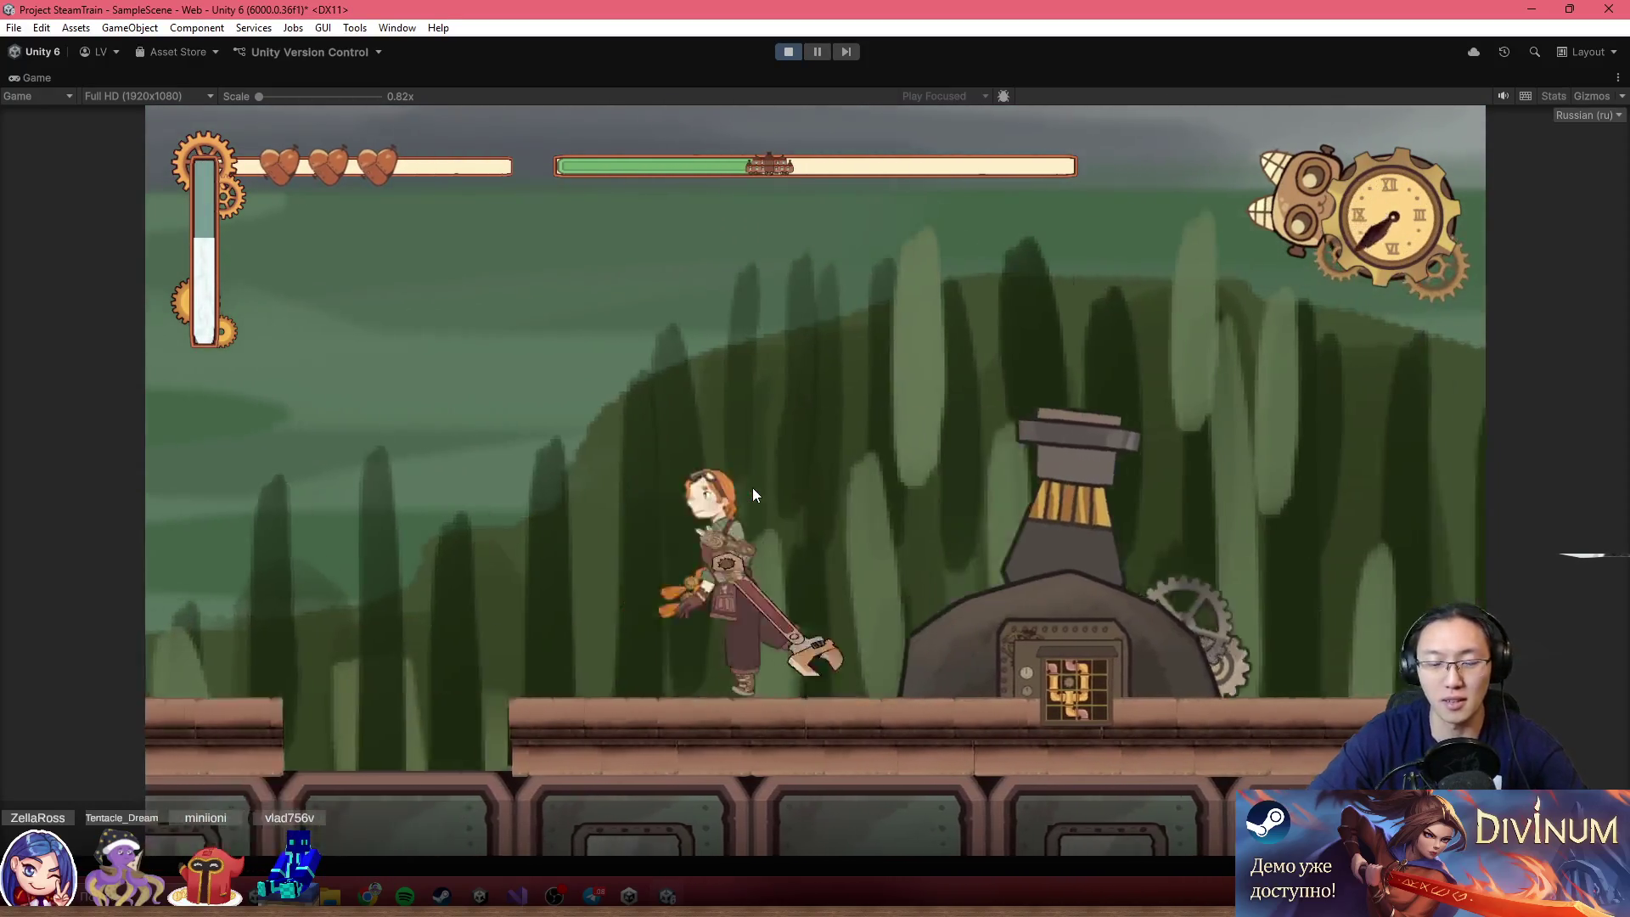
key(d)
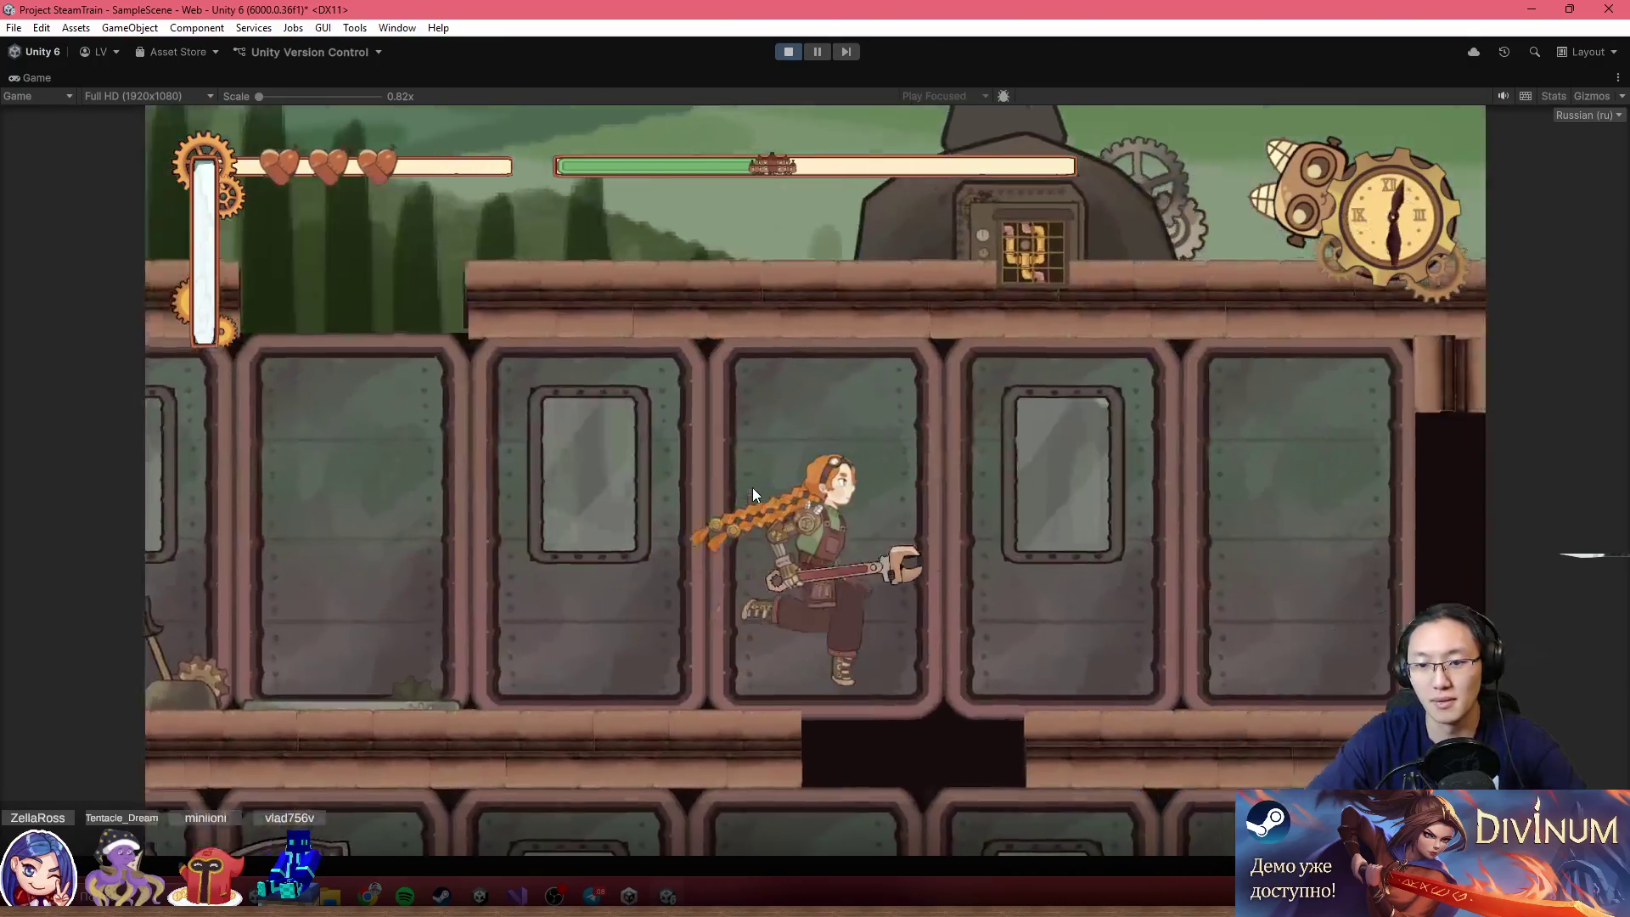
key(a)
key(s)
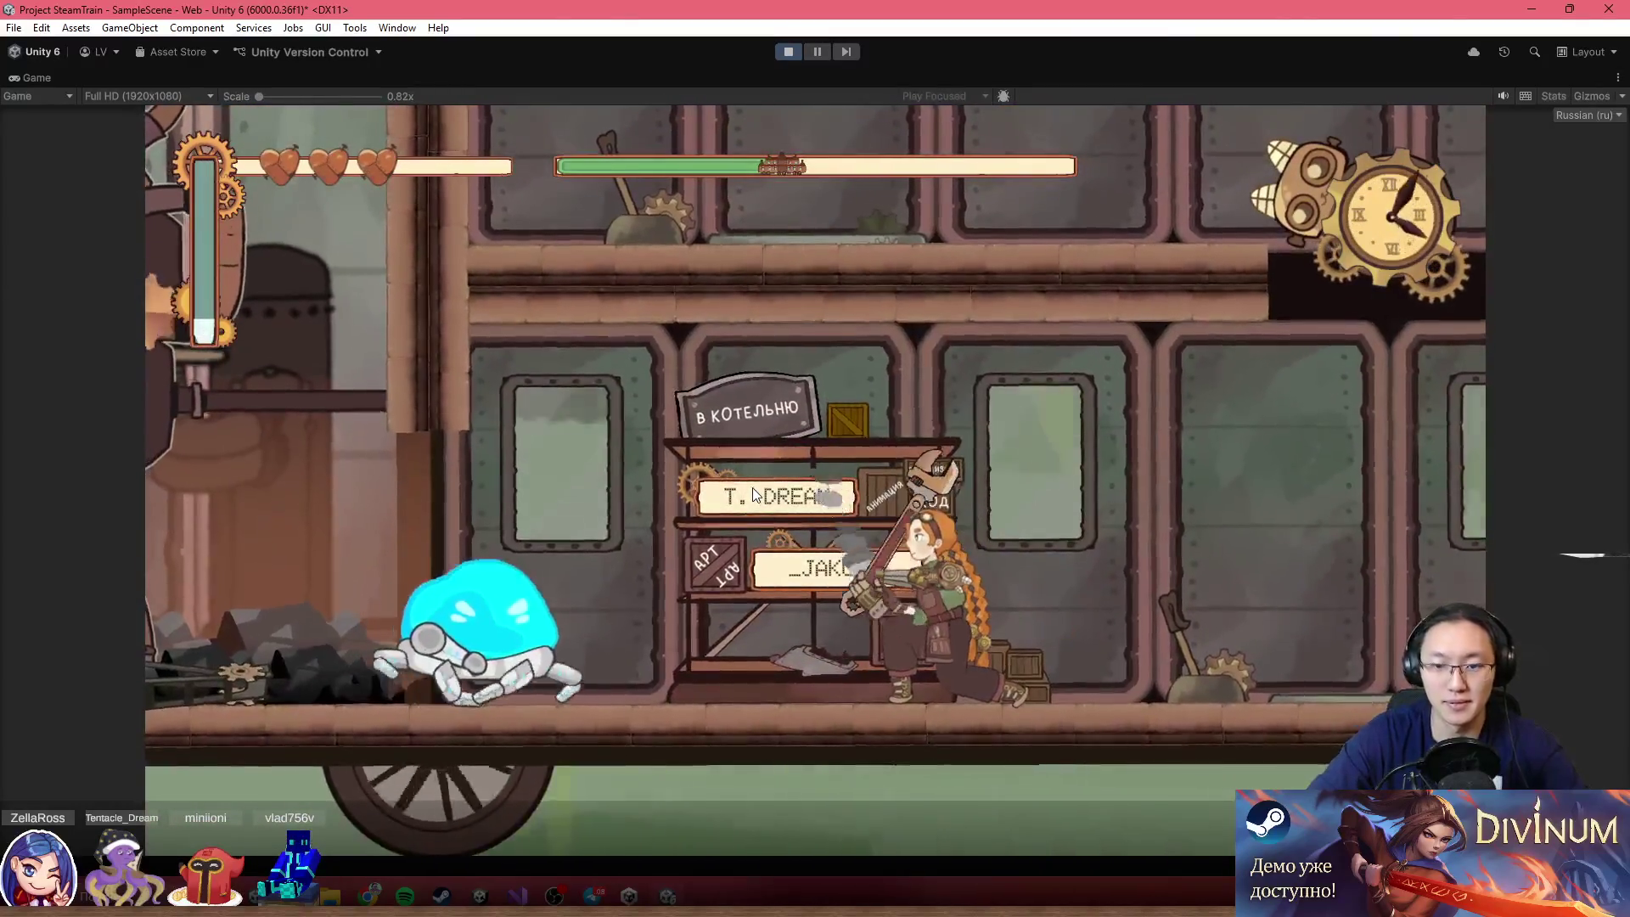
Run into the boiler room, stoke the furnace with coal, and walk away
key(a)
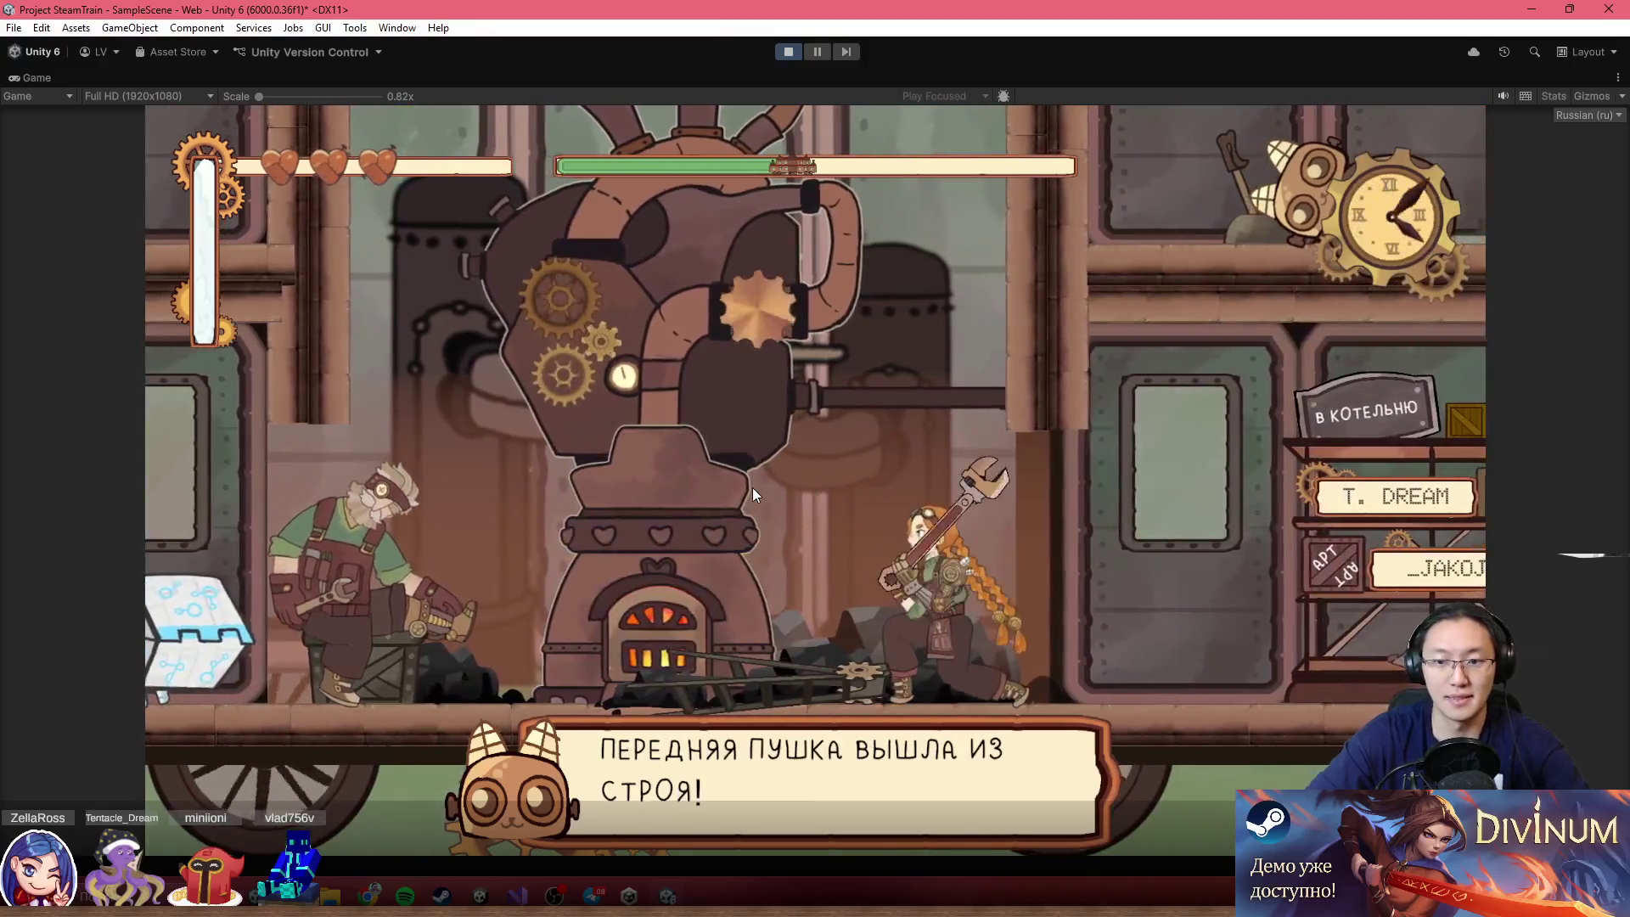
key(a)
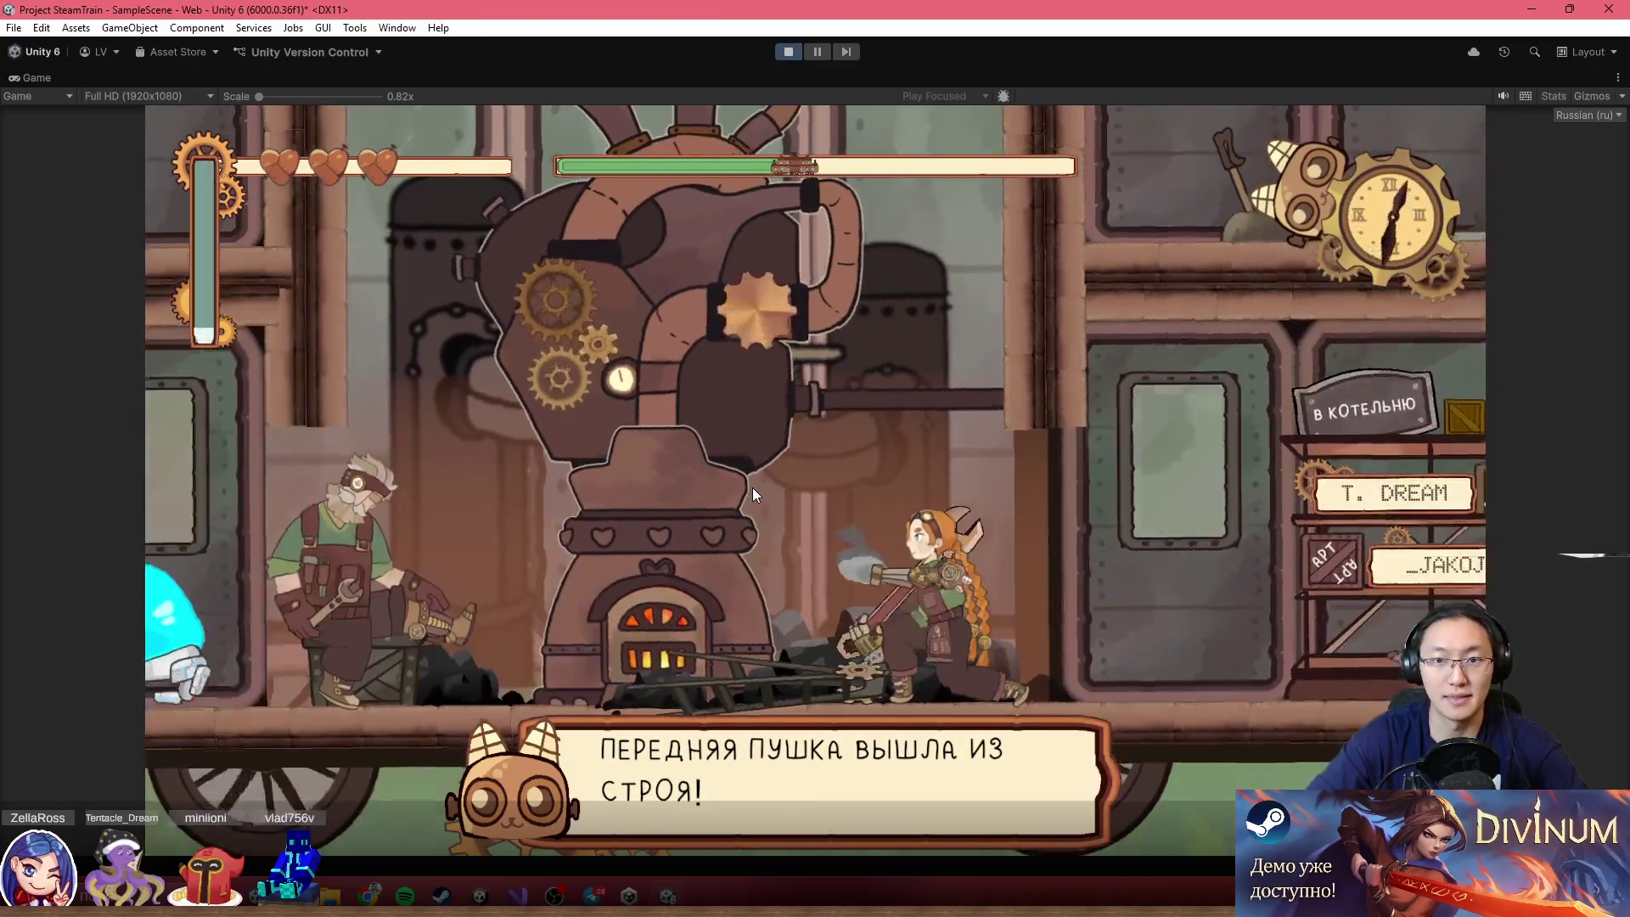
key(z)
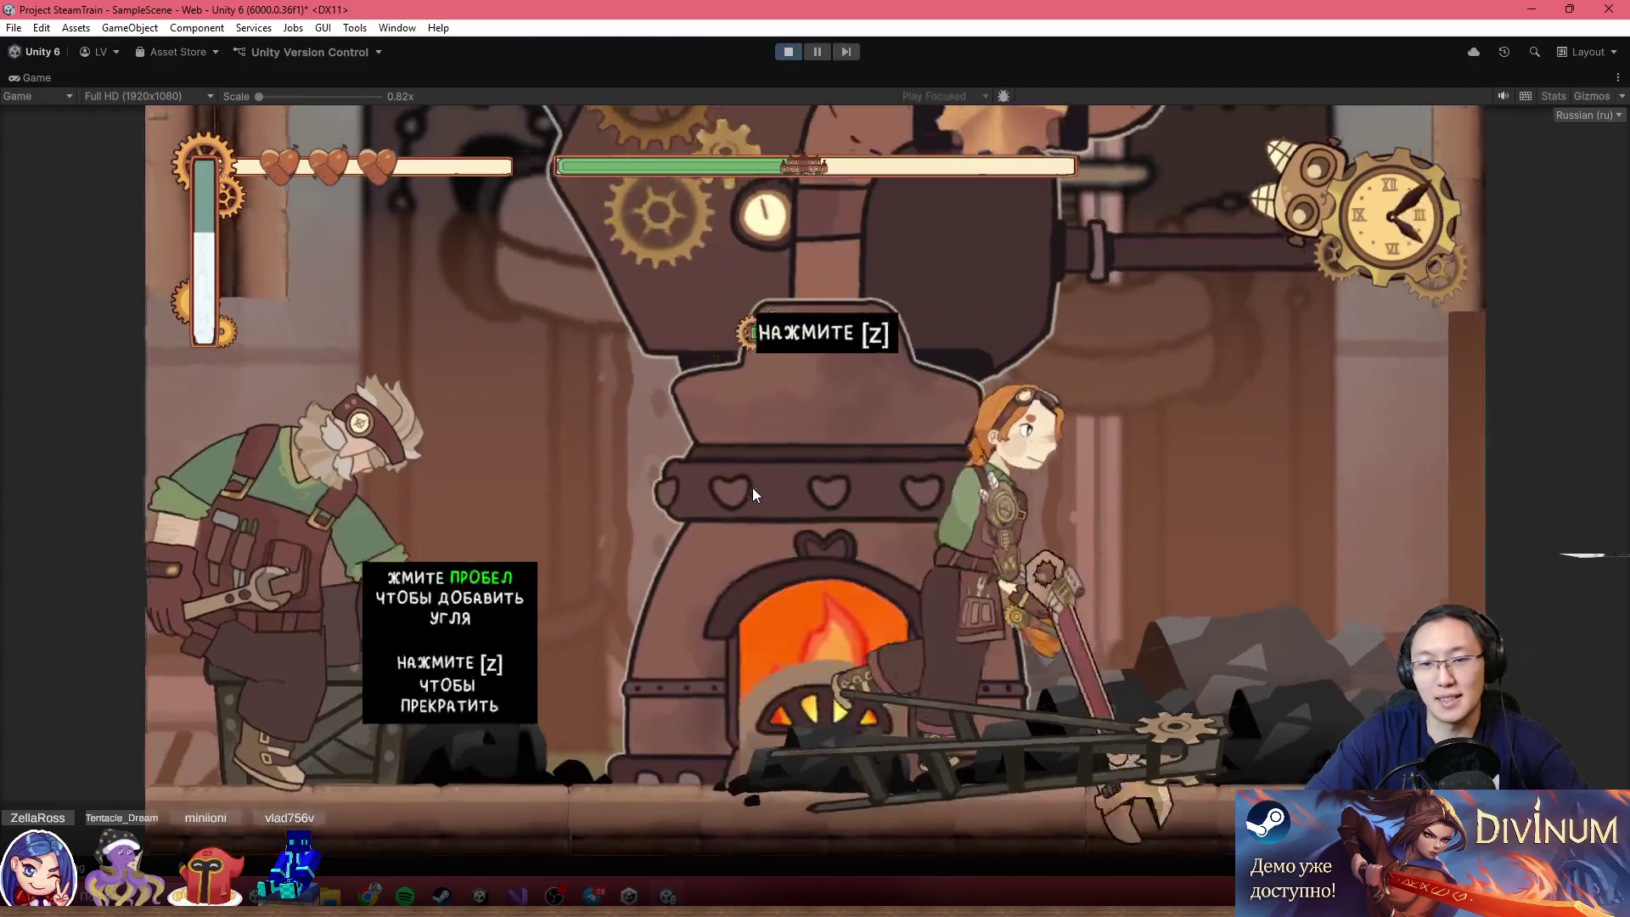
key(z)
key(d)
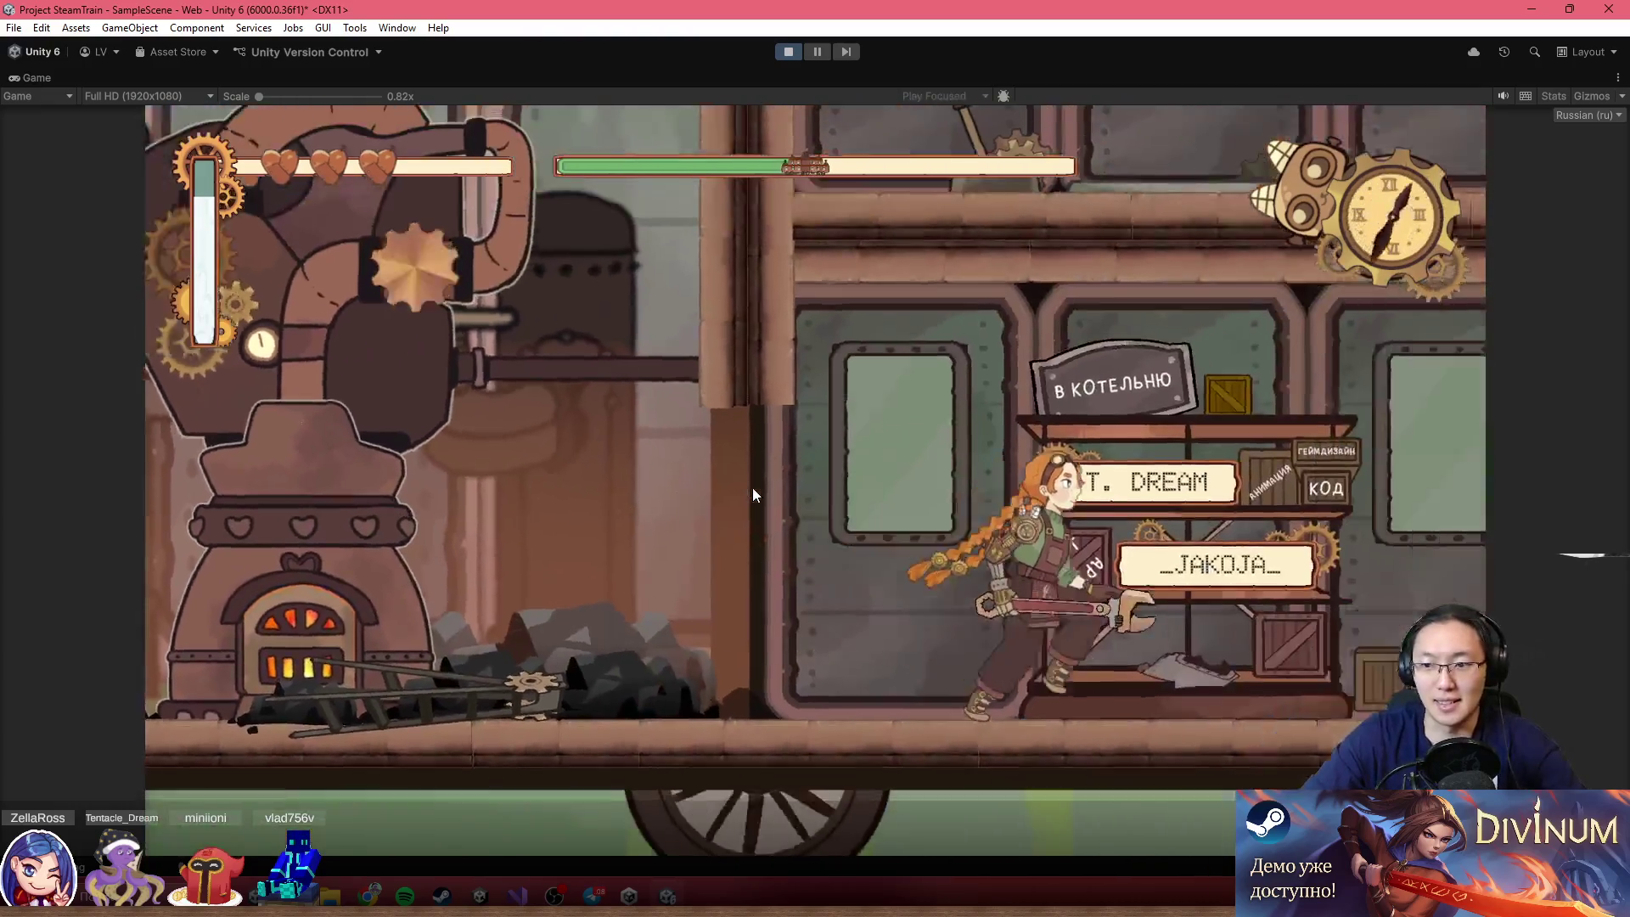
key(d)
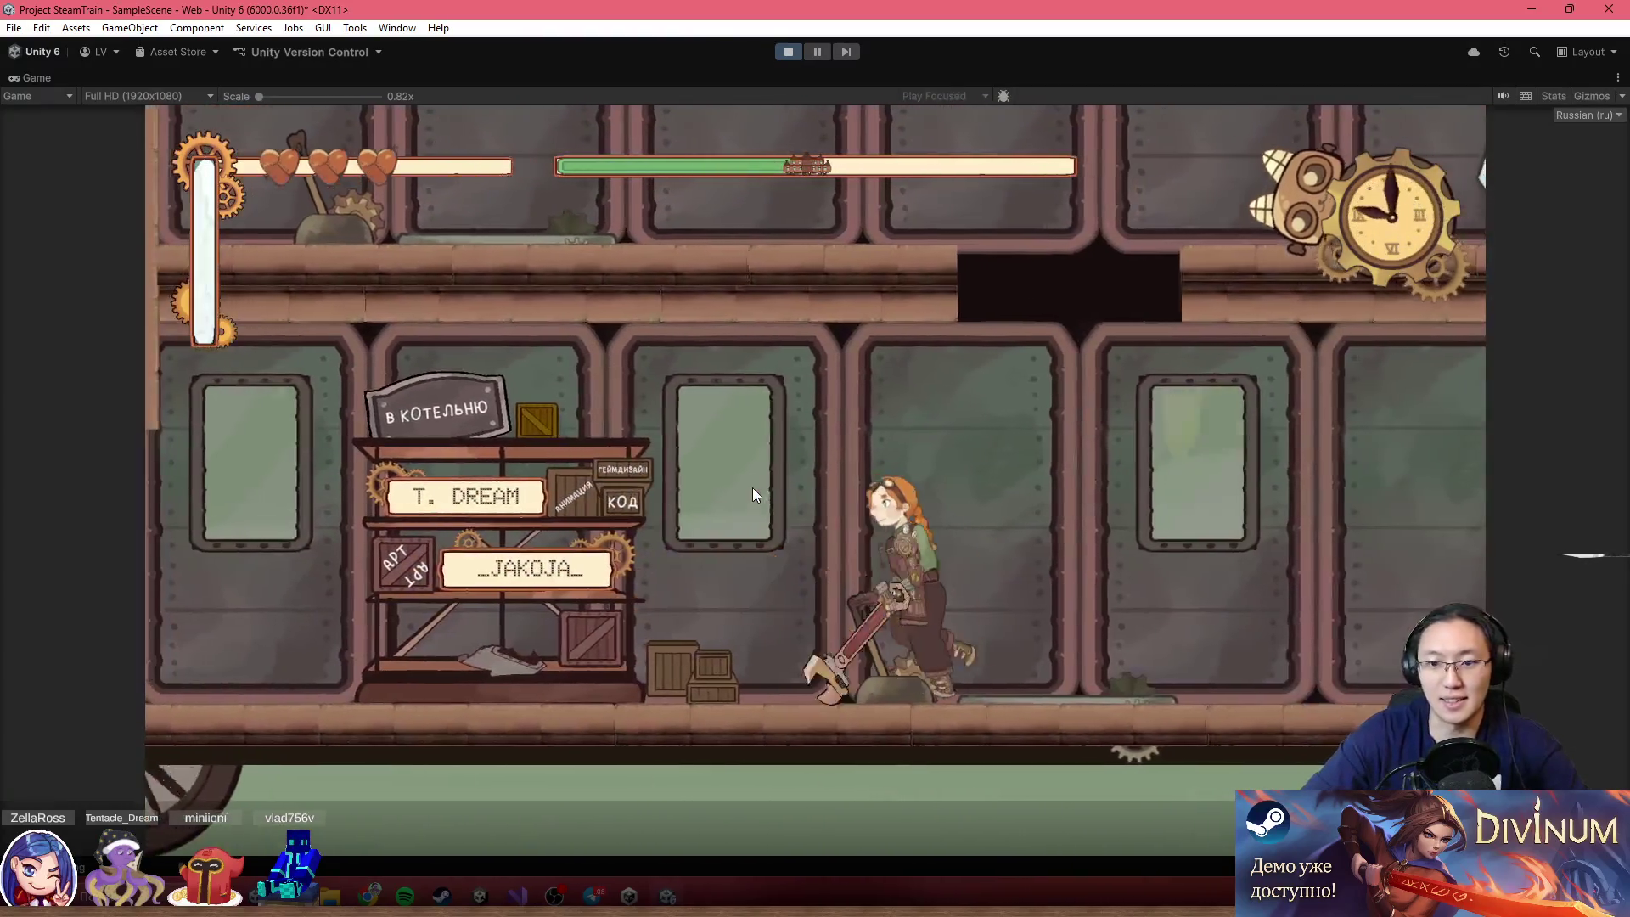
Ride the gear elevator up, fight the robot enemies, and reach the front cannon
key(a)
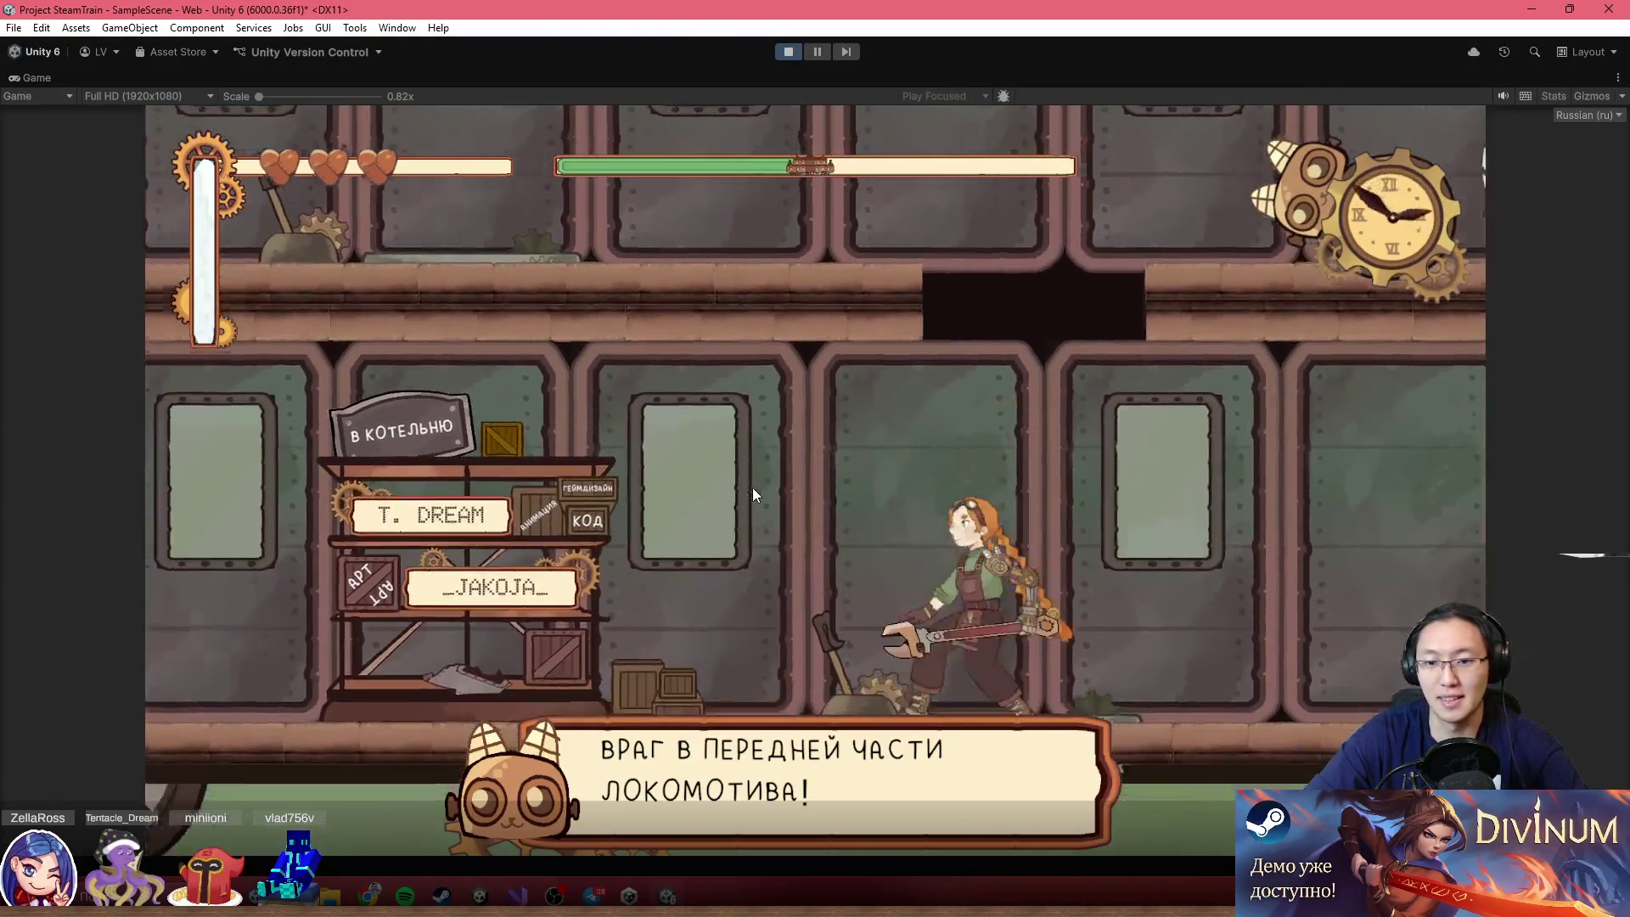
key(z)
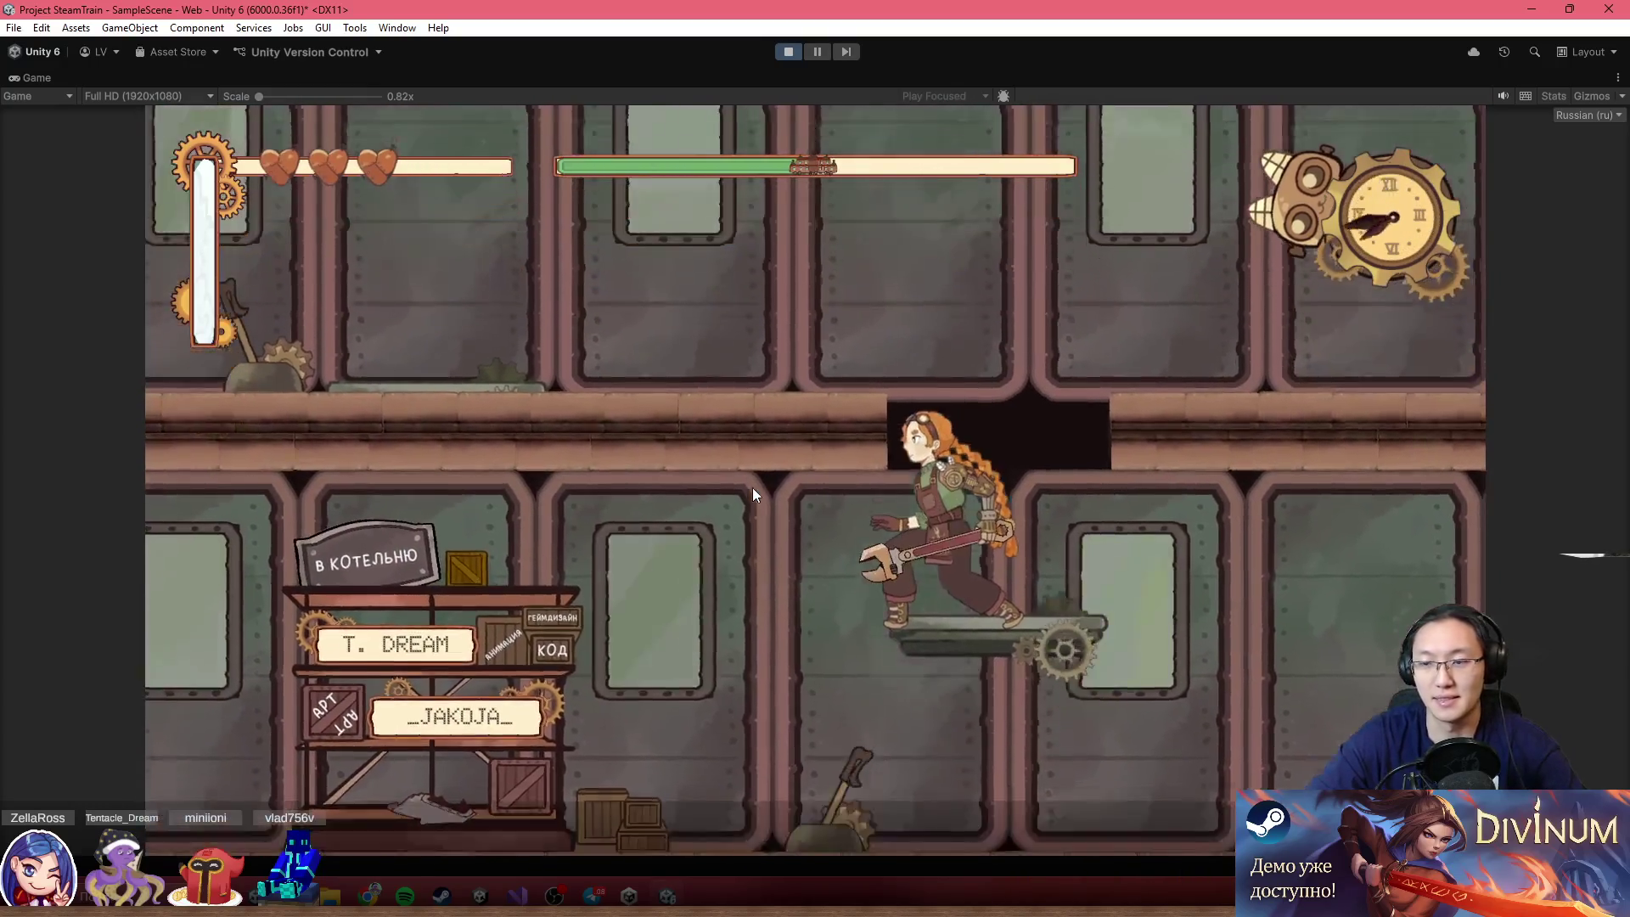
key(d)
key(z)
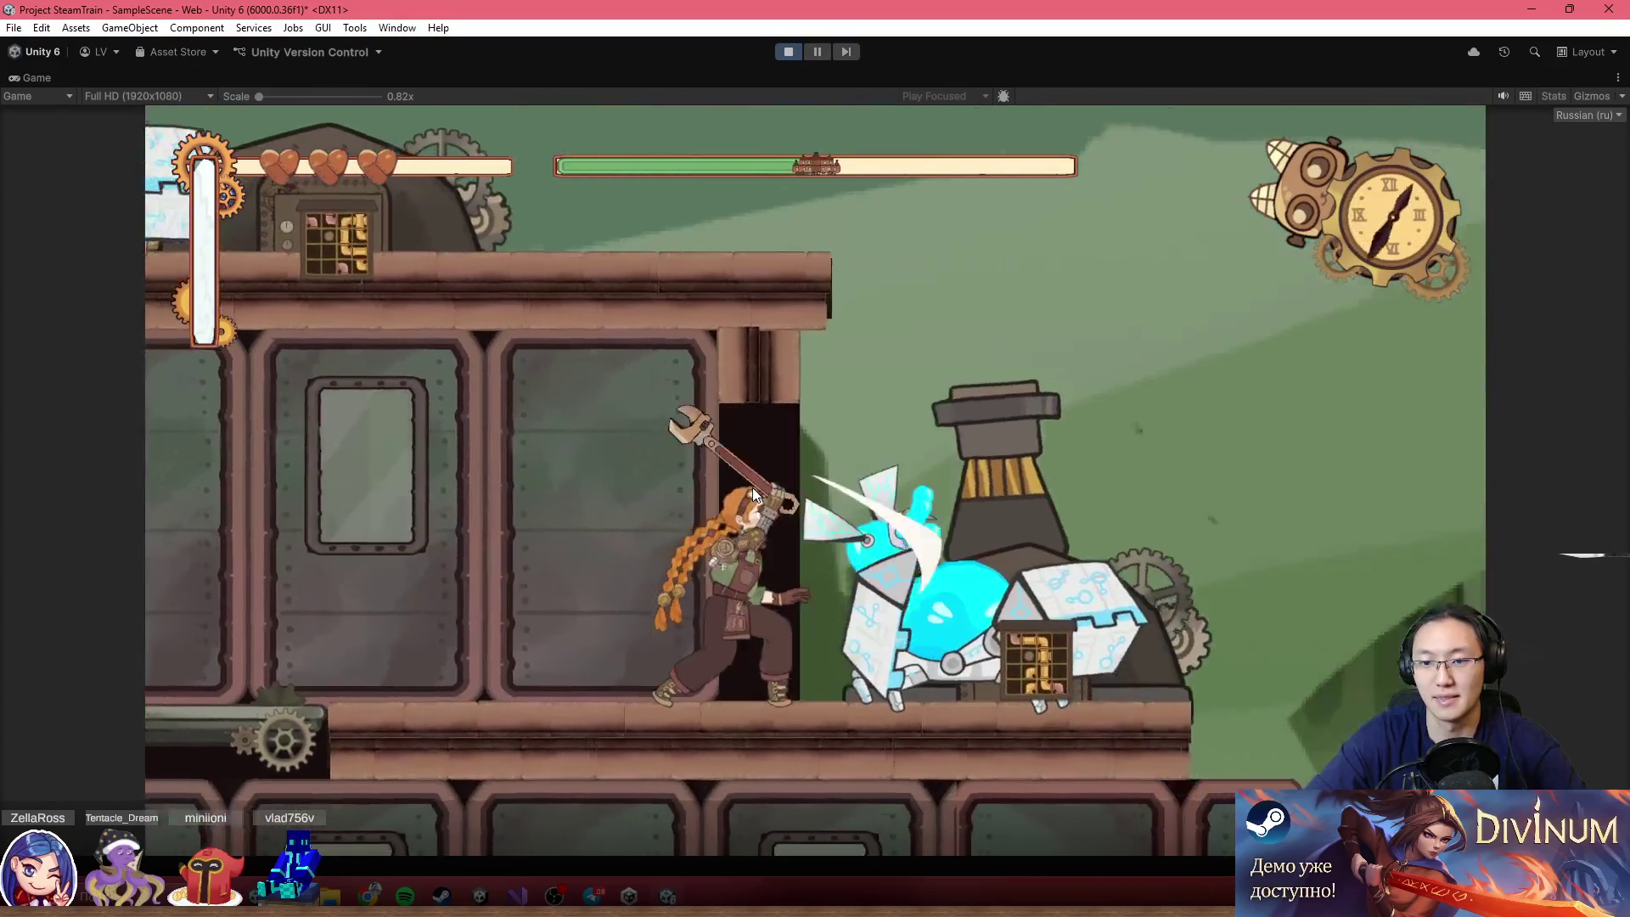
key(a)
key(d)
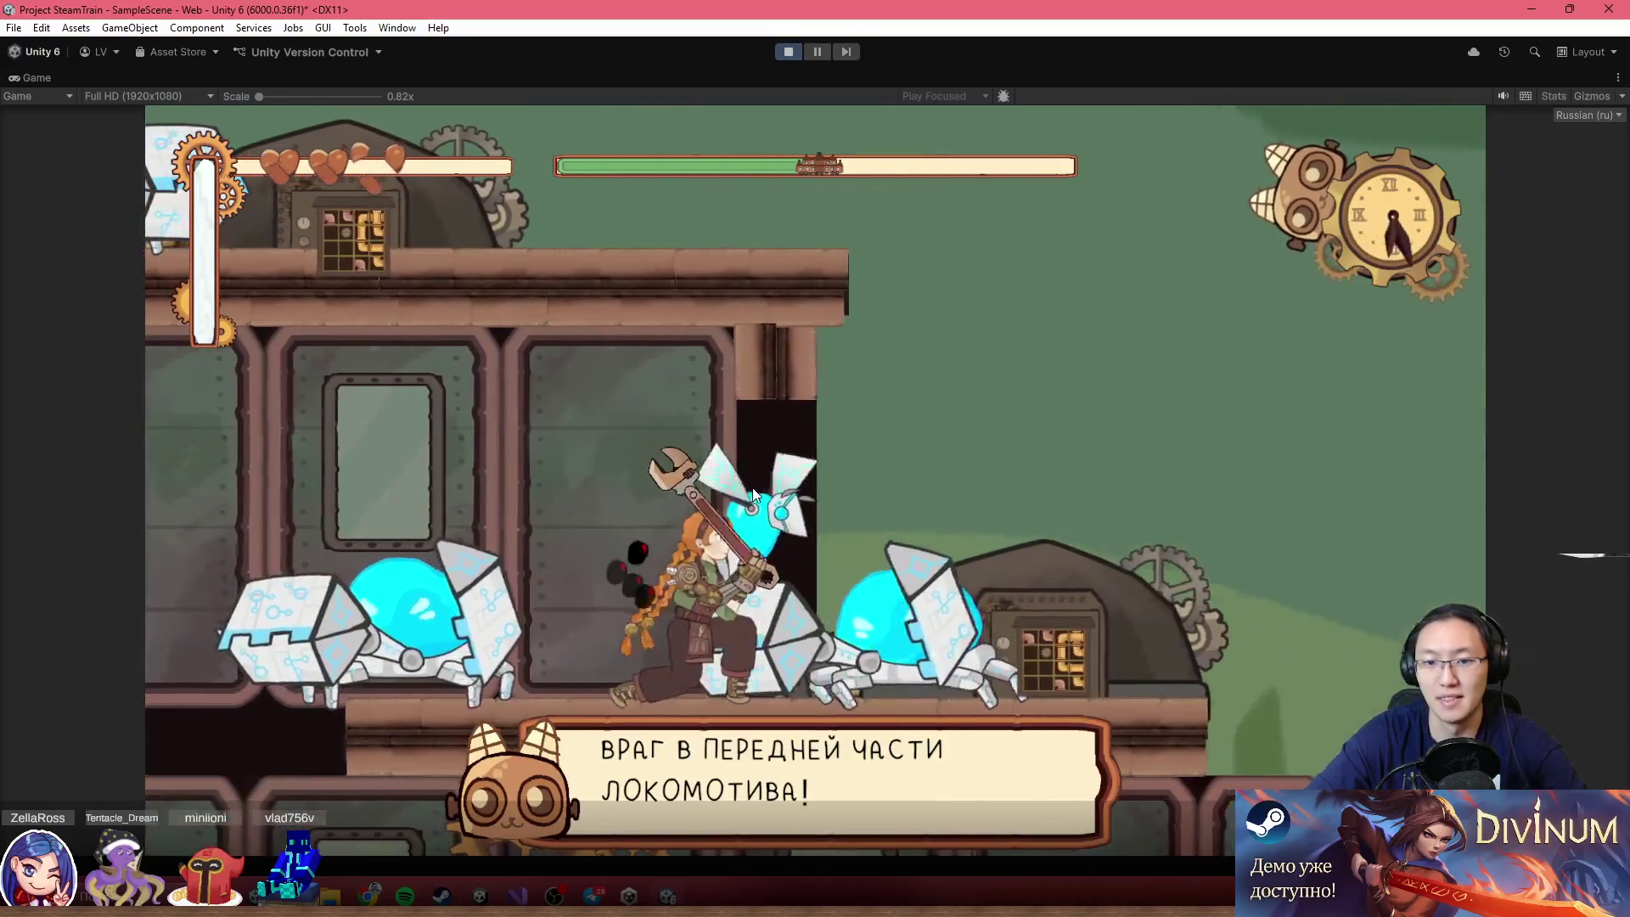
key(z)
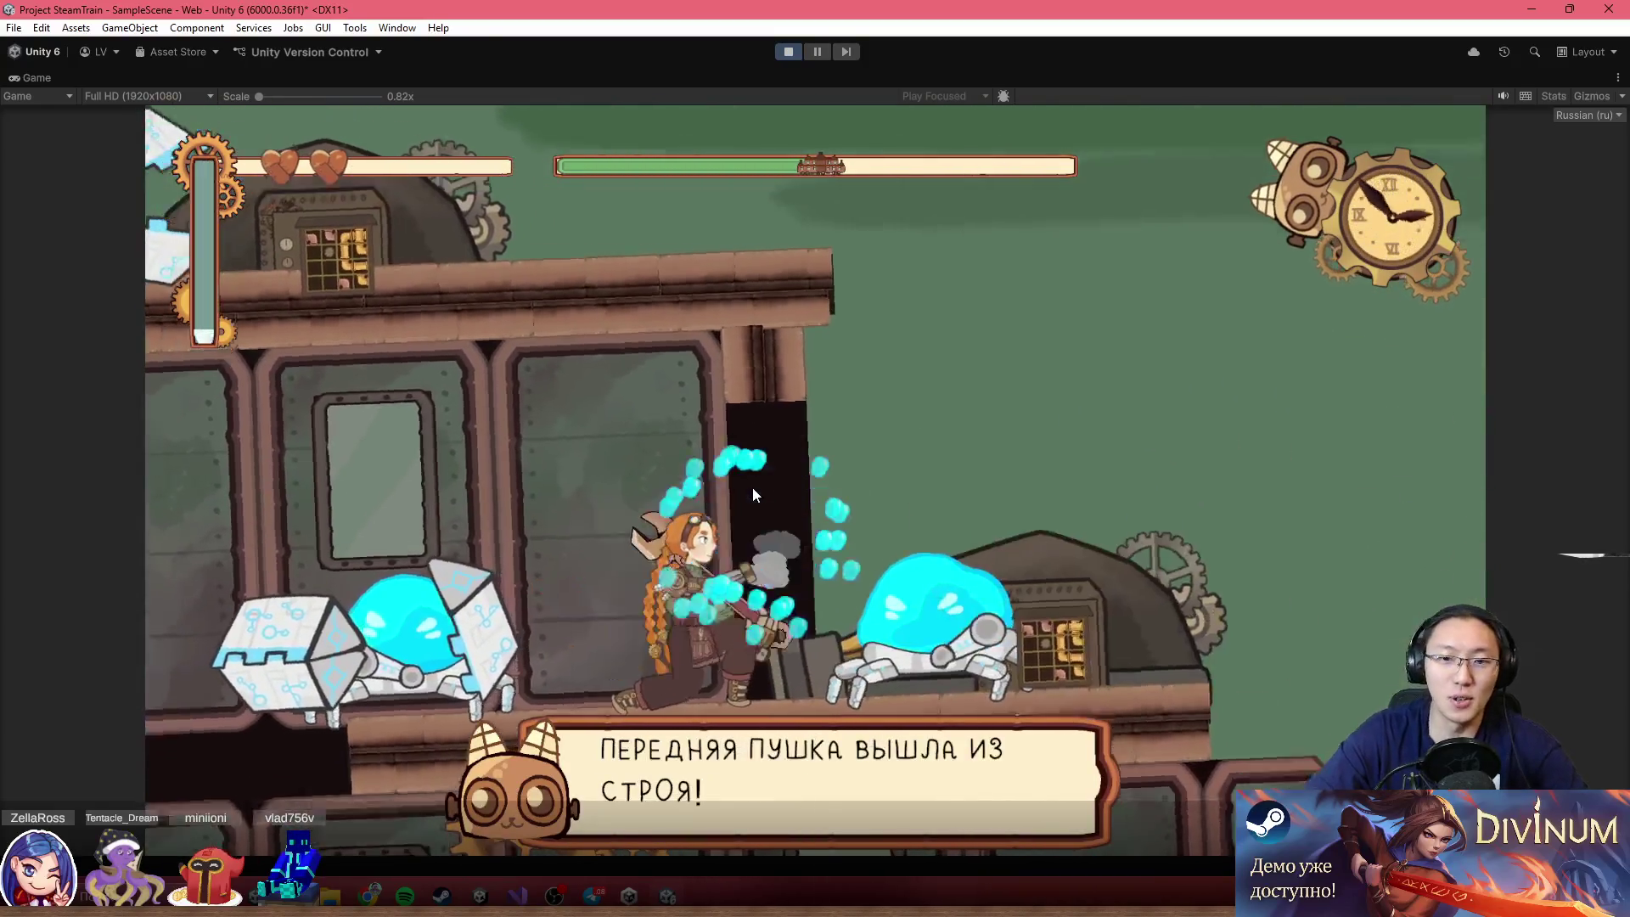
key(d)
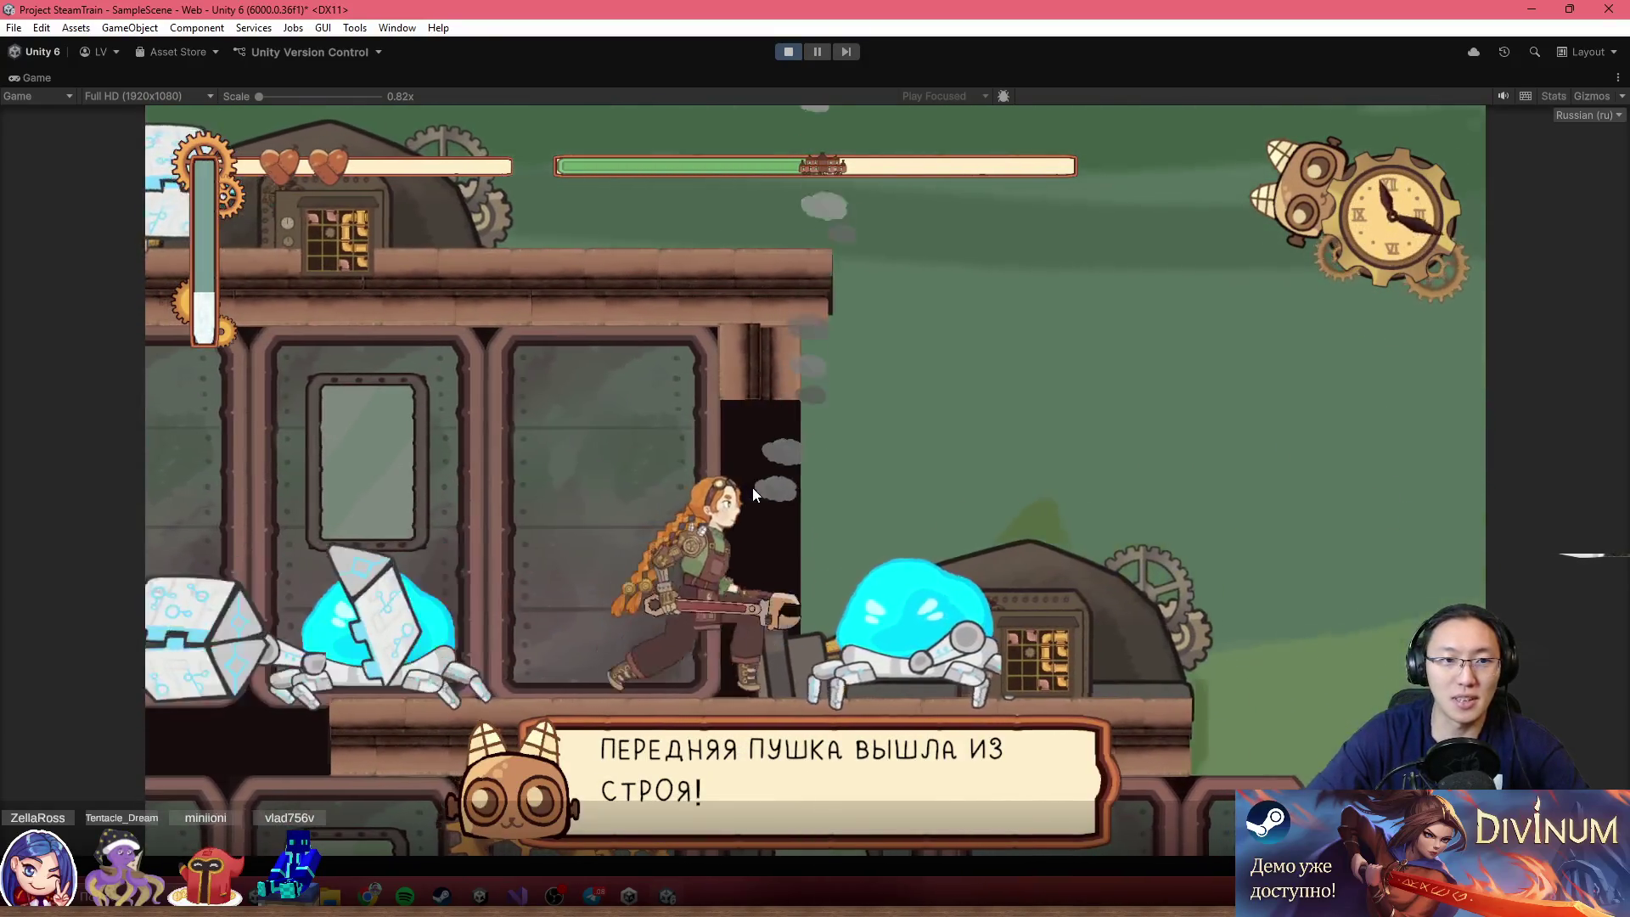
key(z)
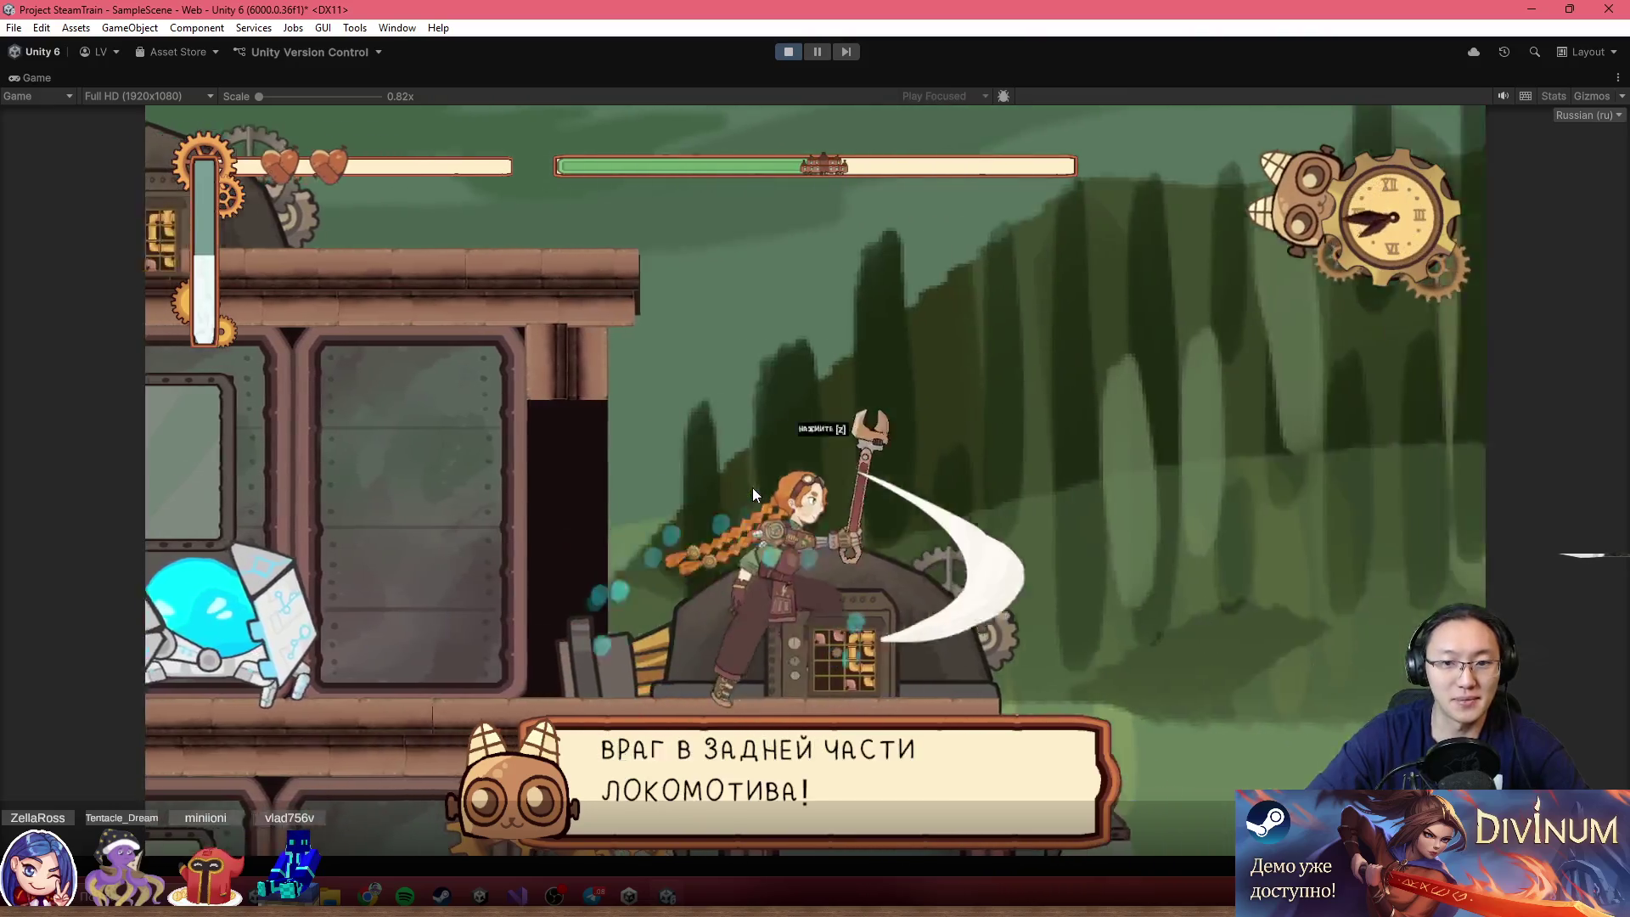
key(a)
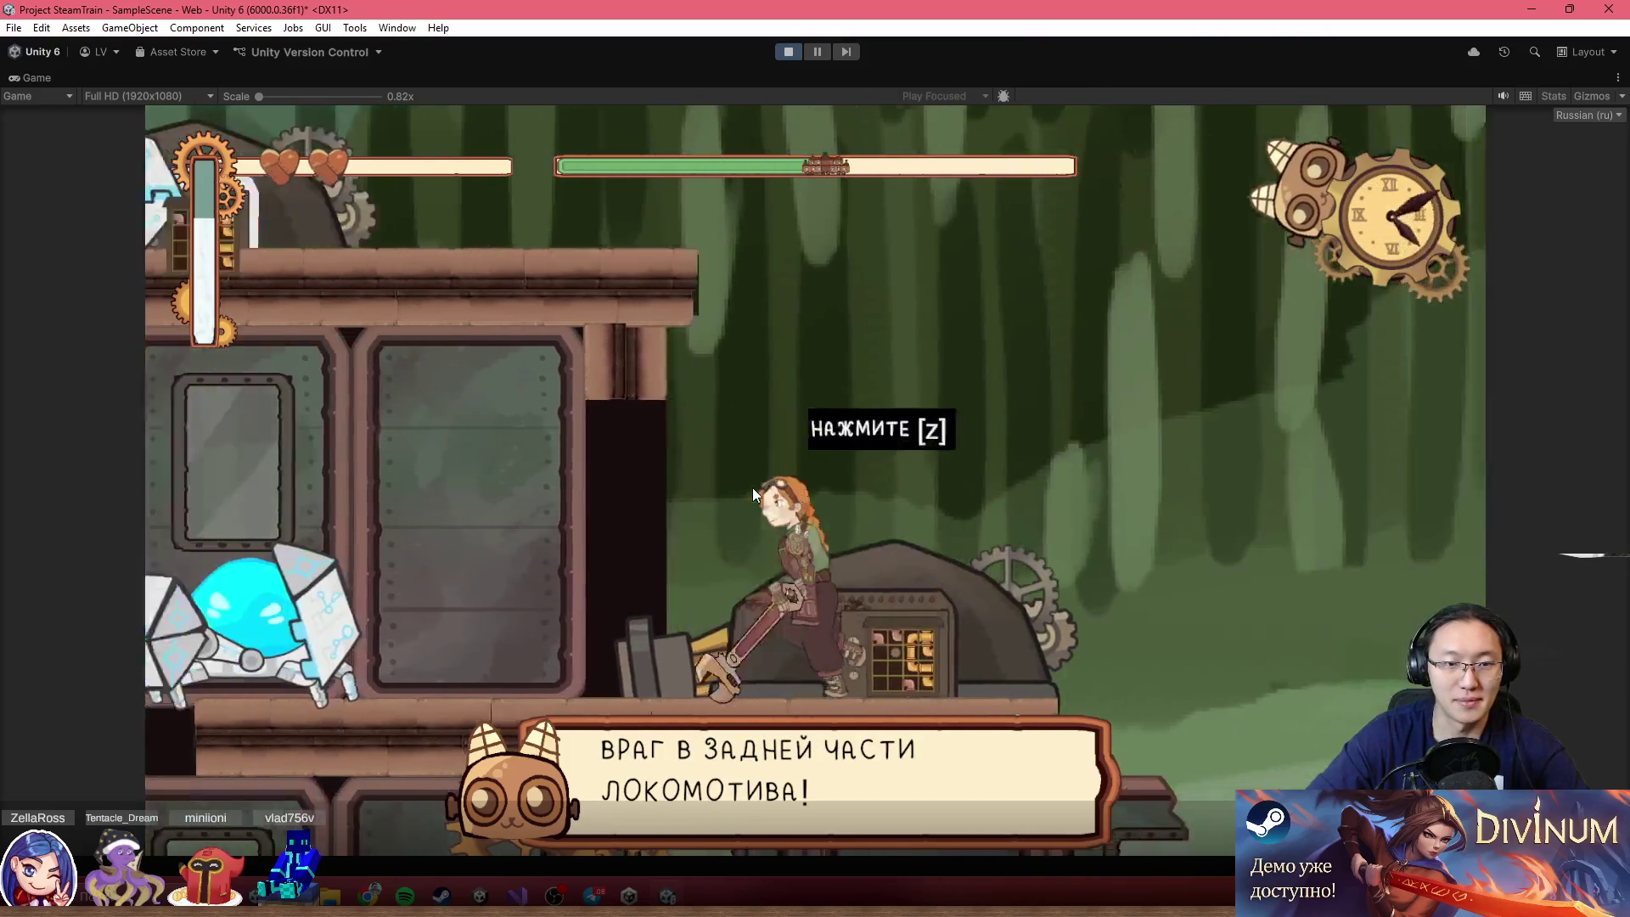
Strike the spider, open the front cannon's pipe-repair puzzle, then restore the editor layout with a wider Scene view
key(a)
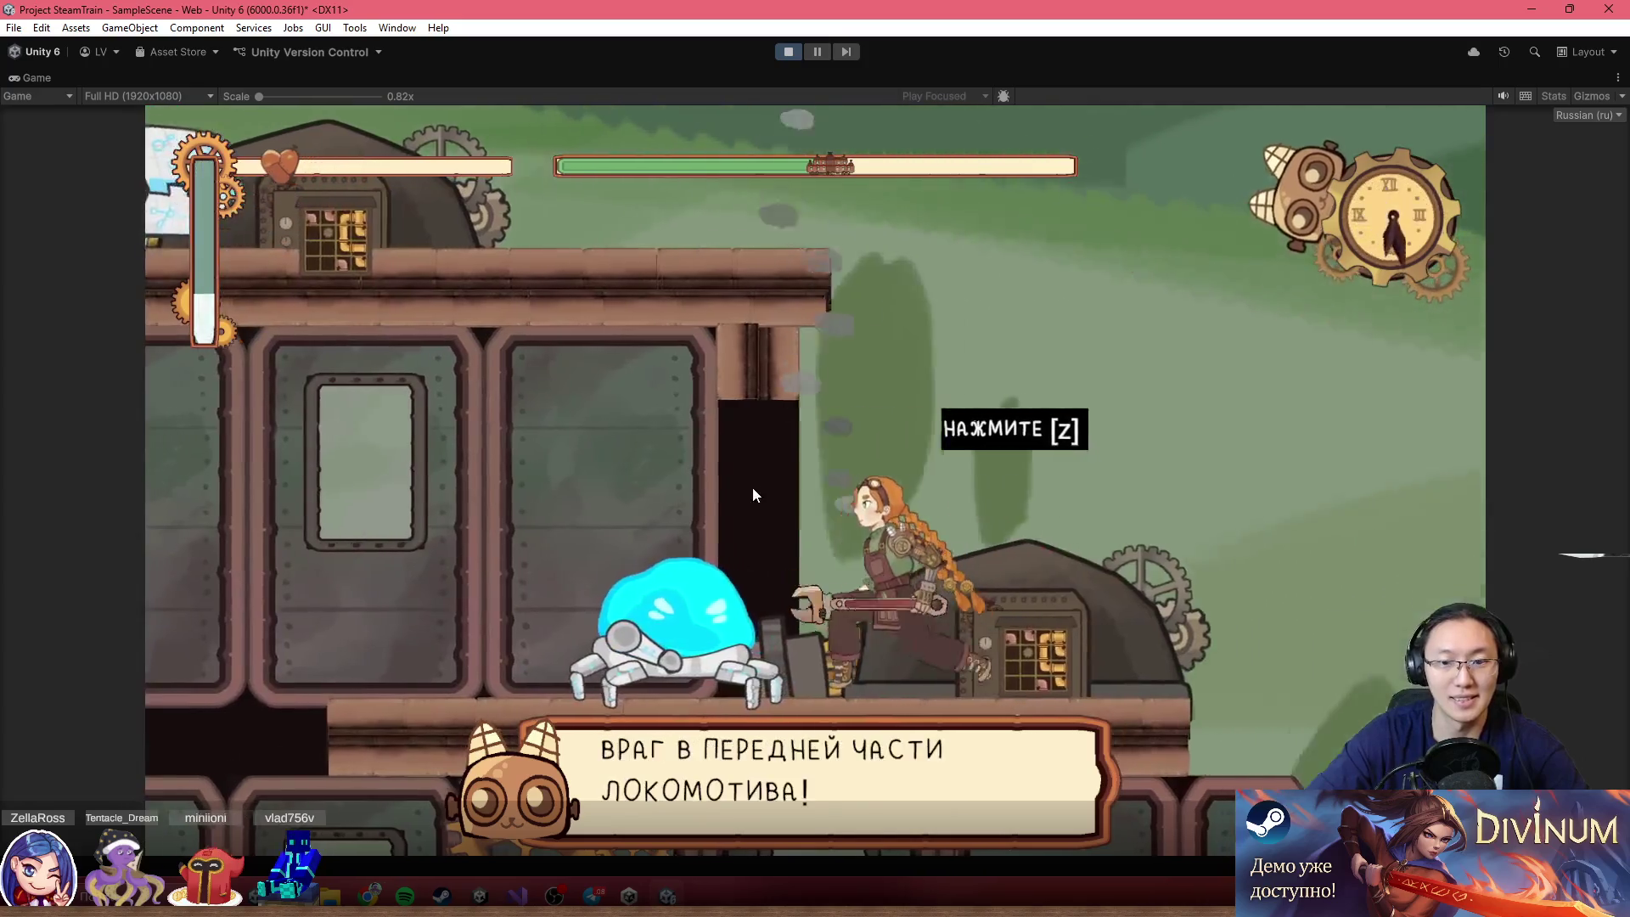
key(z)
key(d)
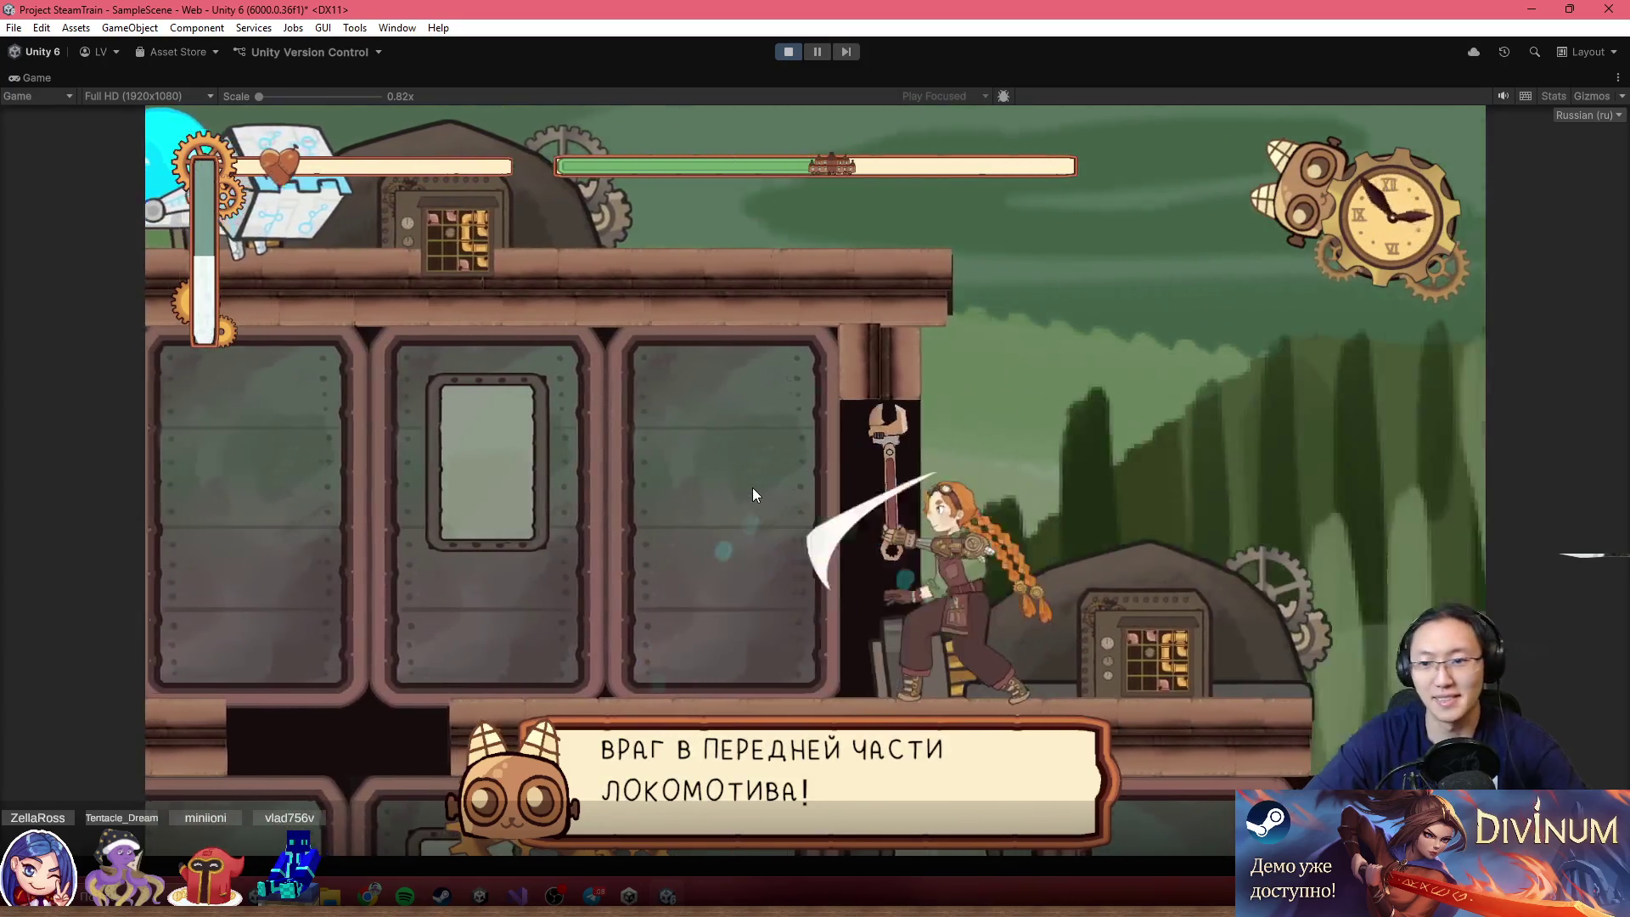
key(z)
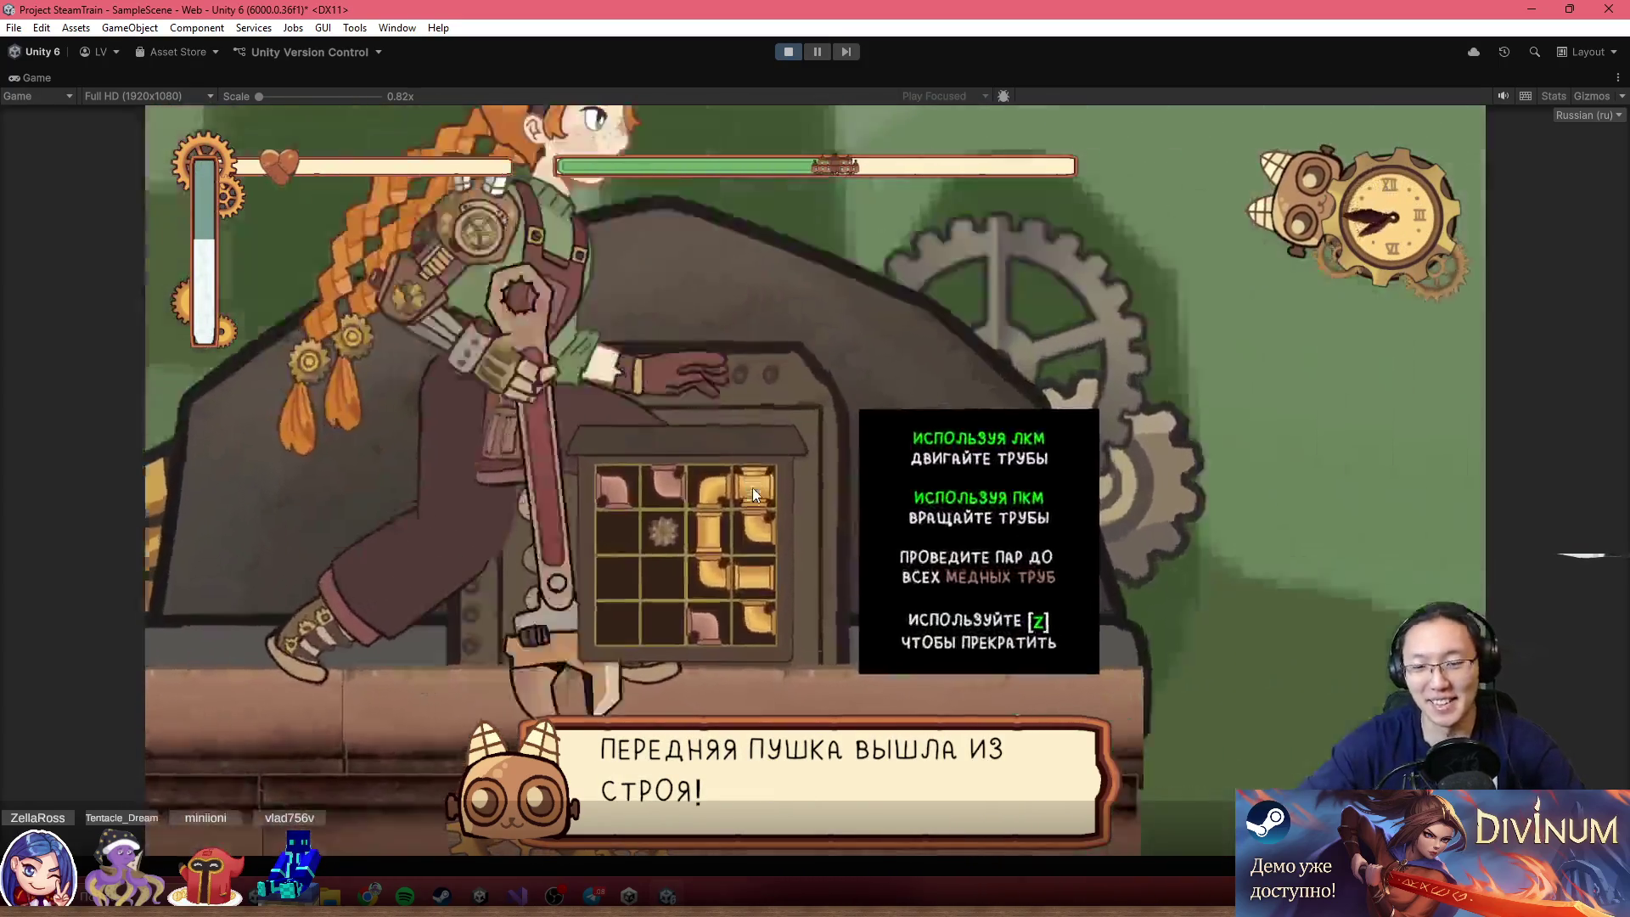
key(z)
key(z)
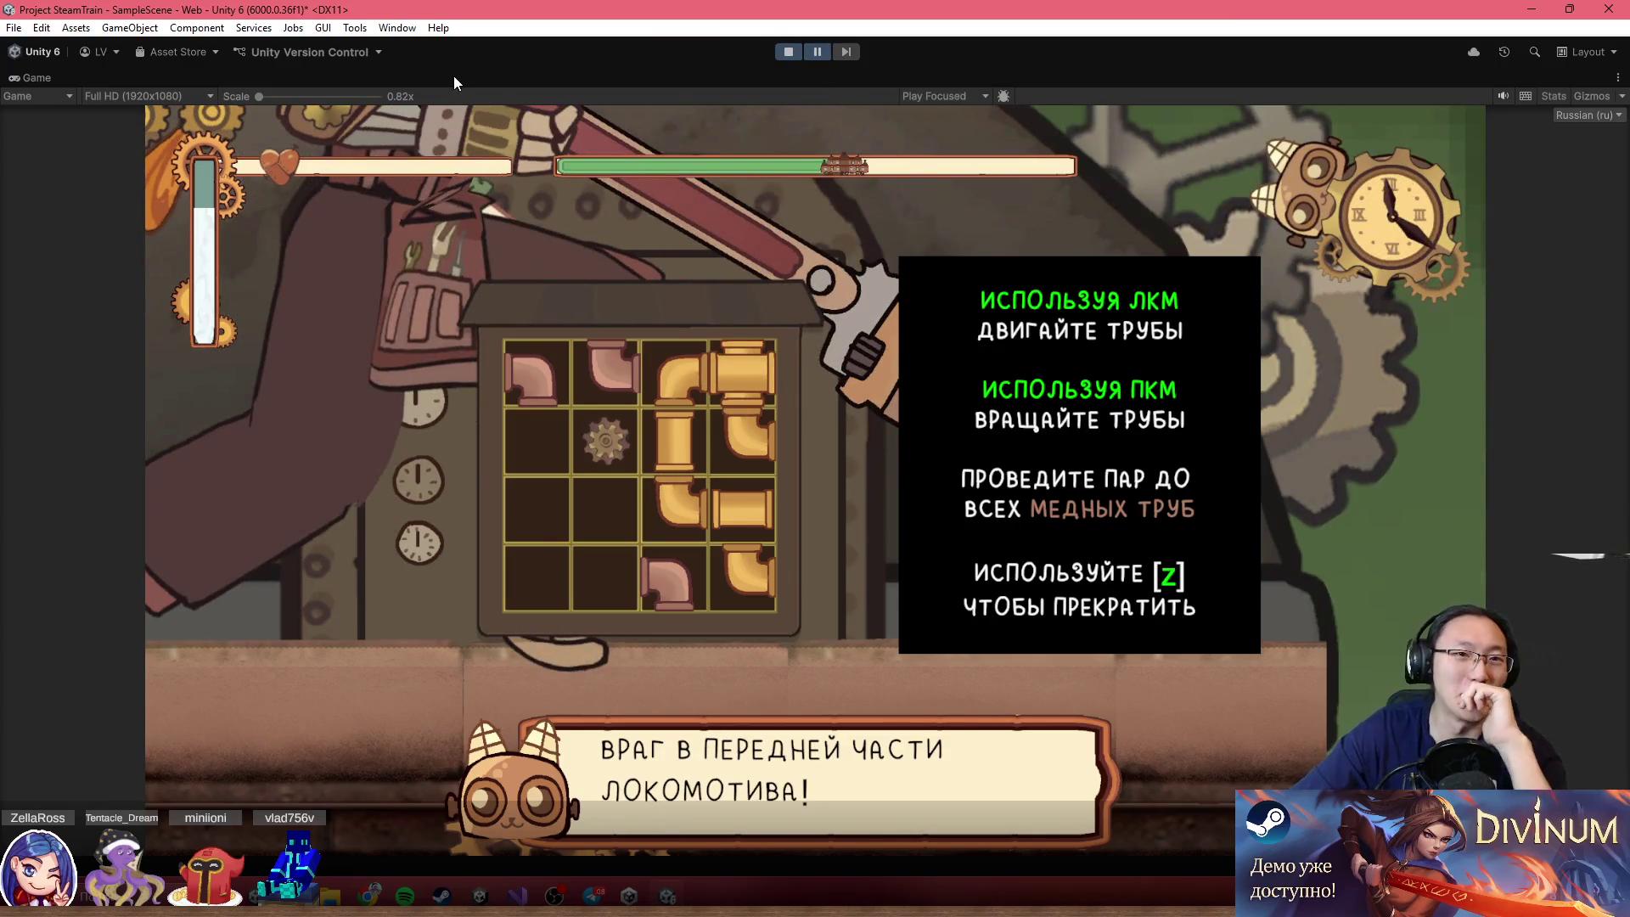
key(shift+space)
drag(588, 271, 1004, 280)
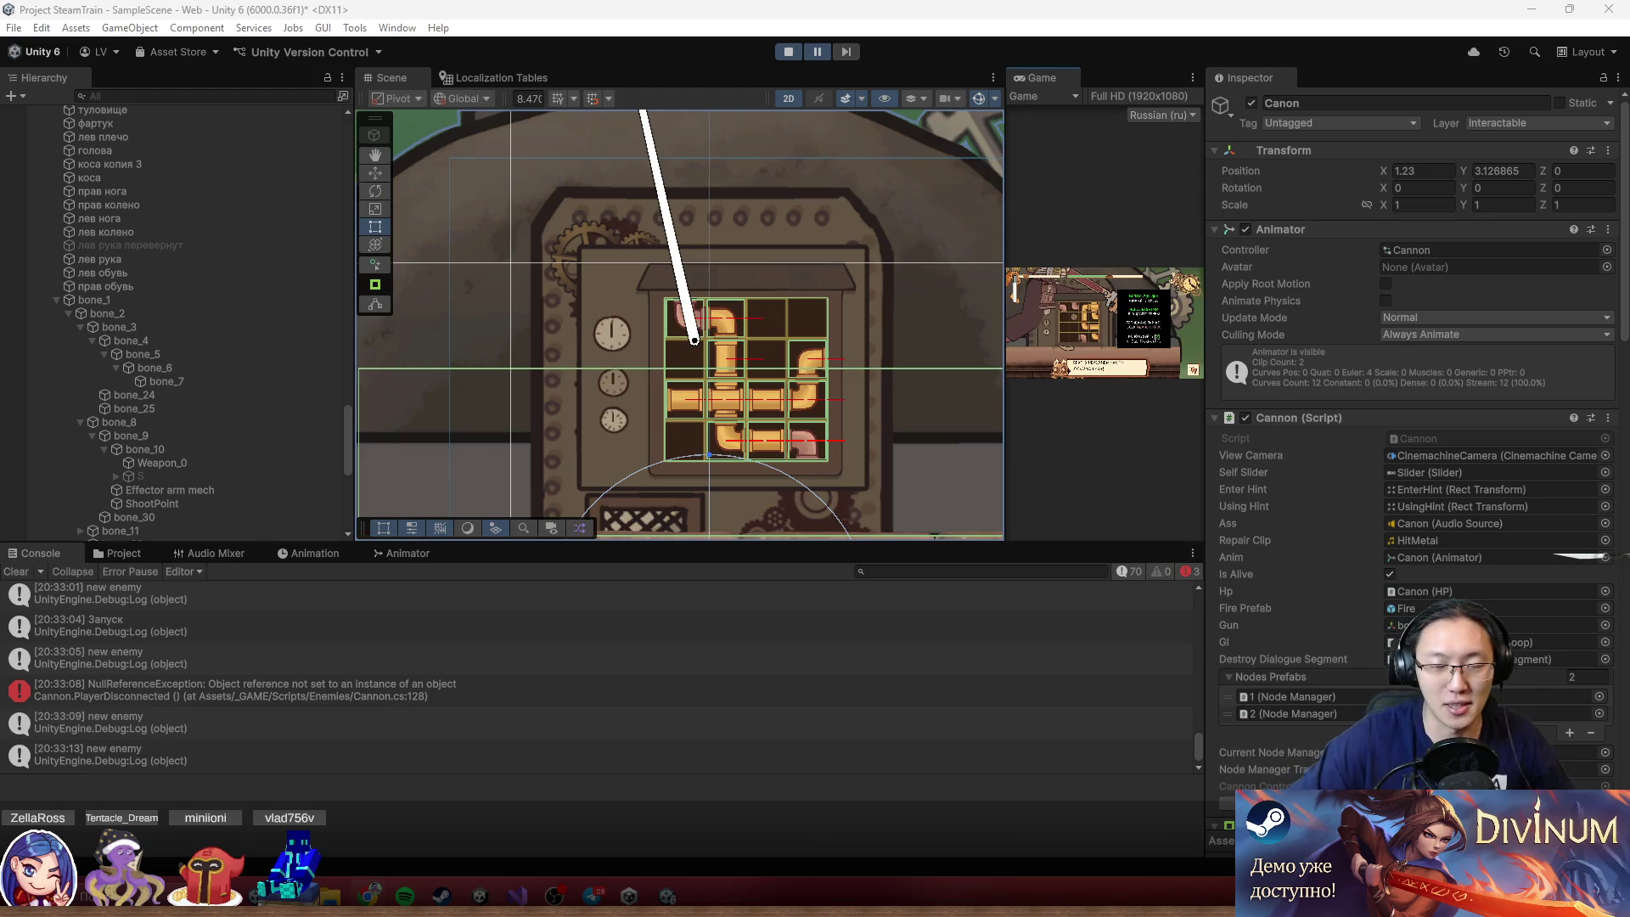
Select BackController, then the === Dialogue Manager === object in the Hierarchy
scroll(201, 196, up, 15)
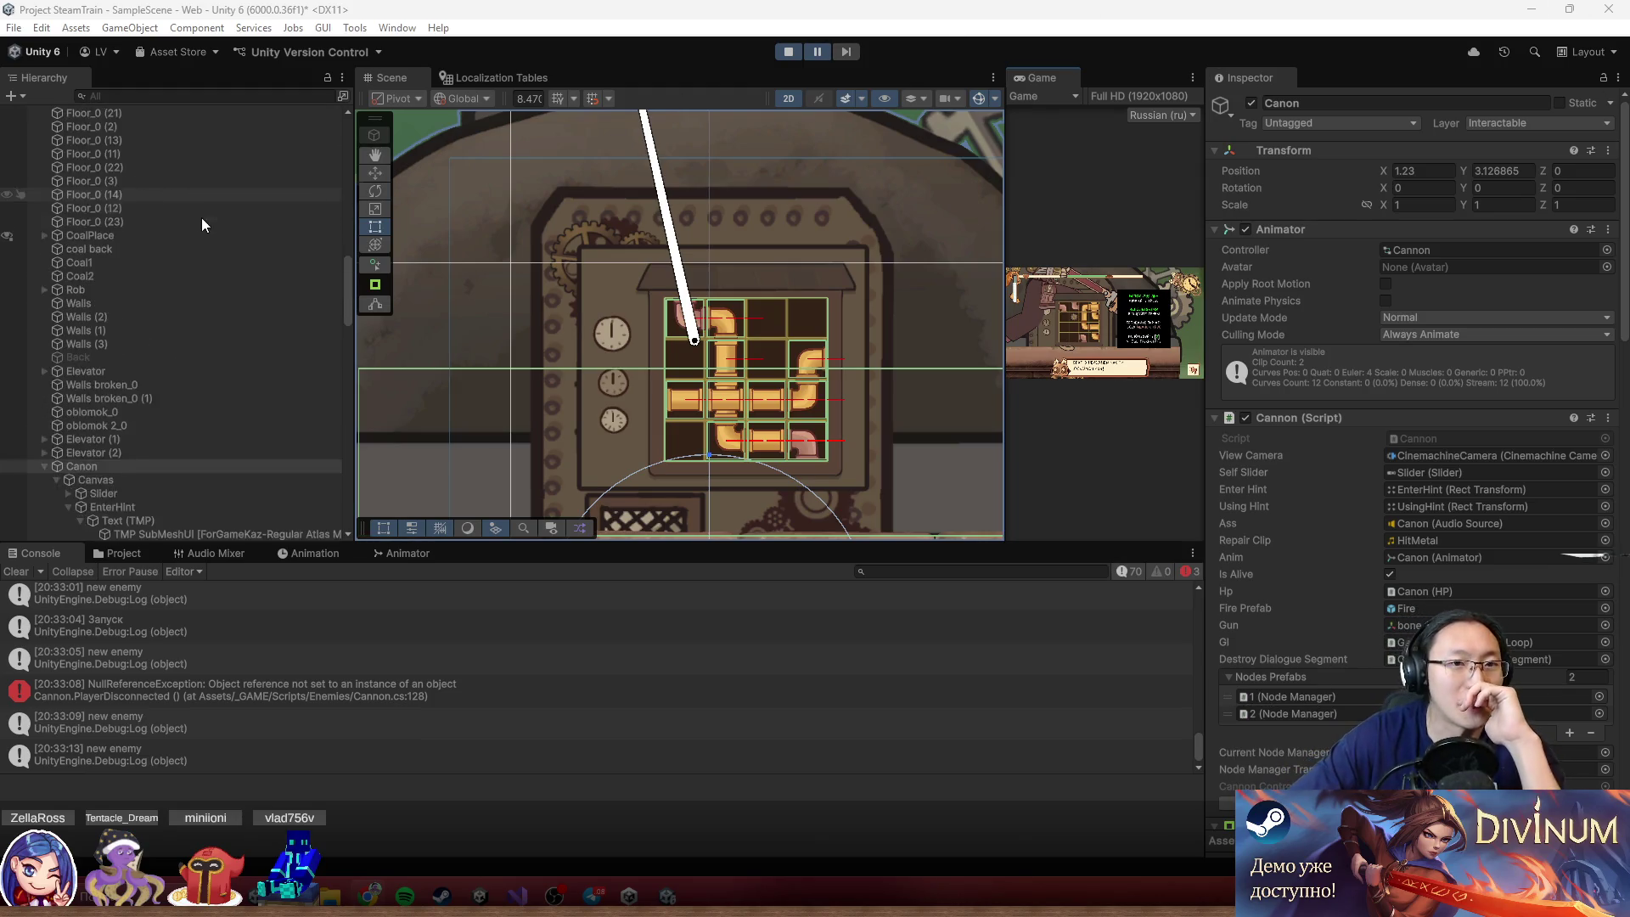
scroll(199, 225, up, 10)
click(197, 219)
click(141, 409)
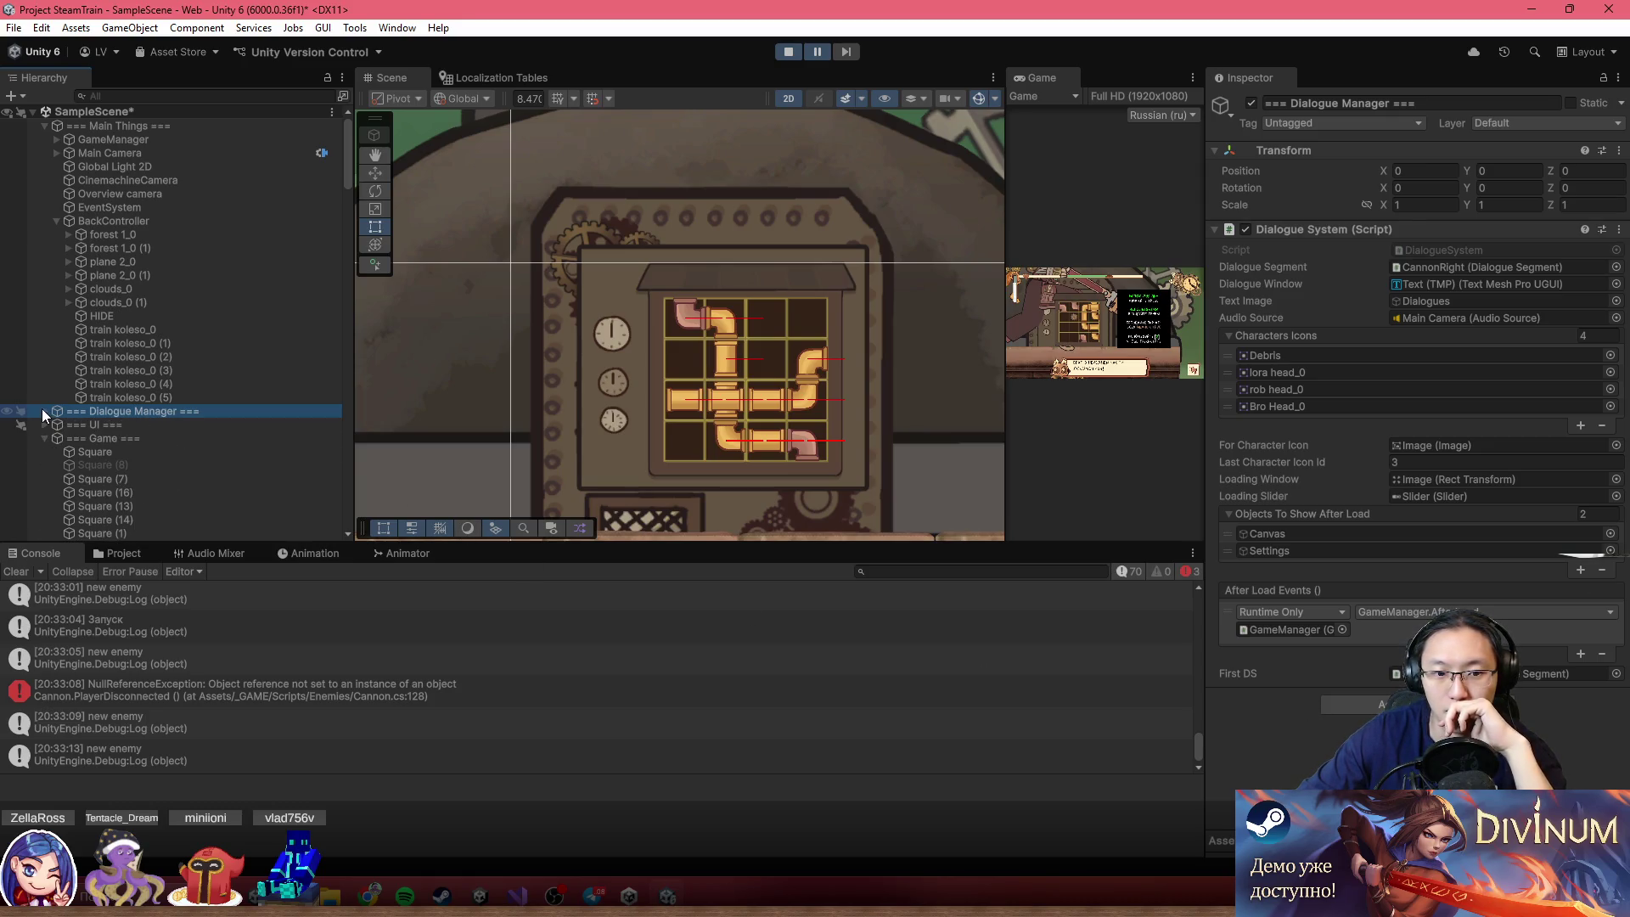
Inspect the NullReferenceException's stack trace, select Lora, then reselect === Dialogue Manager ===
click(511, 701)
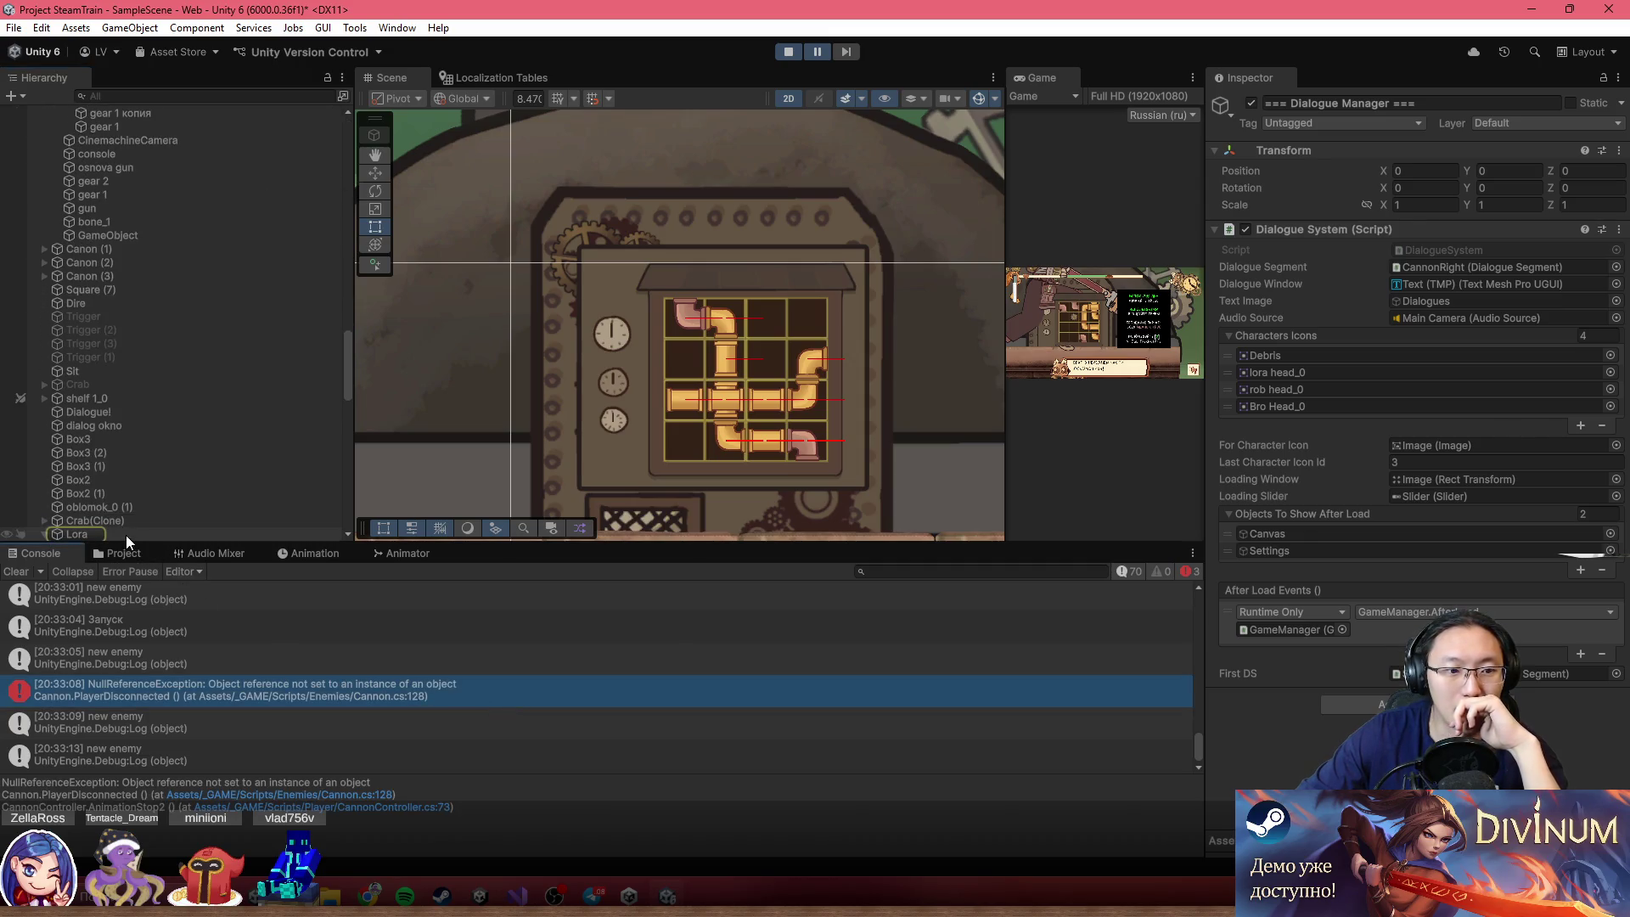
click(126, 535)
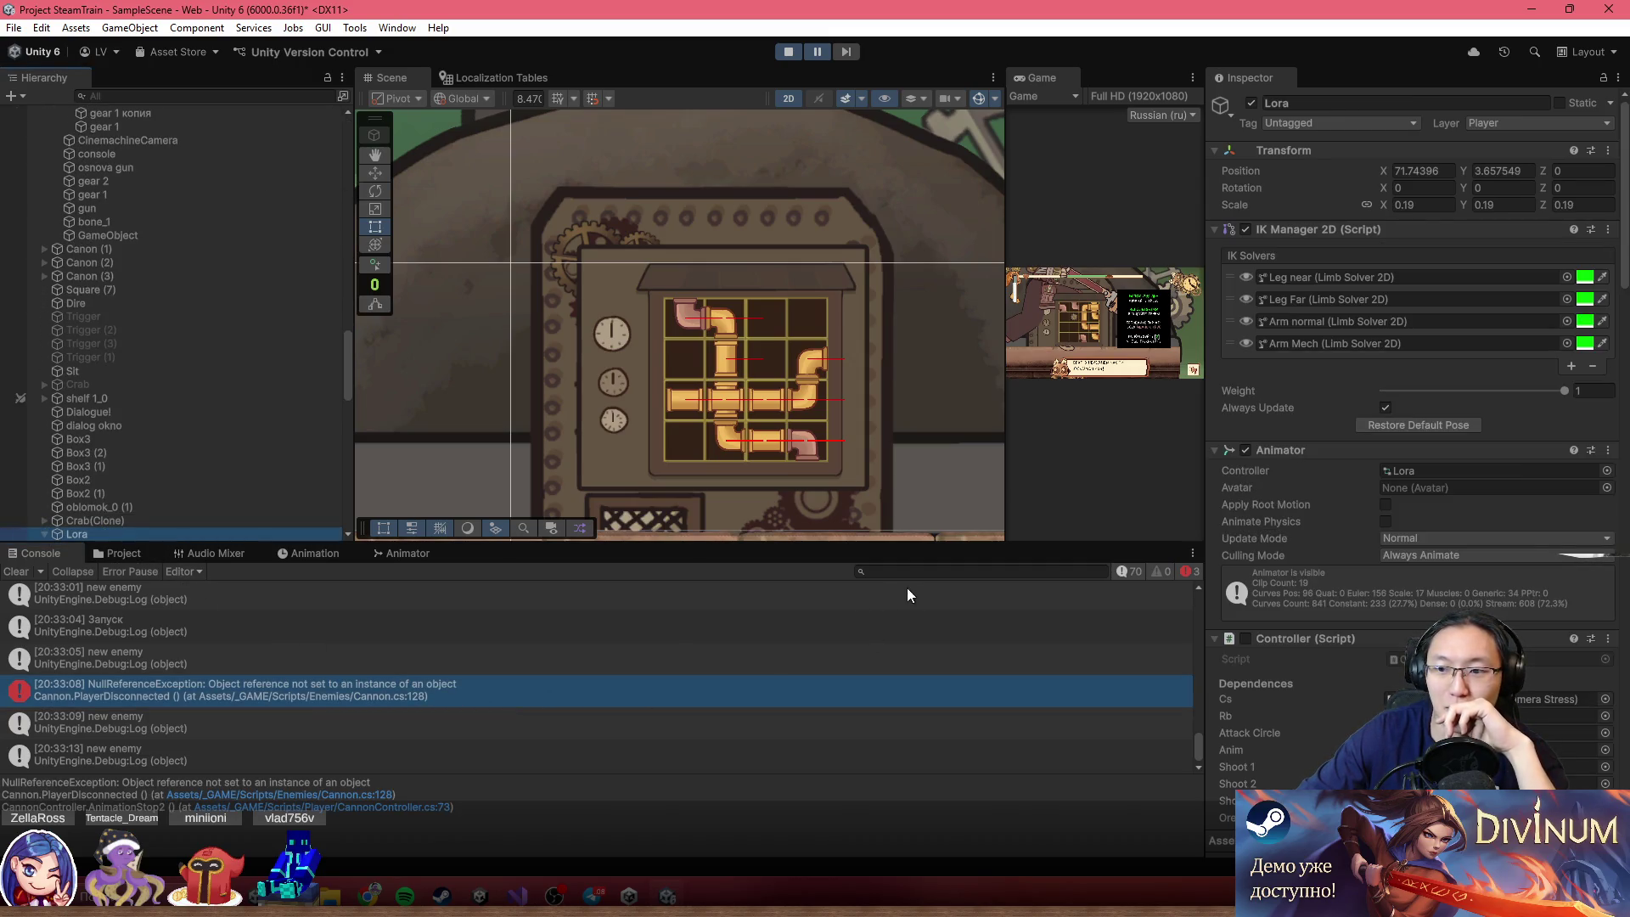
scroll(852, 373, down, 5)
scroll(254, 263, up, 10)
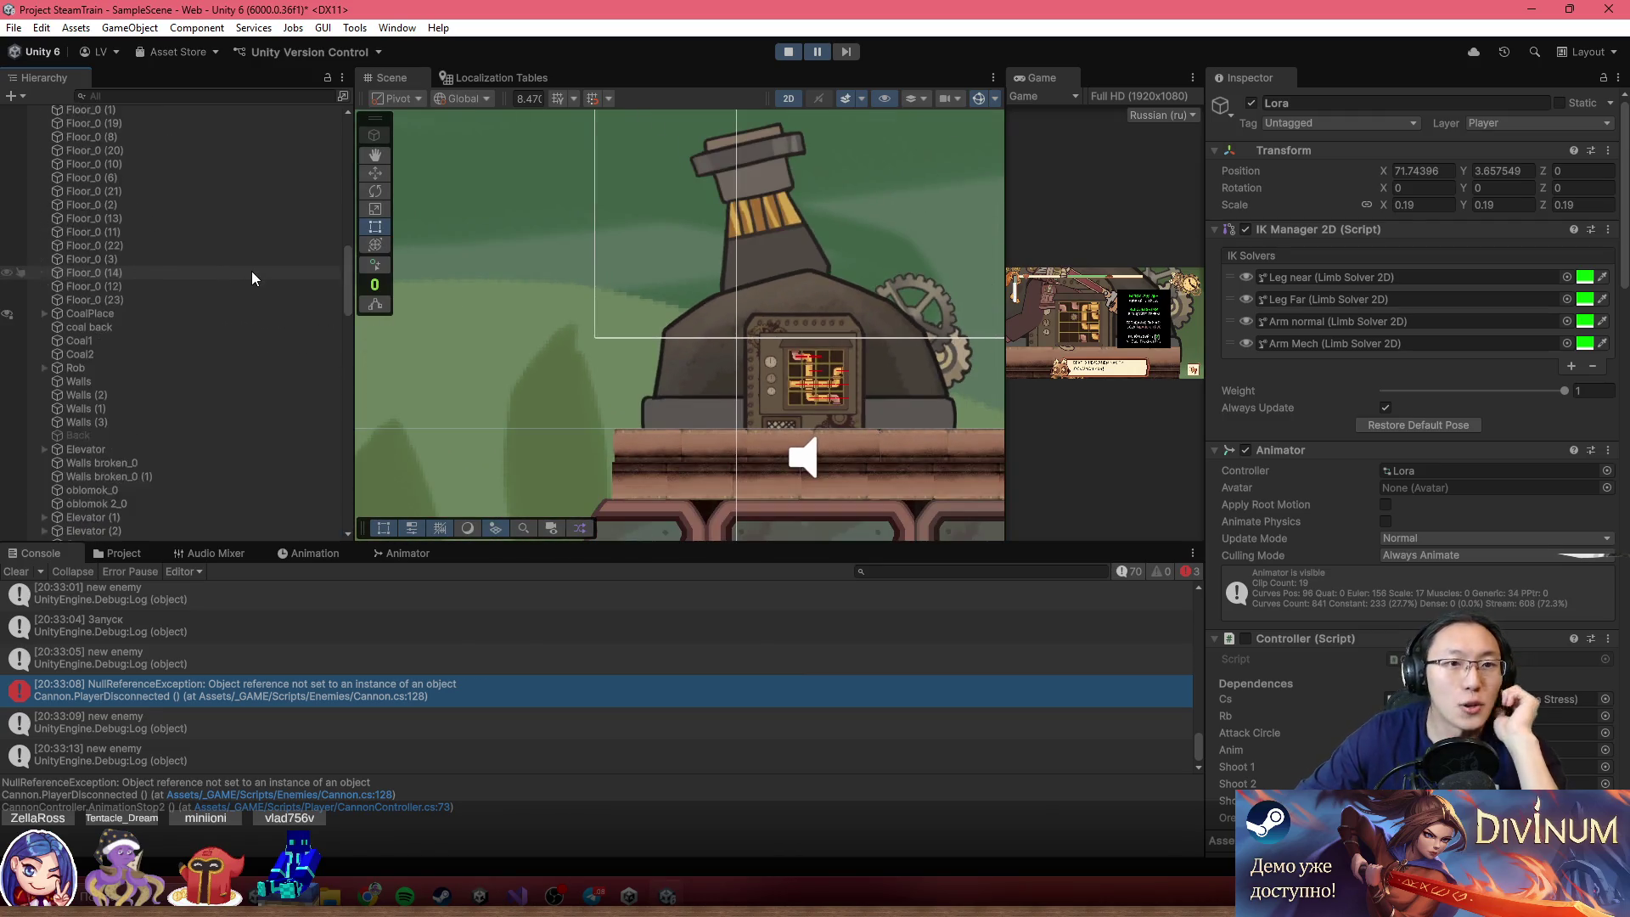
scroll(203, 307, up, 8)
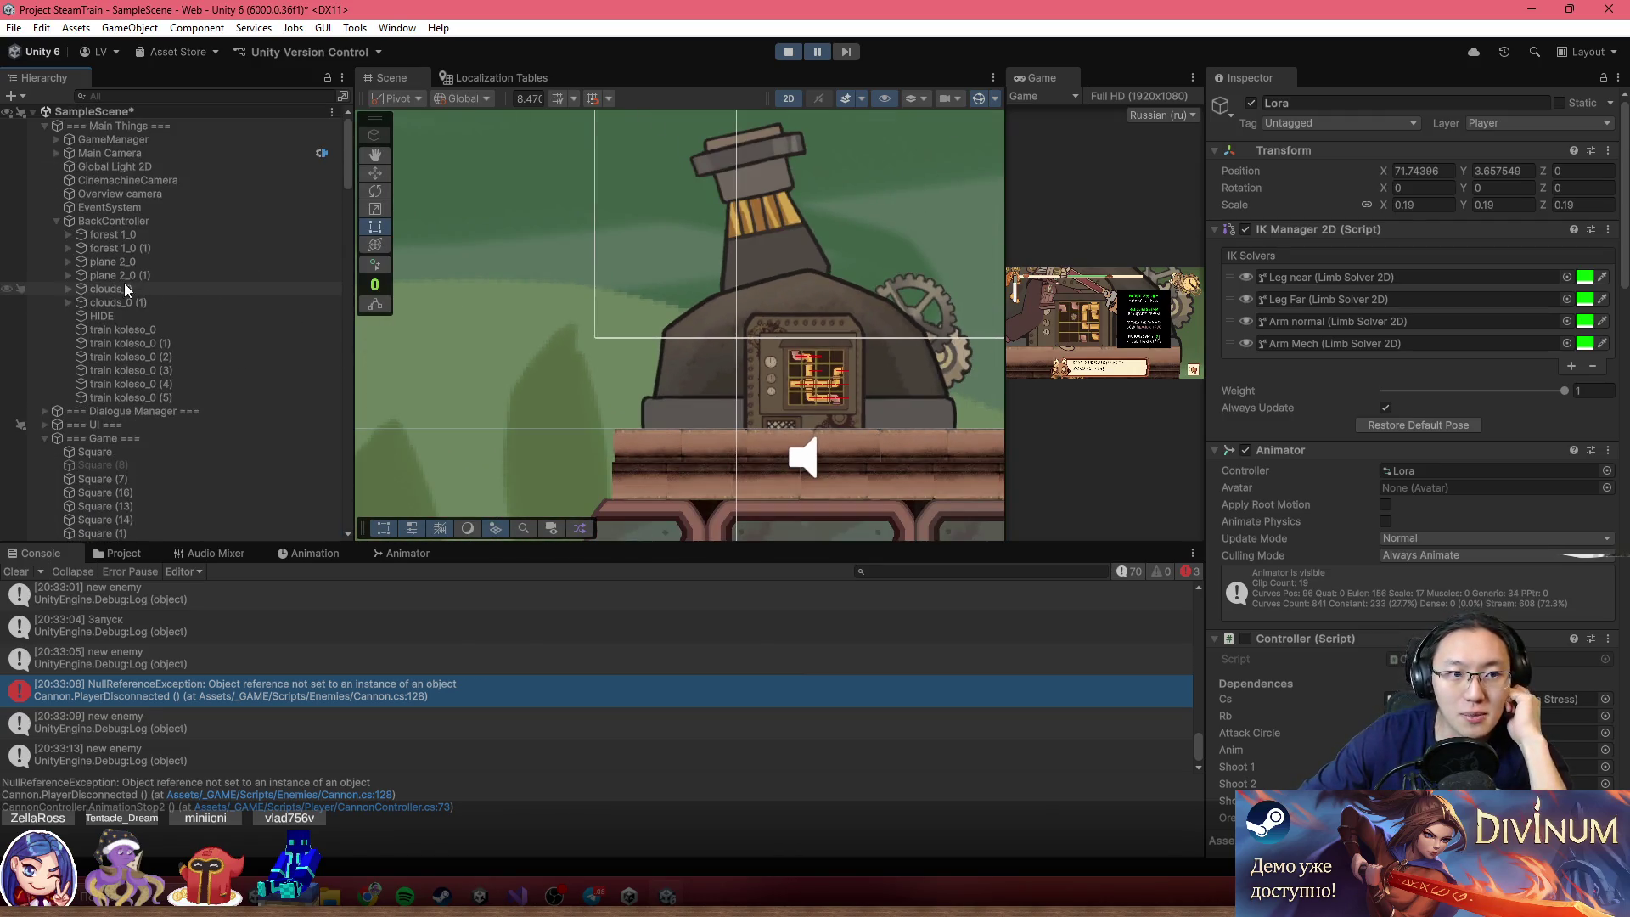
click(132, 413)
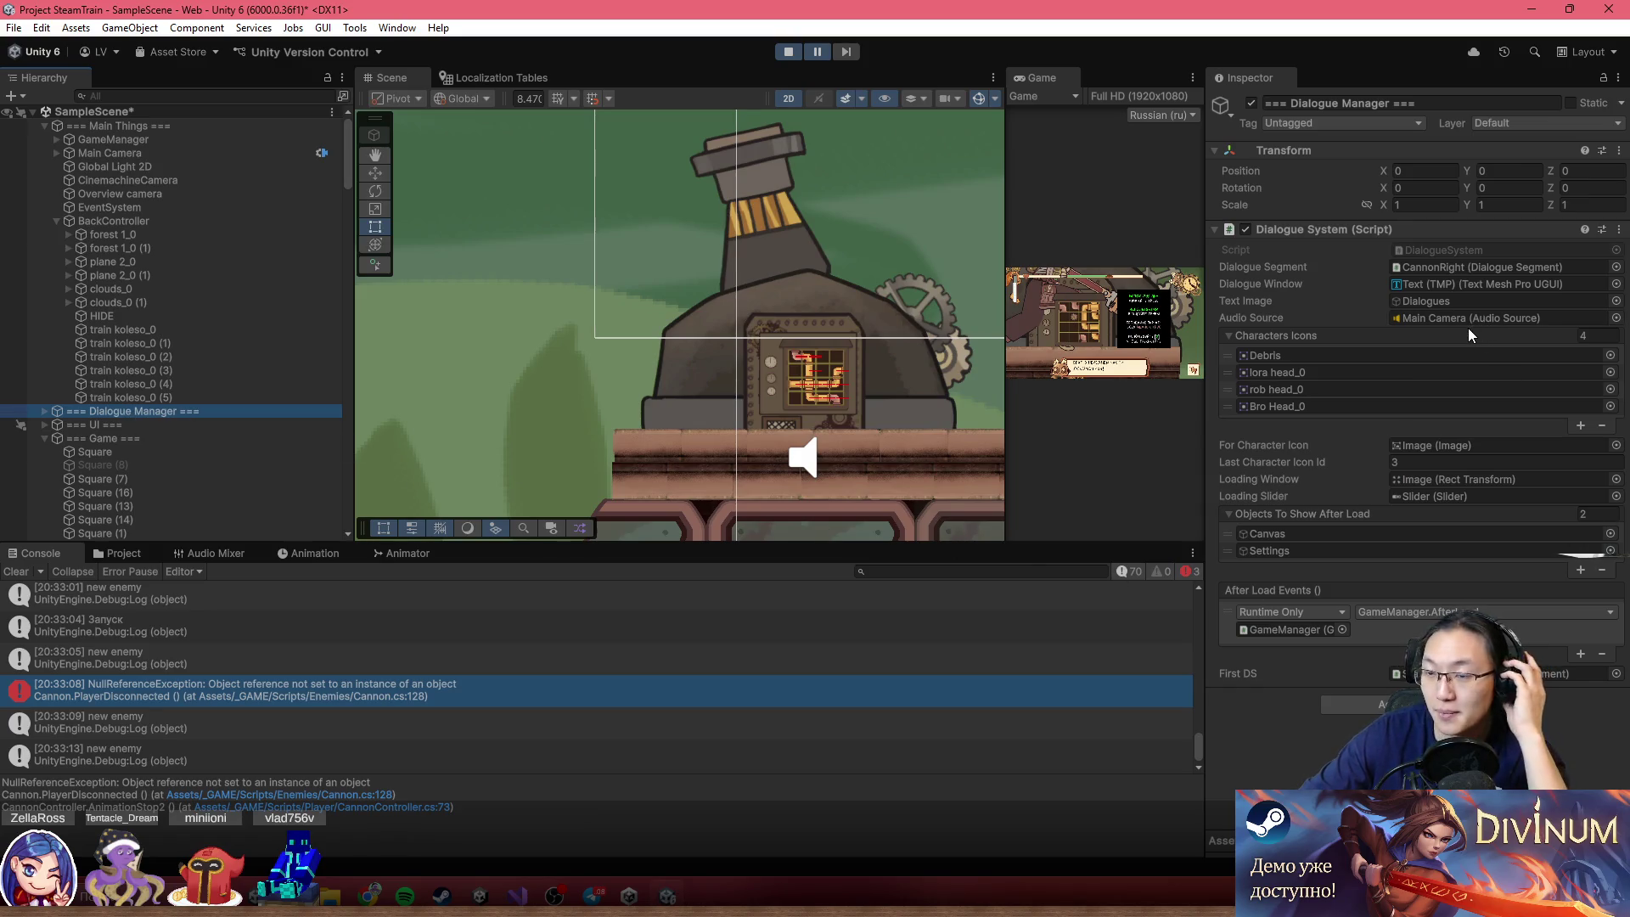
Locate and select the CannonRight dialogue segment
click(1432, 268)
scroll(140, 412, down, 5)
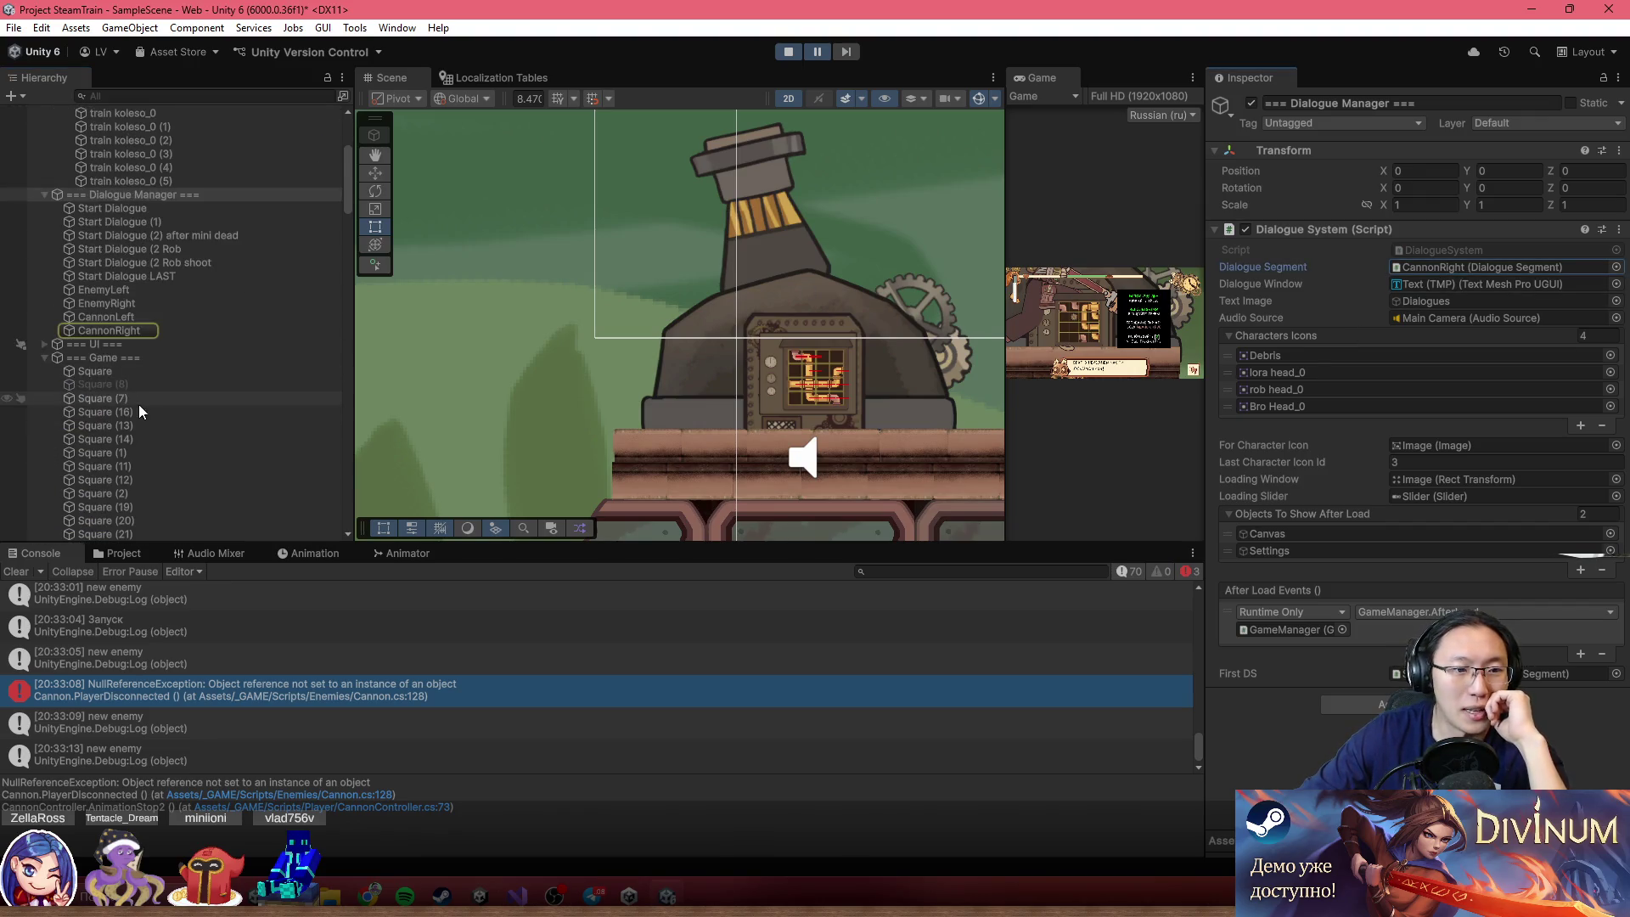
click(127, 330)
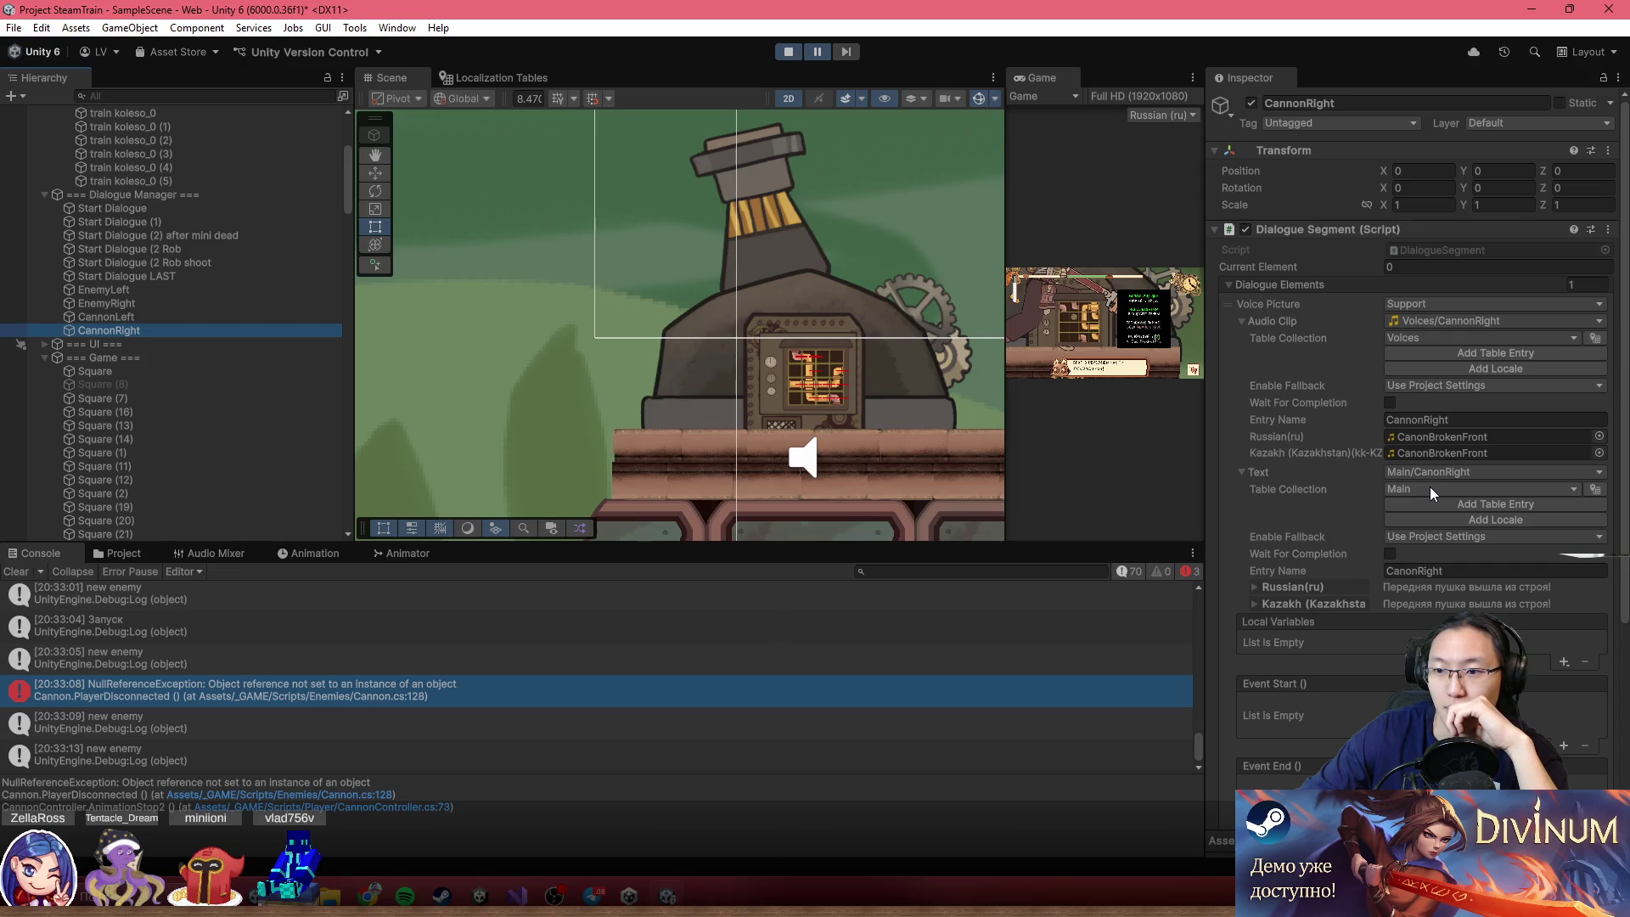
scroll(1431, 493, down, 3)
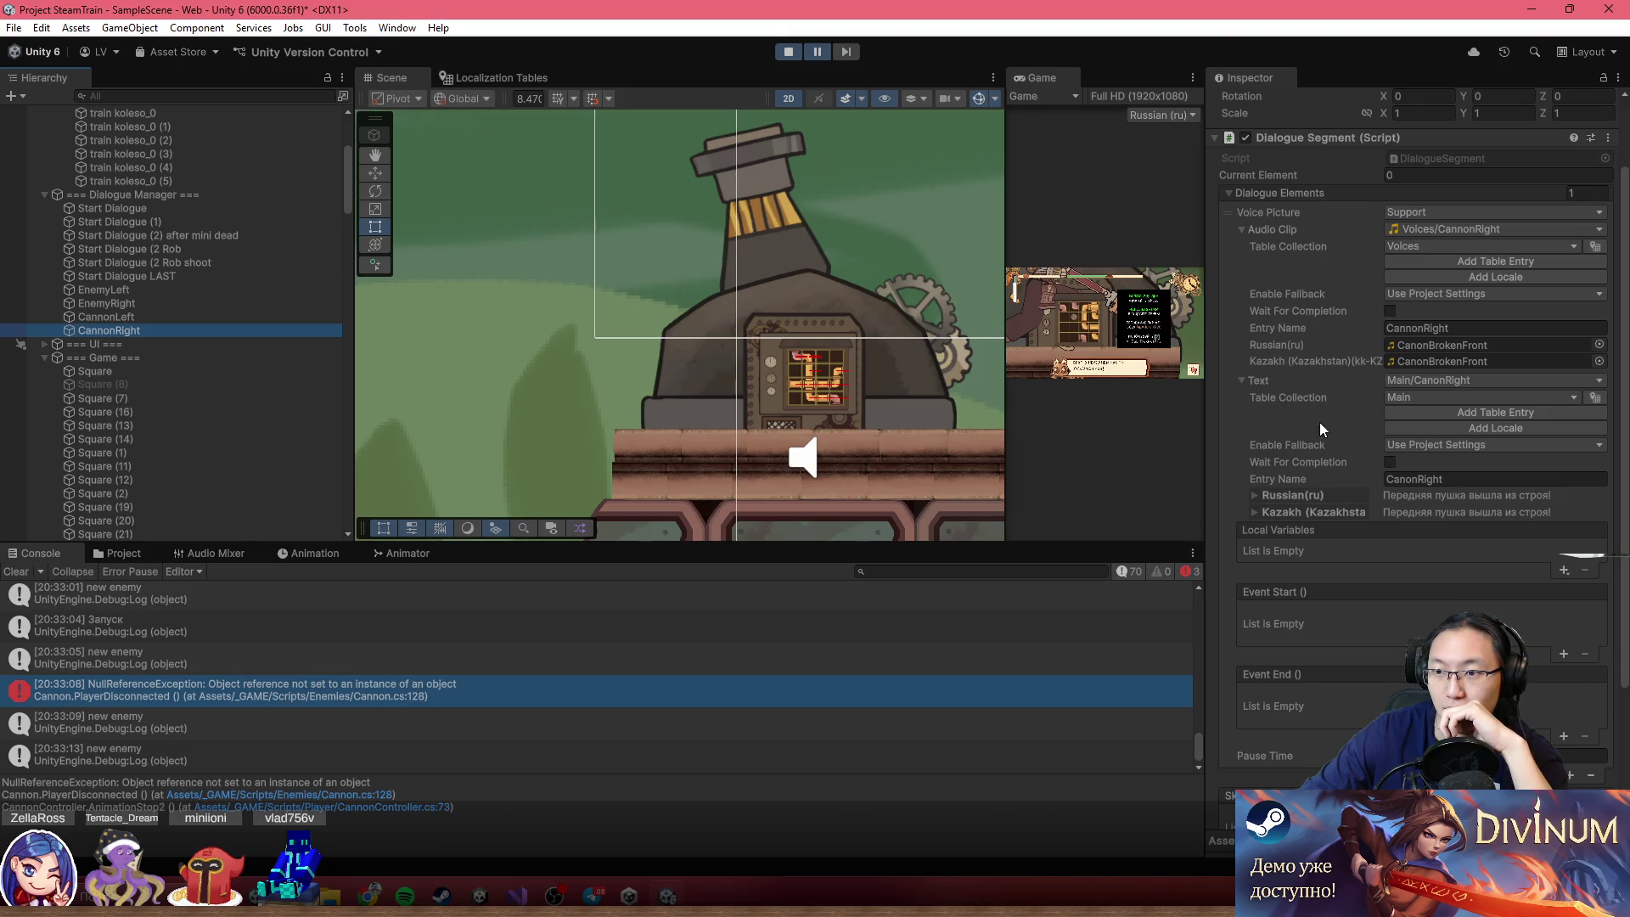
Collapse Audio Clip, expand the Text localization entry, and briefly maximize then restore the Game view
click(1245, 230)
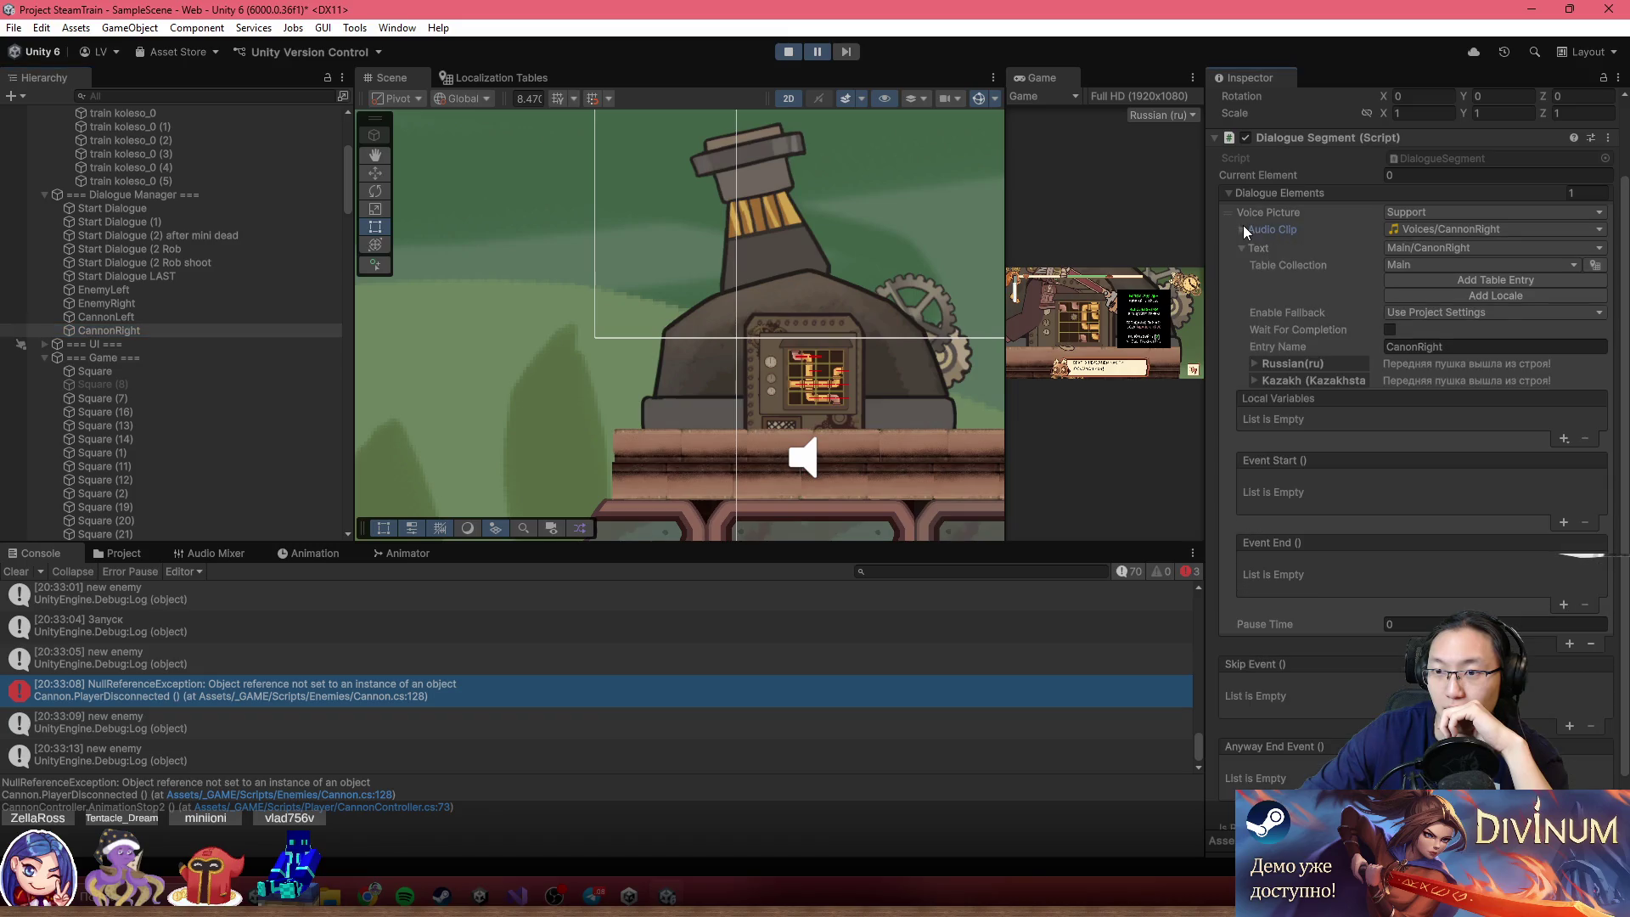
click(1244, 249)
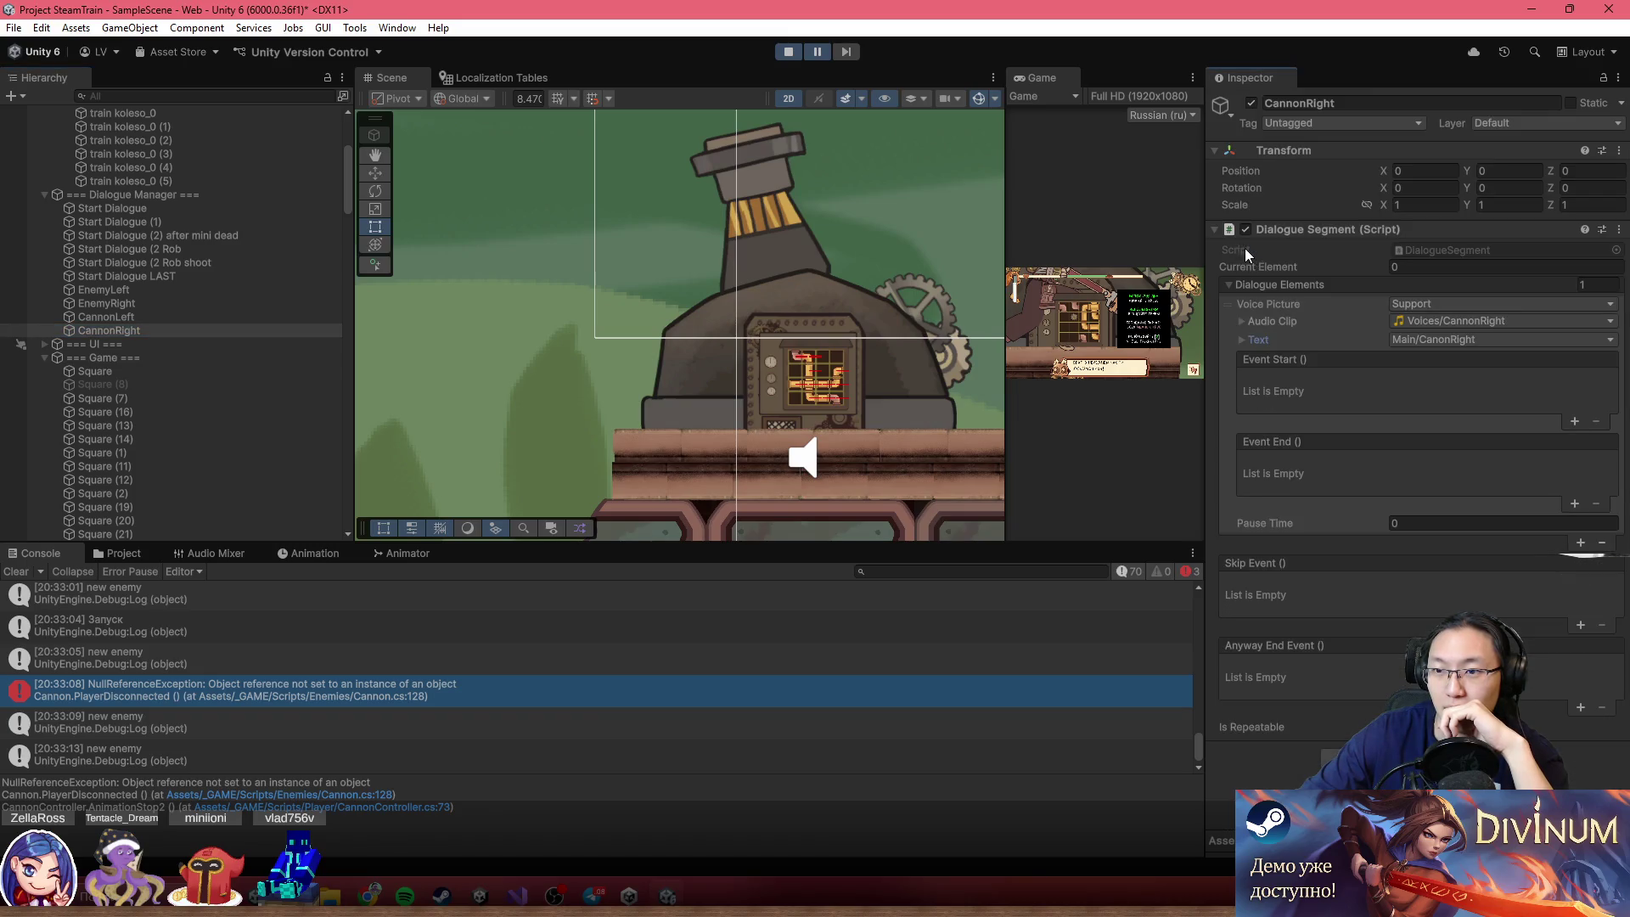
click(1243, 340)
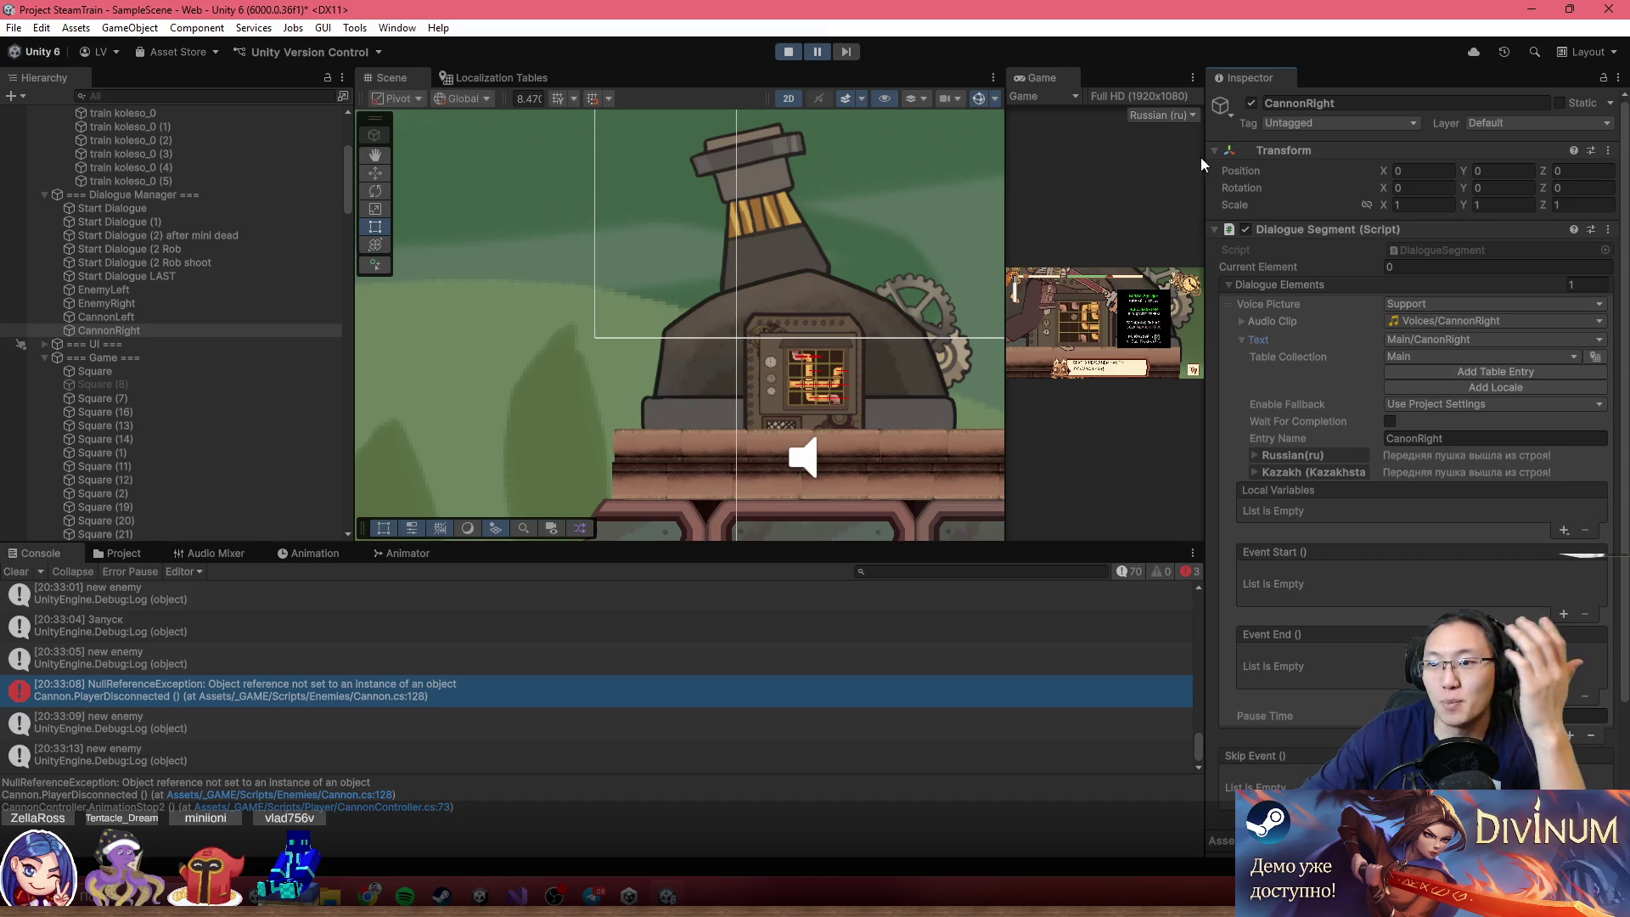
double_click(1059, 79)
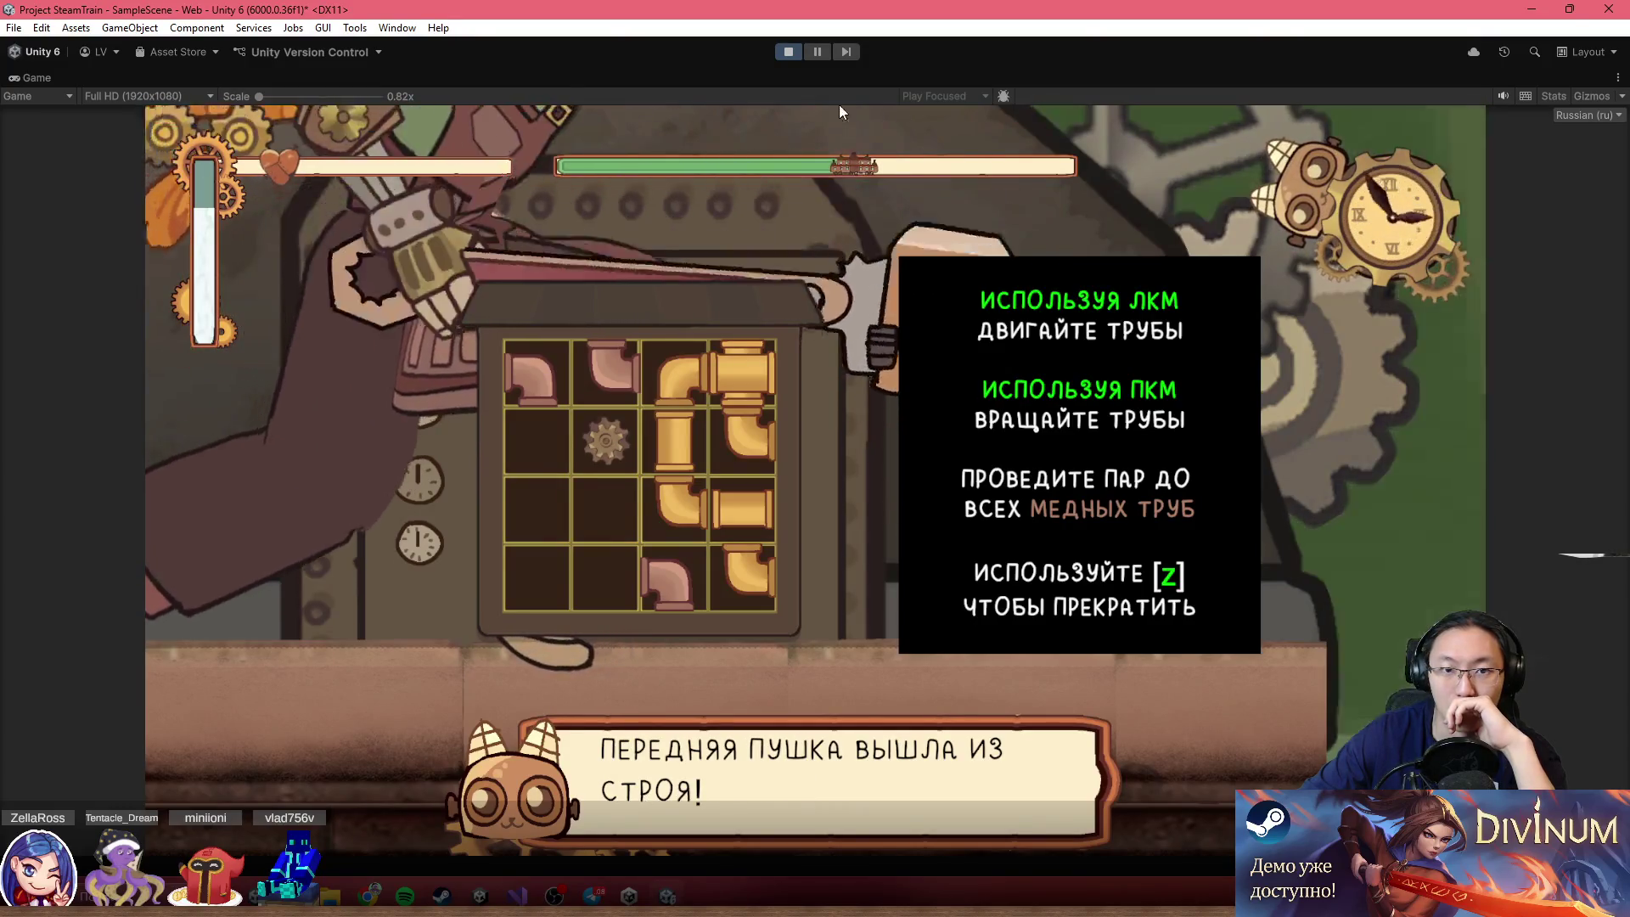
key(shift+space)
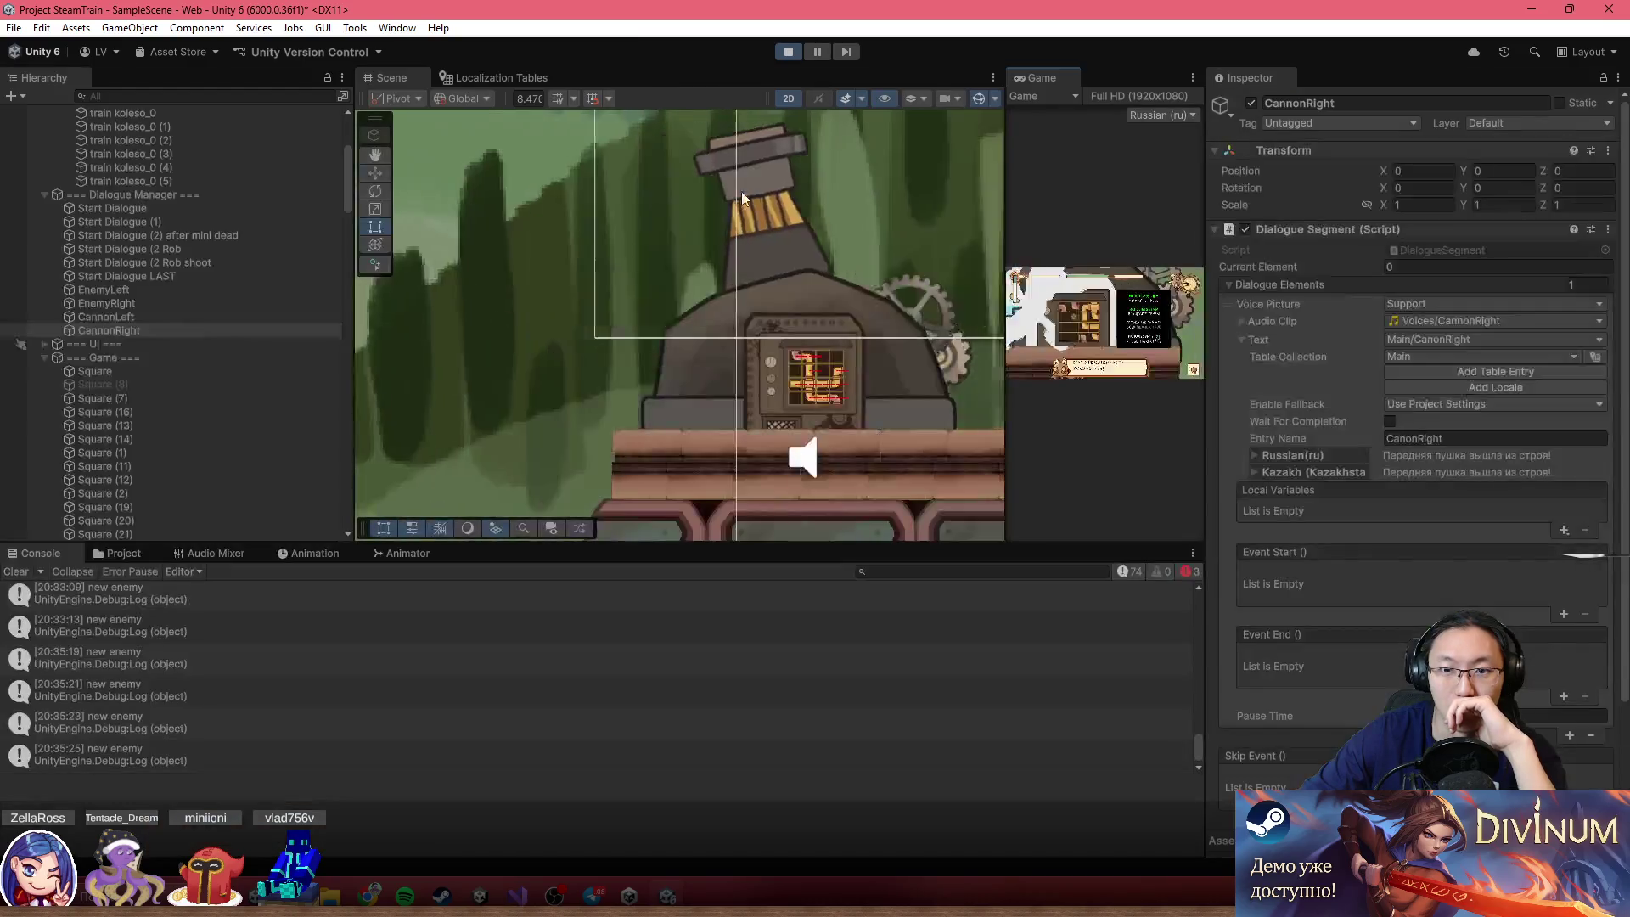
Pause the running game and pan the Scene view across the train
scroll(820, 360, down, 5)
scroll(684, 384, up, 2)
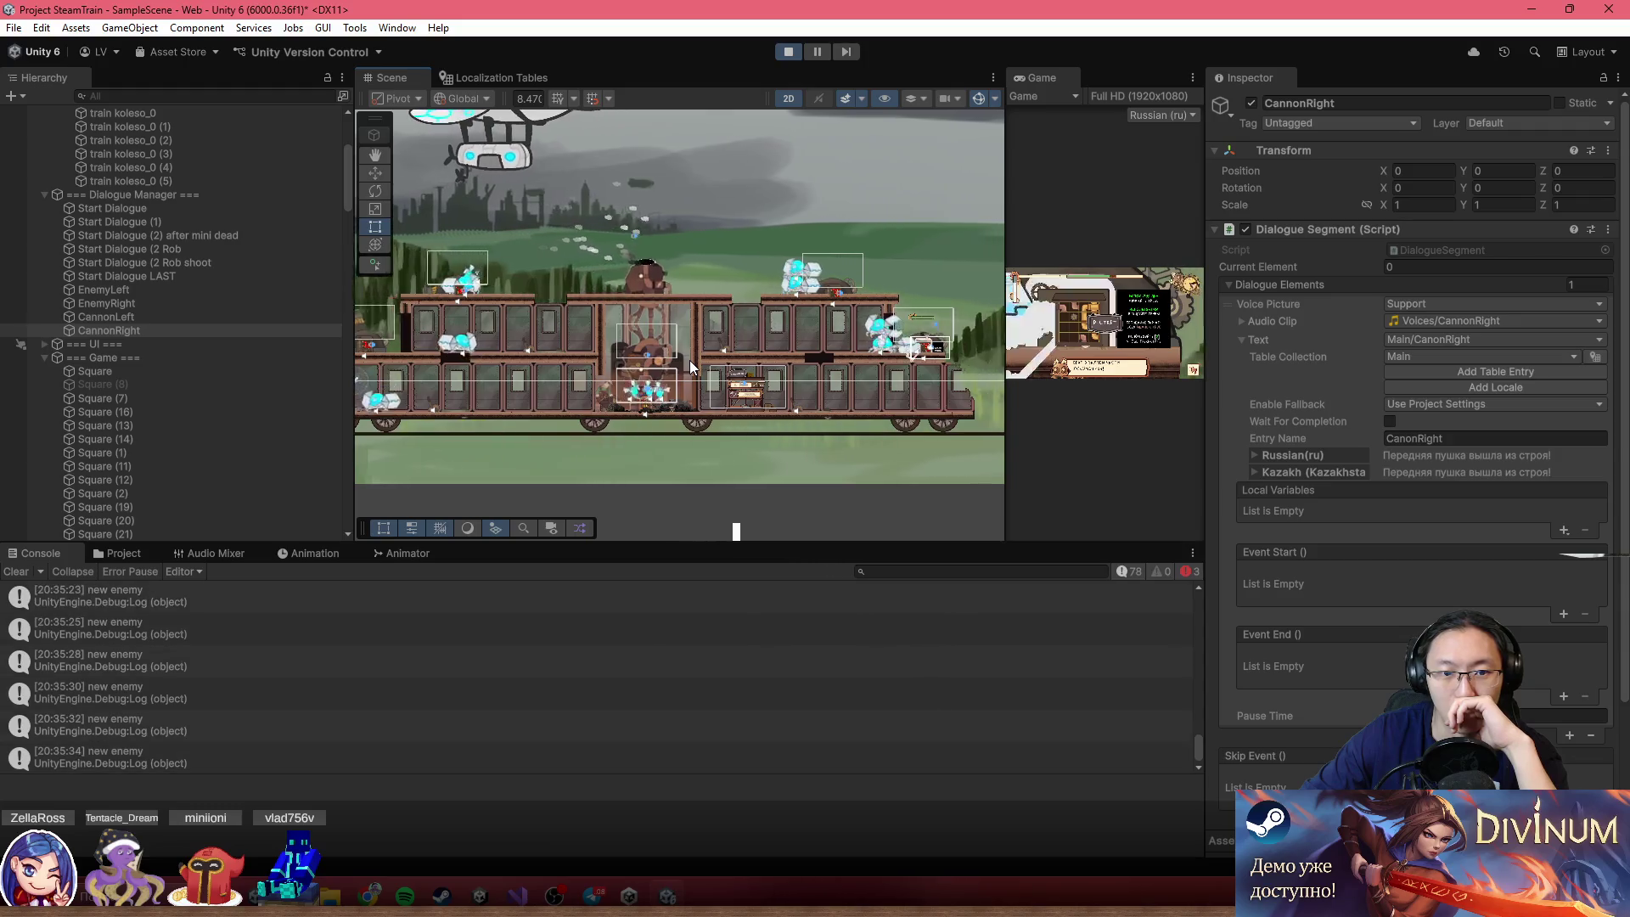
click(827, 54)
scroll(611, 335, up, 2)
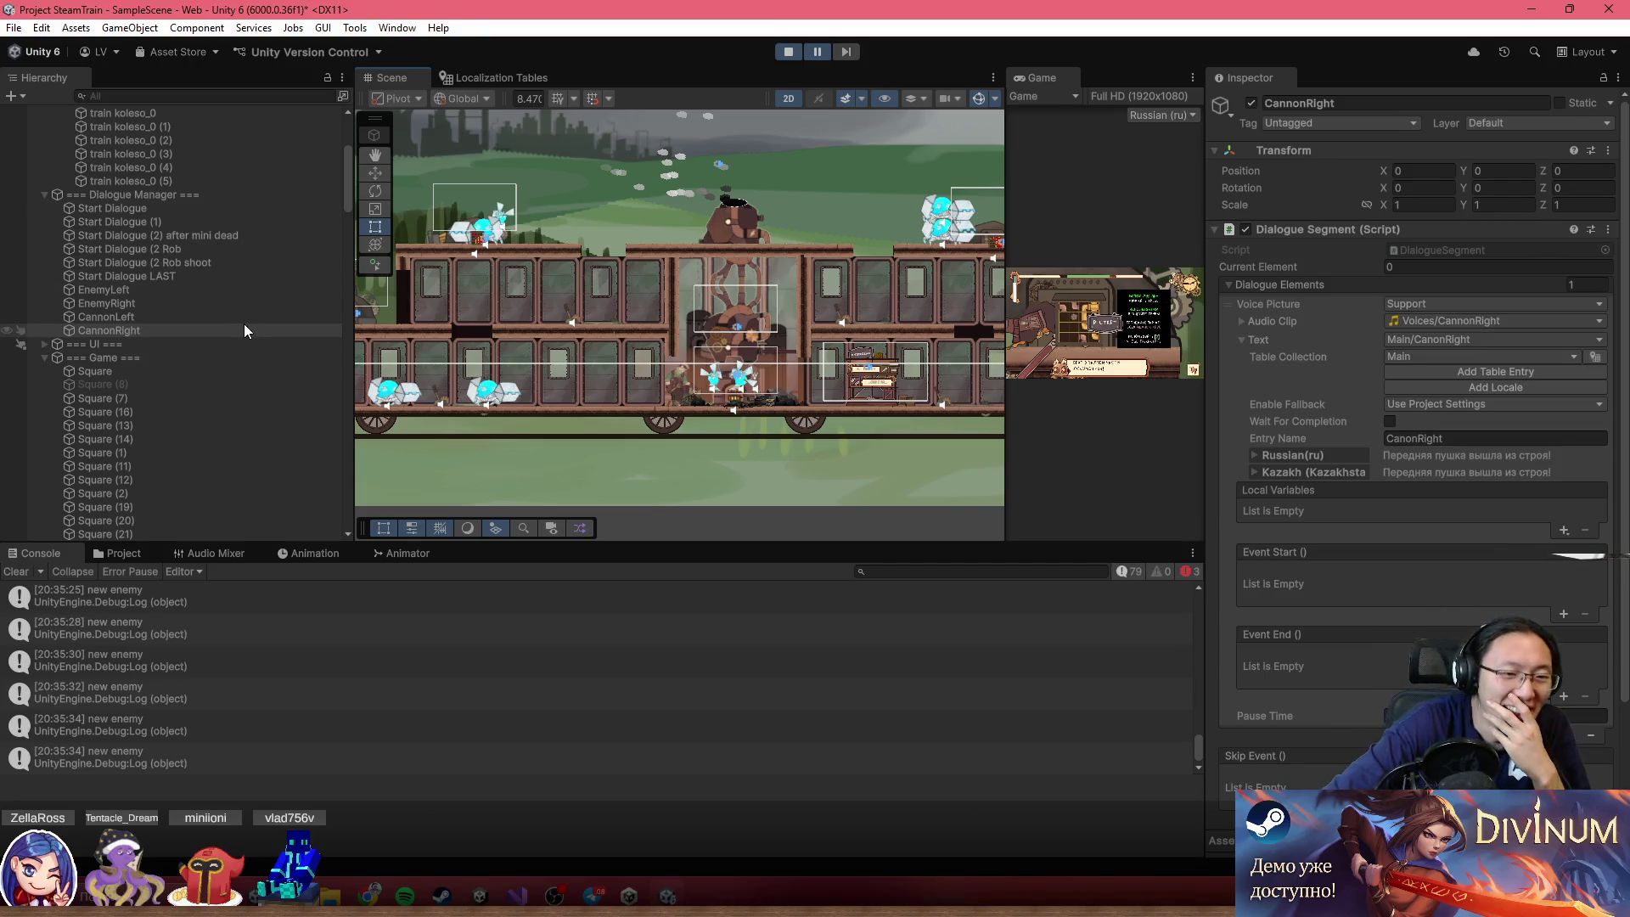
scroll(225, 322, up, 5)
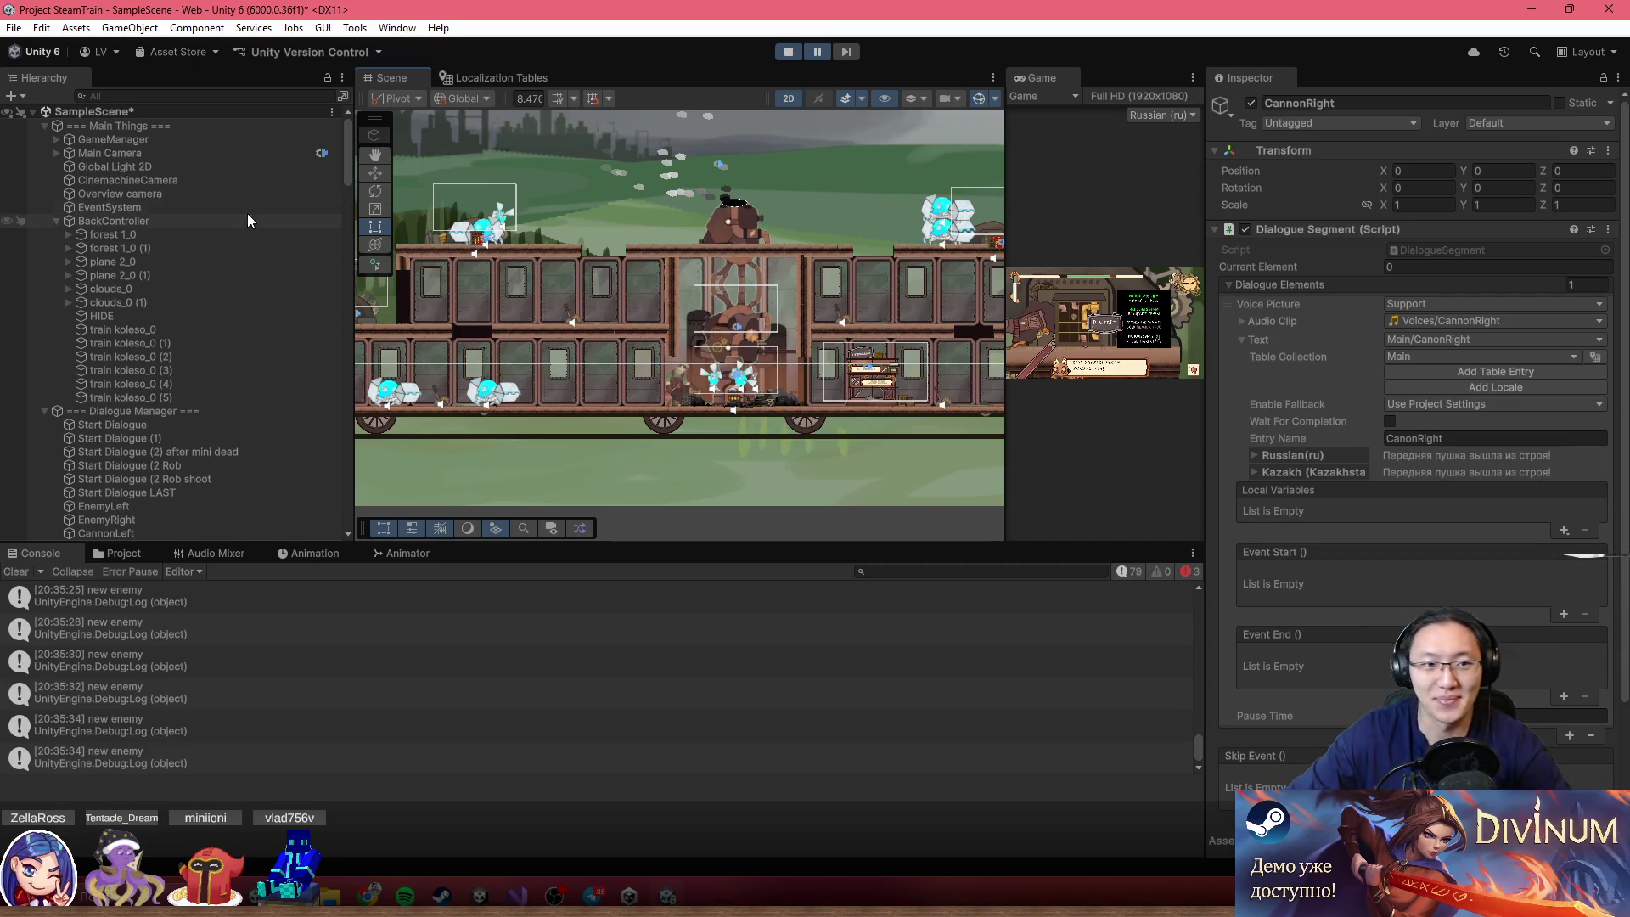
mouse_move(752, 270)
mouse_down()
mouse_move(505, 234)
mouse_move(666, 288)
mouse_up()
scroll(599, 304, up, 2)
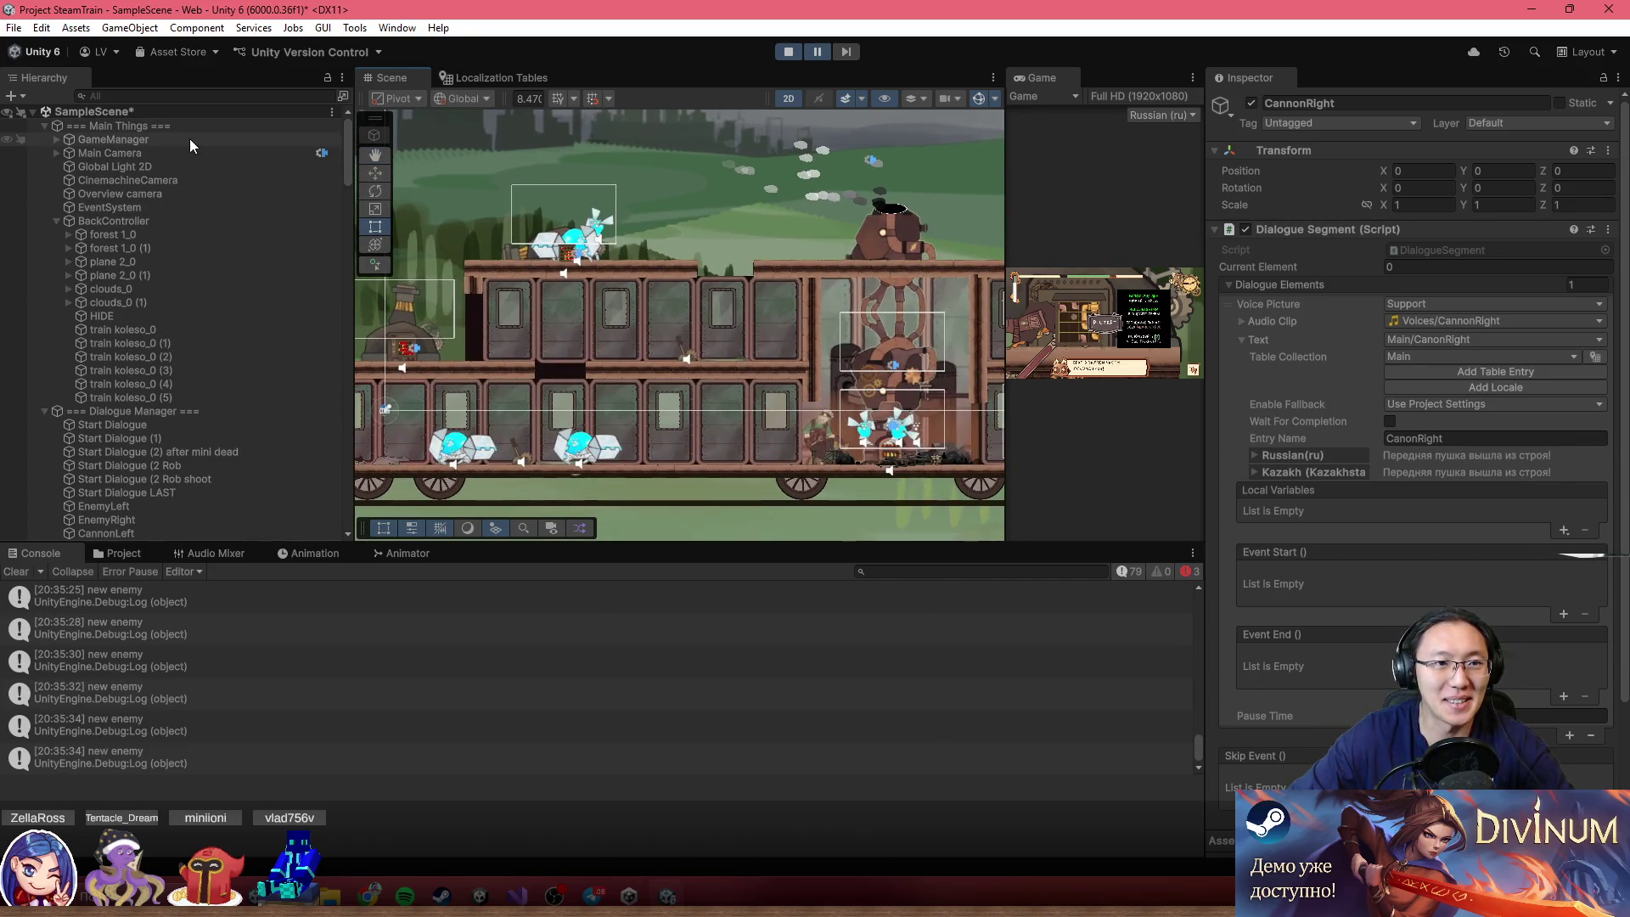
Inspect === Dialogue Manager ===, adjust the Game/Scene split, and select the white bar Square (6) below the train
click(199, 126)
click(267, 412)
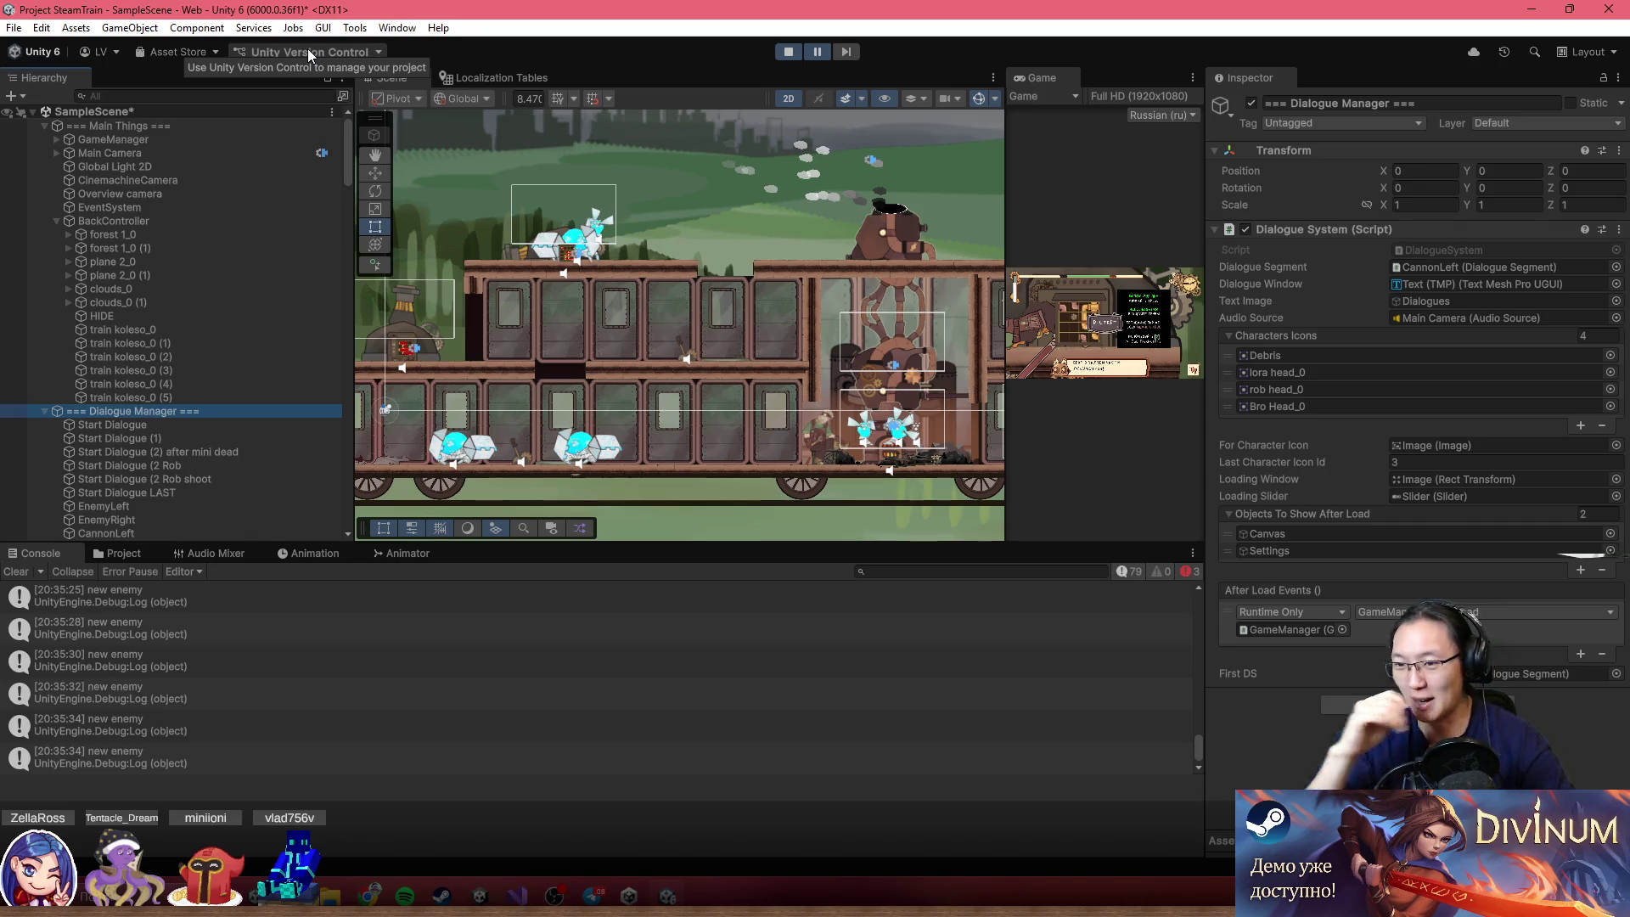
scroll(746, 360, down, 5)
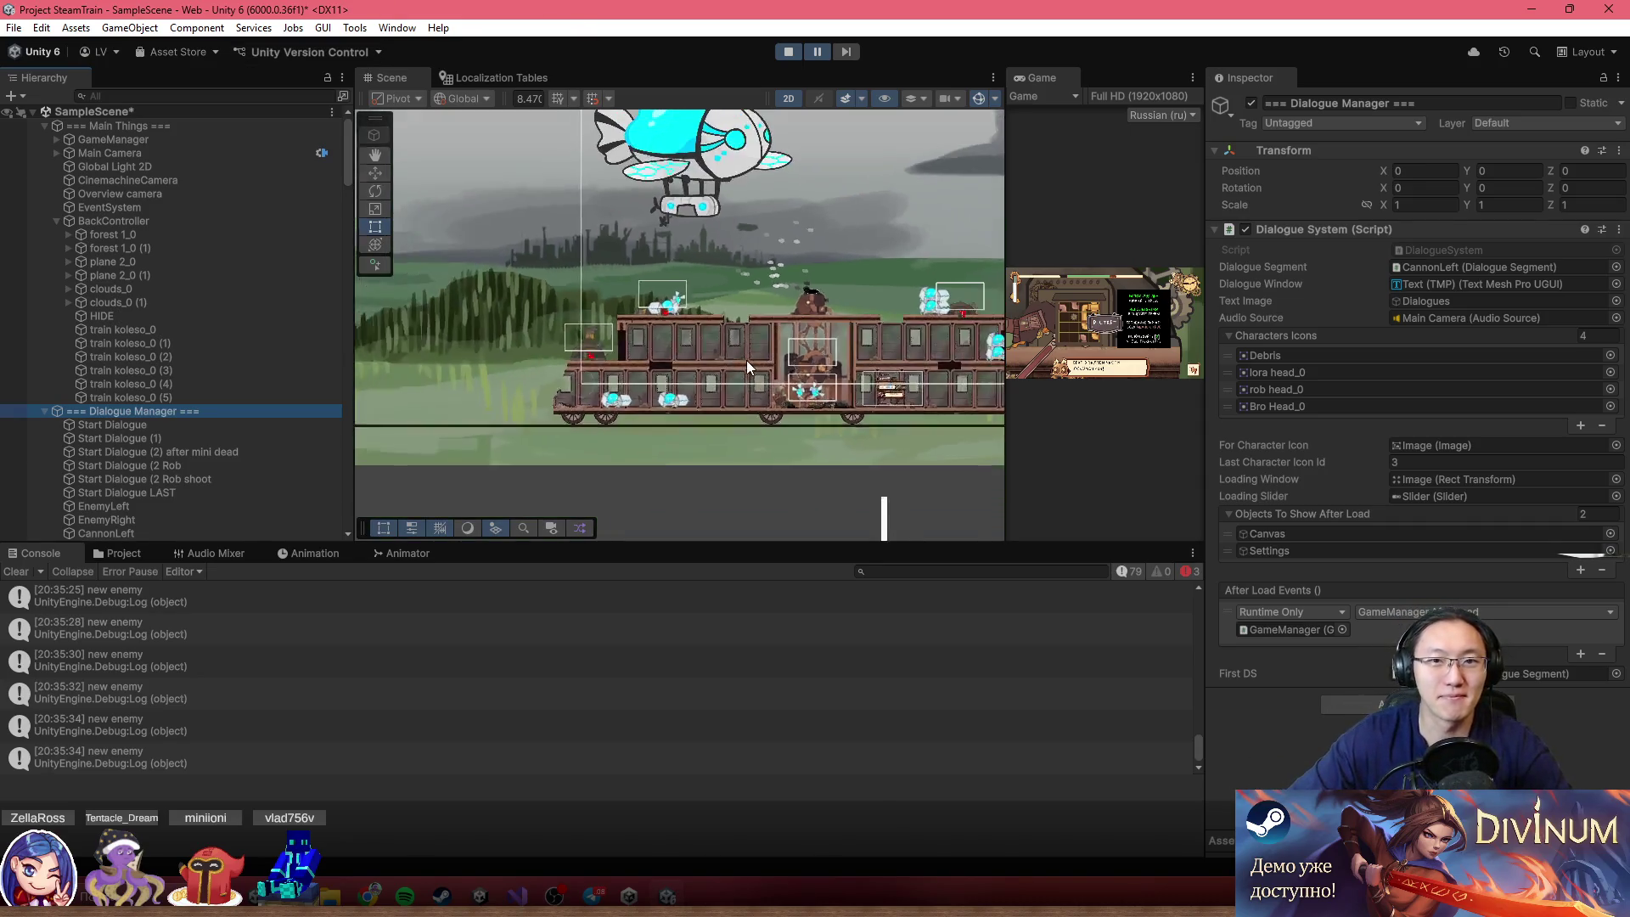
mouse_move(1006, 213)
mouse_down()
mouse_move(276, 256)
mouse_move(1044, 254)
mouse_move(981, 255)
mouse_up()
scroll(720, 365, up, 4)
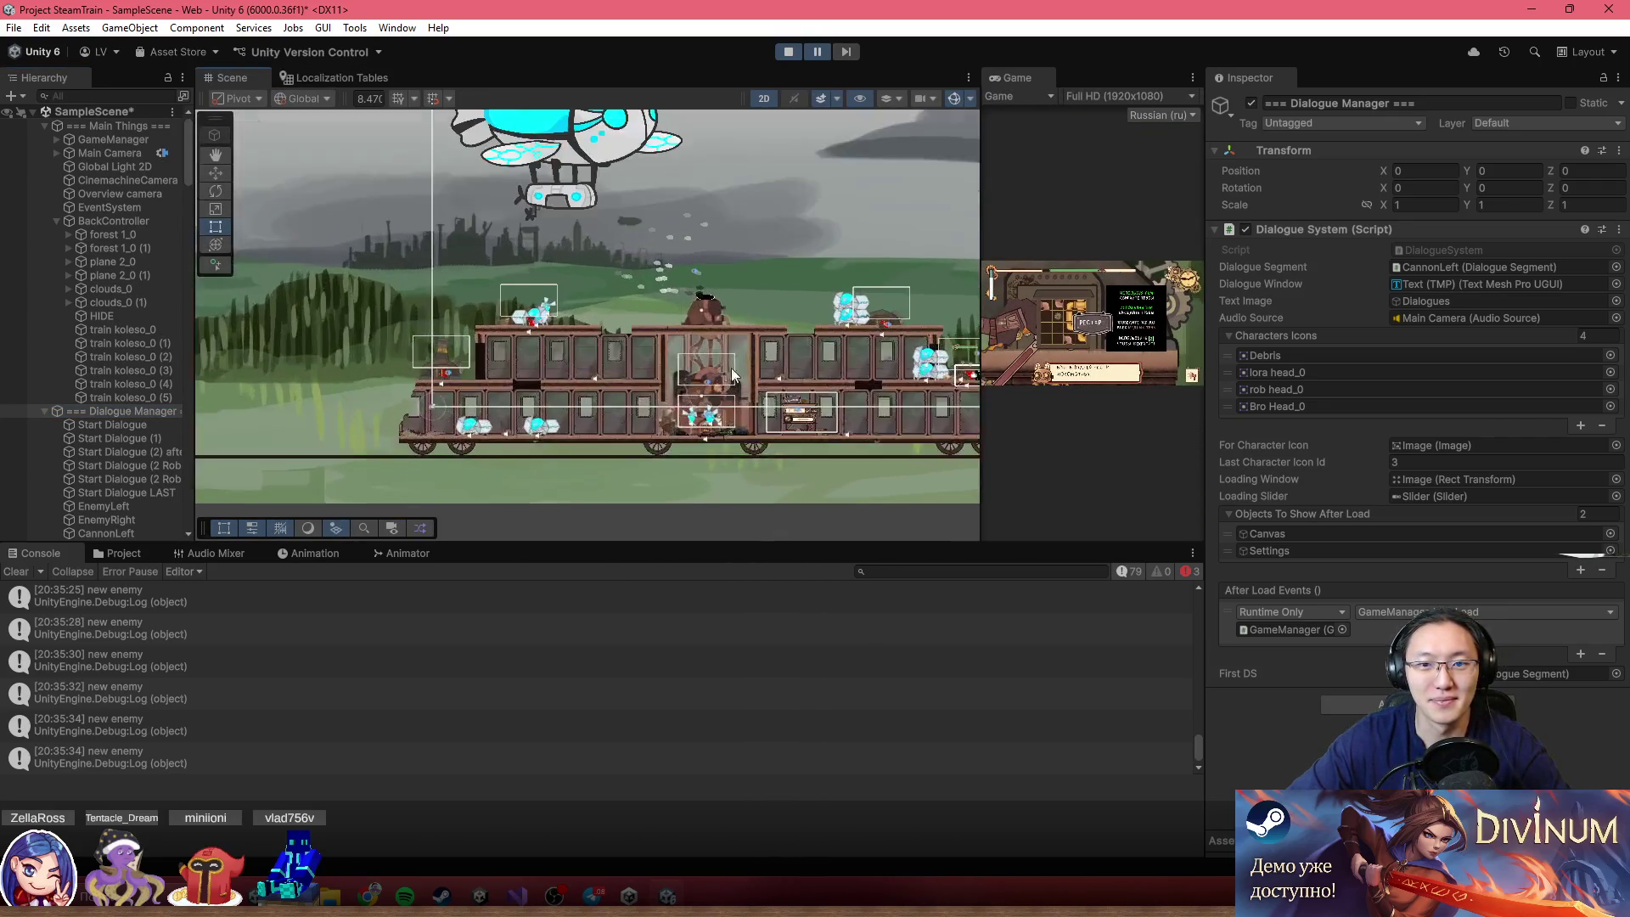
drag(665, 248, 663, 242)
click(732, 389)
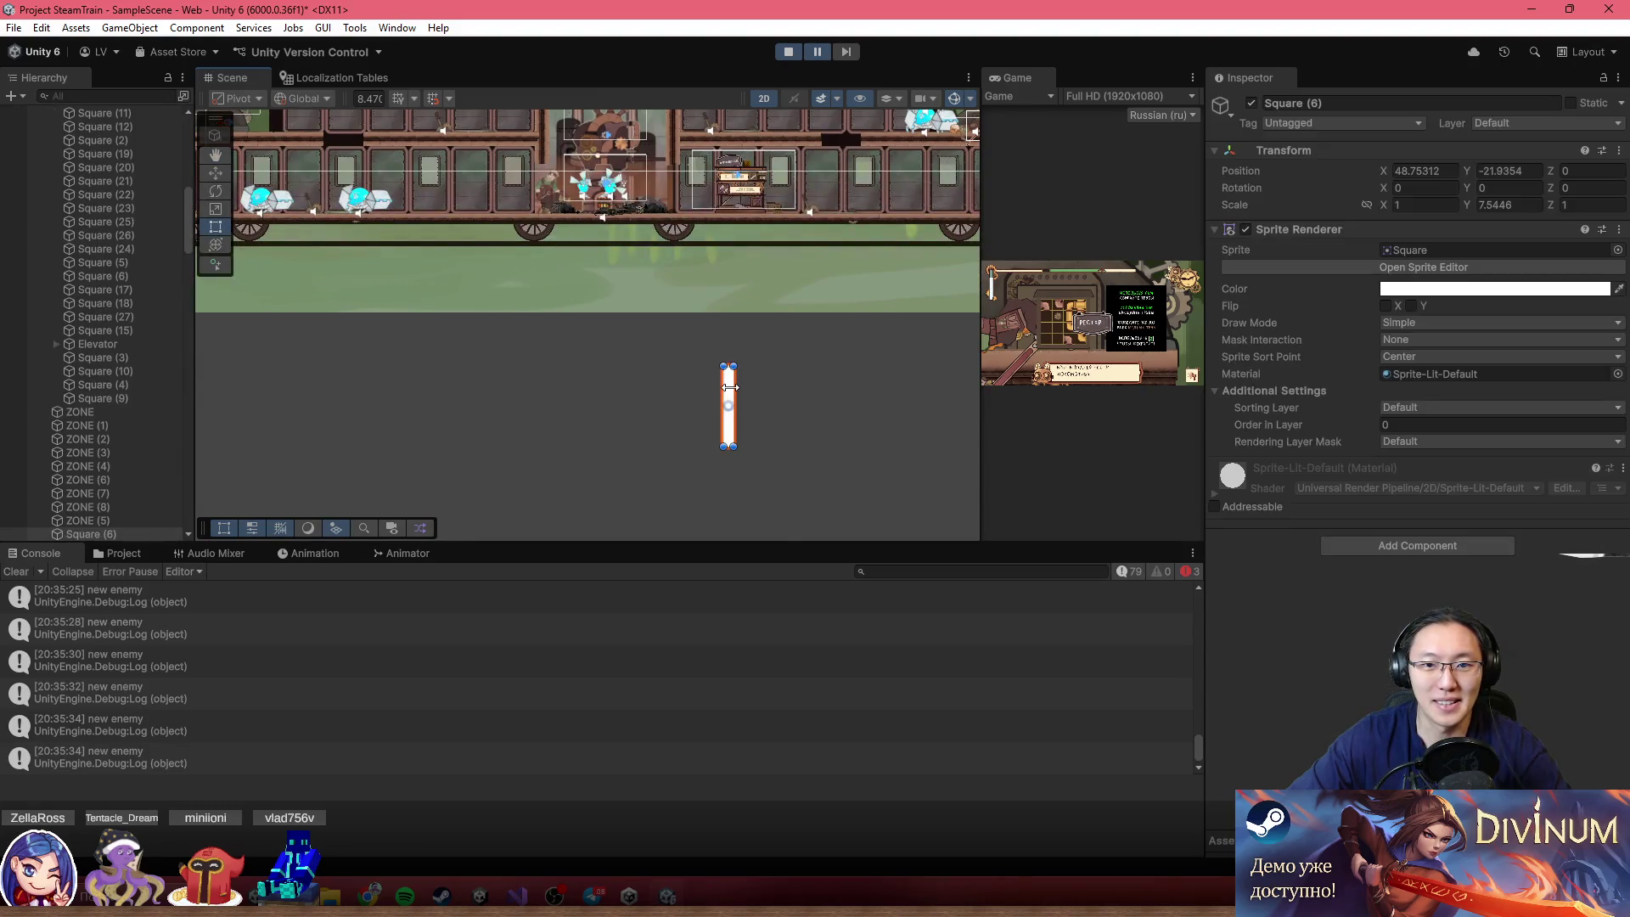
Navigate the Scene view and select GameManager to show its Game Loop settings
scroll(740, 416, up, 3)
scroll(696, 374, down, 5)
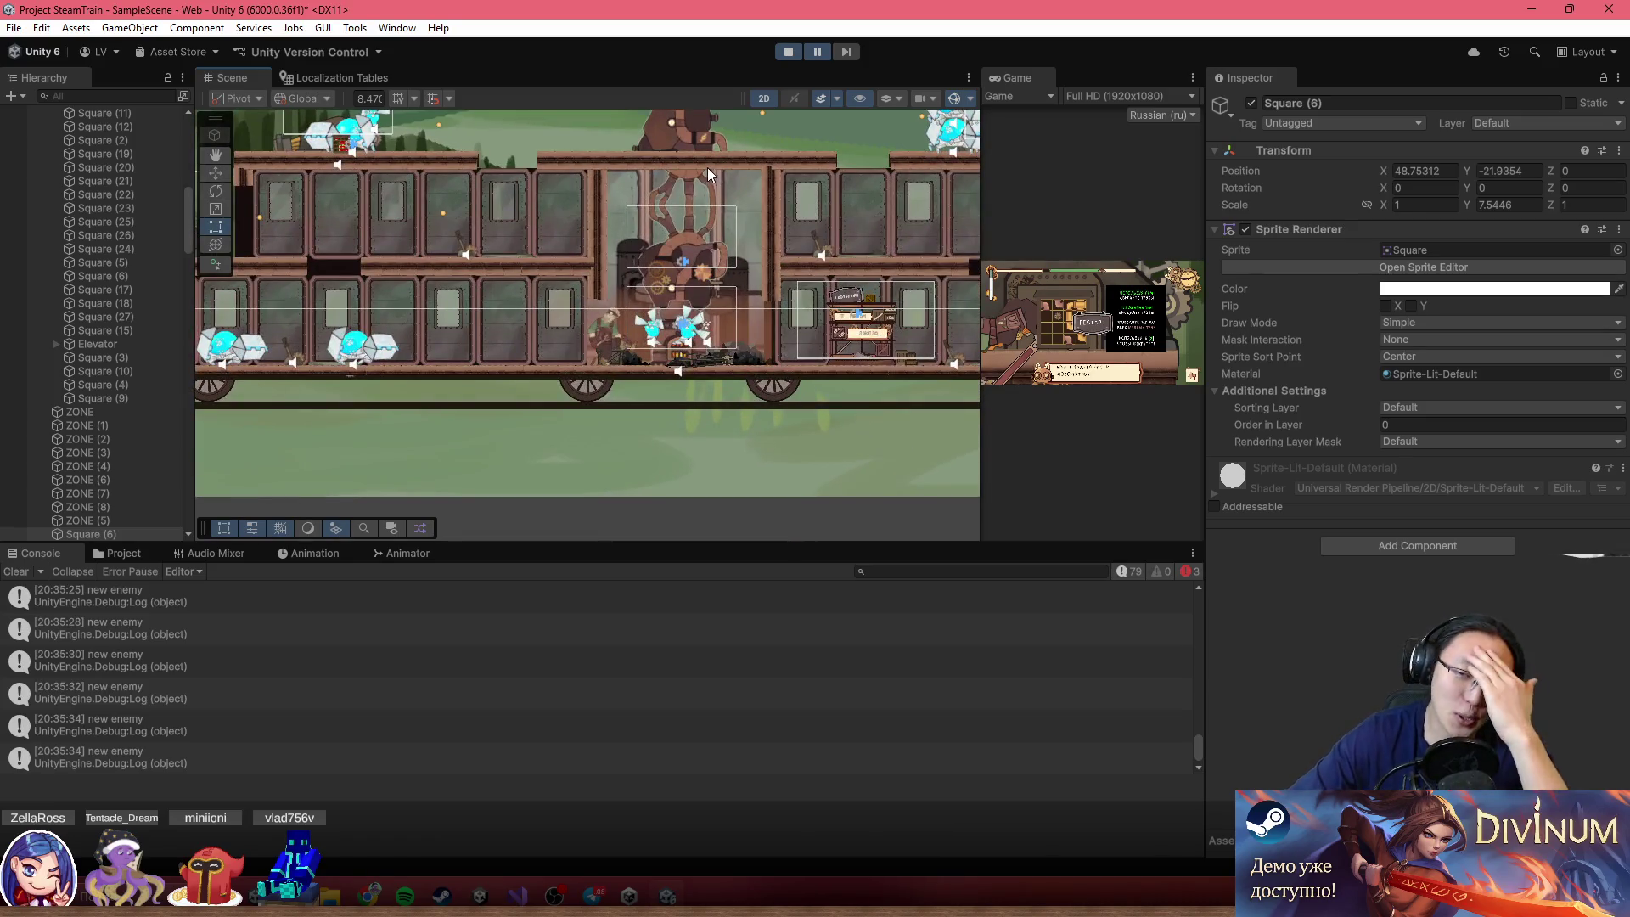
scroll(708, 168, up, 2)
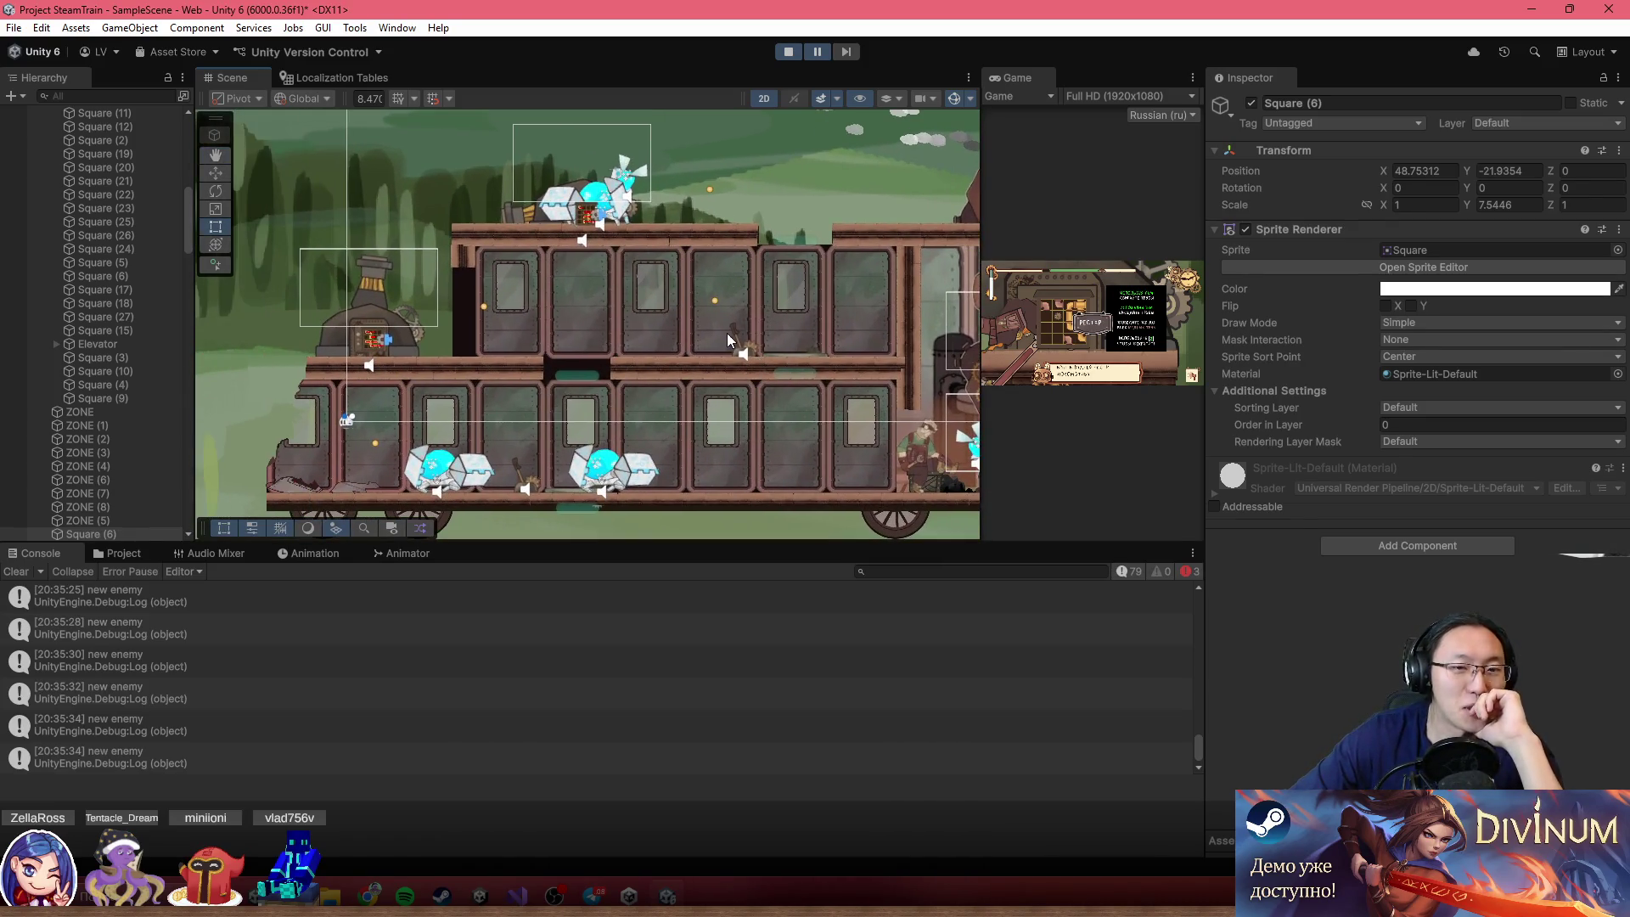
drag(727, 333, 582, 322)
scroll(177, 294, up, 10)
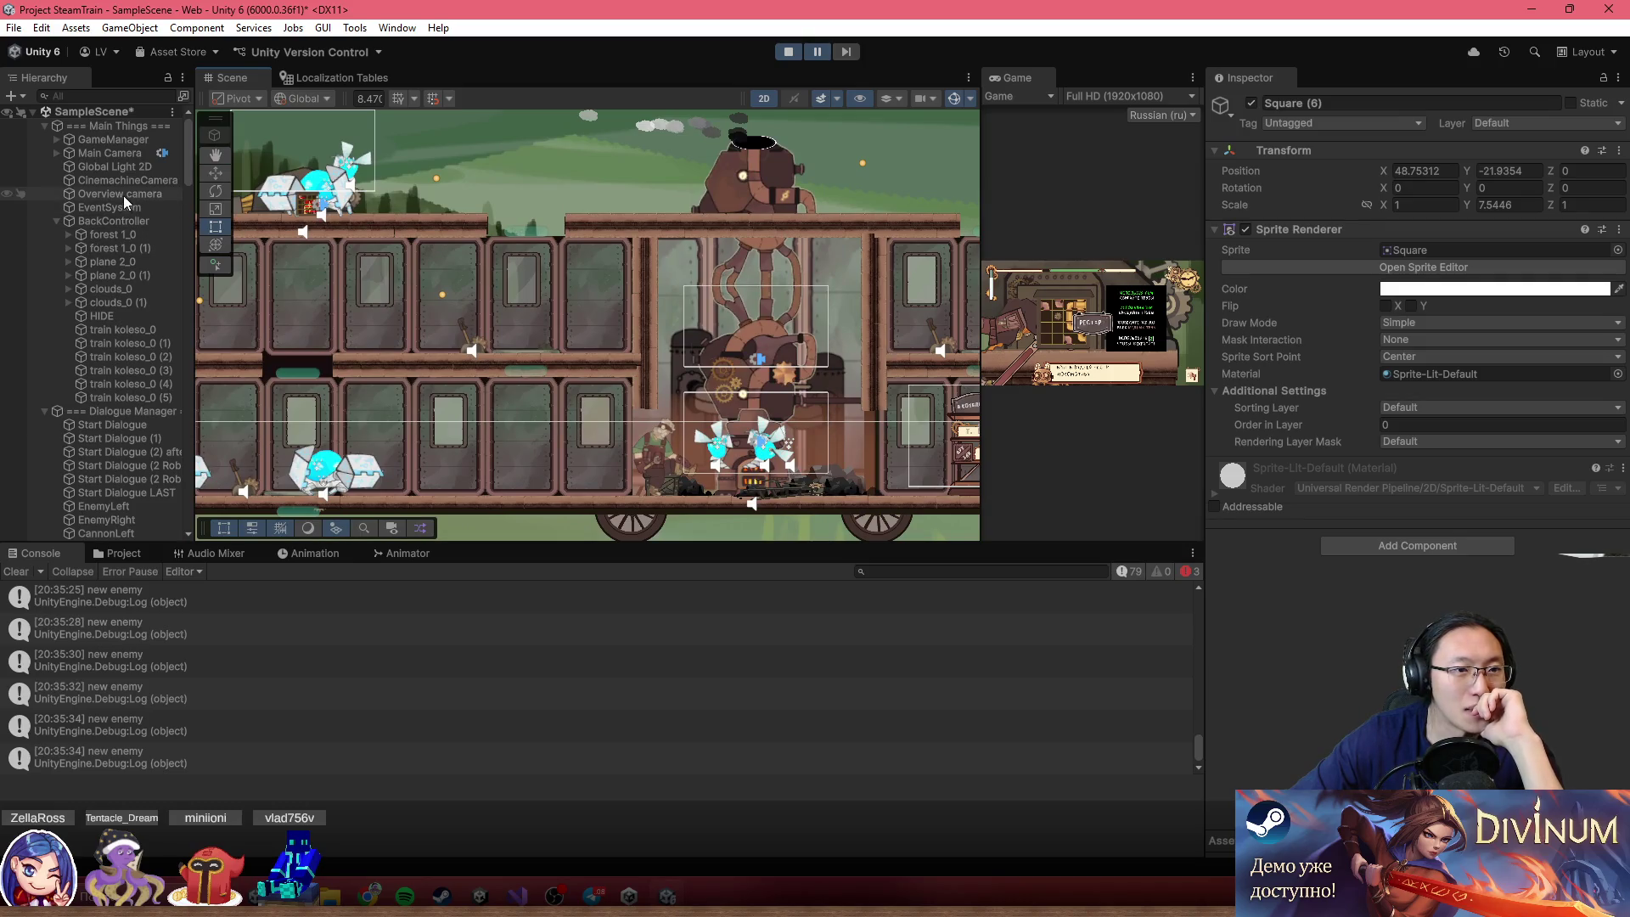
click(83, 138)
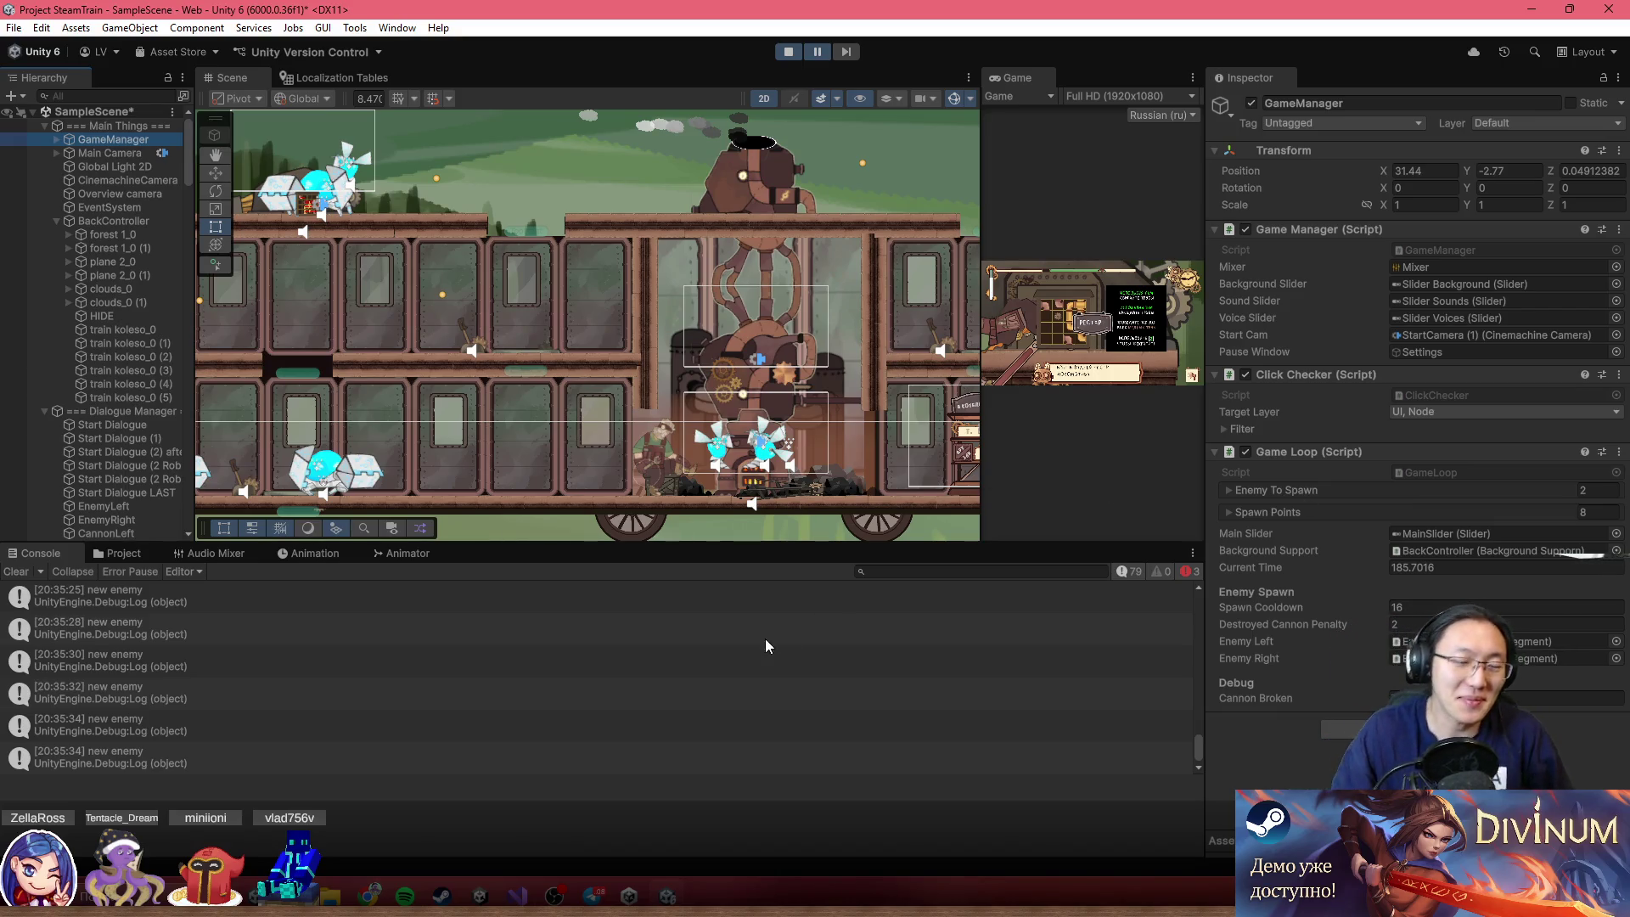
Restart the playtest, widen the Game view and open the in-game sound settings
scroll(588, 409, down, 8)
key(ctrl+p)
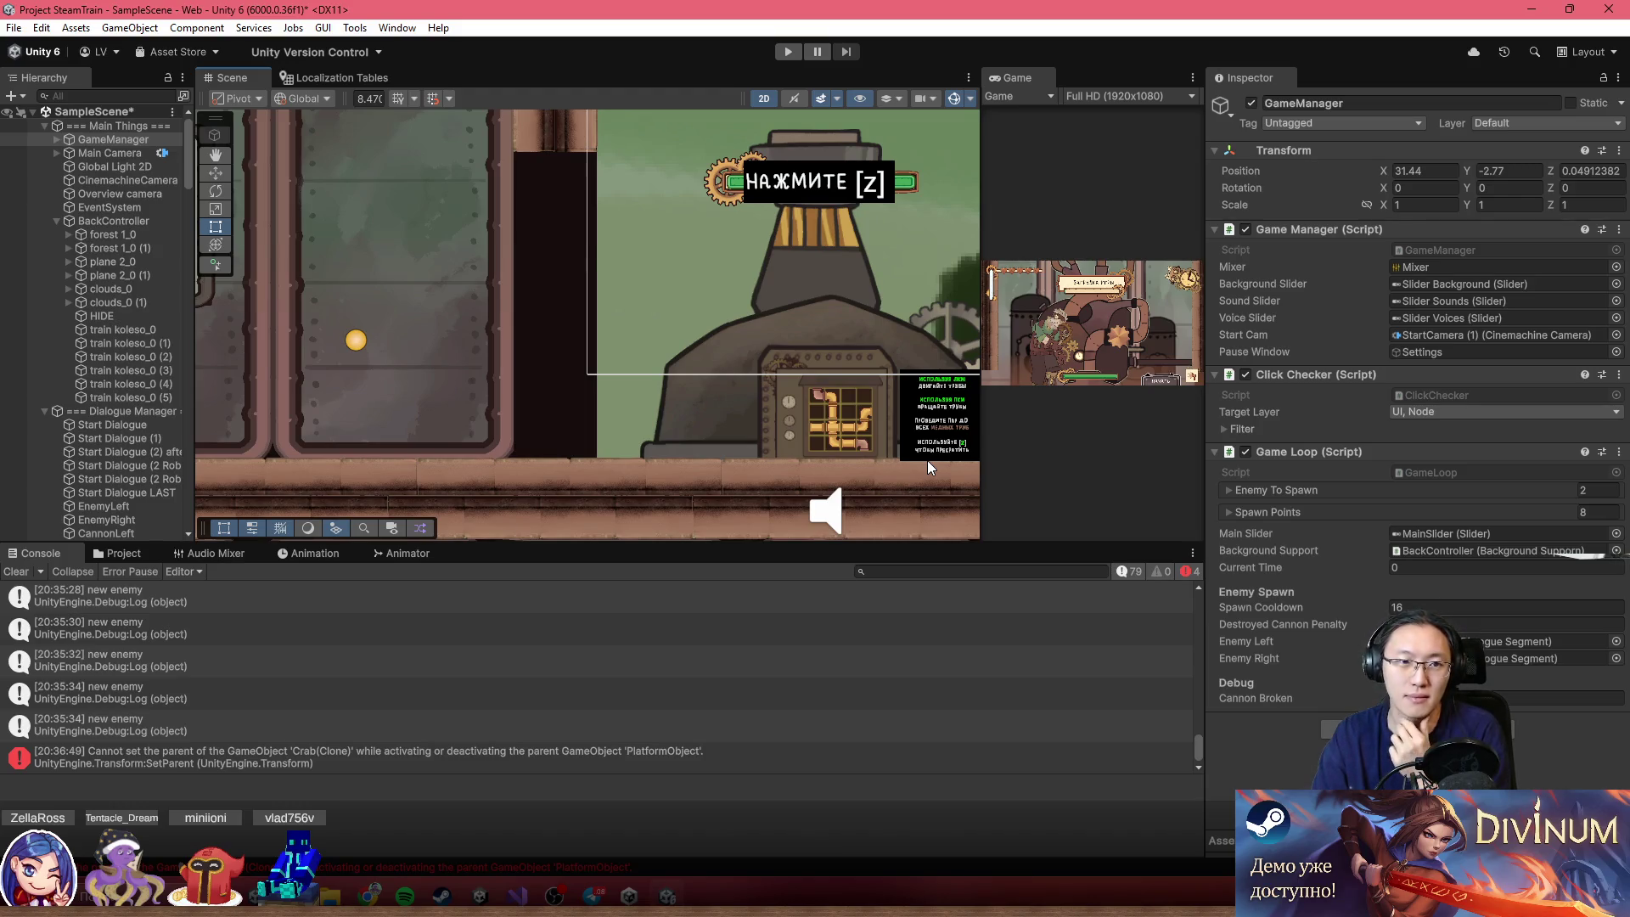
scroll(928, 461, down, 2)
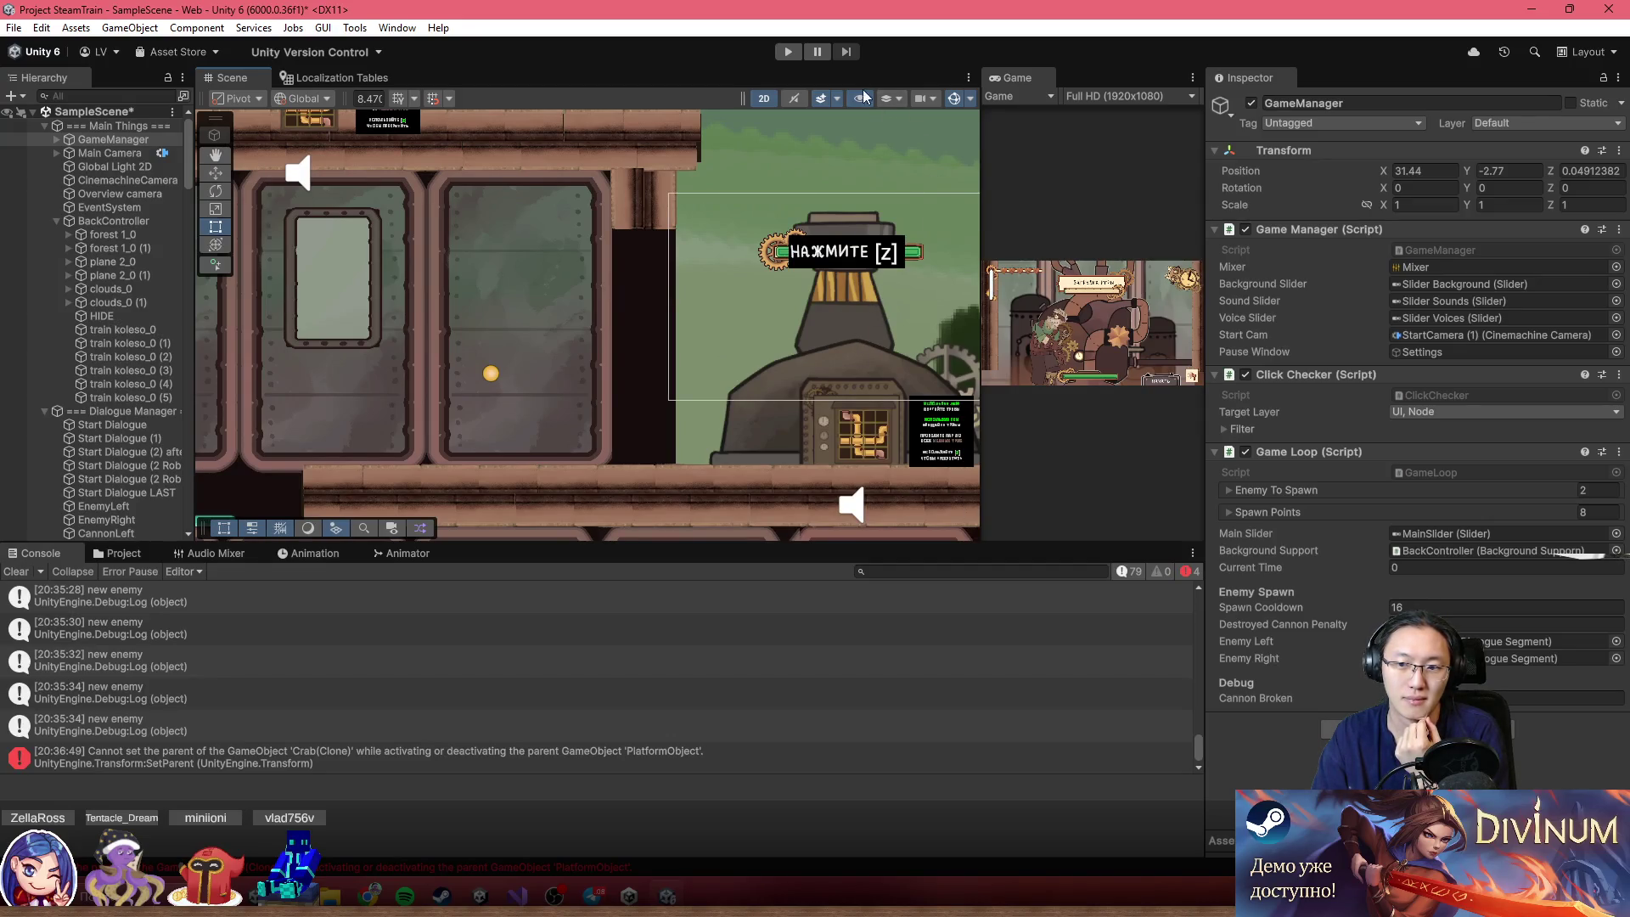
click(786, 53)
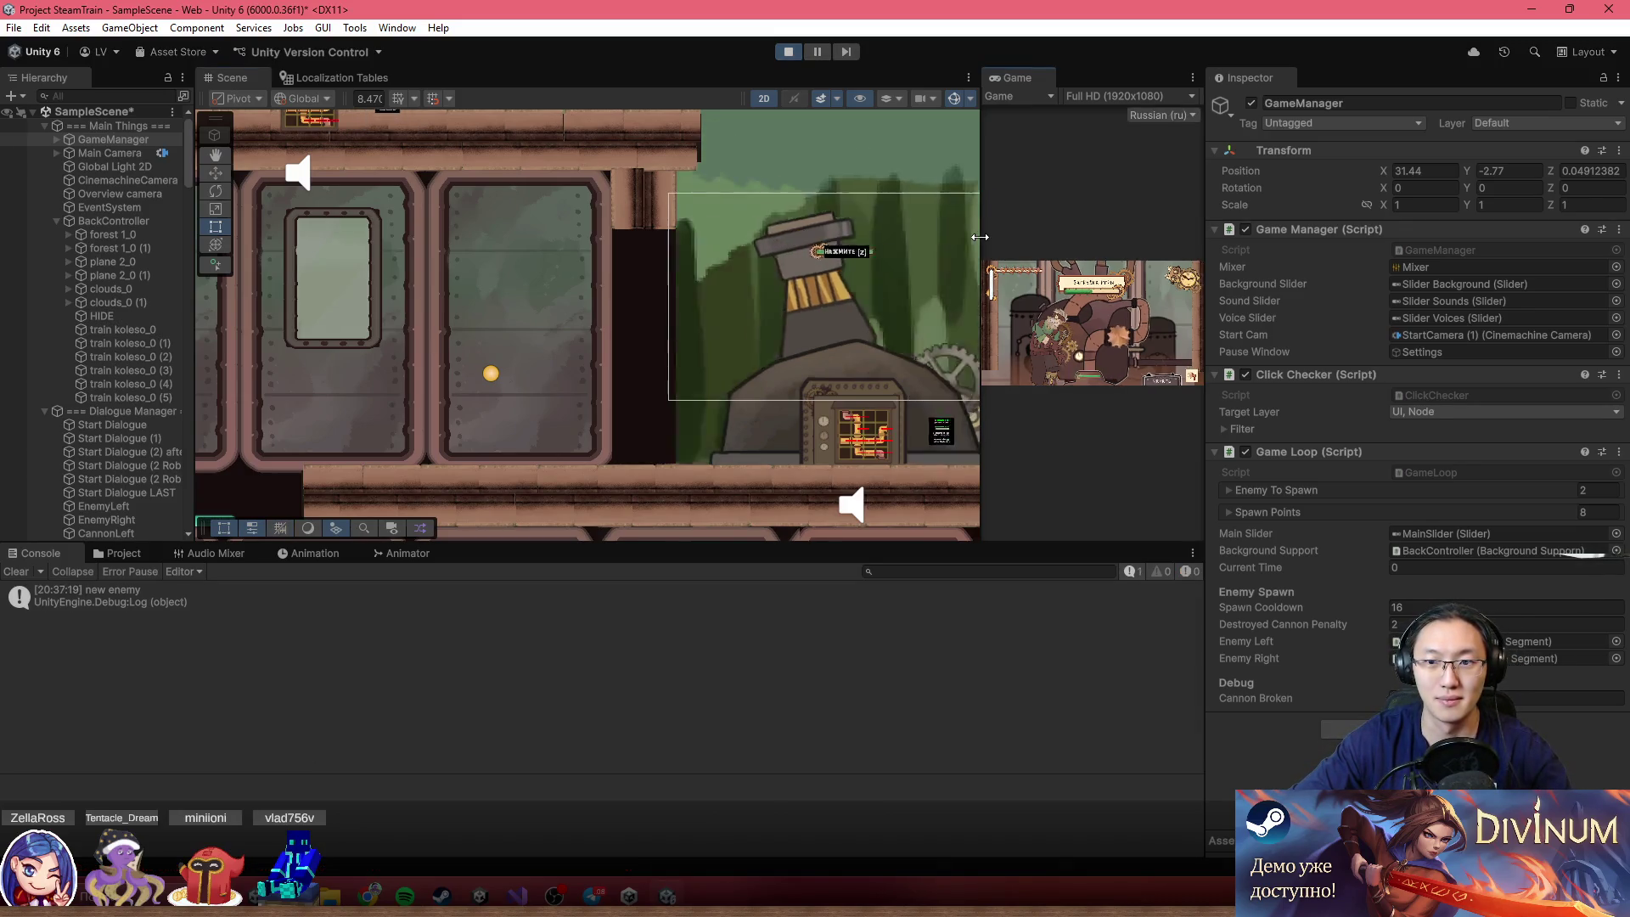
drag(980, 237, 373, 236)
click(1052, 395)
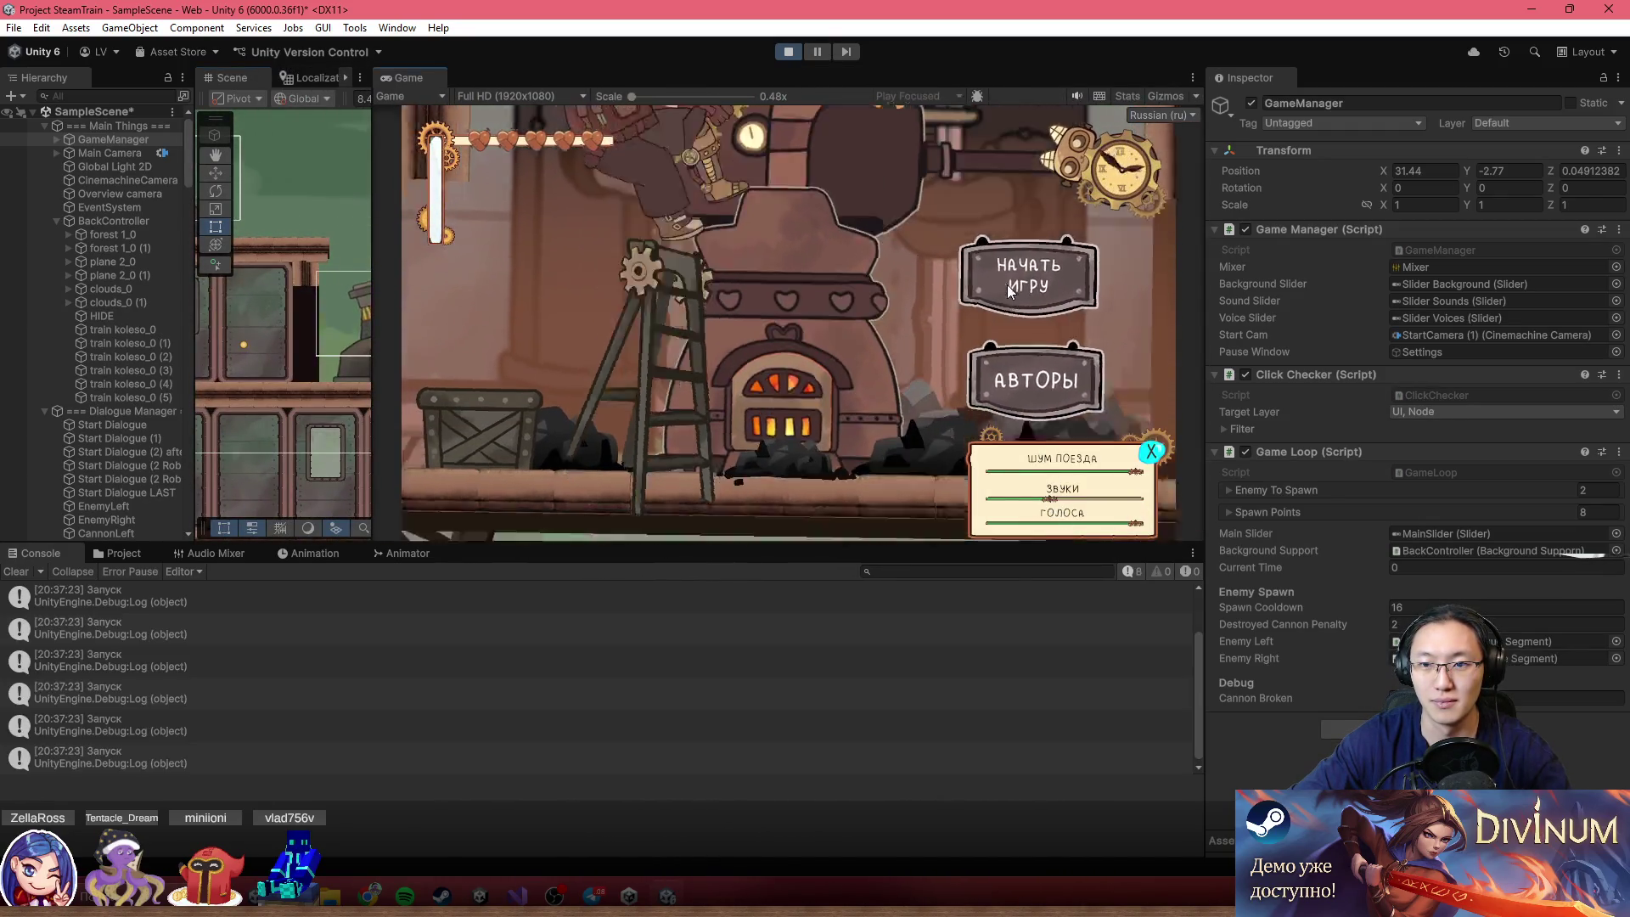
Start a new game, set the voices volume to the middle and close sound settings
click(1008, 291)
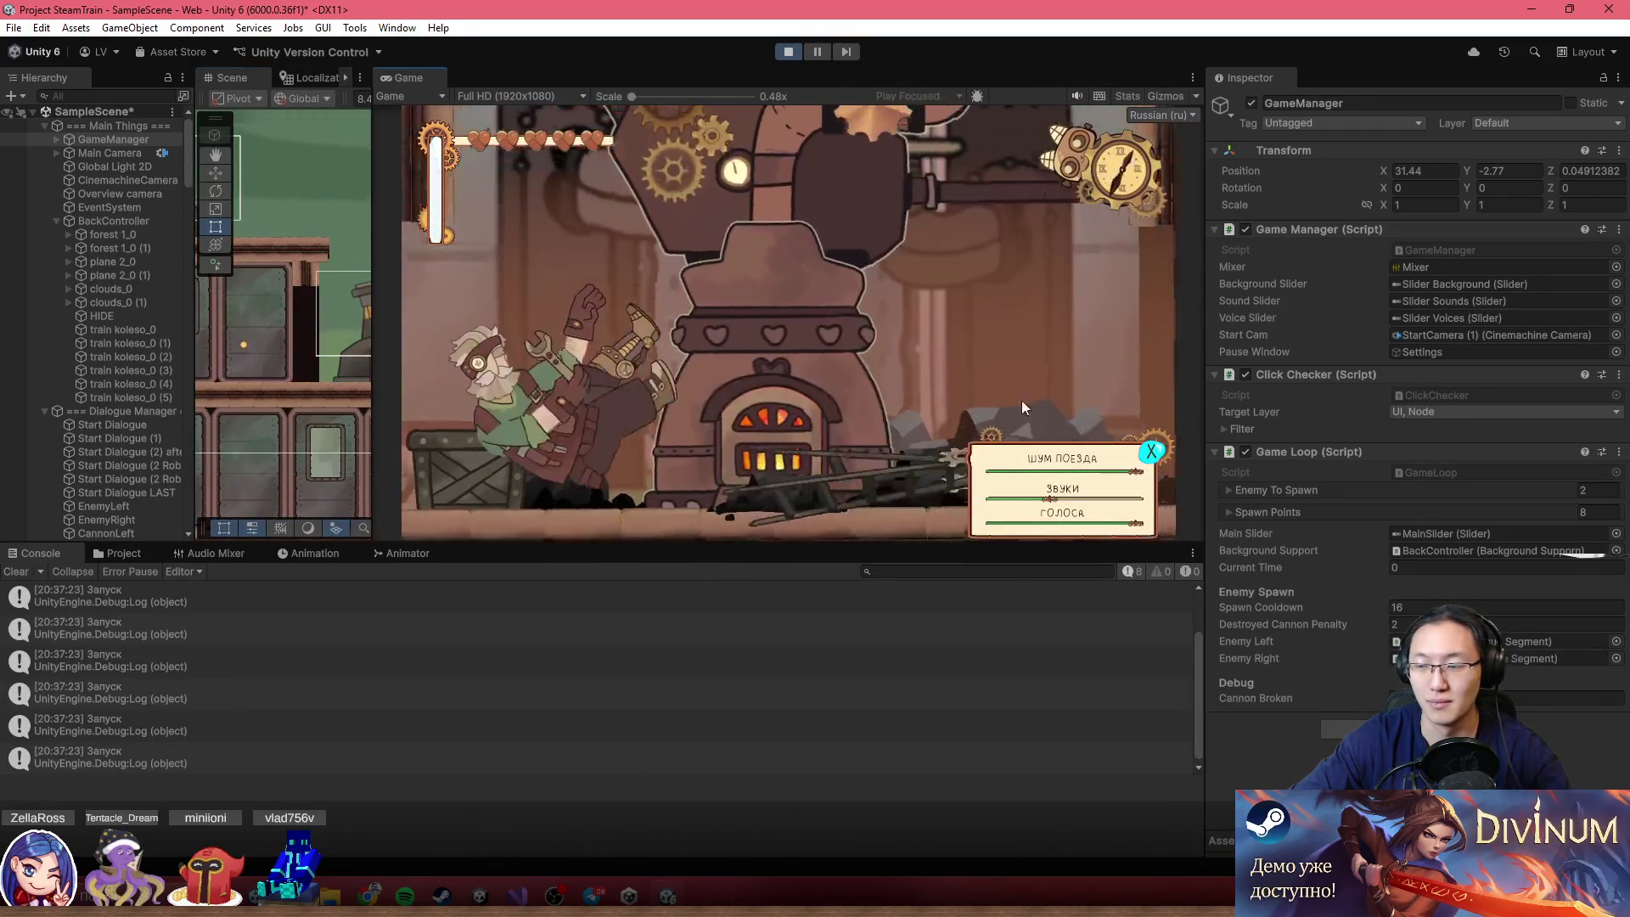
click(1073, 523)
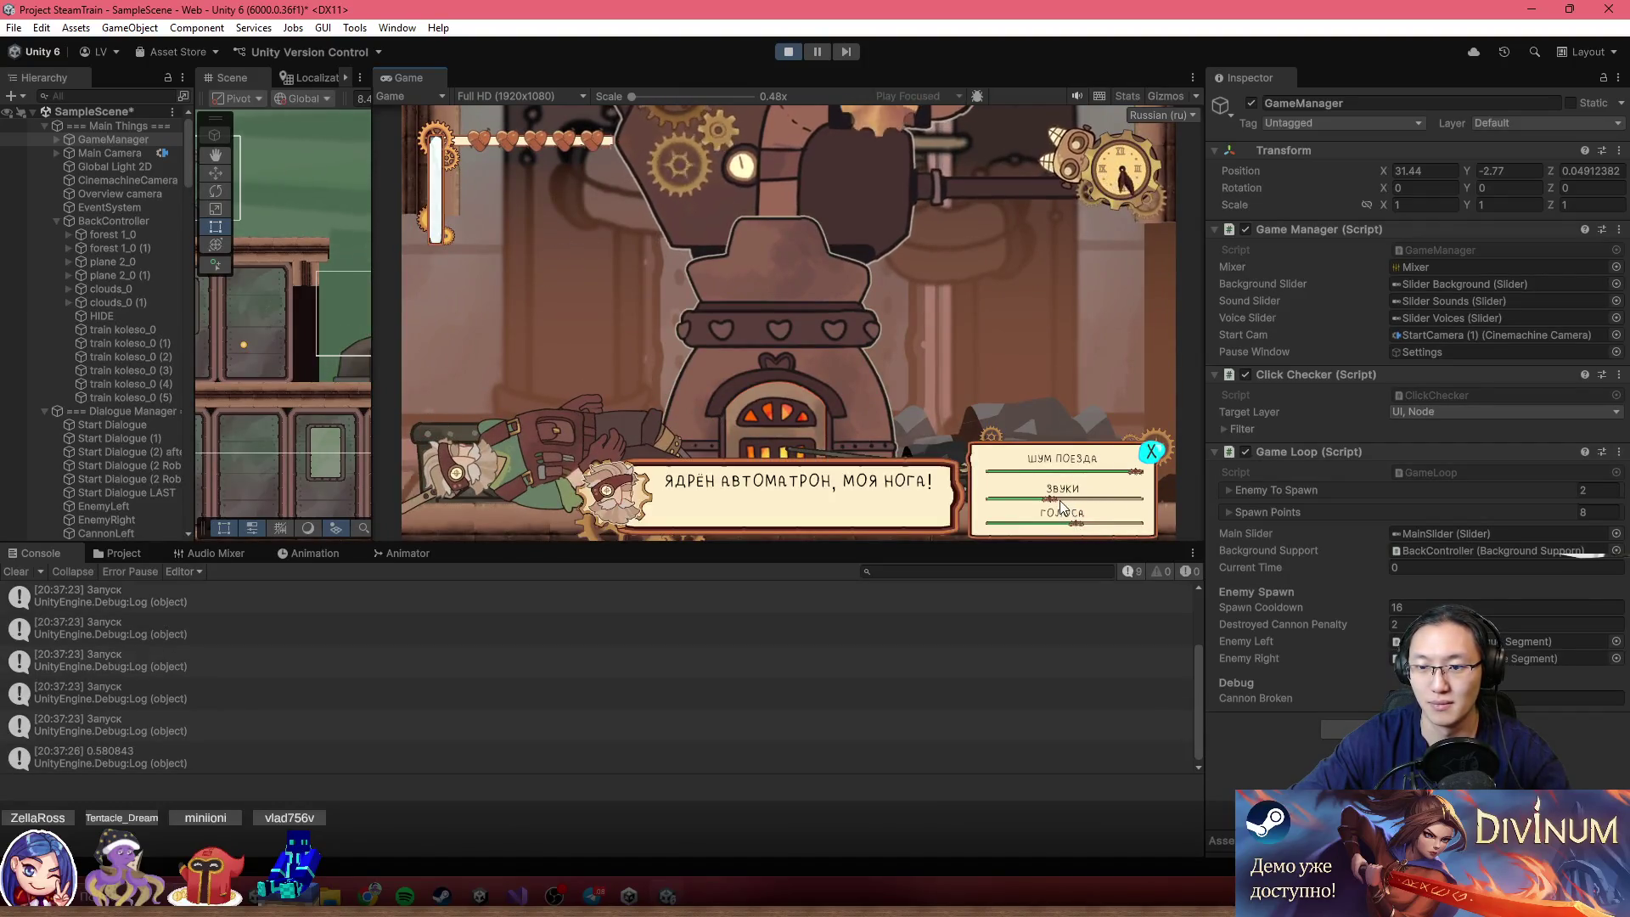
click(957, 292)
click(957, 292)
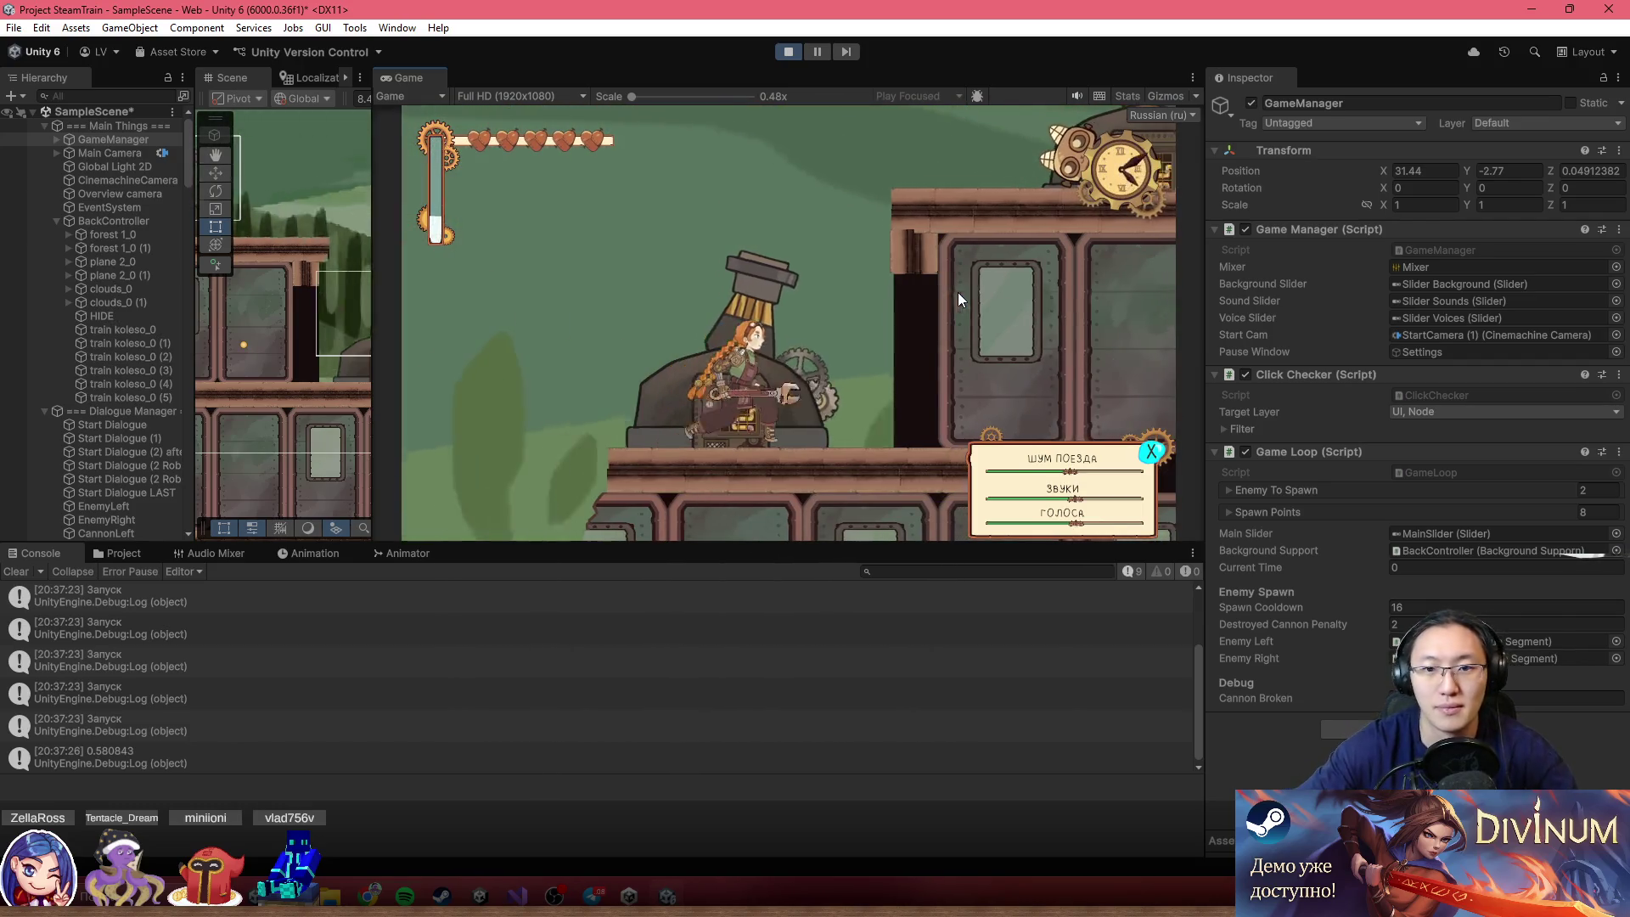
click(1151, 448)
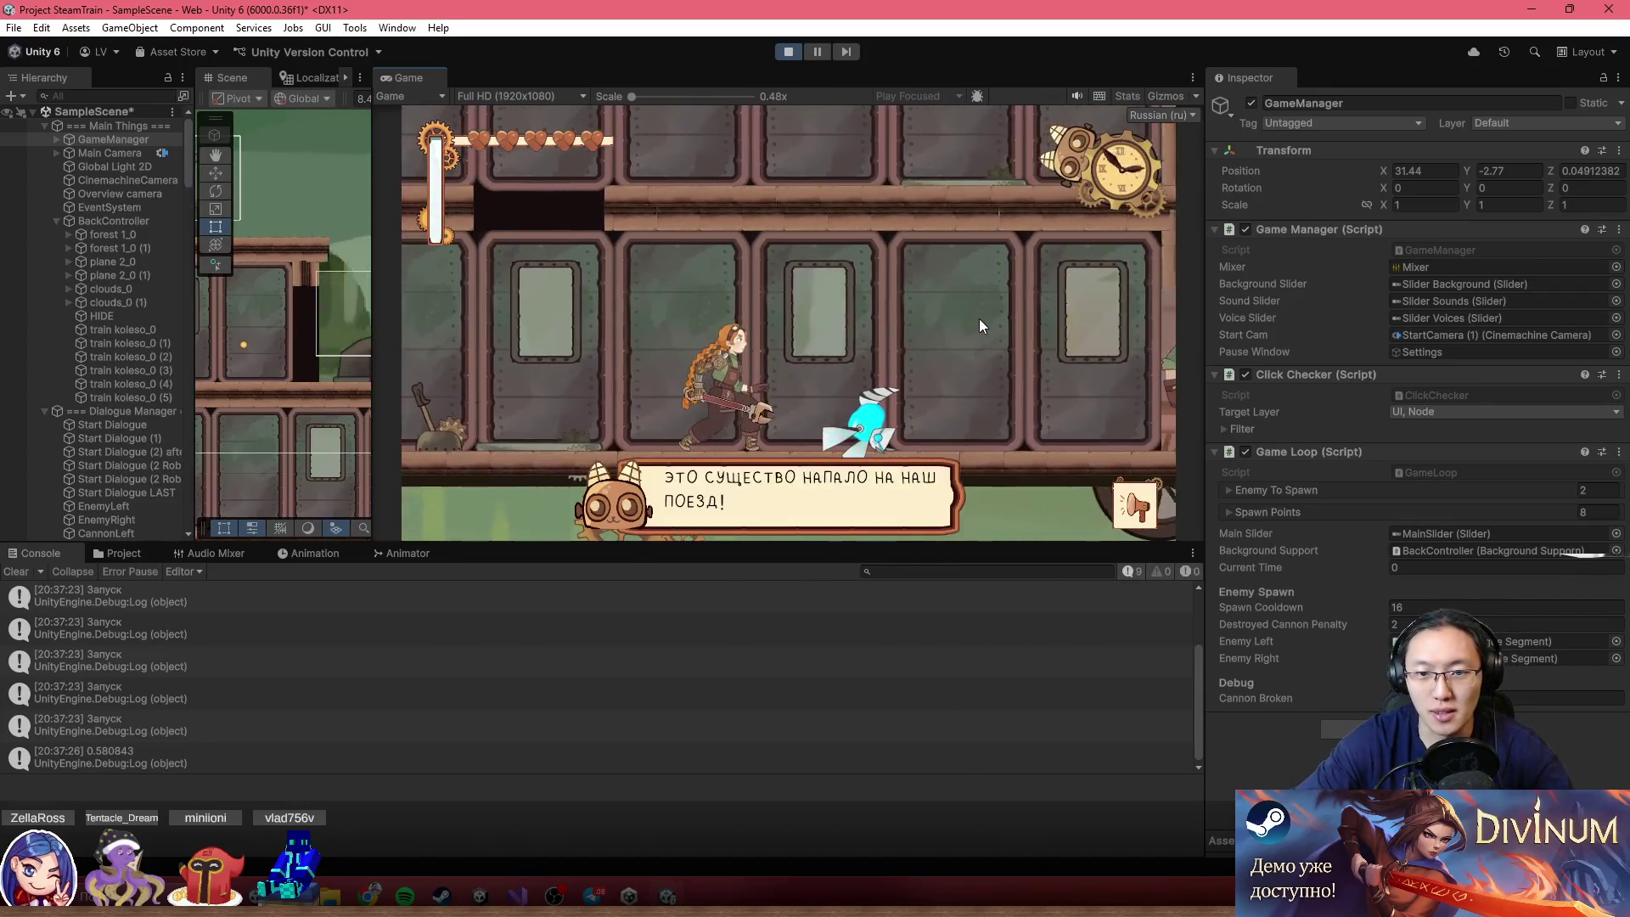
Click through the creature-attack, post-fight and tutorial dialogue lines
click(980, 319)
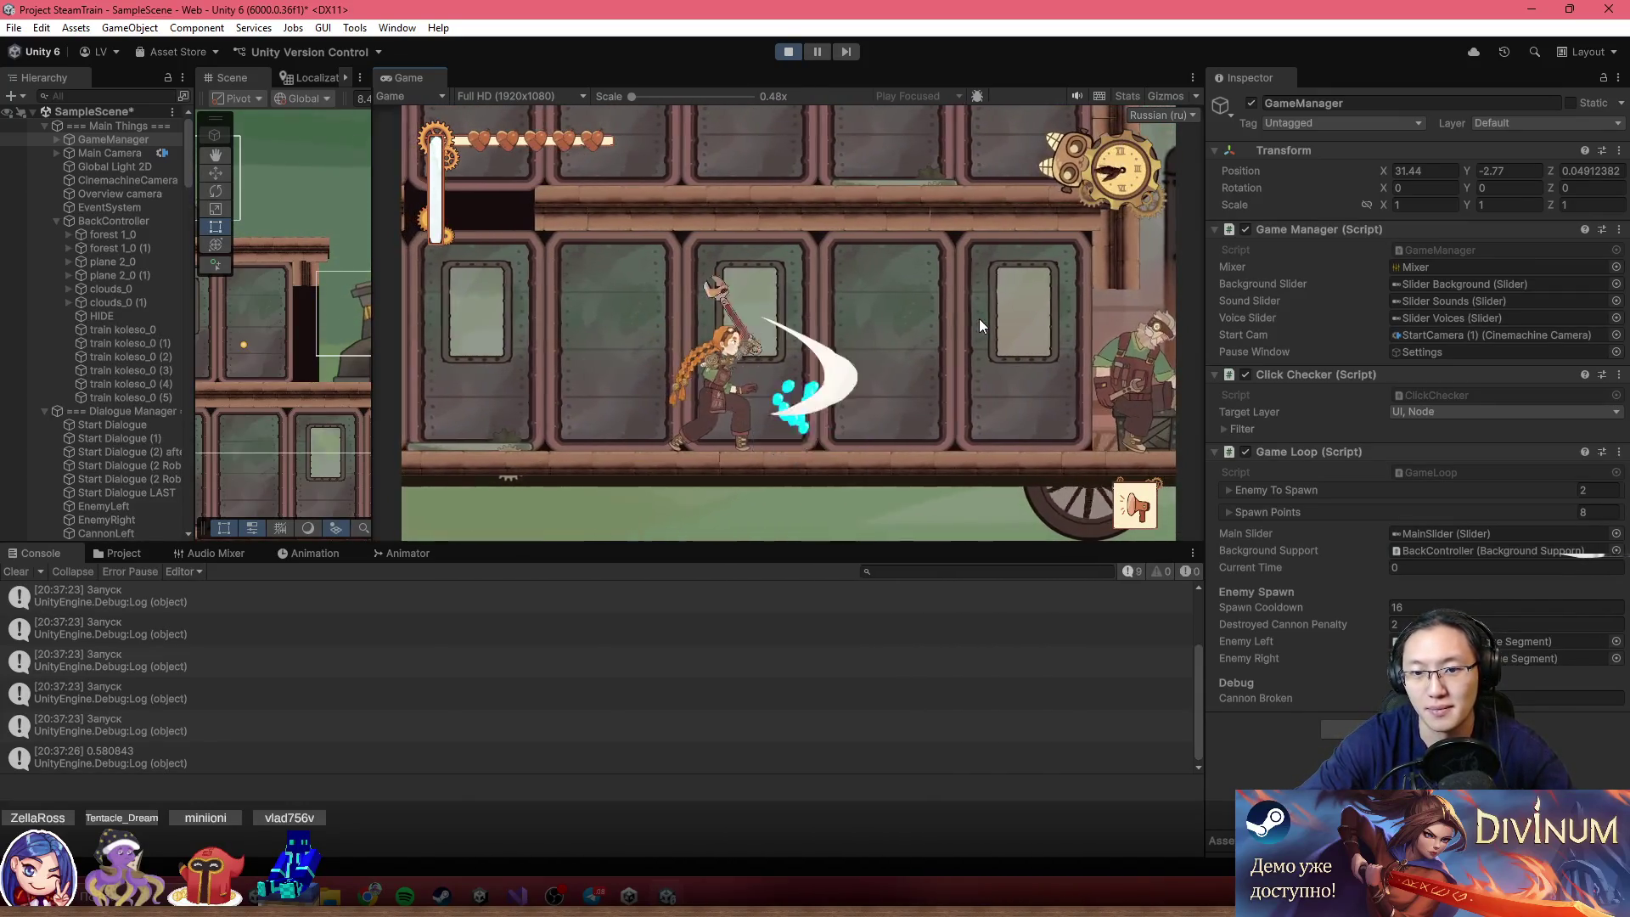
click(979, 319)
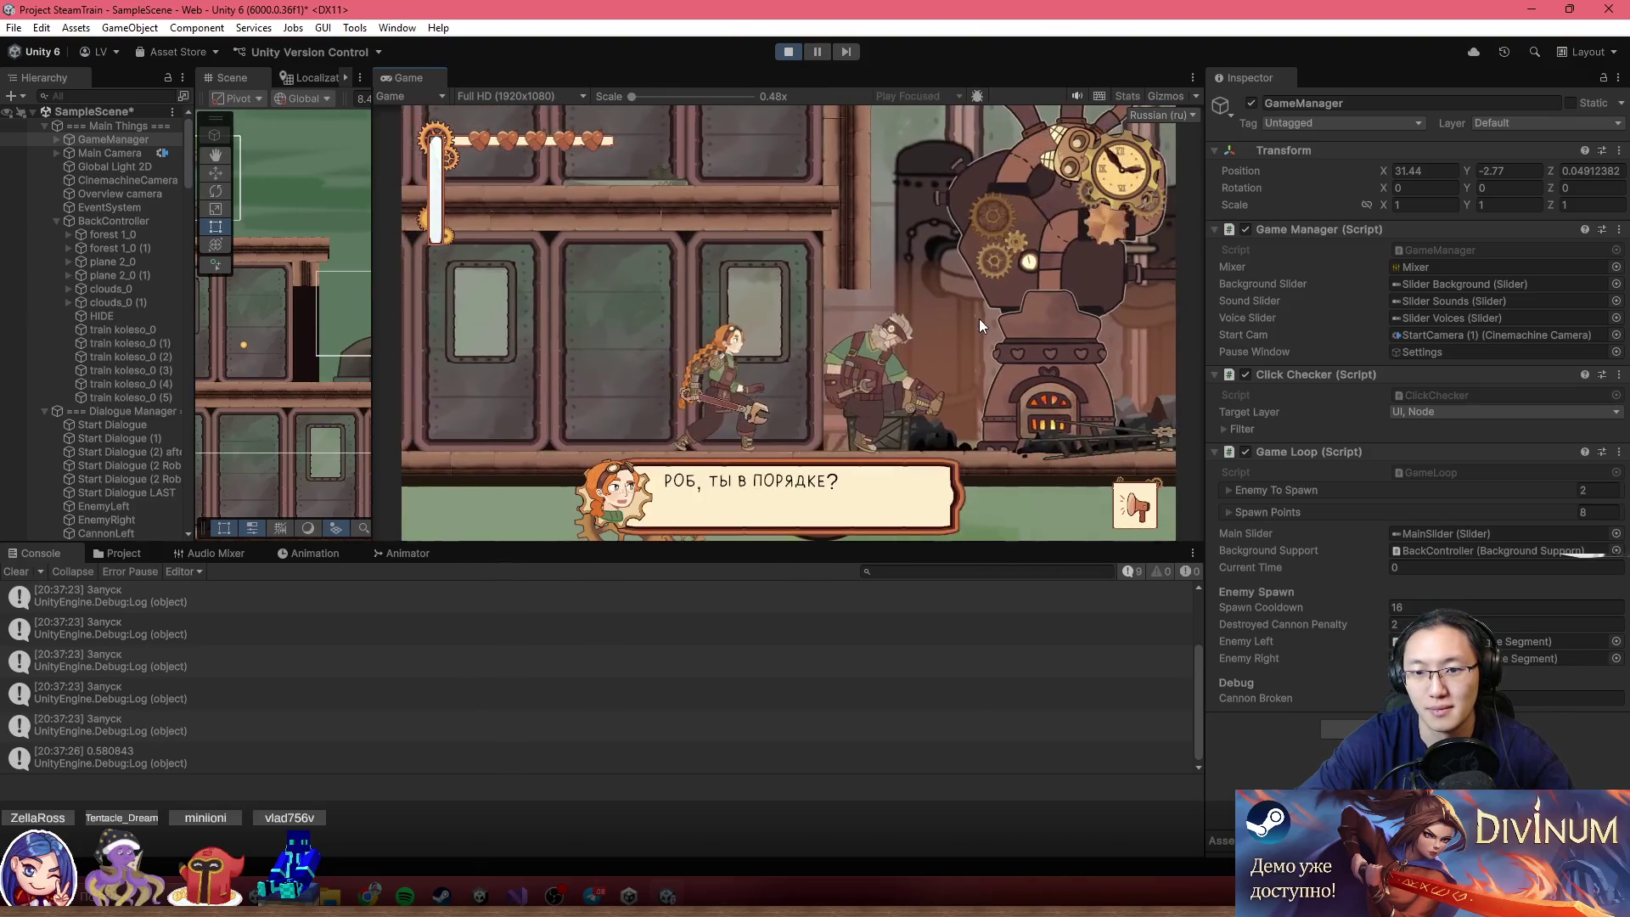
click(979, 318)
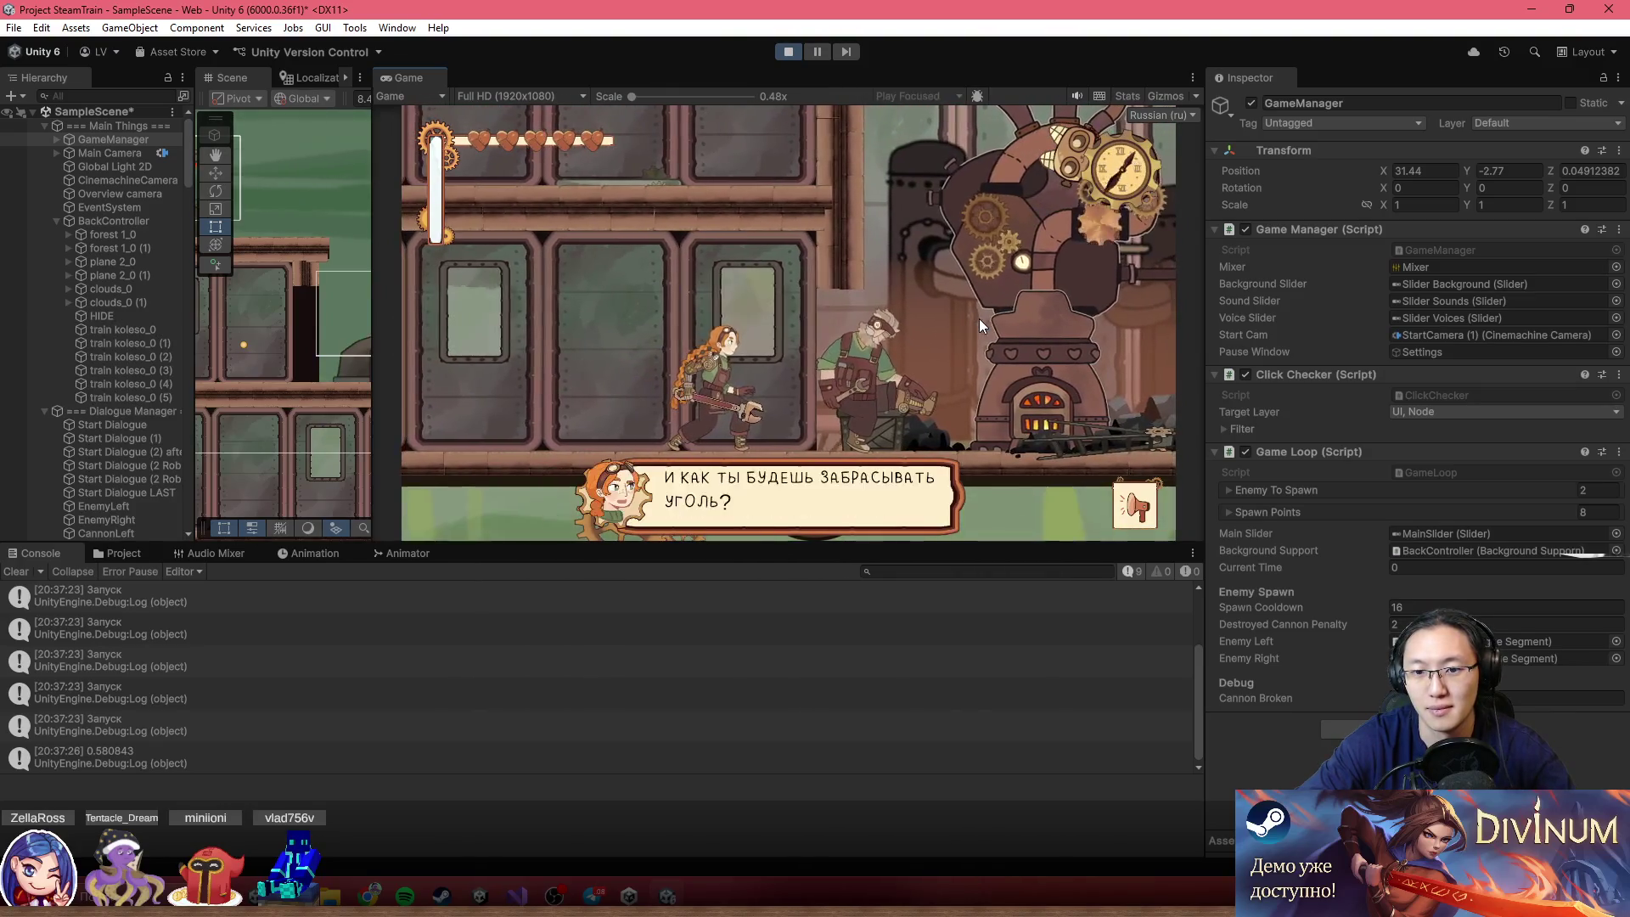
click(980, 319)
click(980, 318)
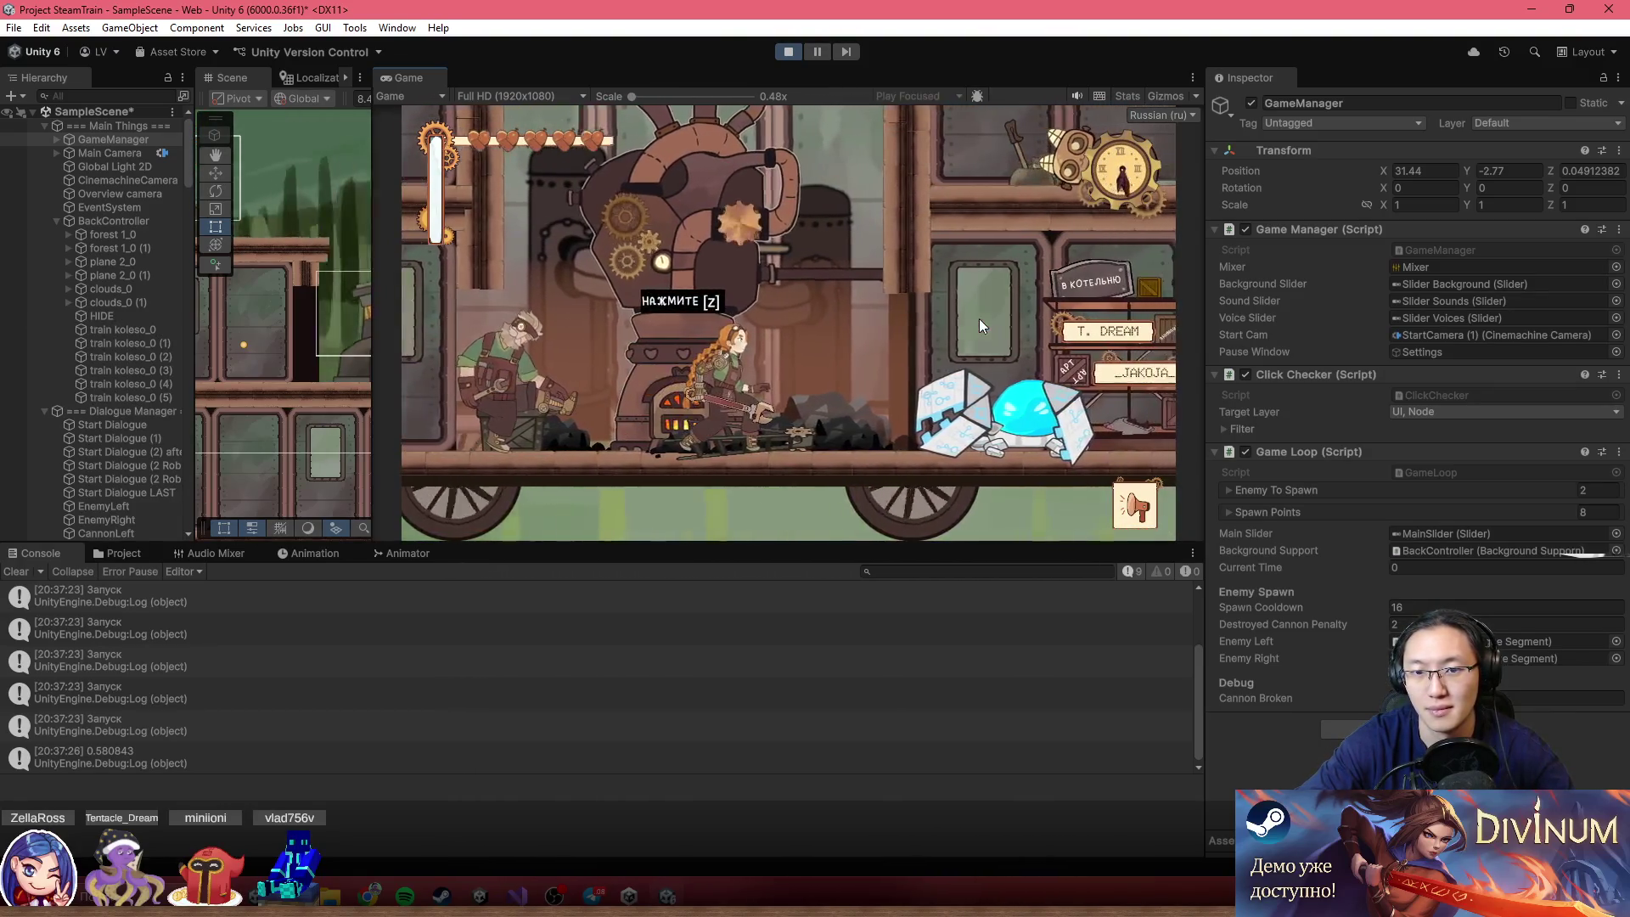
click(980, 324)
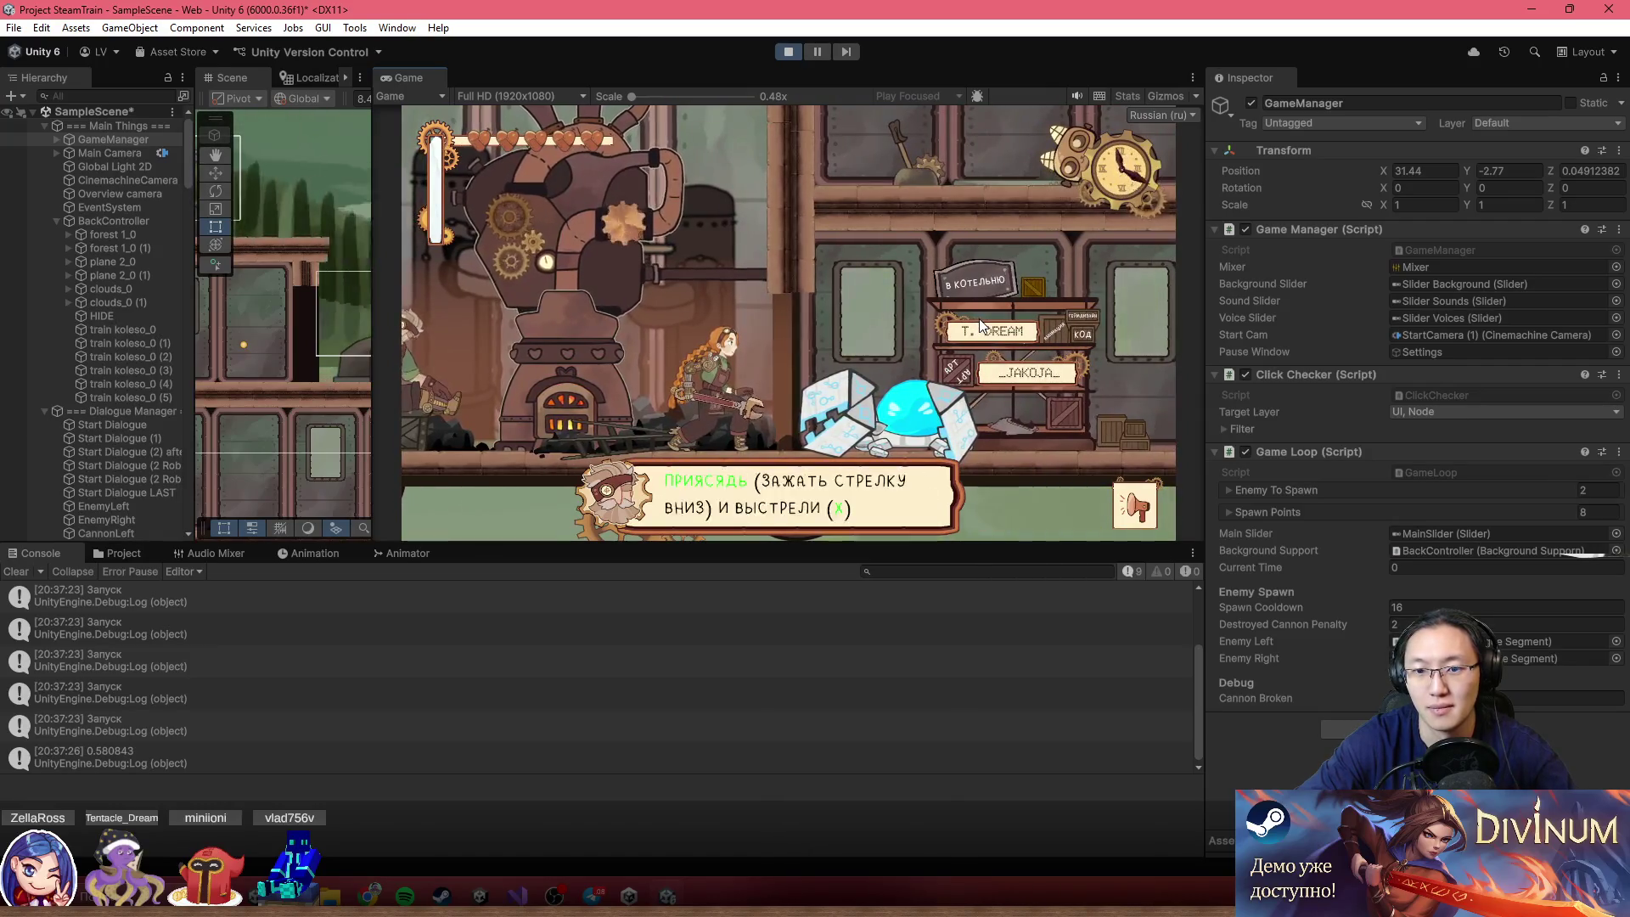
click(980, 324)
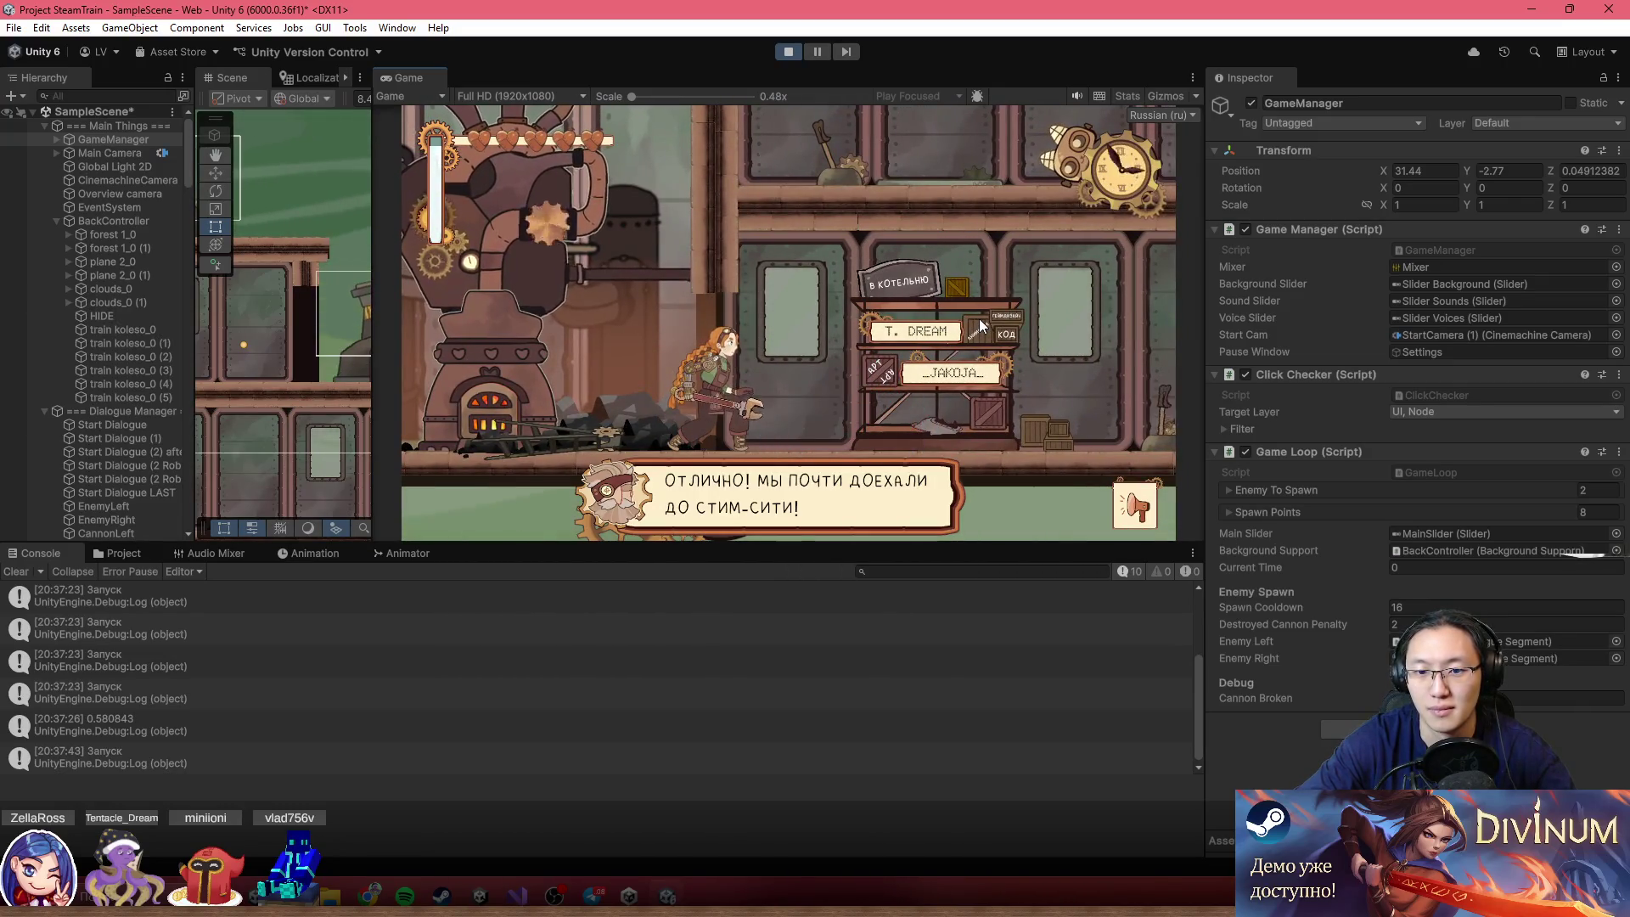
Close the last dialogue and show the localization string table beside the running game
click(981, 325)
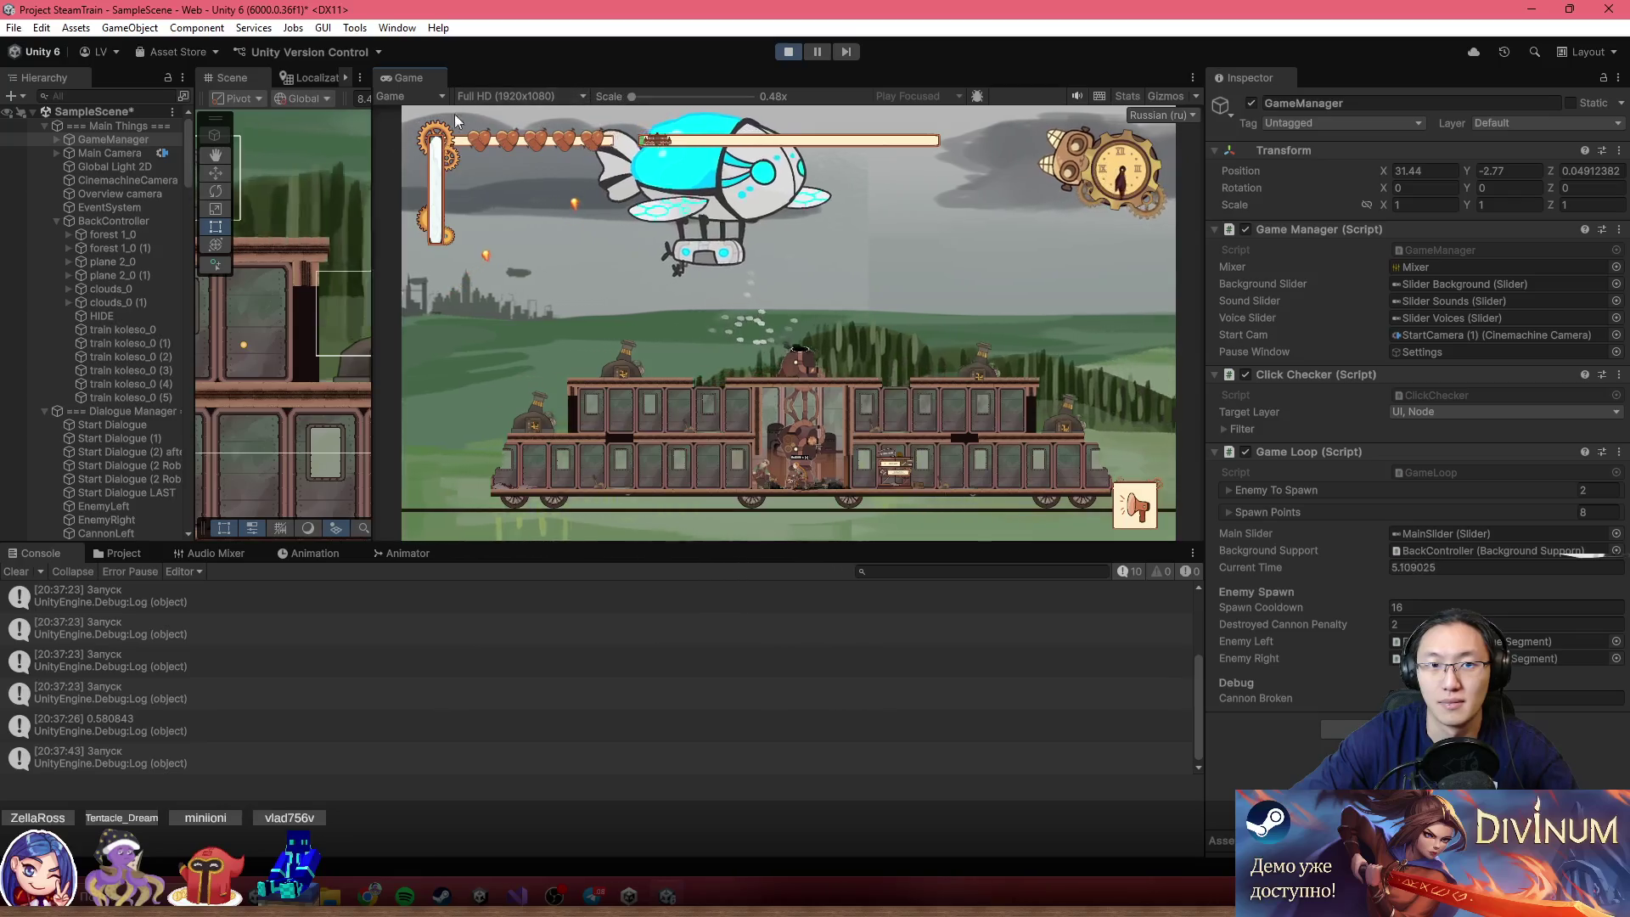
drag(374, 175, 324, 174)
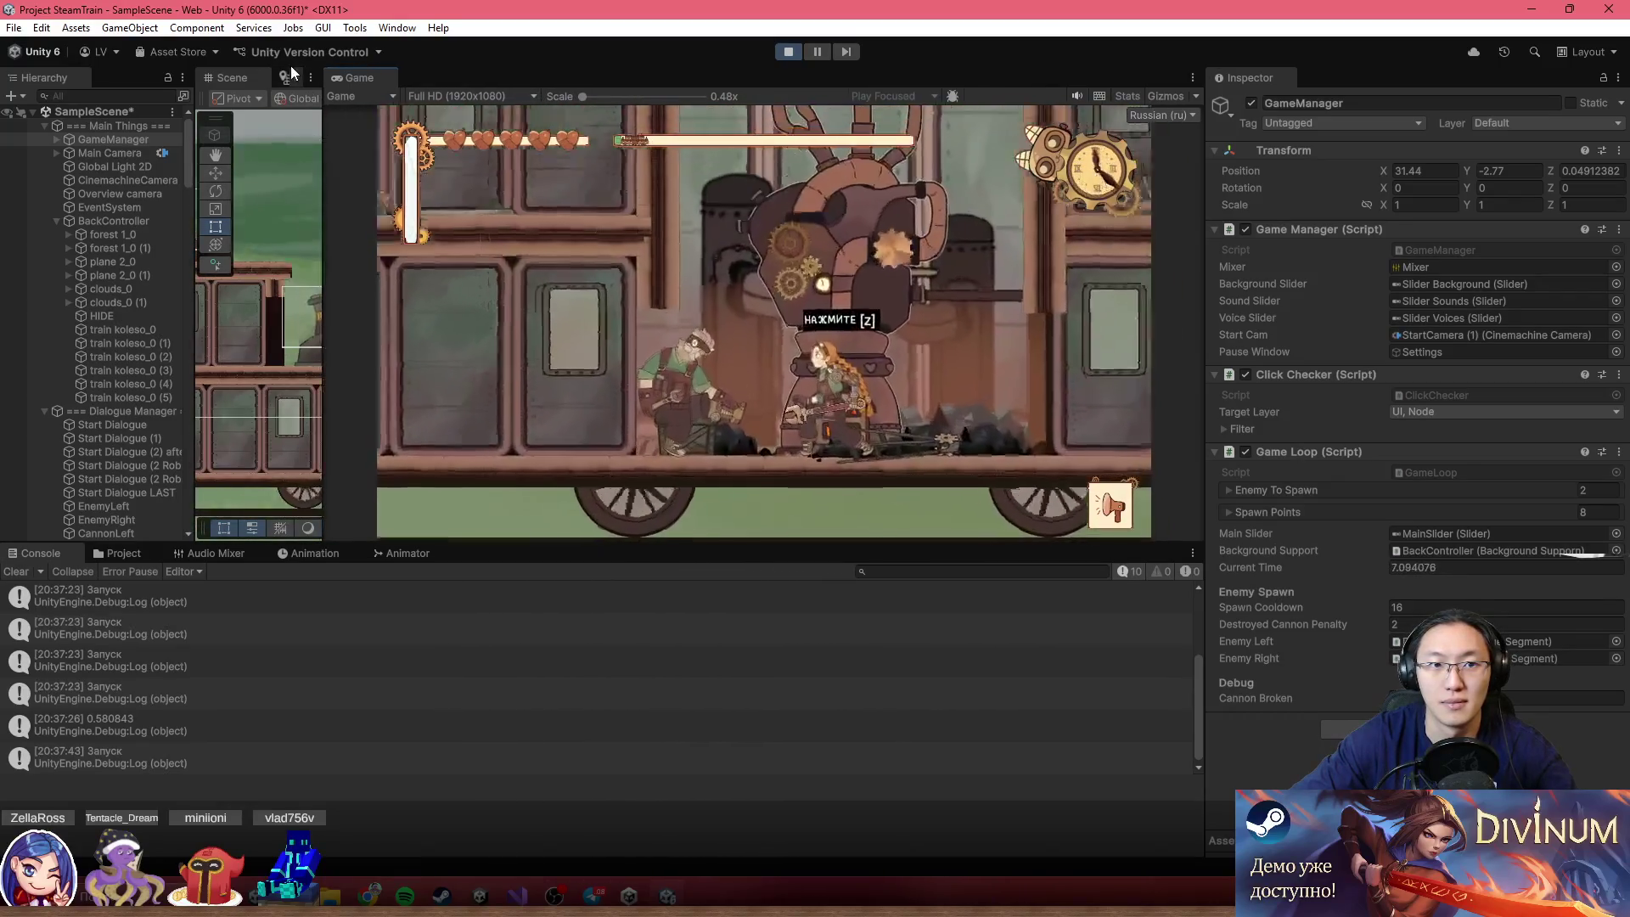
click(285, 75)
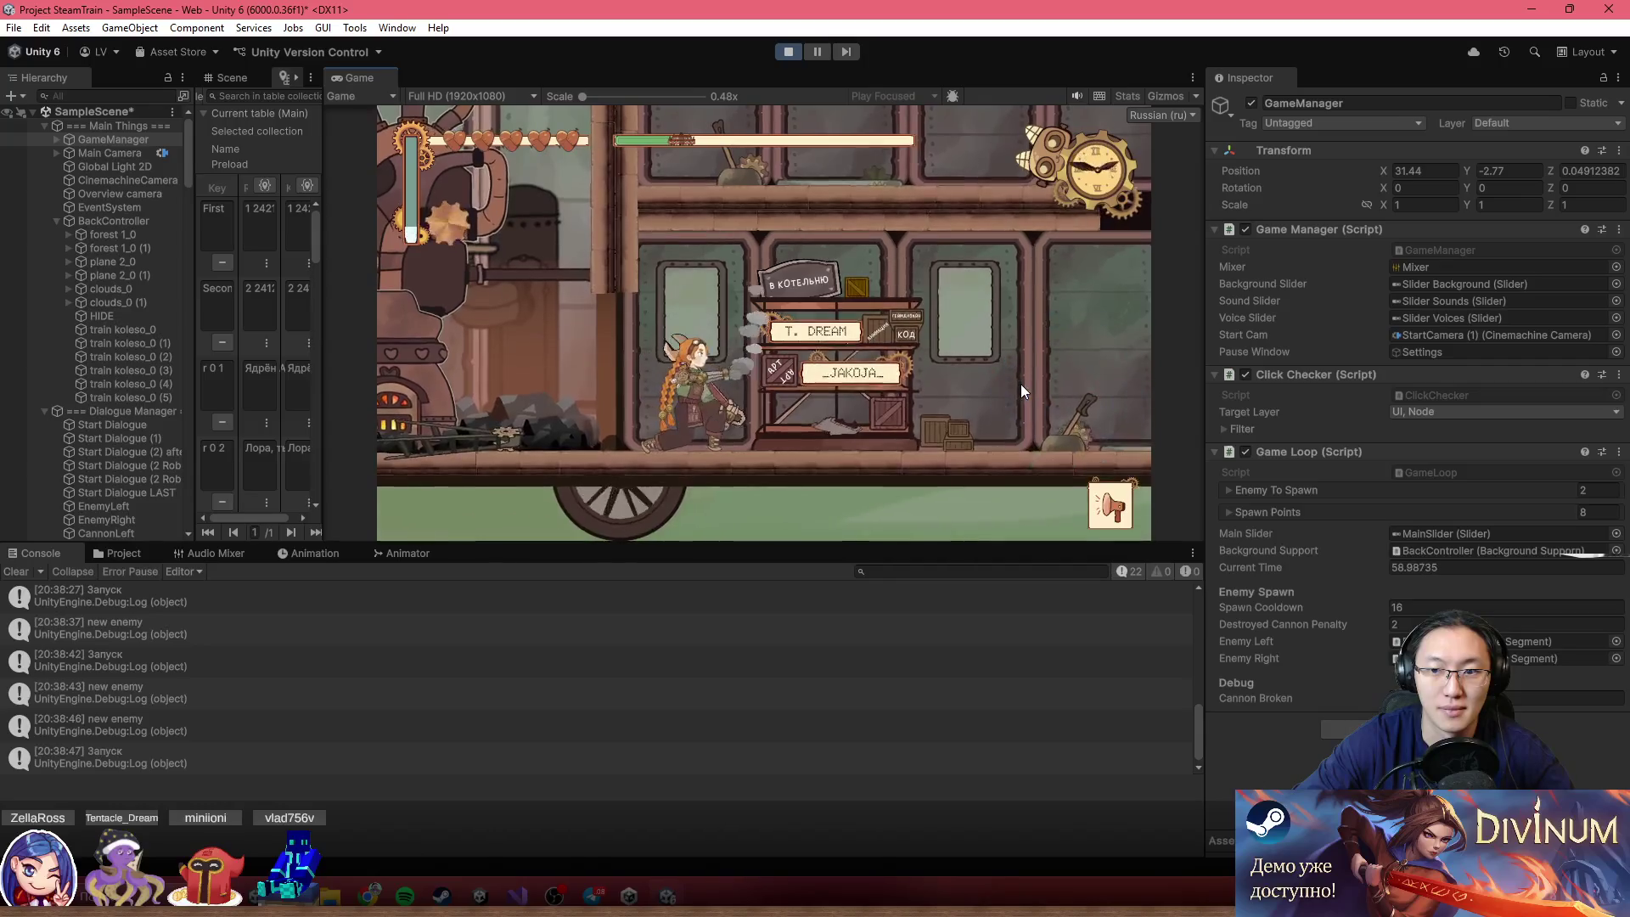
Walk the heroine to the furnace, shovel coal, then stop adding coal
key(a)
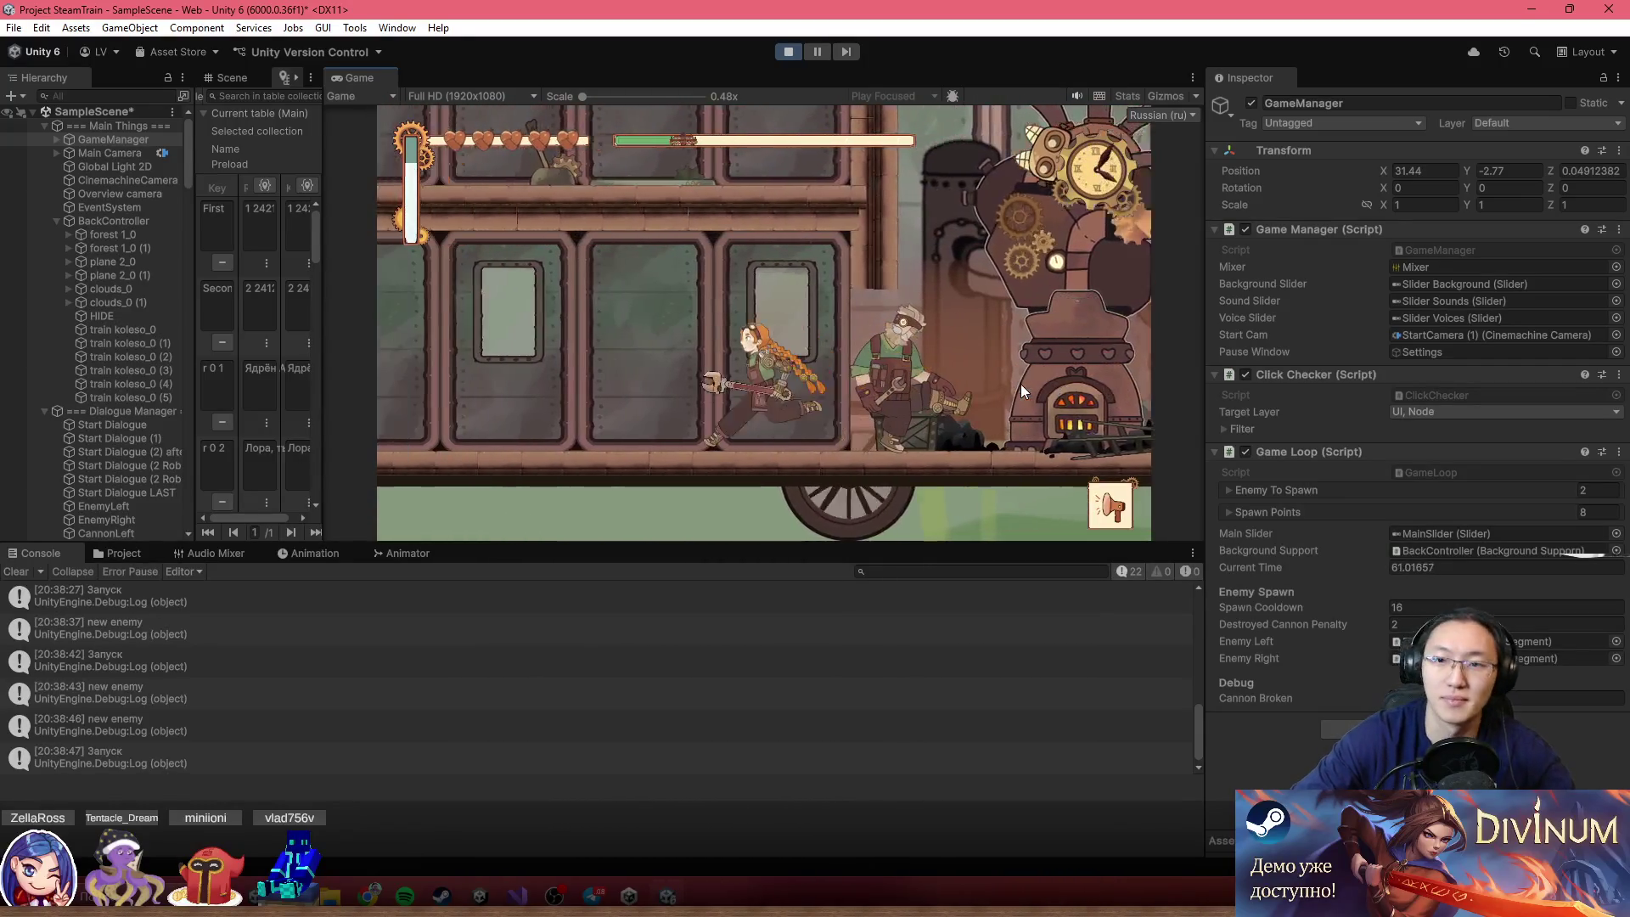
key(d)
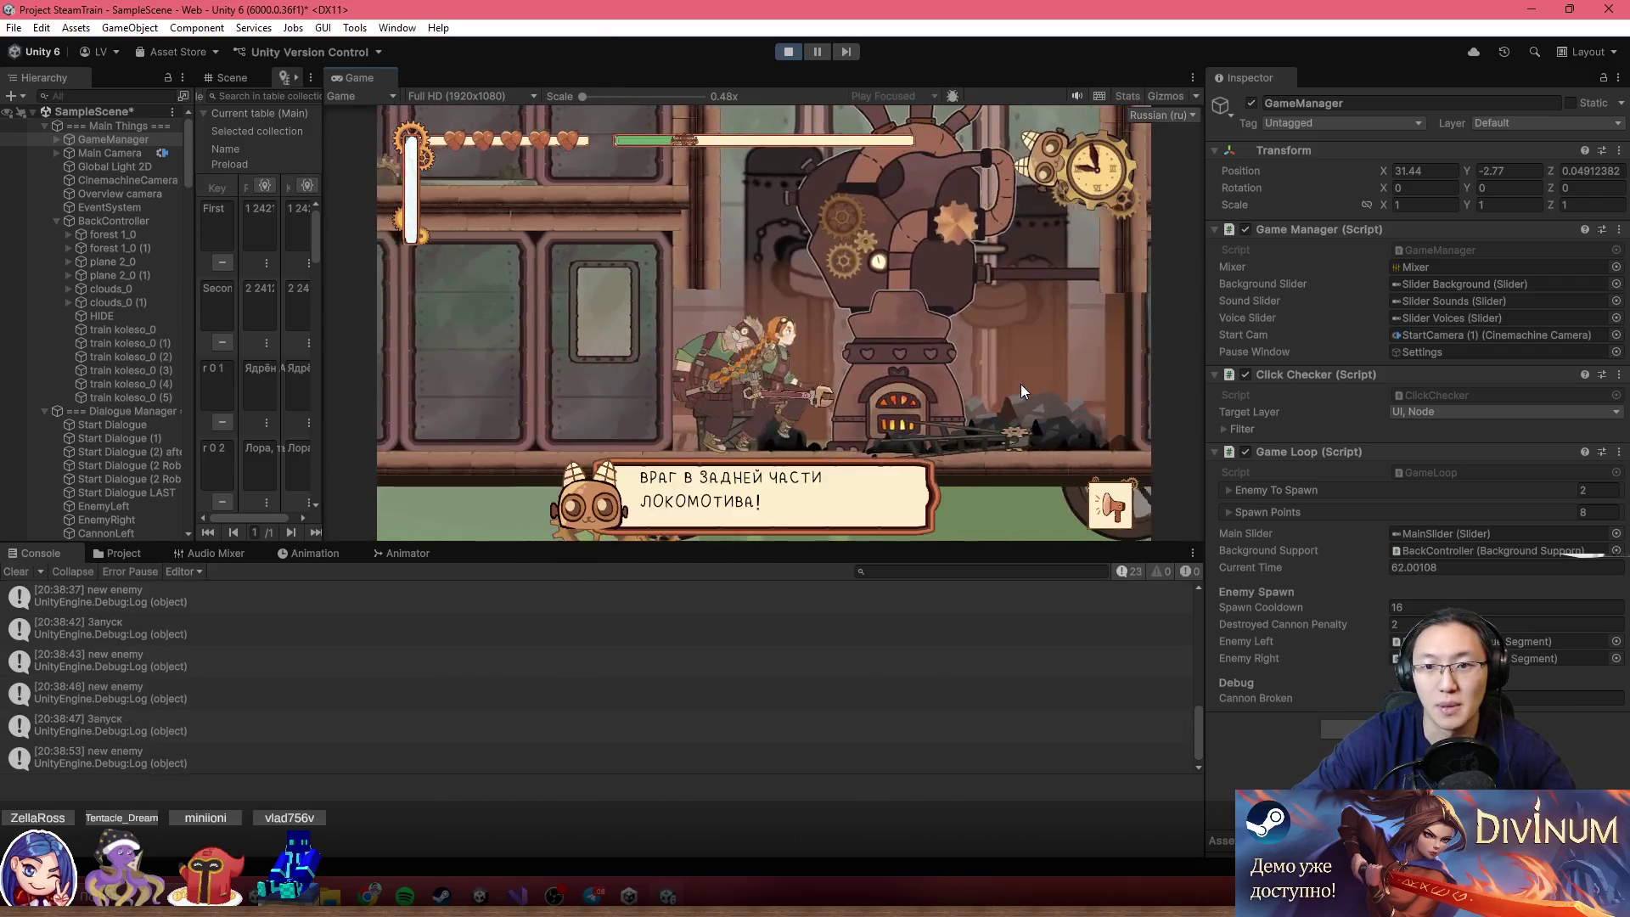
key(d)
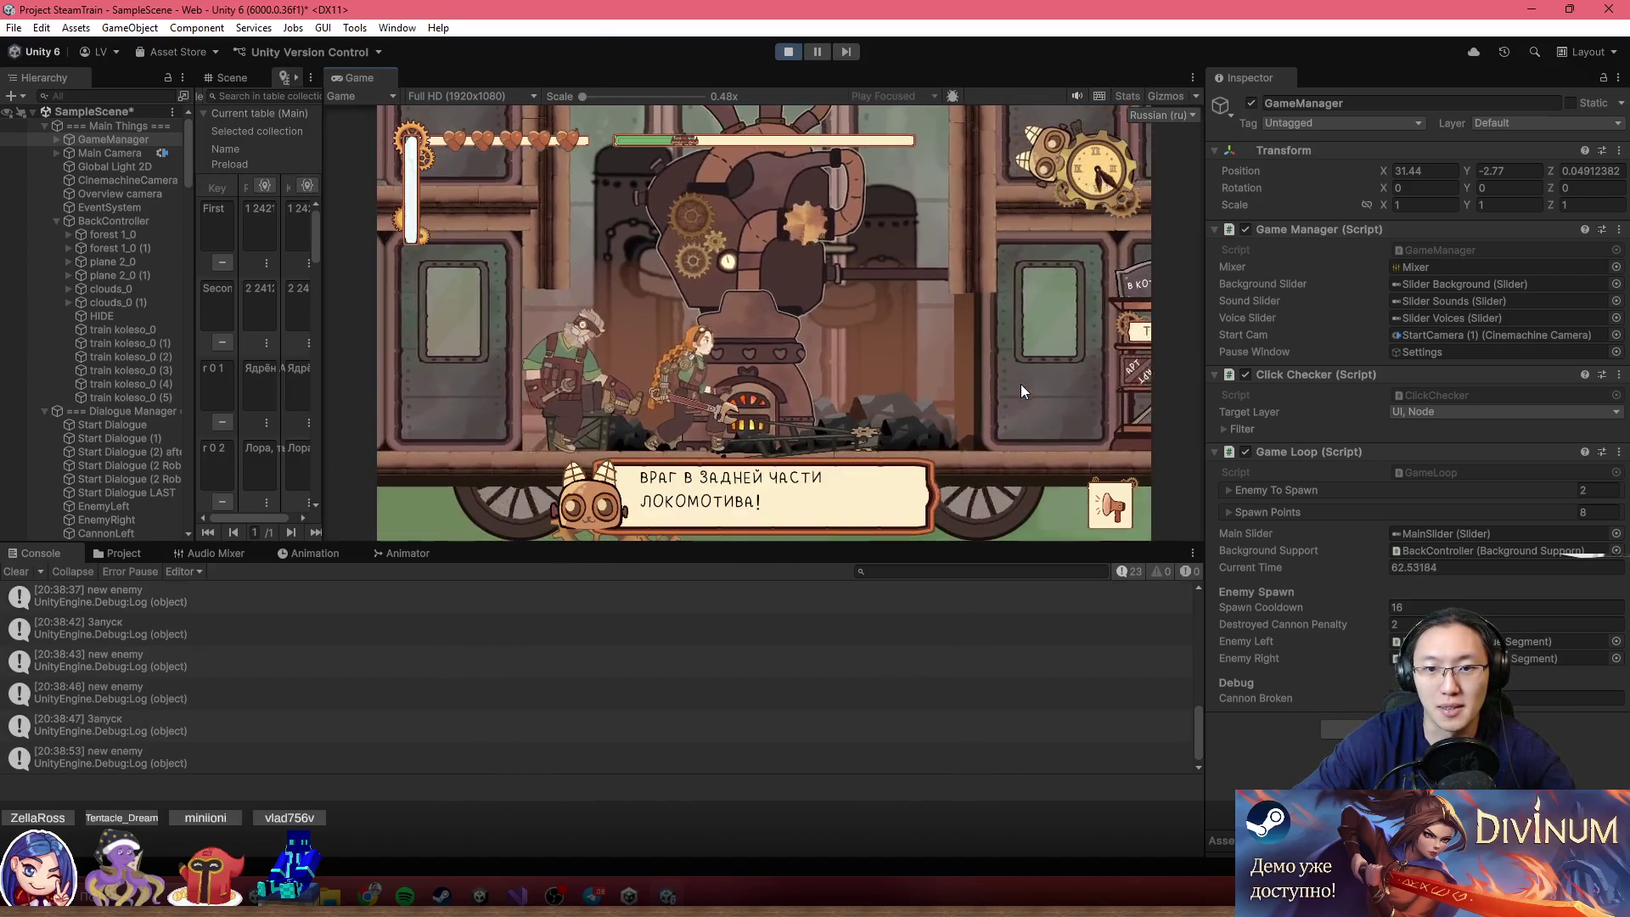
key(space)
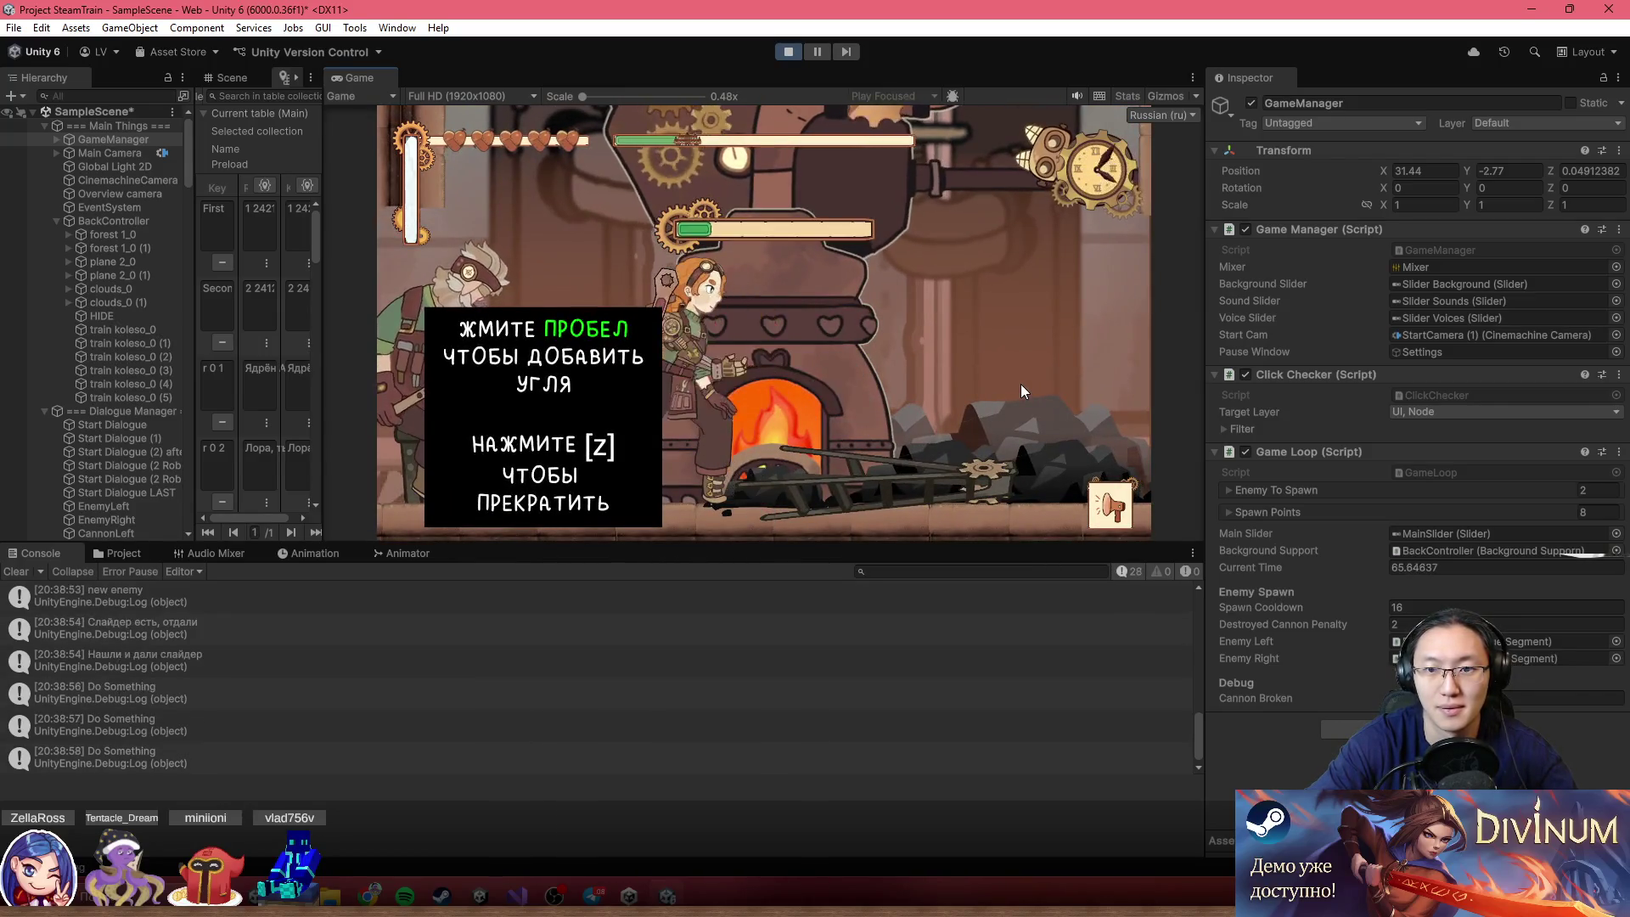
key(z)
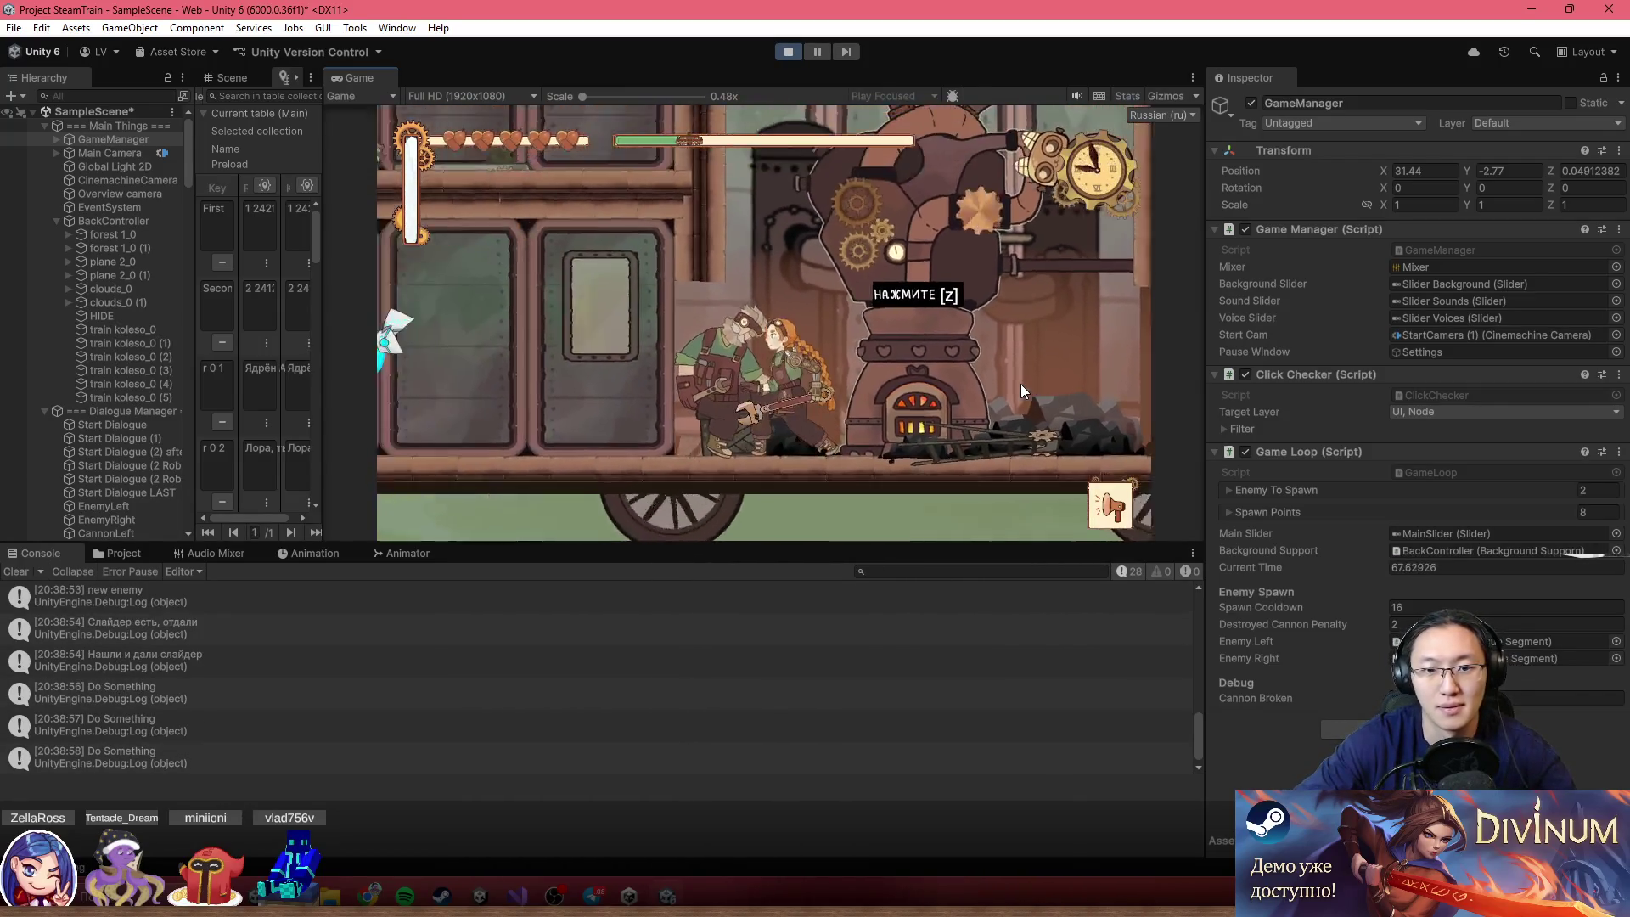
Walk left through the carriage, then back right and return to the furnace
key(a)
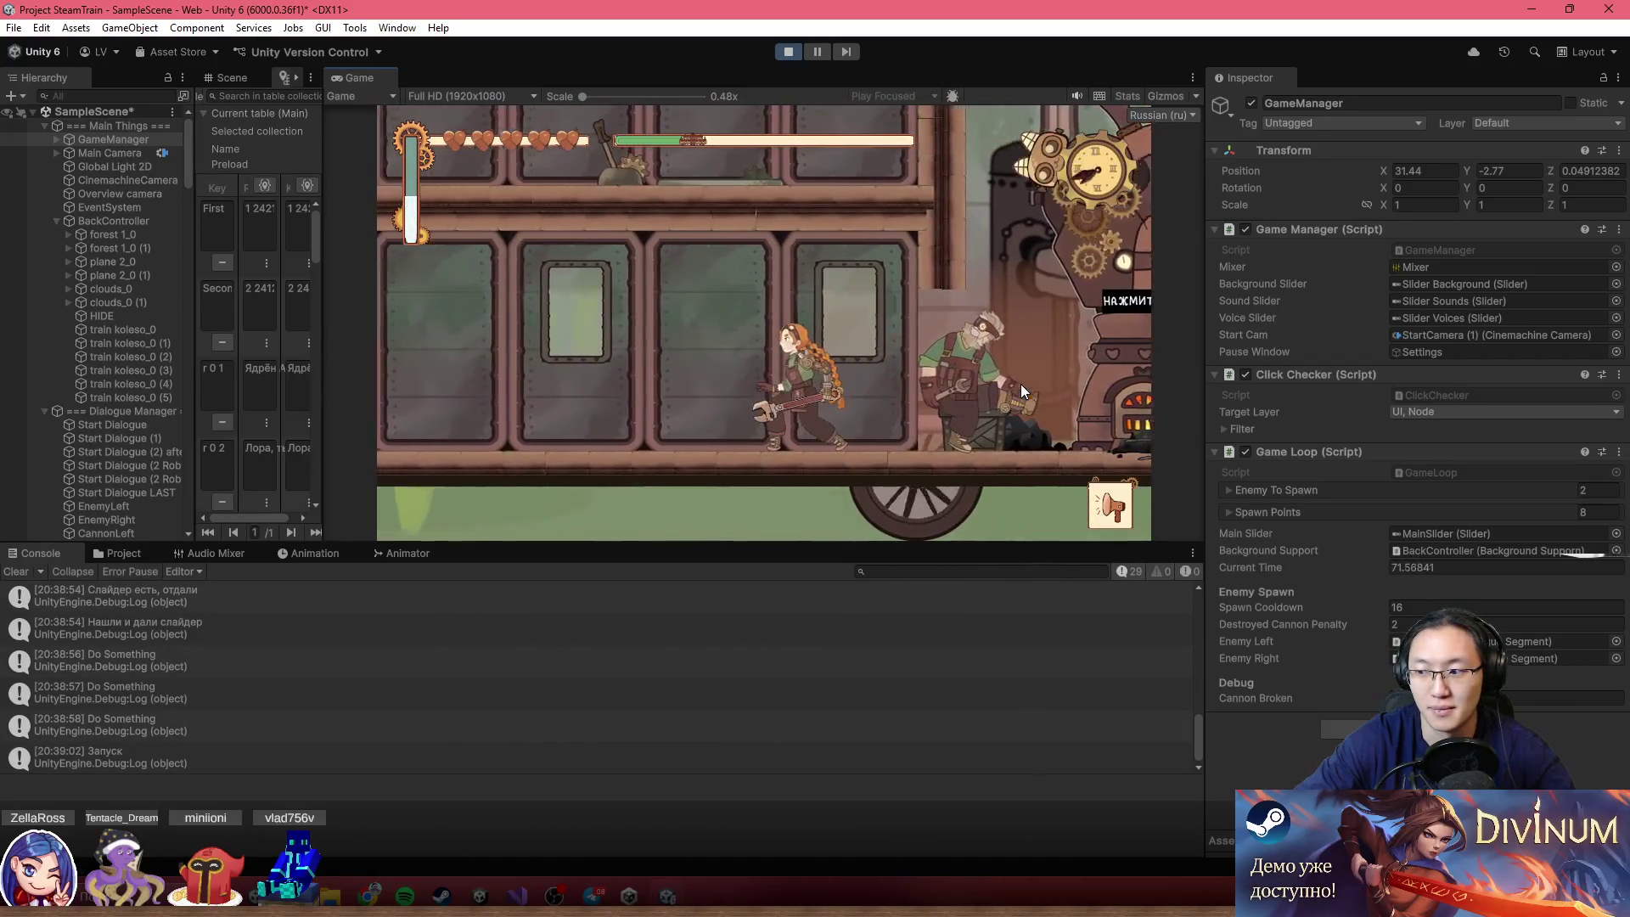
key(a)
key(d)
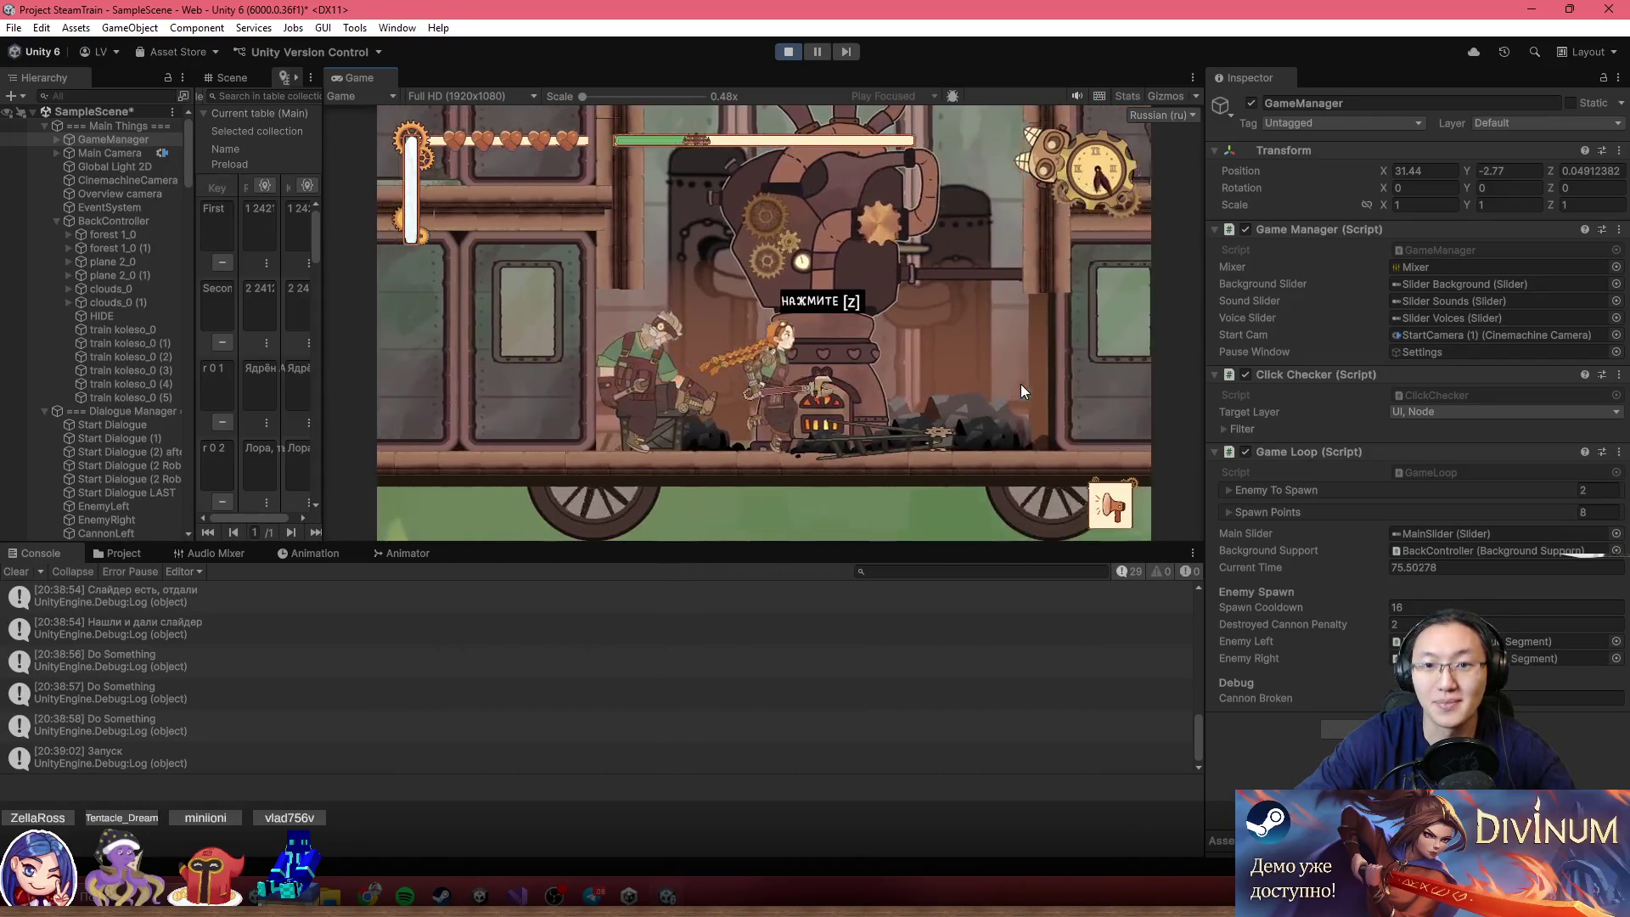
key(d)
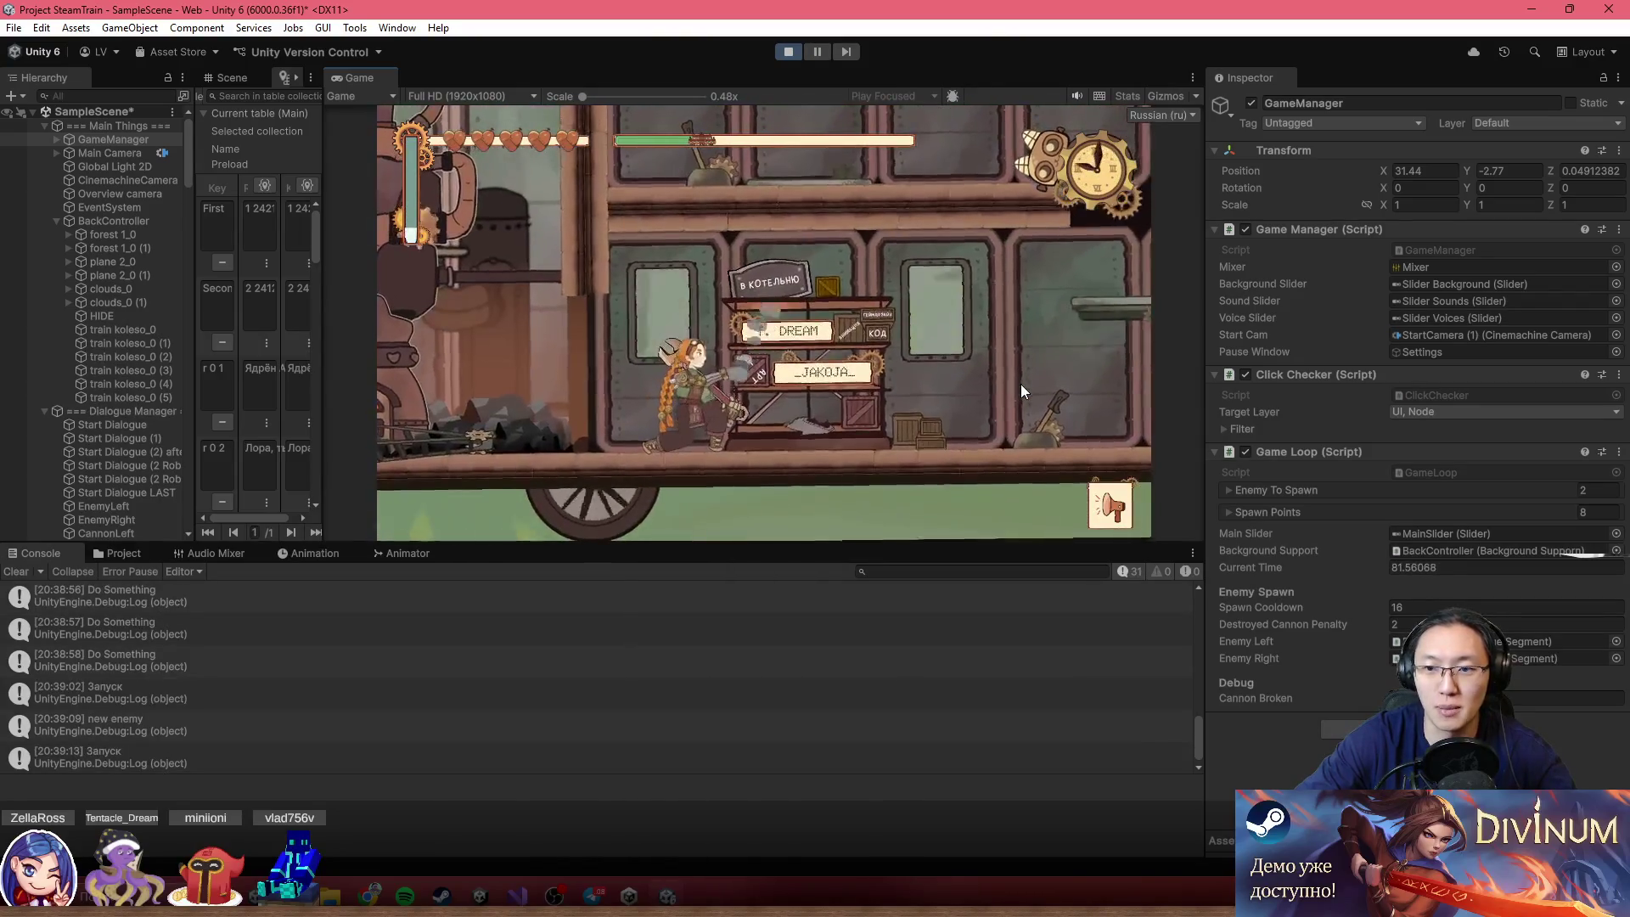
key(a)
key(a)
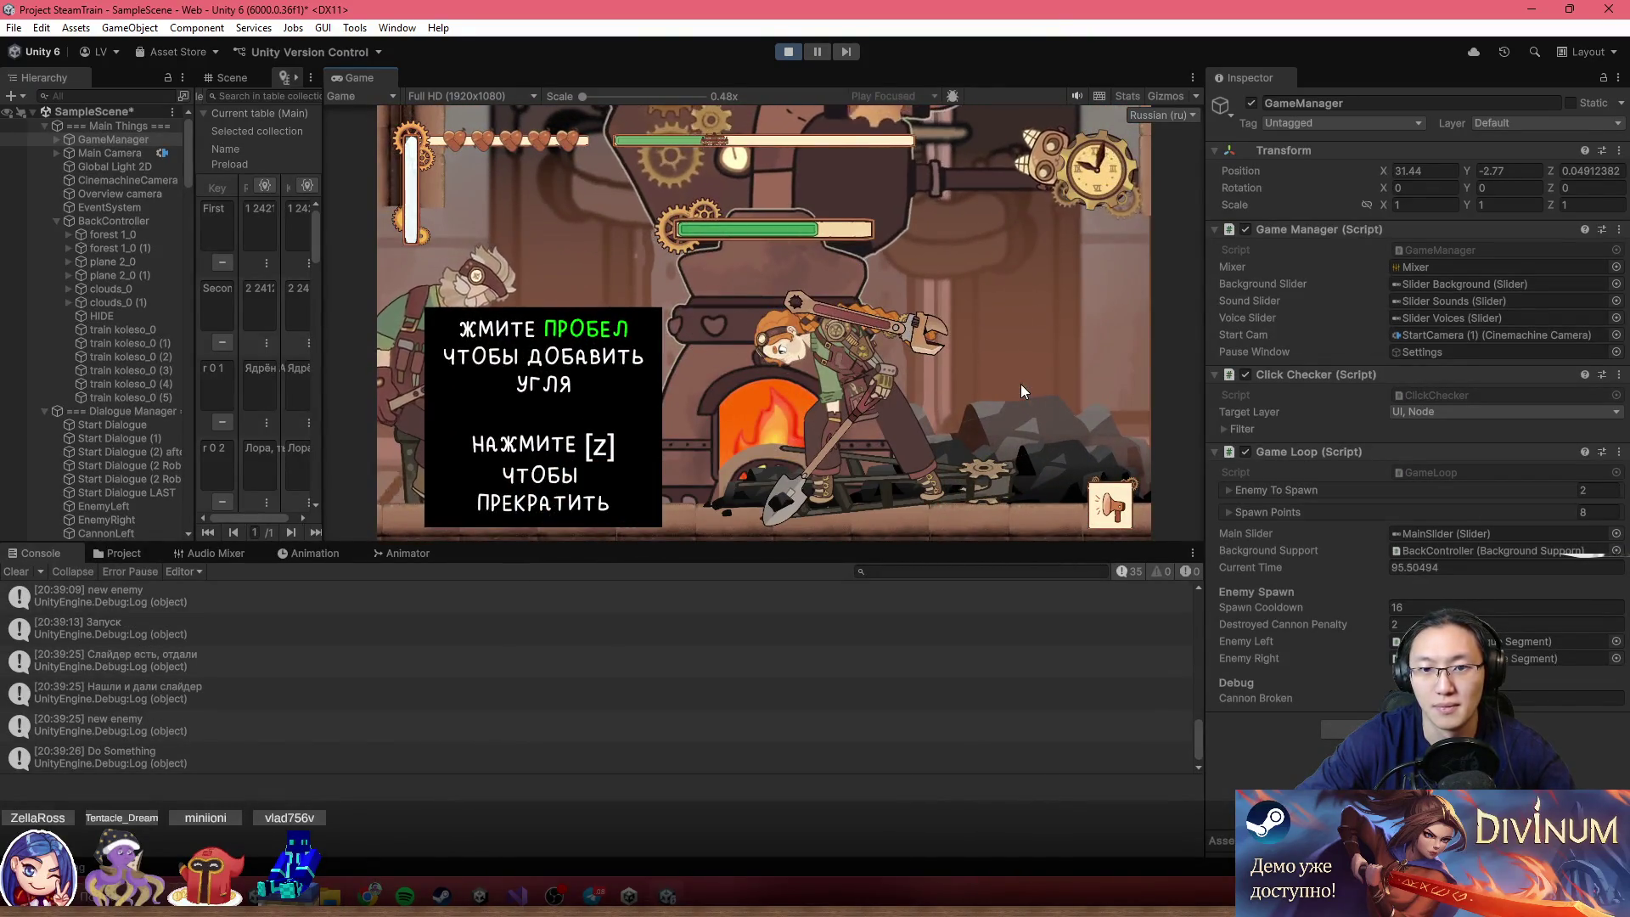
Shovel coal at the furnace, then swing the wrench at the robot in the carriage
key(space)
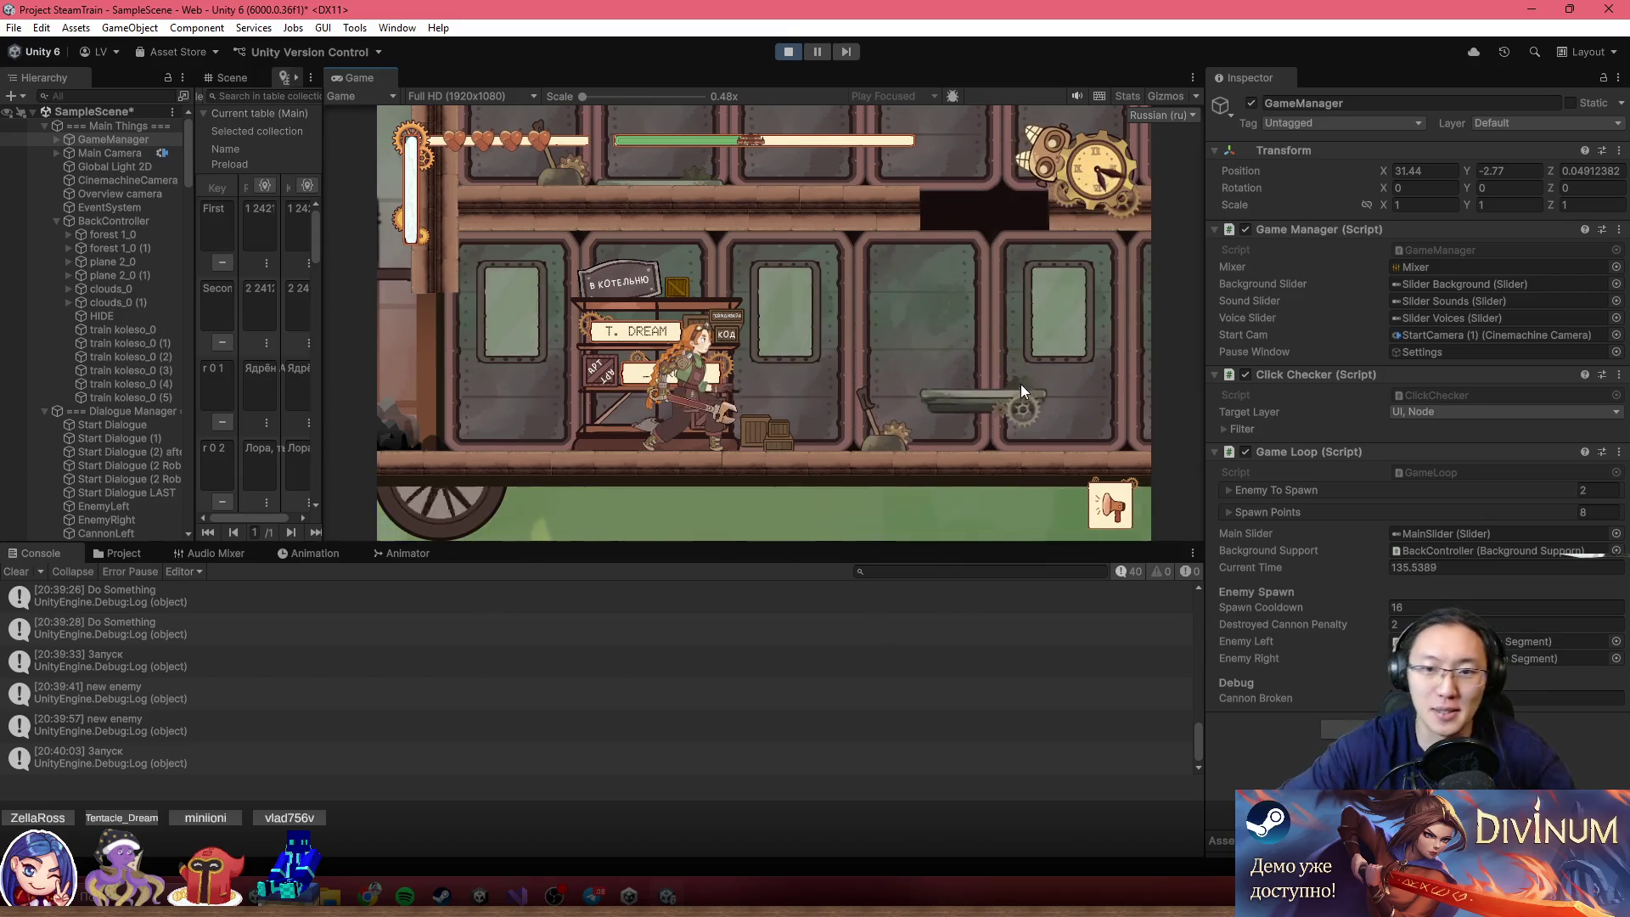
click(1021, 386)
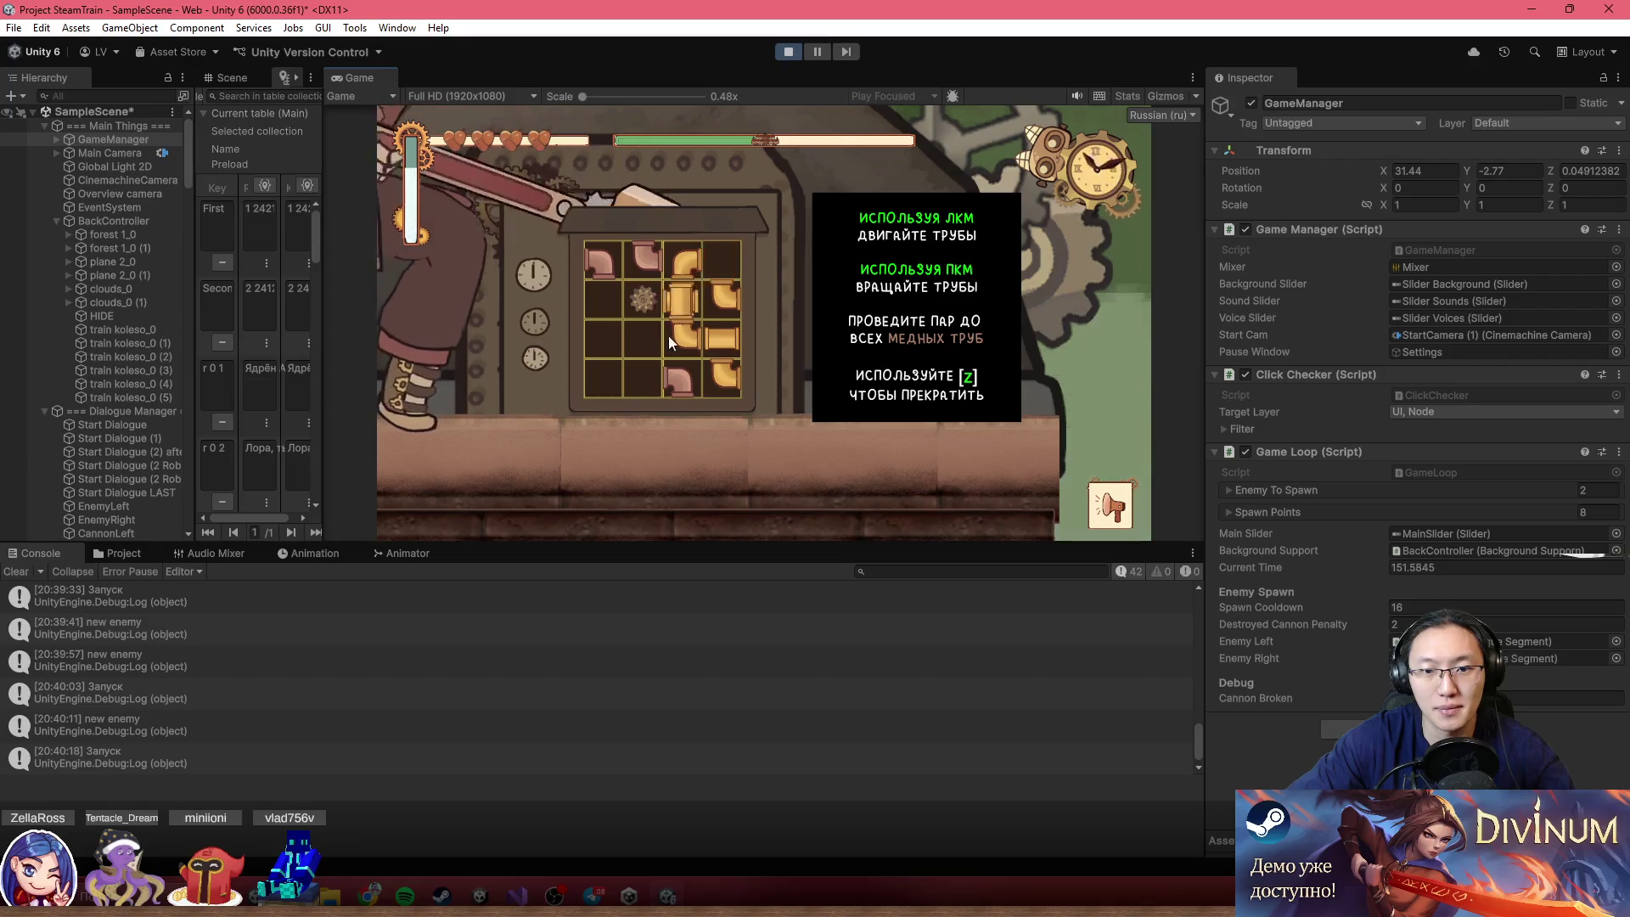
Drag gold pipes into the left and column-3 cells, rotating straight pieces into line
drag(659, 335, 615, 333)
mouse_move(689, 267)
mouse_down()
mouse_move(609, 298)
mouse_move(689, 344)
mouse_move(603, 310)
mouse_up()
click(681, 262)
drag(722, 378, 643, 379)
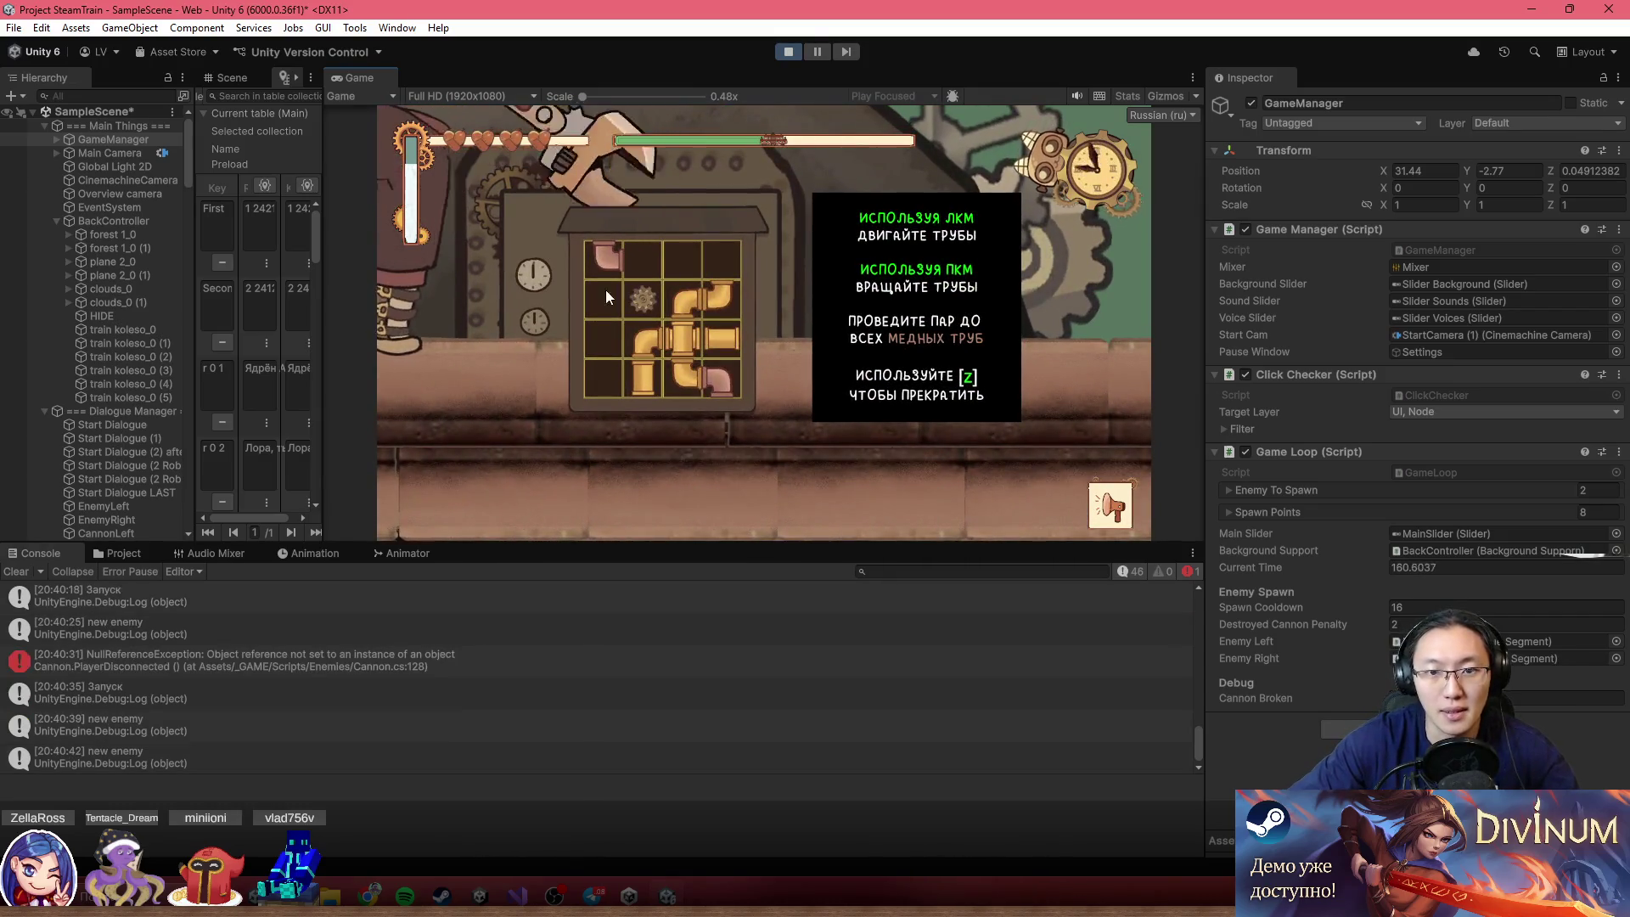
drag(683, 299, 684, 256)
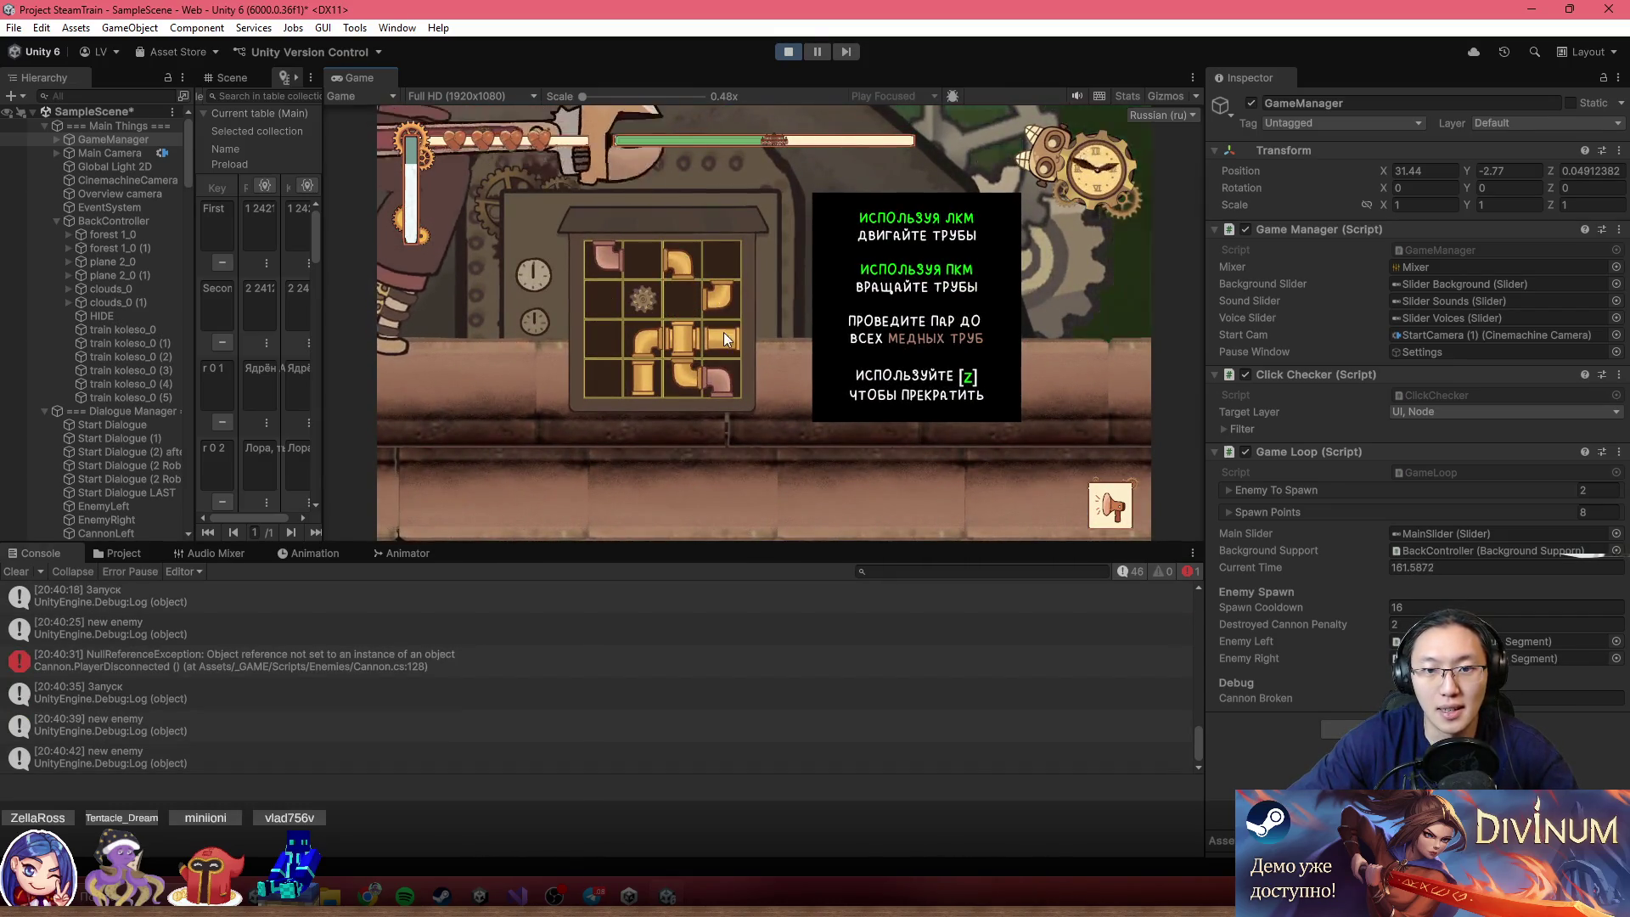
drag(715, 336, 683, 292)
right_click(682, 292)
drag(645, 357, 645, 270)
right_click(645, 270)
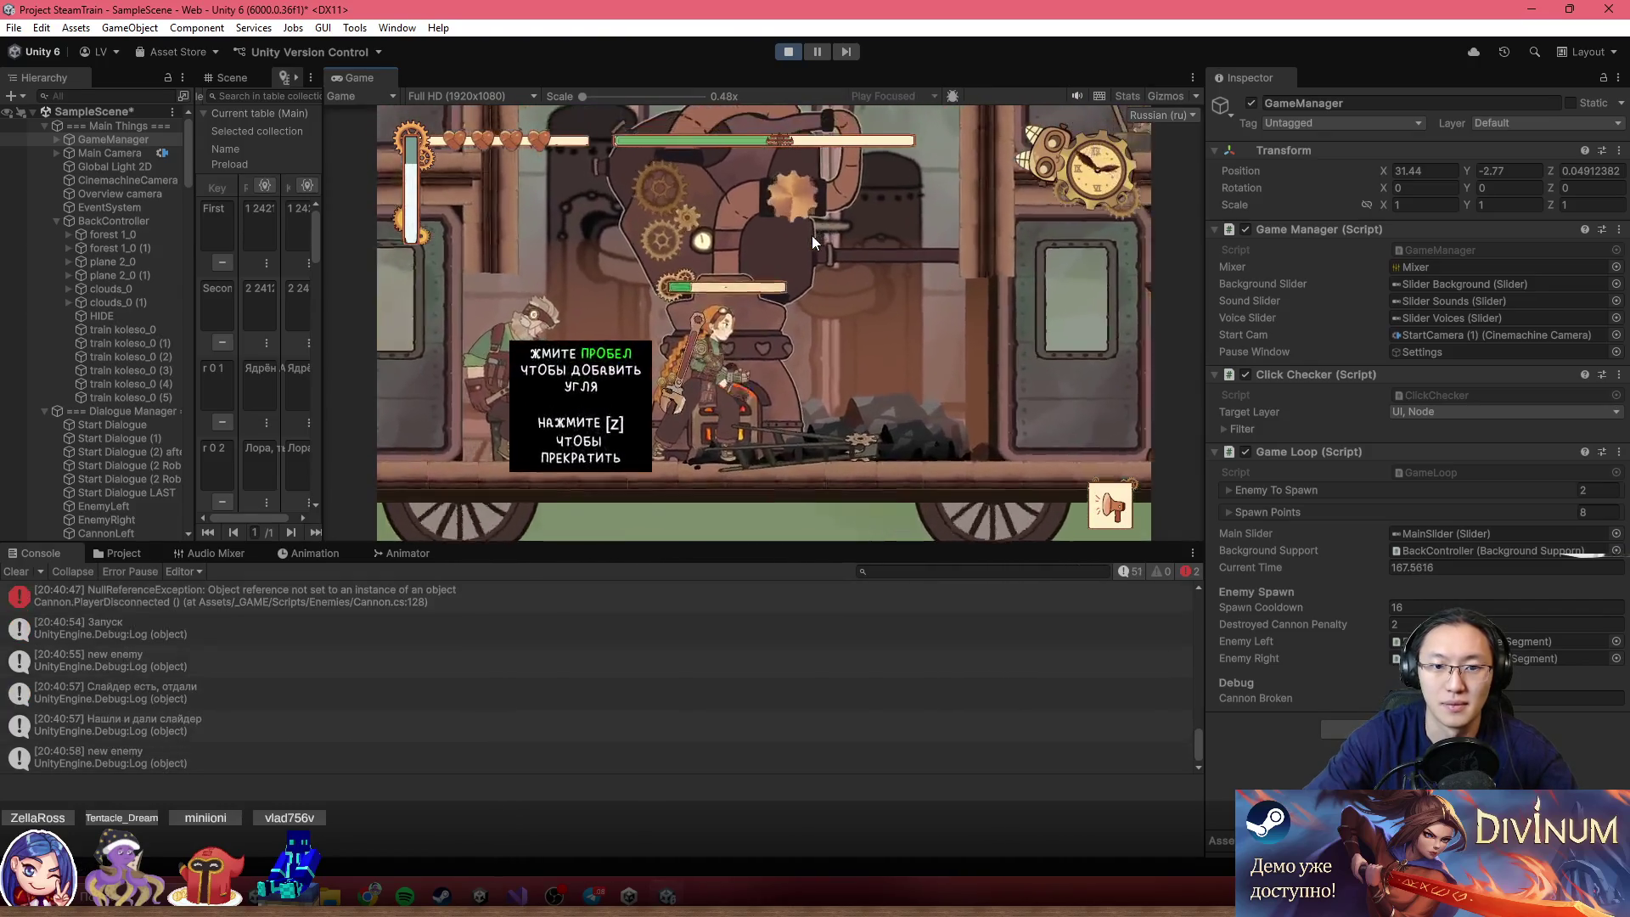
Shovel coal three times to fill the furnace's coal bar
key(space)
key(space)
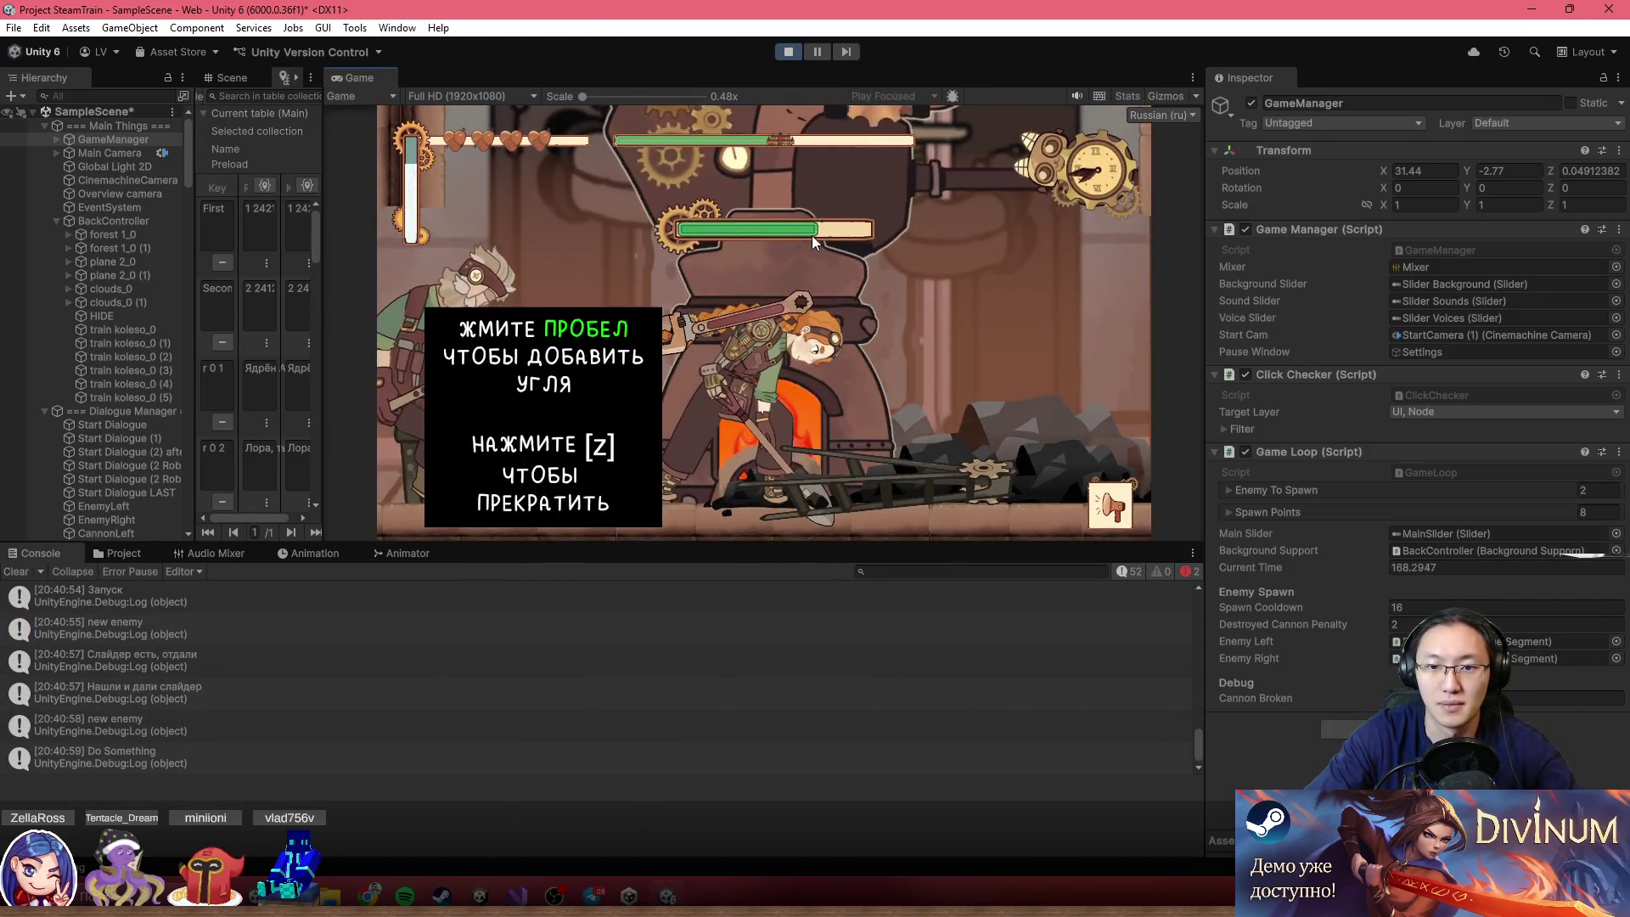
key(space)
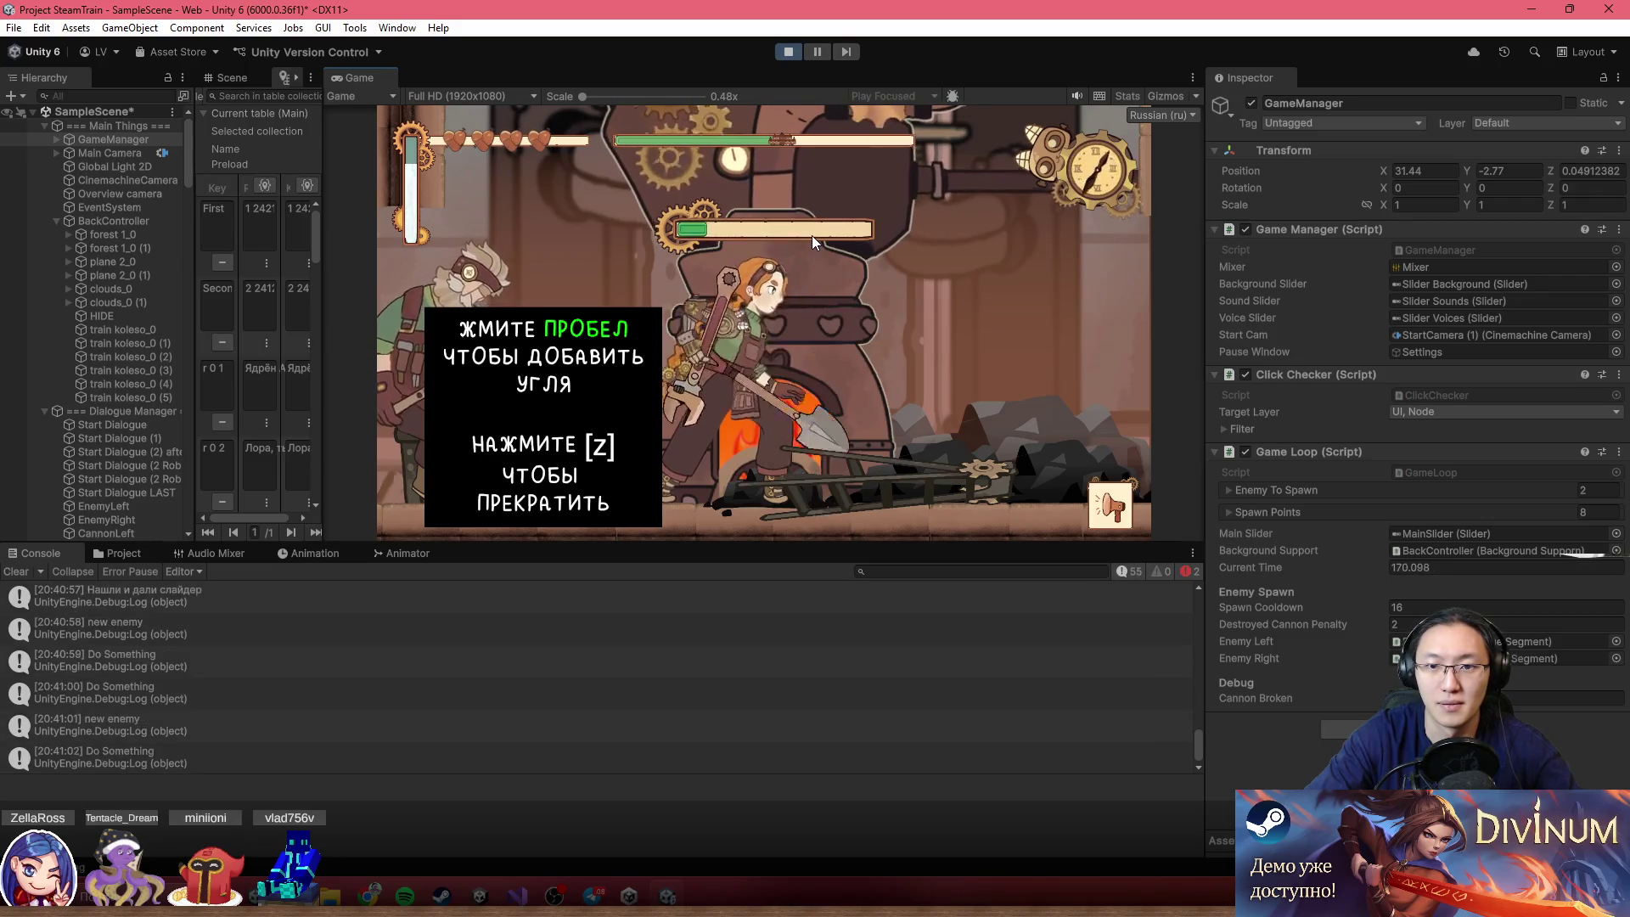
key(space)
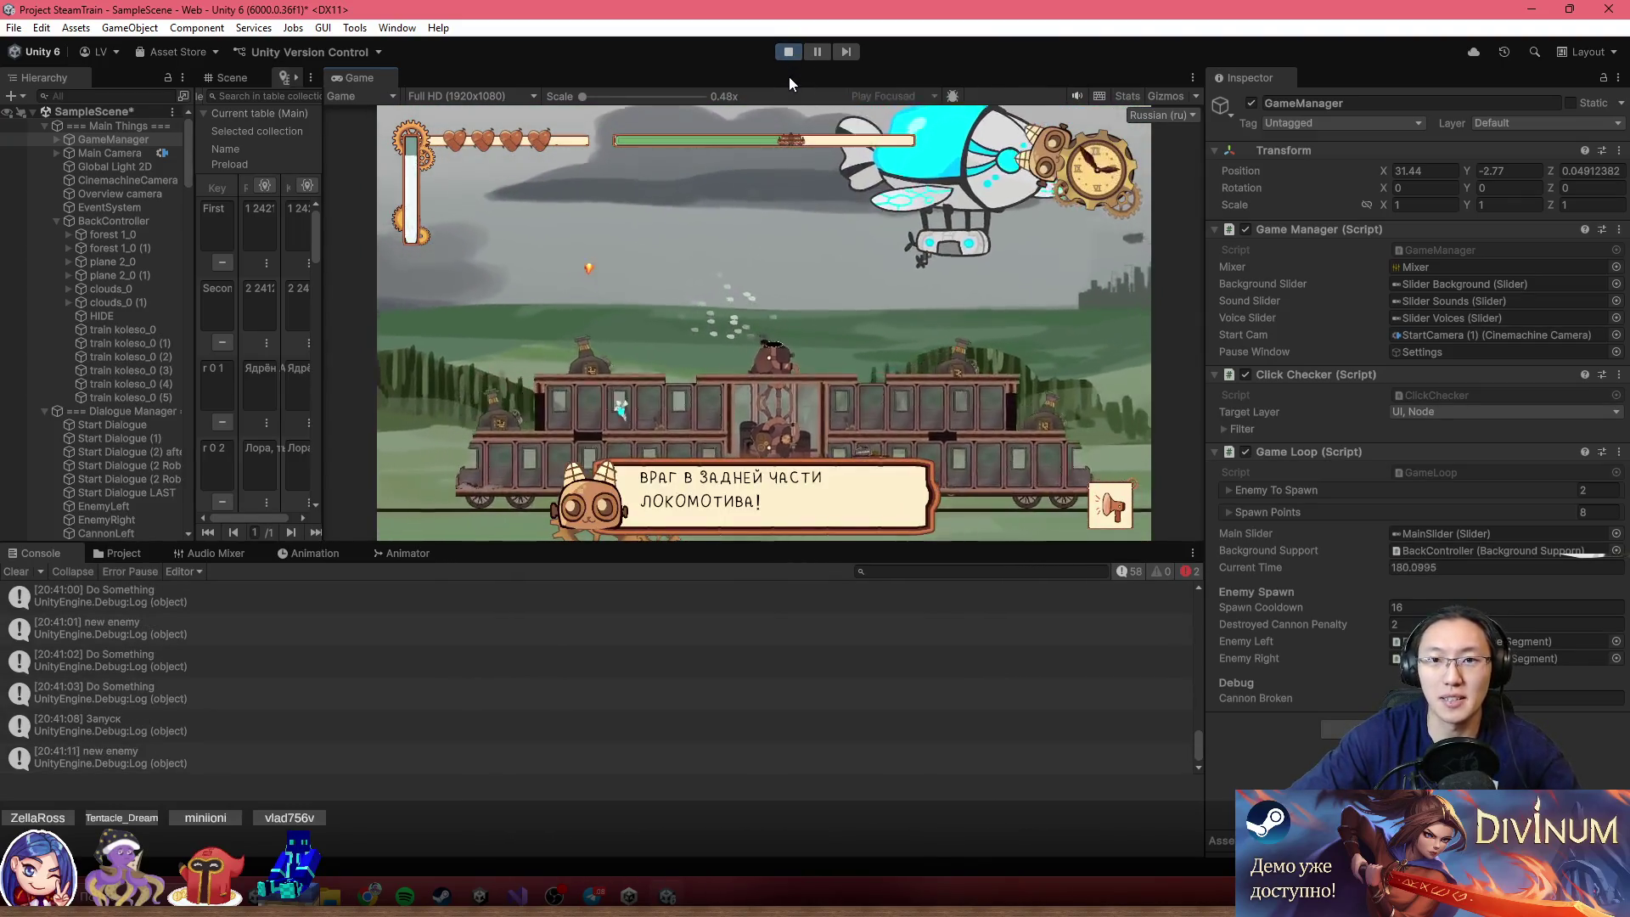
Maximize the Game view, restore the normal layout, then maximize it again
double_click(788, 76)
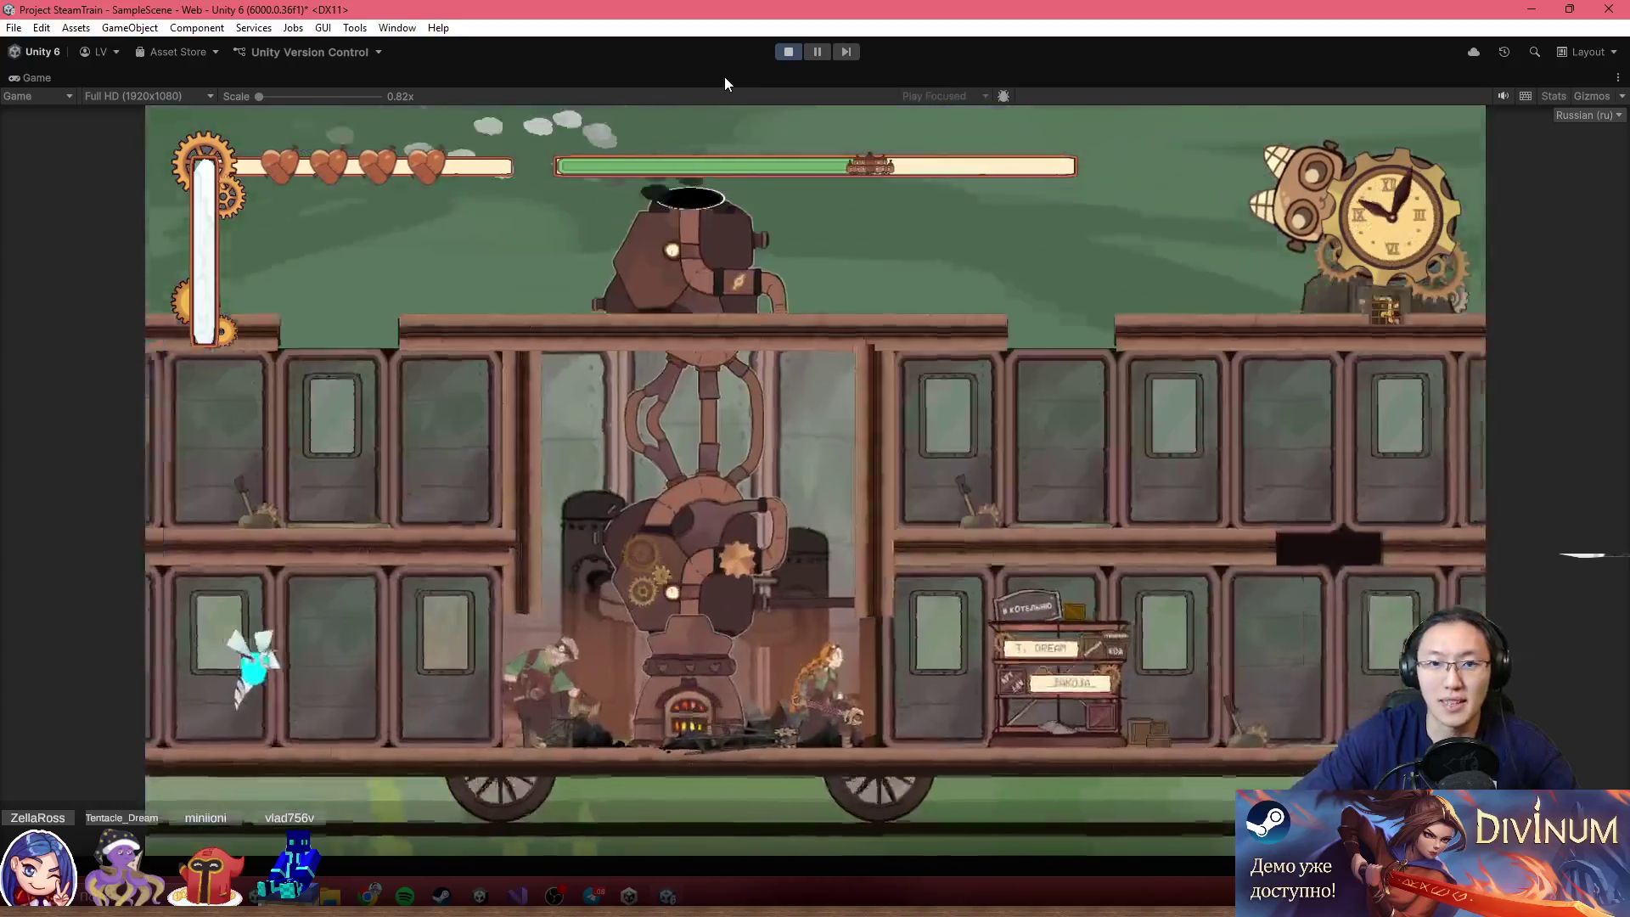
double_click(725, 77)
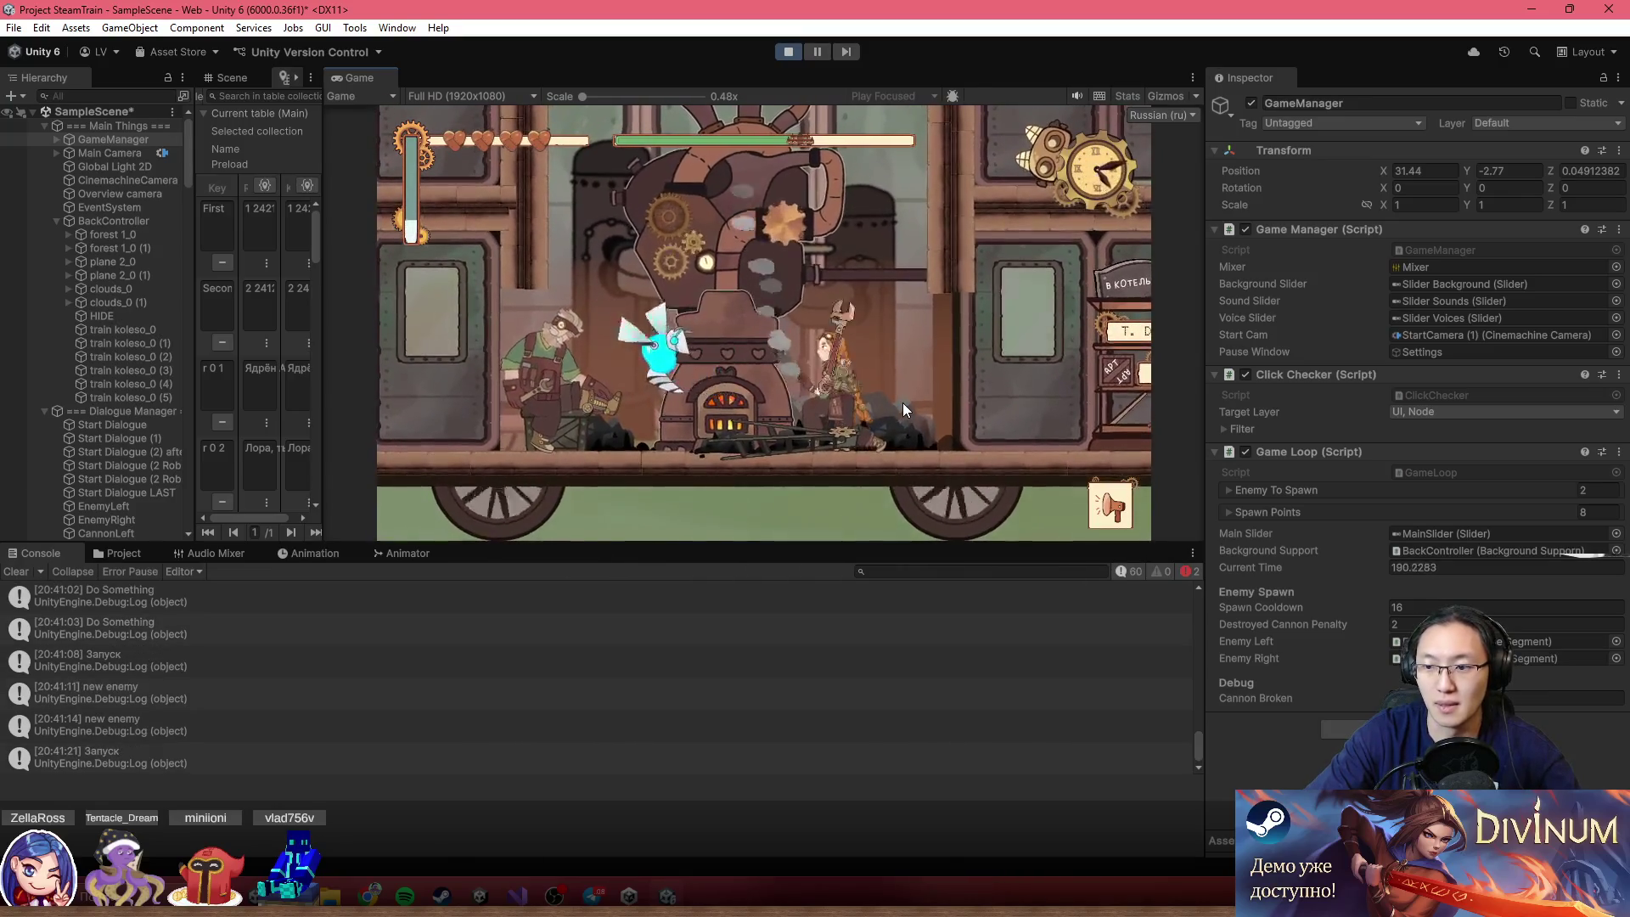
double_click(1069, 78)
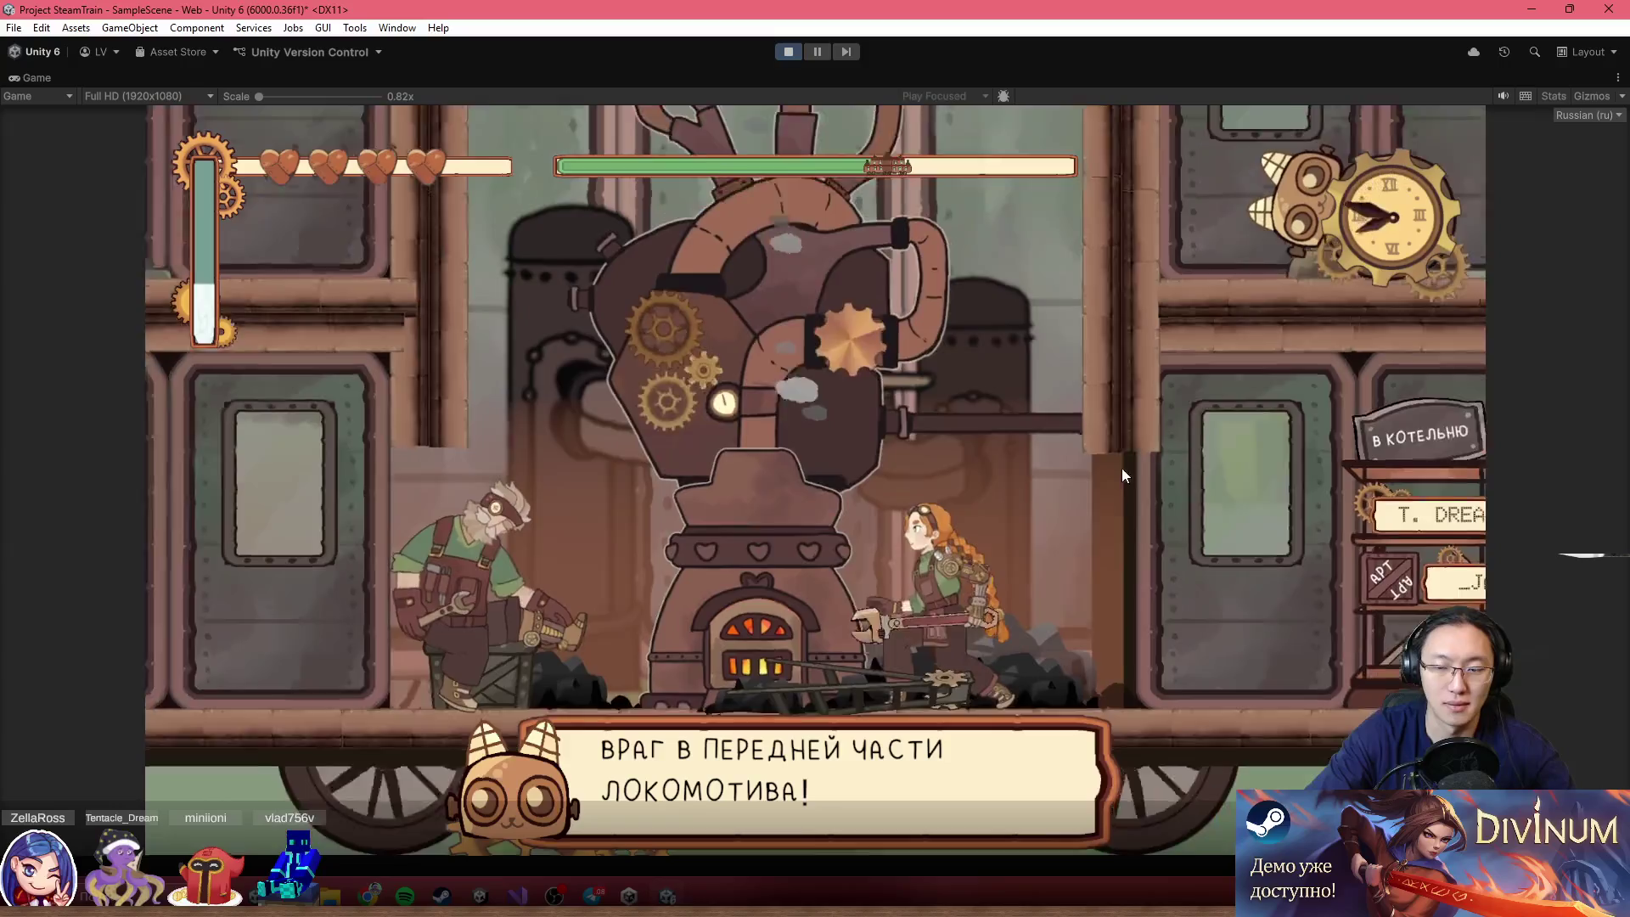
Walk through the carriage and strike the diving blue enemy with the wrench
key(d)
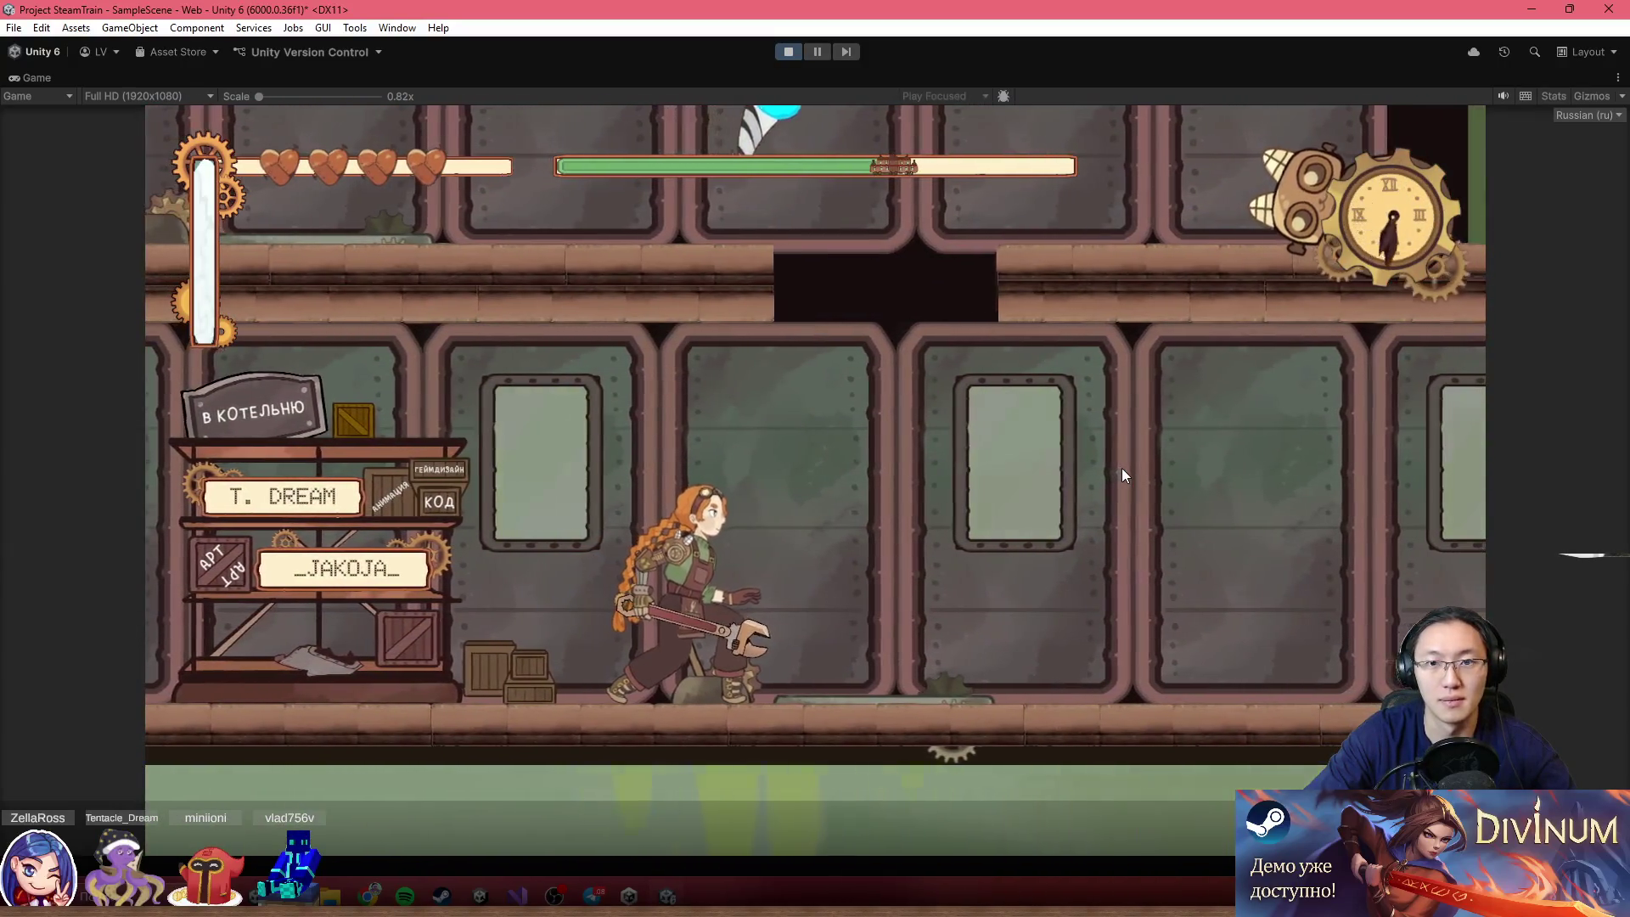
click(1122, 467)
key(a)
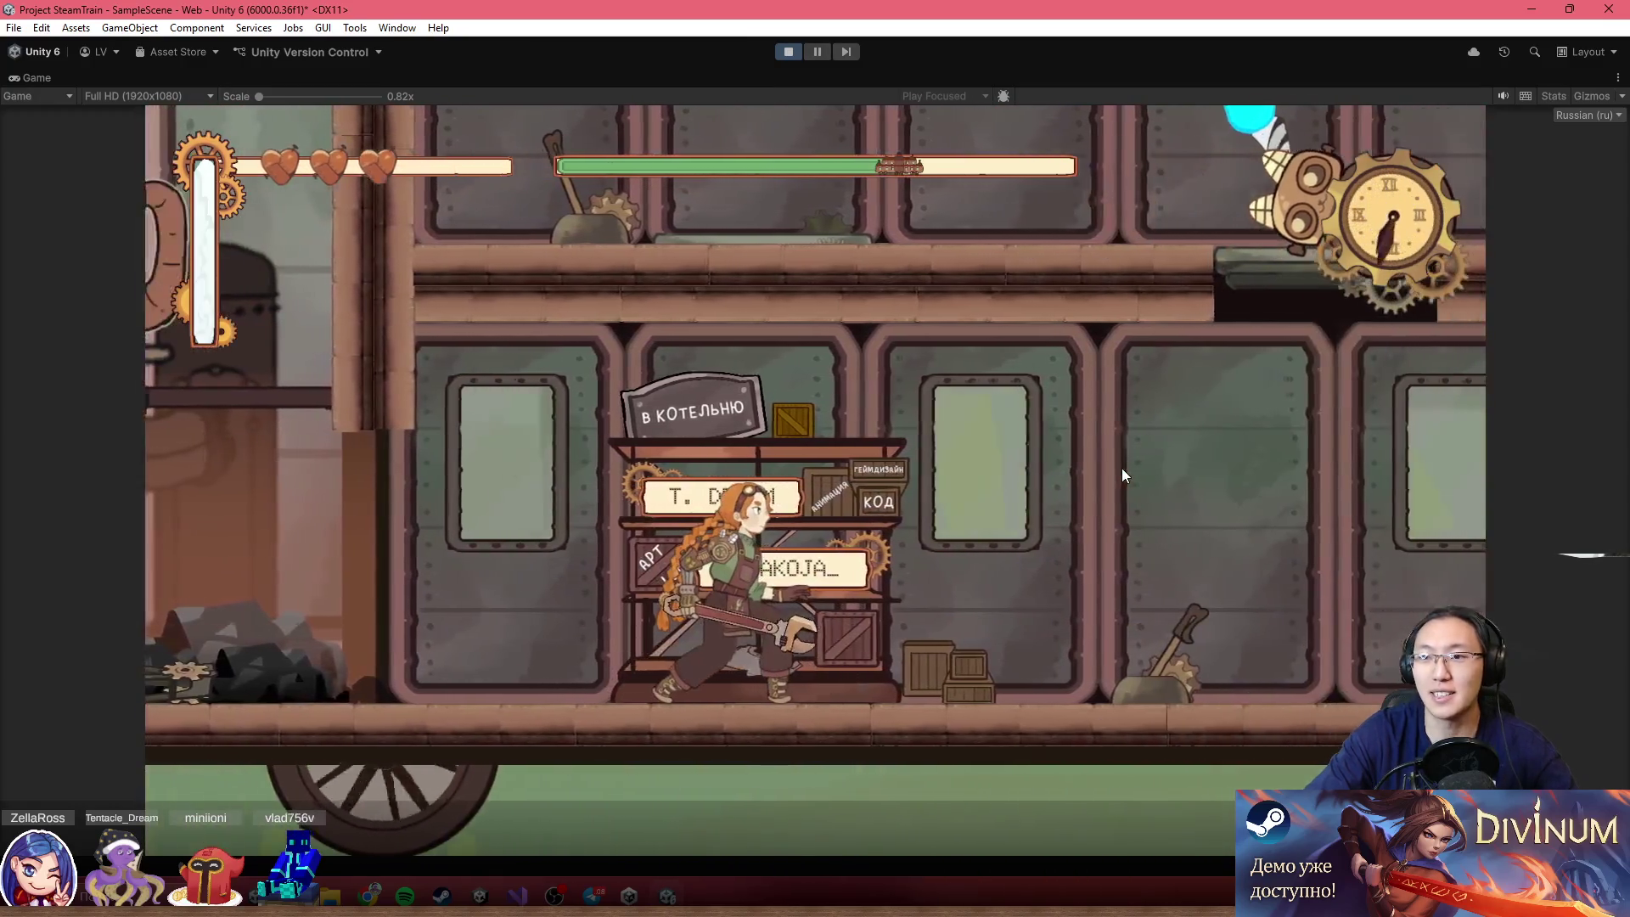
key(d)
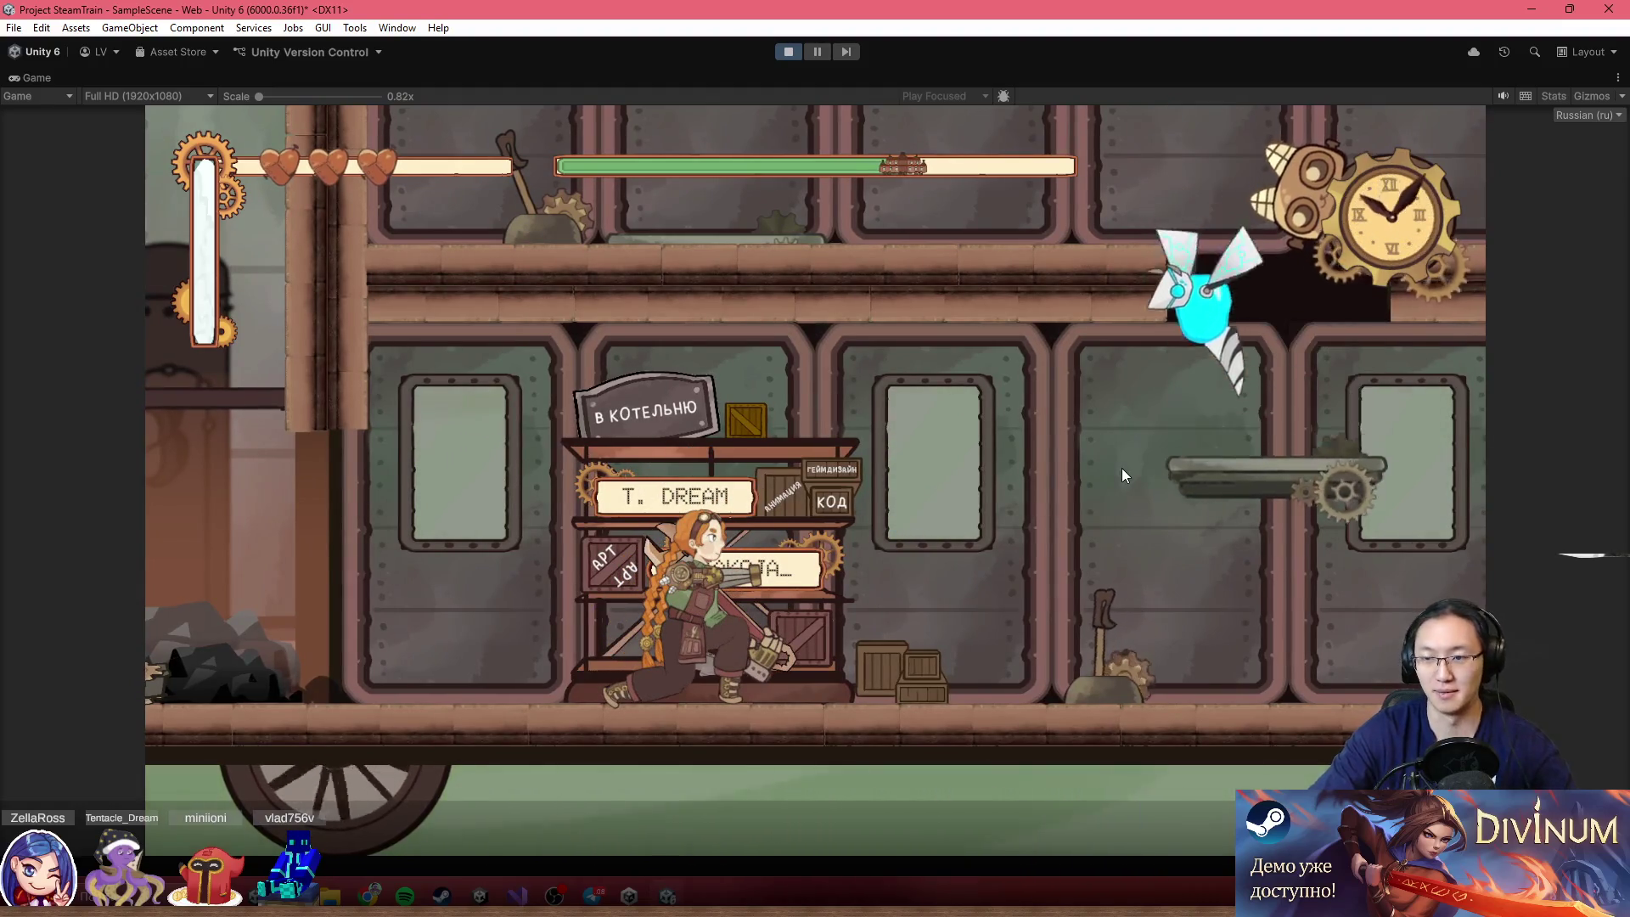
click(1122, 475)
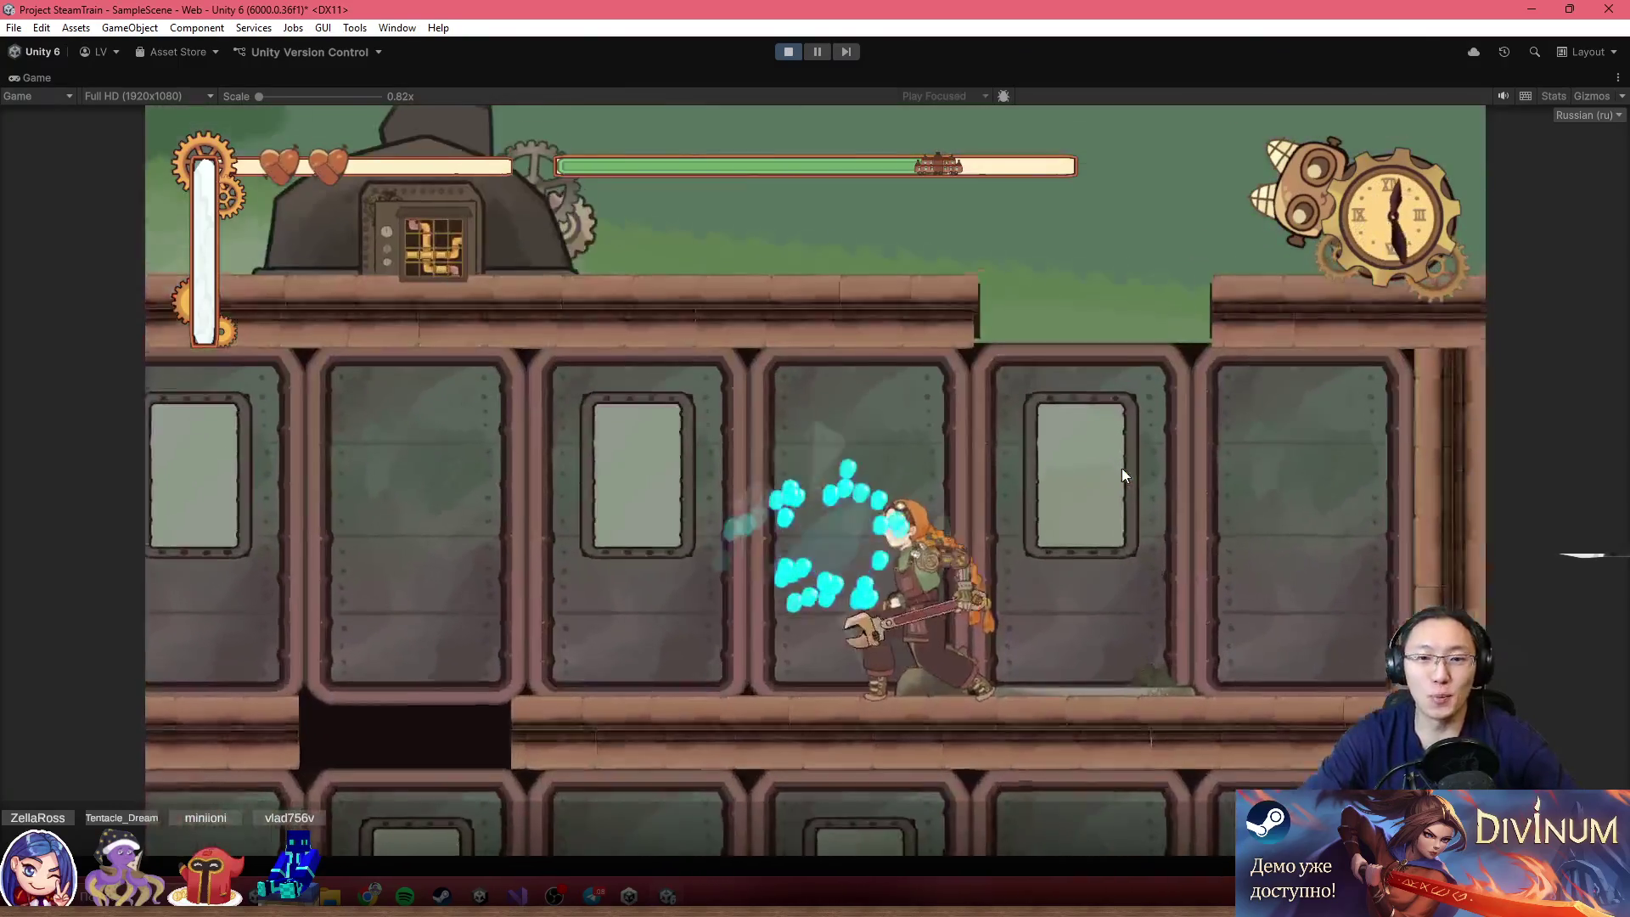
Run to the furnace, shovel coal, then stop and head back to the mechanic
key(a)
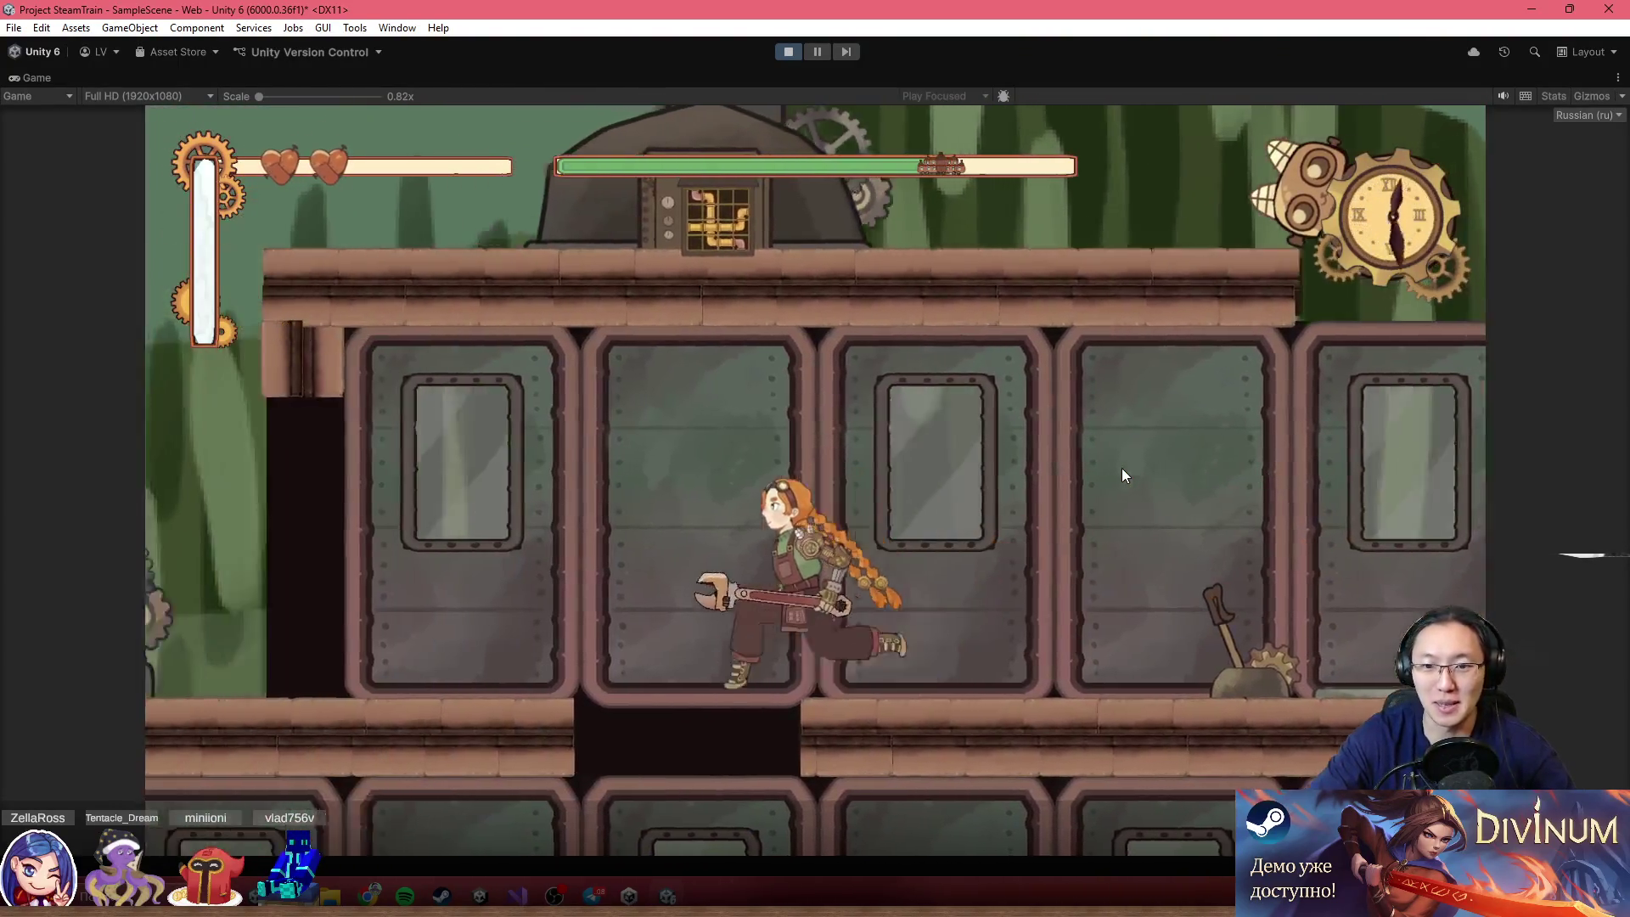
key(d)
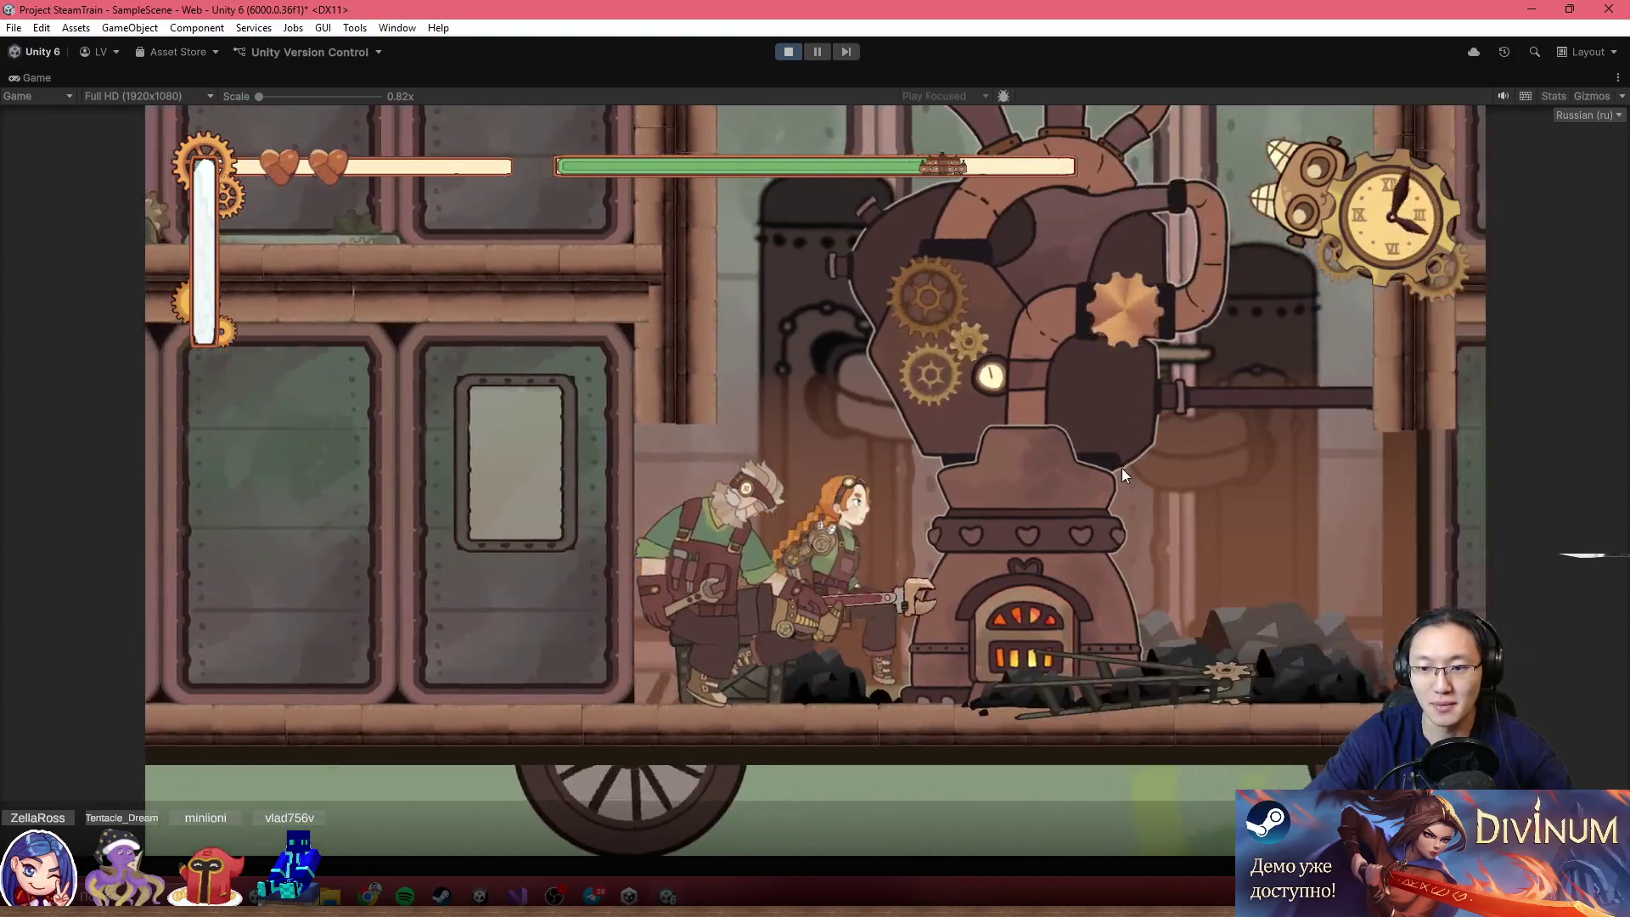
key(e)
key(space)
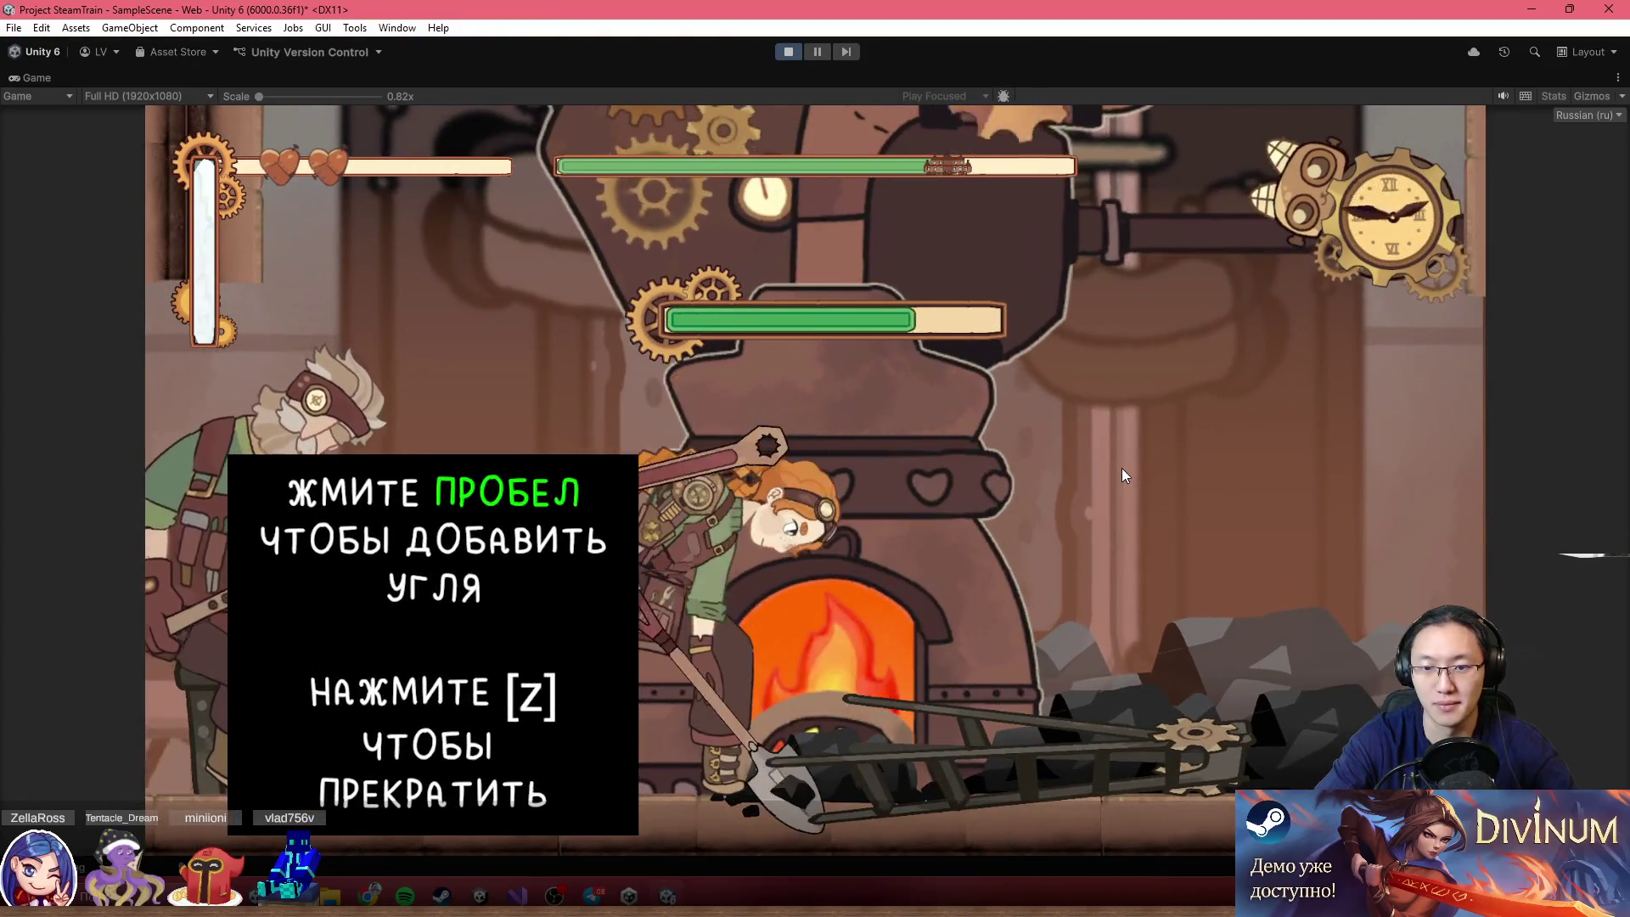
key(z)
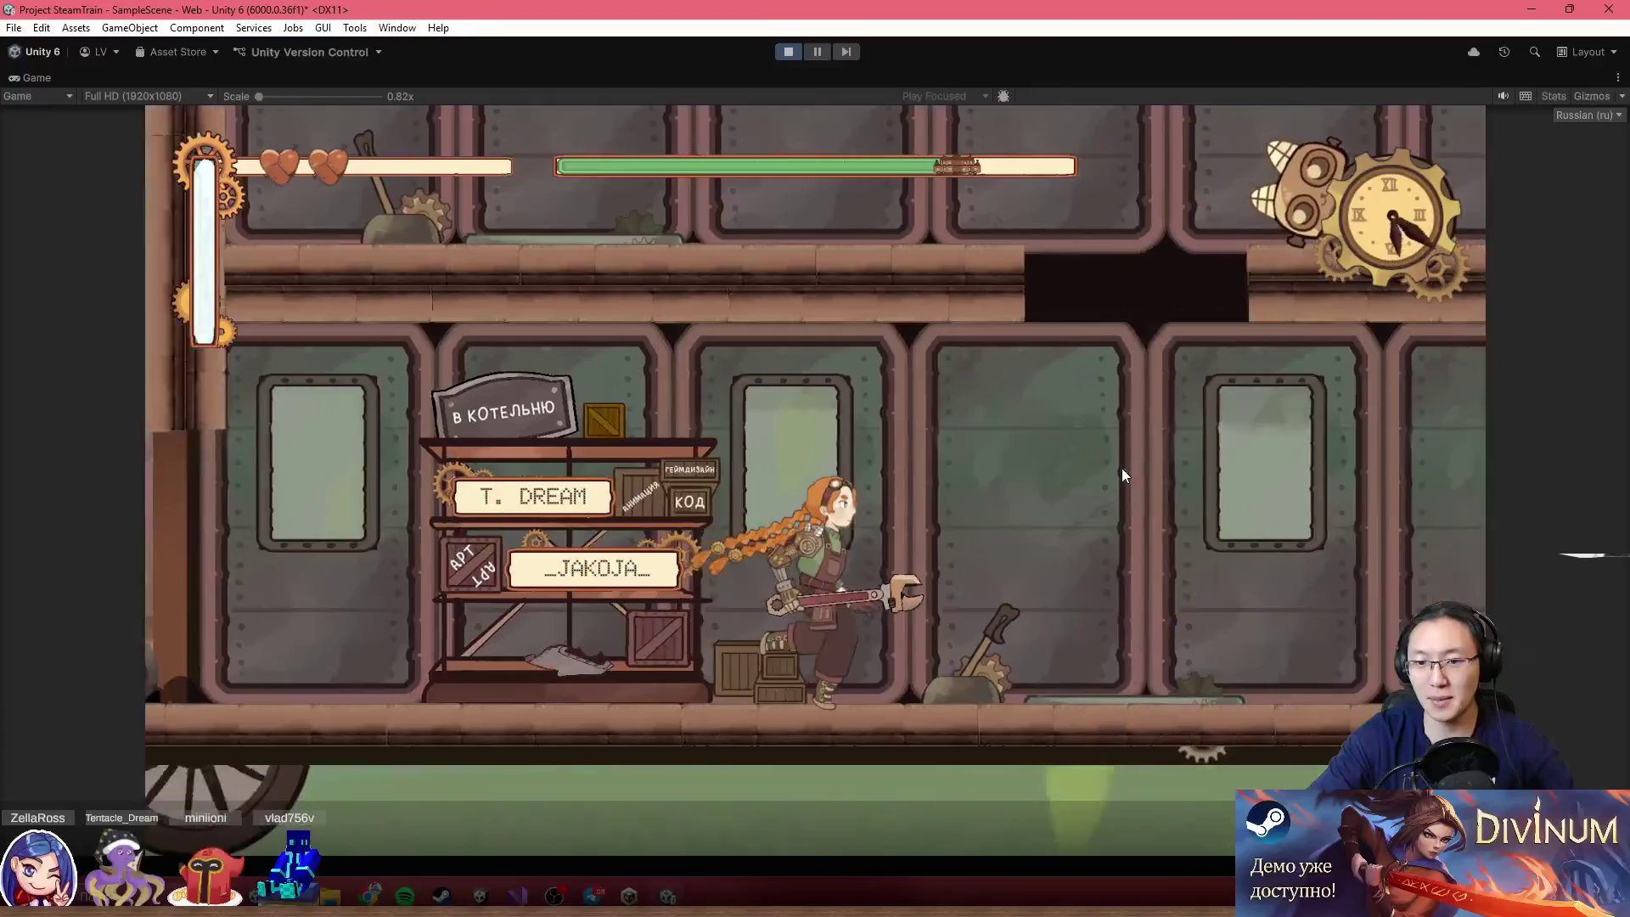
Ride the elevator to the roof, fight the glass robot and reach the pipe-puzzle hatch
key(w)
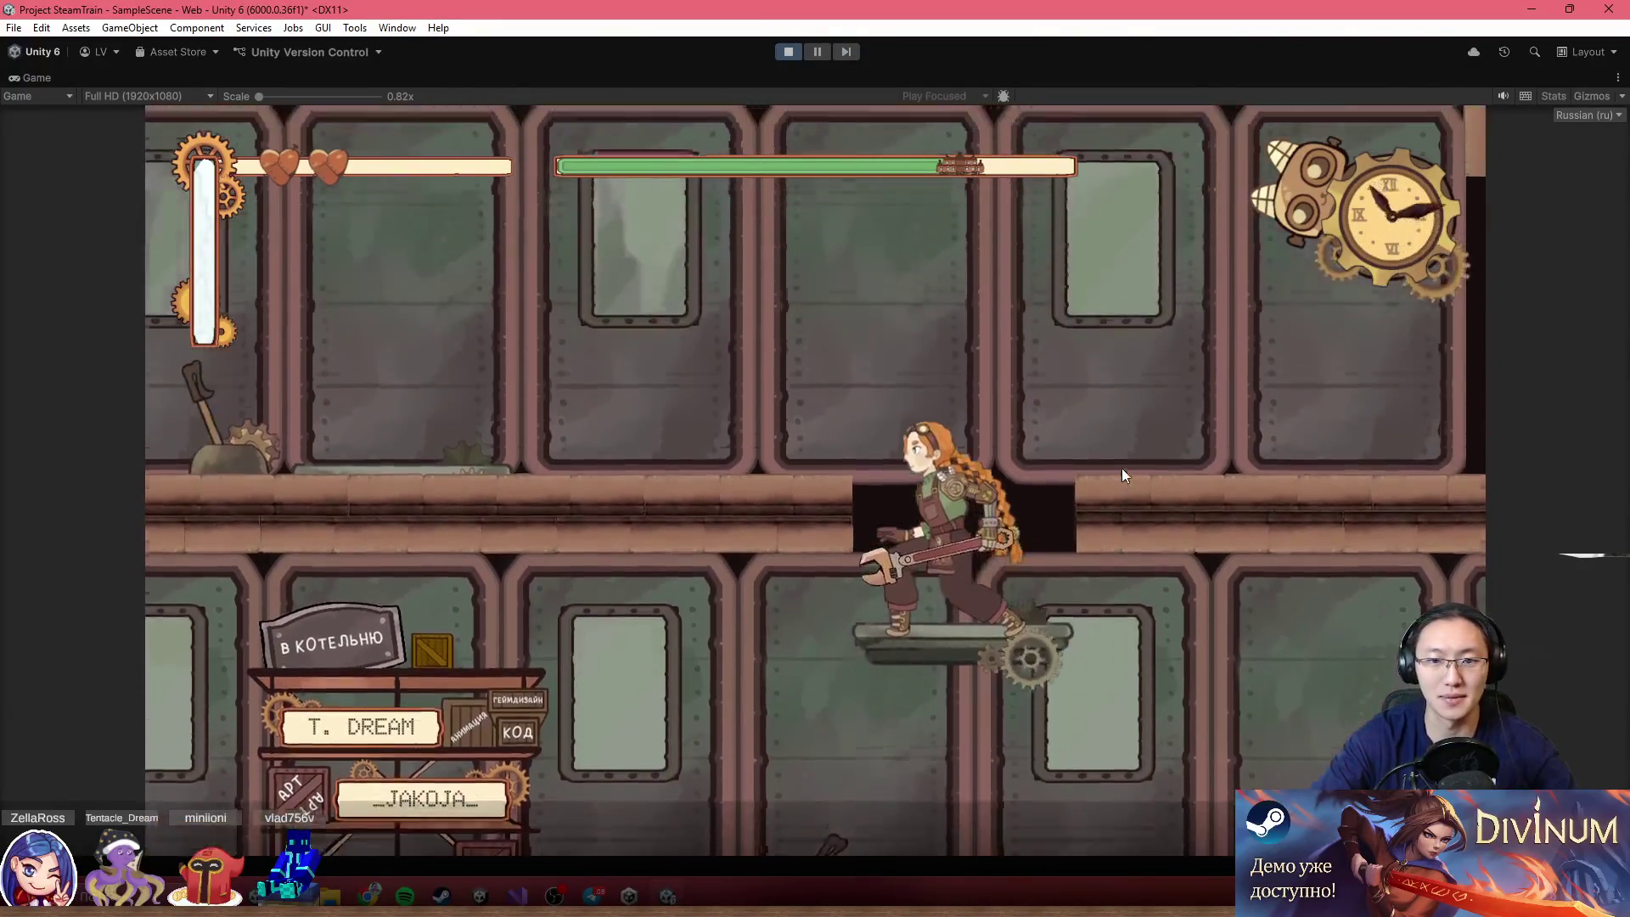
key(w)
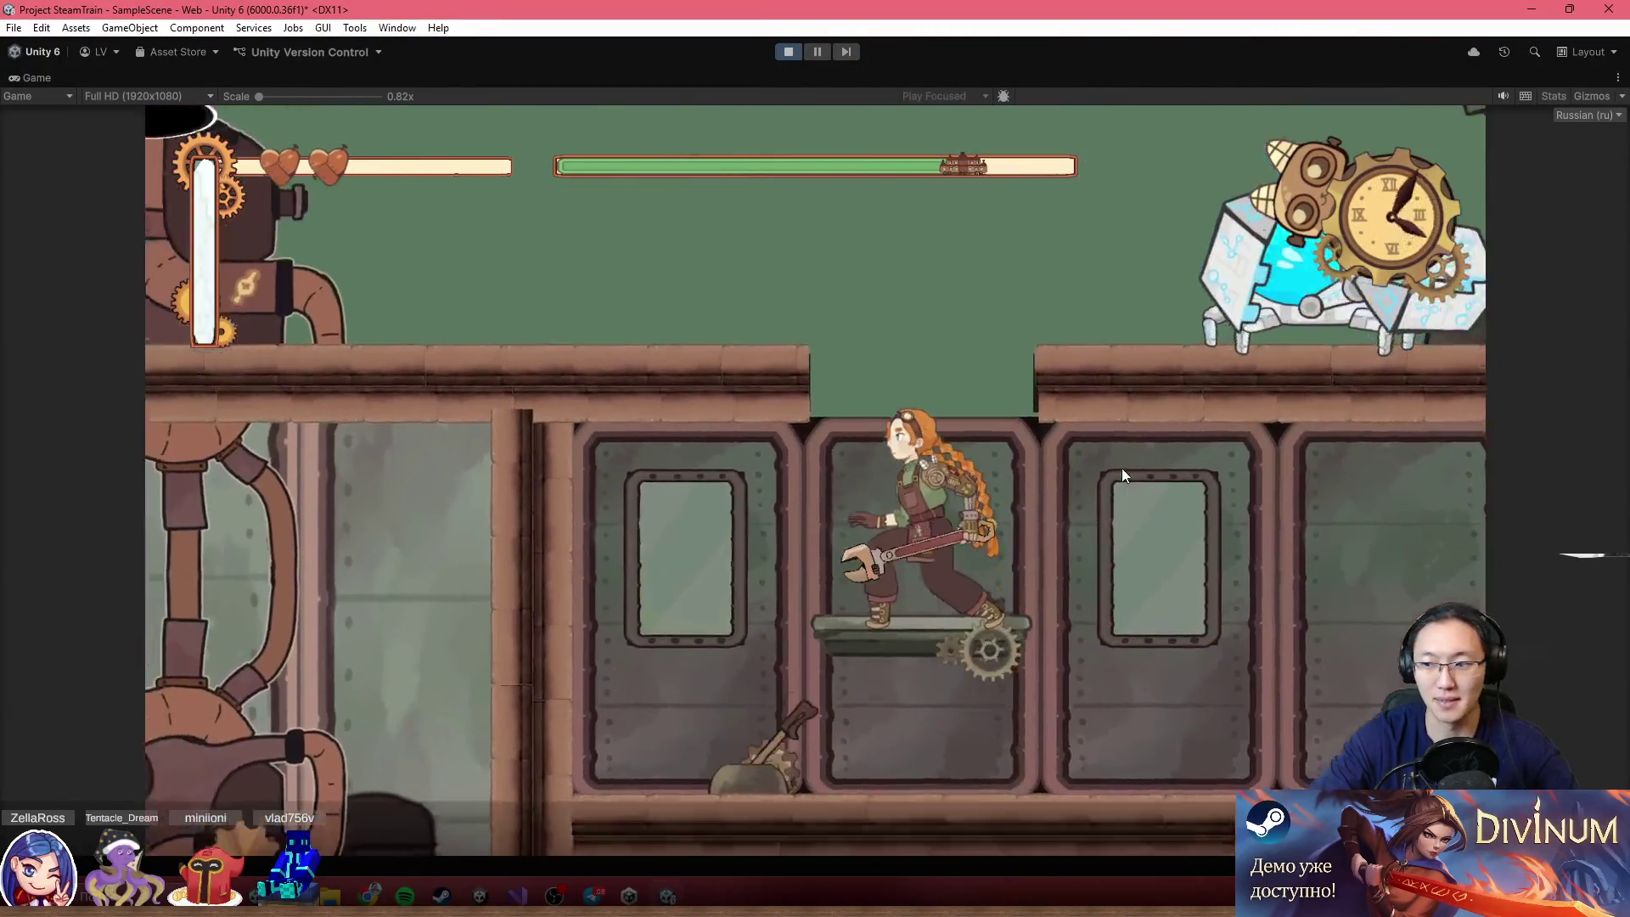
key(a)
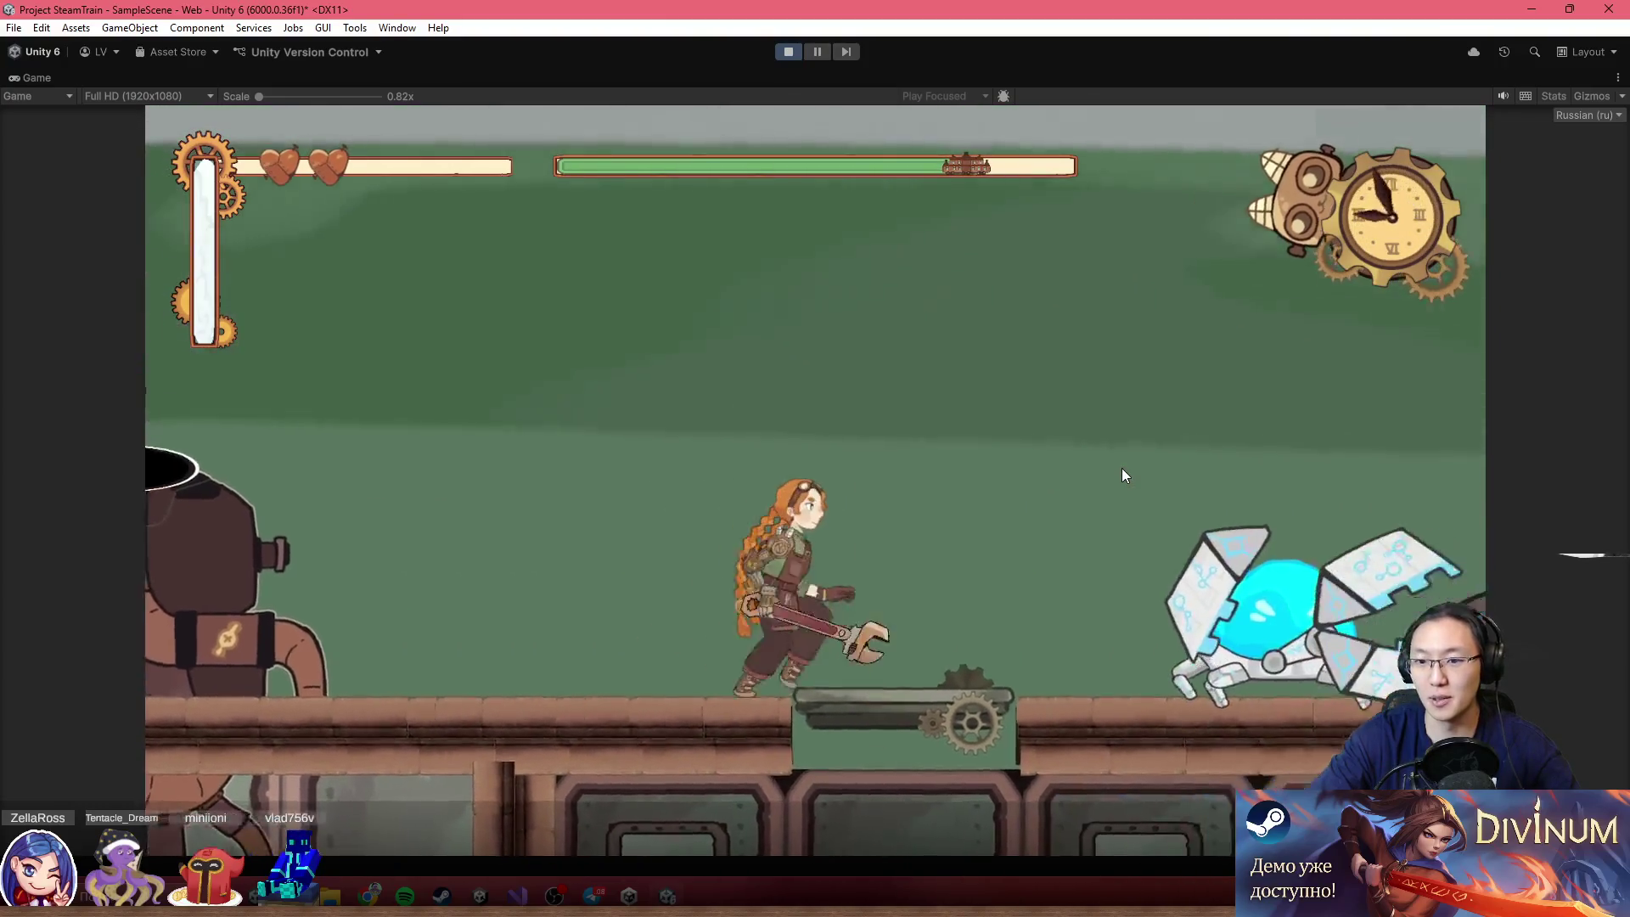
key(d)
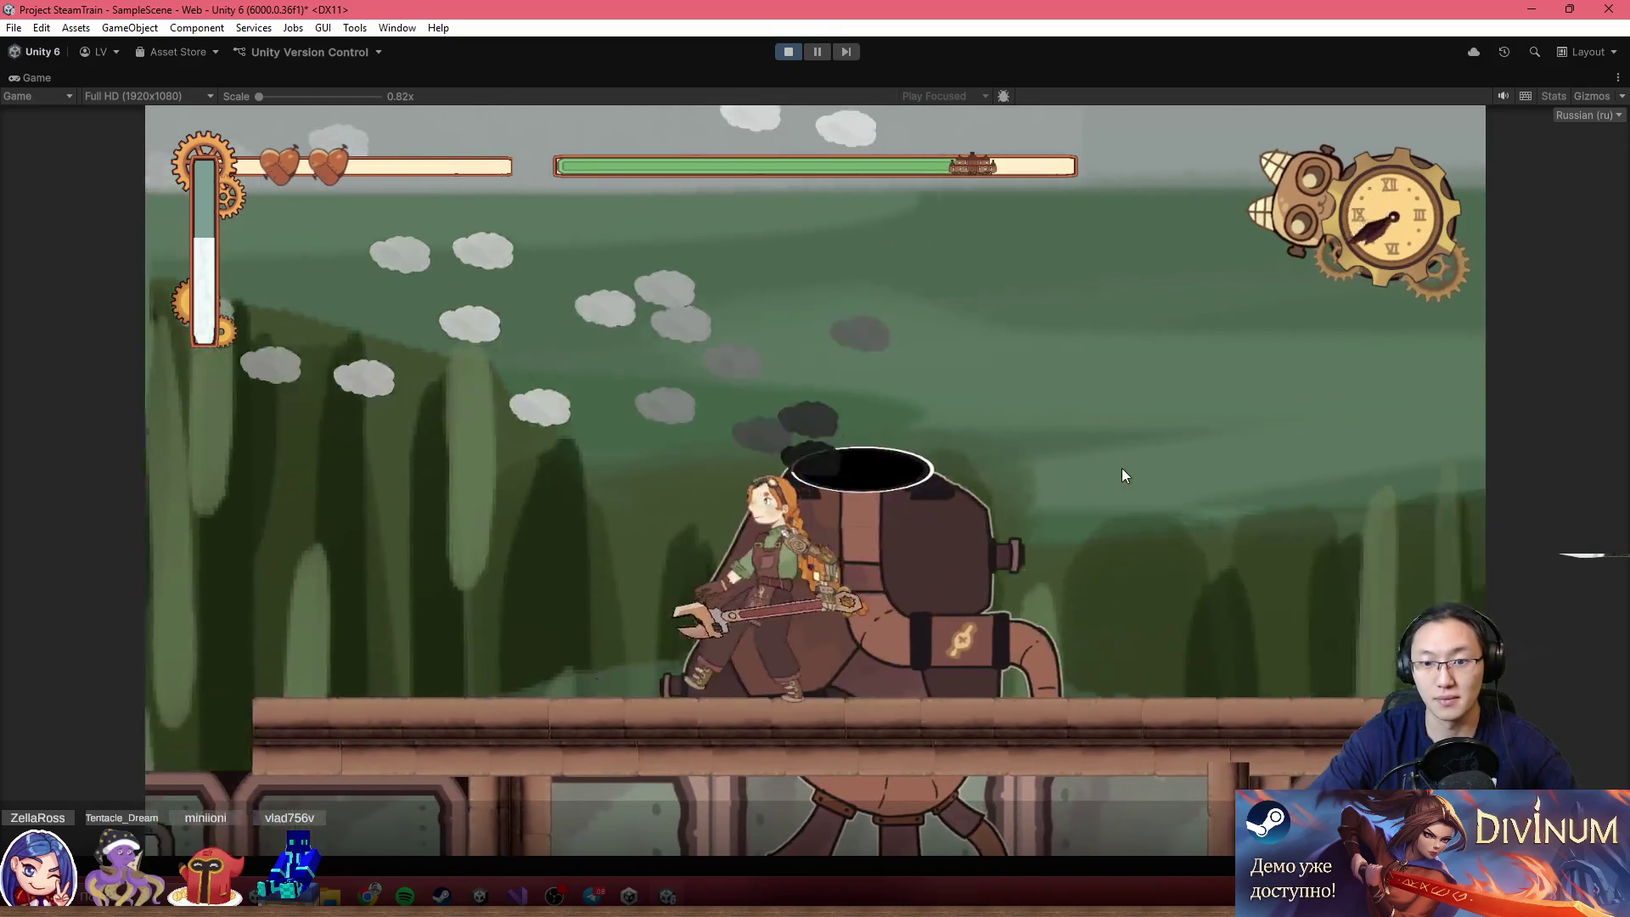
key(d)
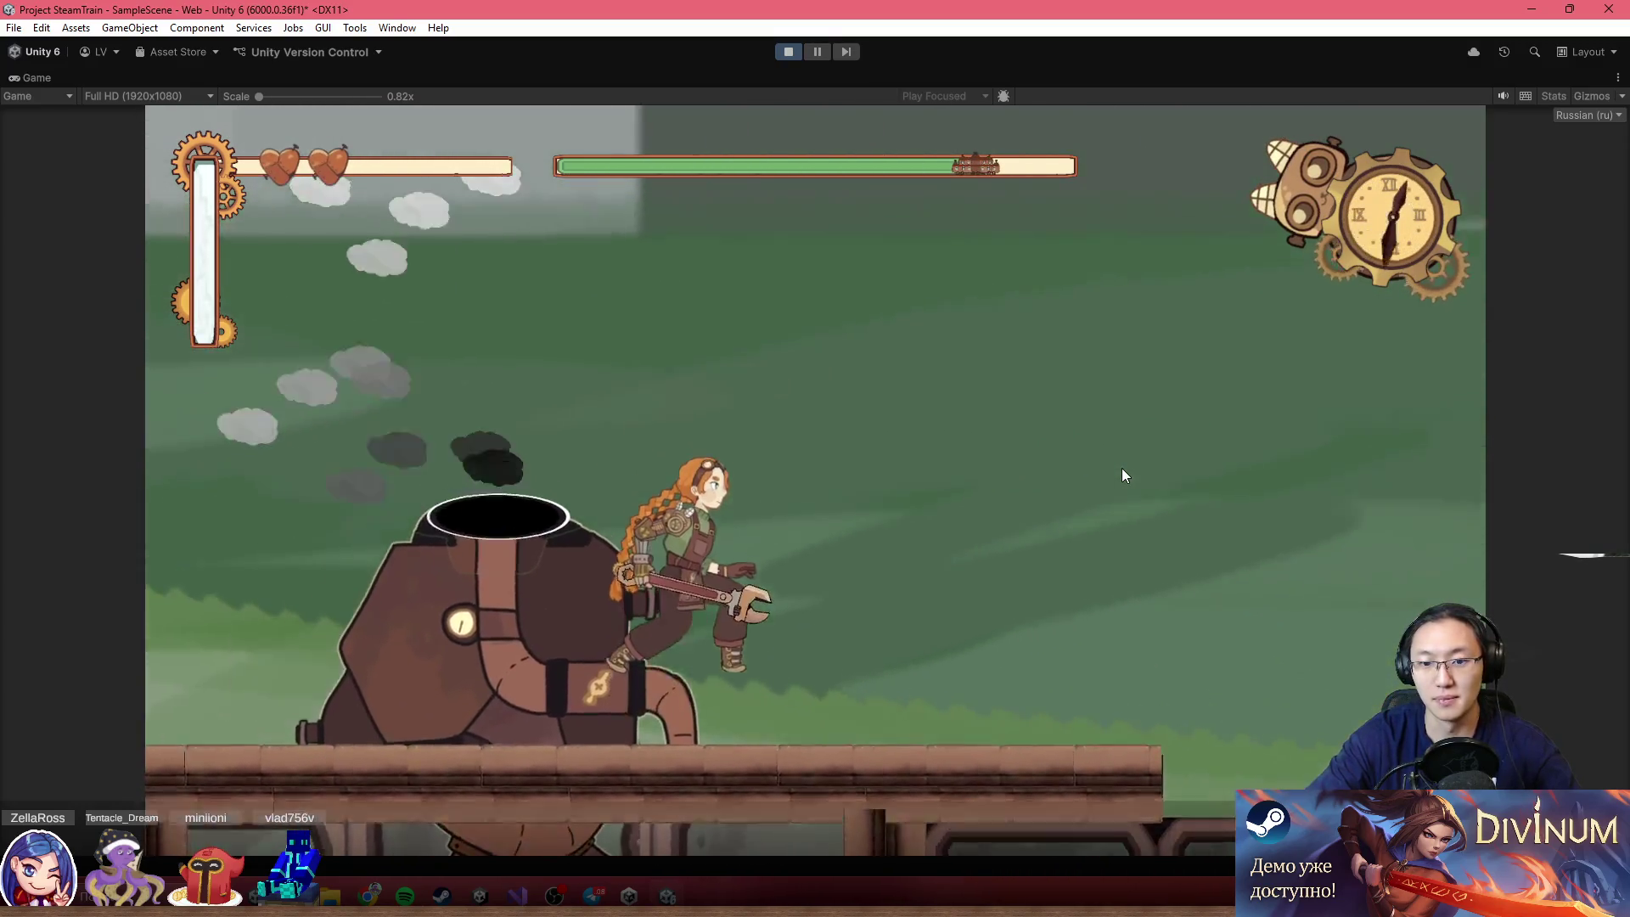
key(d)
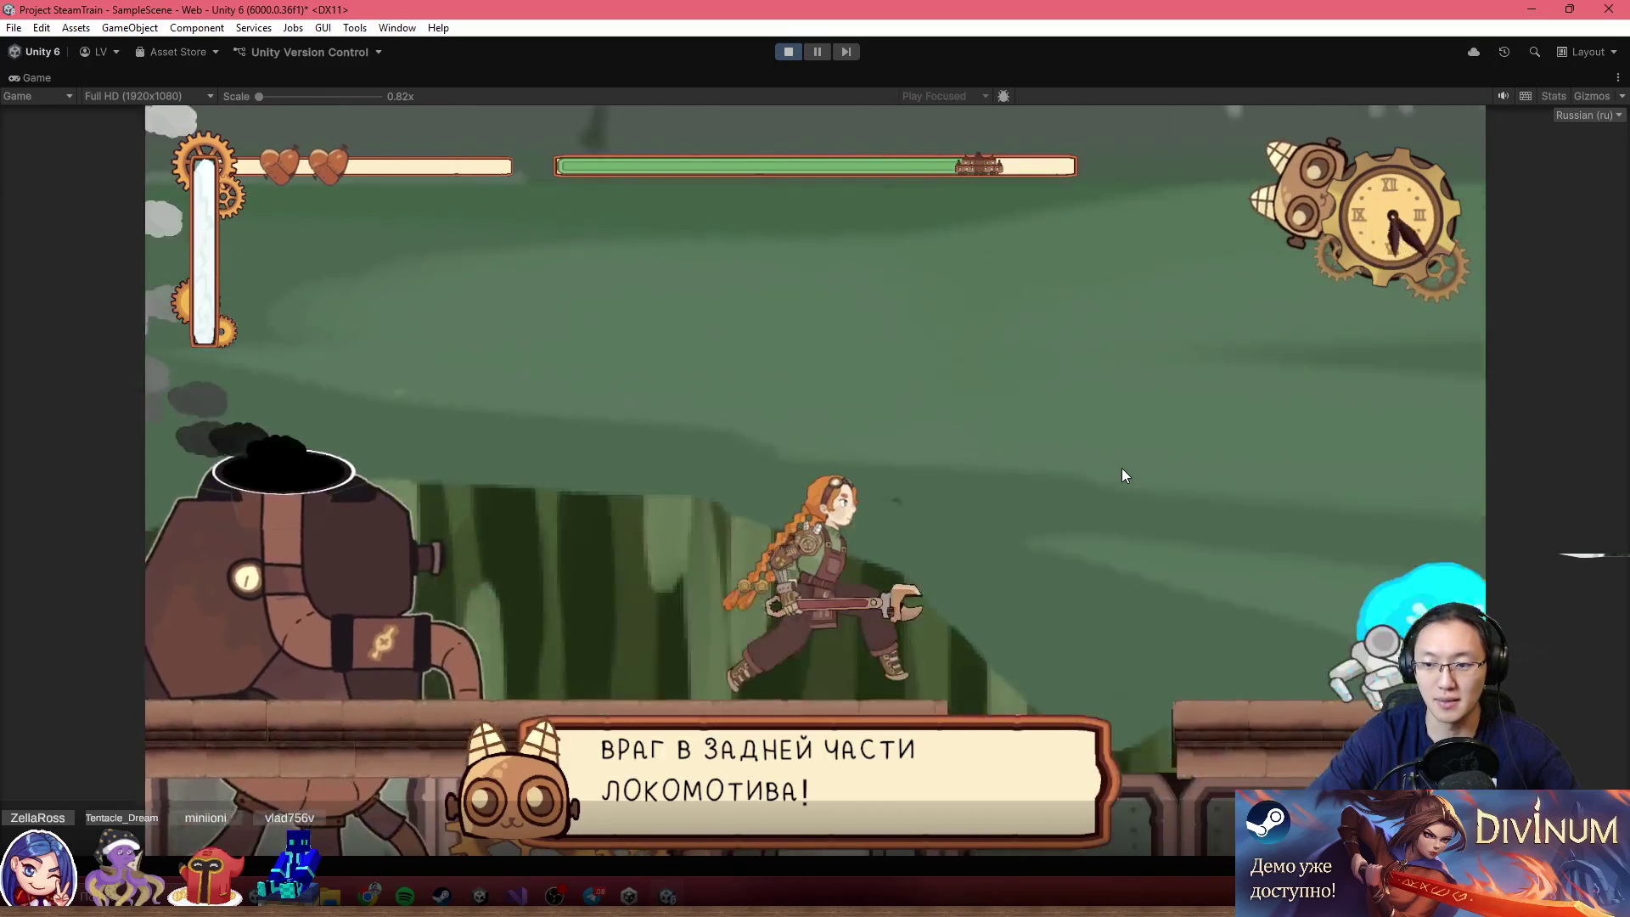
key(d)
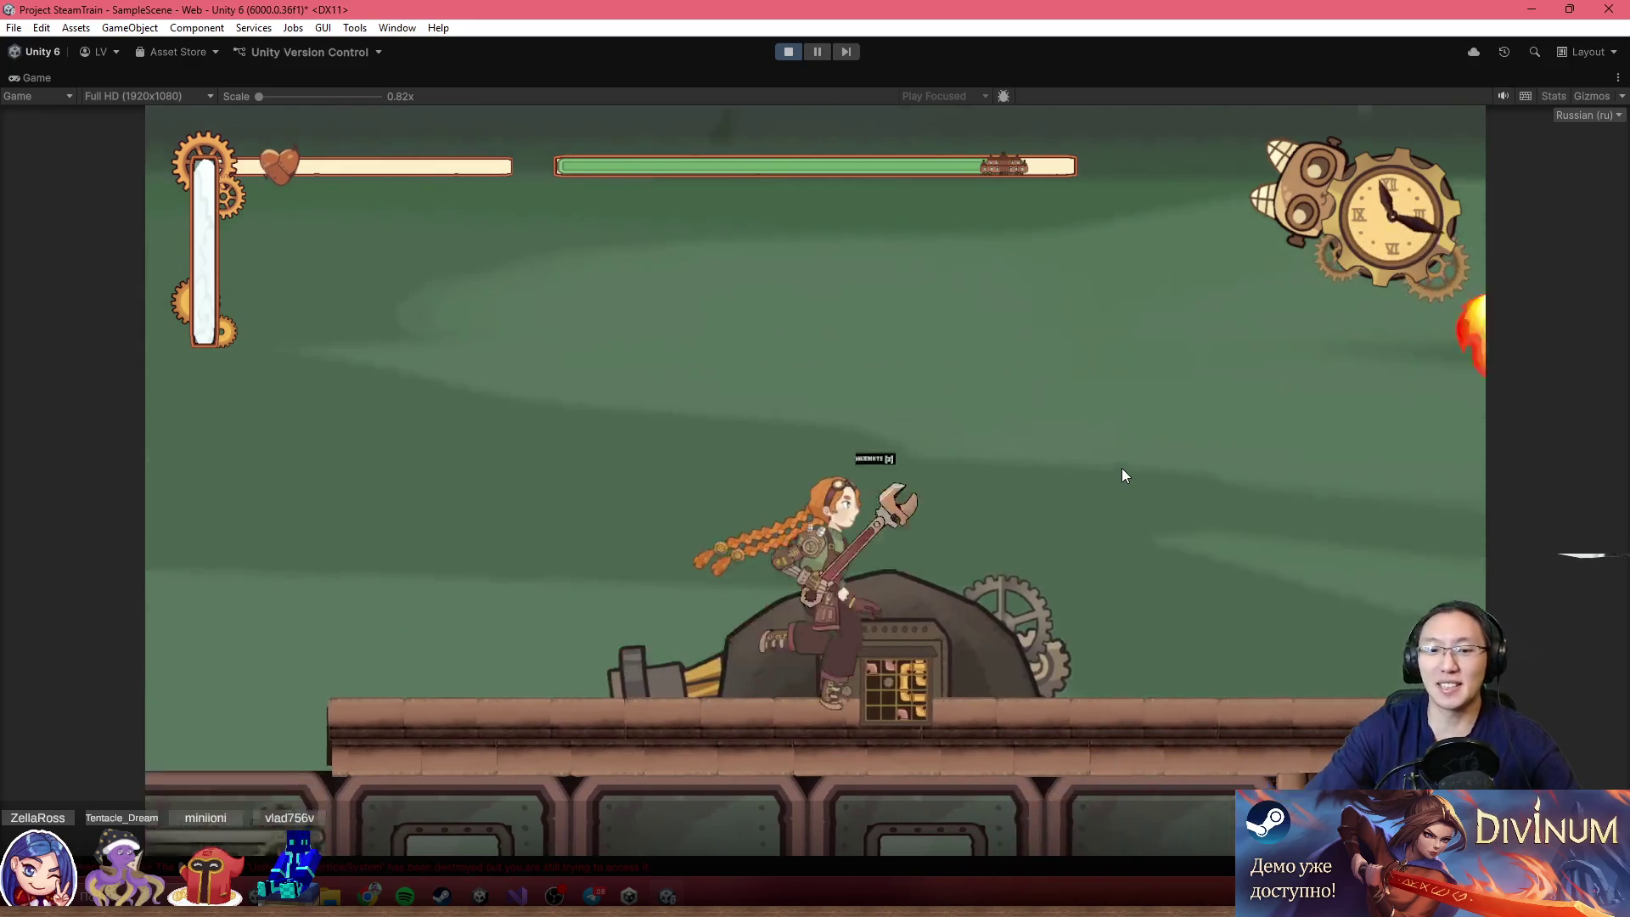
key(z)
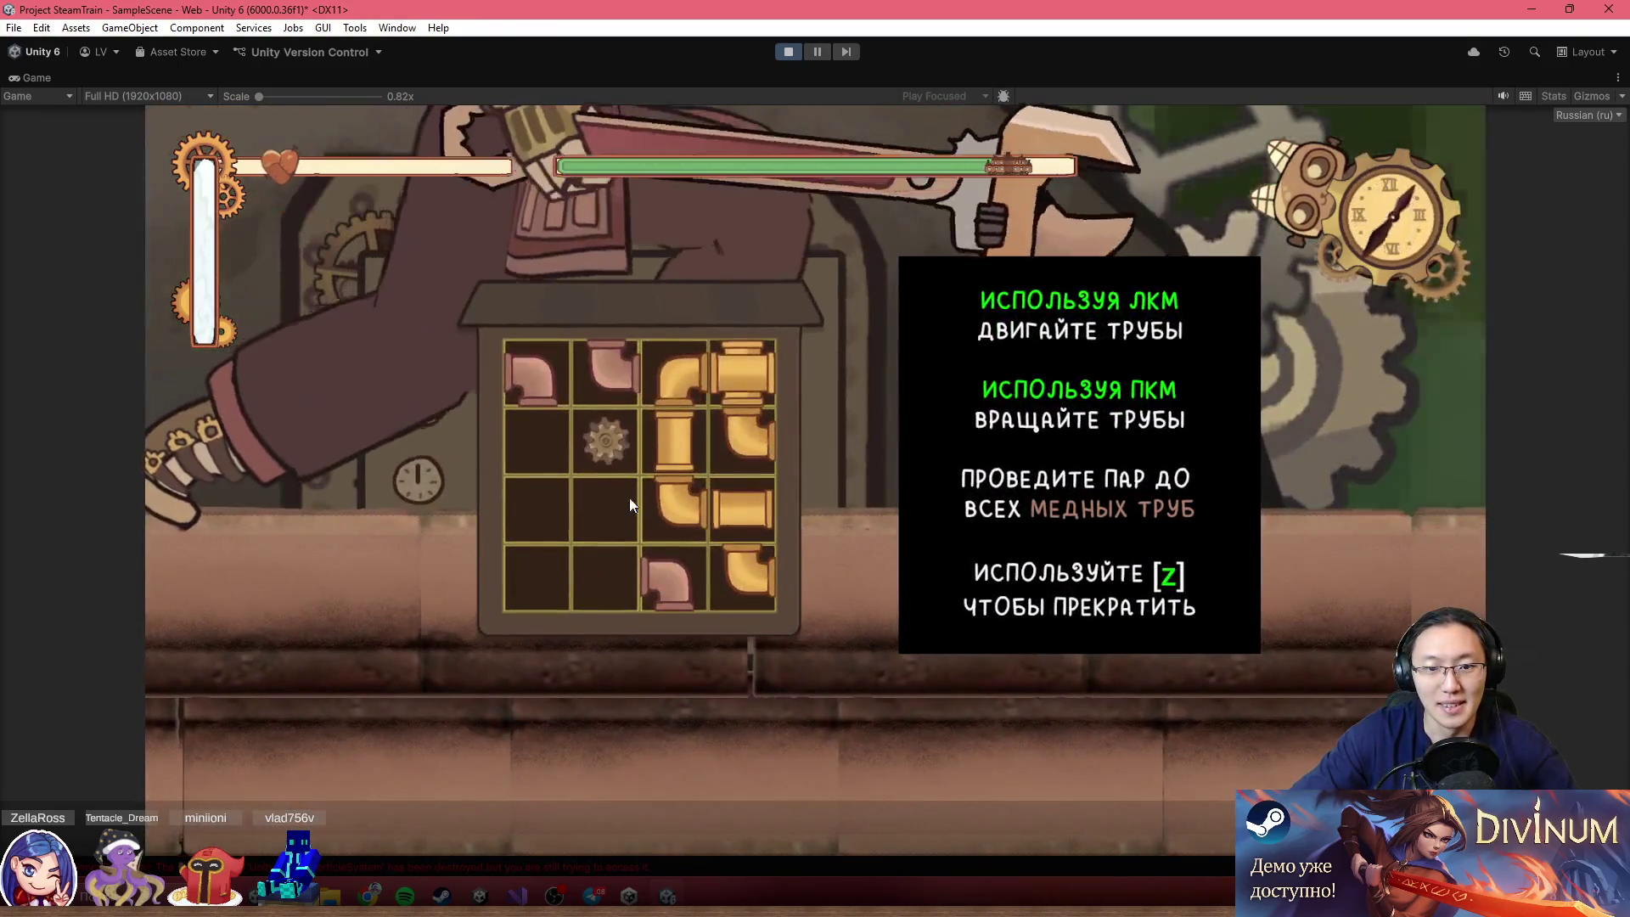
Drag and rotate pipes into the left column and rows 2-4 to solve the puzzle
mouse_move(743, 374)
mouse_down()
mouse_move(605, 509)
mouse_move(538, 509)
mouse_up()
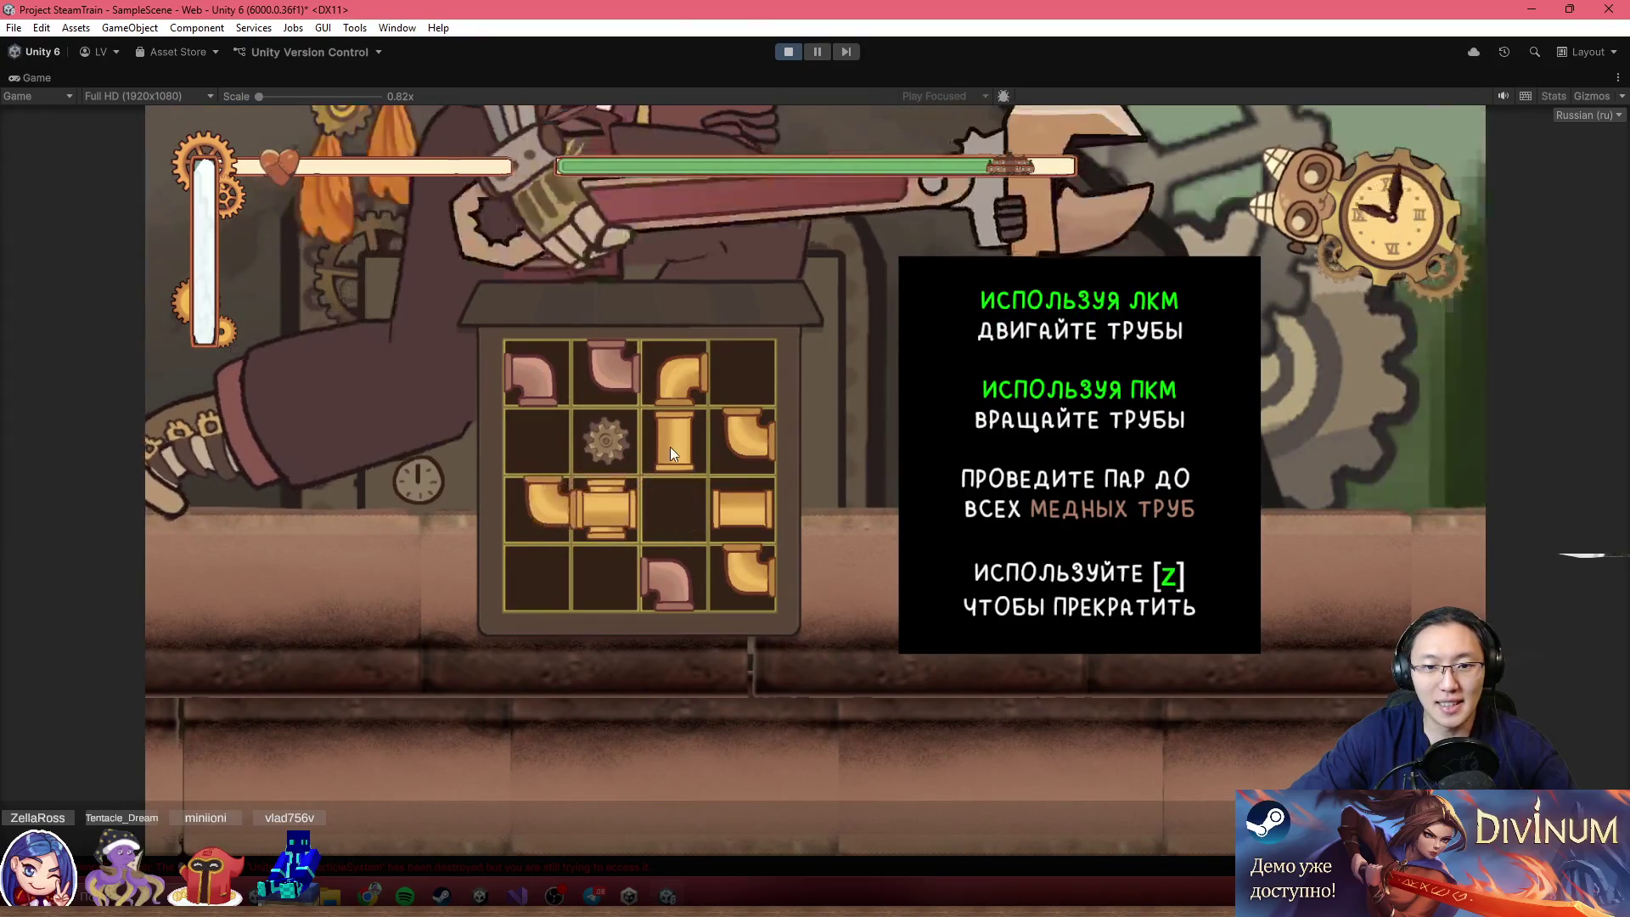
drag(669, 446, 551, 442)
right_click(711, 389)
mouse_move(735, 423)
mouse_down()
mouse_move(699, 521)
mouse_move(603, 564)
mouse_up()
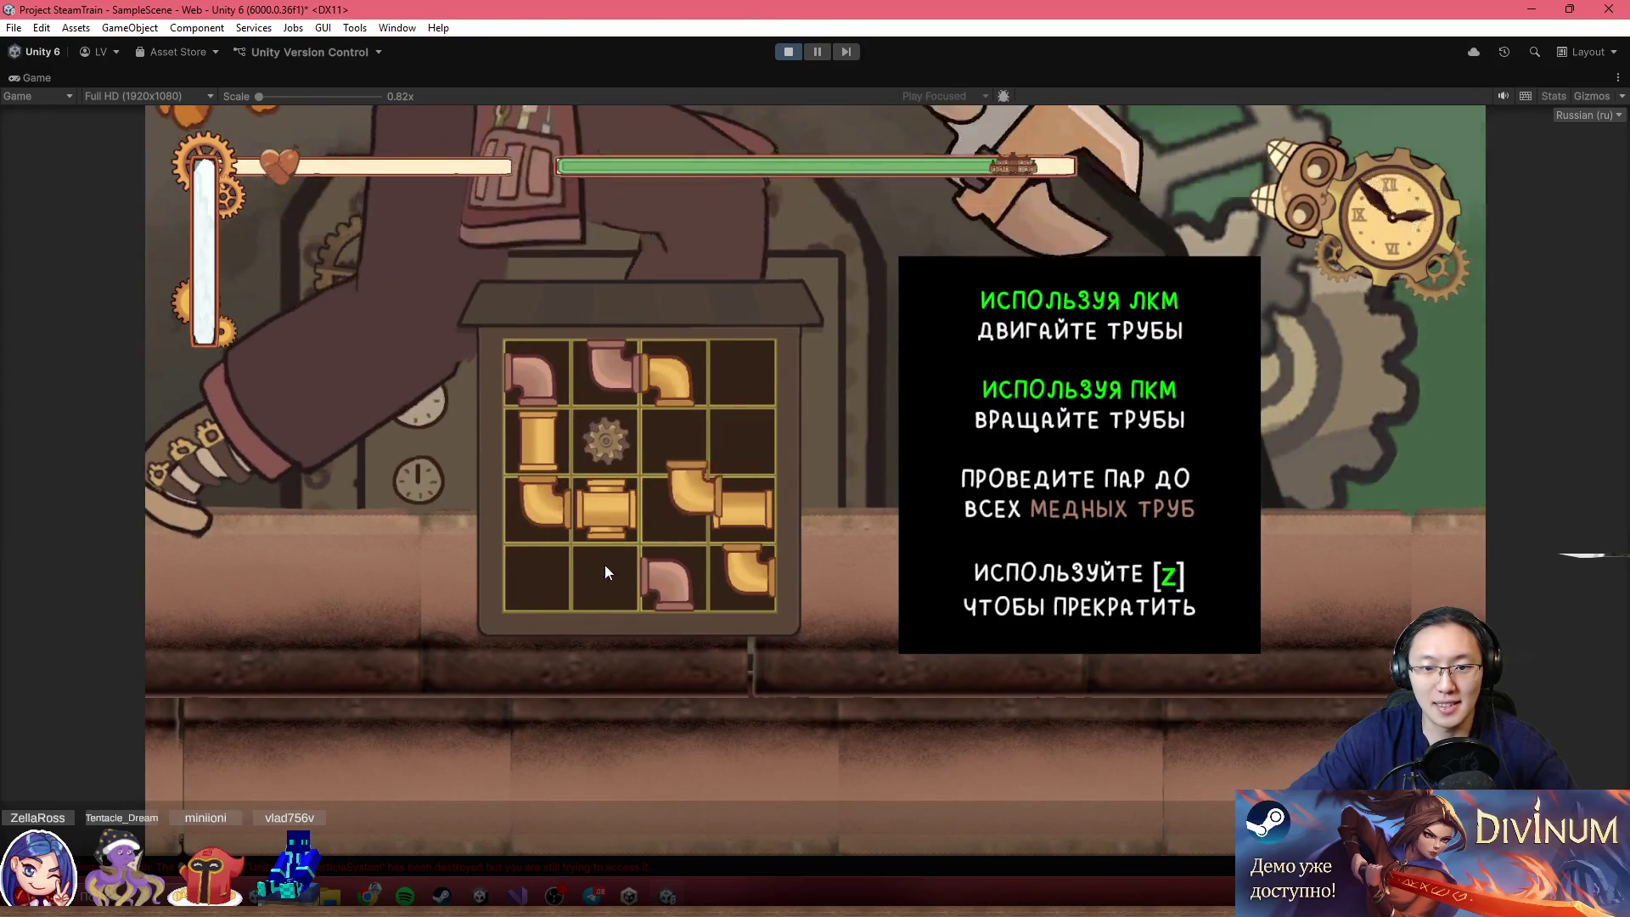
drag(743, 509, 692, 461)
right_click(693, 461)
drag(743, 577, 687, 501)
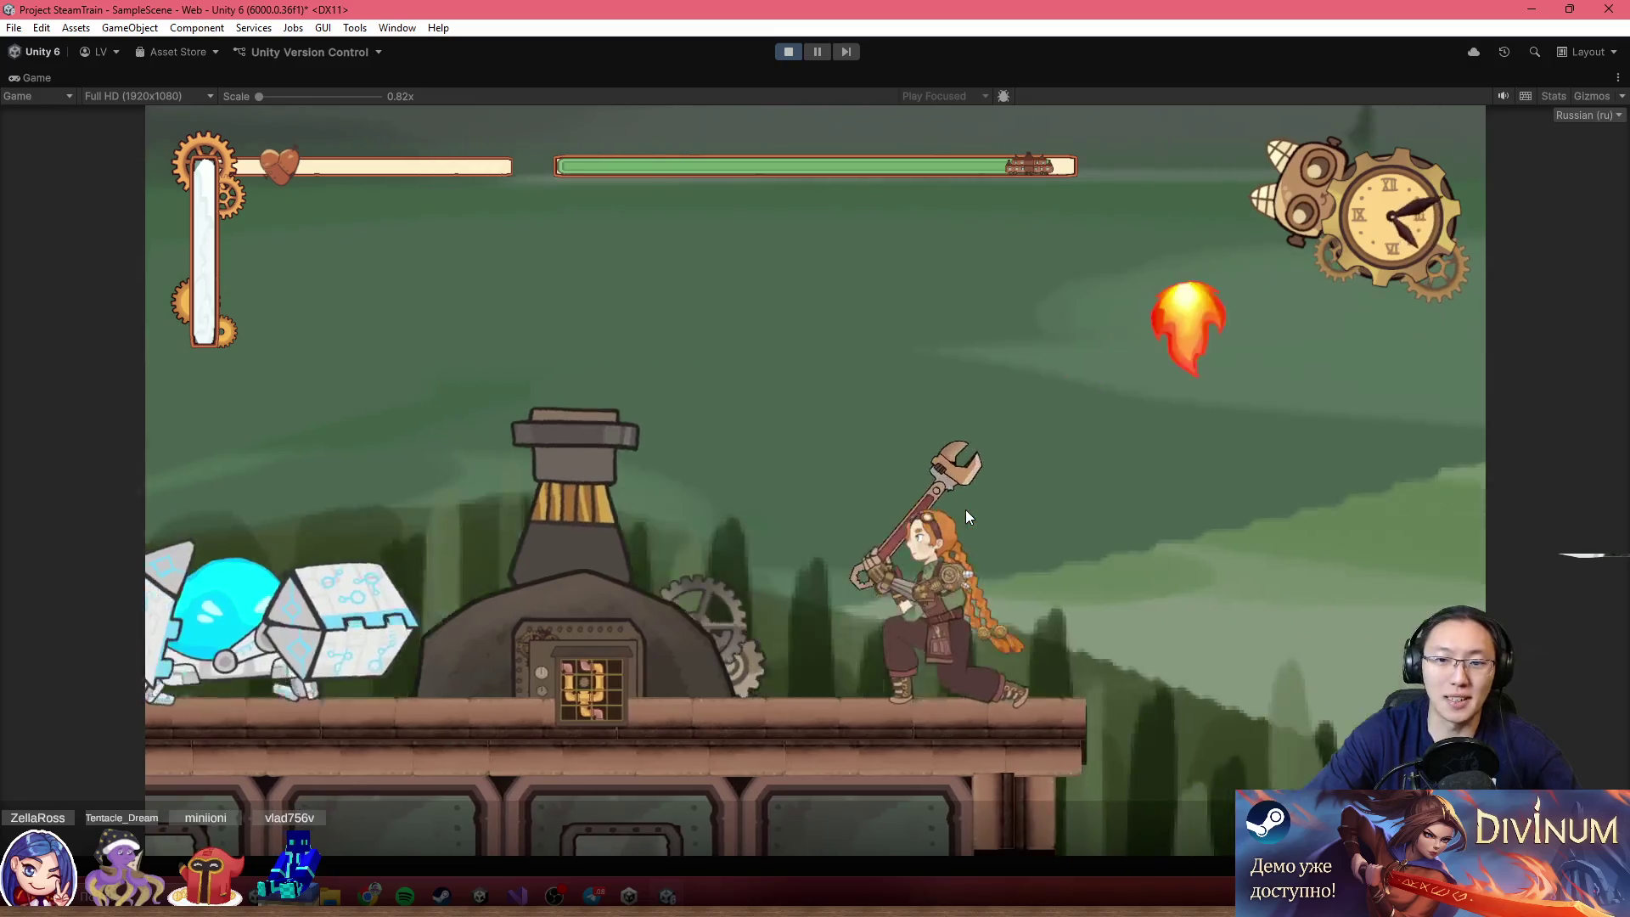
Defeat the crystal enemy, reach the old mechanic's win screen, then stop Play mode
key(a)
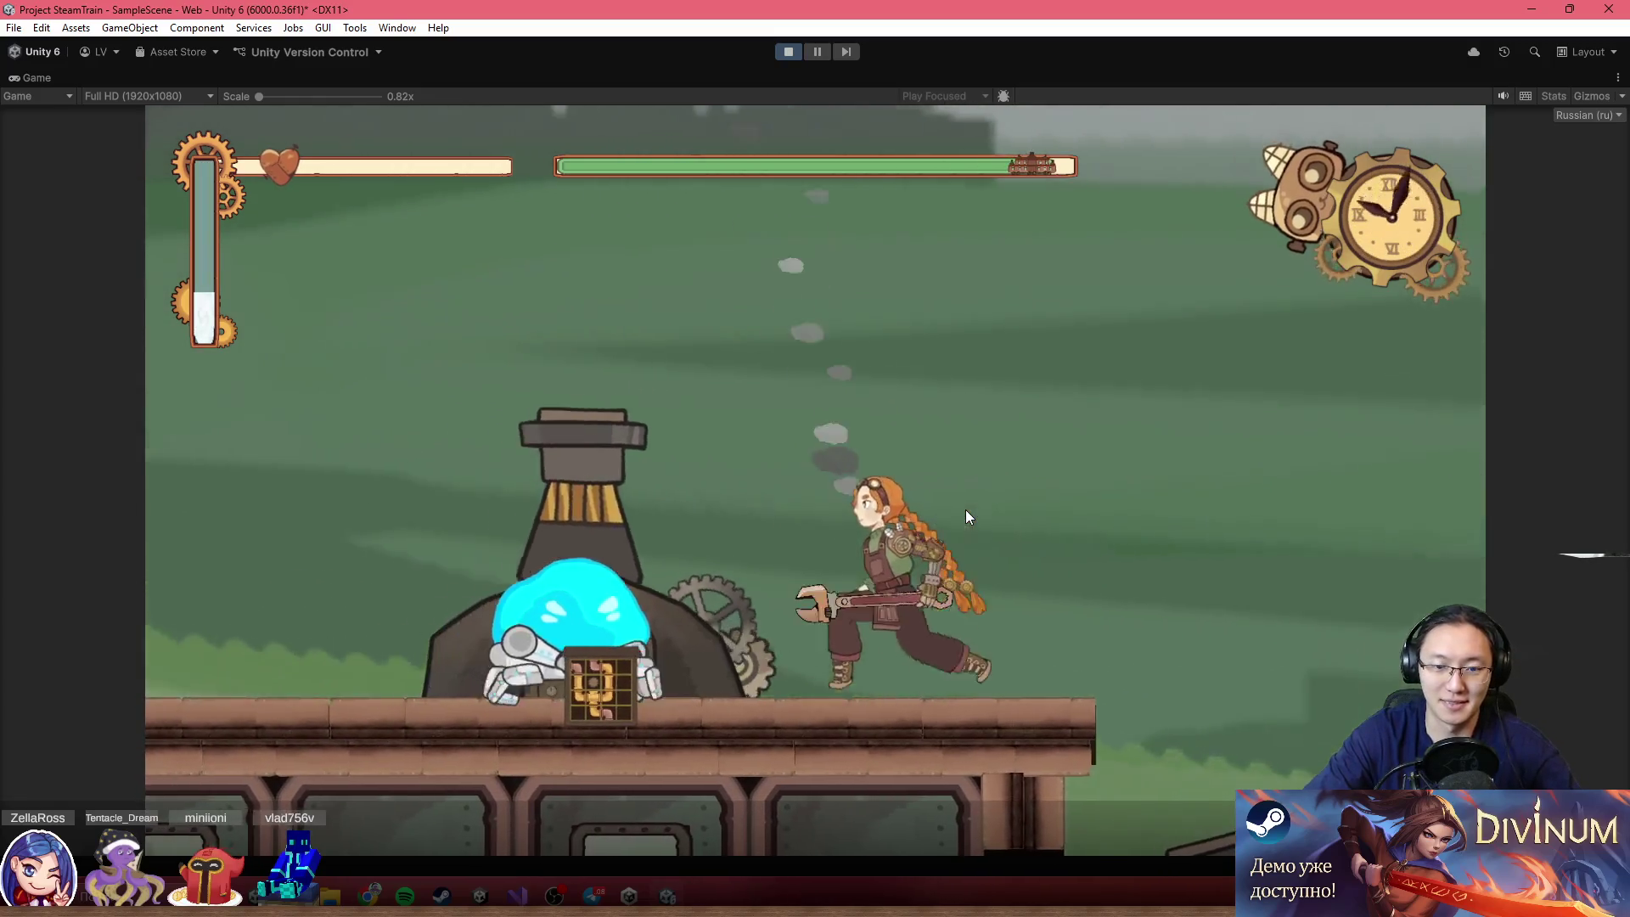
click(966, 509)
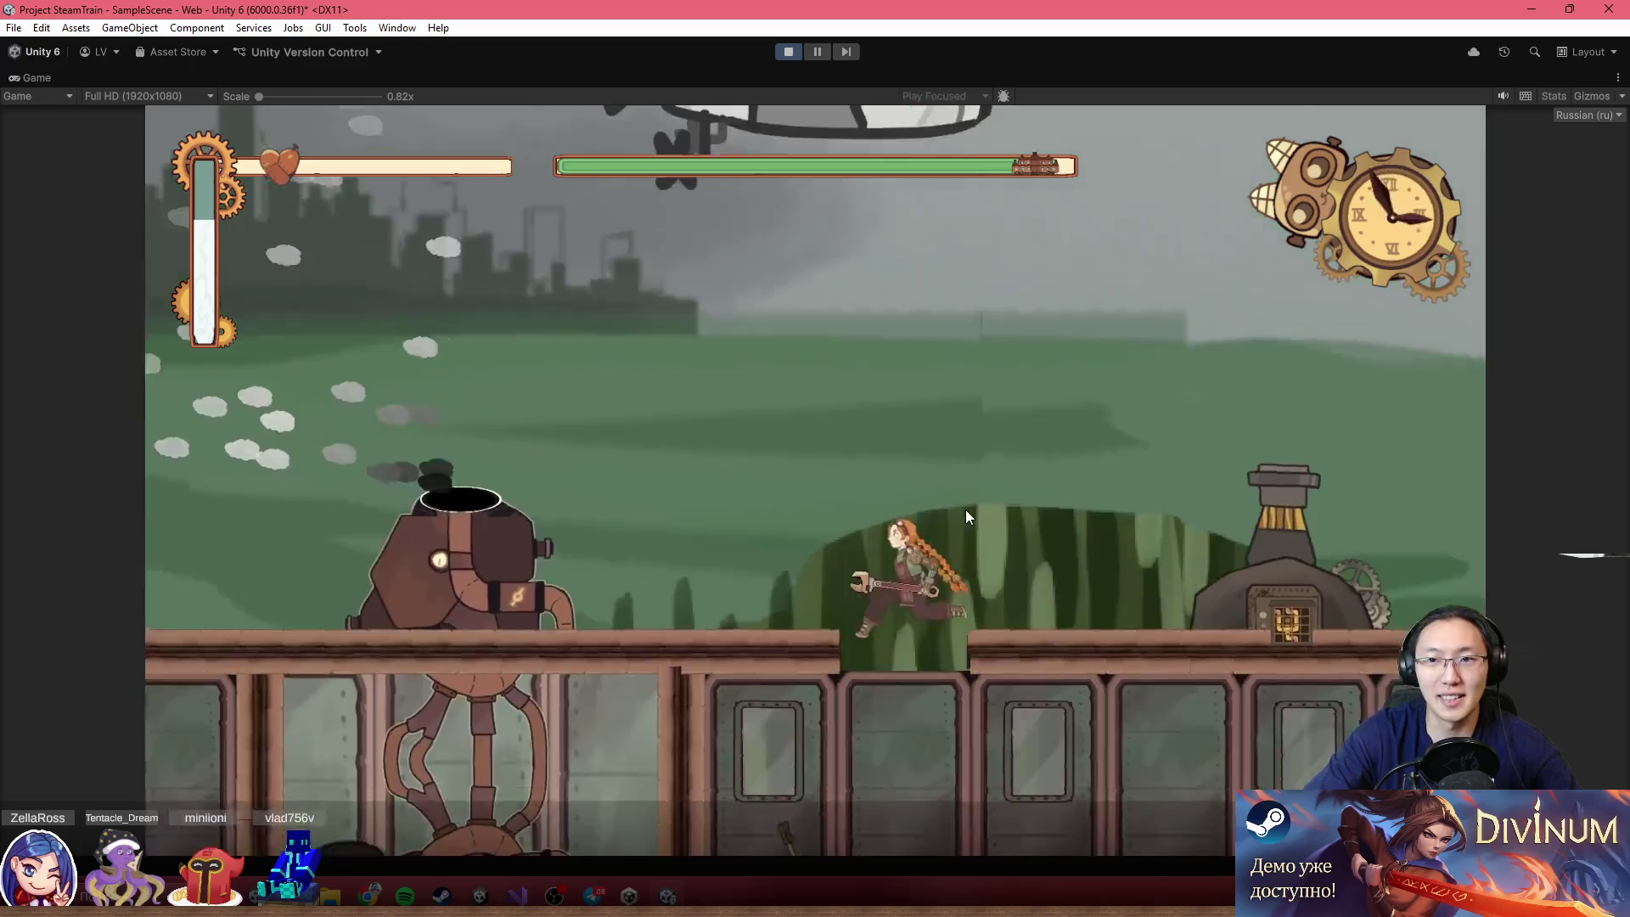
key(d)
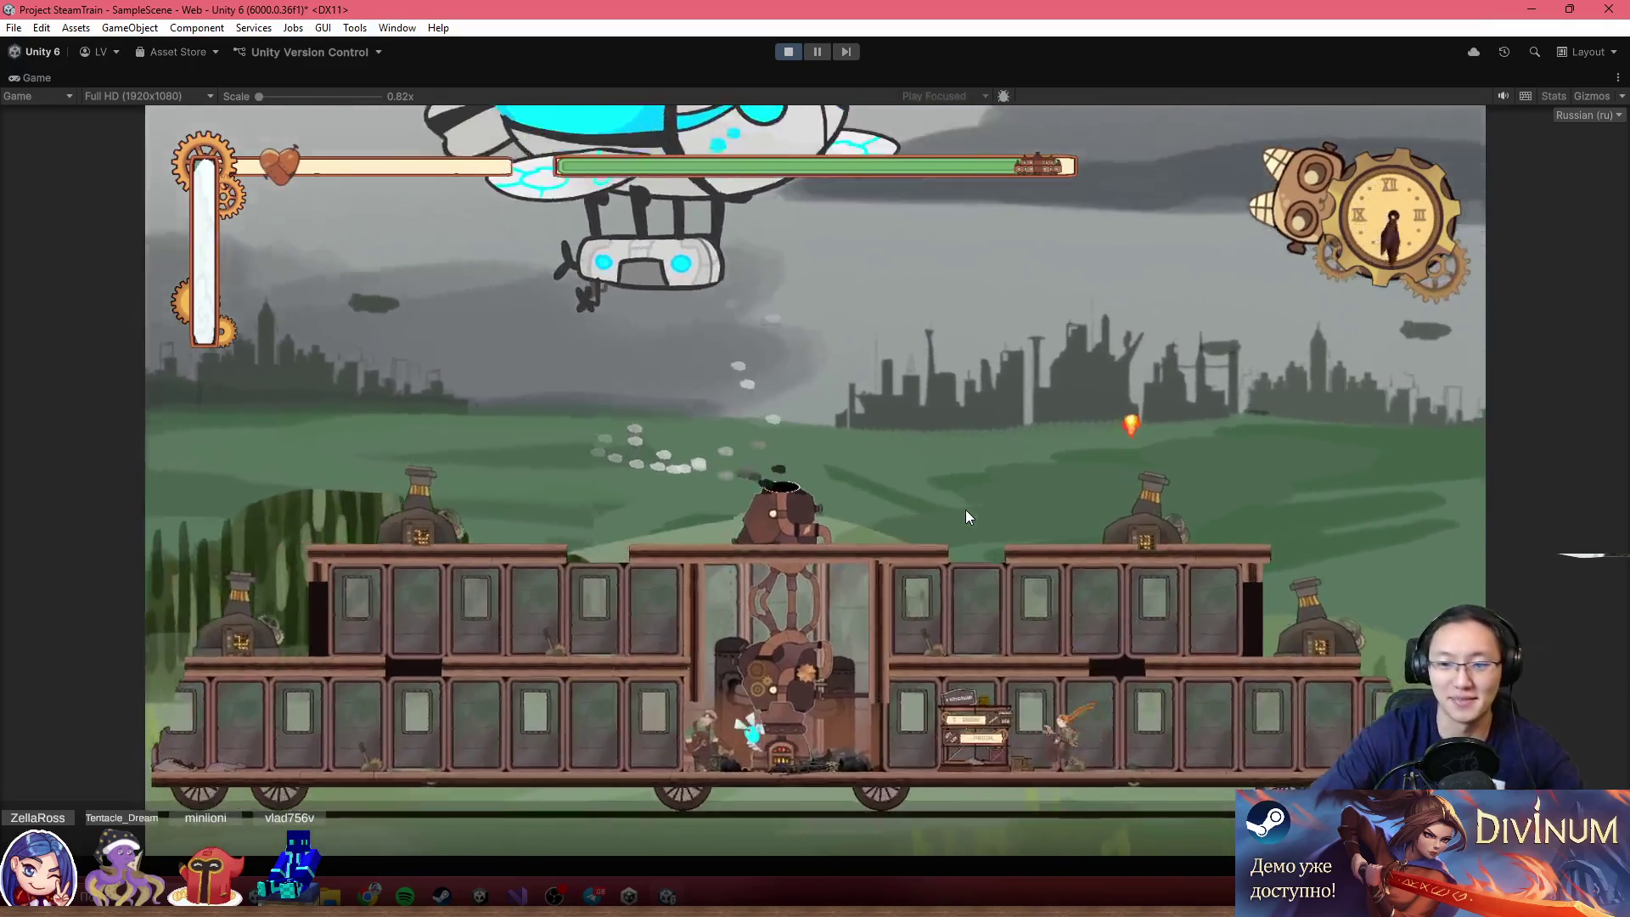
key(d)
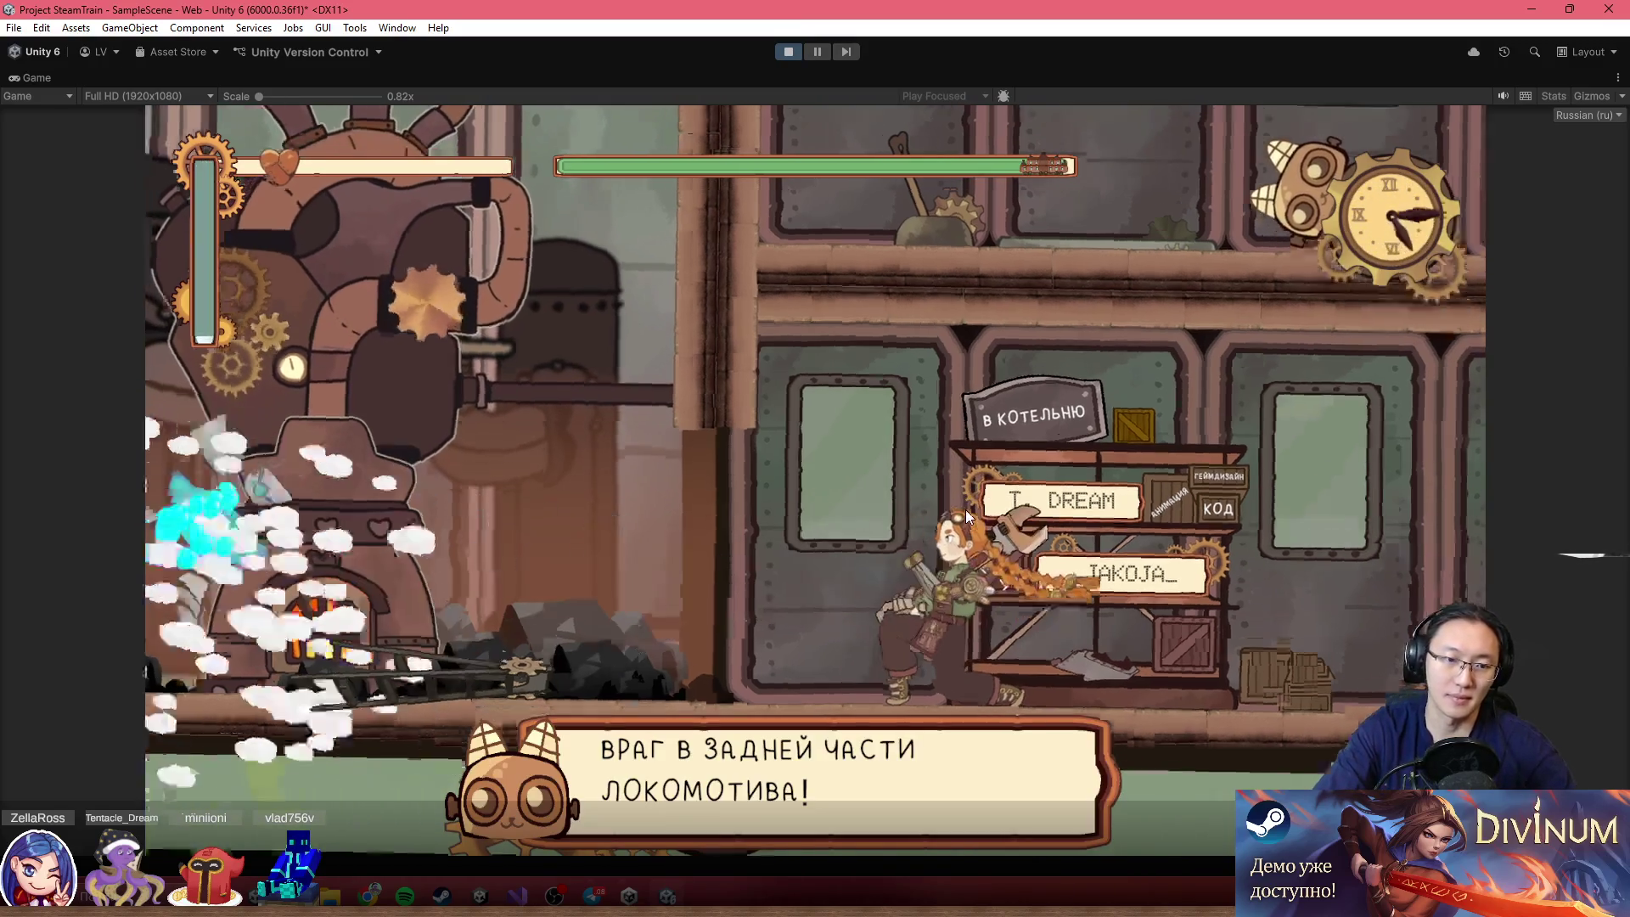
key(a)
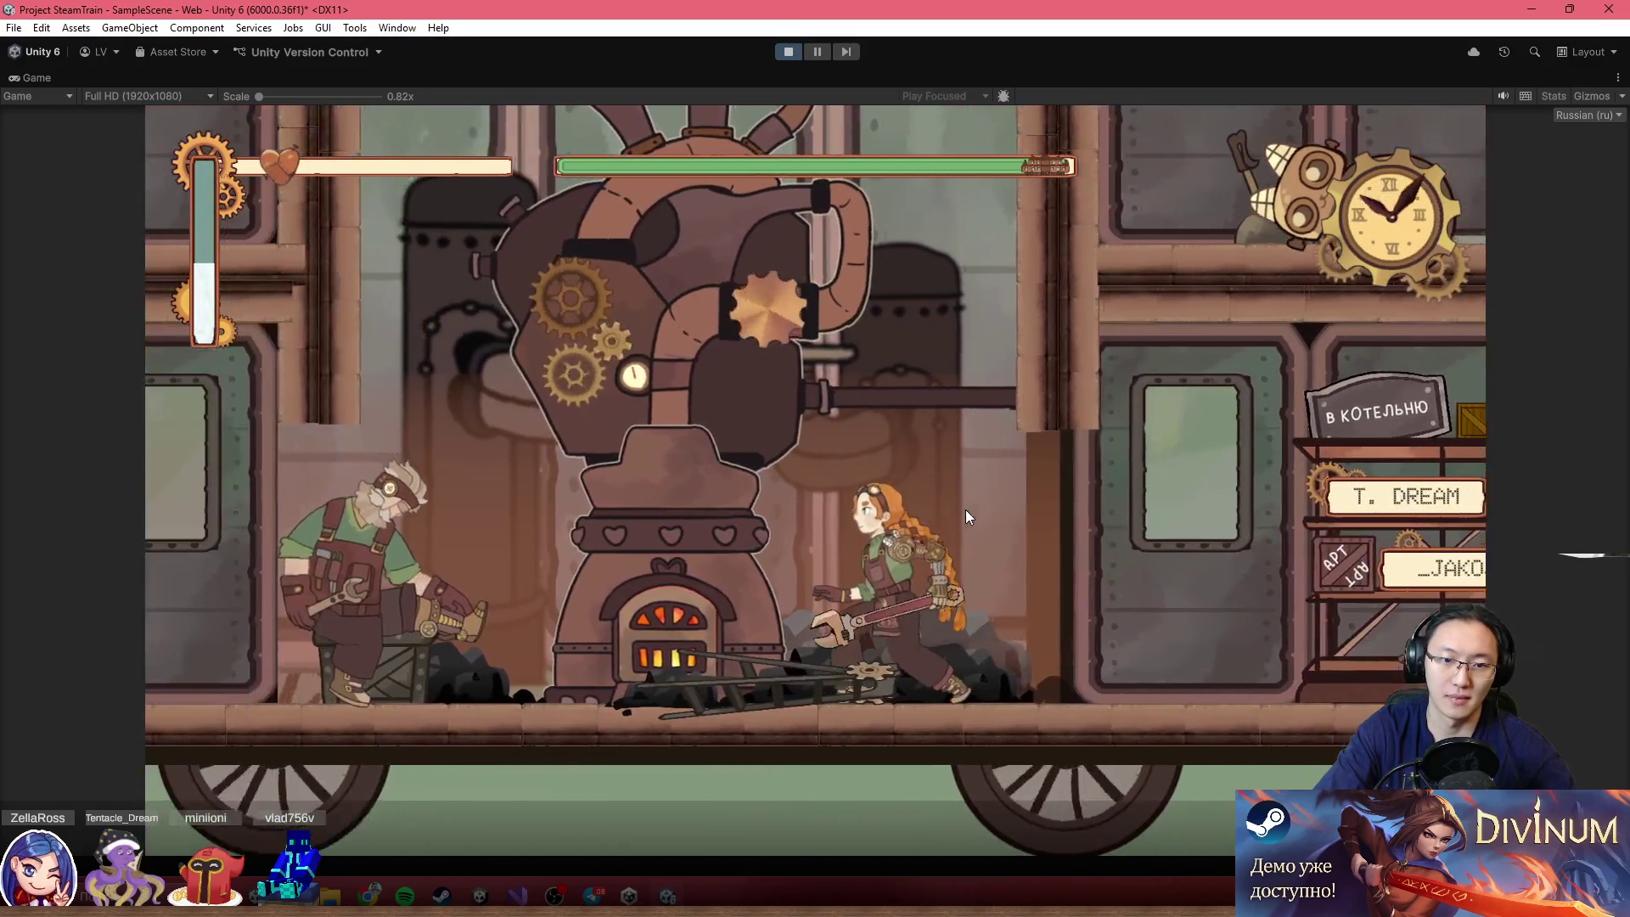
key(a)
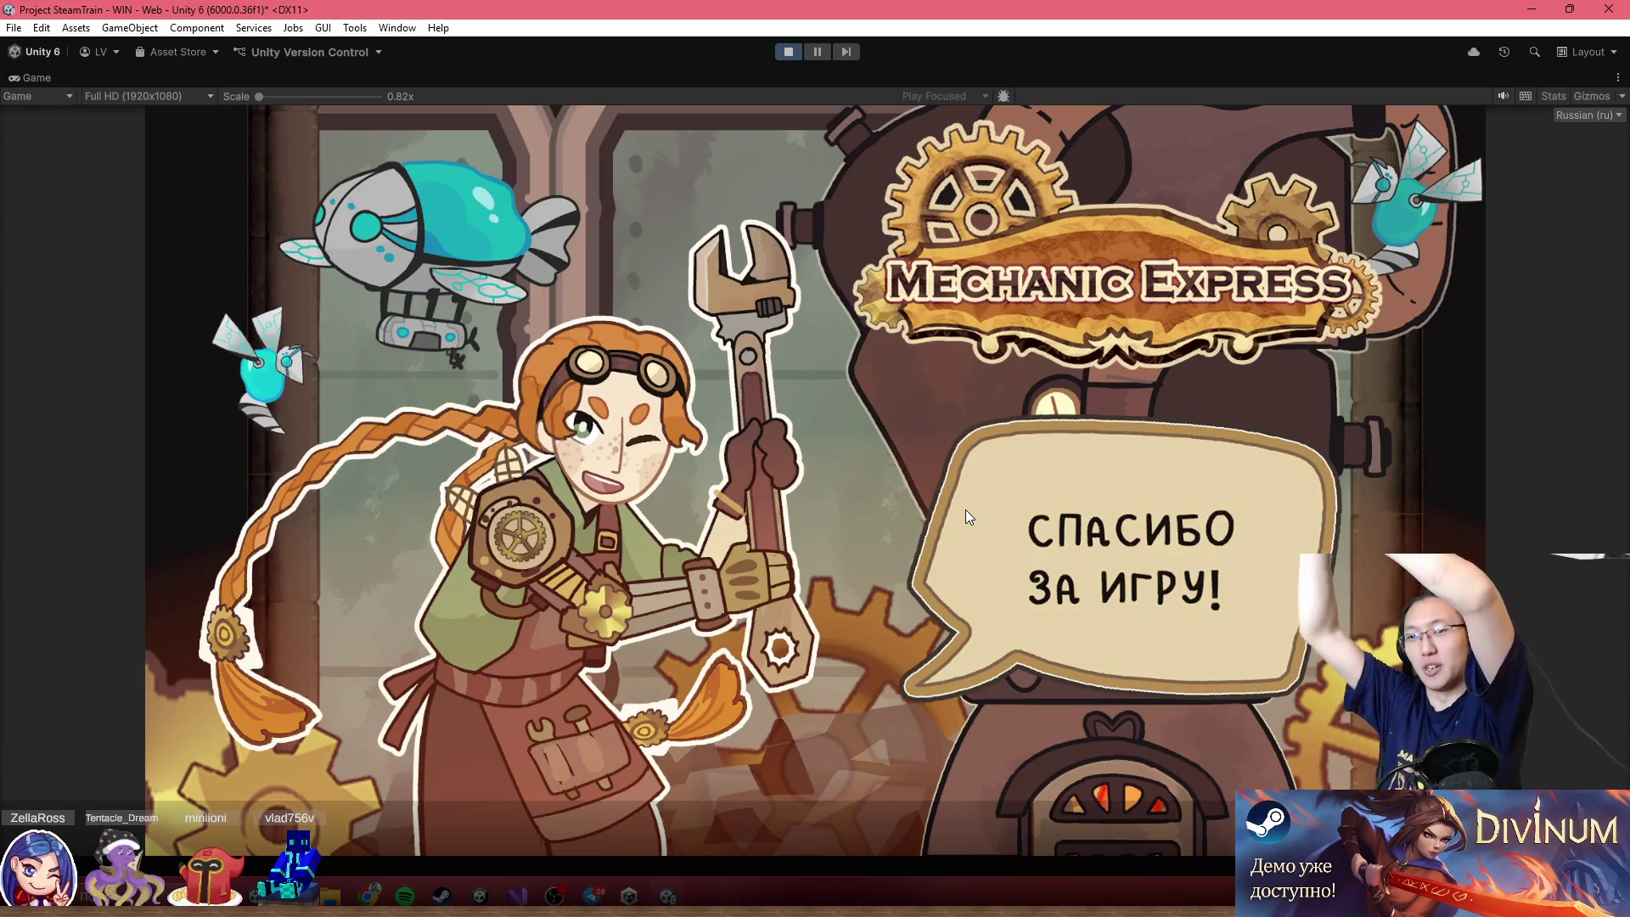
click(787, 51)
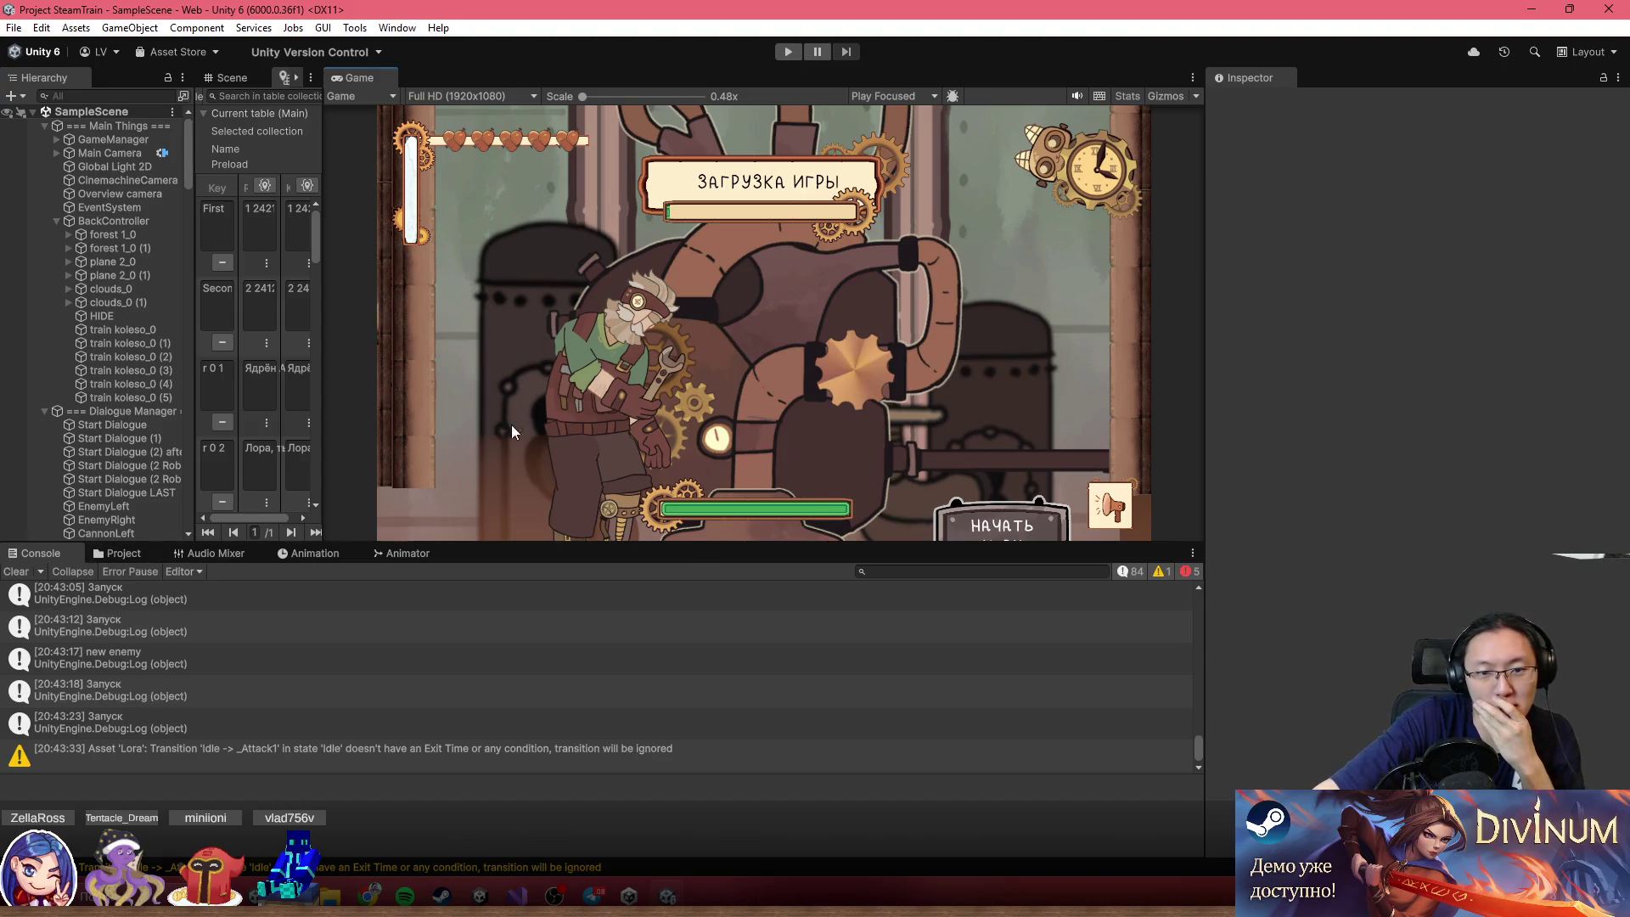
Widen the side panel and switch it from the localization tables to the Scene view
drag(321, 130, 921, 167)
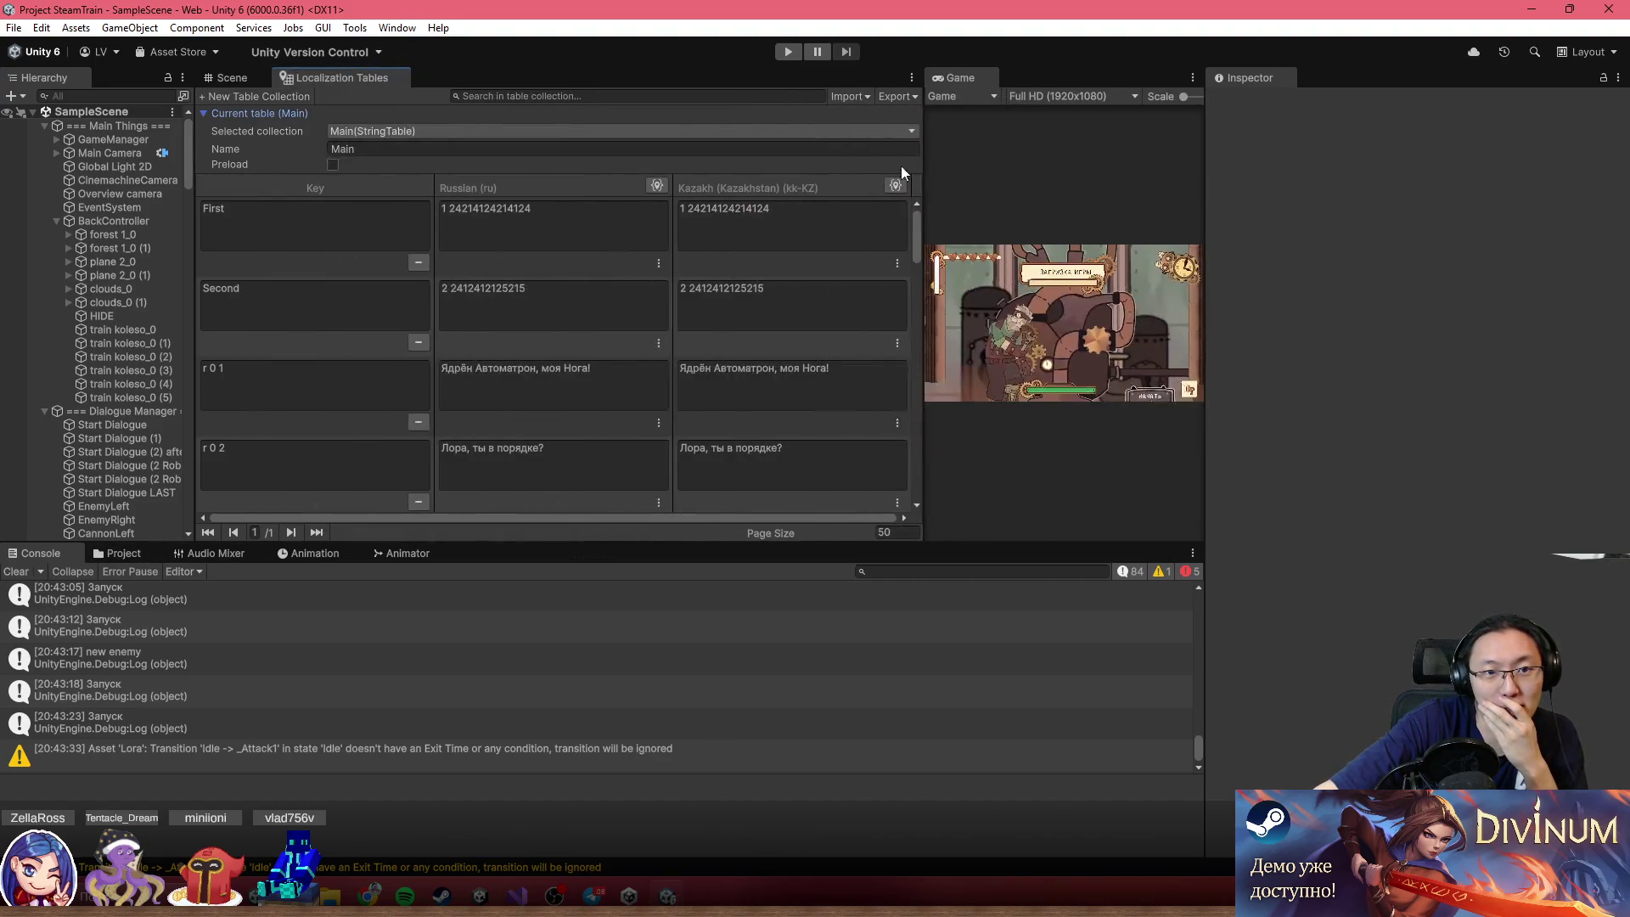
click(252, 80)
scroll(791, 328, down, 10)
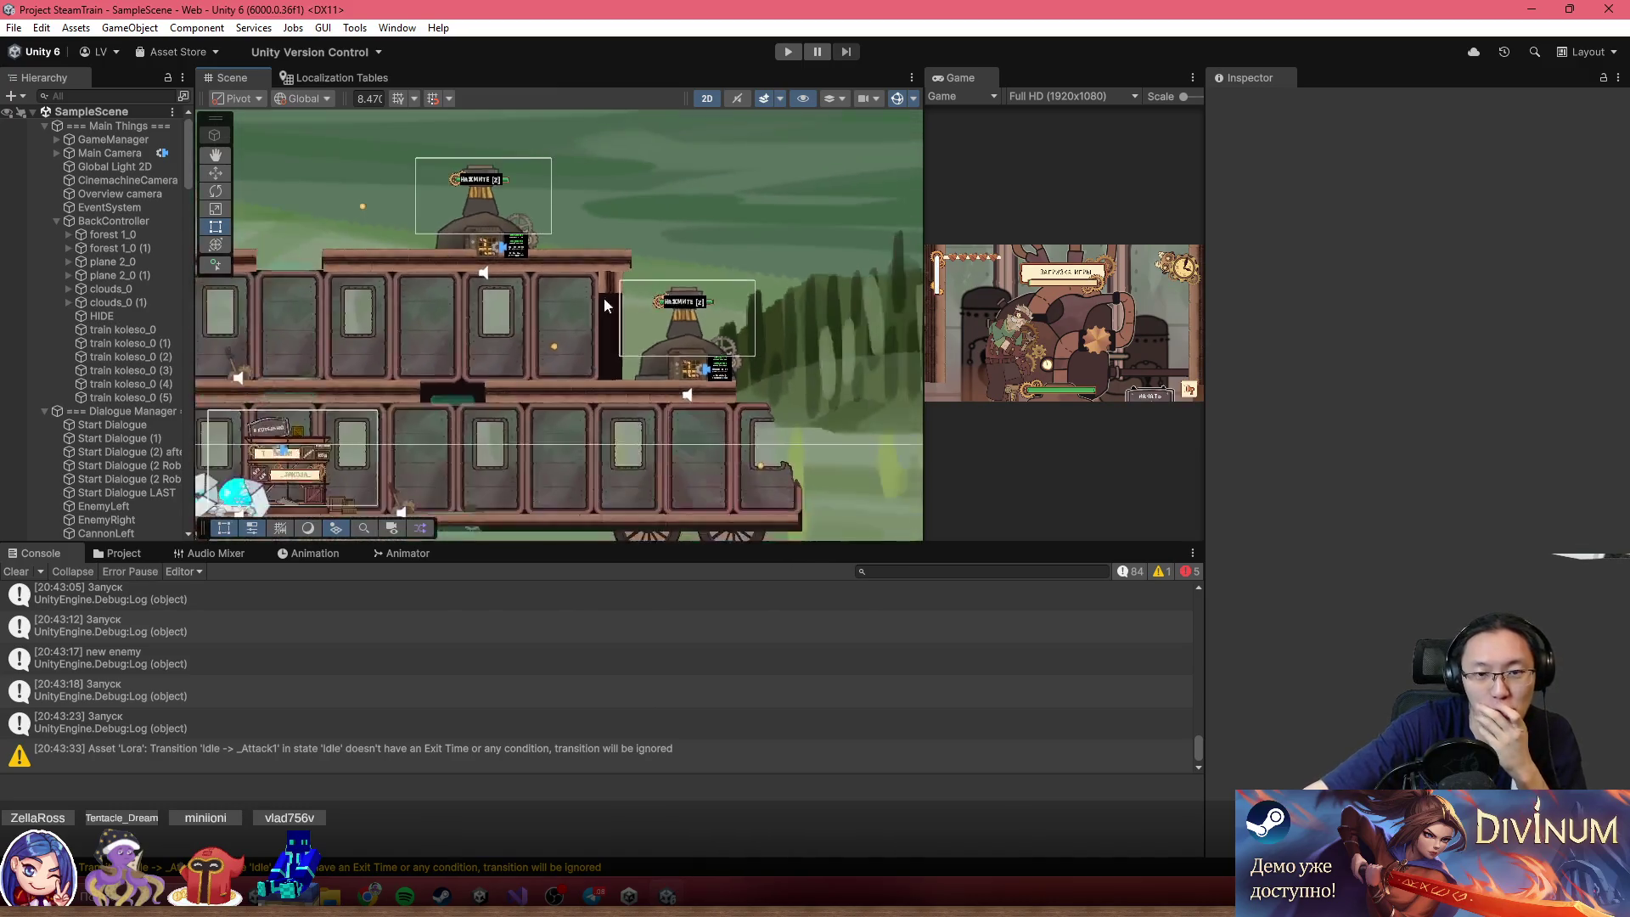
drag(790, 328, 872, 383)
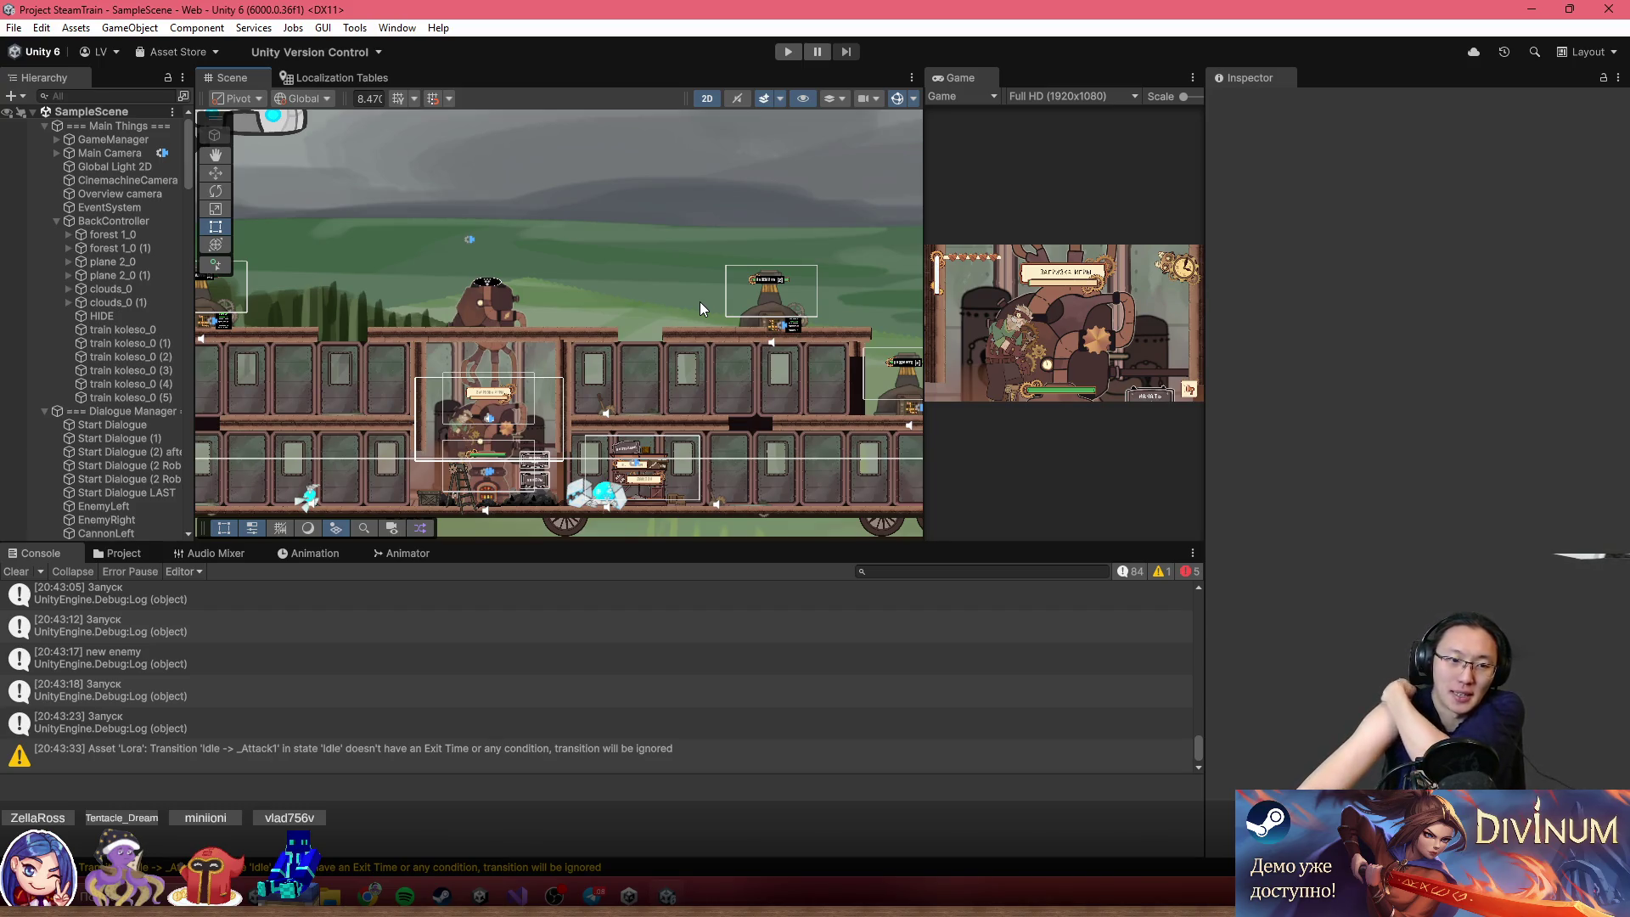
Pan and zoom across the train to the upper-left deck where Lora stands
scroll(679, 311, up, 5)
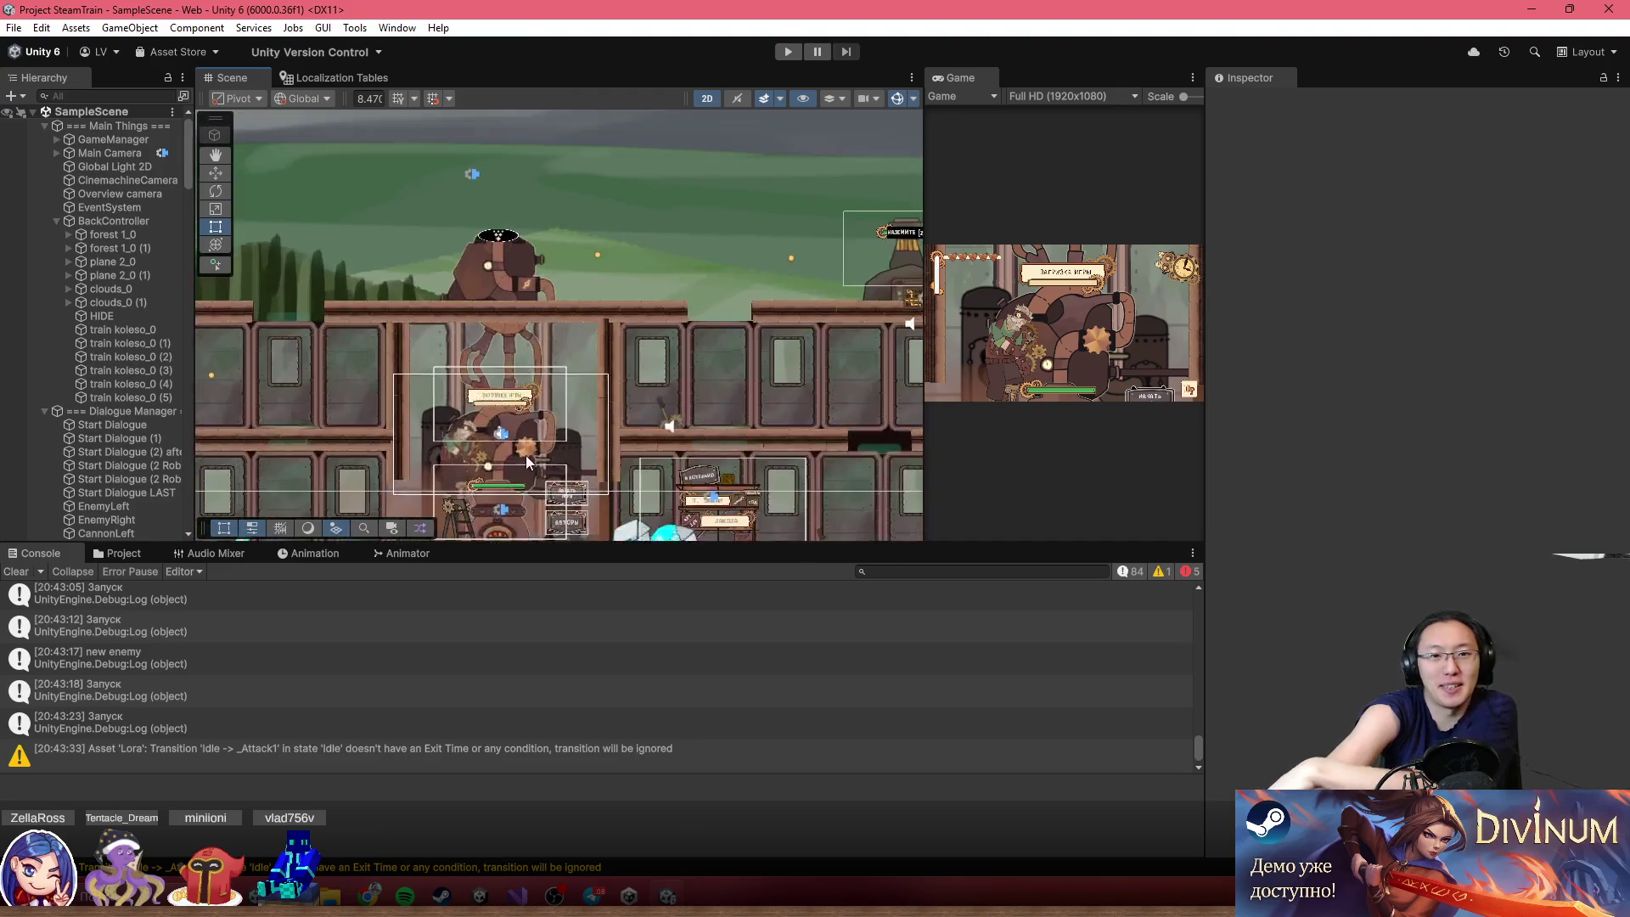
drag(680, 310, 802, 314)
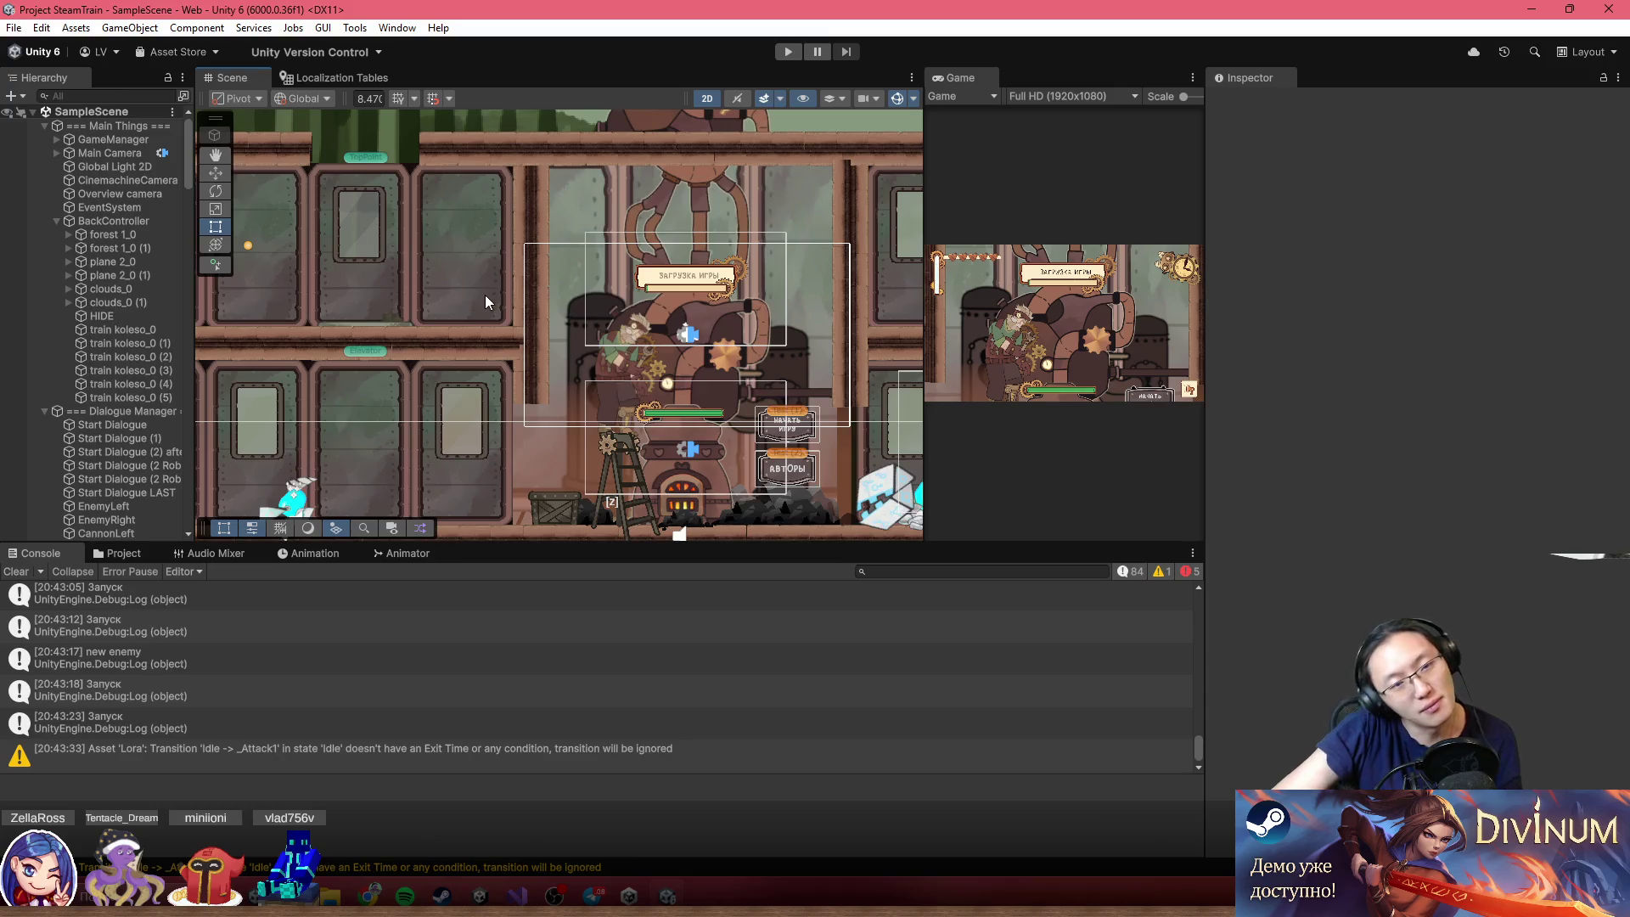
scroll(486, 301, down, 5)
scroll(624, 409, up, 5)
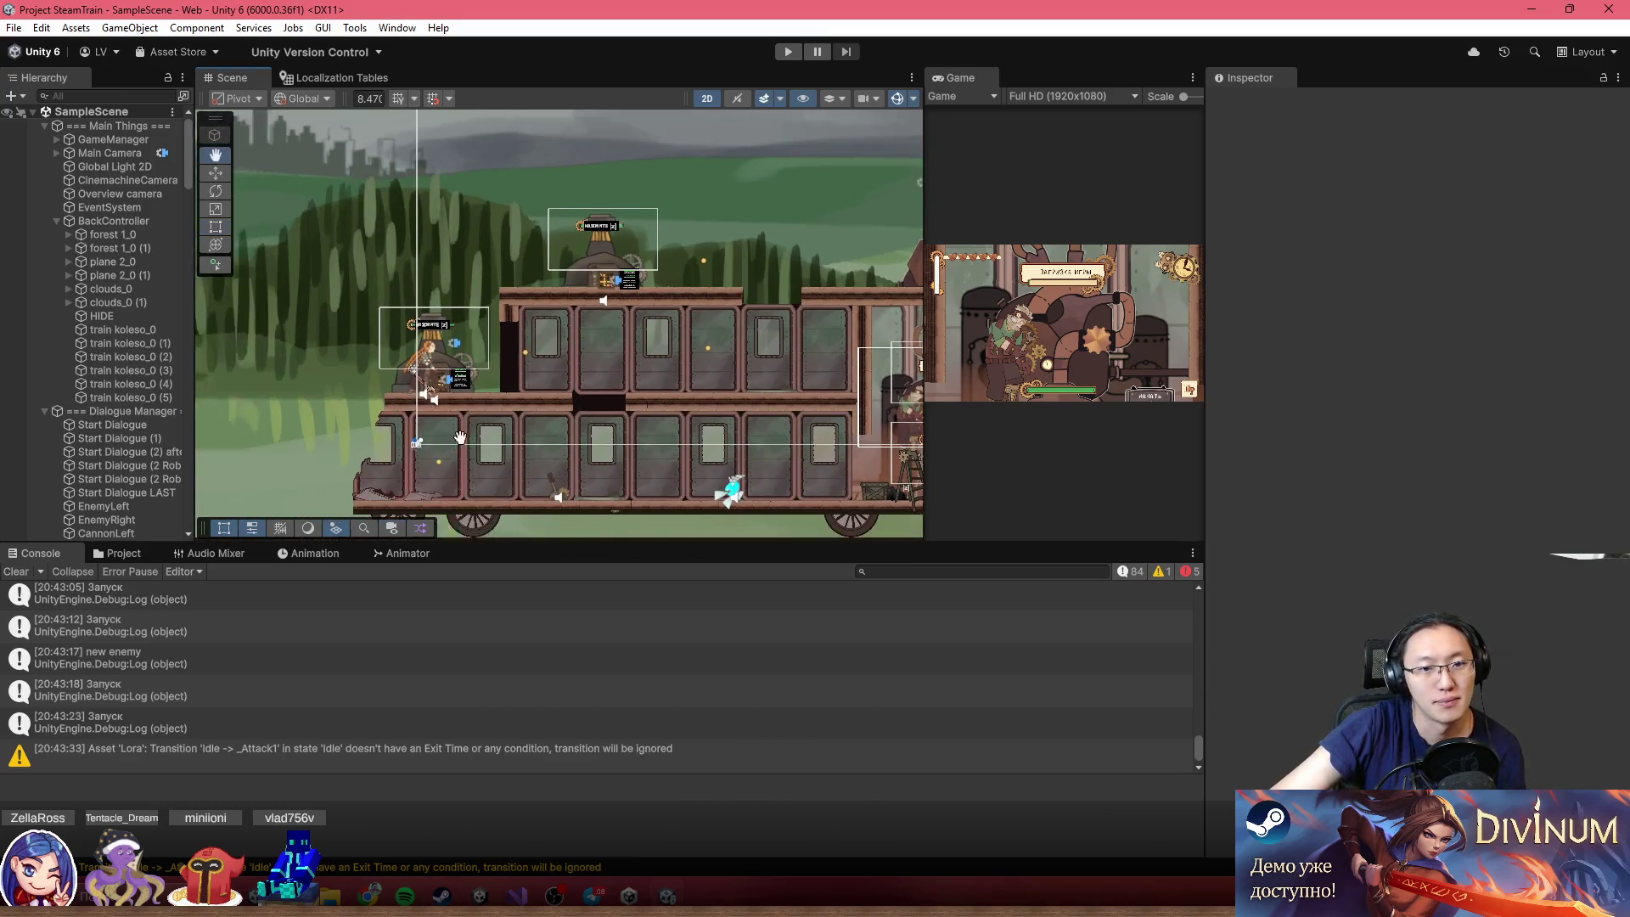
drag(599, 297, 403, 395)
scroll(542, 294, down, 5)
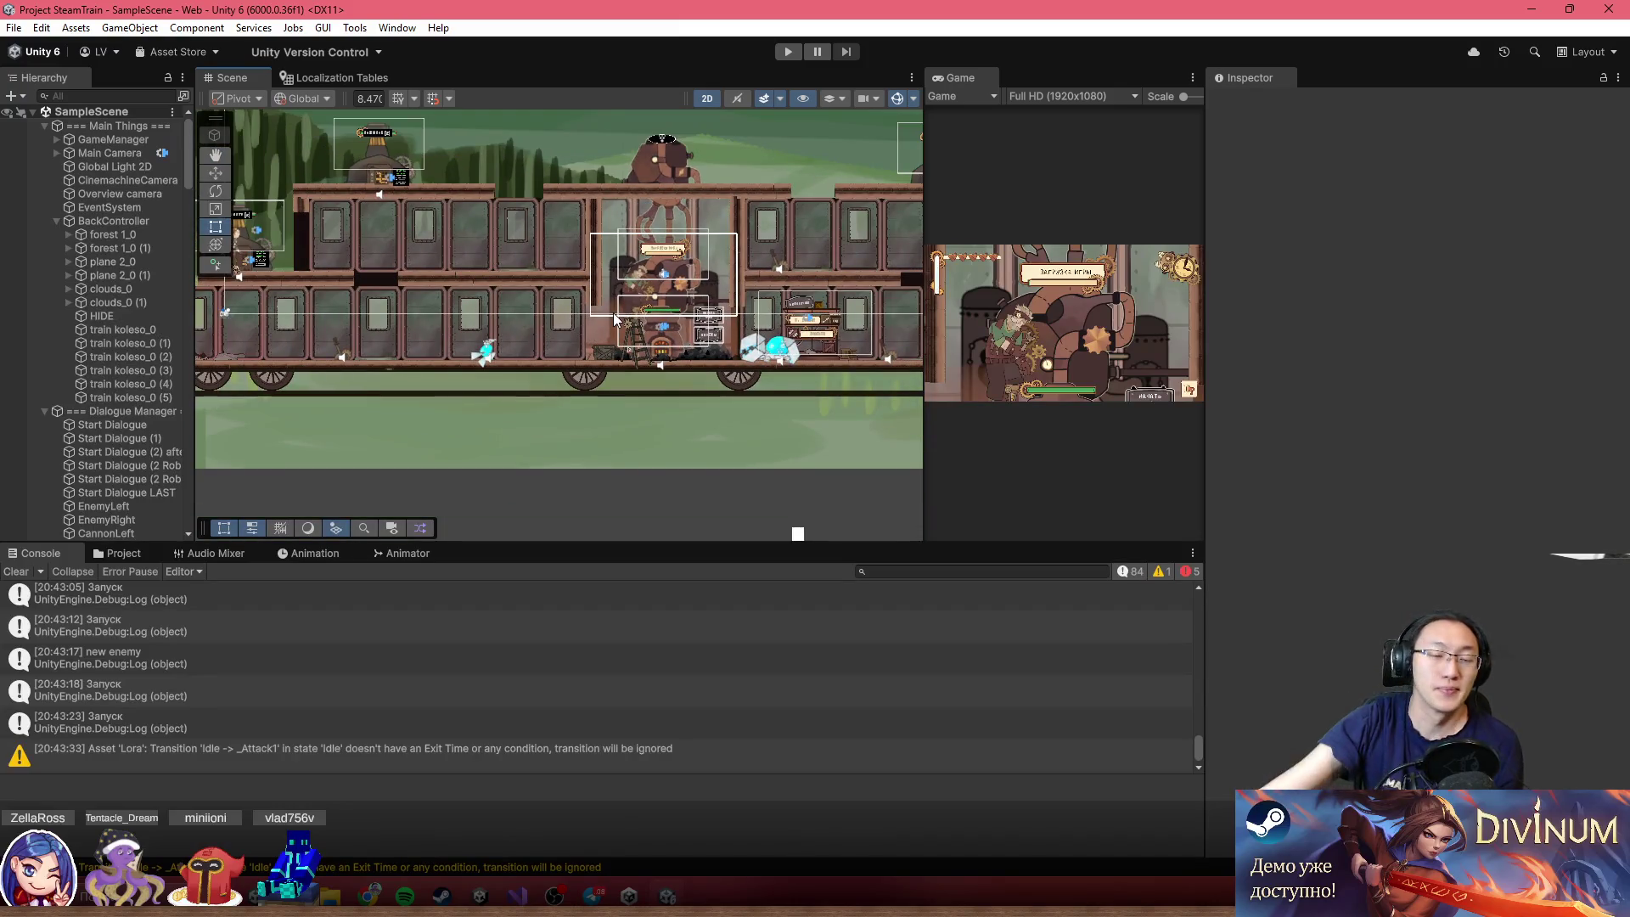
scroll(466, 261, up, 3)
drag(554, 114, 814, 357)
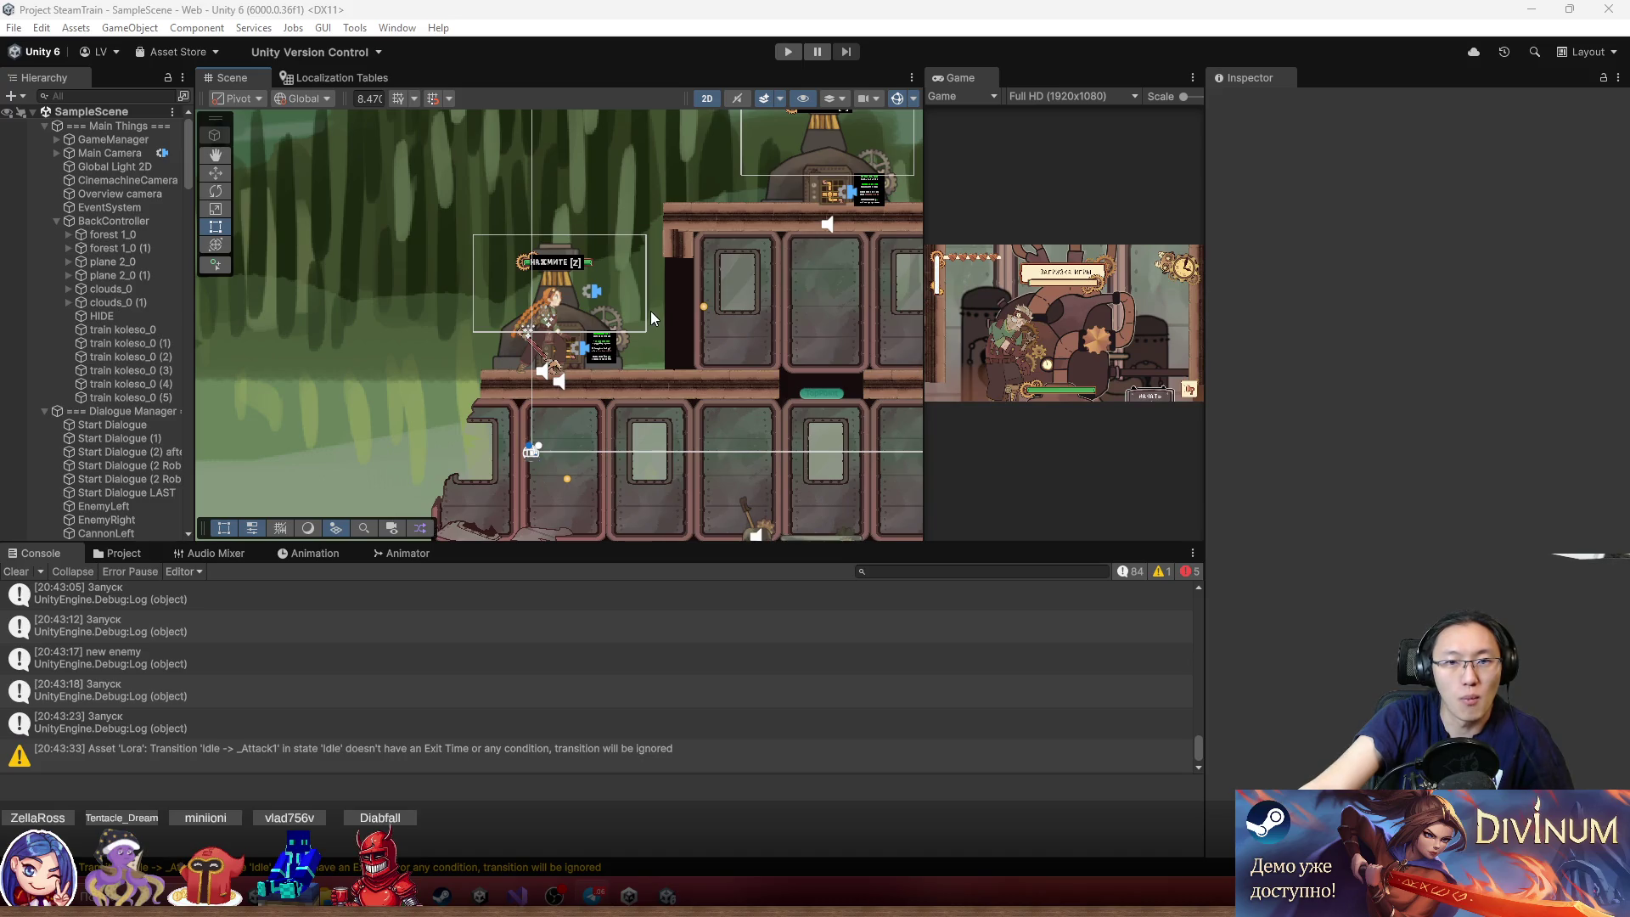
Open the _GAME > Prefabs > MiniGames folder in the Project window
click(139, 555)
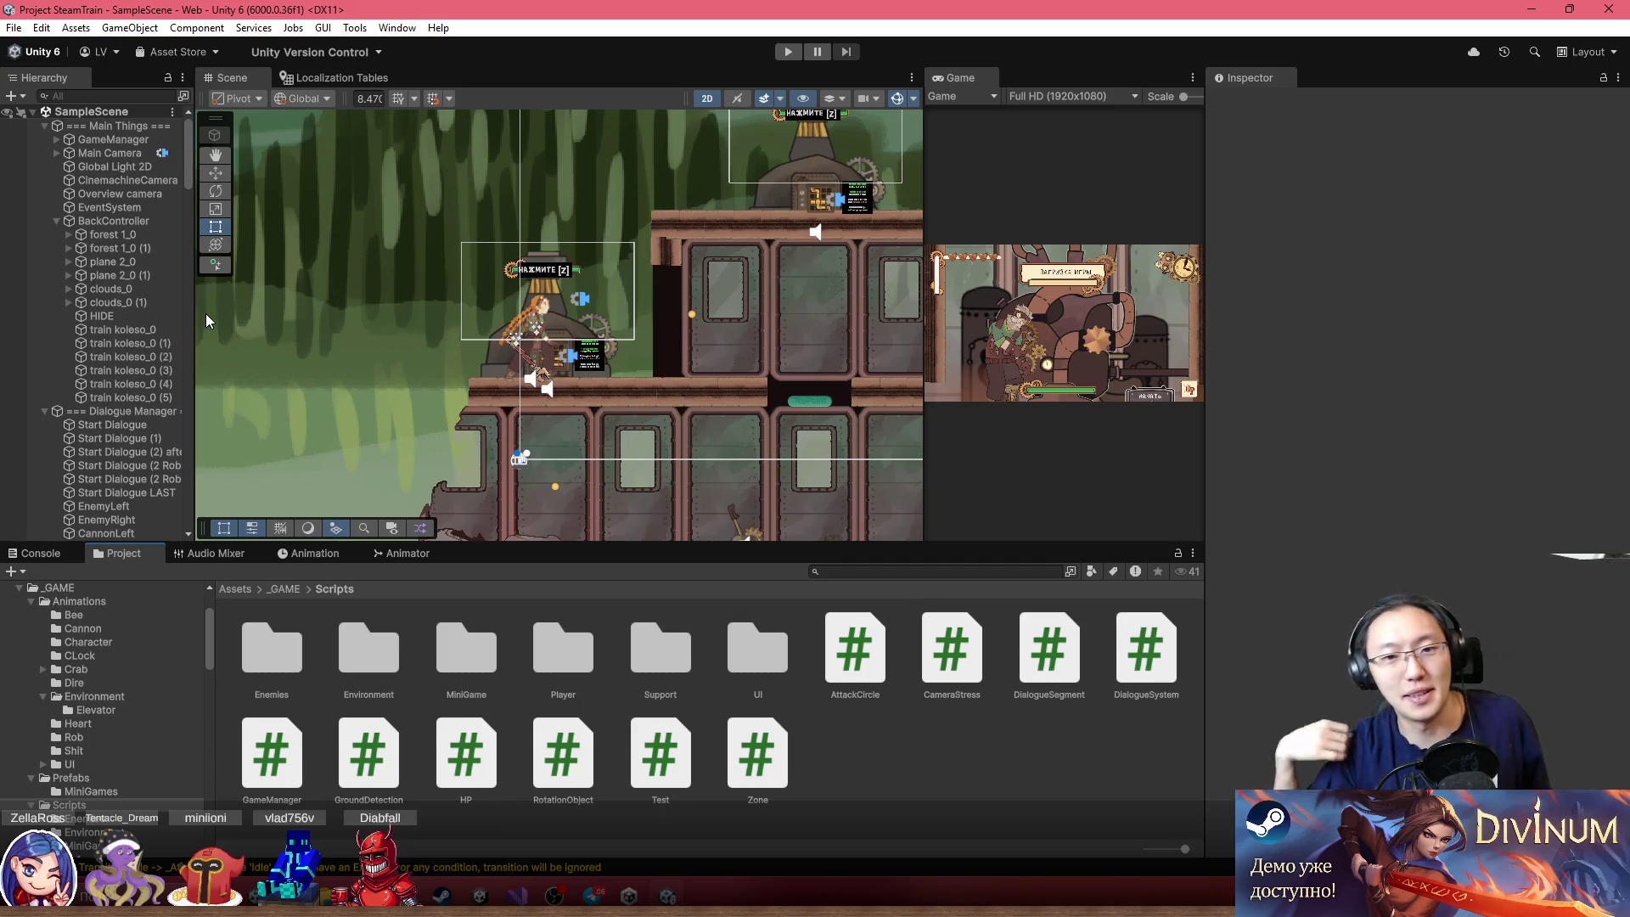
click(280, 589)
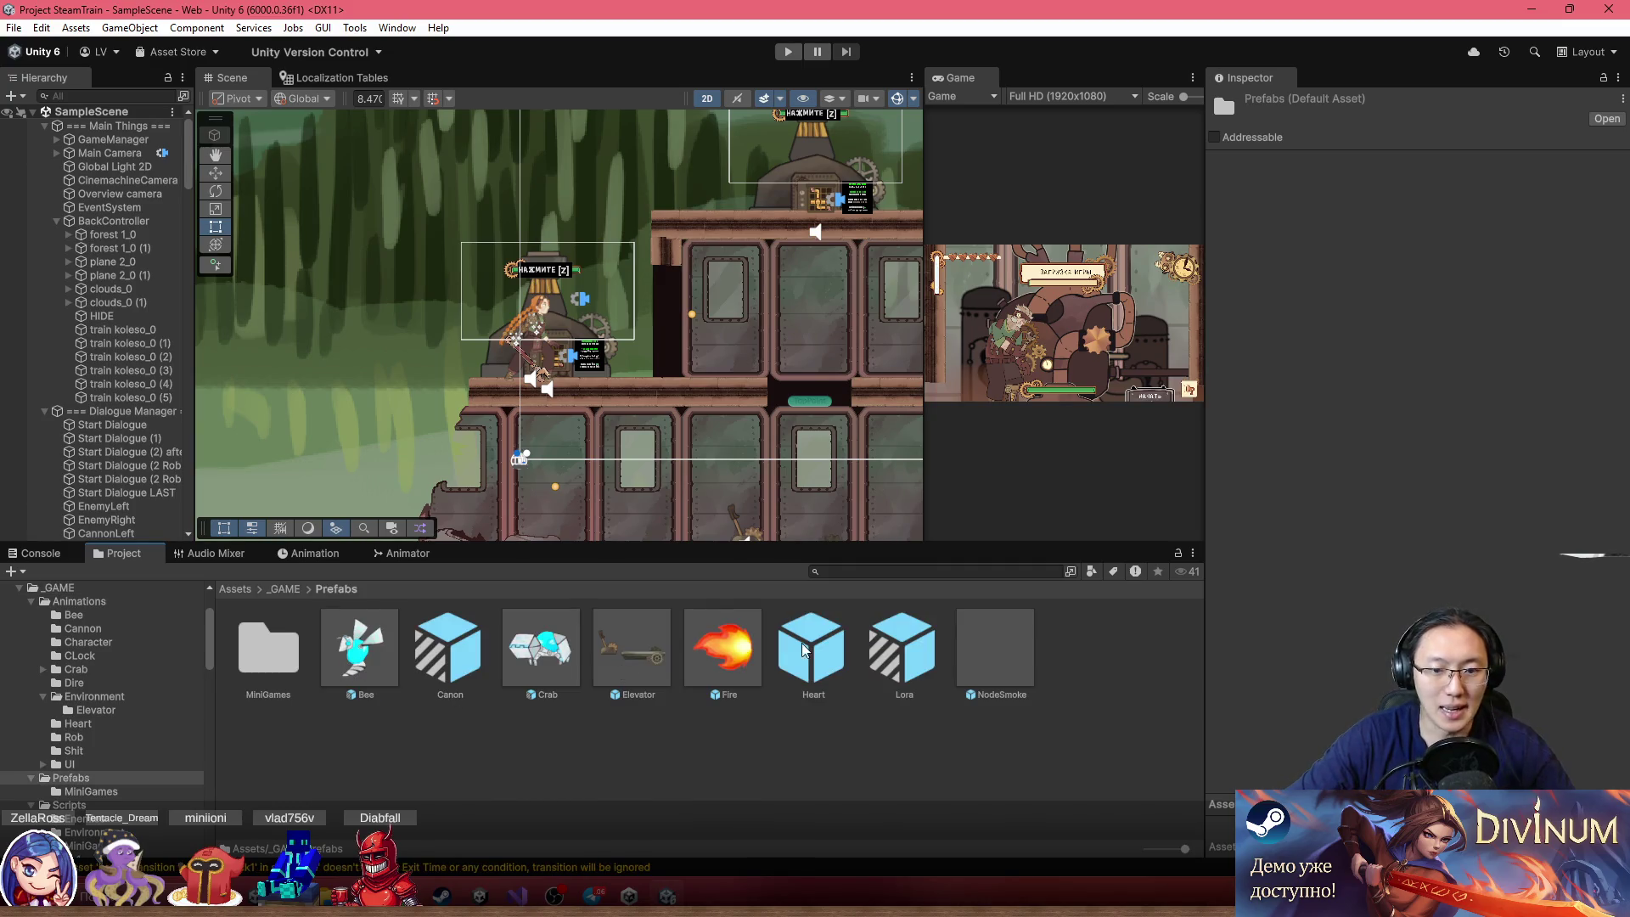
double_click(268, 650)
scroll(637, 450, up, 10)
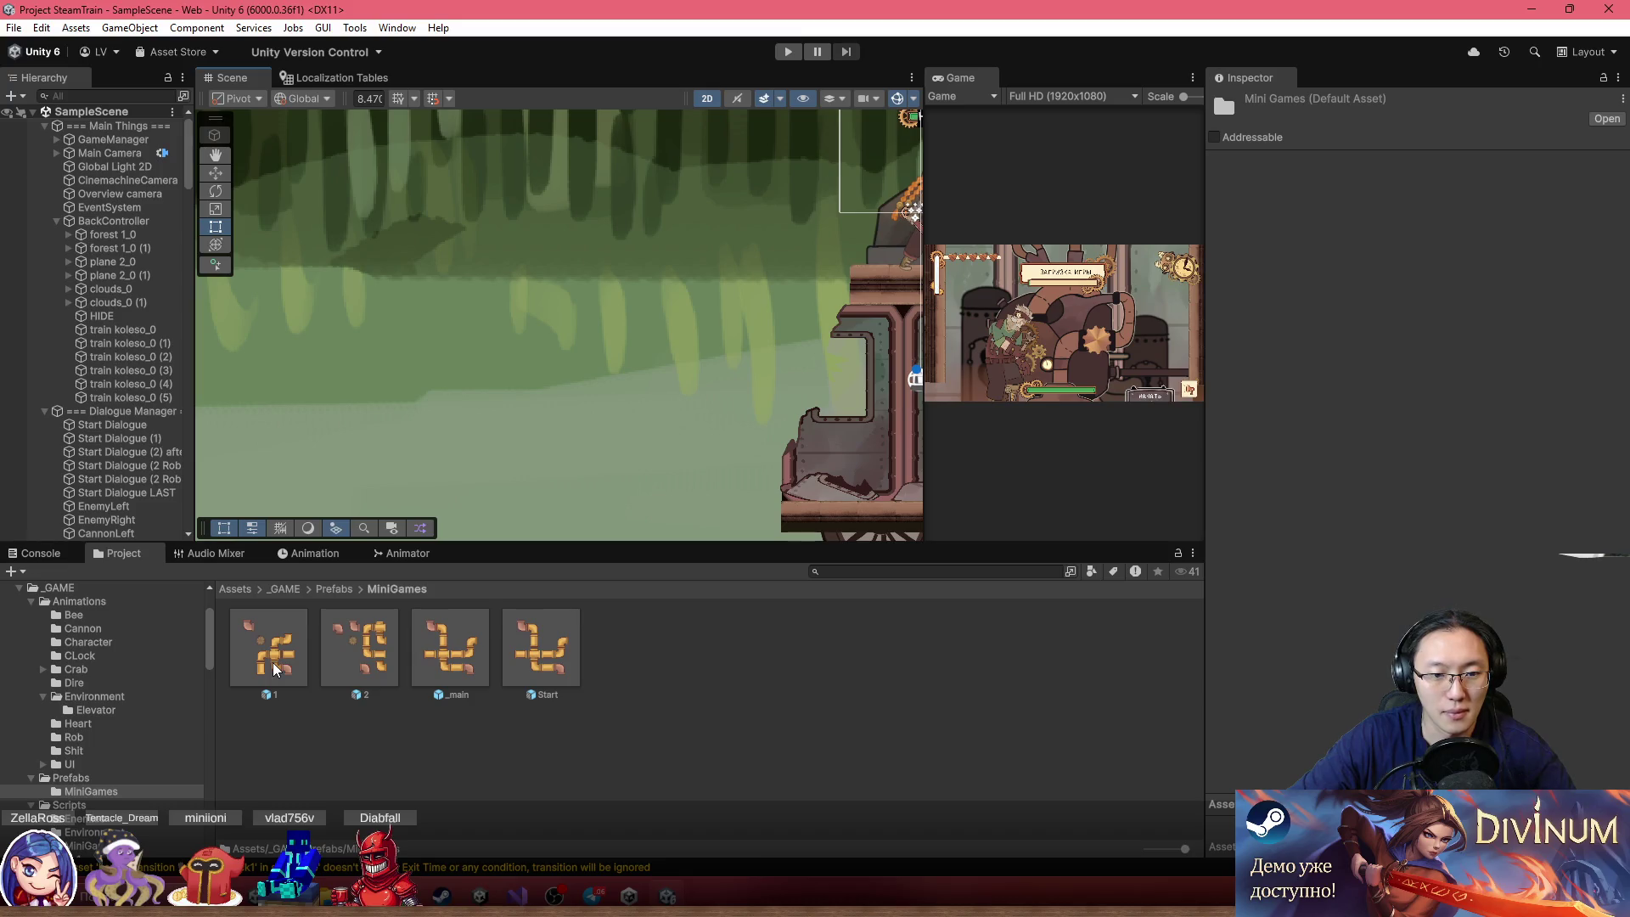
Compare puzzle prefabs 1, 2 and _main in the Inspector, then select the Start prefab
click(356, 659)
click(441, 653)
click(363, 653)
click(287, 655)
click(353, 659)
click(297, 659)
click(375, 663)
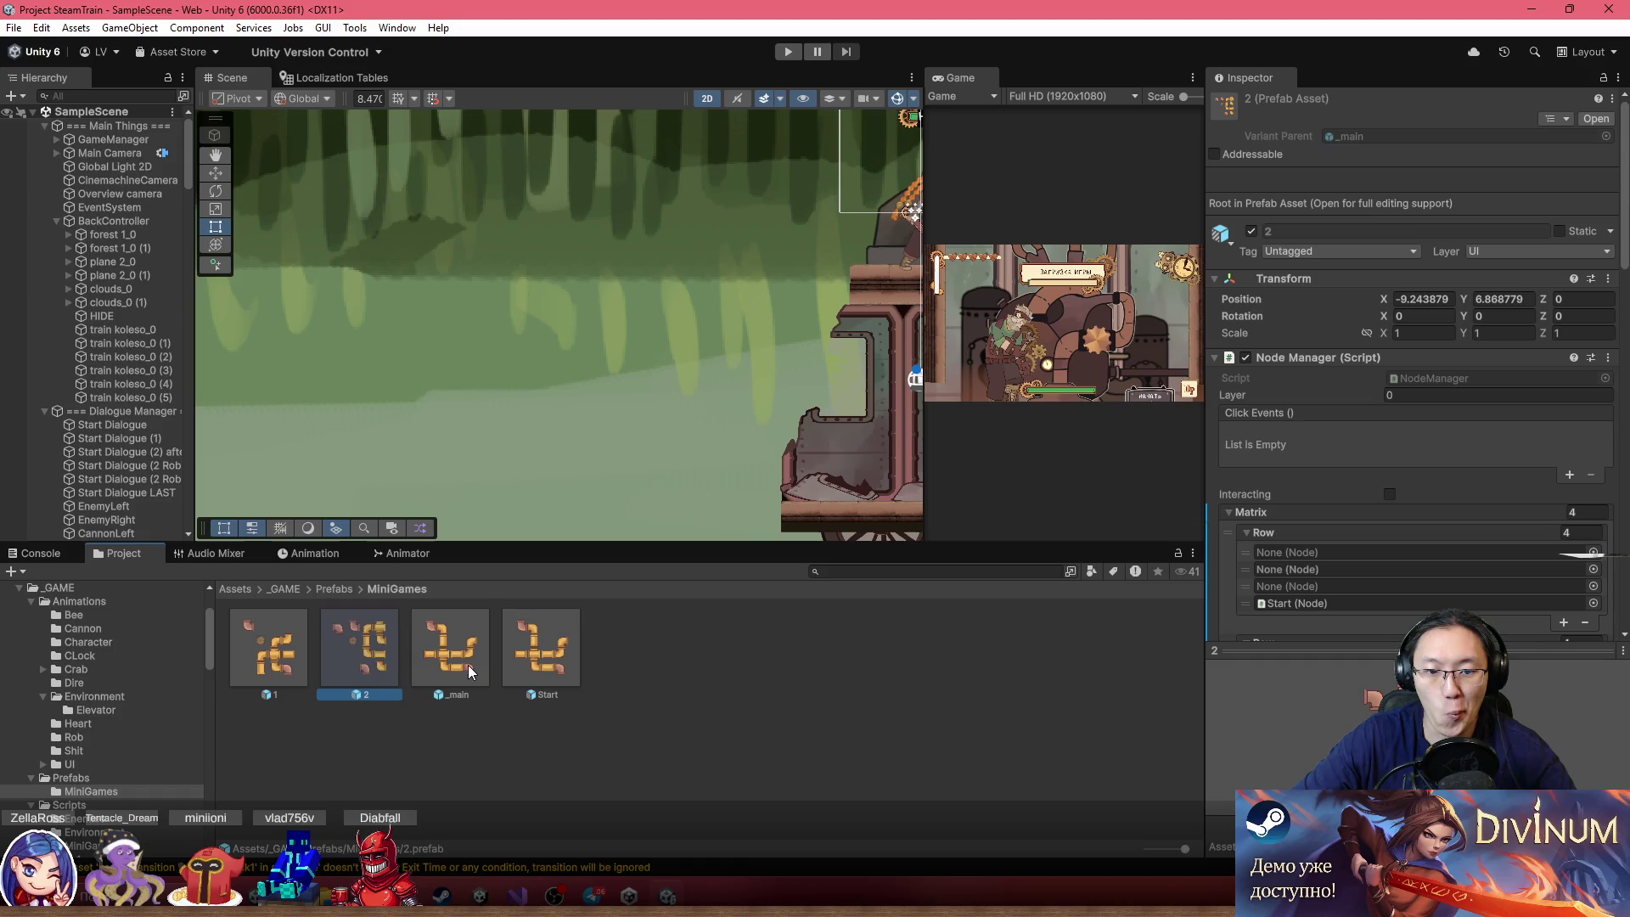
click(525, 651)
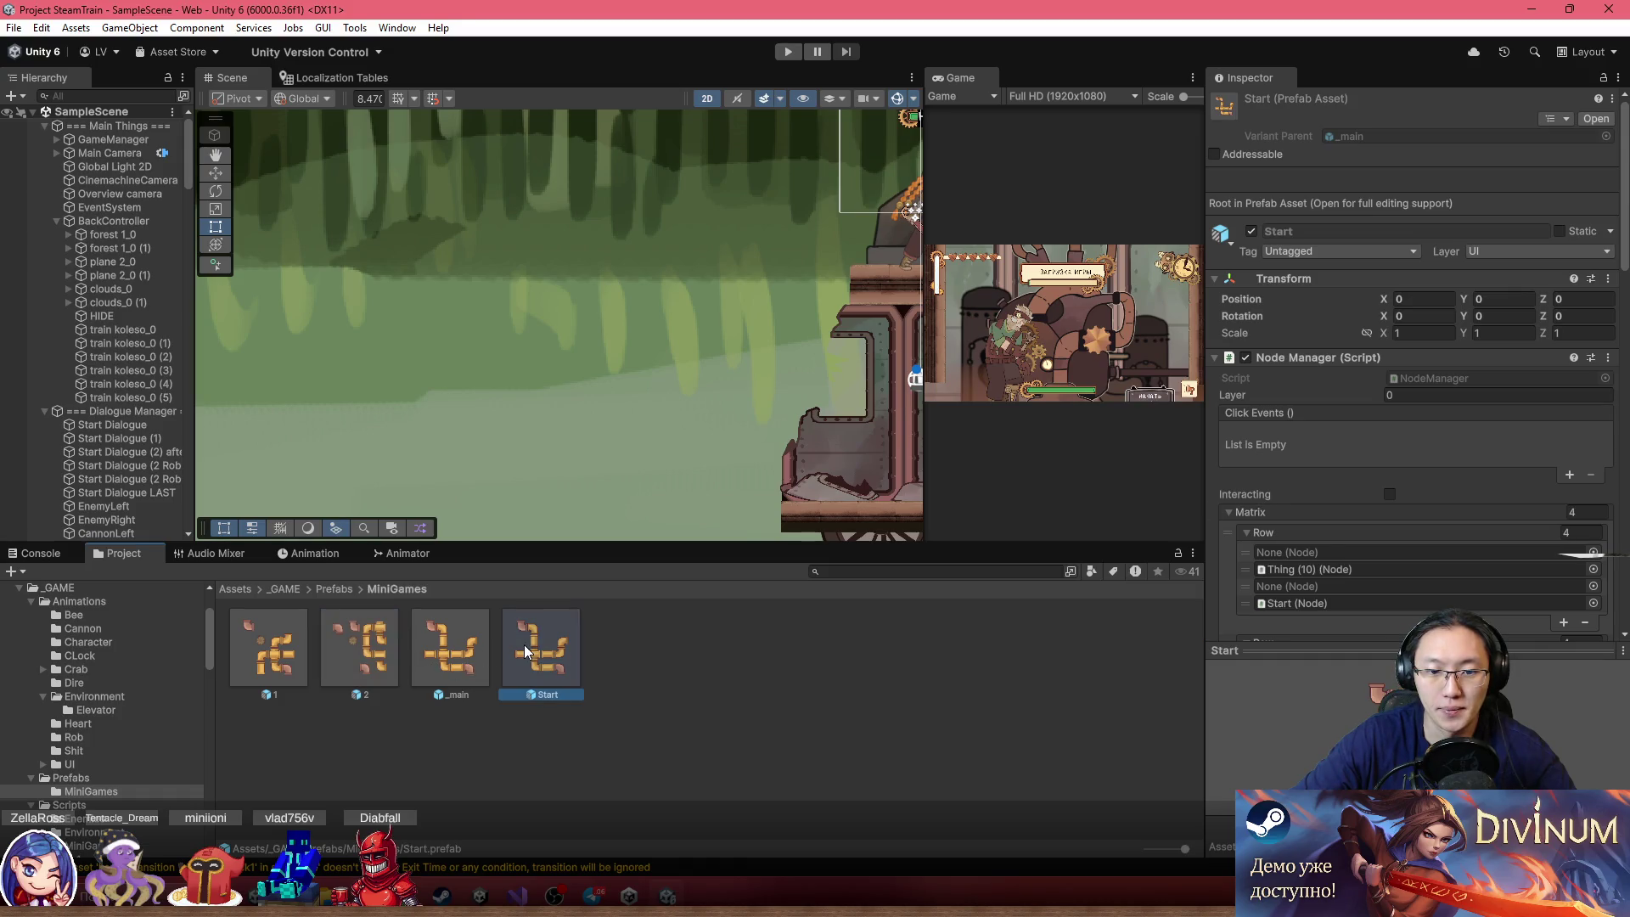
Create a prefab variant of Start named 3, then delete it as a mistake
right_click(560, 650)
mouse_move(725, 170)
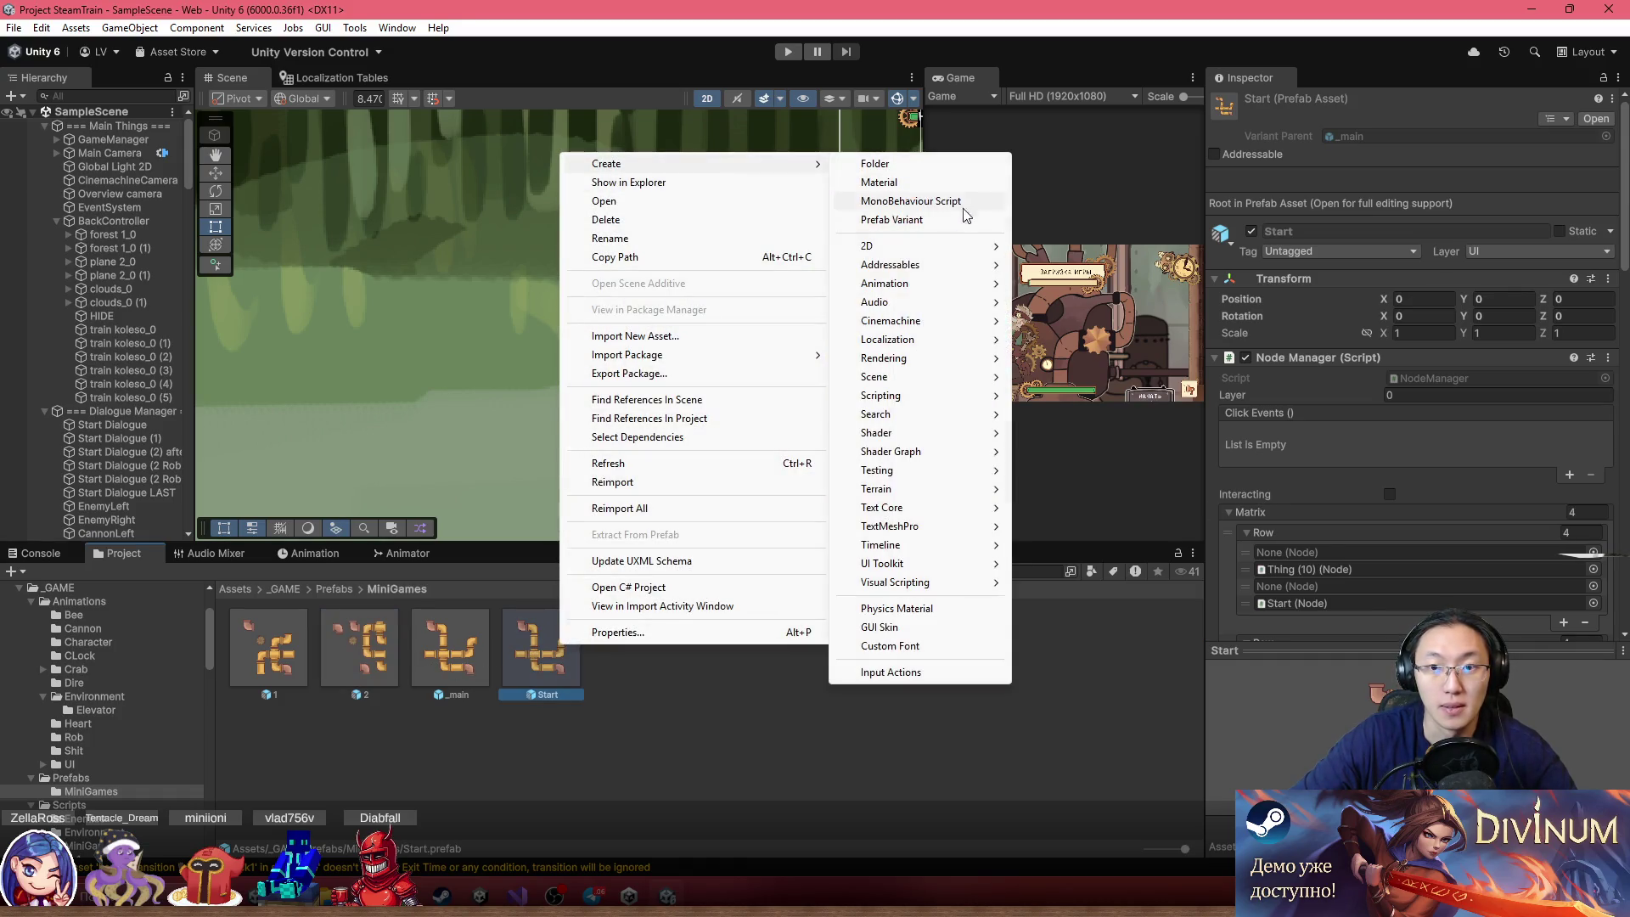
click(925, 219)
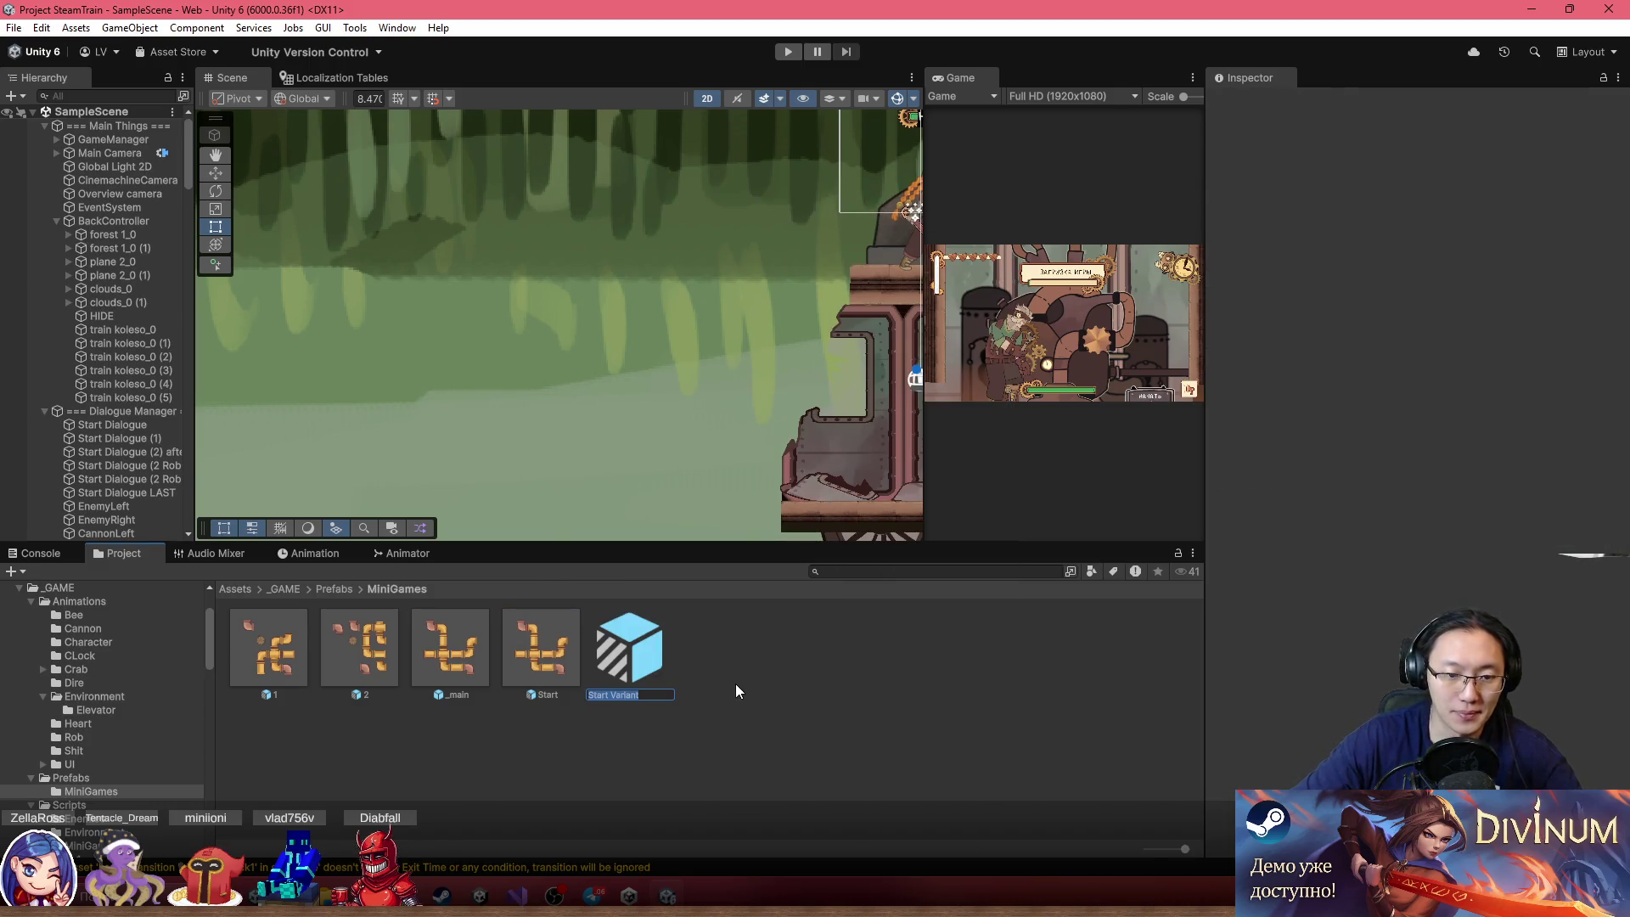
text(3)
key(Return)
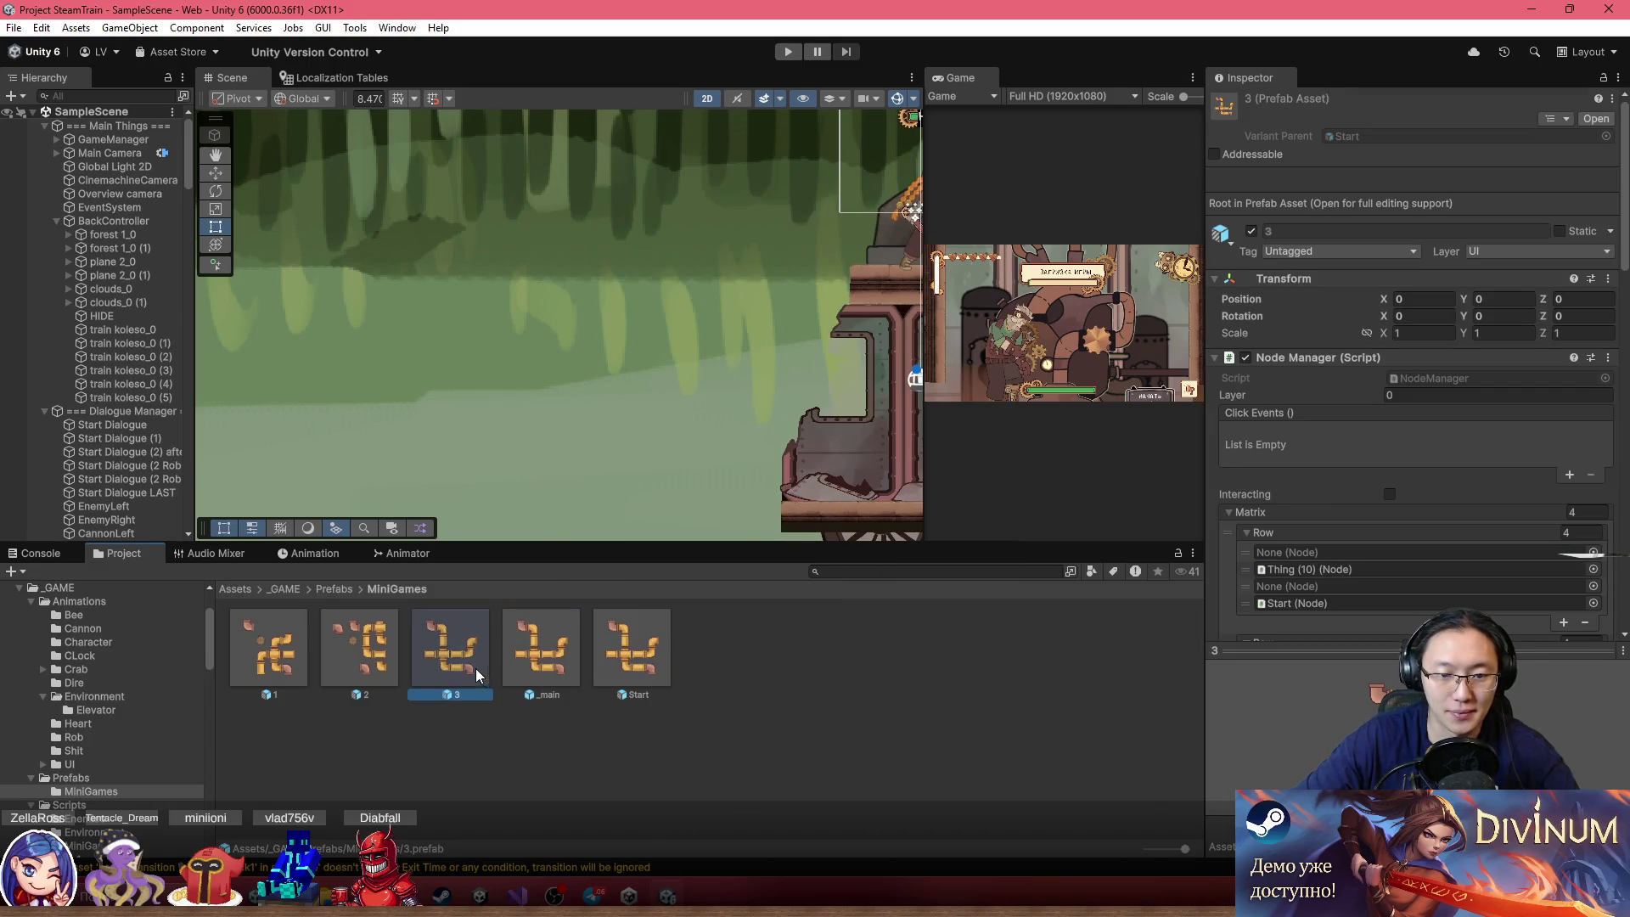
key(Delete)
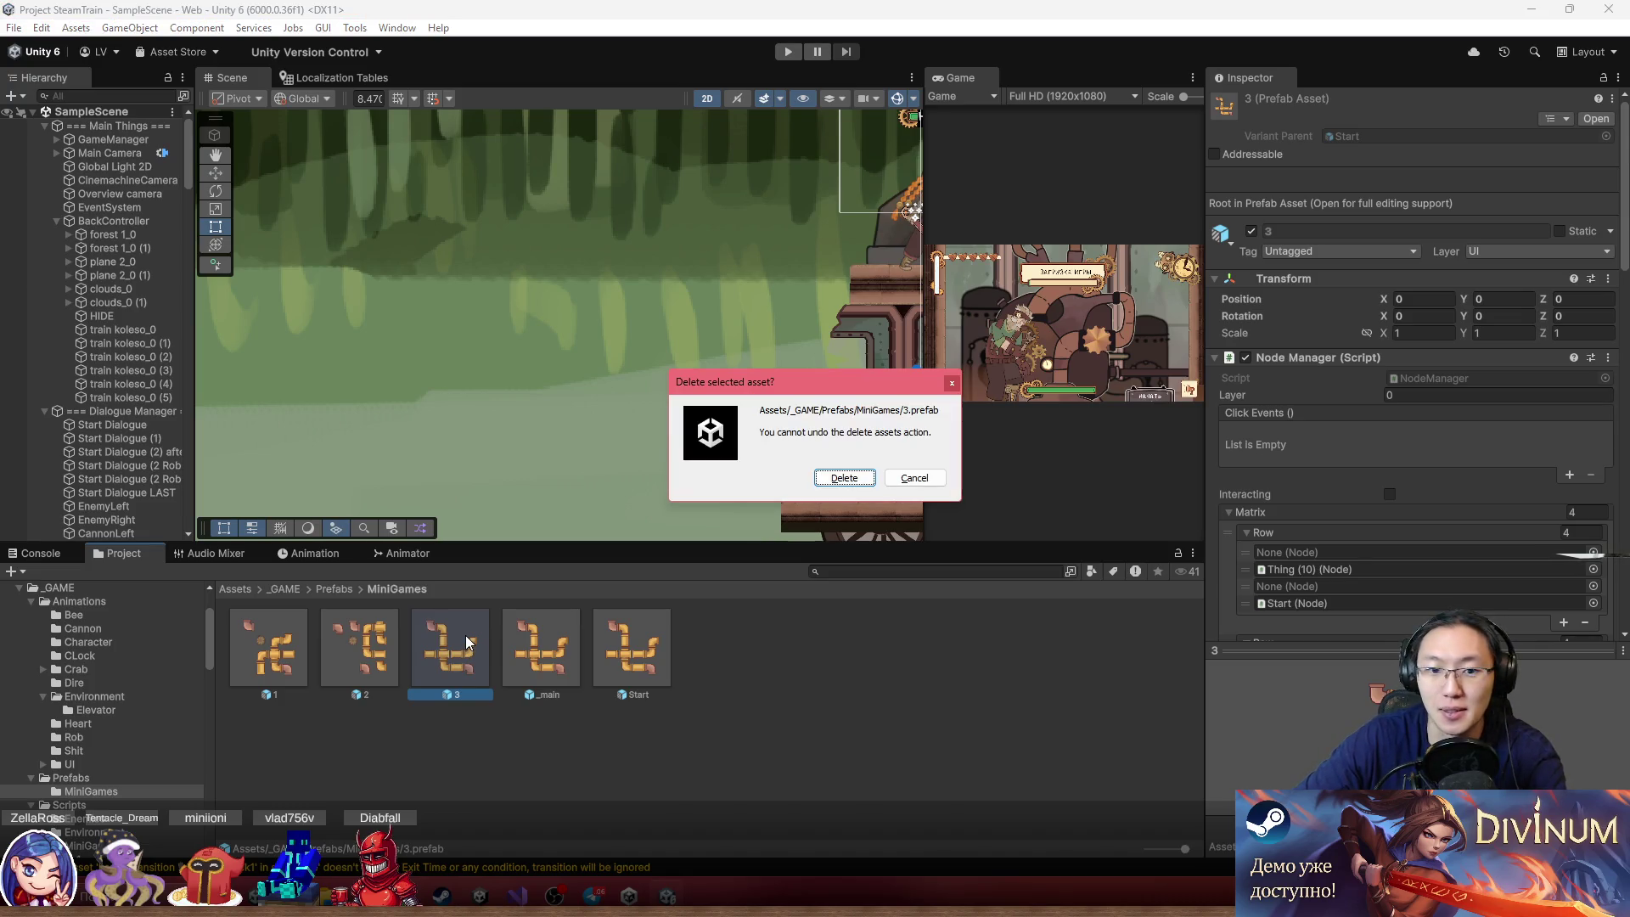
key(Return)
Check prefab 2's parent, then make a _main variant named 3 and open it for editing
click(472, 652)
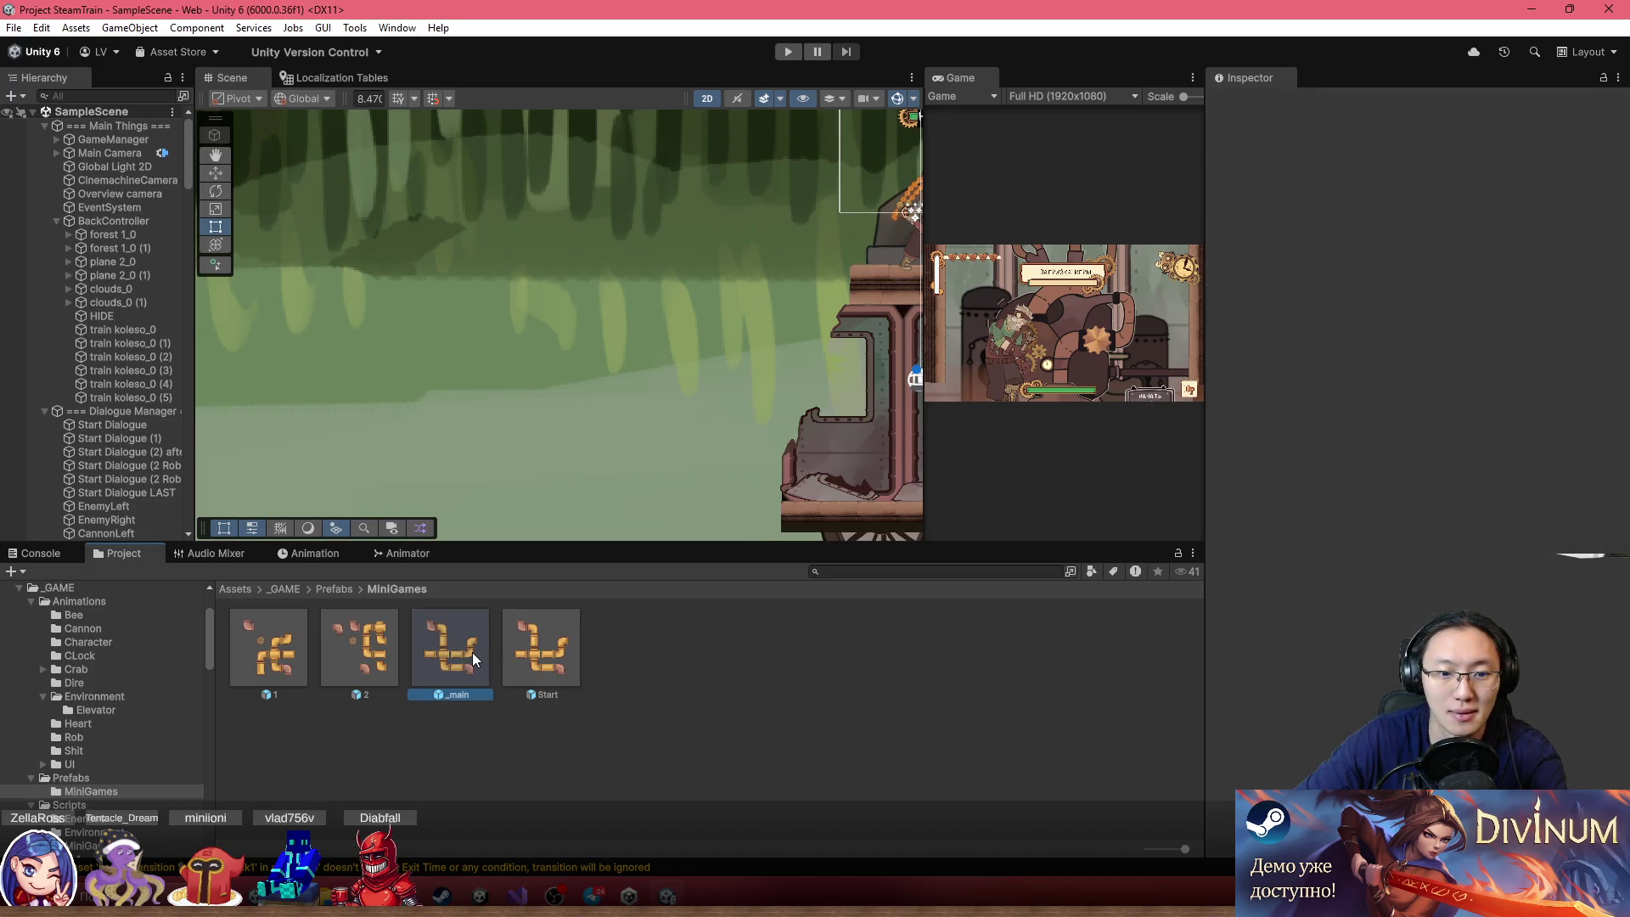
click(374, 662)
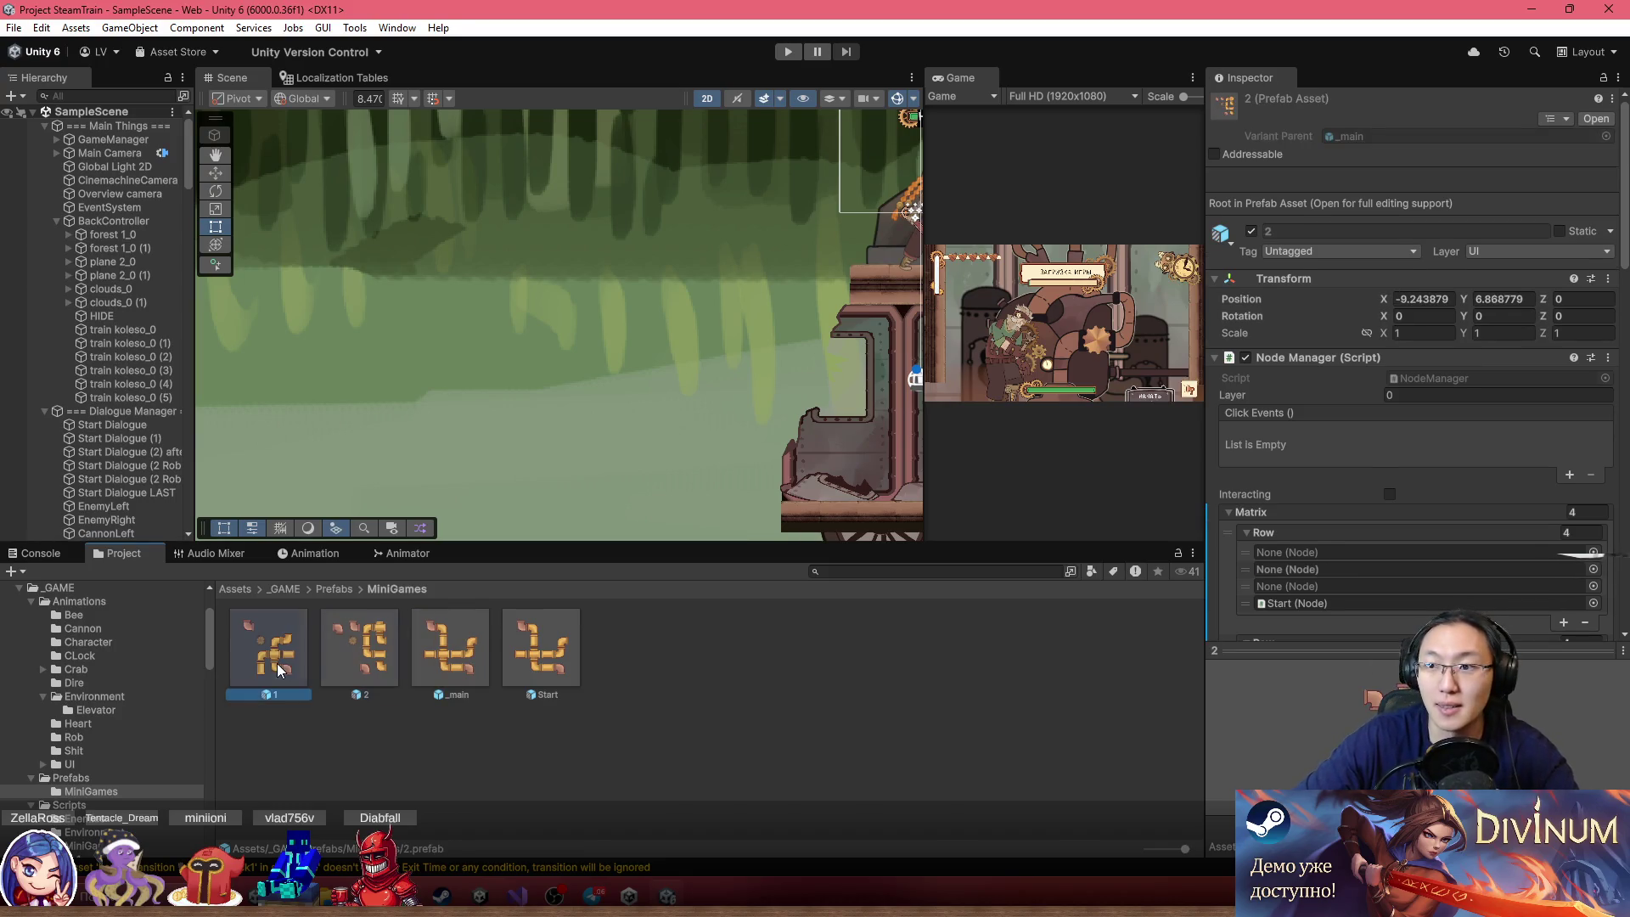
right_click(461, 652)
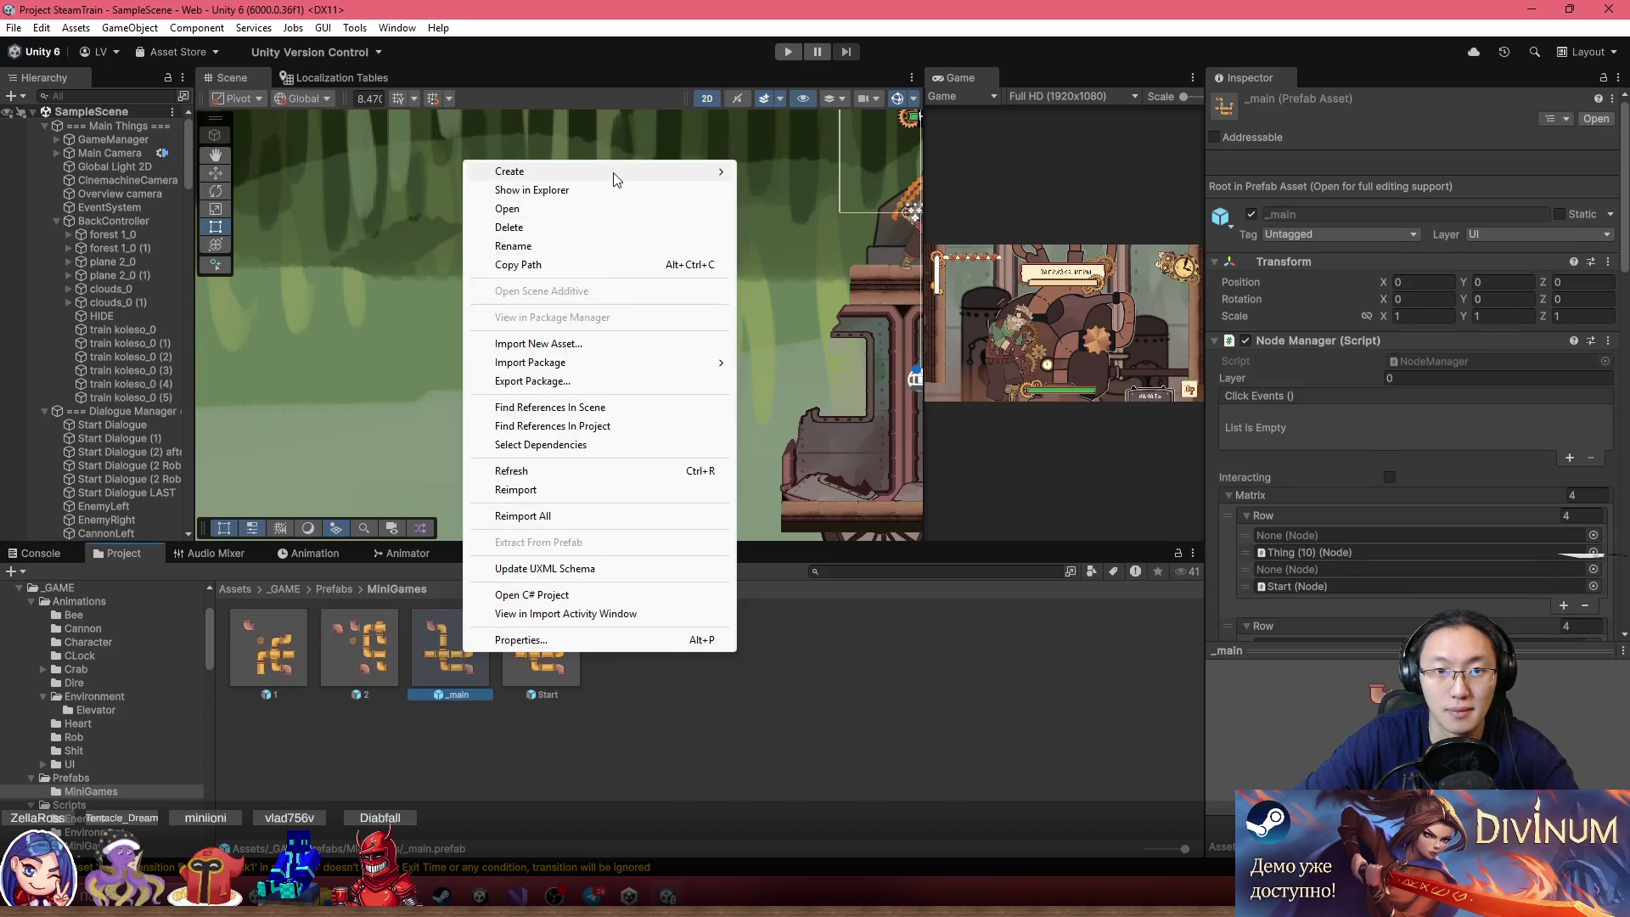
mouse_move(611, 172)
click(838, 227)
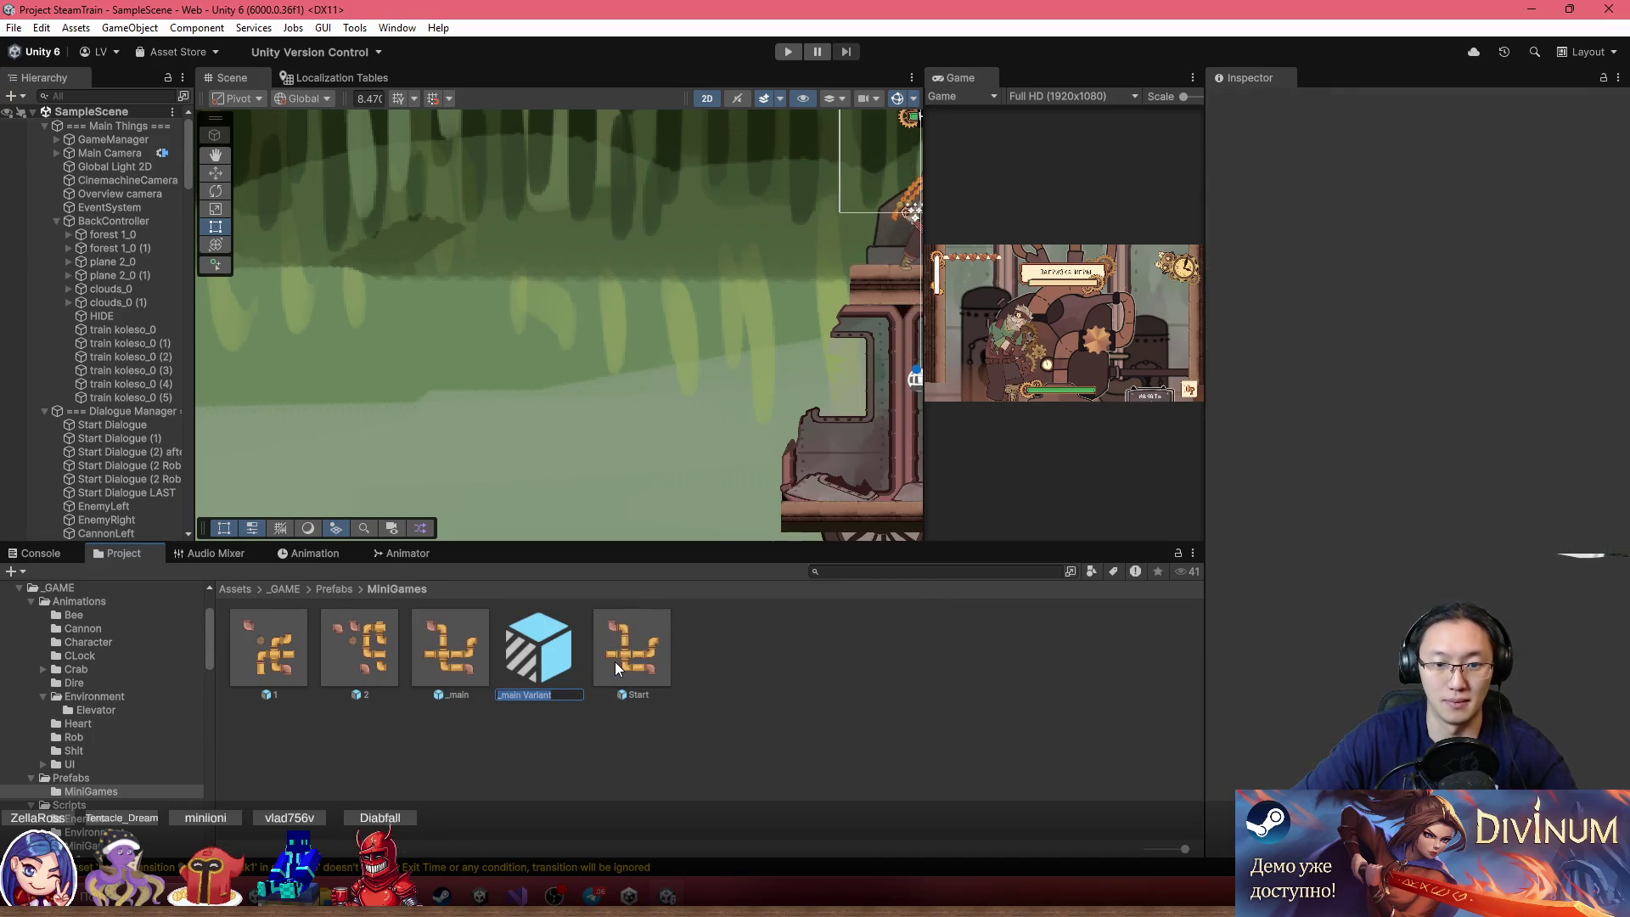
text(3)
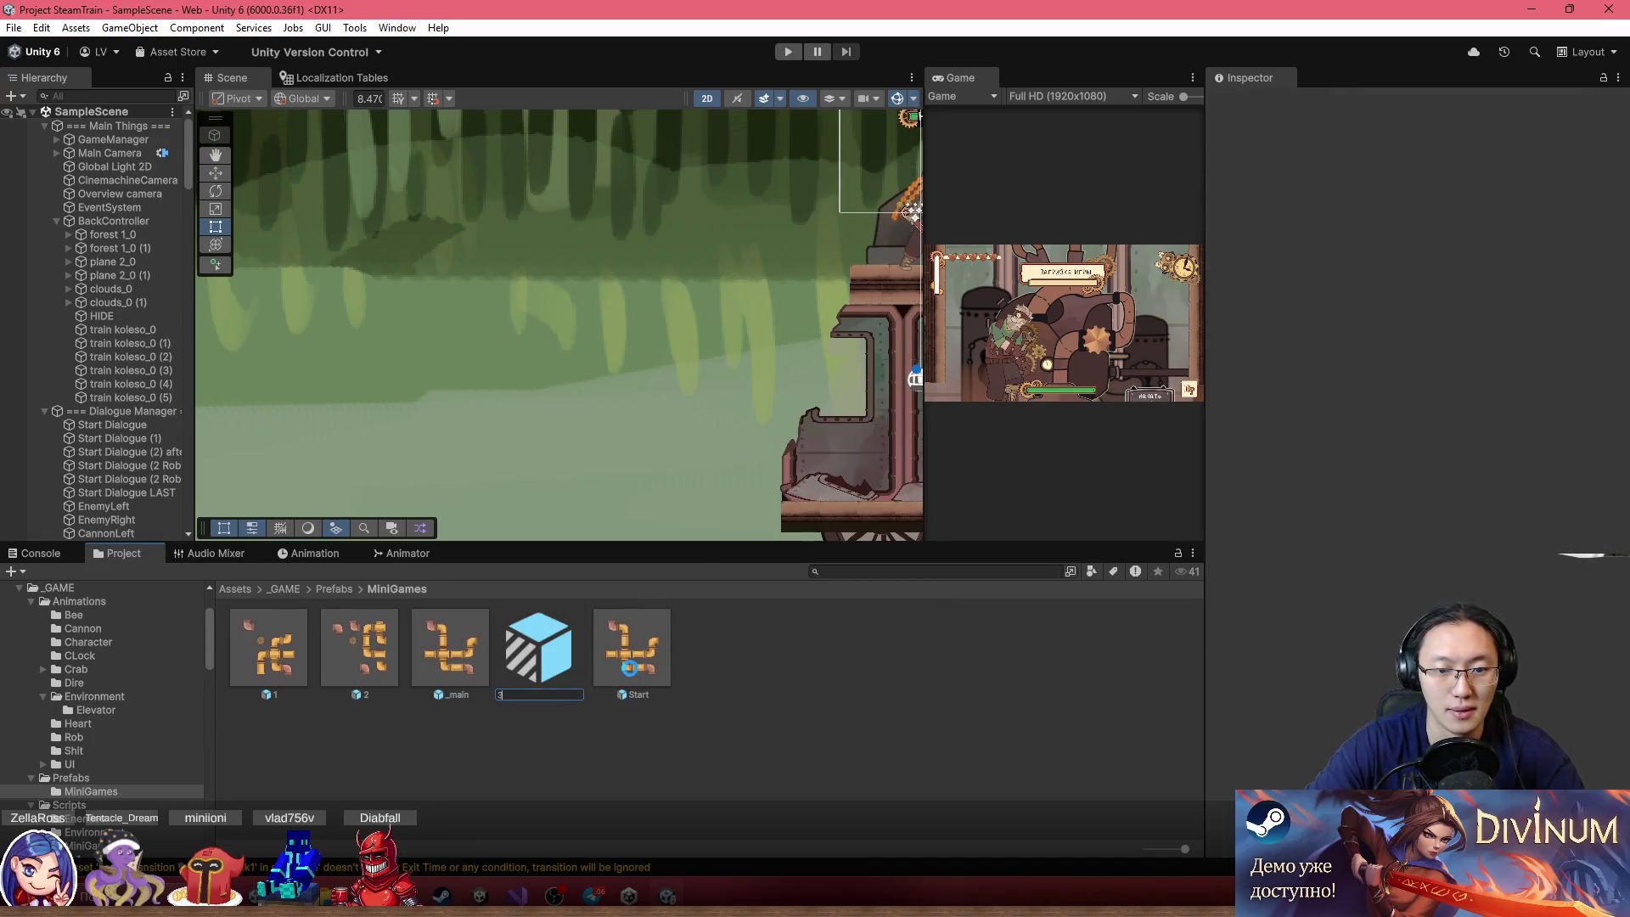
key(Return)
double_click(455, 657)
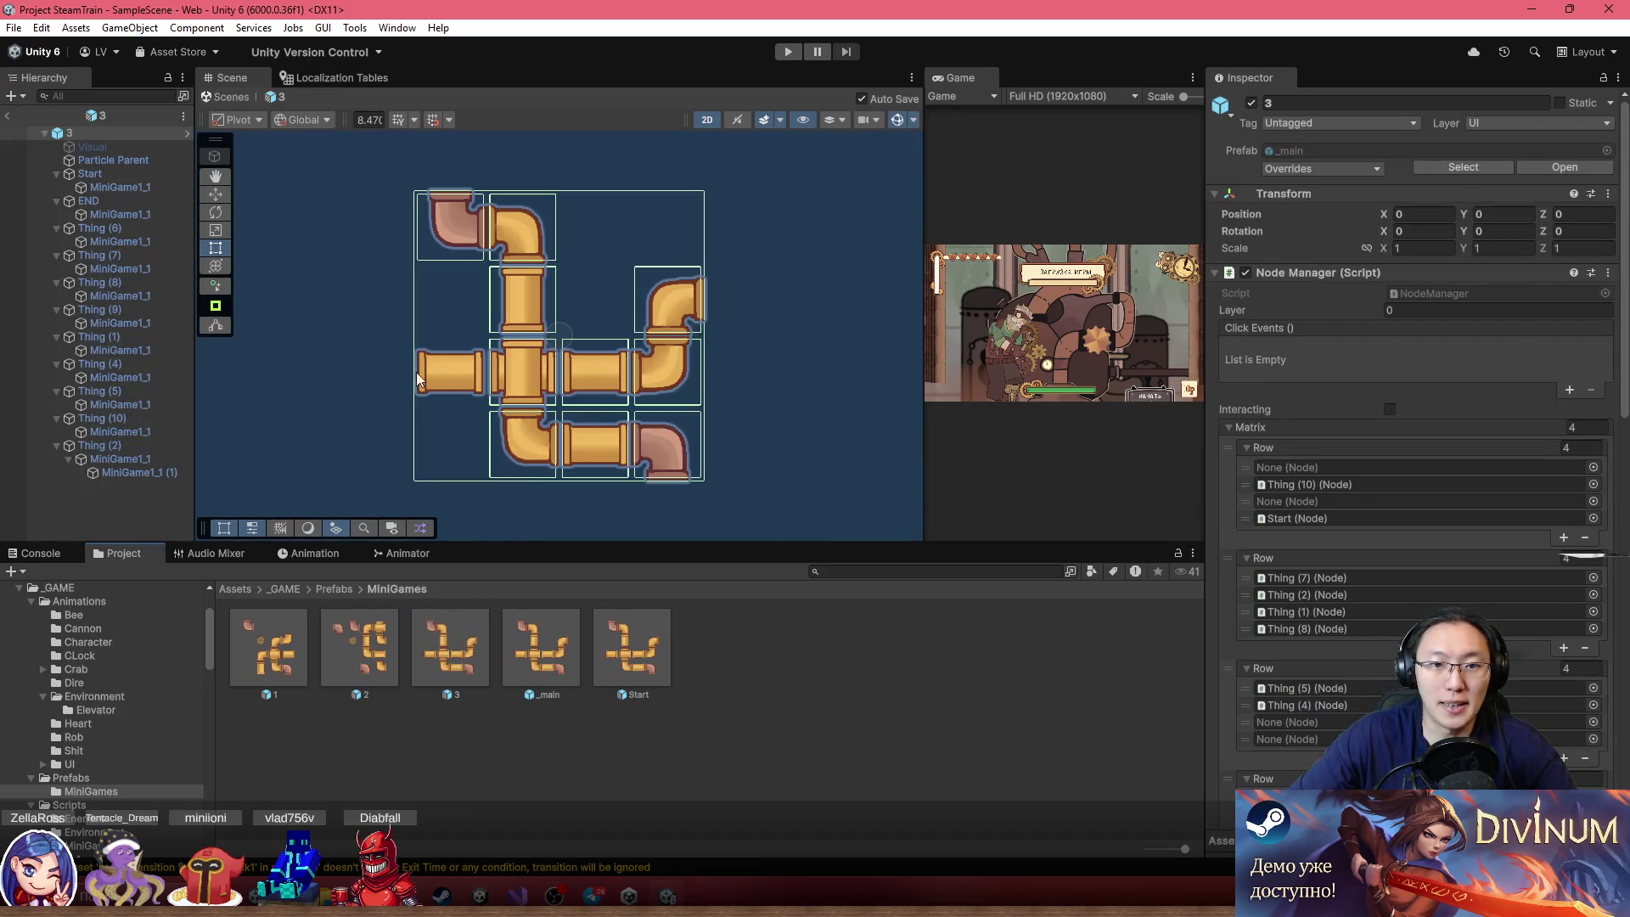
Back in SampleScene, place prefab 3, enable its Visual child and frame the pipe grid
click(10, 117)
drag(450, 649, 439, 305)
key(f)
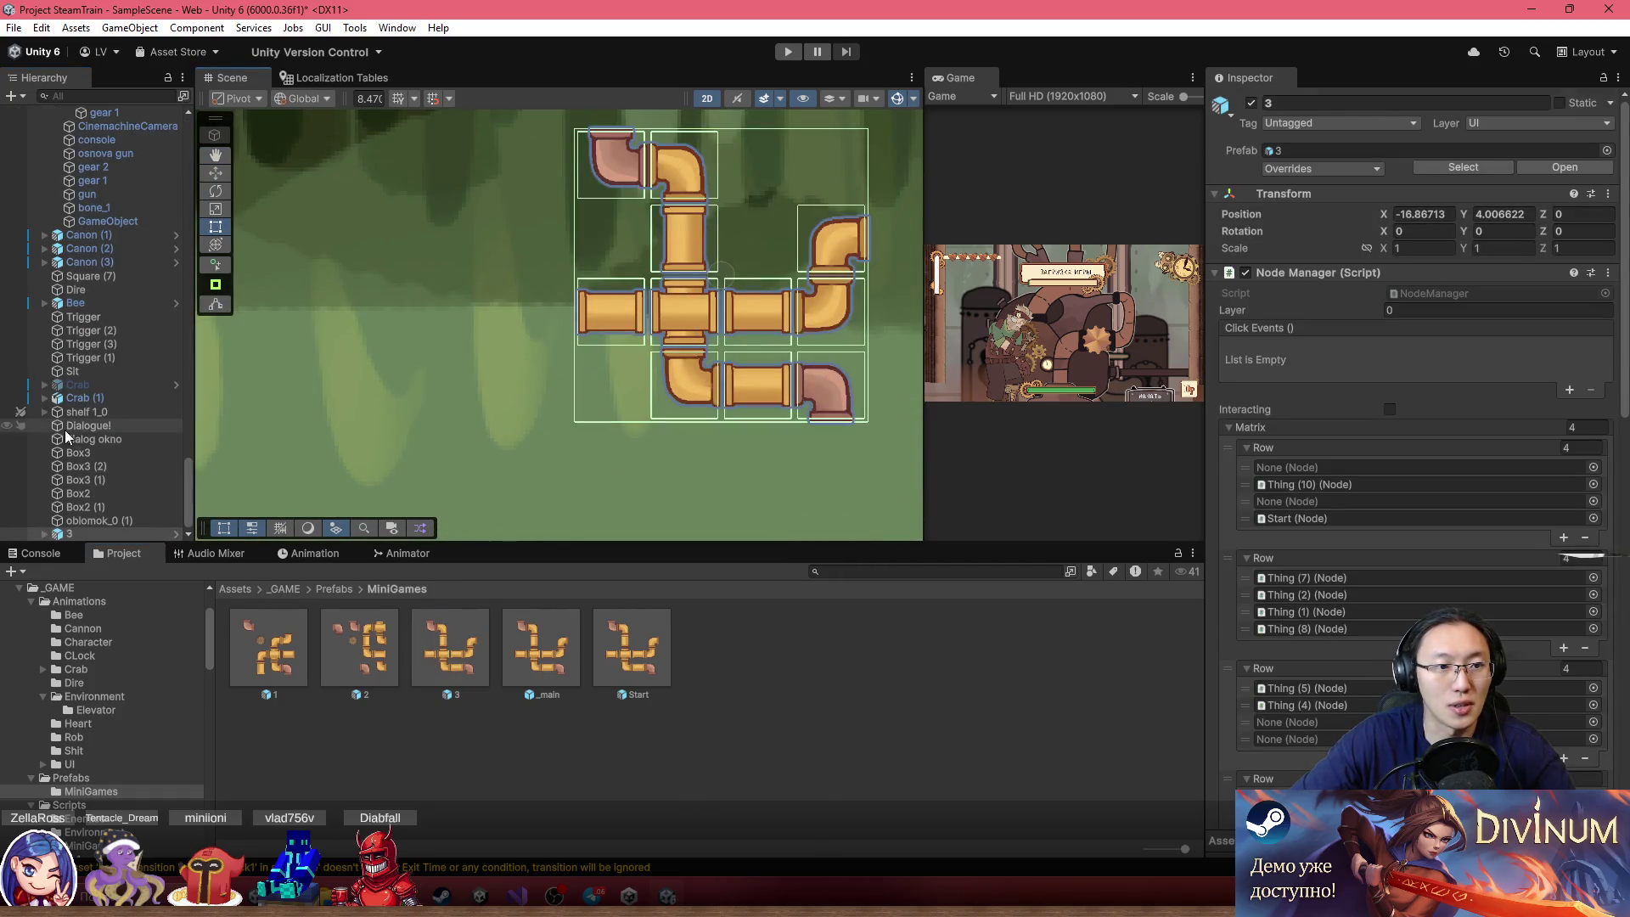
click(44, 533)
scroll(68, 513, down, 3)
click(91, 371)
key(alt+shift+a)
key(f)
scroll(557, 304, up, 2)
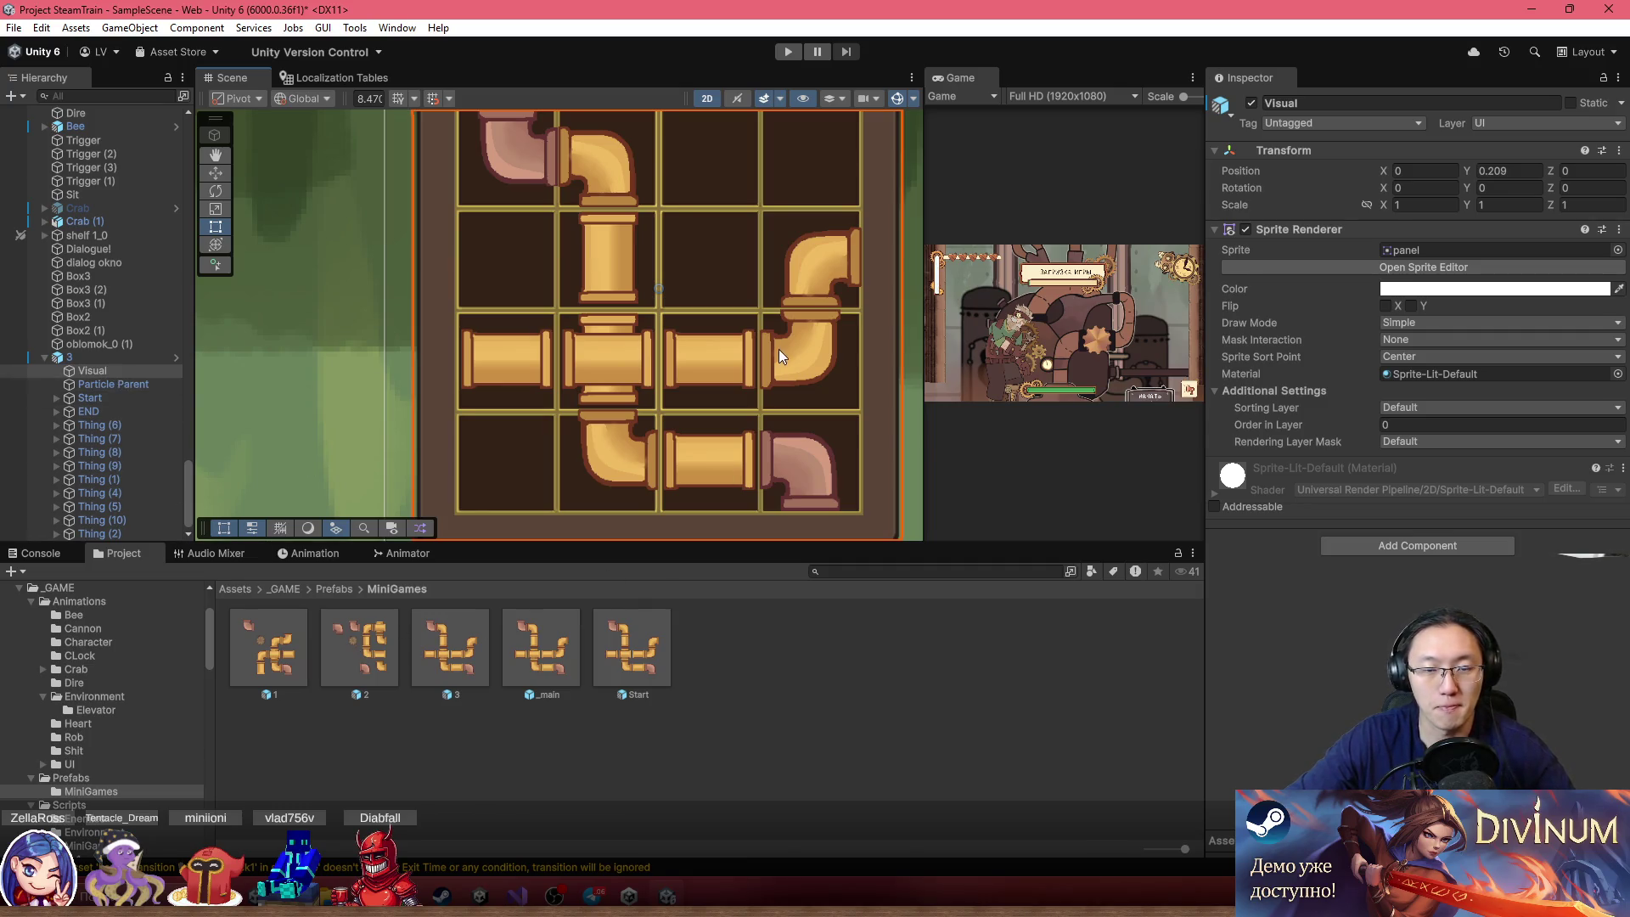
drag(776, 360, 767, 415)
Duplicate the pink END pipe and move the rotated copy into the top-right grid cell
click(782, 506)
click(782, 506)
click(88, 411)
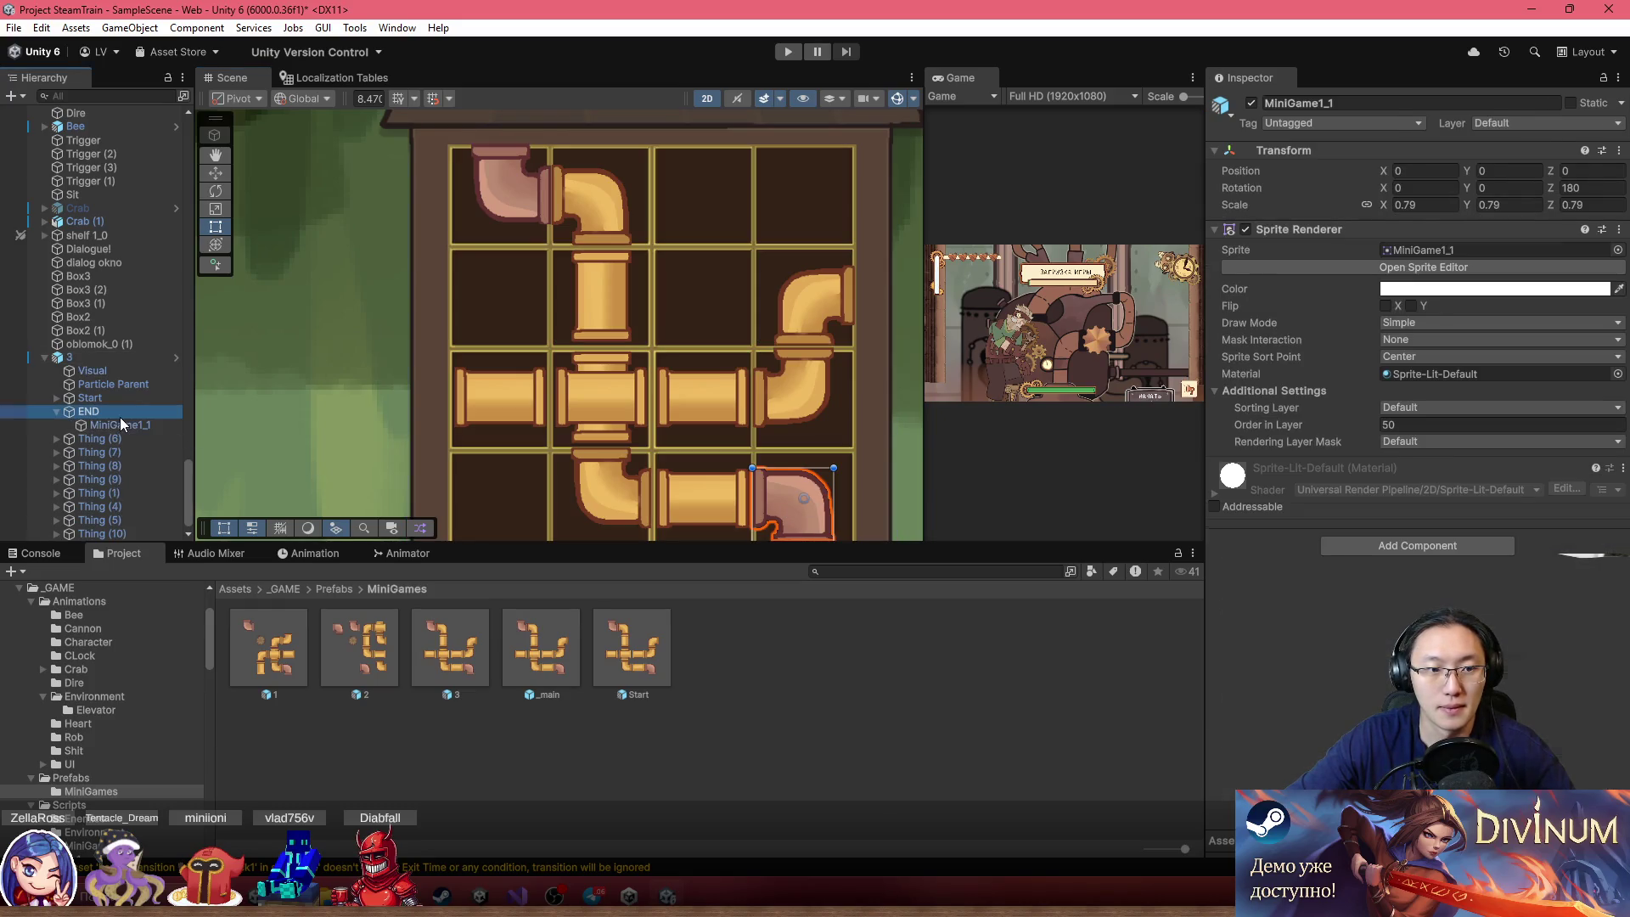
key(ctrl+d)
click(216, 172)
drag(803, 492, 811, 183)
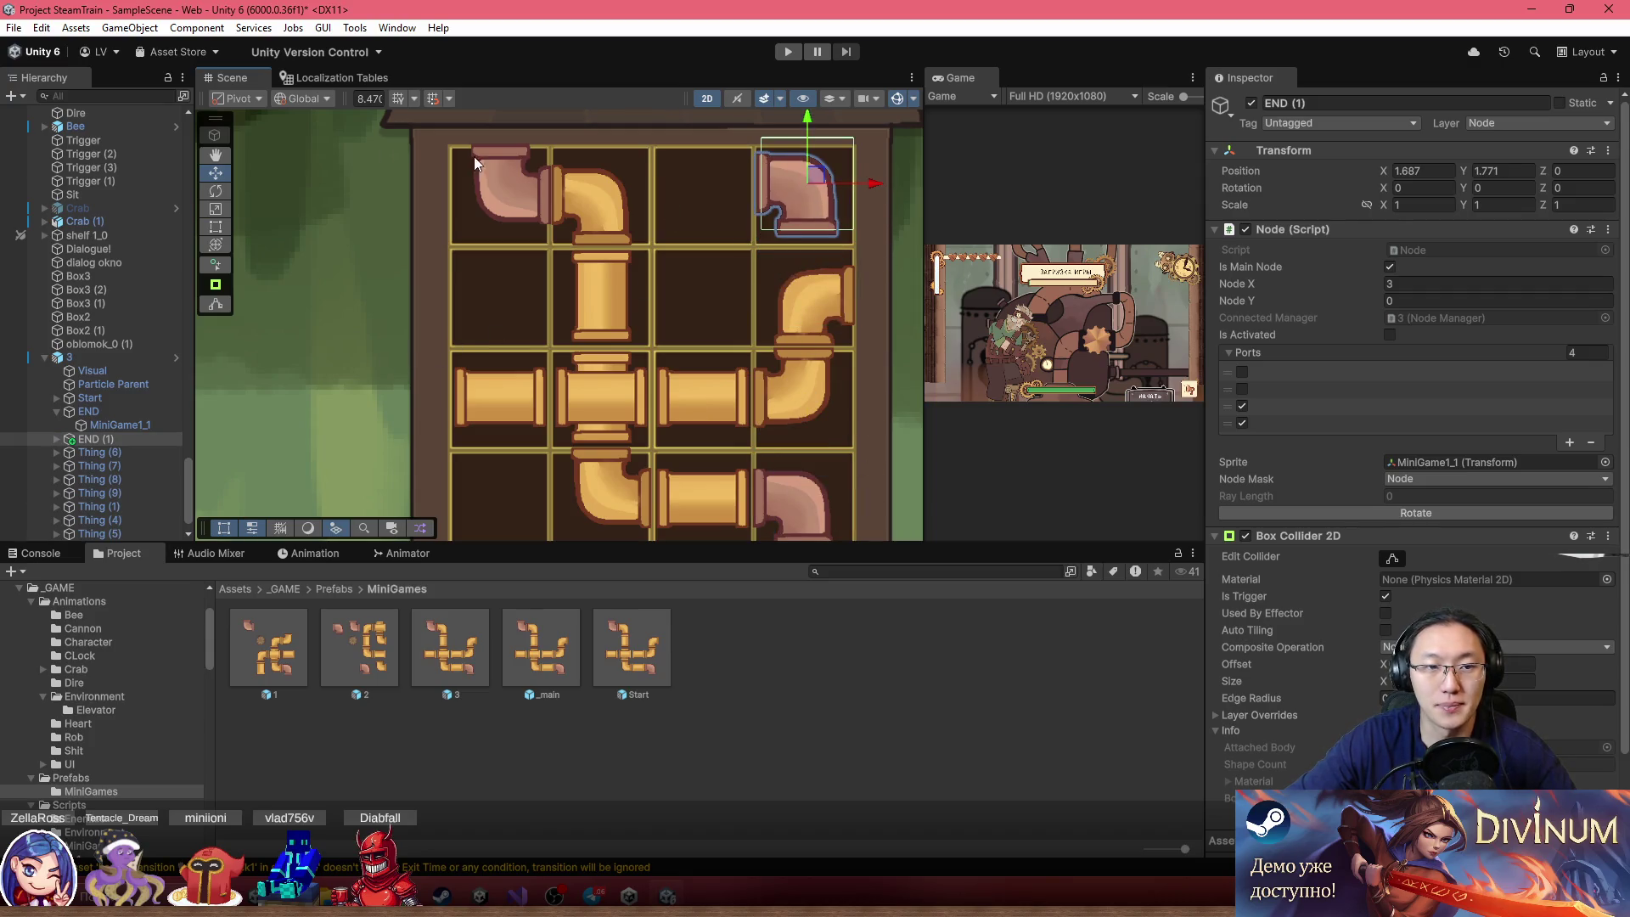
click(1421, 514)
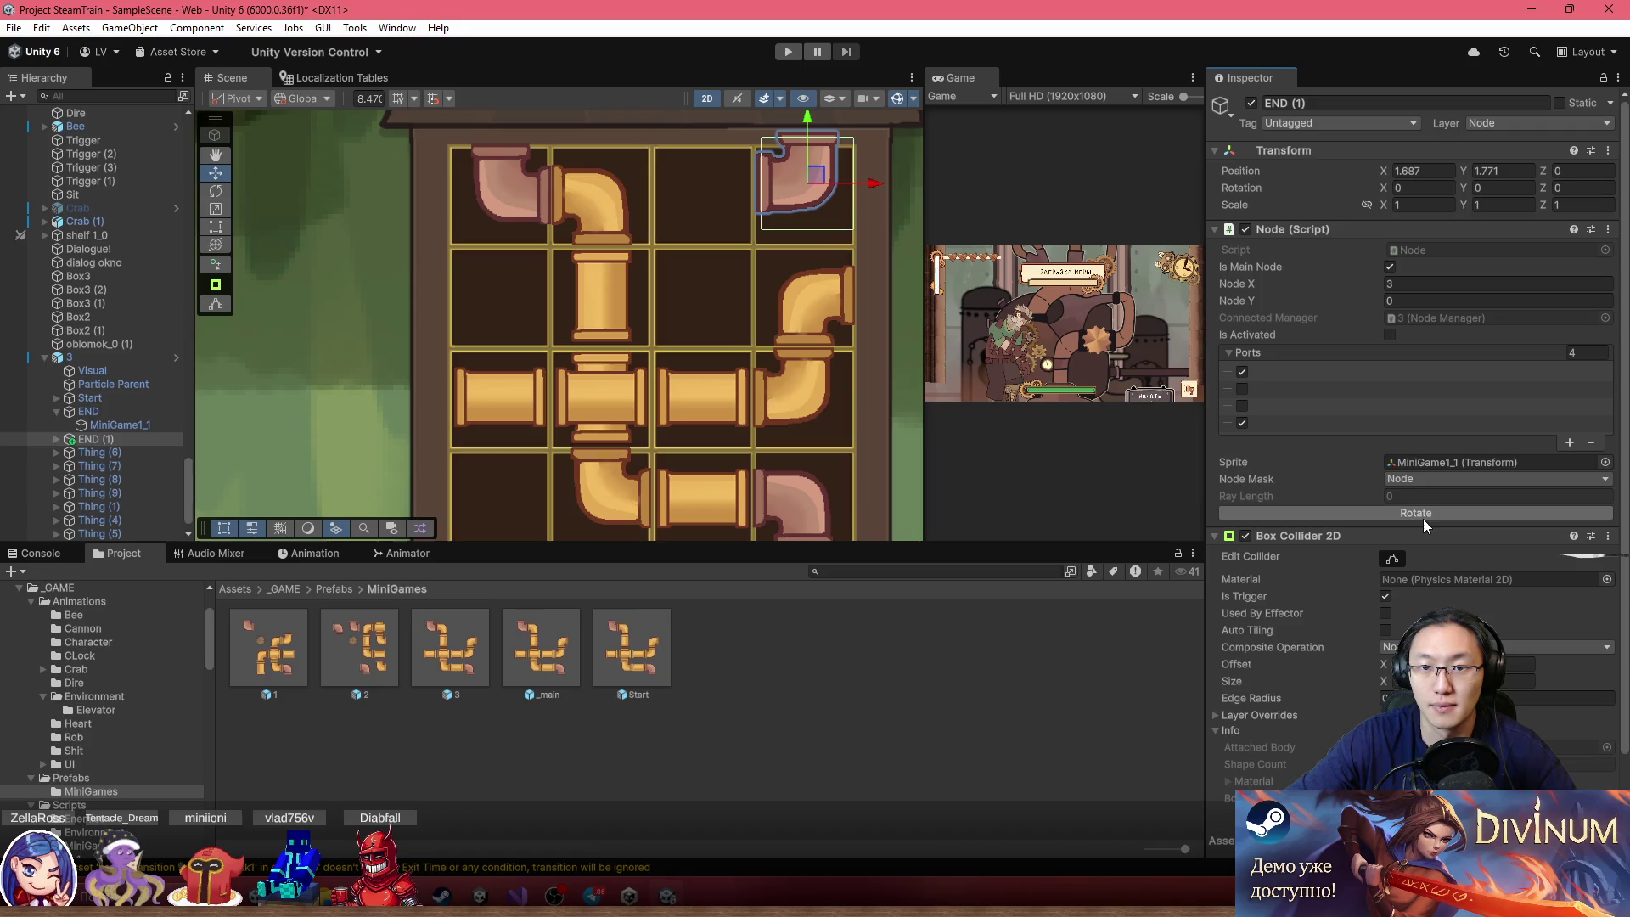
drag(847, 232, 843, 245)
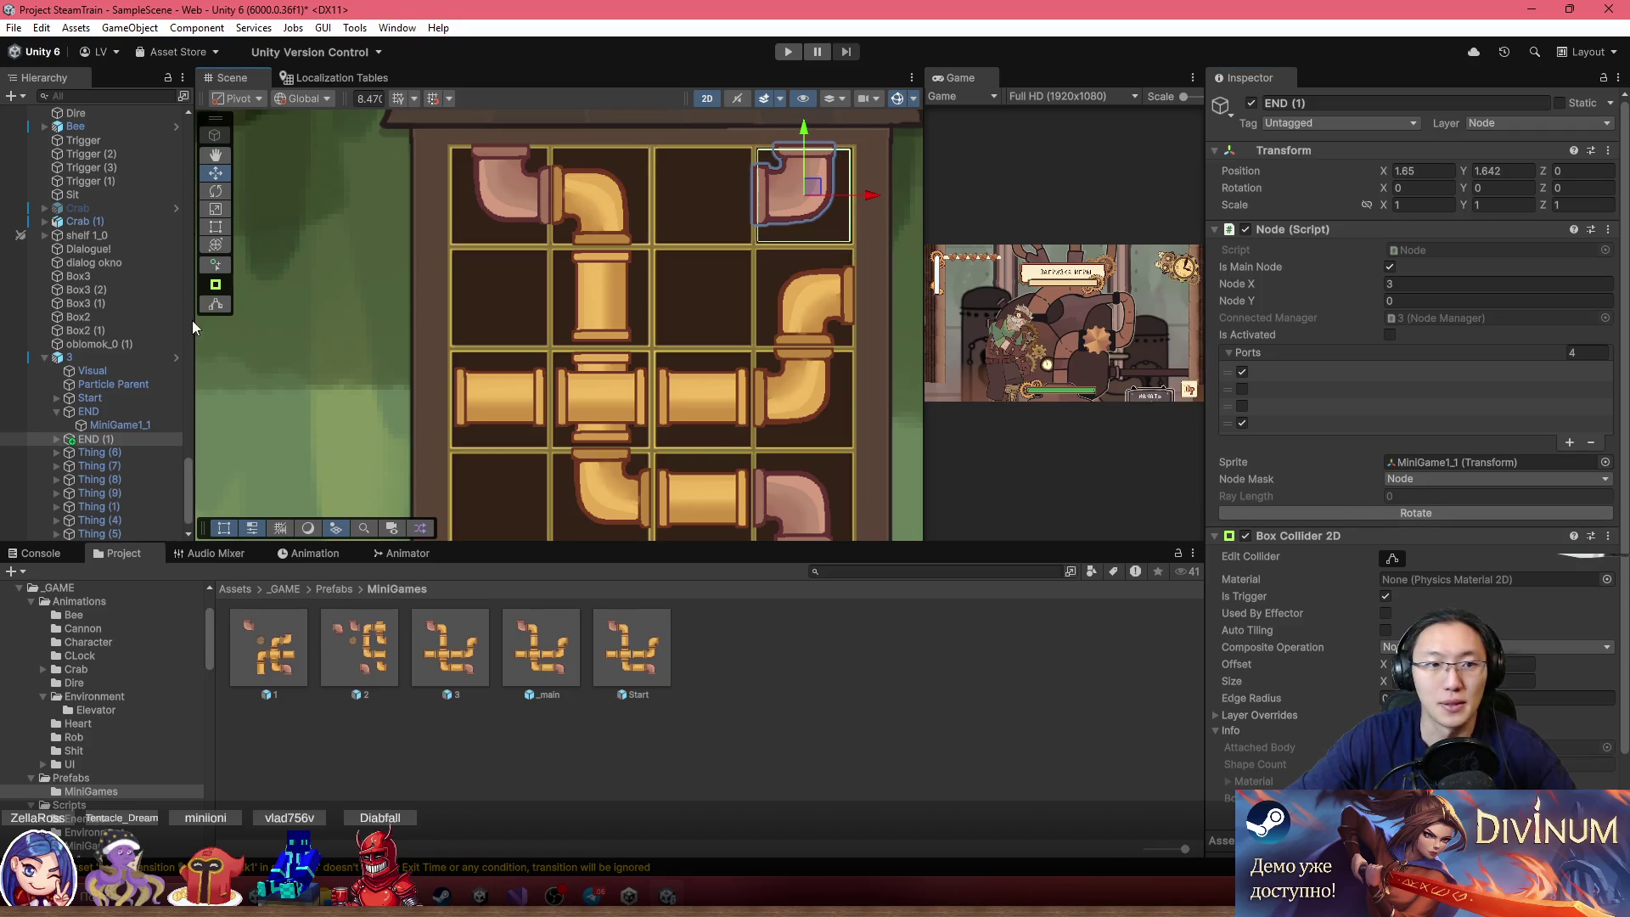
click(84, 357)
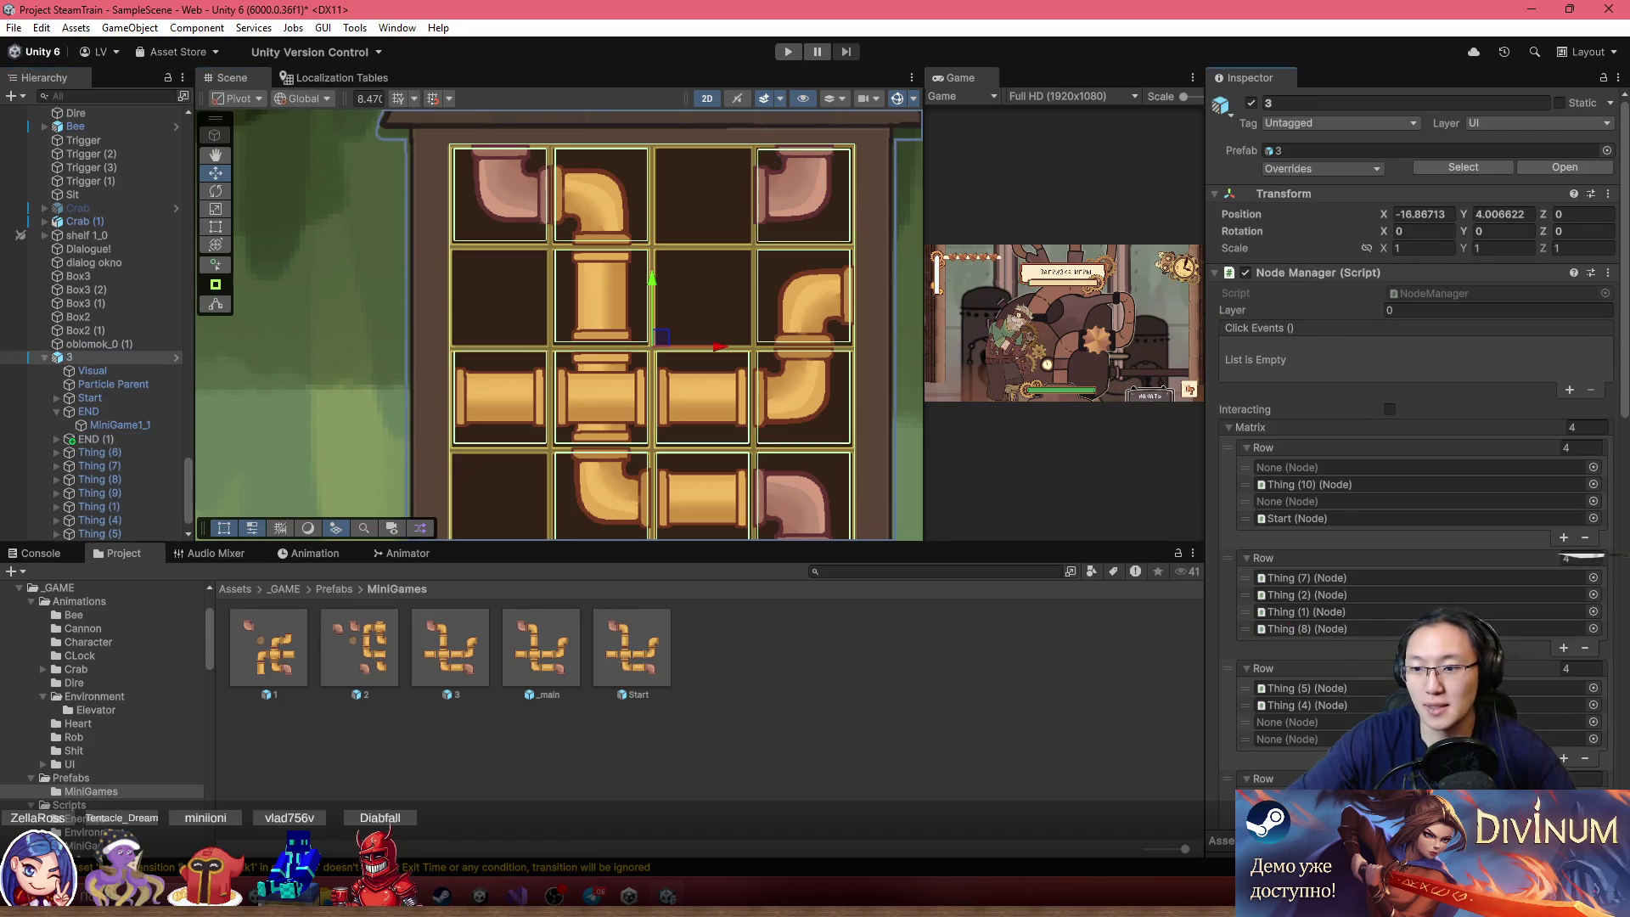
Add END (1) to the node manager's Finish Nodes as a second finish node
mouse_move(89, 439)
mouse_down()
mouse_move(1273, 480)
mouse_move(1406, 437)
mouse_move(1336, 461)
mouse_up()
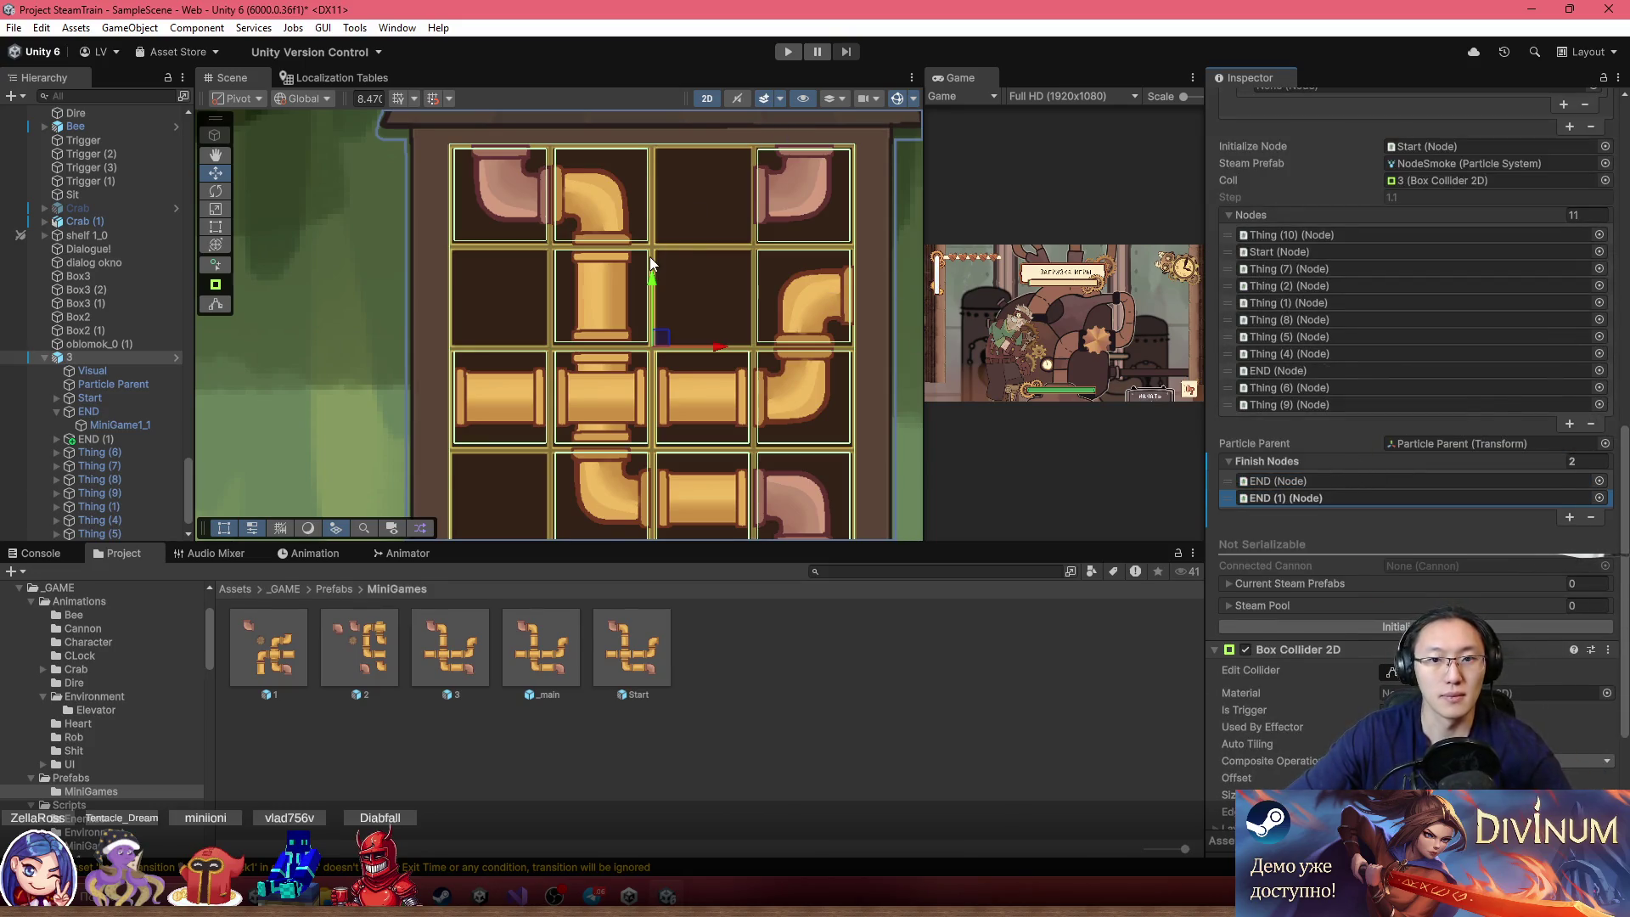
drag(808, 251, 822, 249)
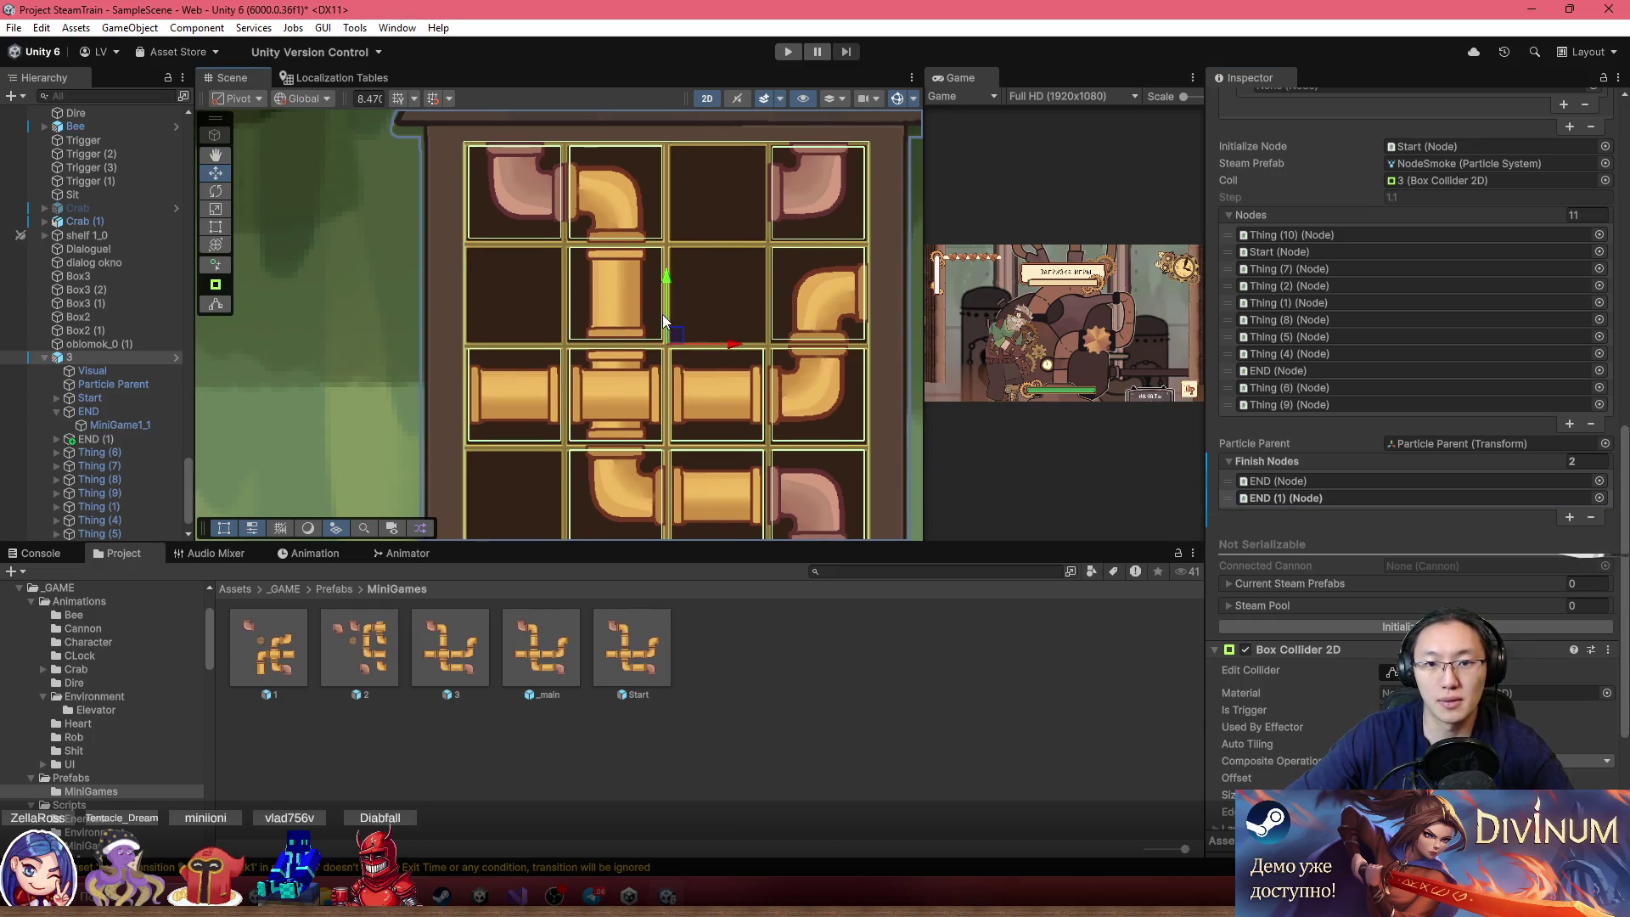
drag(592, 402, 606, 390)
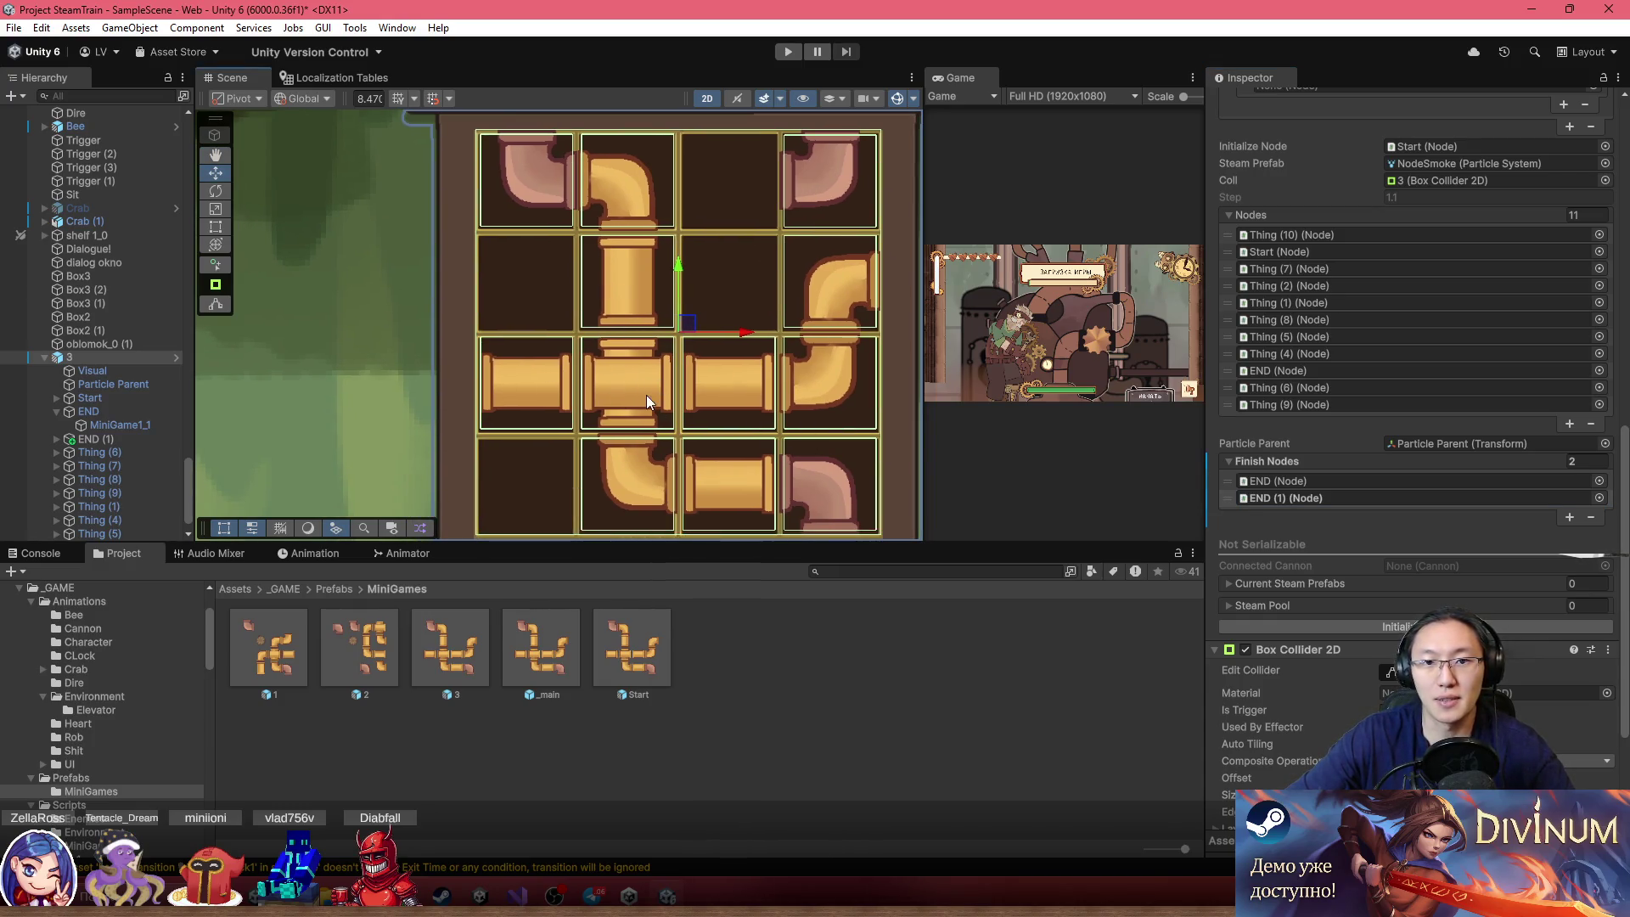
Move elbow Thing (8) to the bottom-left cell and cross Thing (2) into the top row
click(634, 202)
click(126, 477)
drag(635, 176, 544, 465)
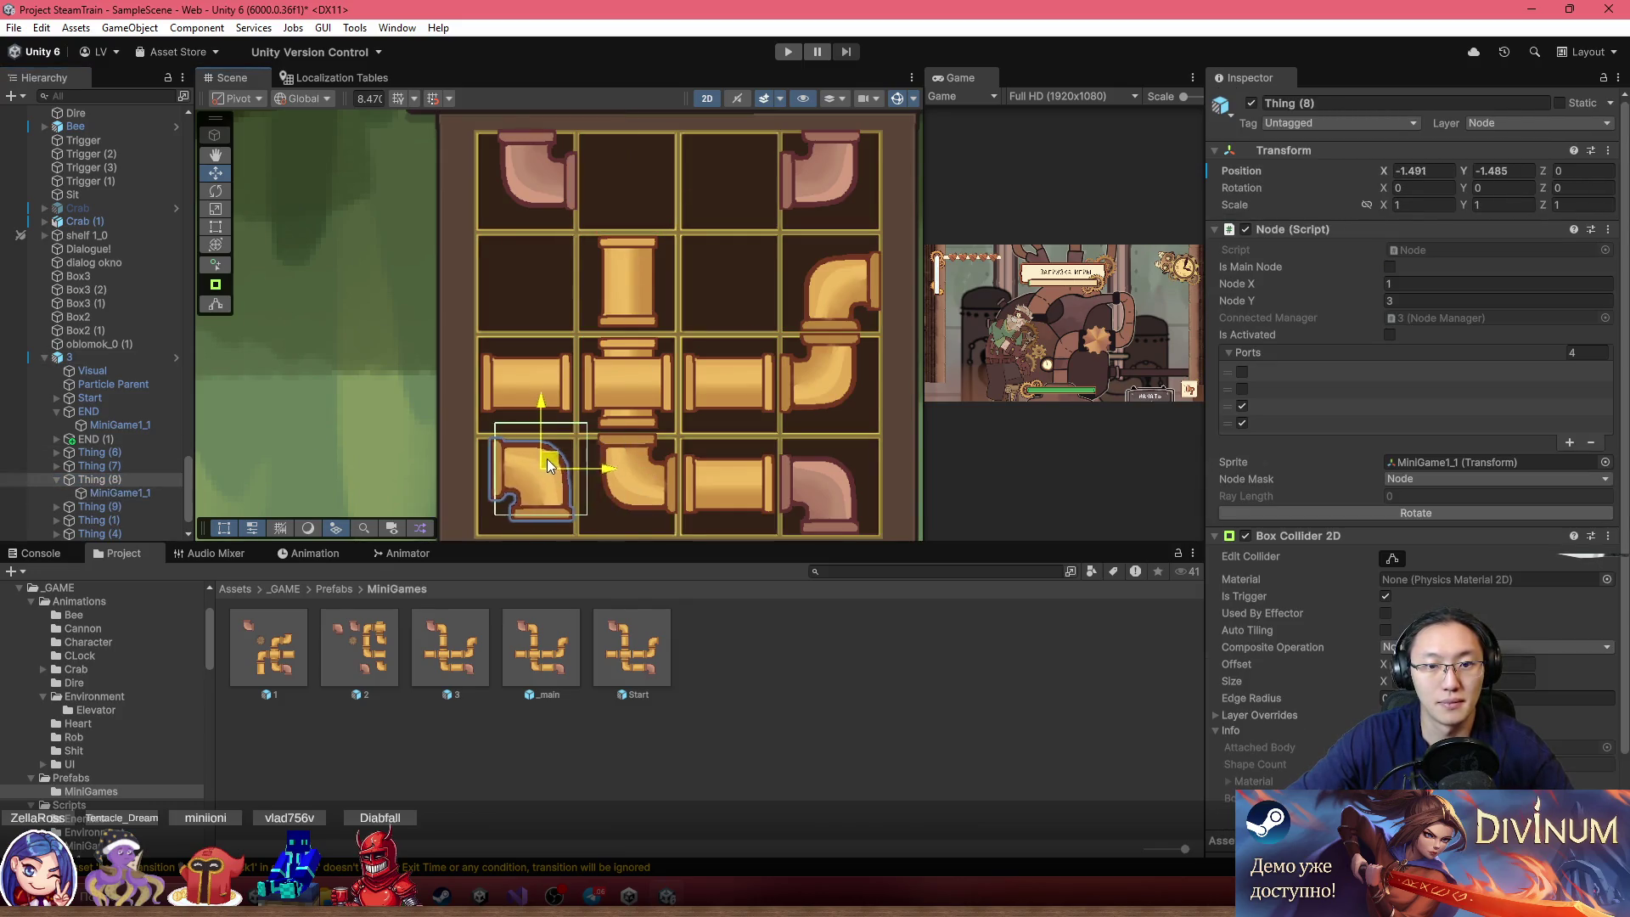
click(57, 480)
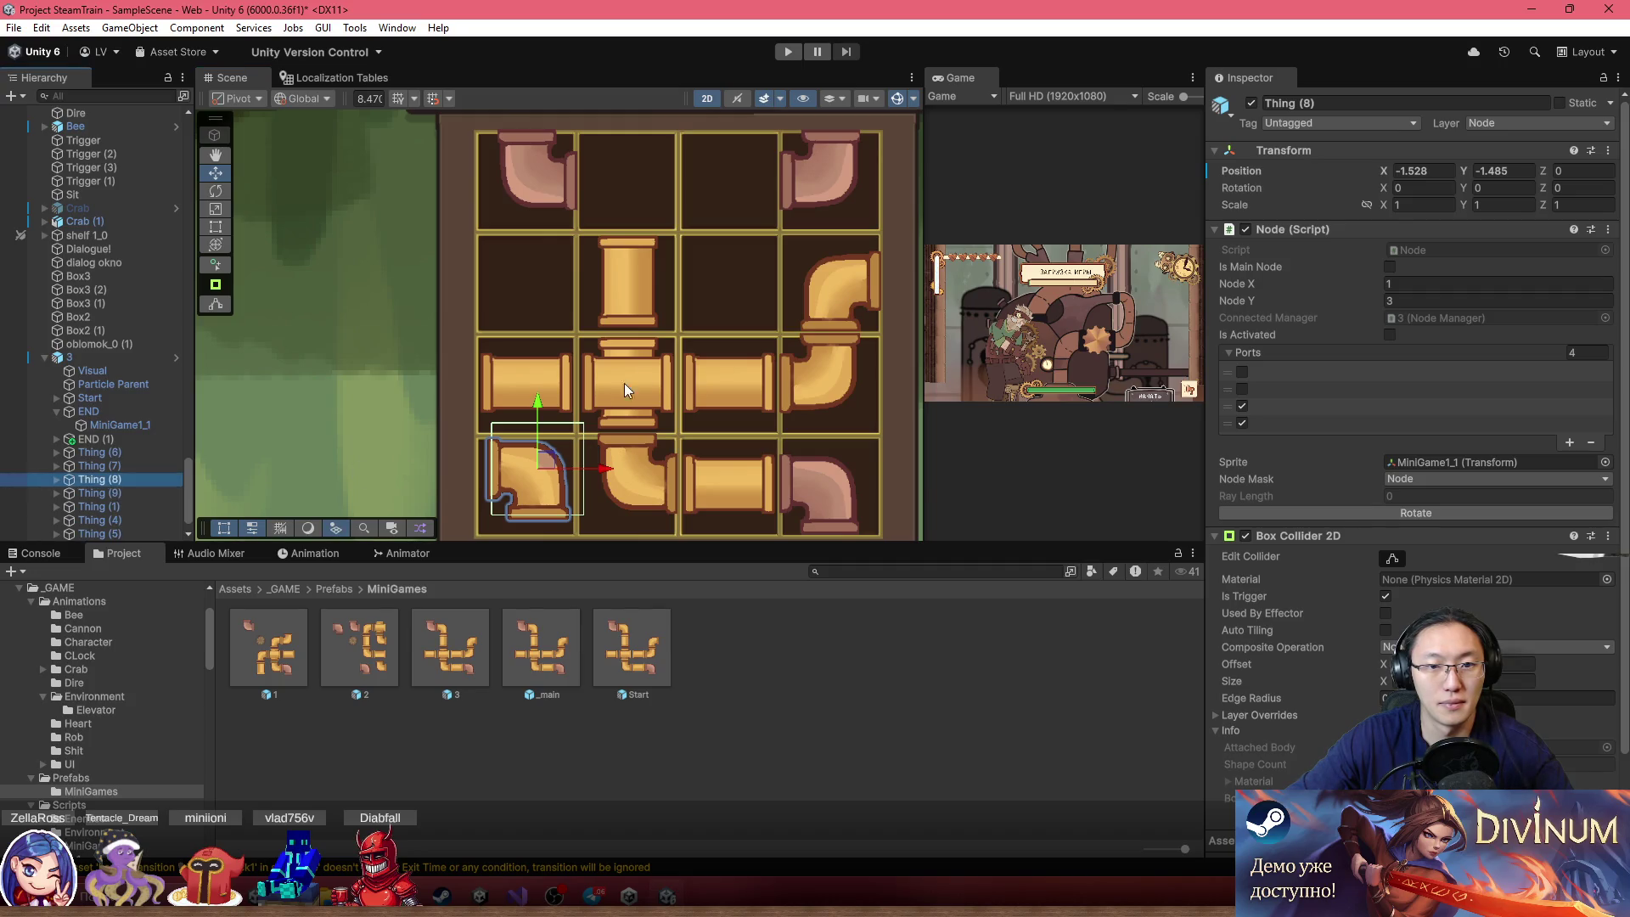
click(628, 382)
click(645, 368)
click(114, 520)
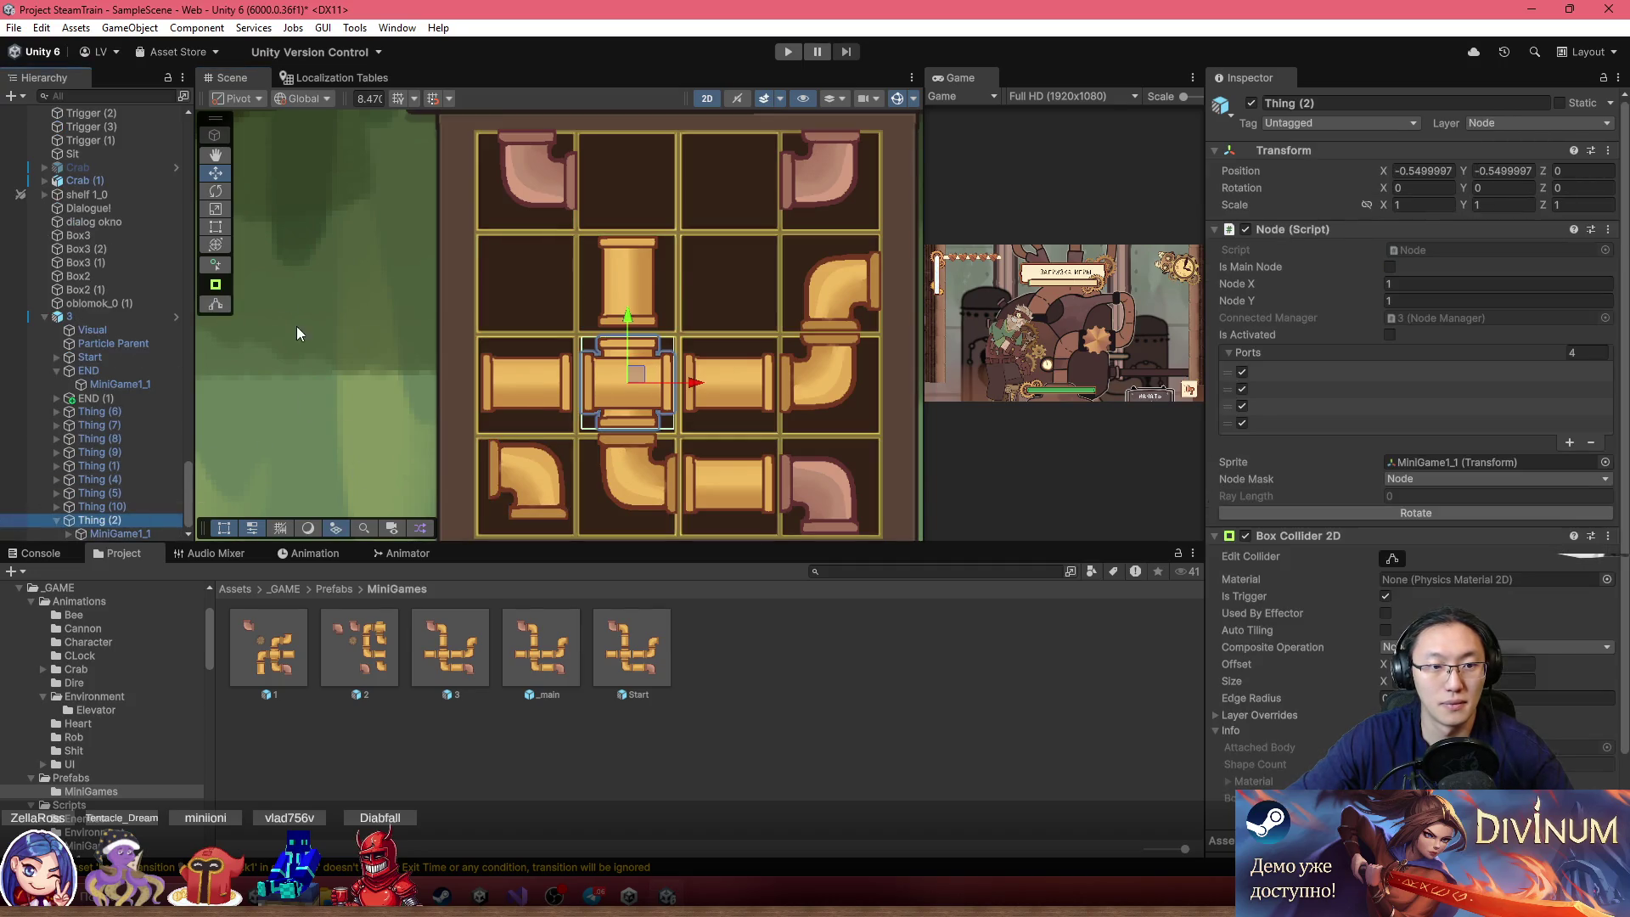
mouse_move(635, 376)
mouse_down()
mouse_move(652, 158)
mouse_move(633, 166)
mouse_up()
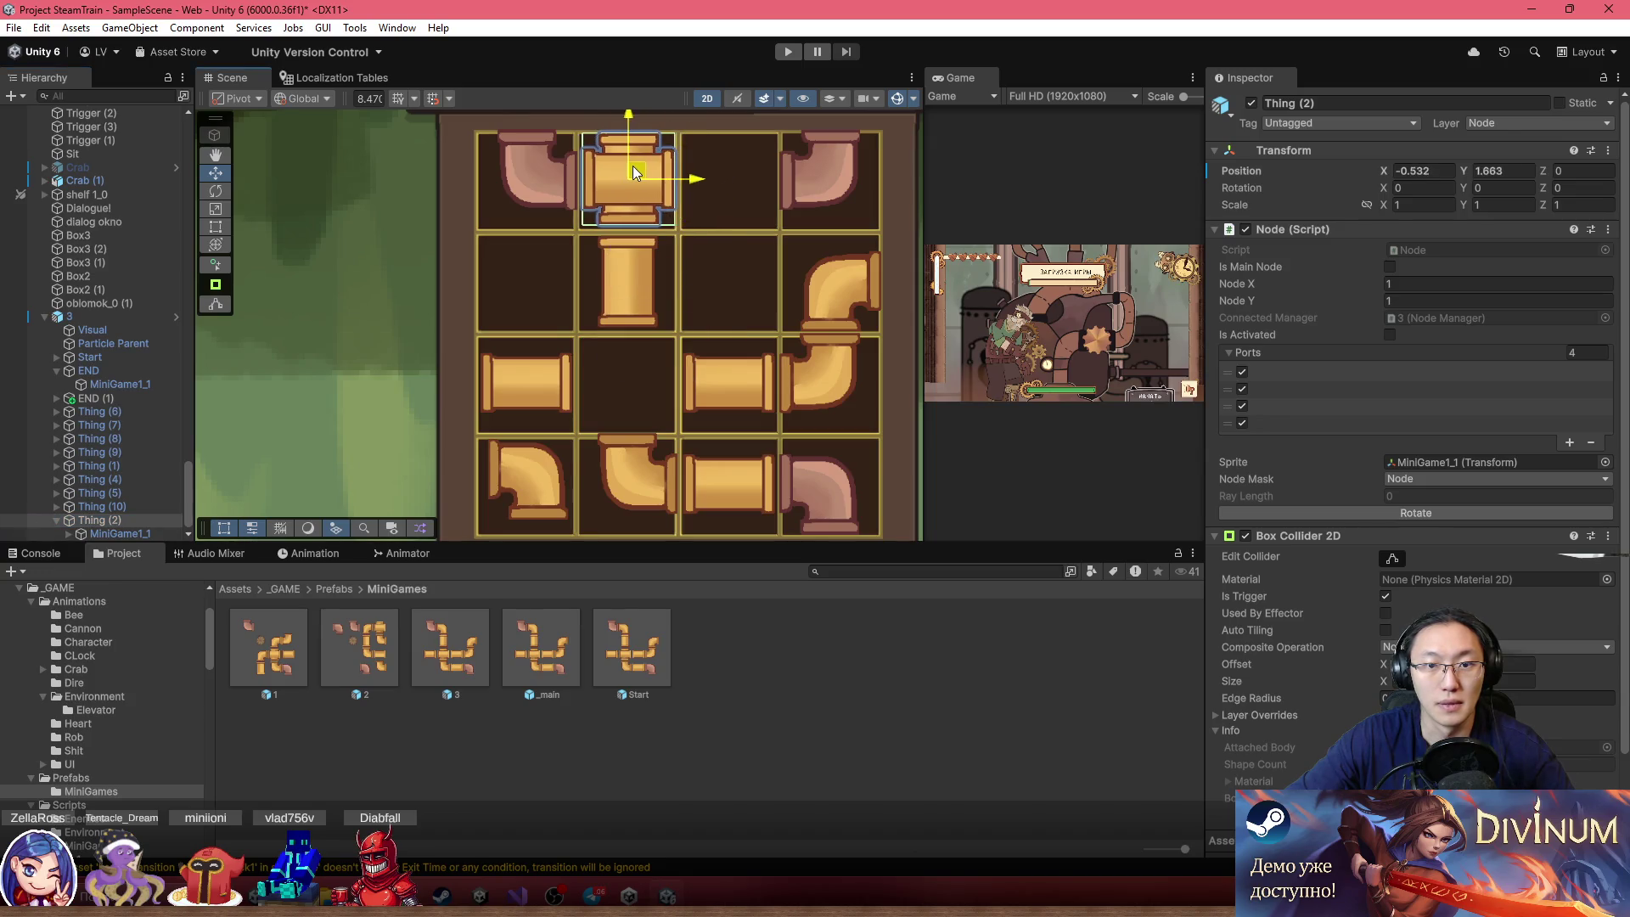
Put Thing (1) horizontally in the top row and Thing (10) vertically in the centre cell
click(629, 268)
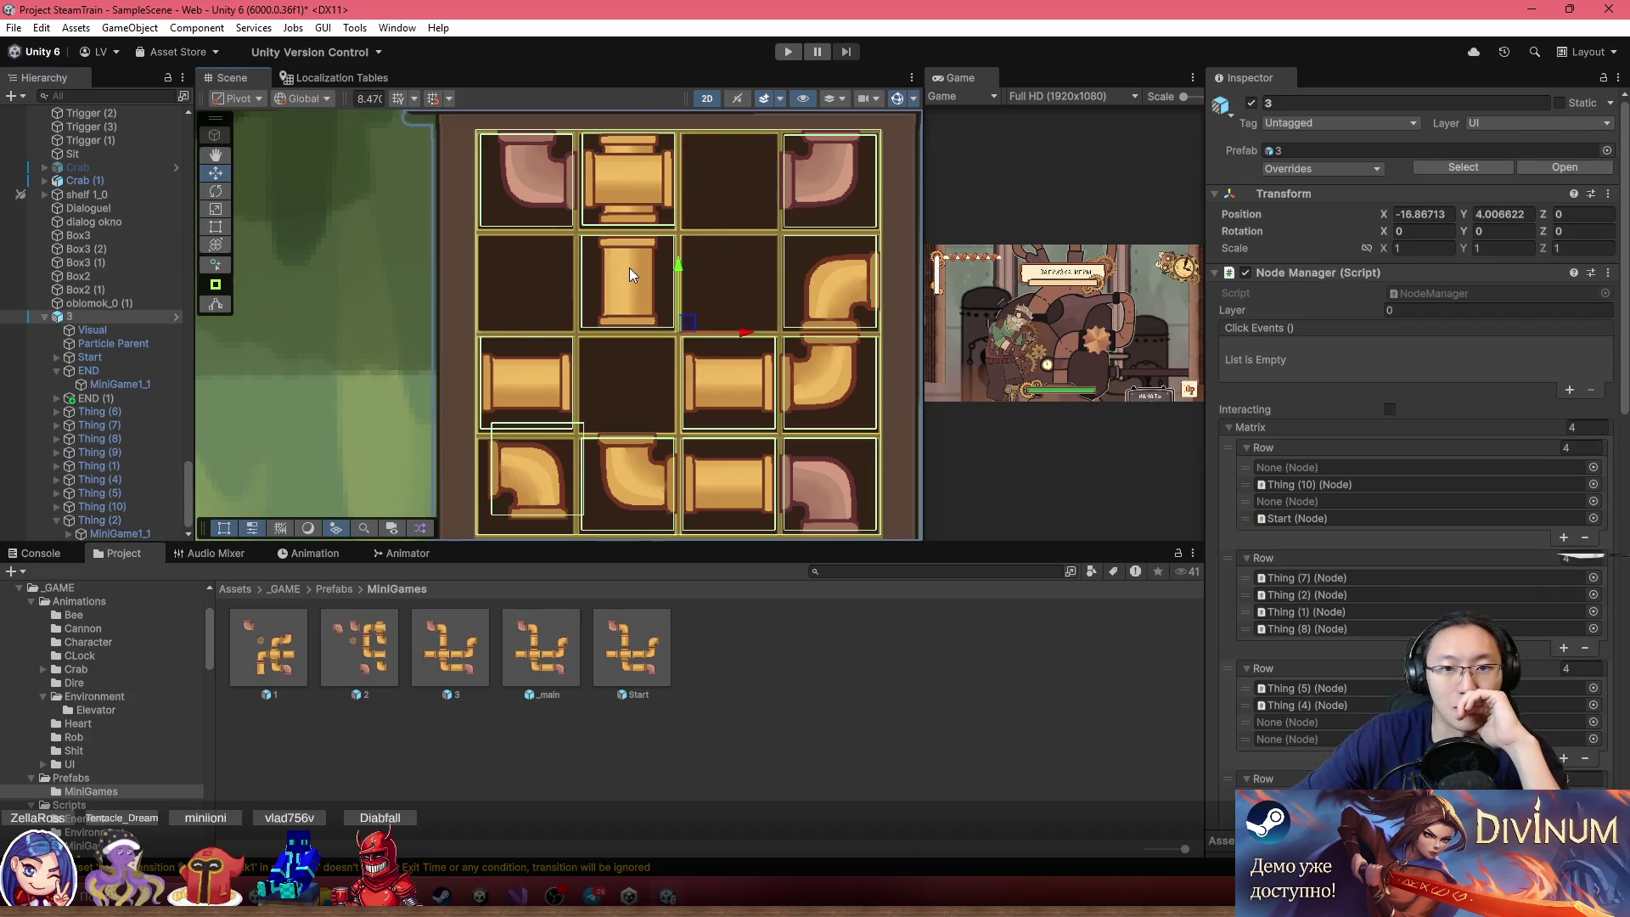
click(642, 298)
click(114, 466)
mouse_move(616, 289)
mouse_down()
mouse_move(740, 193)
mouse_move(726, 187)
mouse_up()
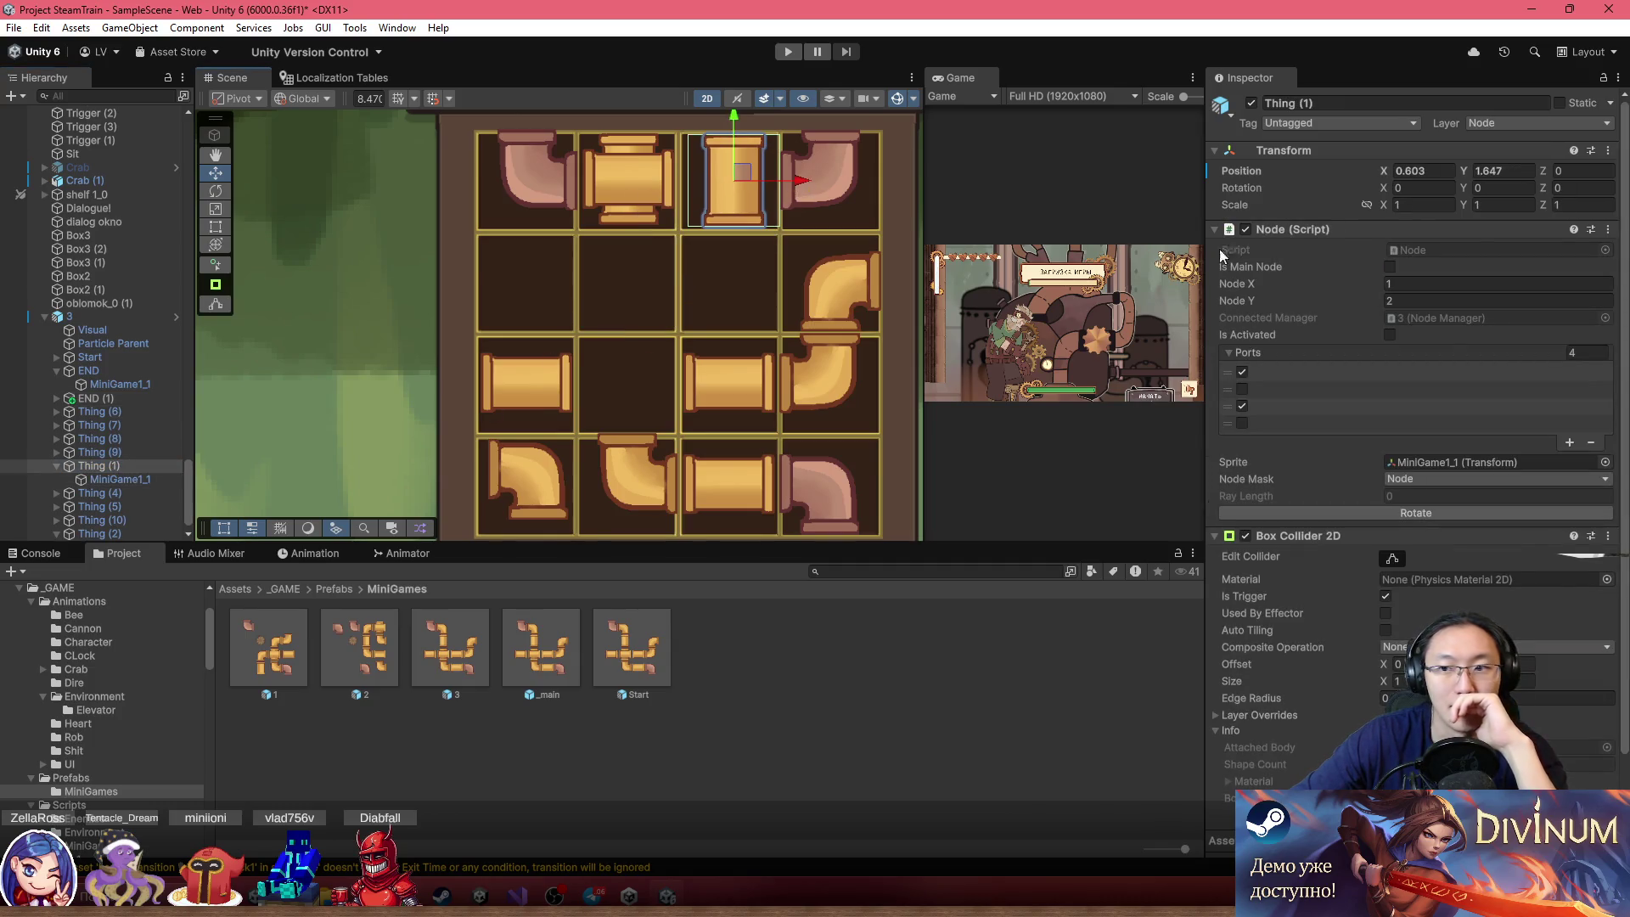
click(1402, 510)
click(515, 387)
click(516, 384)
click(112, 521)
drag(555, 389, 615, 282)
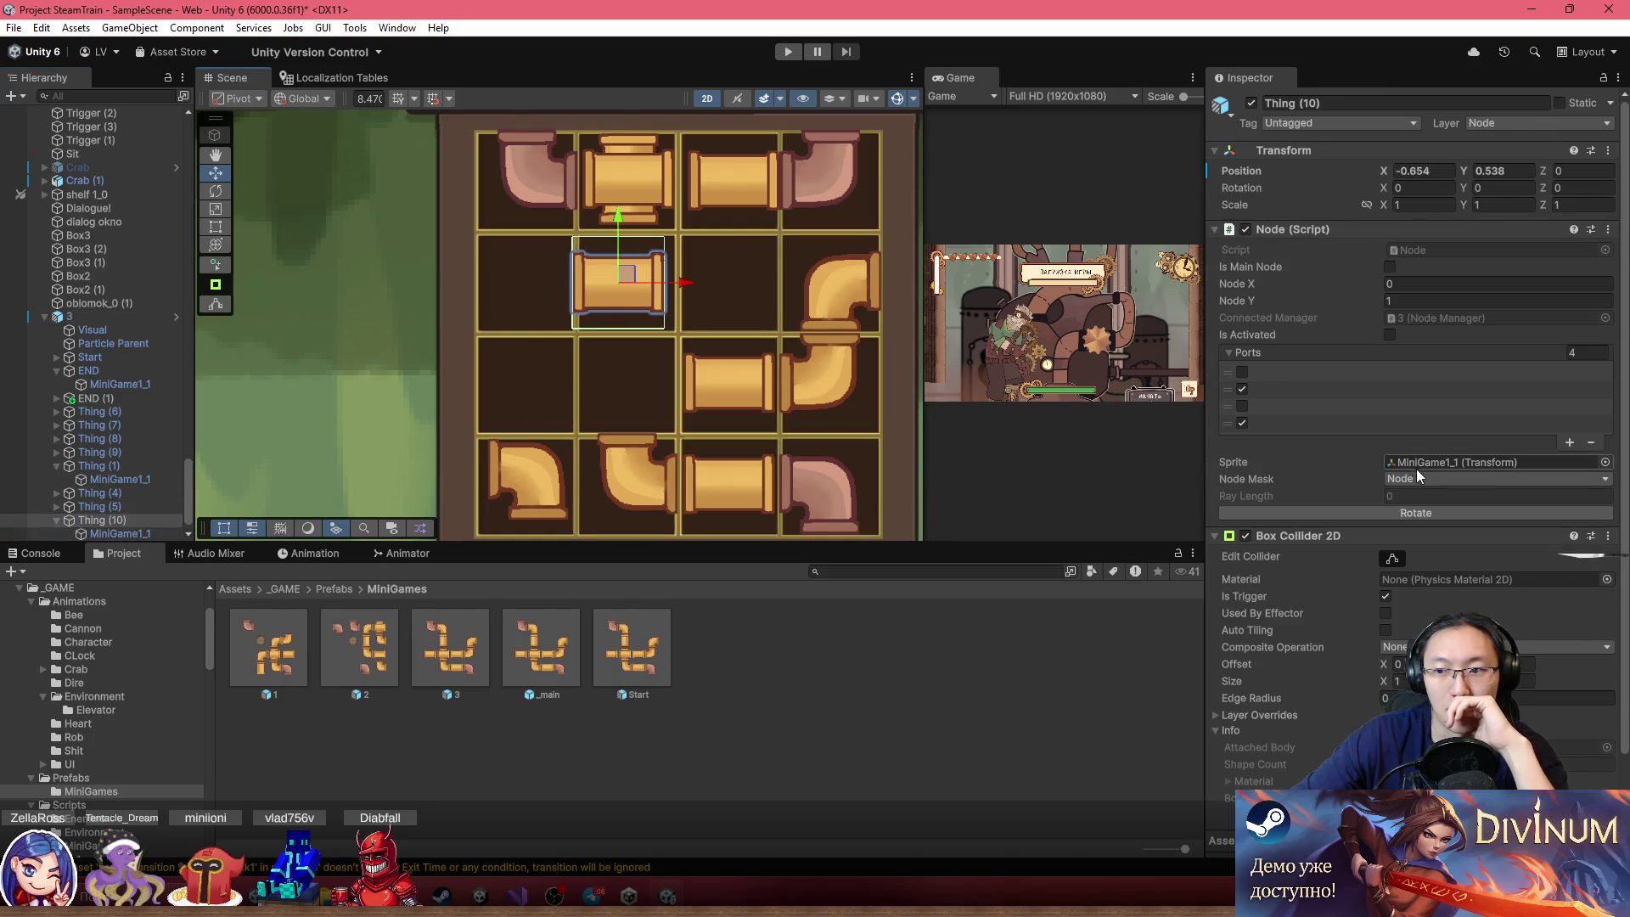
click(1414, 513)
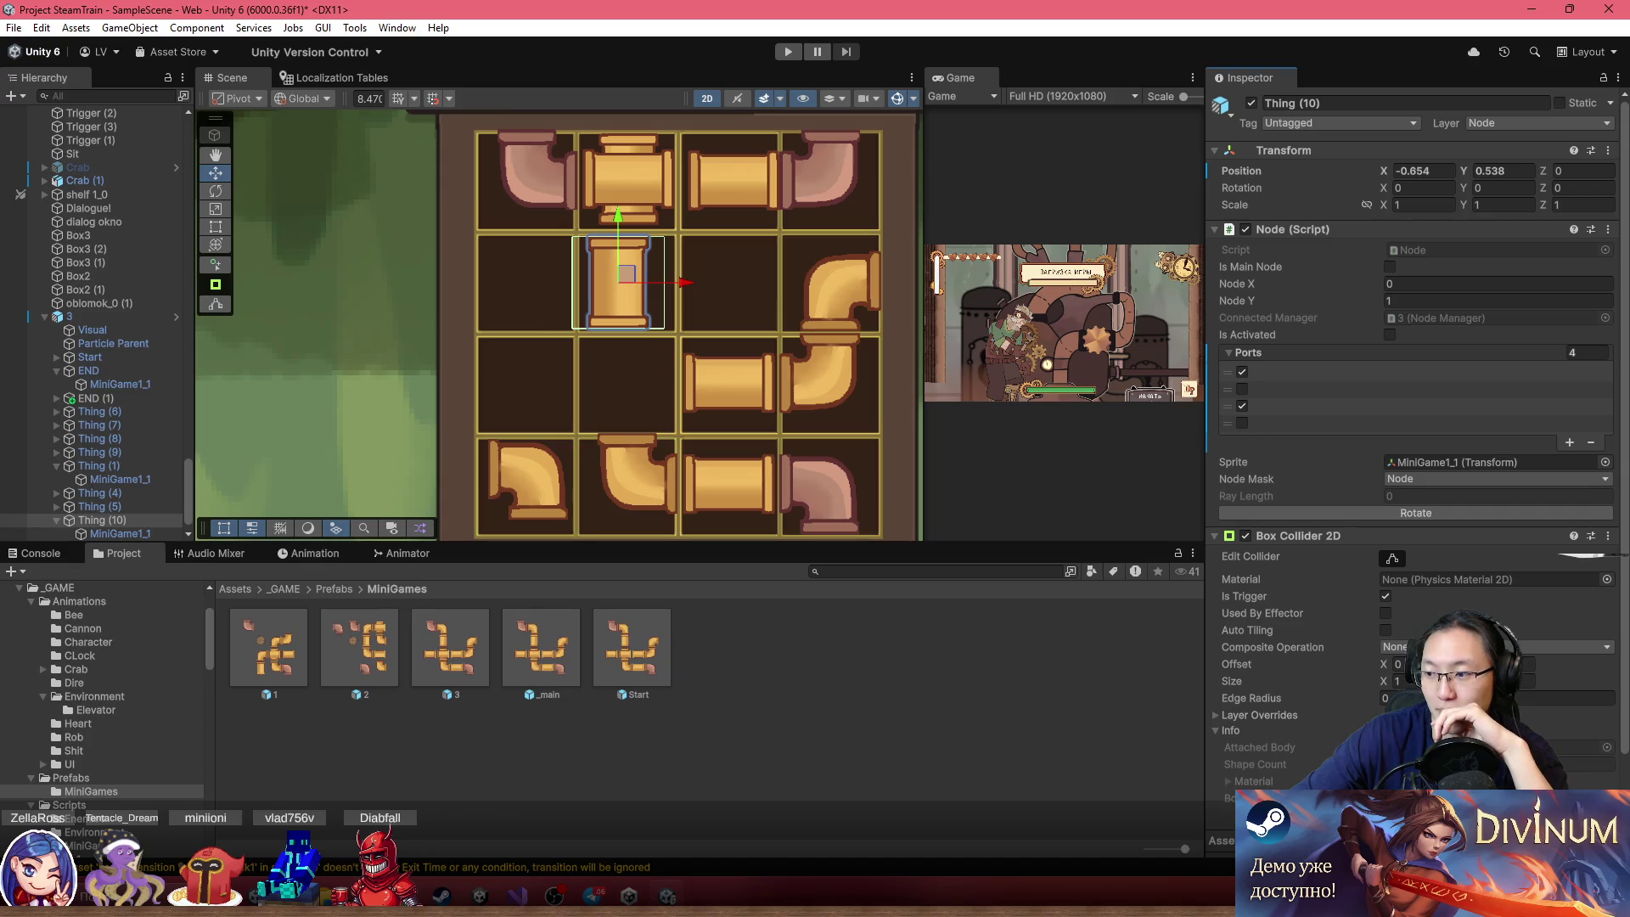
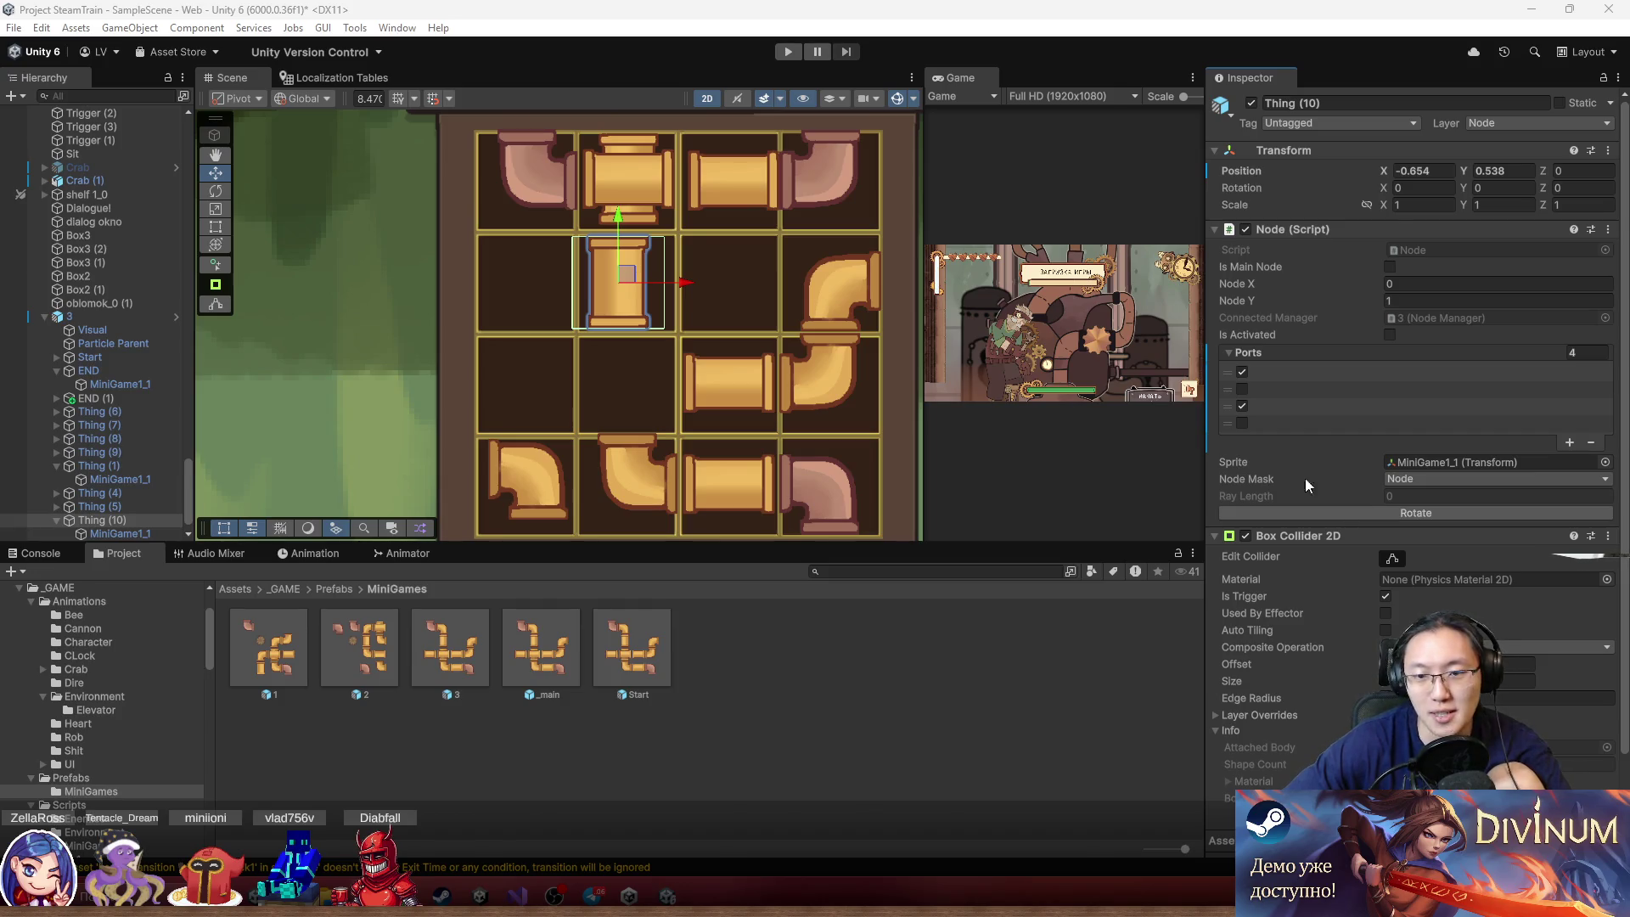
Move pipe node Thing (4) one cell left and rotate it from horizontal to vertical
click(698, 386)
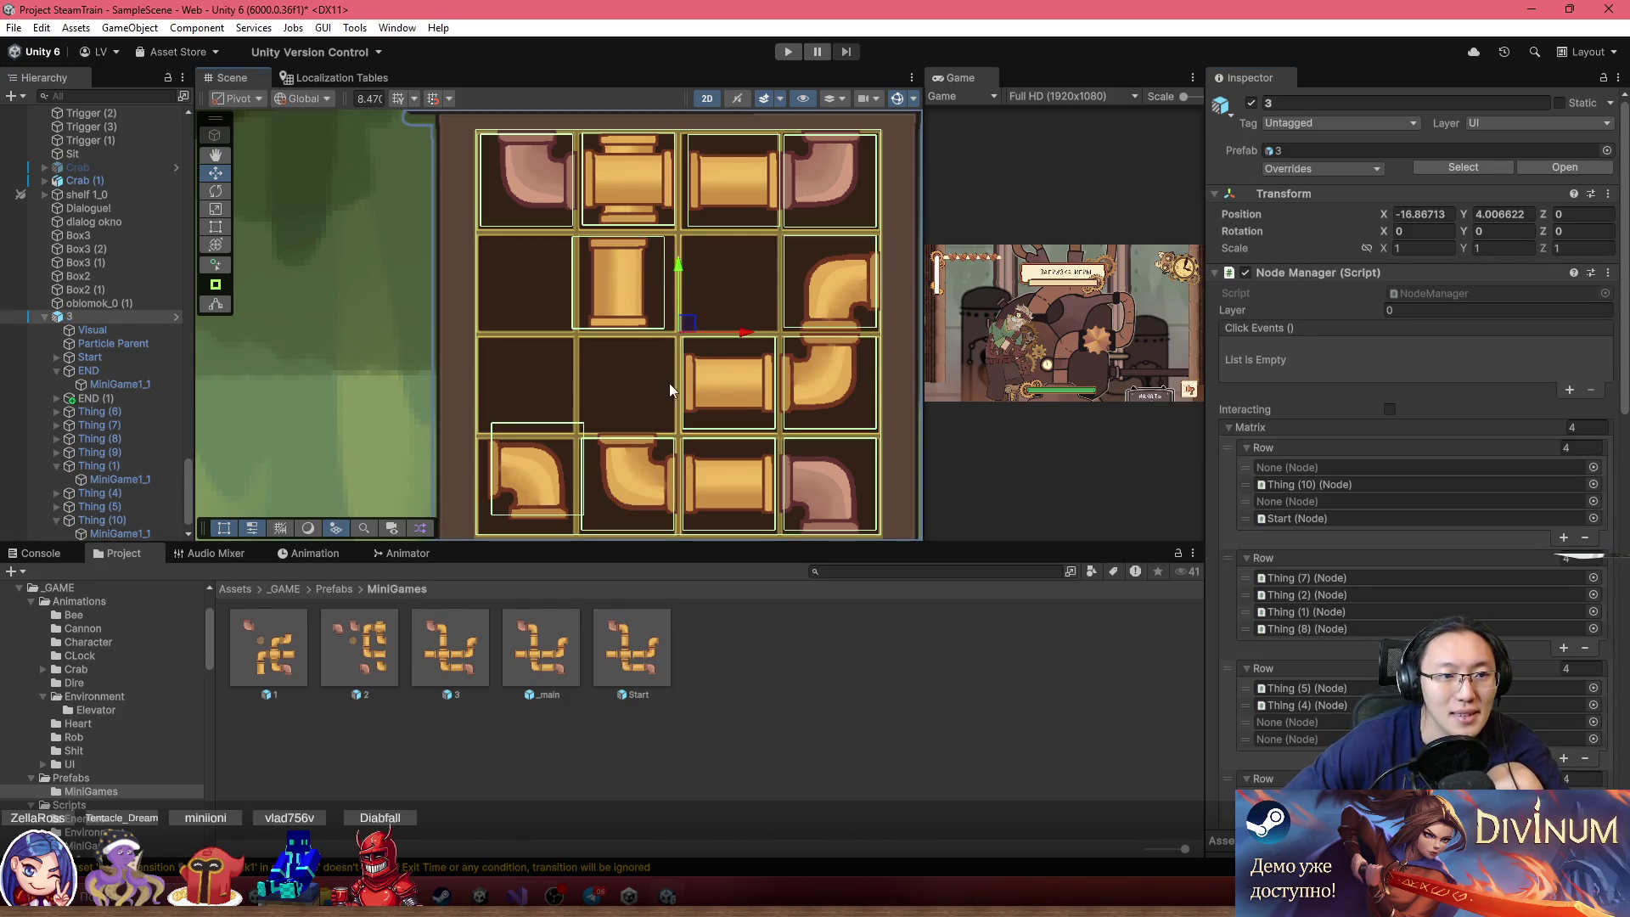
click(619, 304)
click(695, 372)
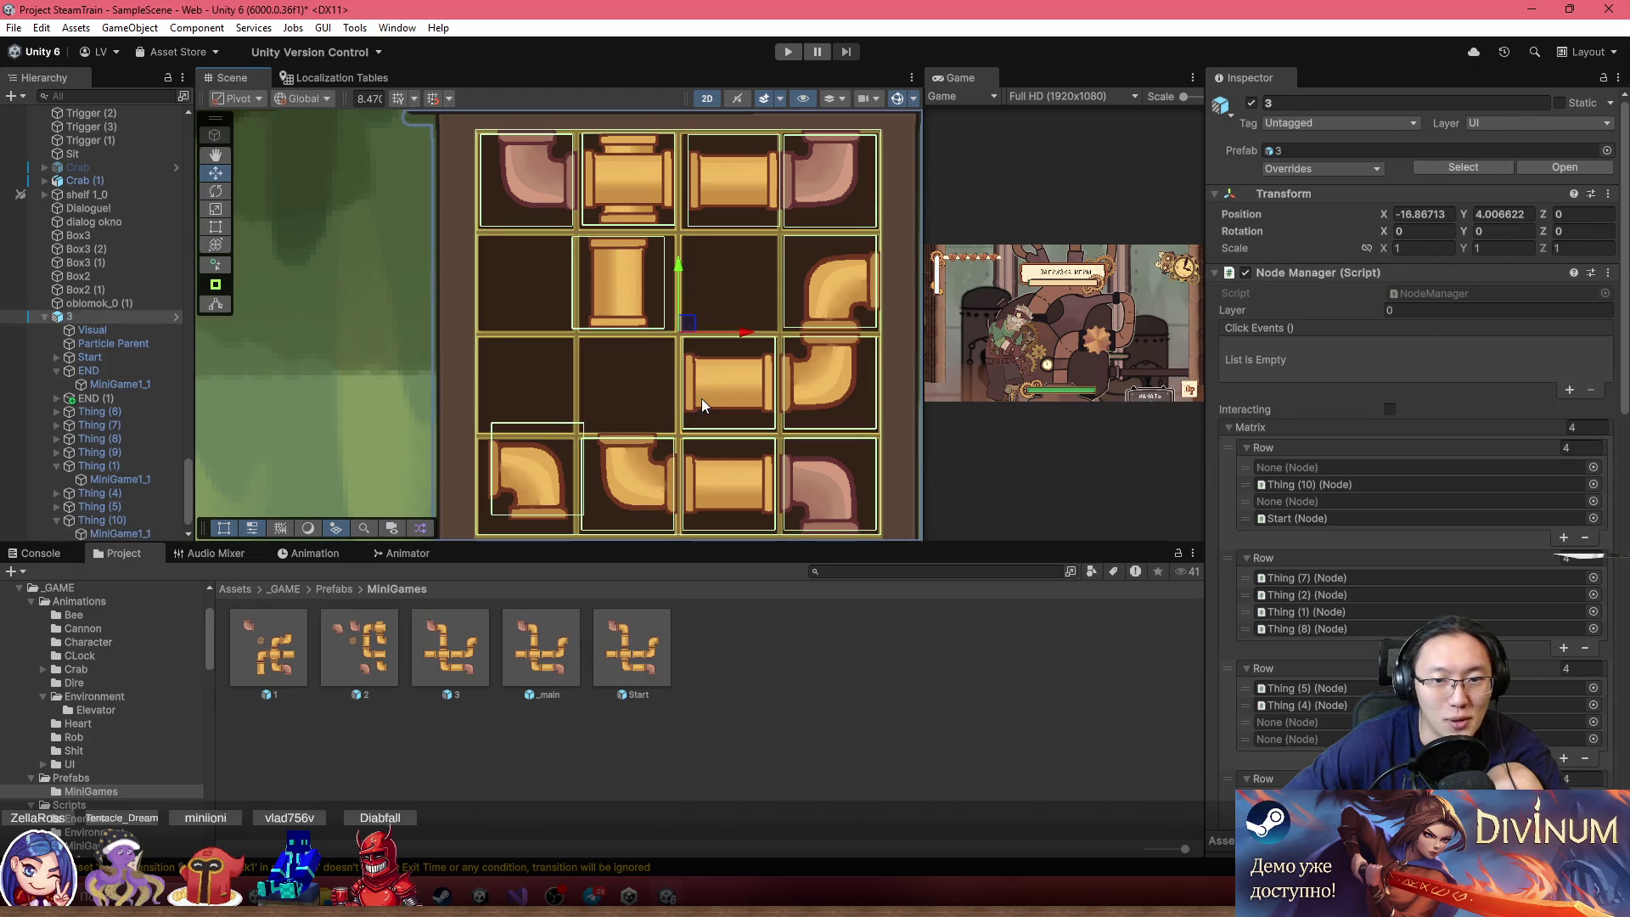
click(701, 397)
click(732, 376)
drag(736, 372, 624, 374)
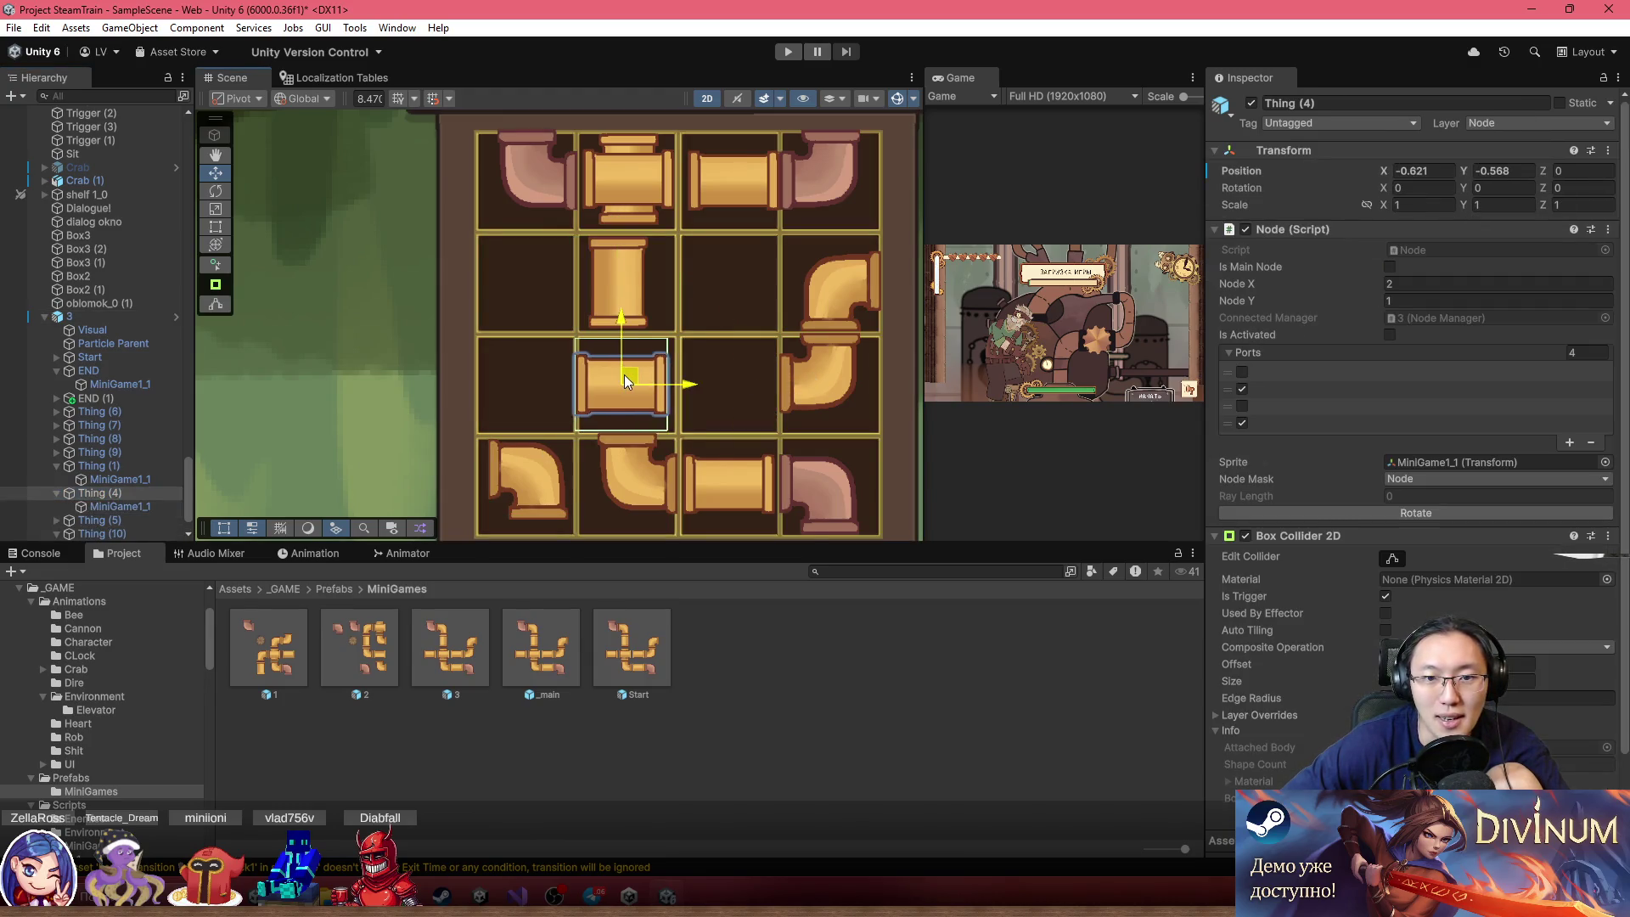
click(1405, 513)
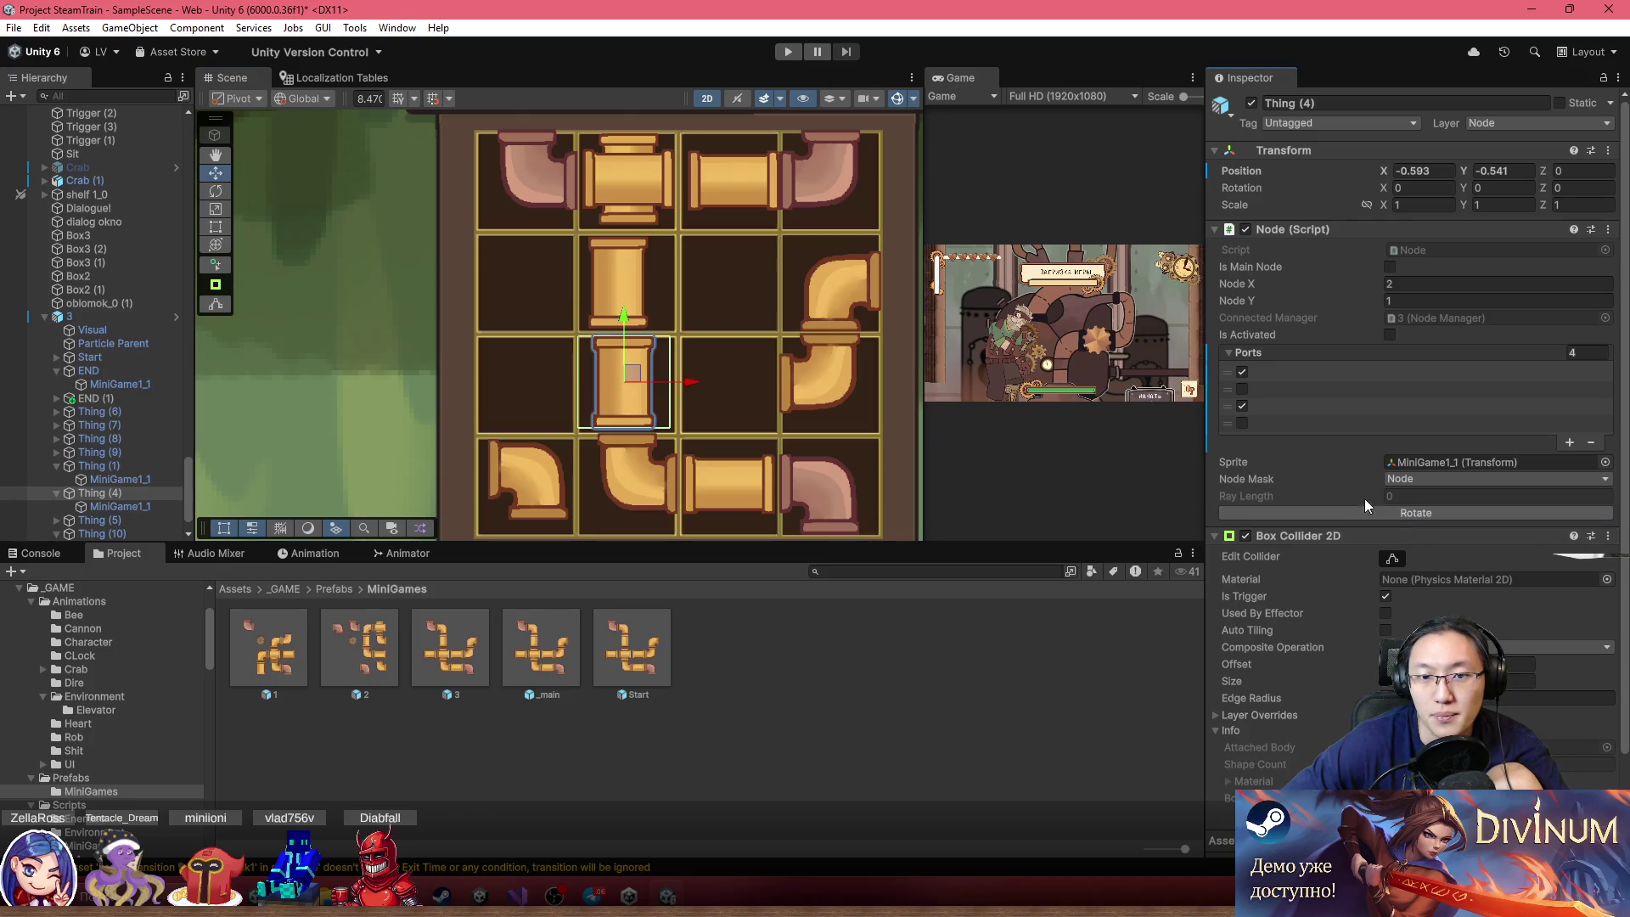
Move pipe node Thing (10) into the bottom-left cell and rotate it a quarter turn
scroll(752, 426, down, 2)
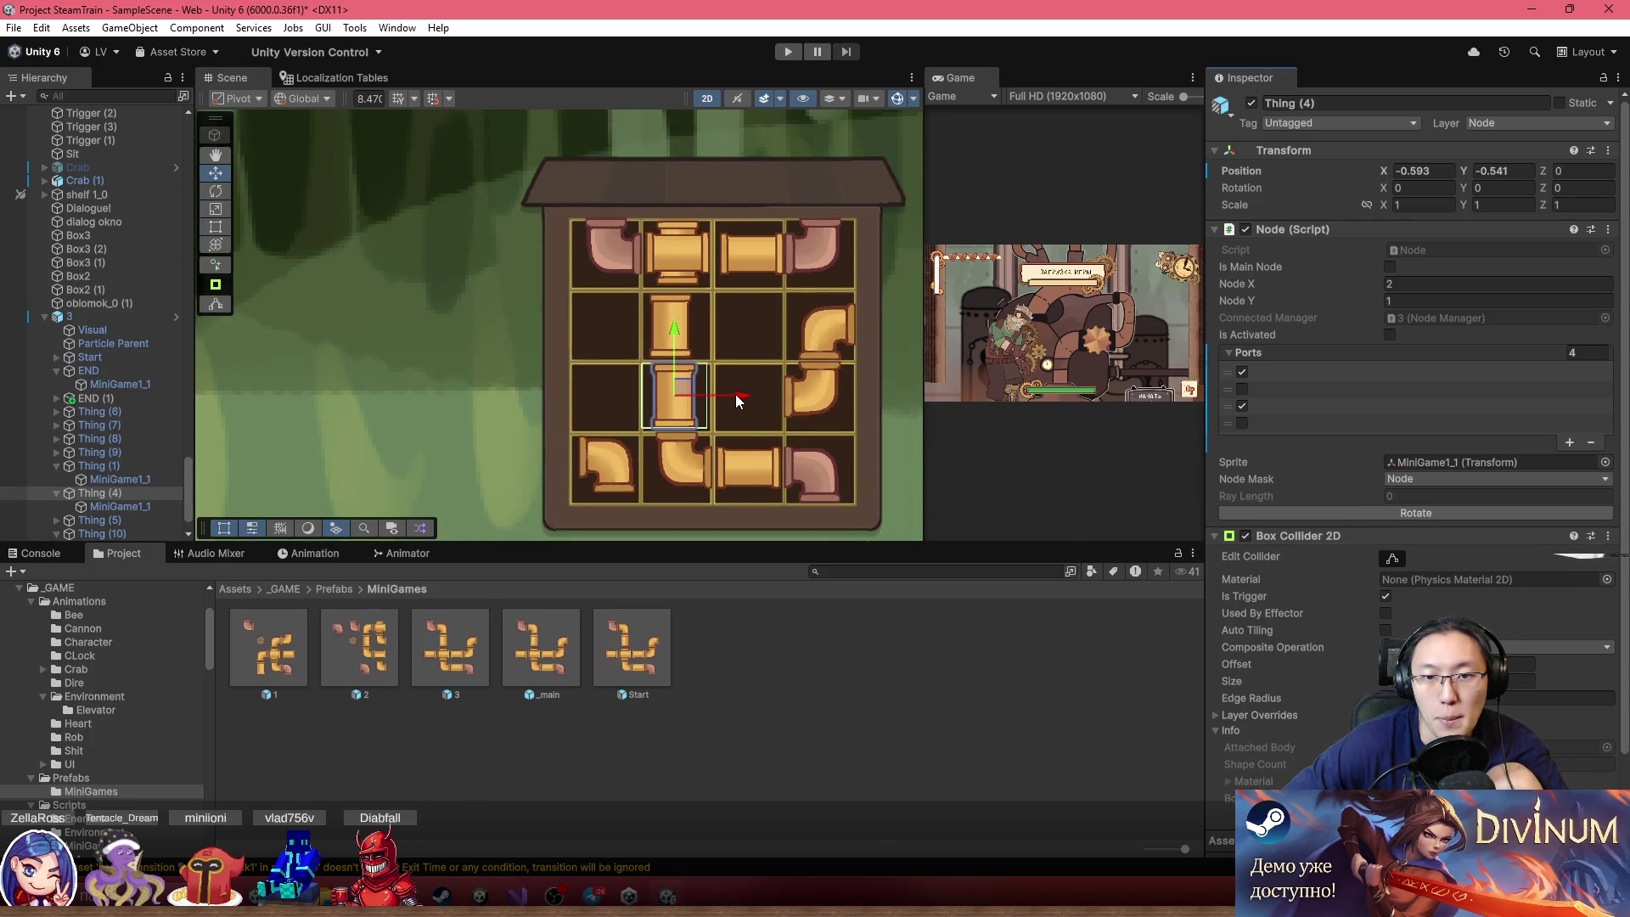
scroll(737, 400, up, 1)
click(647, 298)
click(647, 298)
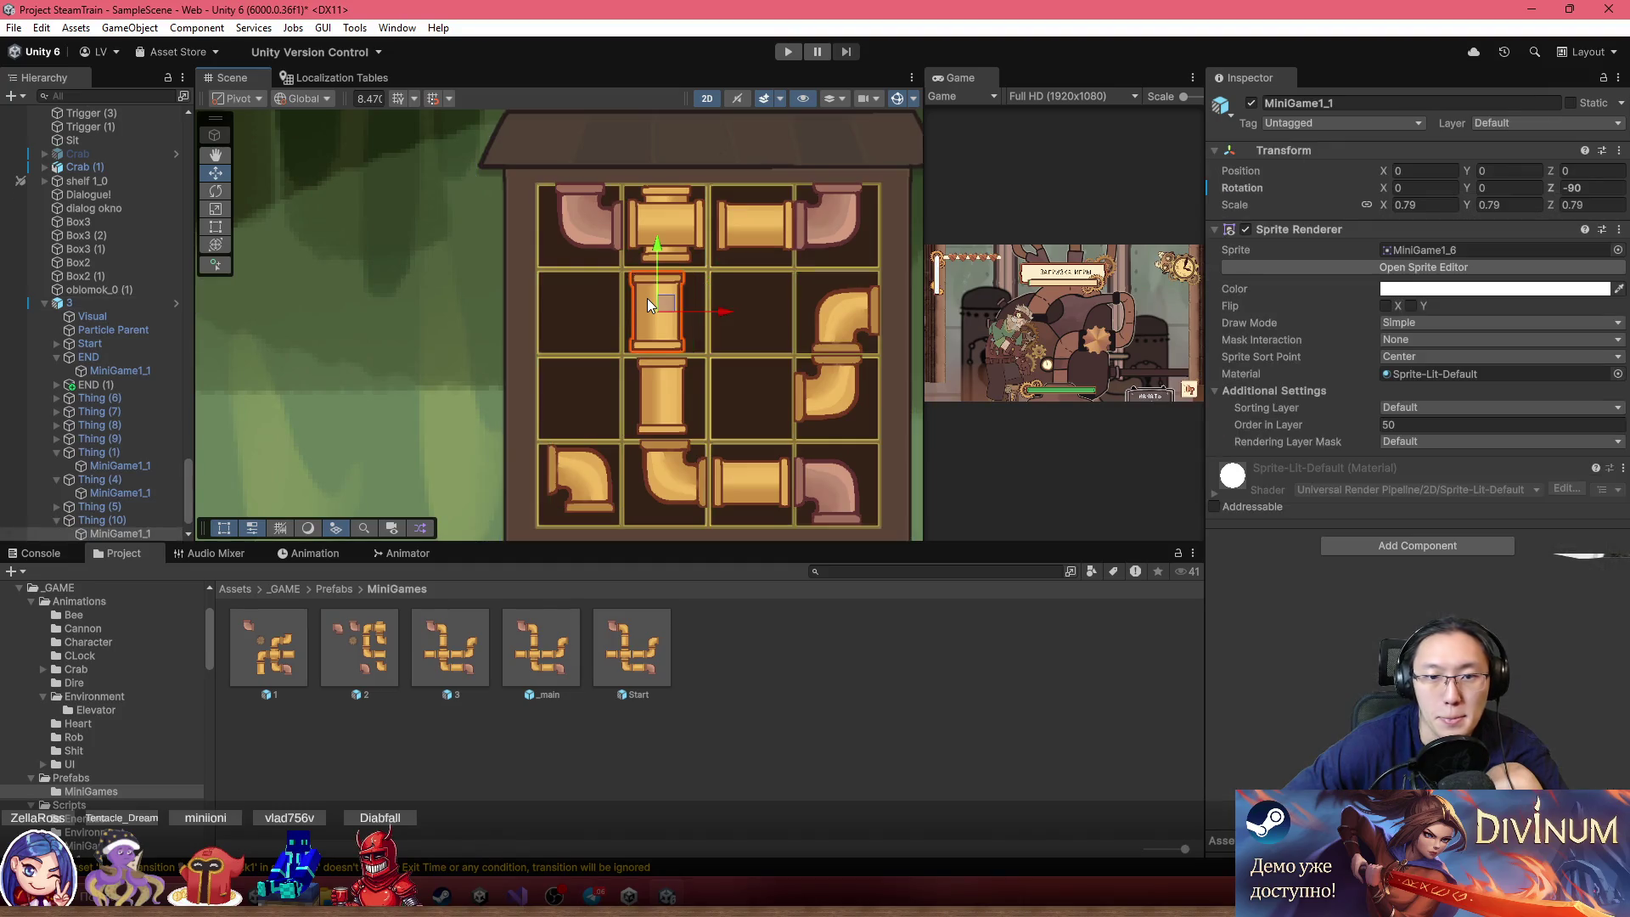
click(80, 512)
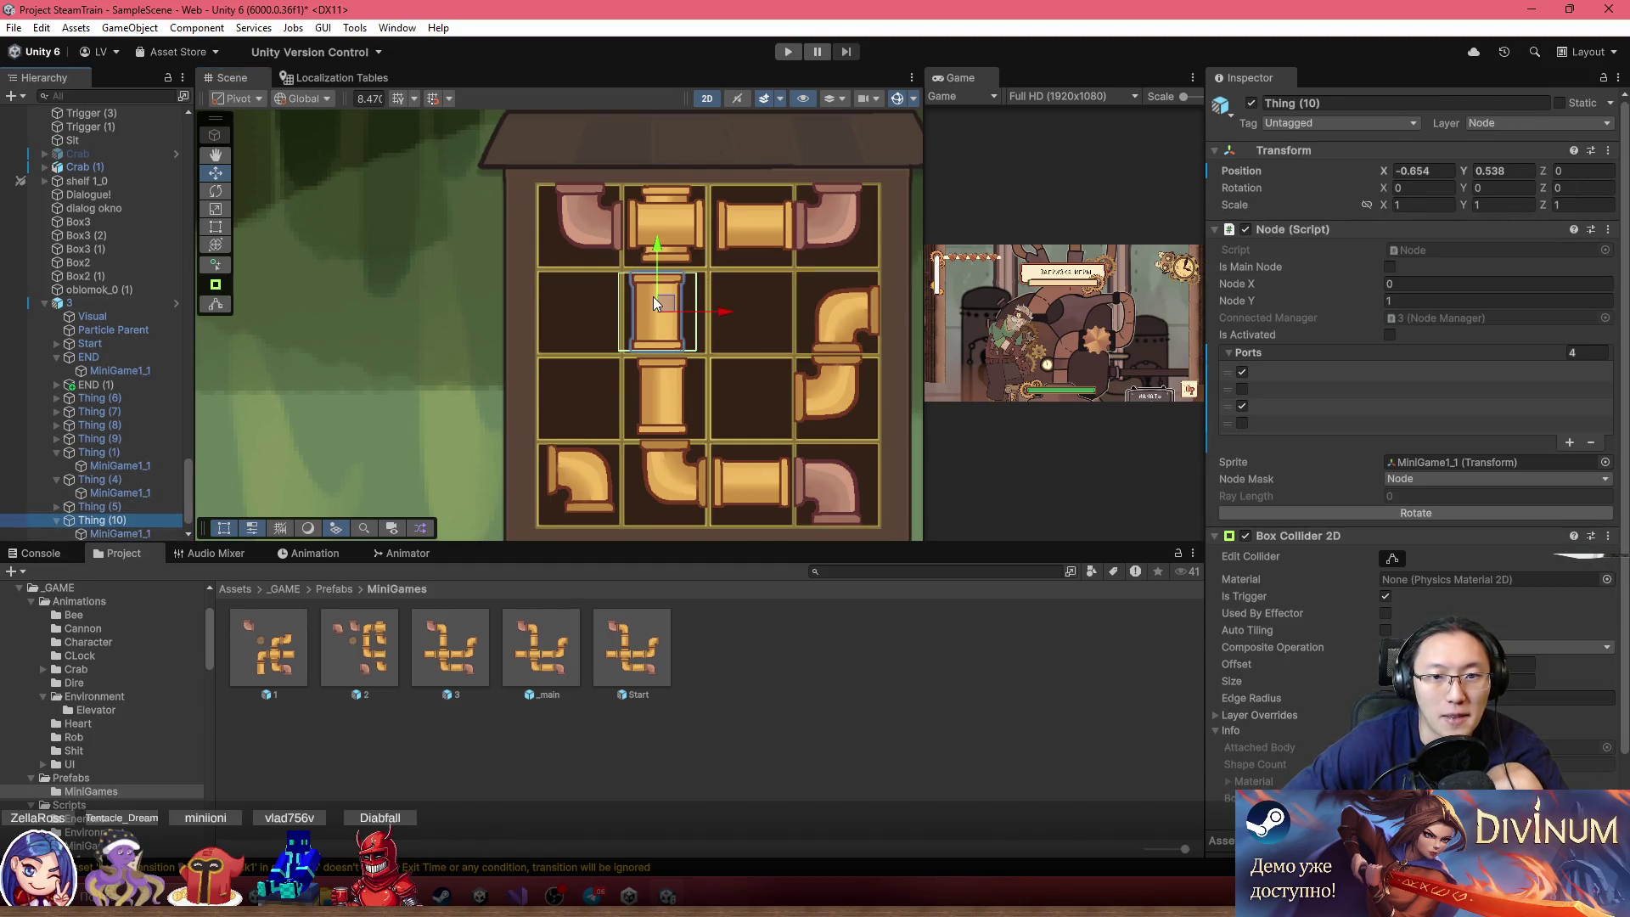
mouse_move(674, 297)
mouse_down()
mouse_move(582, 384)
mouse_move(588, 471)
mouse_up()
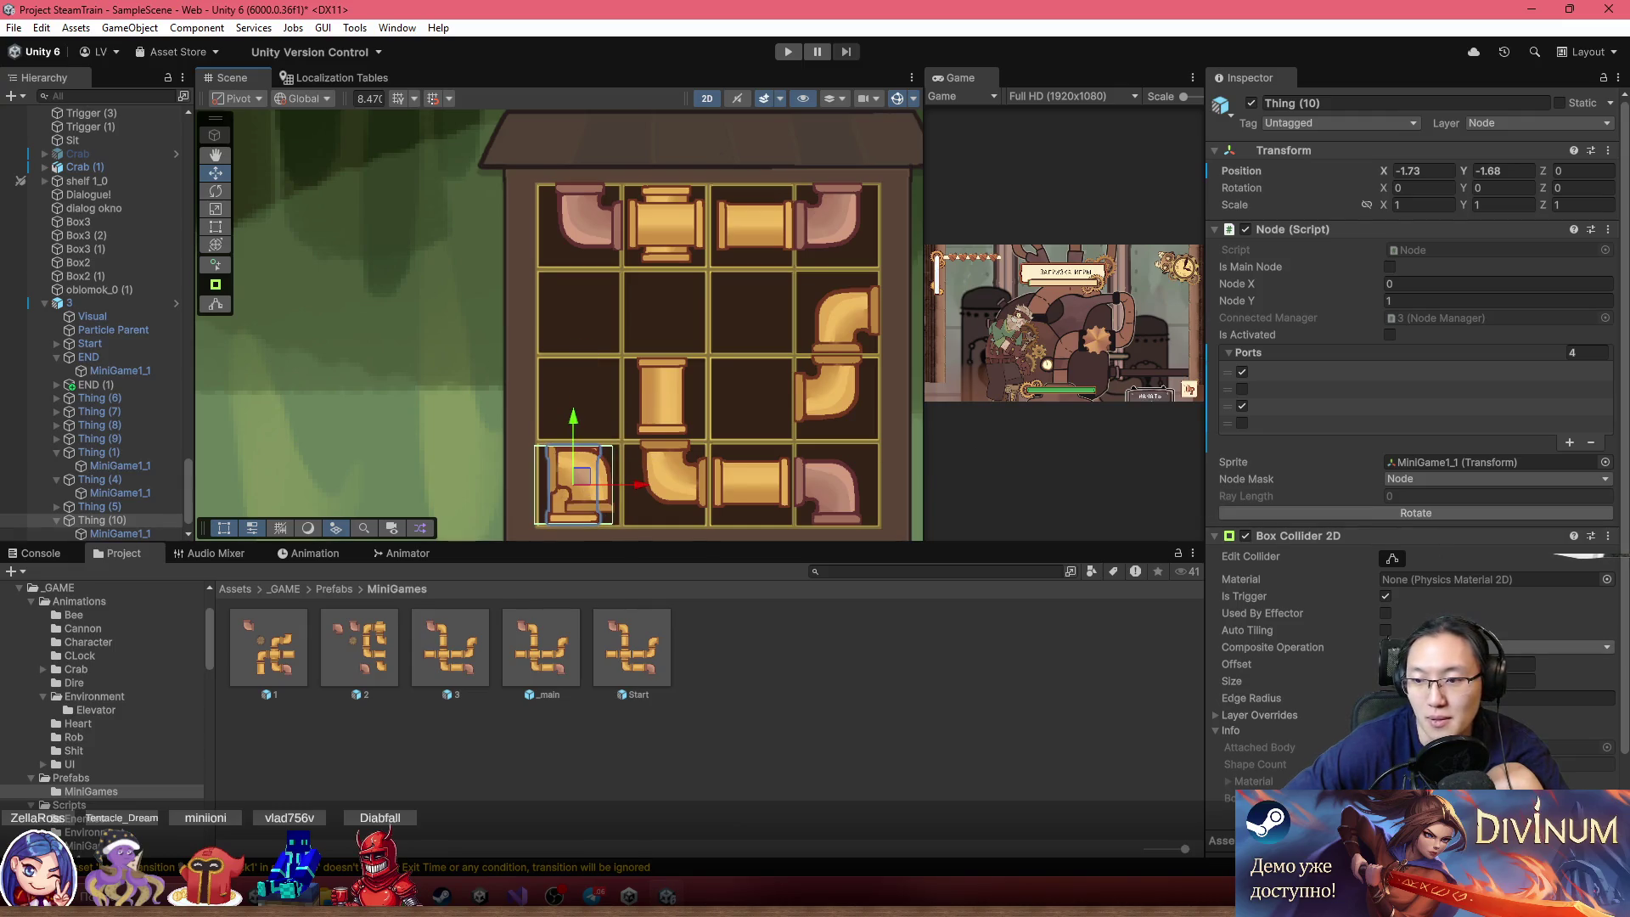
click(1387, 515)
Move elbow Thing (8) up one cell into row 3 and rotate it into place
click(593, 426)
click(592, 426)
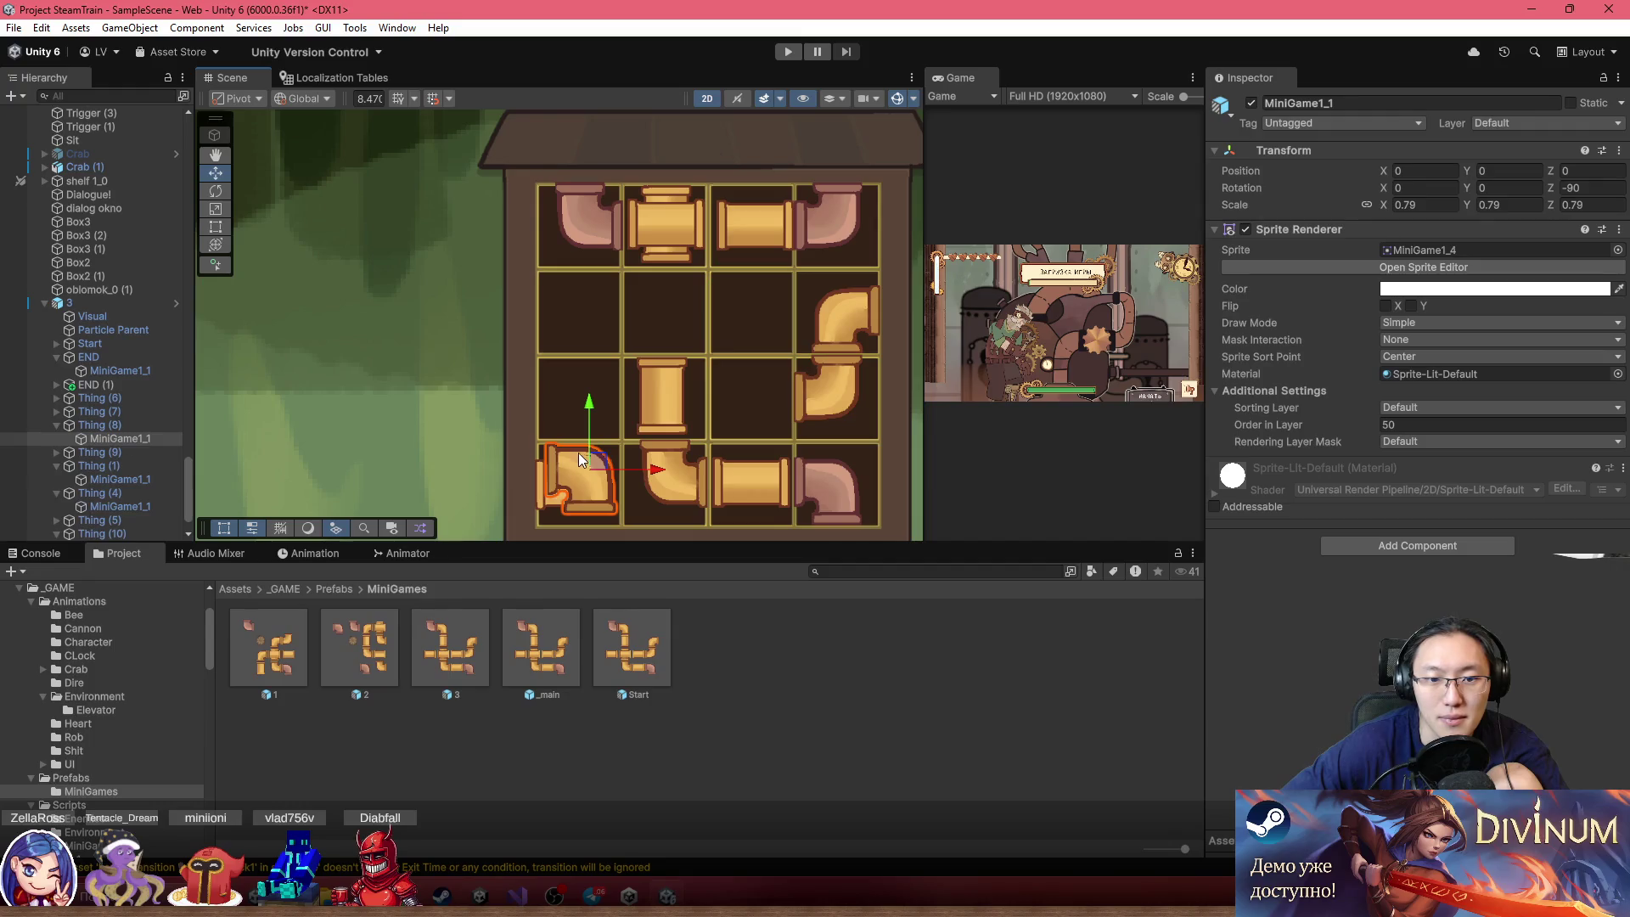
click(160, 429)
key(alt+shift+a)
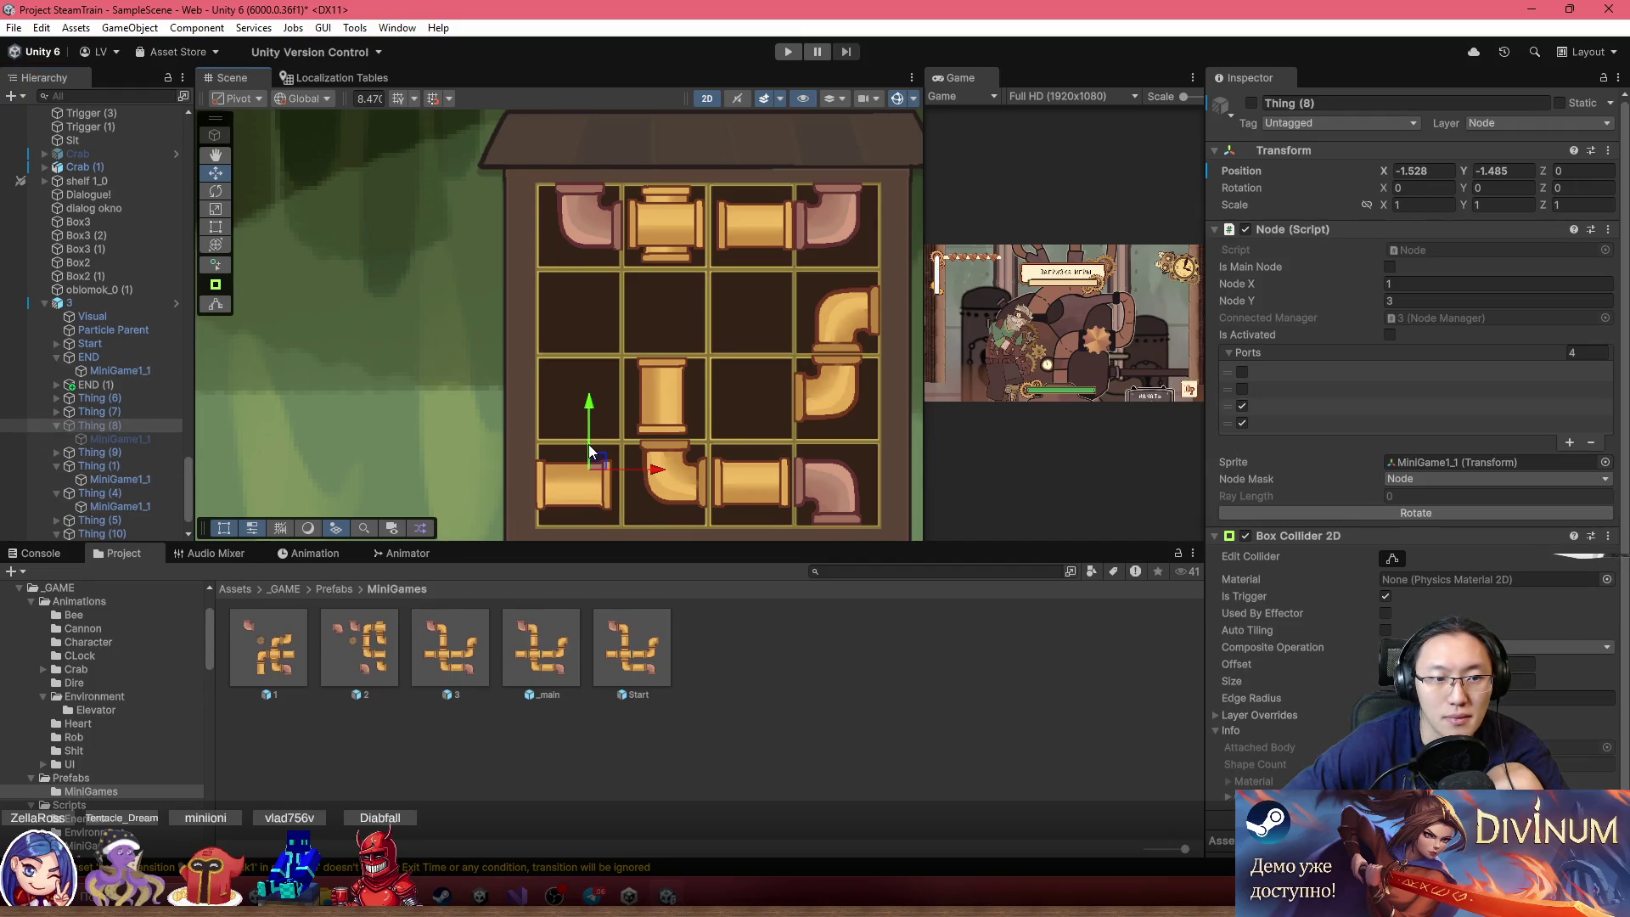
key(alt+shift+a)
click(1438, 514)
mouse_move(604, 462)
mouse_down()
mouse_move(608, 379)
mouse_move(608, 393)
mouse_up()
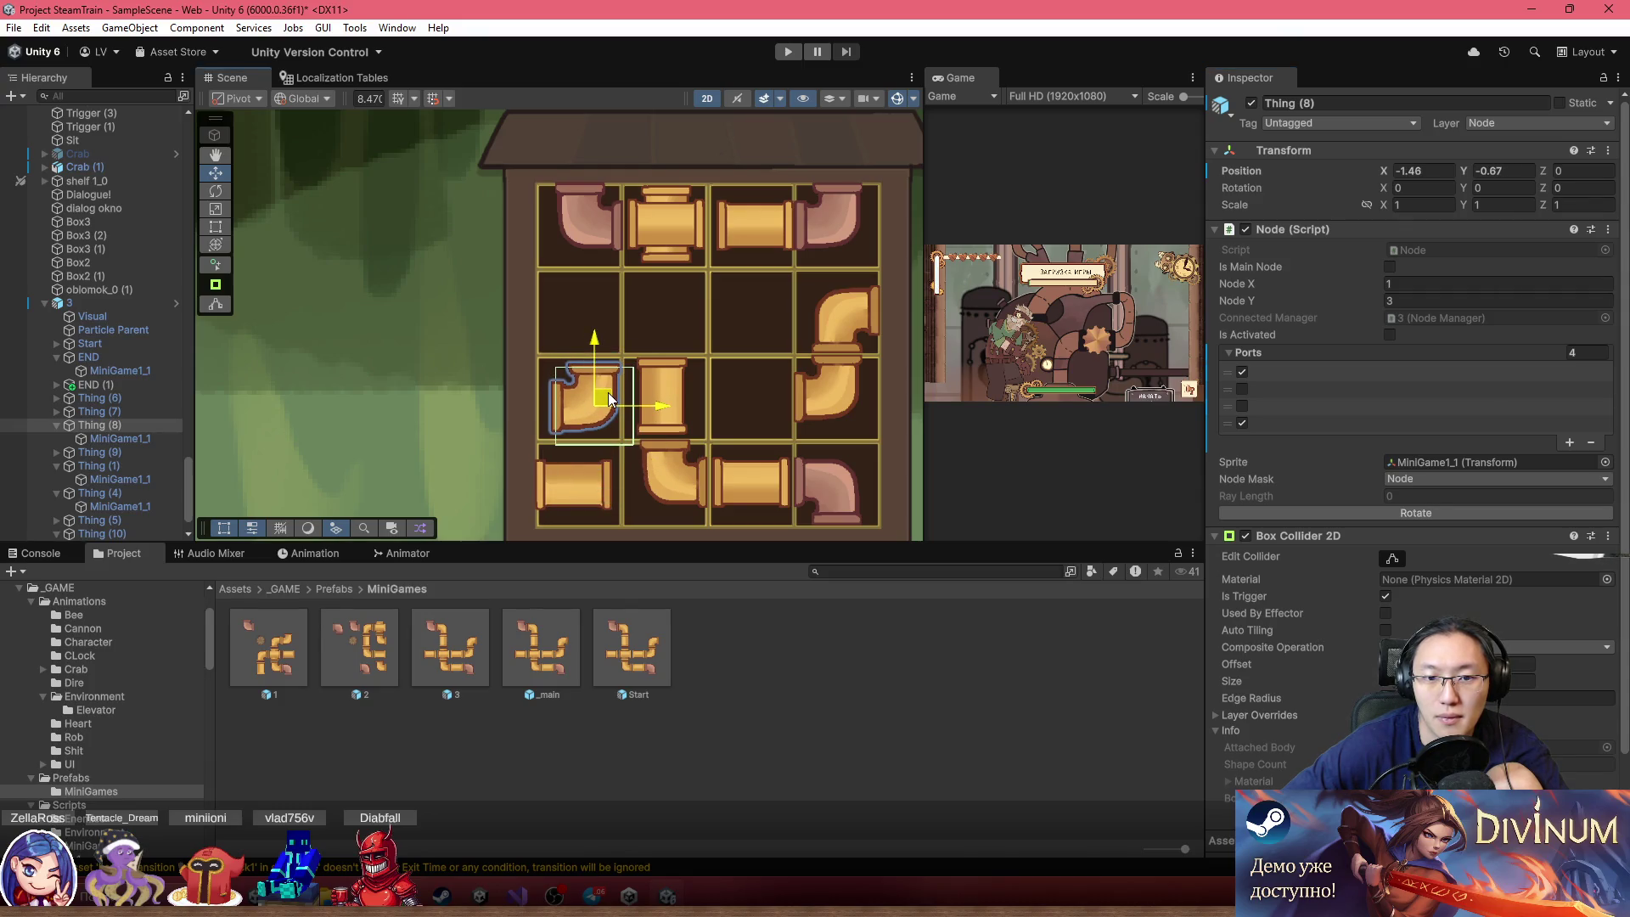
click(1384, 509)
click(1385, 509)
click(1385, 509)
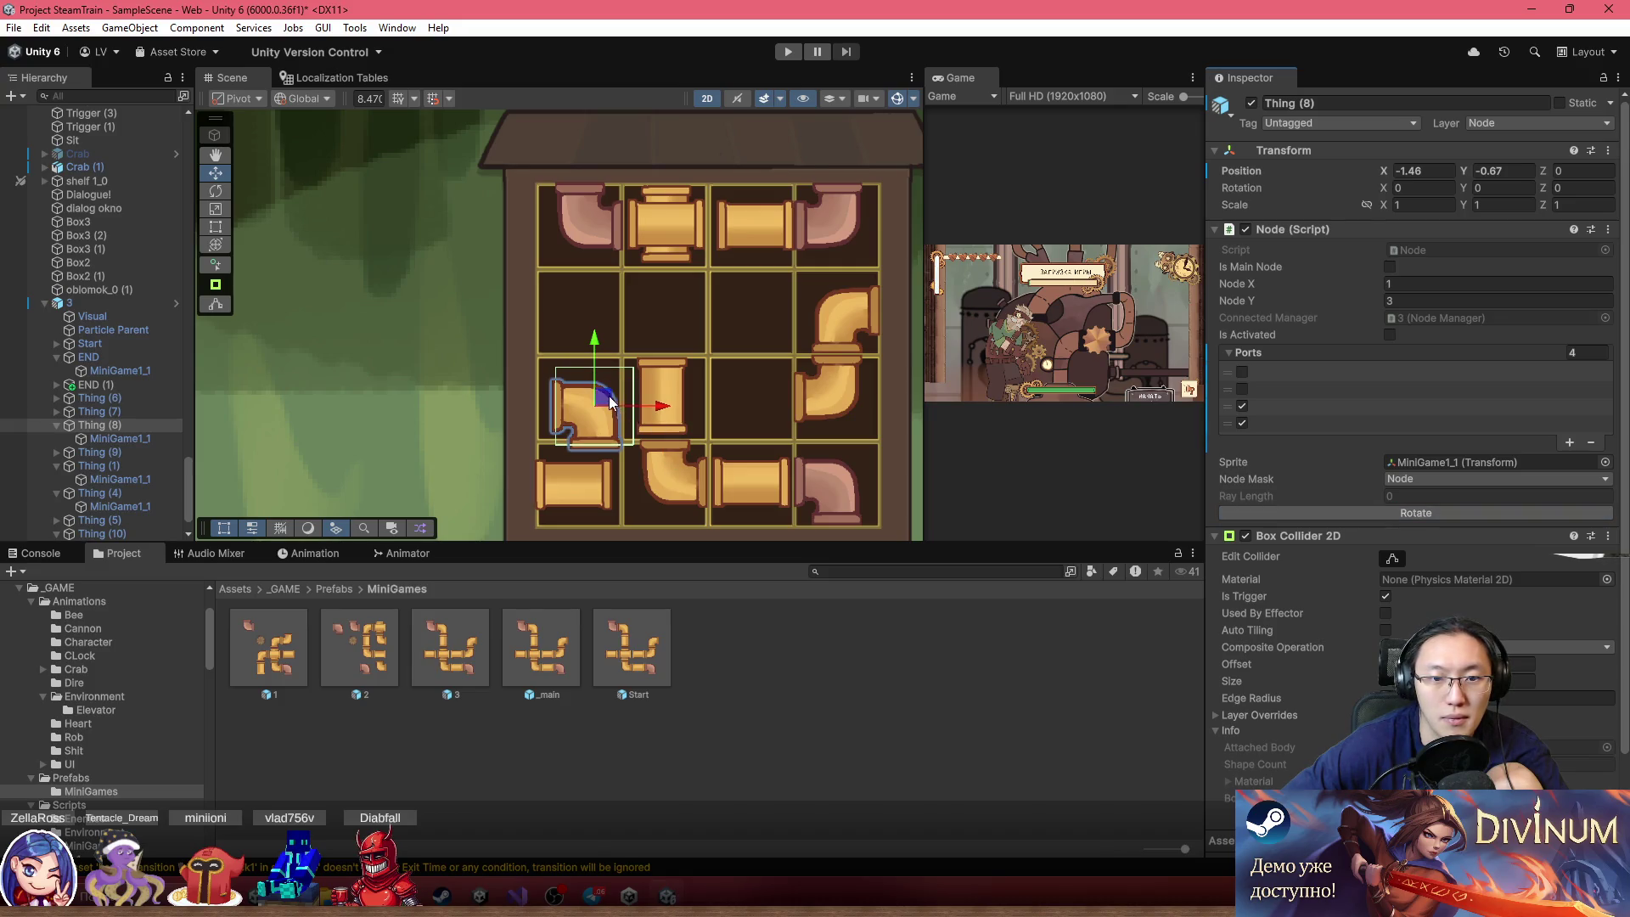
Rotate the bottom-left straight pipe Thing (10) so it stands vertical
click(569, 489)
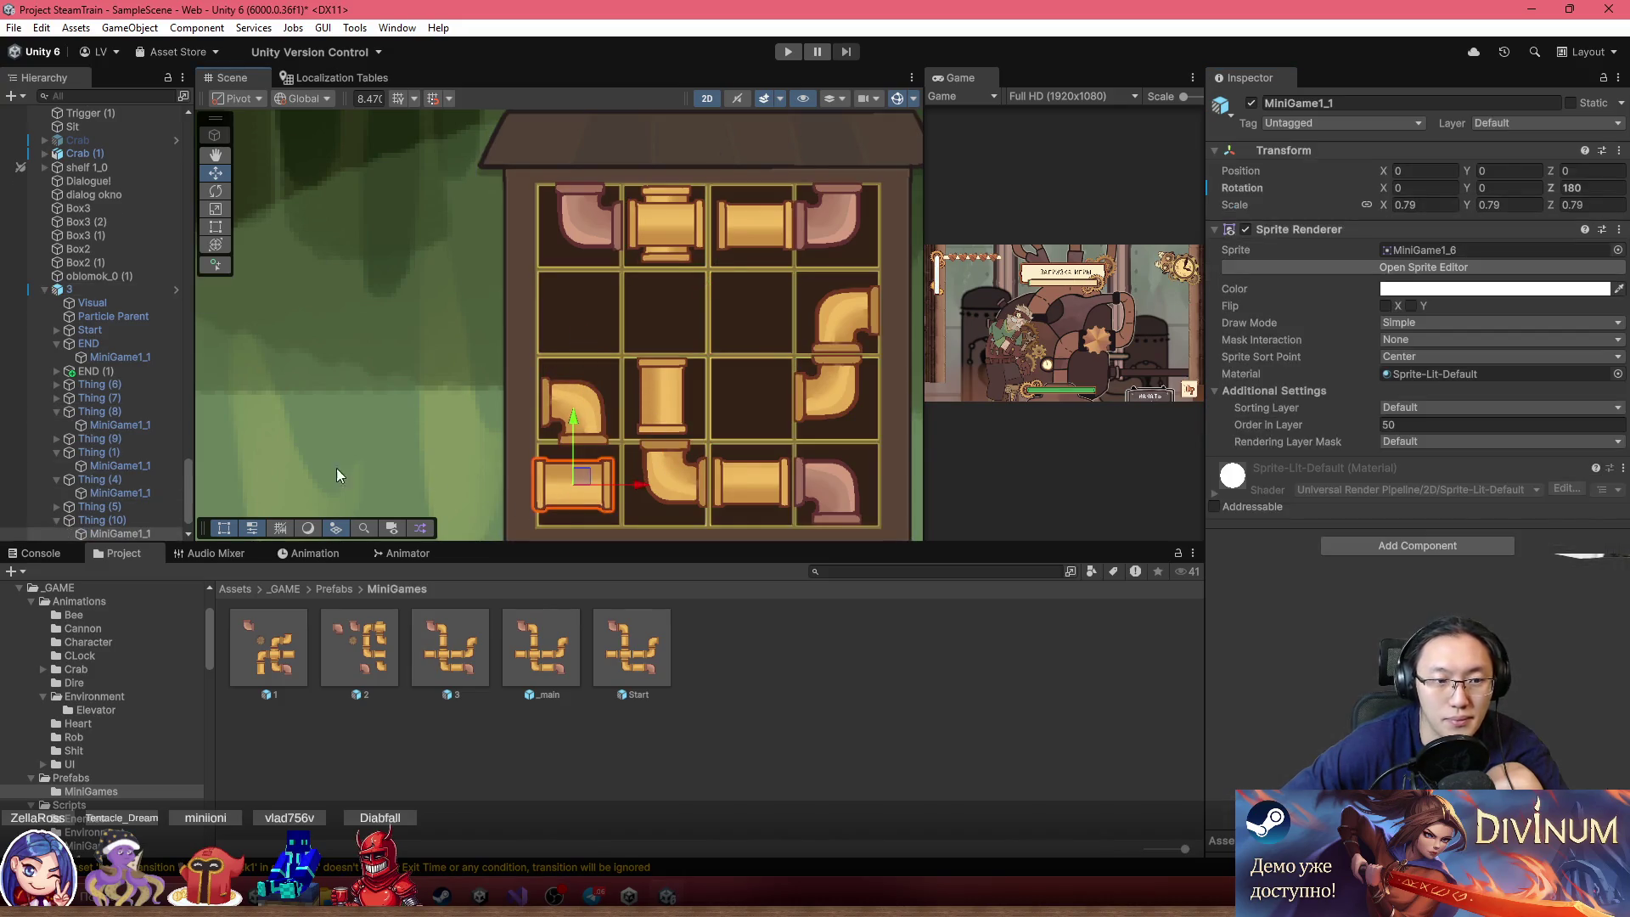
click(102, 520)
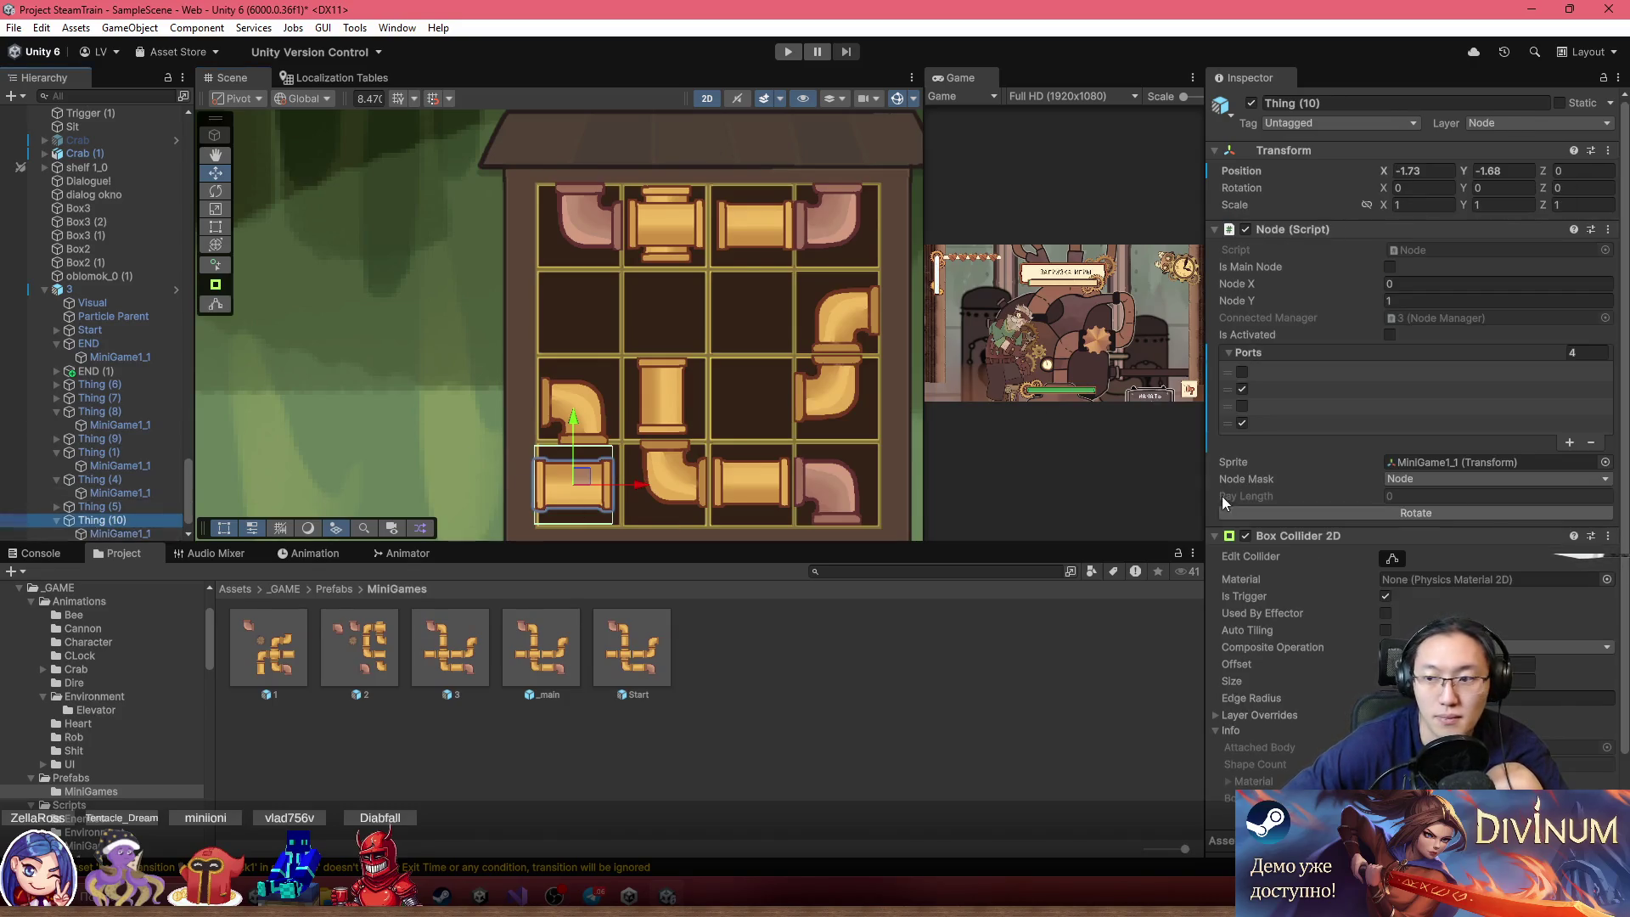
click(1491, 513)
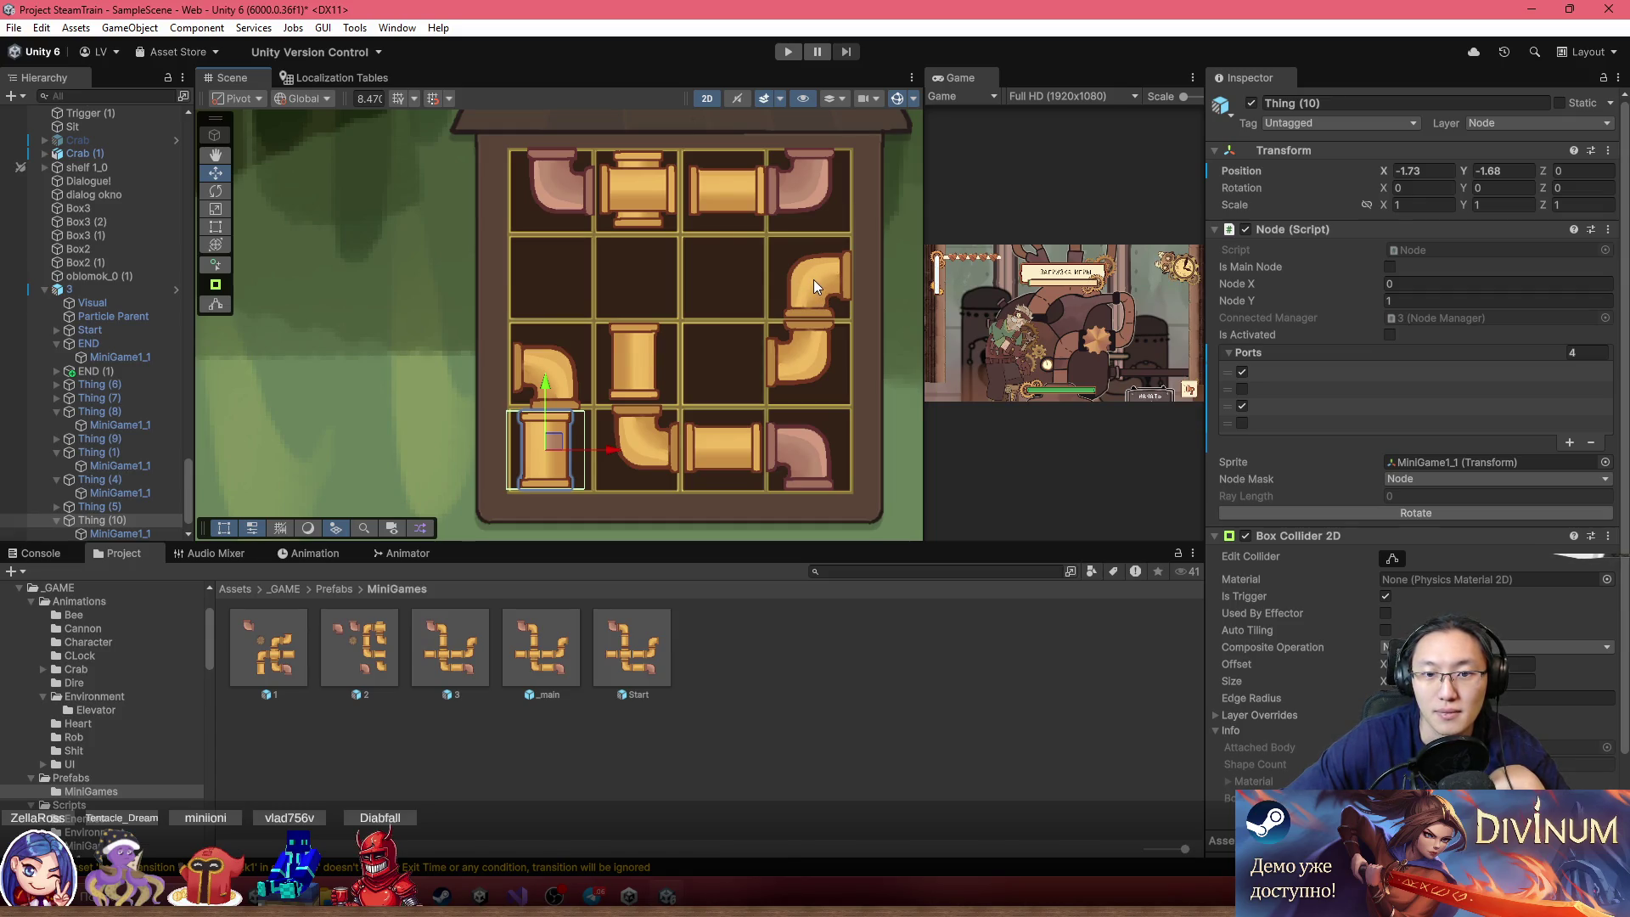
Select the puzzle root to review the pipe grid layout
click(624, 352)
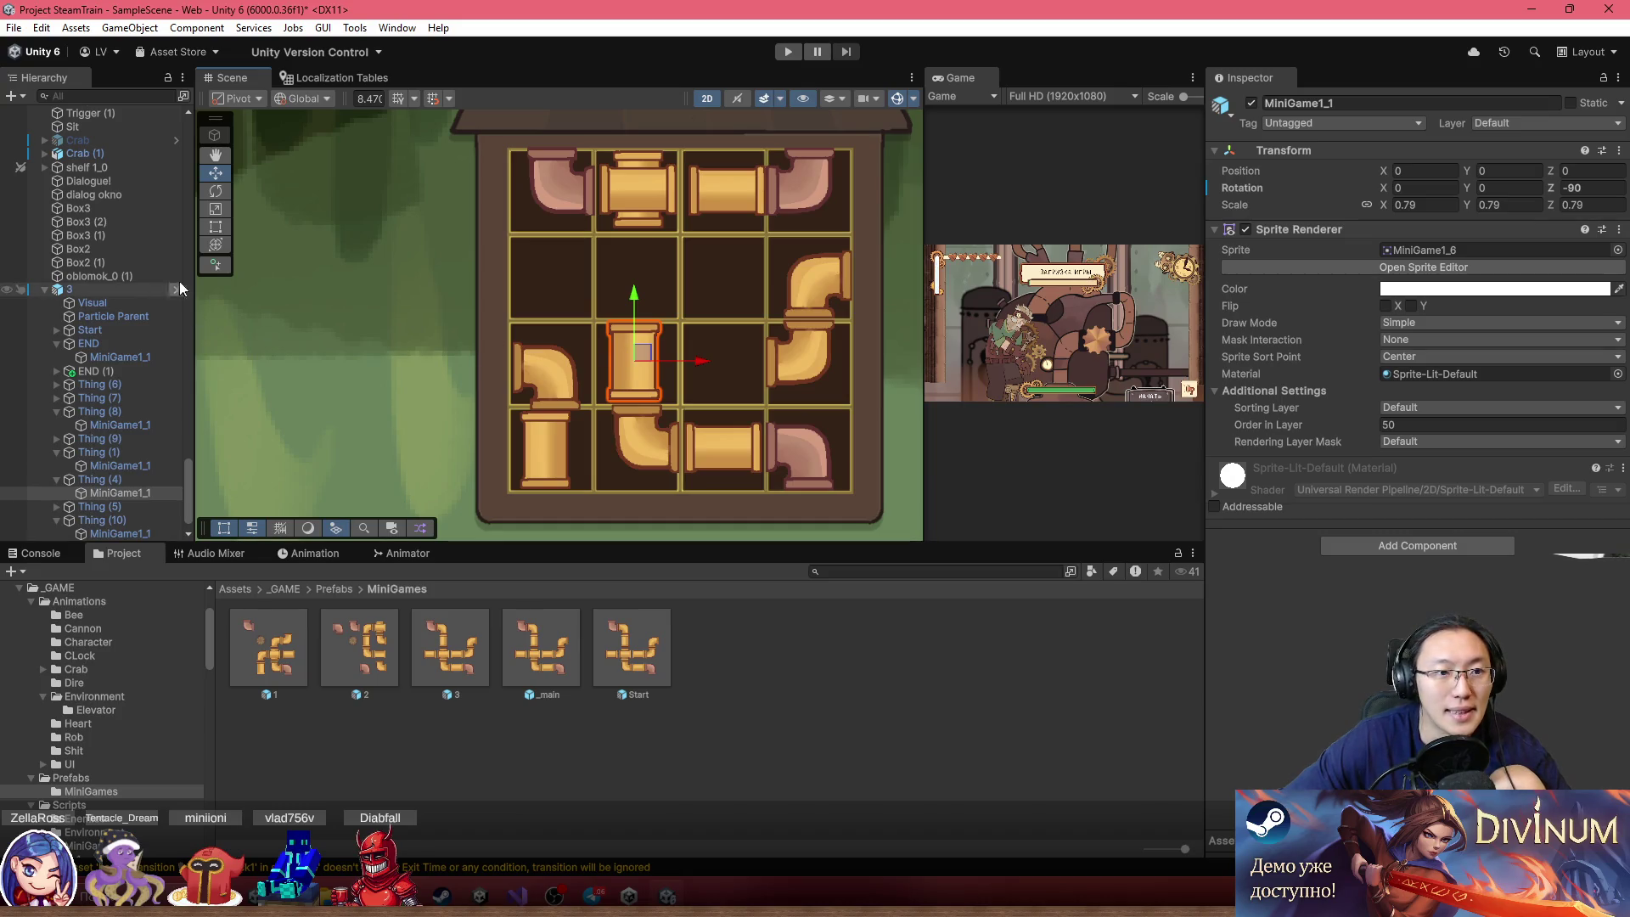
Turn Thing (4) horizontal into row 2, and move Thing (5) to row 2, column 1
click(71, 481)
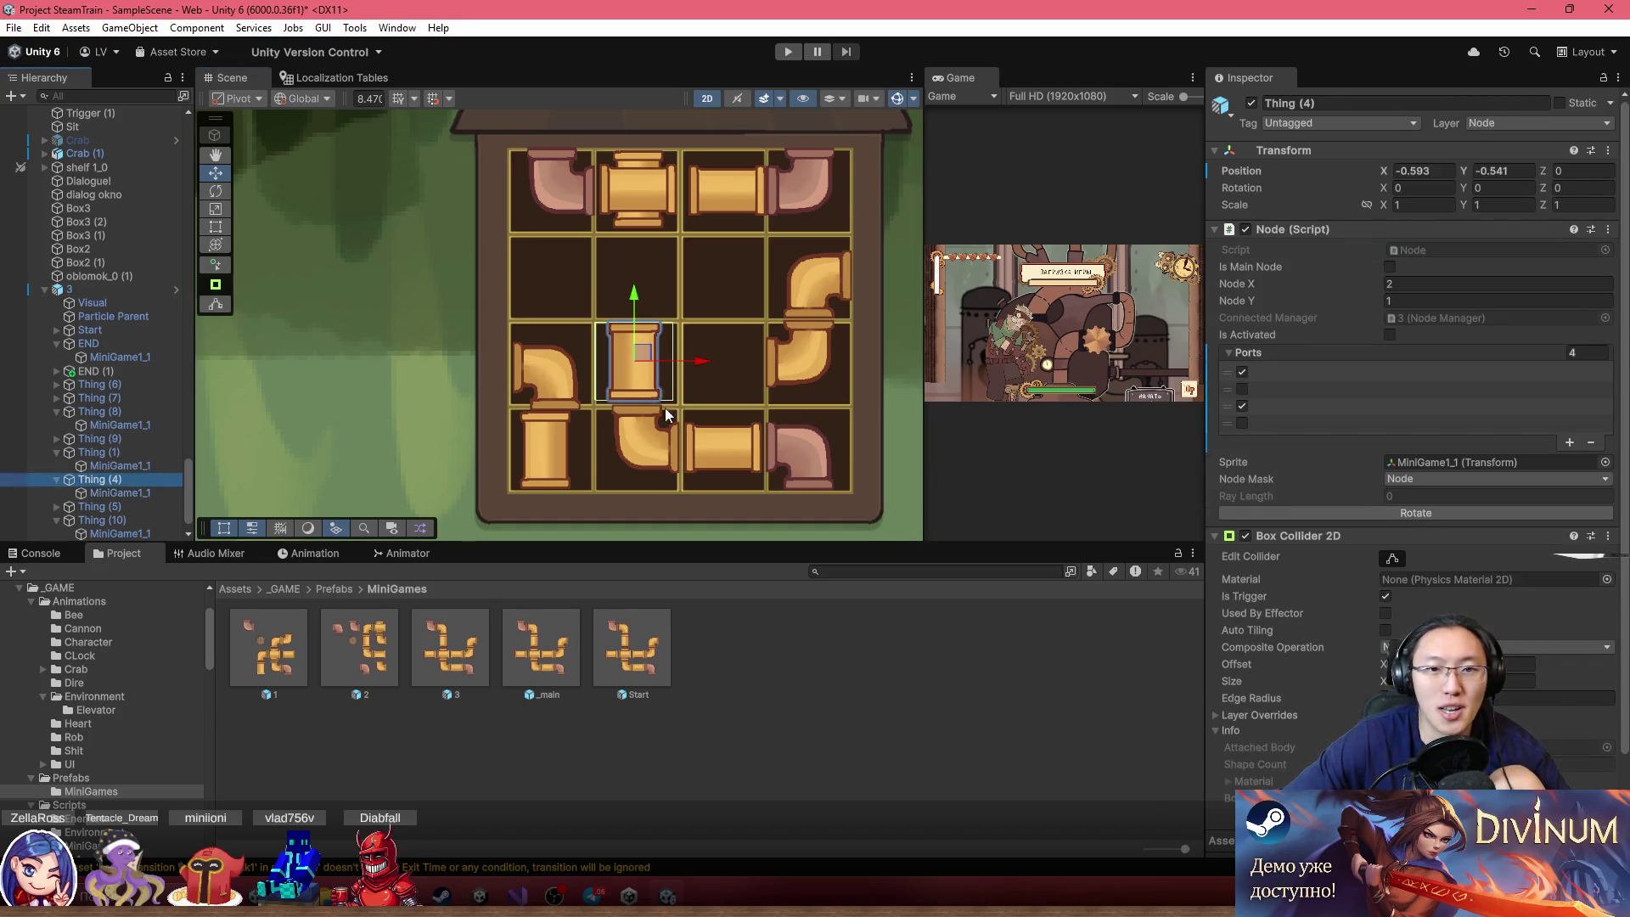
click(1443, 509)
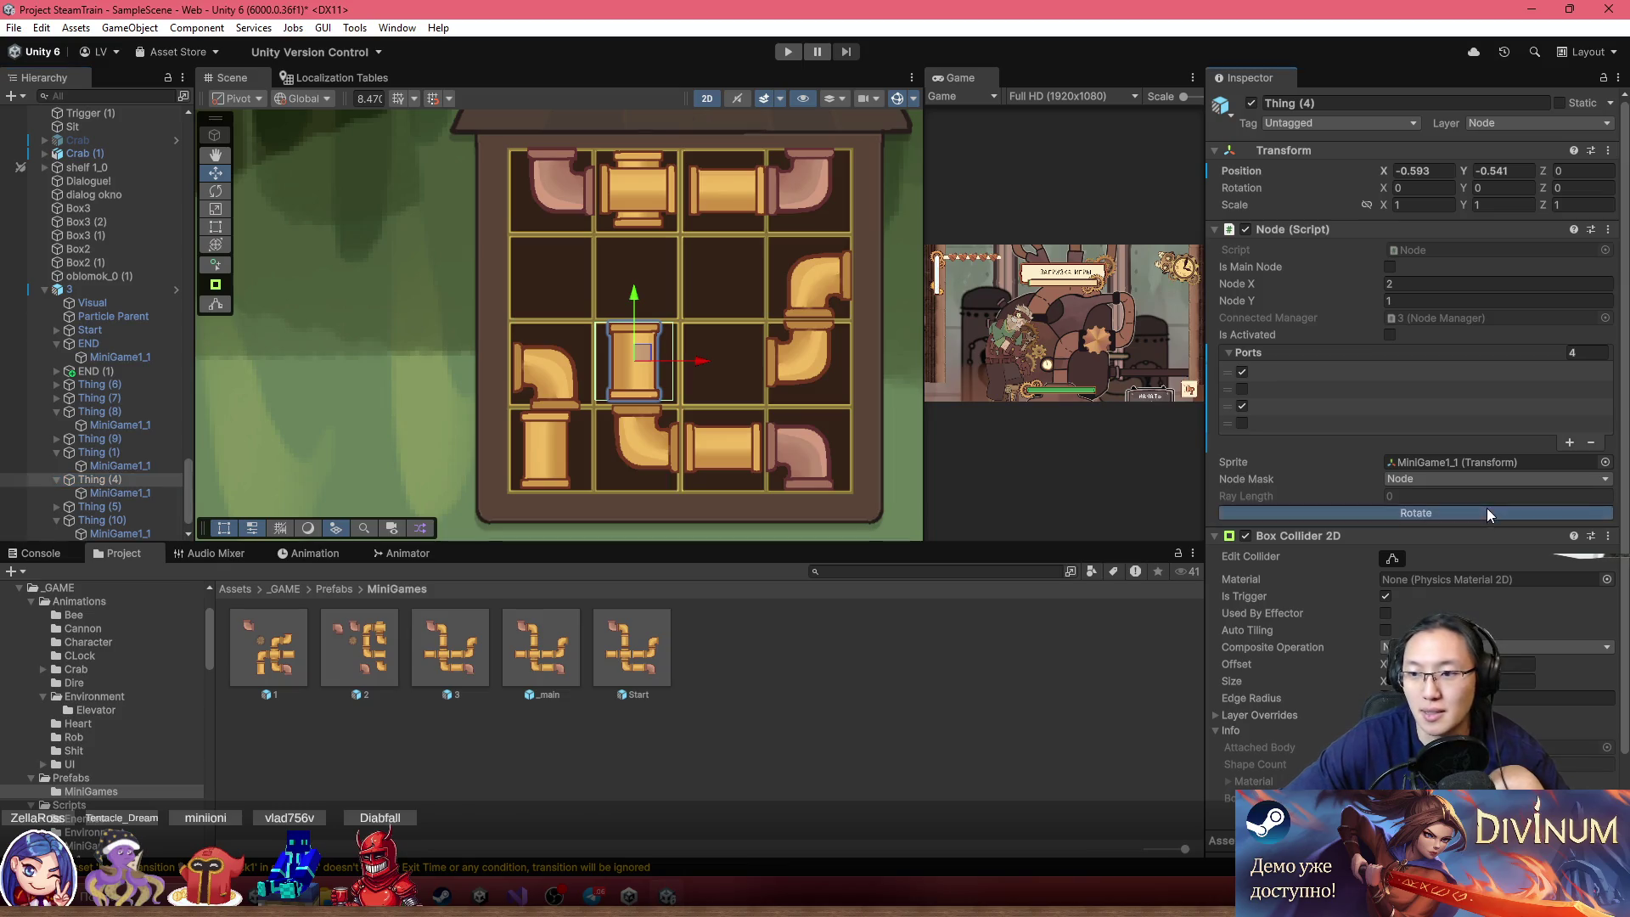
mouse_move(642, 355)
mouse_down()
mouse_move(572, 273)
mouse_move(685, 275)
mouse_move(637, 273)
mouse_up()
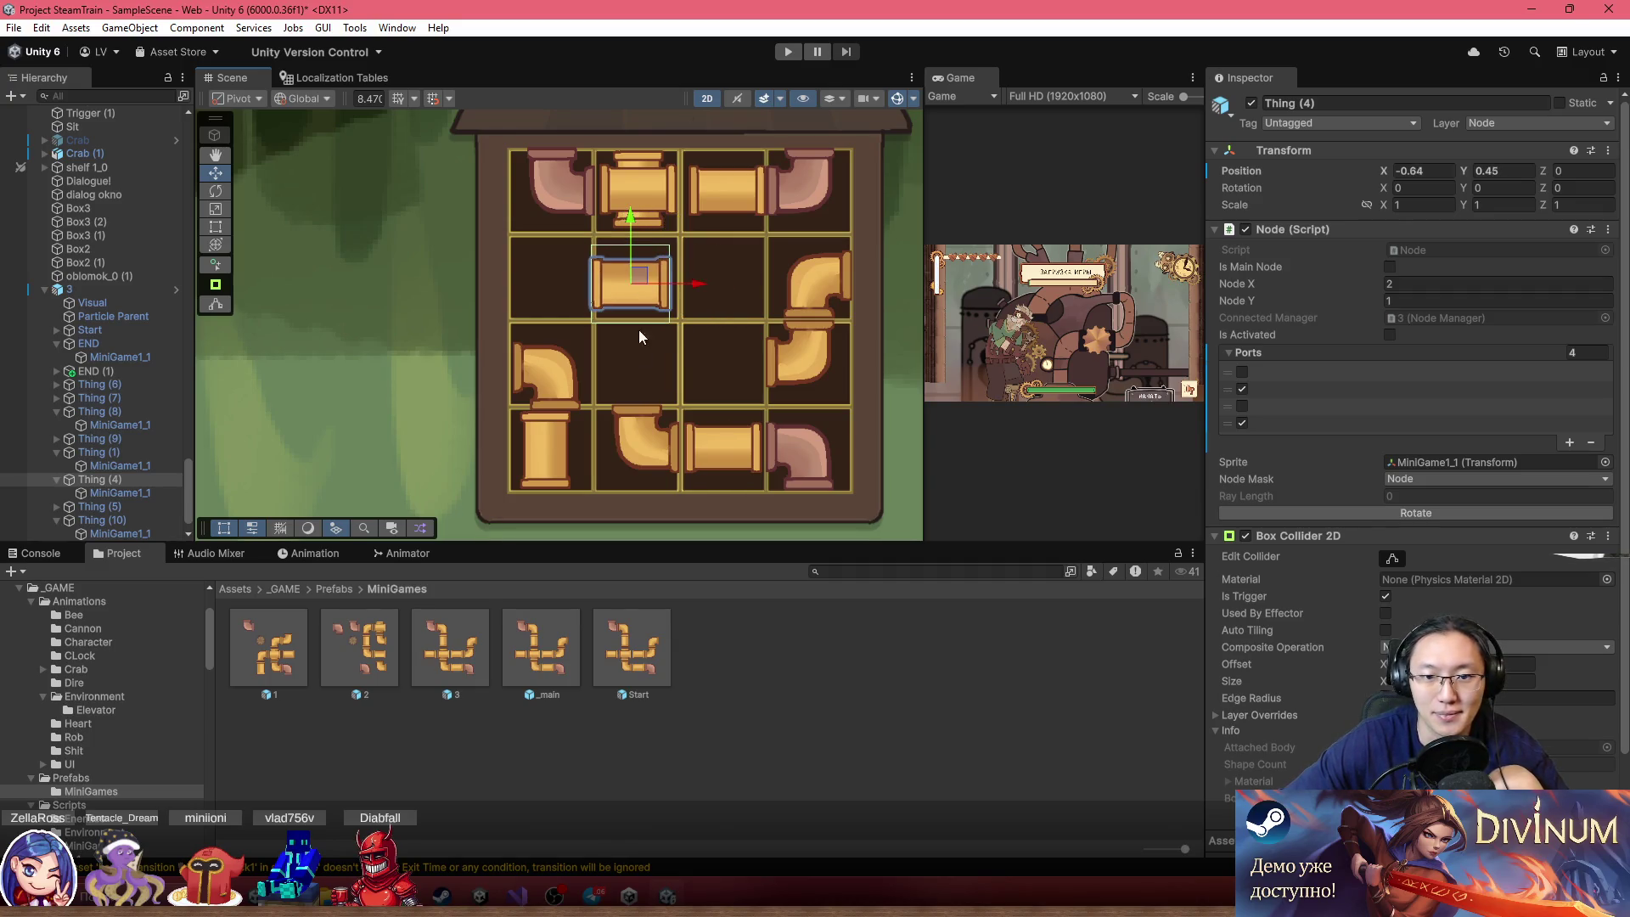
click(725, 451)
click(739, 450)
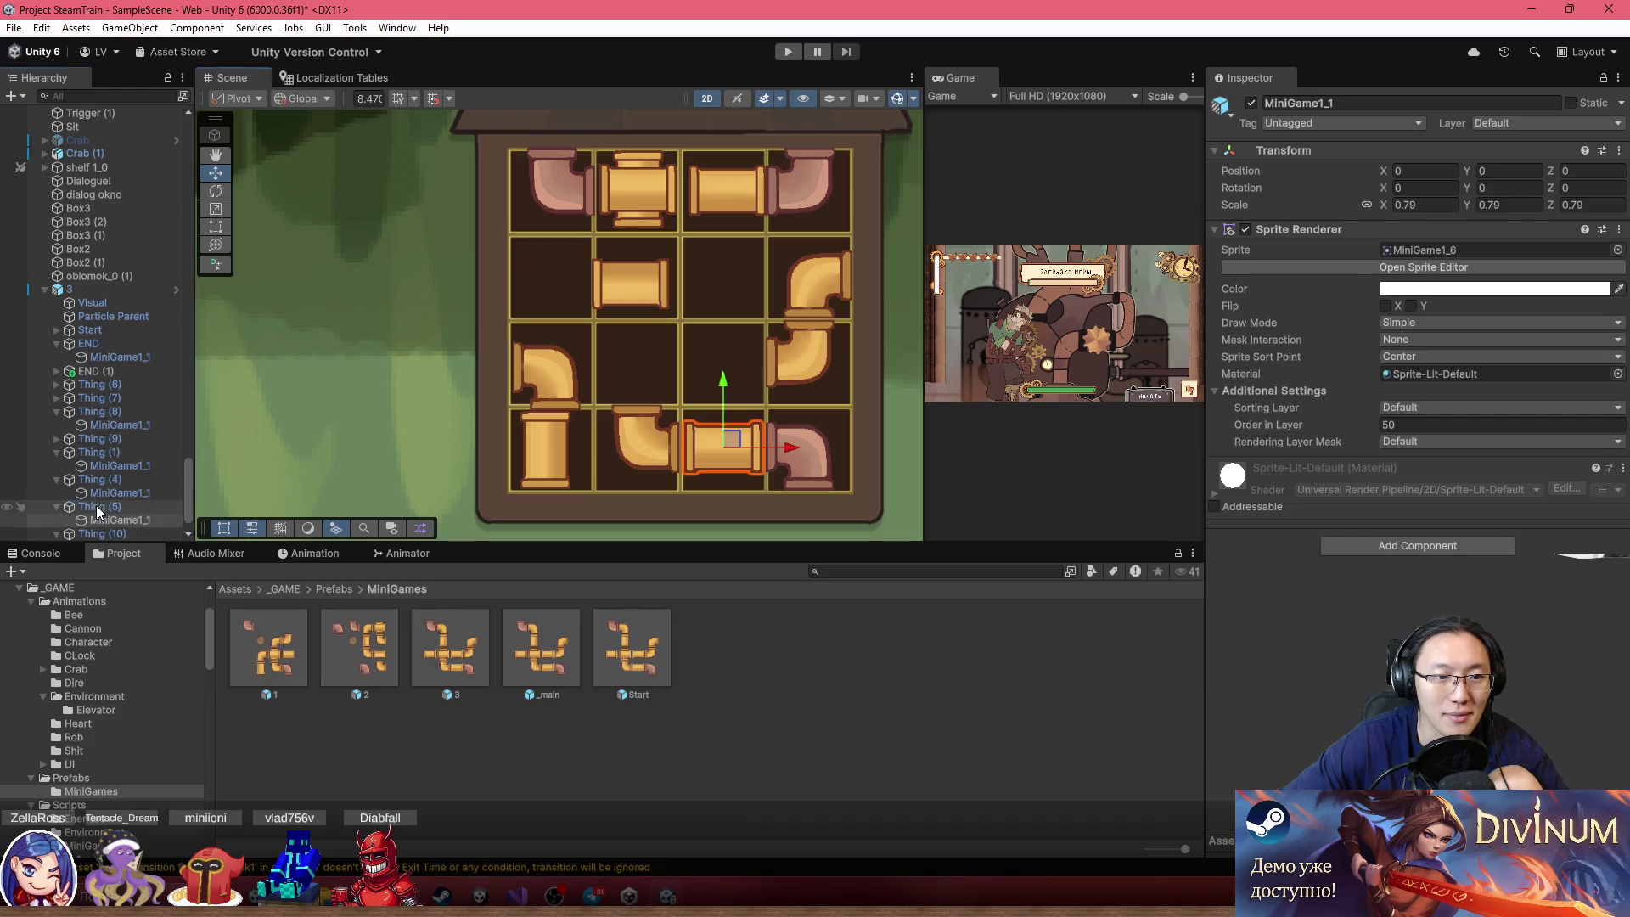
click(758, 450)
drag(758, 450, 555, 268)
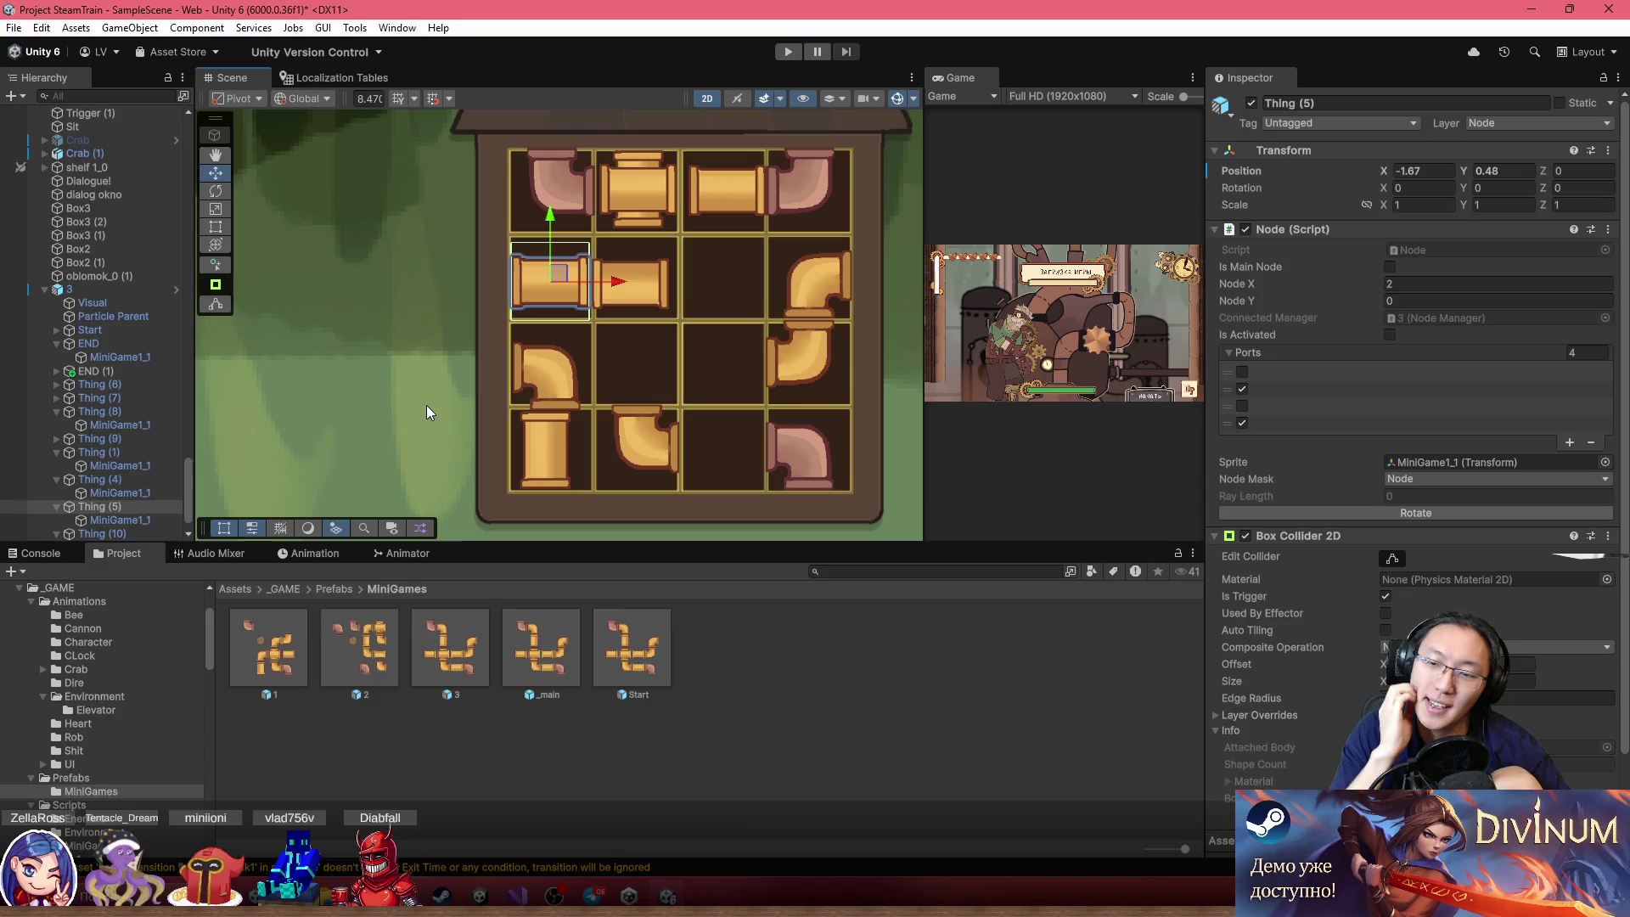
Inspect the right-column elbow and the row 2 middle pipe Thing (4)
click(830, 308)
click(806, 282)
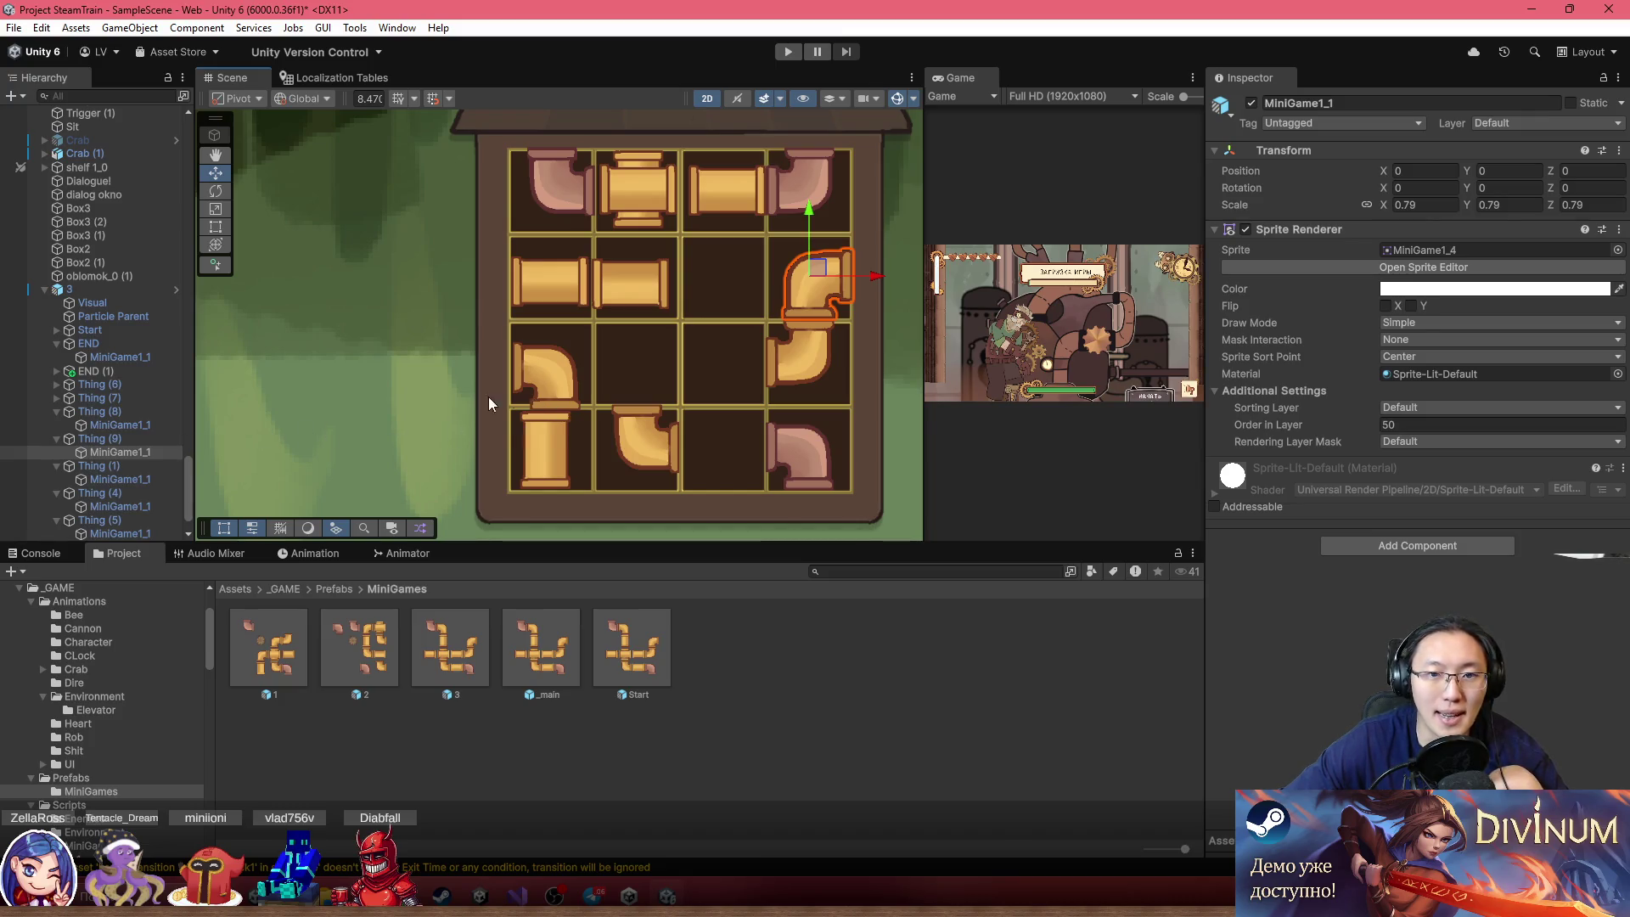
click(634, 283)
click(634, 282)
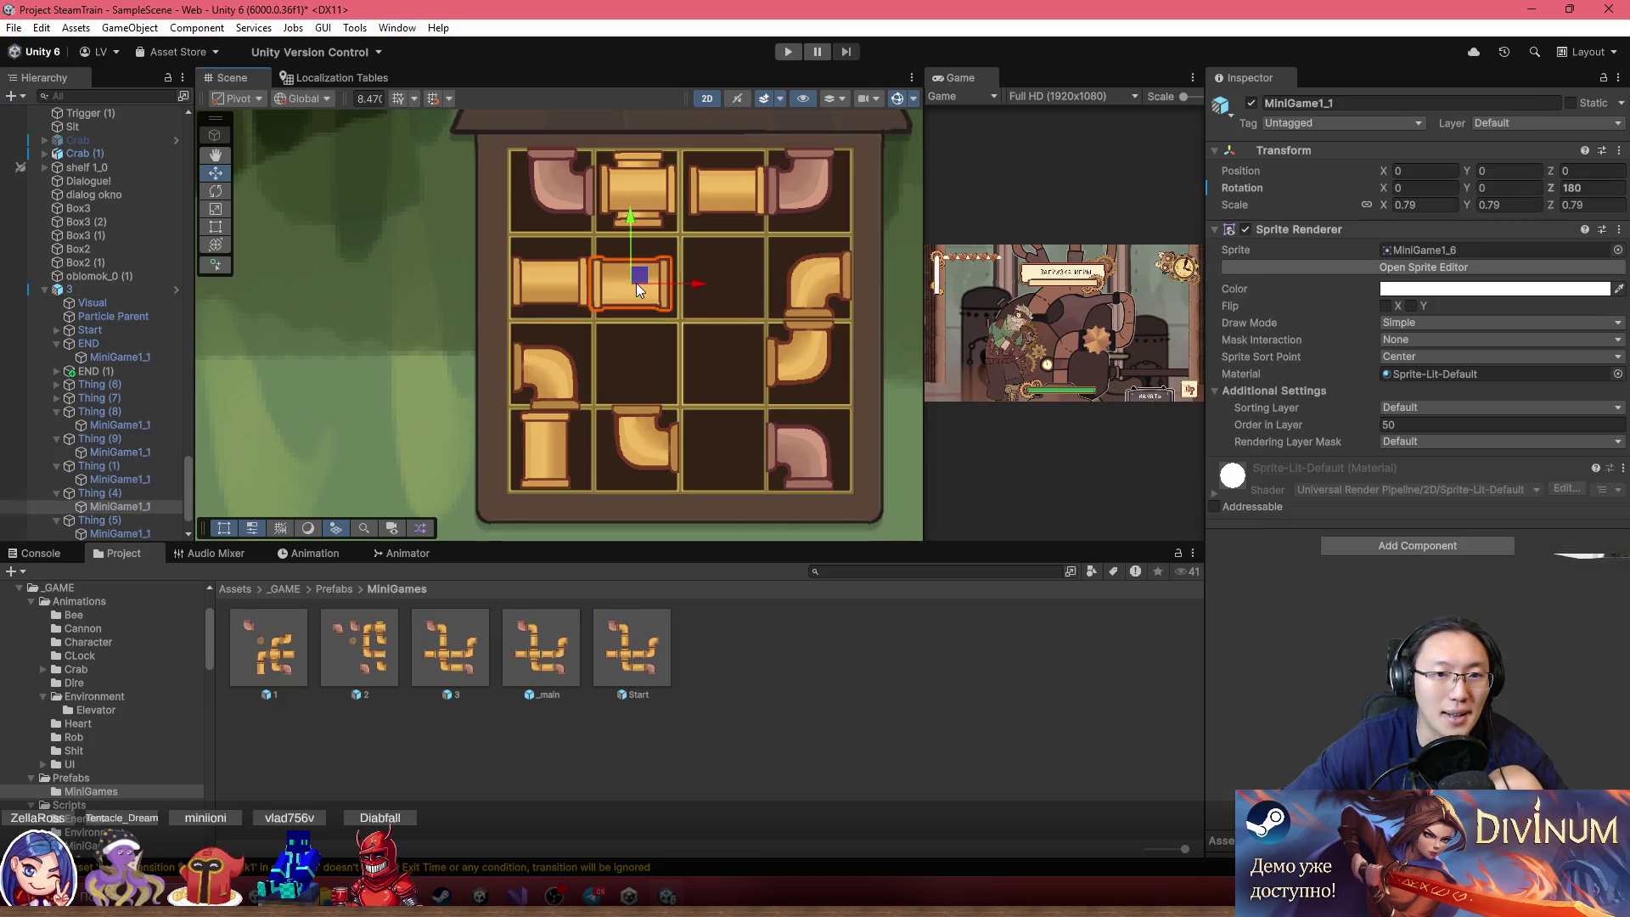
click(121, 494)
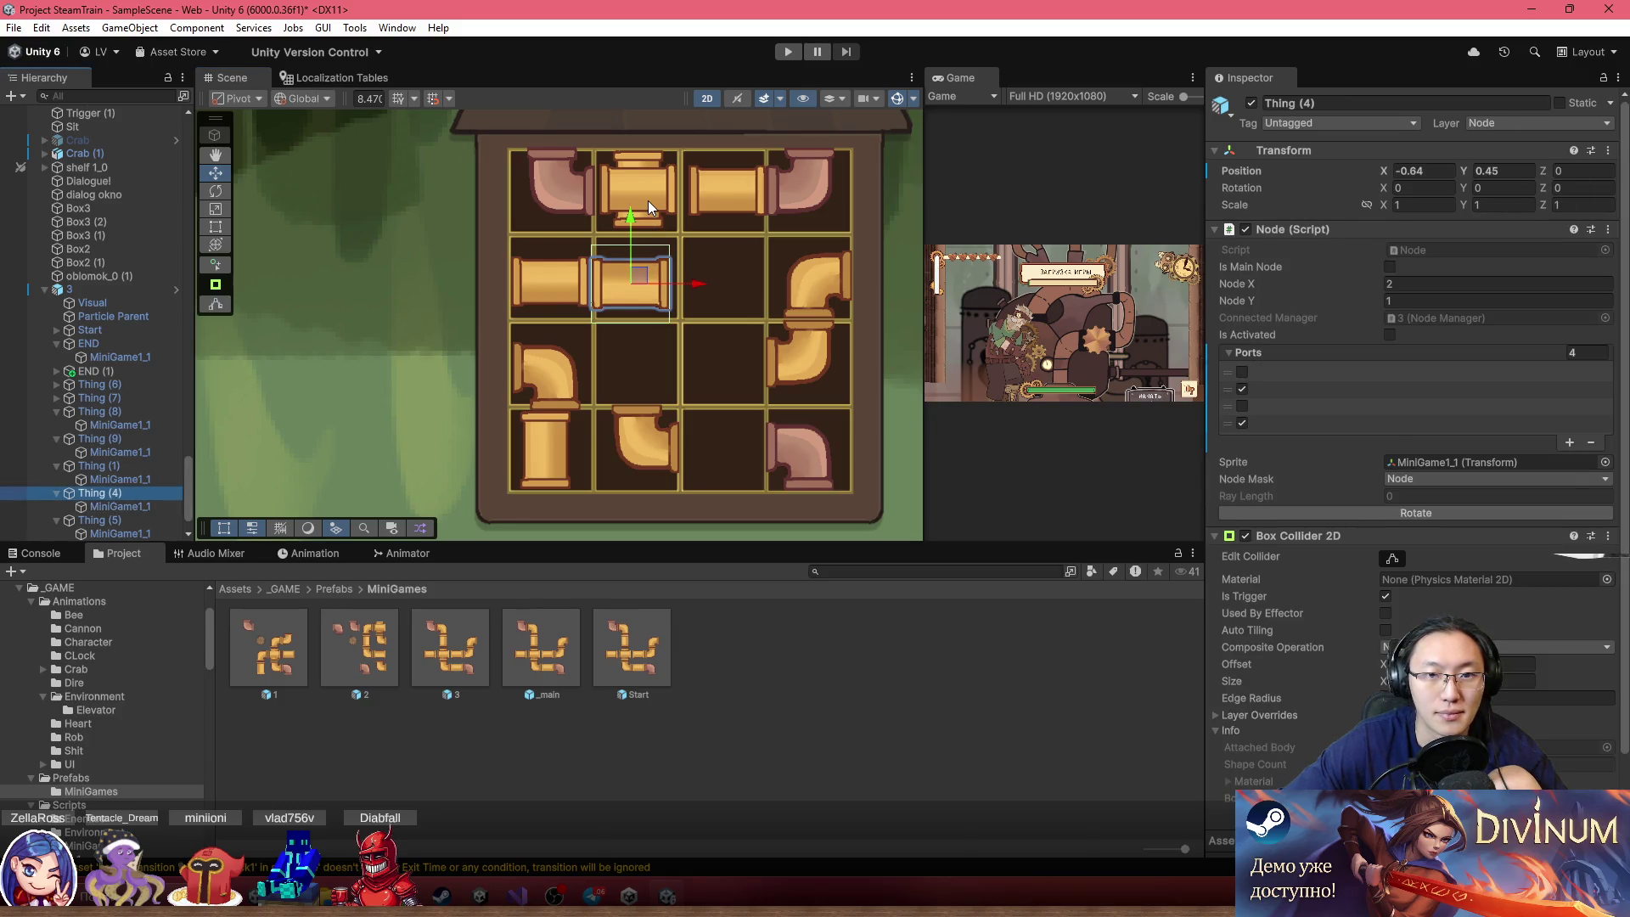
Move cross pipe Thing (2) from the top row to row 3, column 3
click(648, 200)
click(655, 197)
click(93, 520)
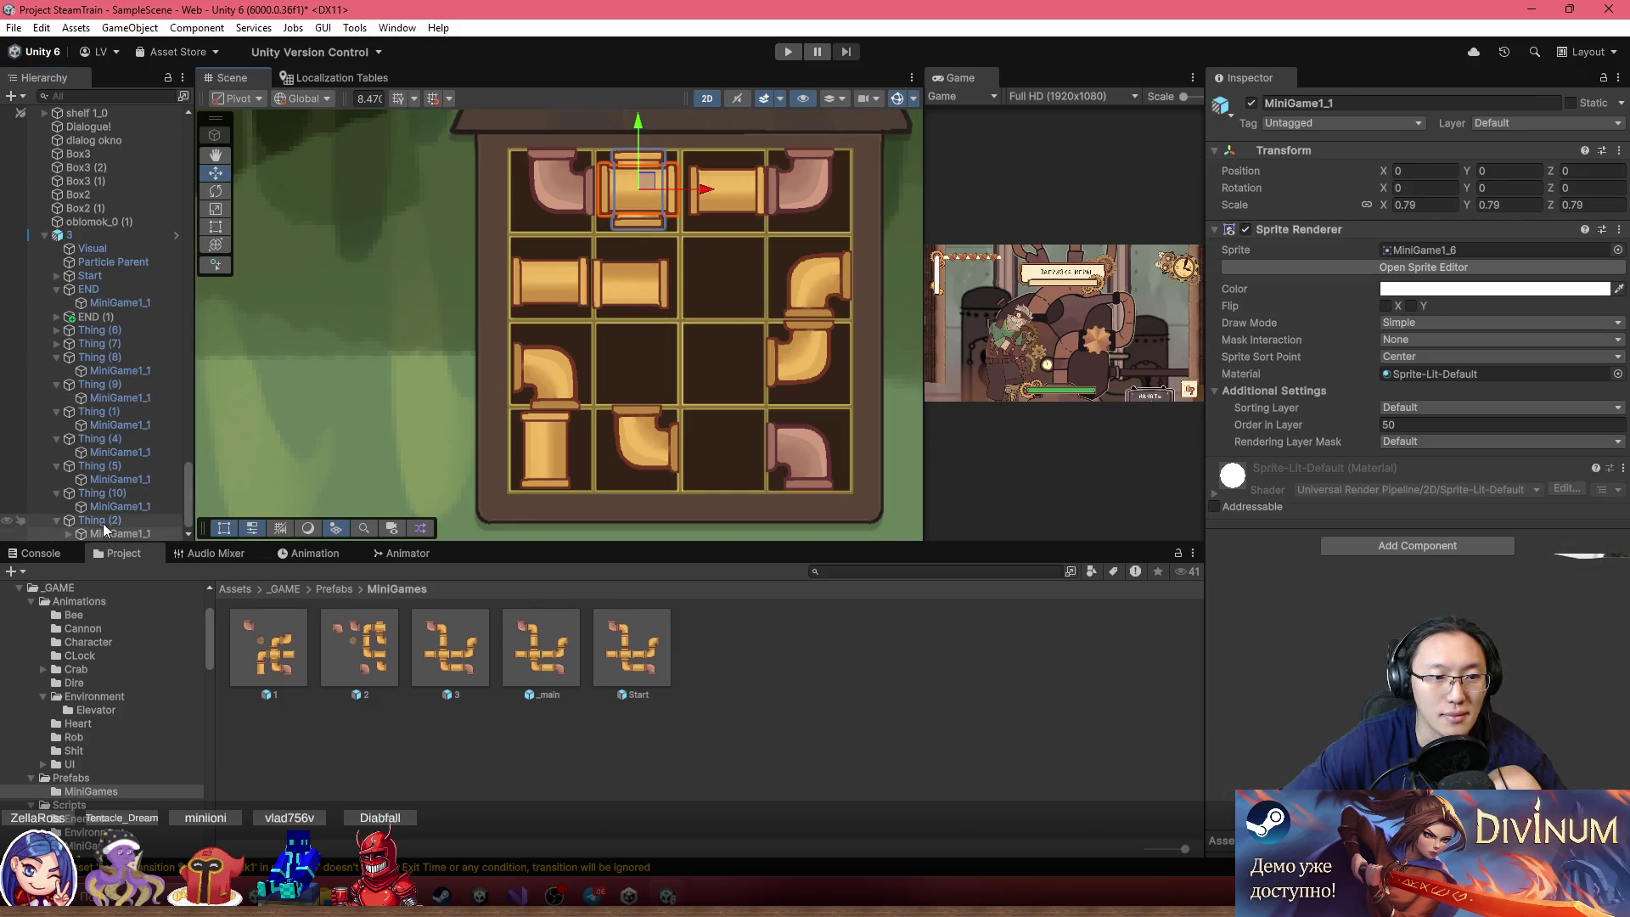
mouse_move(649, 187)
mouse_down()
mouse_move(720, 291)
mouse_move(727, 350)
mouse_up()
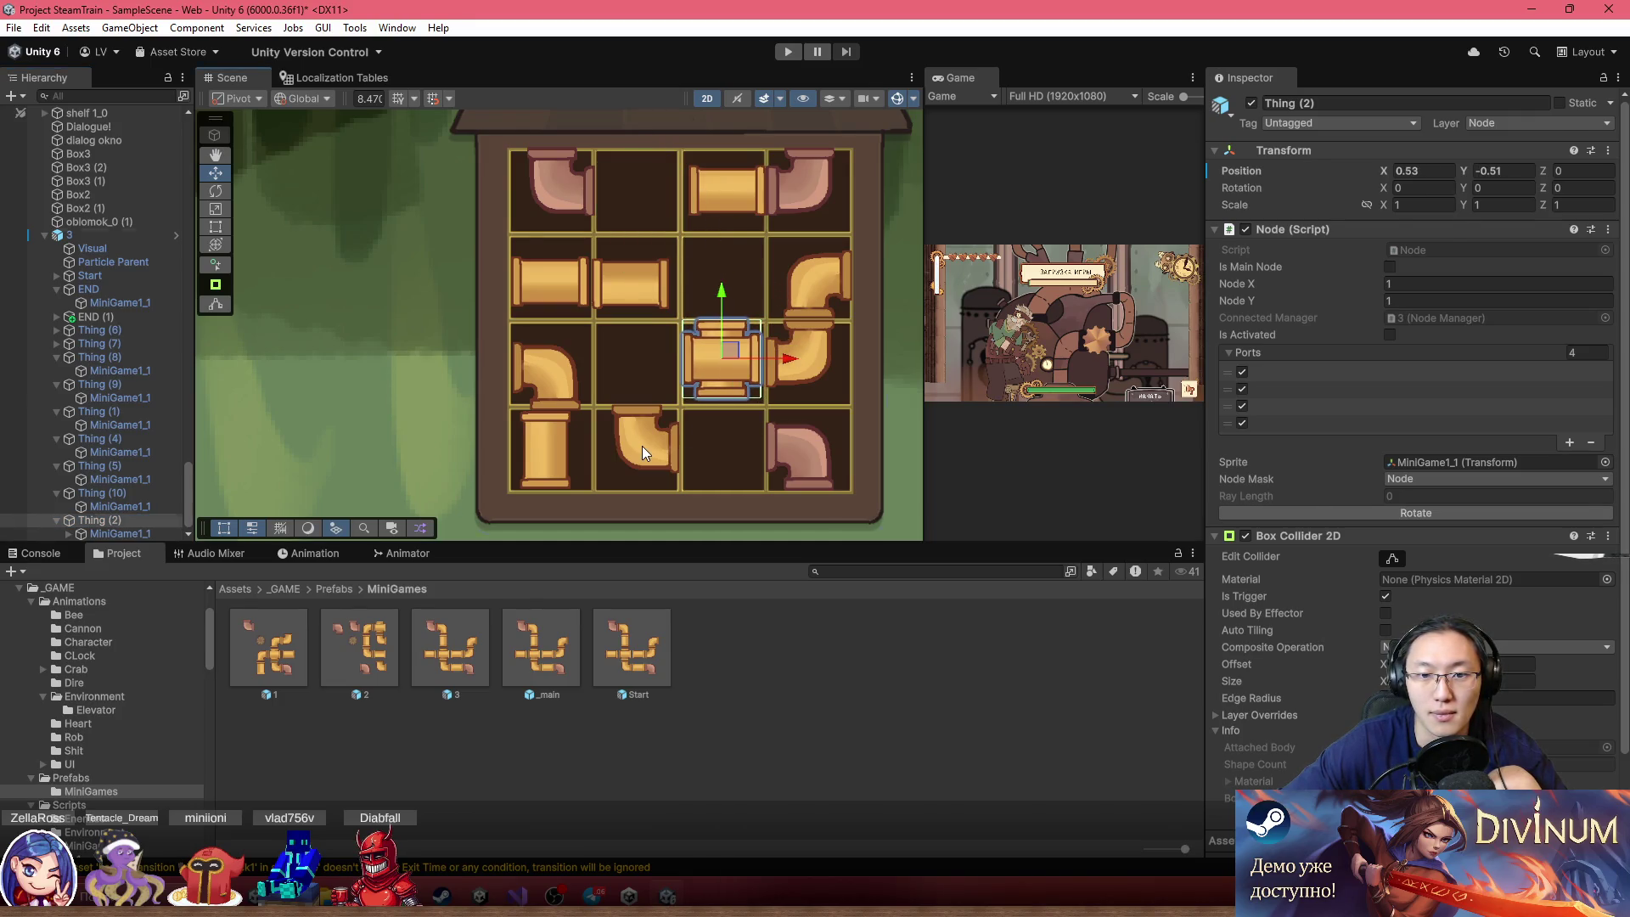
Shift elbow Thing (7) one cell right in the bottom row
click(642, 446)
click(642, 445)
click(653, 437)
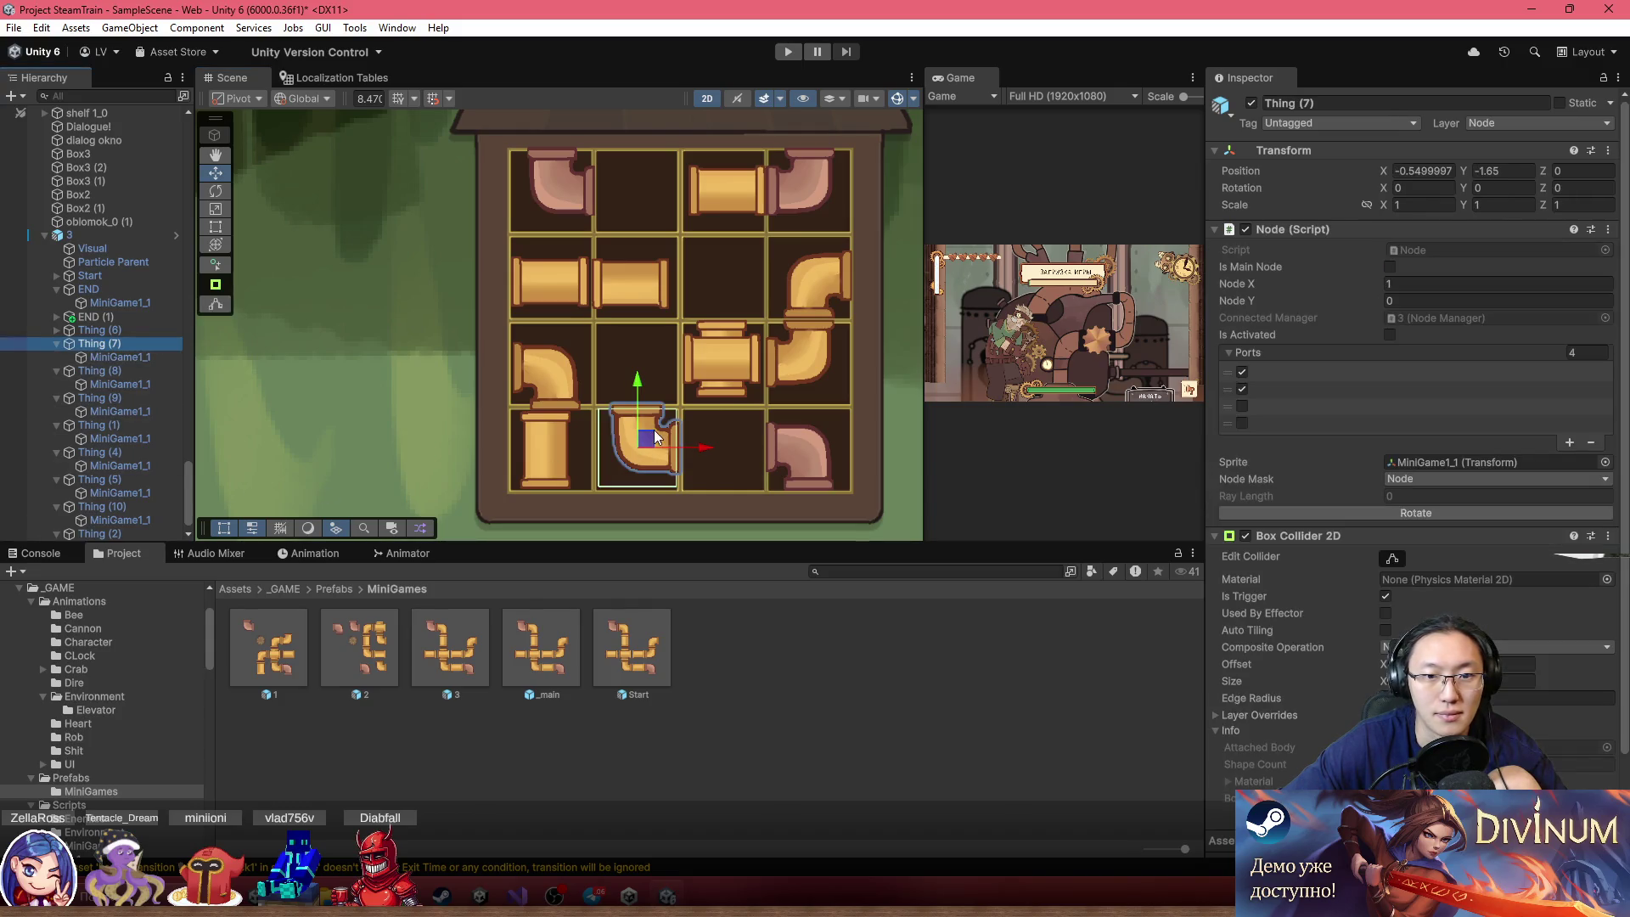
drag(654, 437, 730, 441)
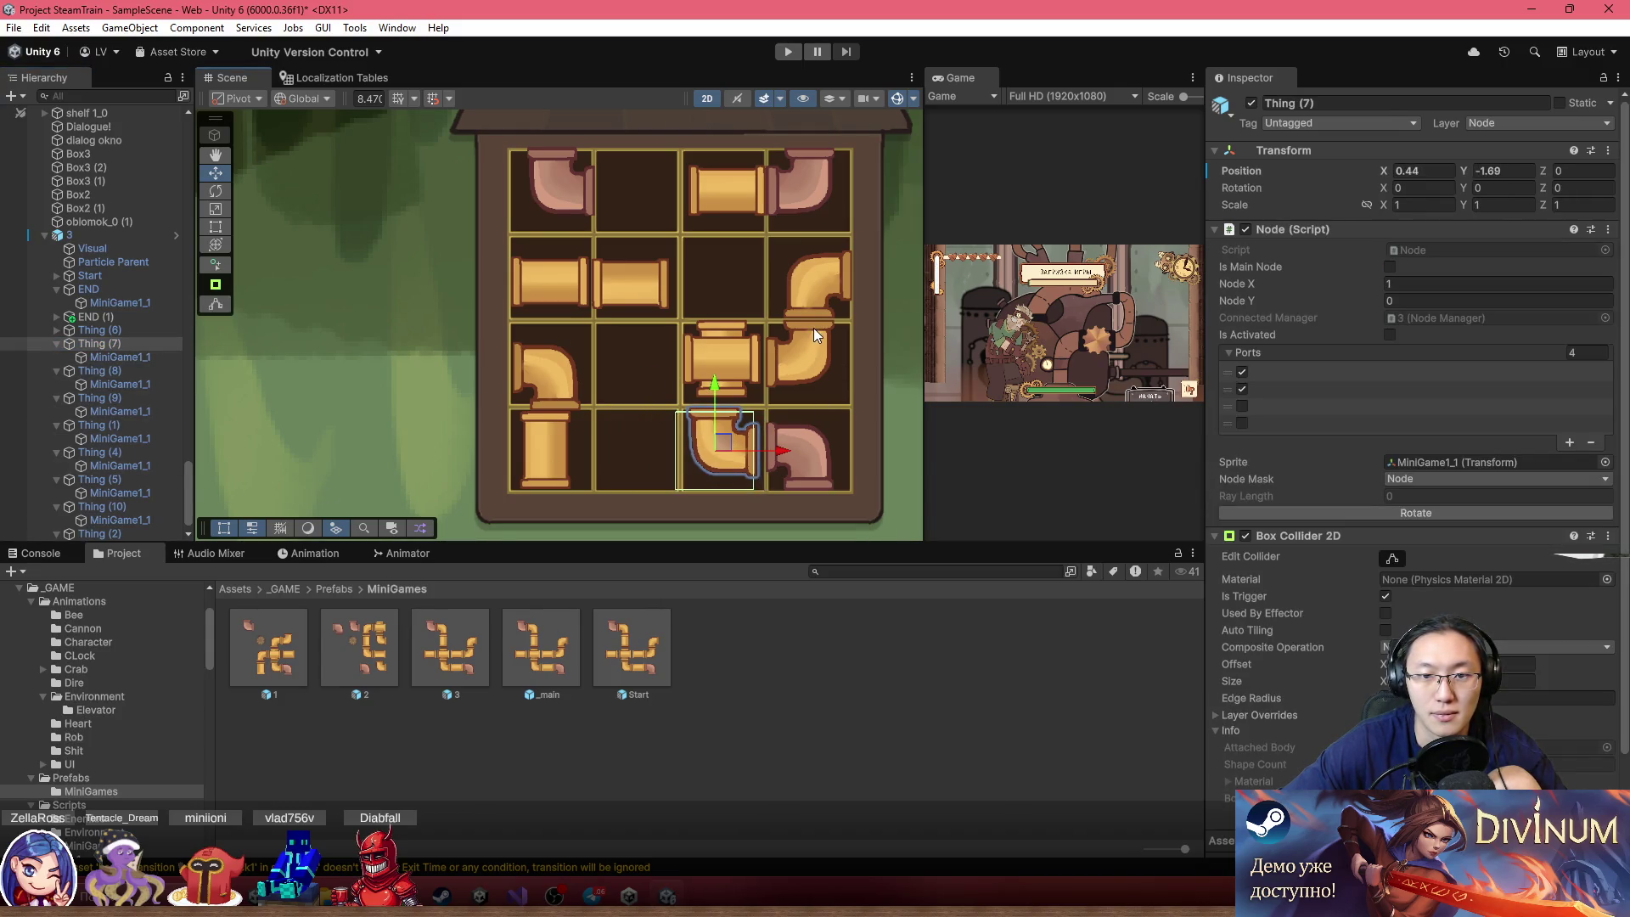
Move straight pipe Thing (1) from the top row down into row 3
click(649, 277)
click(648, 277)
click(708, 200)
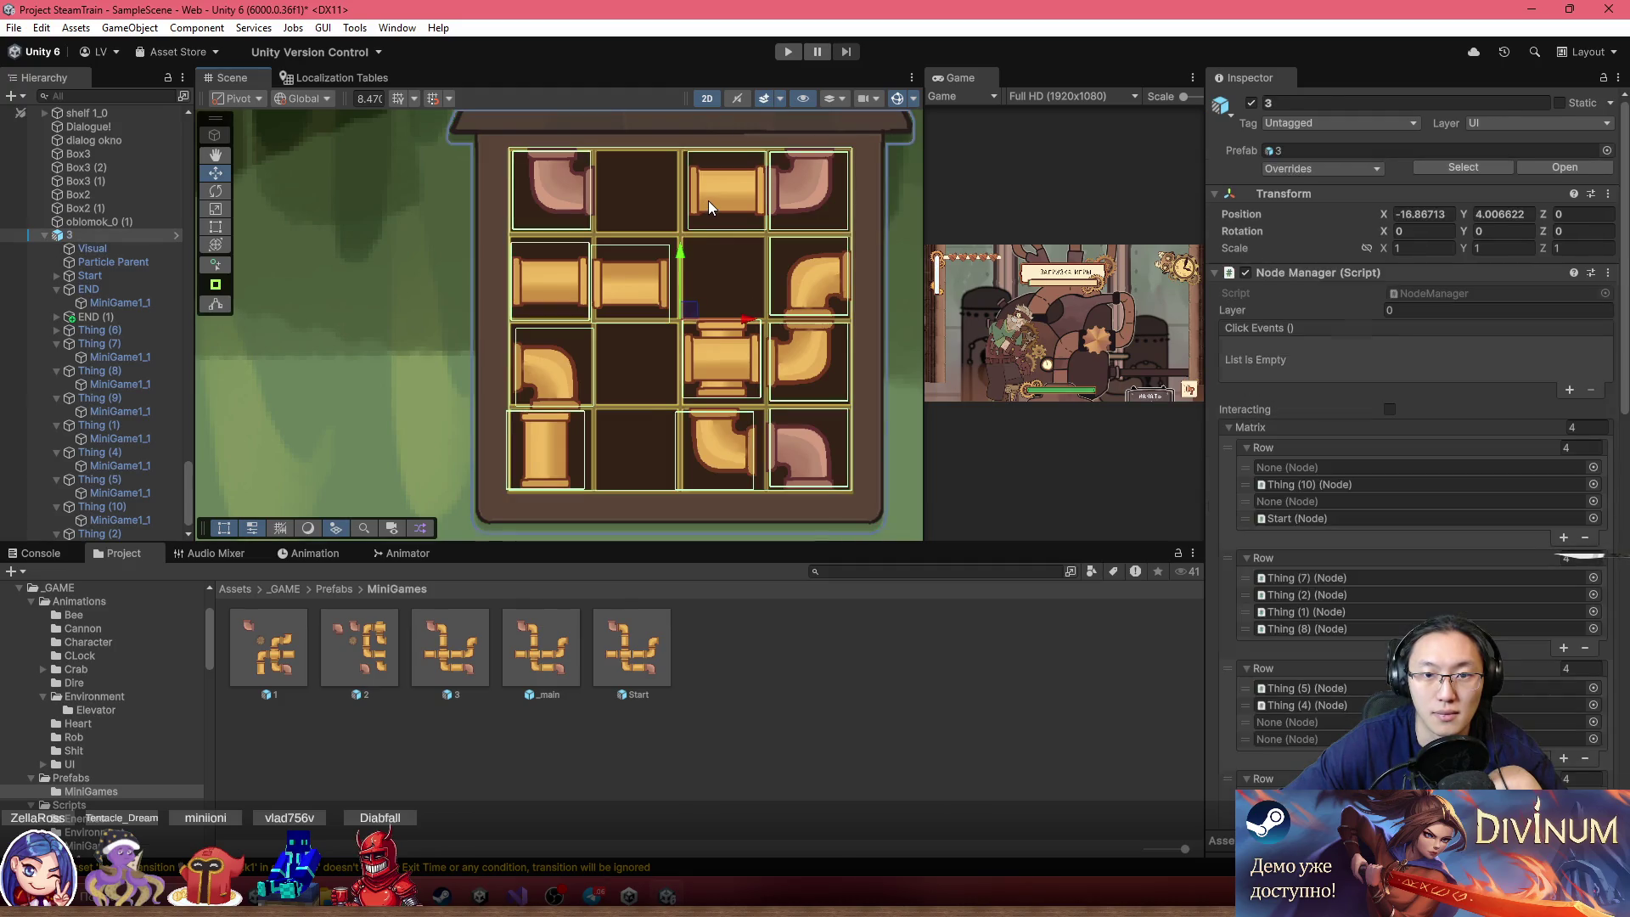
click(708, 200)
click(99, 427)
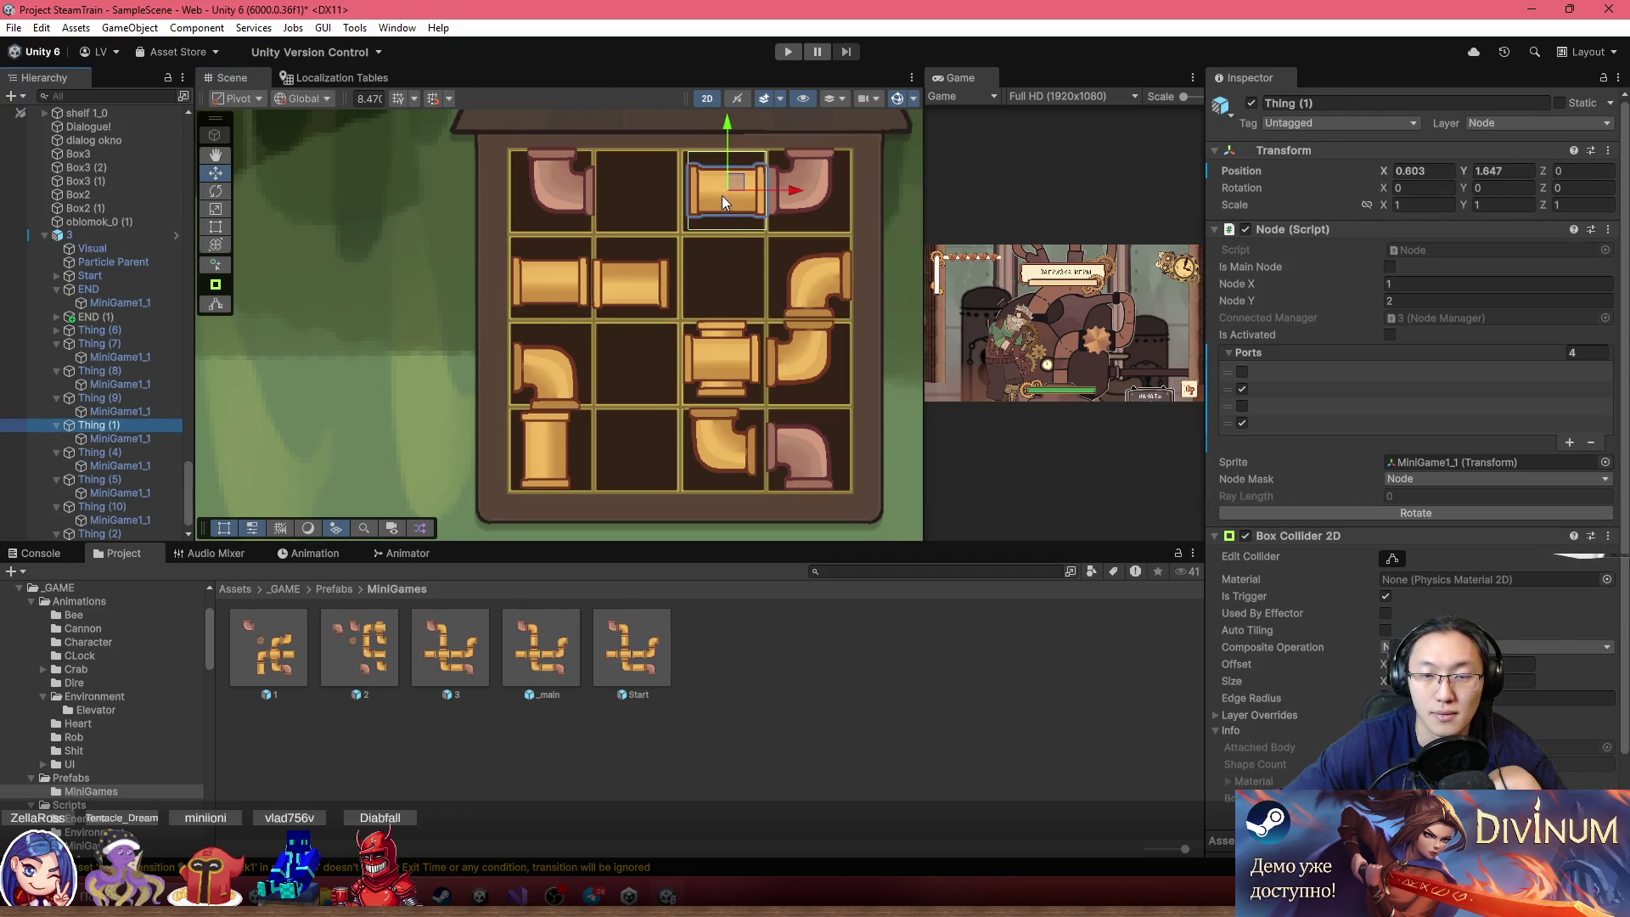
mouse_move(731, 182)
mouse_down()
mouse_move(759, 278)
mouse_move(723, 353)
mouse_move(640, 368)
mouse_move(638, 353)
mouse_up()
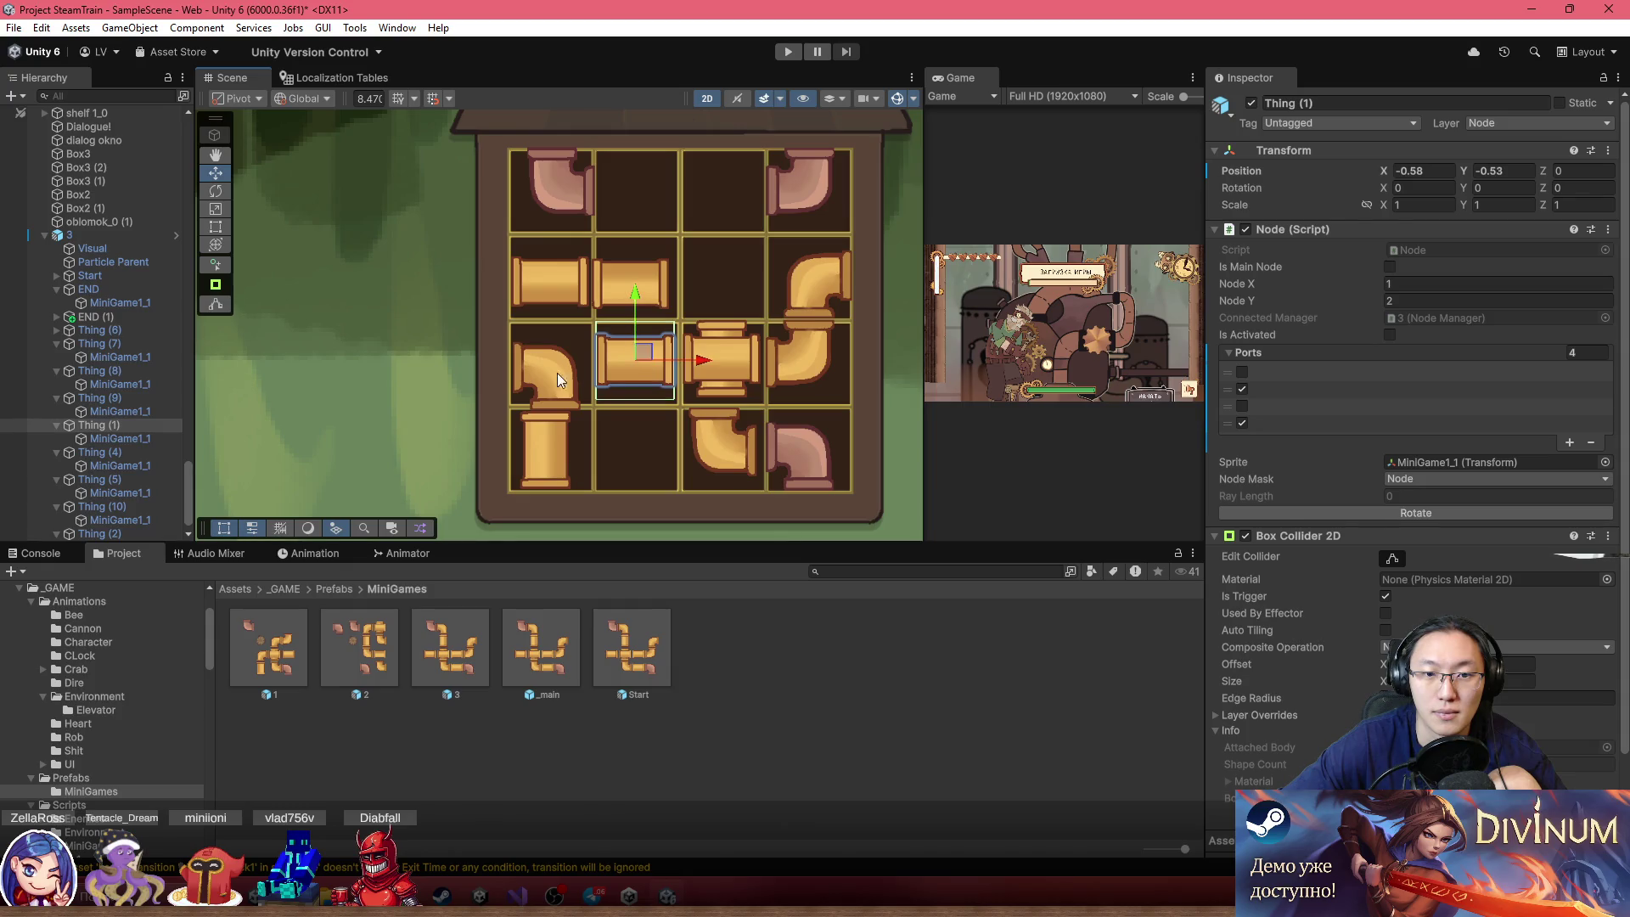
Rotate elbow Thing (8) at row 3, column 1 two steps
click(542, 375)
click(541, 374)
click(105, 372)
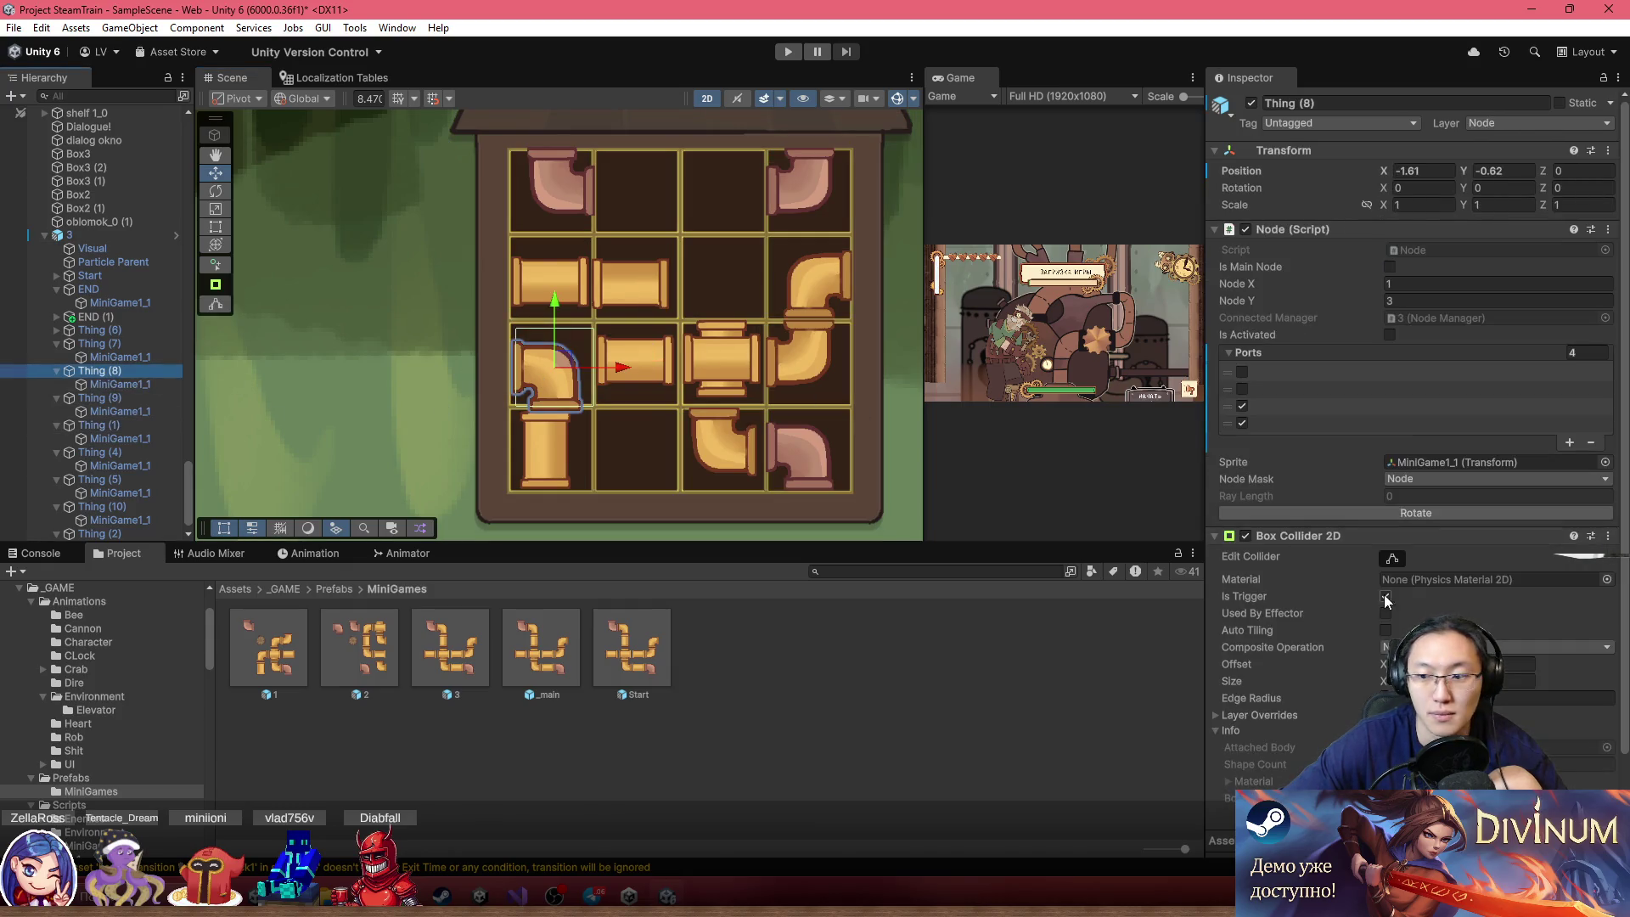
click(1389, 515)
click(1389, 515)
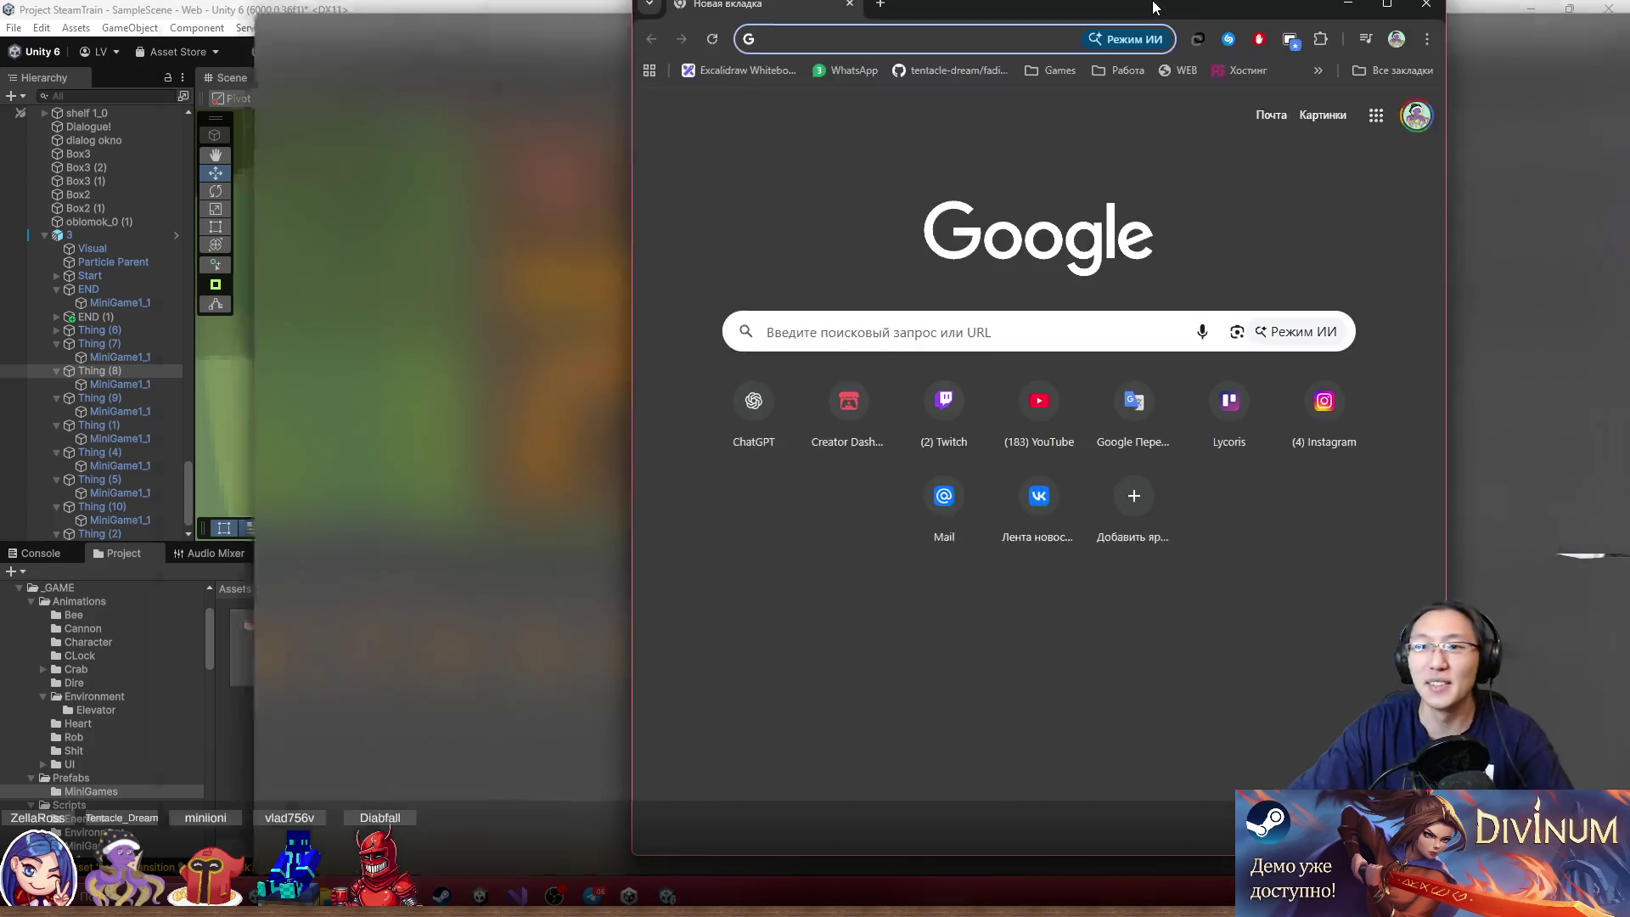
Maximize the Chrome window so it covers the Unity editor
double_click(1161, 6)
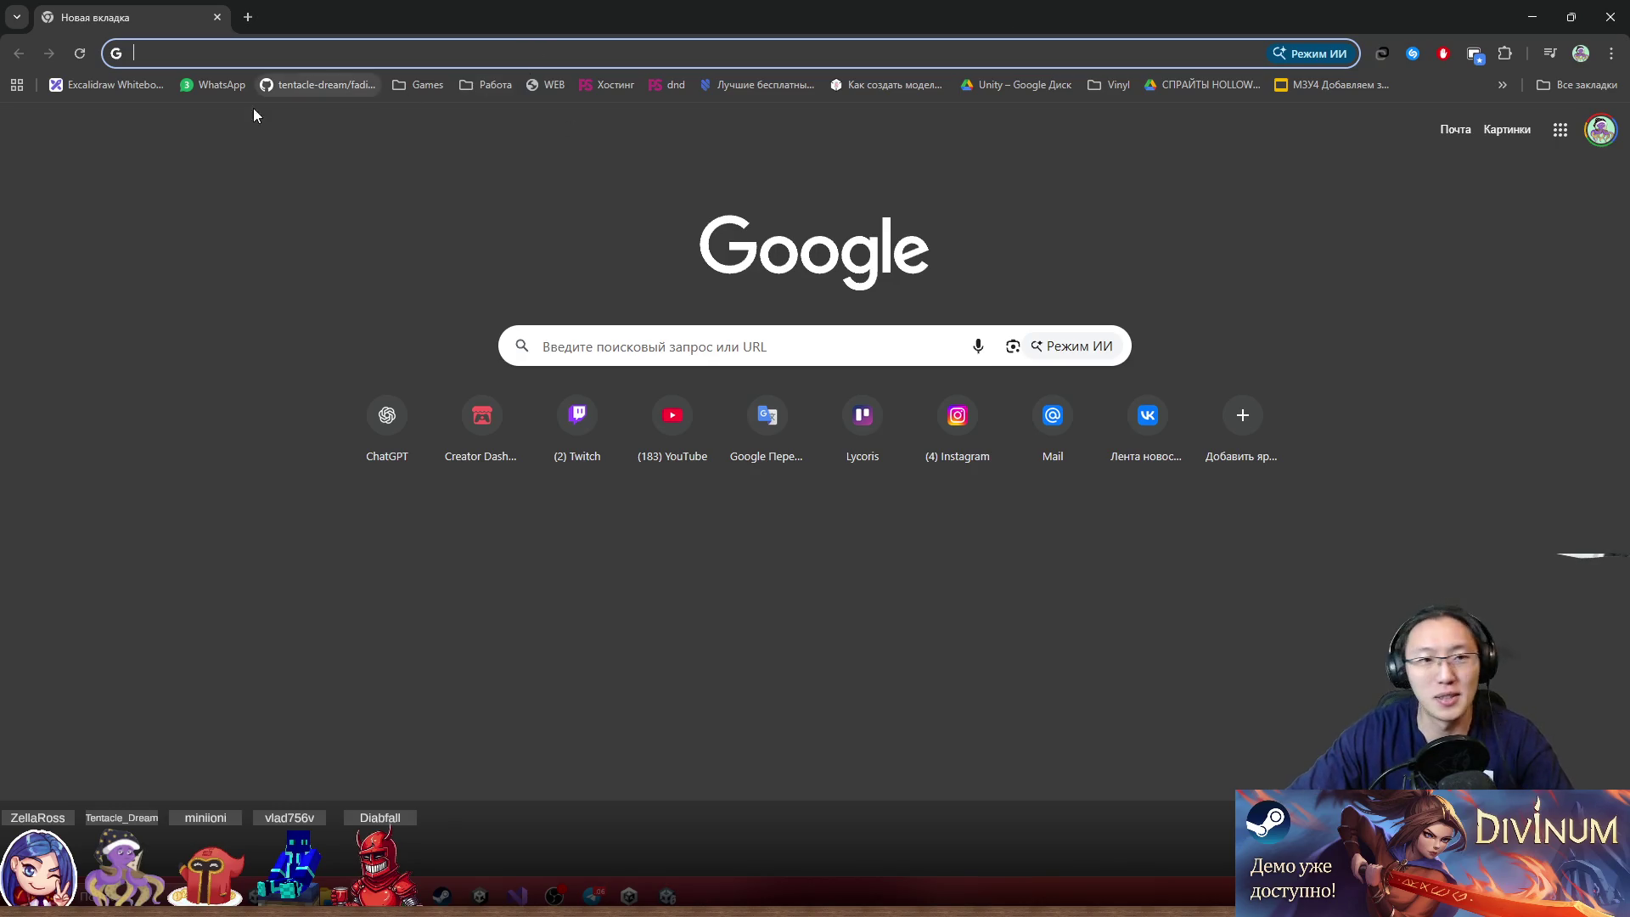
Go to chatgpt.com from the new tab's address bar, fixing wrong-layout typos
text(d)
key(BackSpace)
text(d)
key(BackSpace)
key(BackSpace)
text(с)
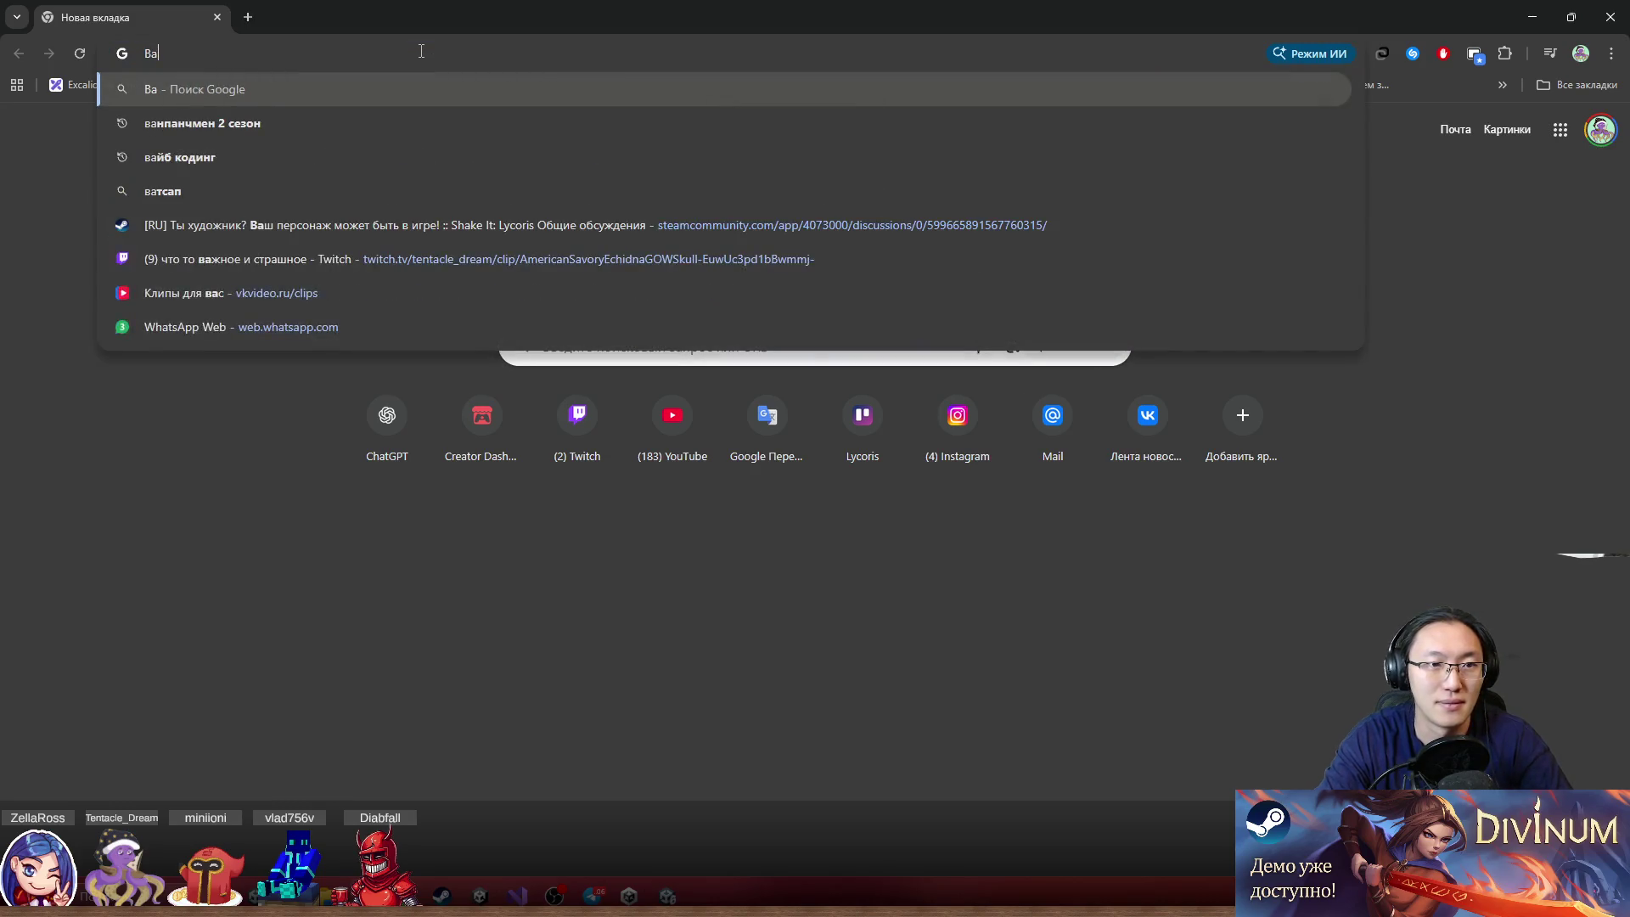
key(BackSpace)
text(c)
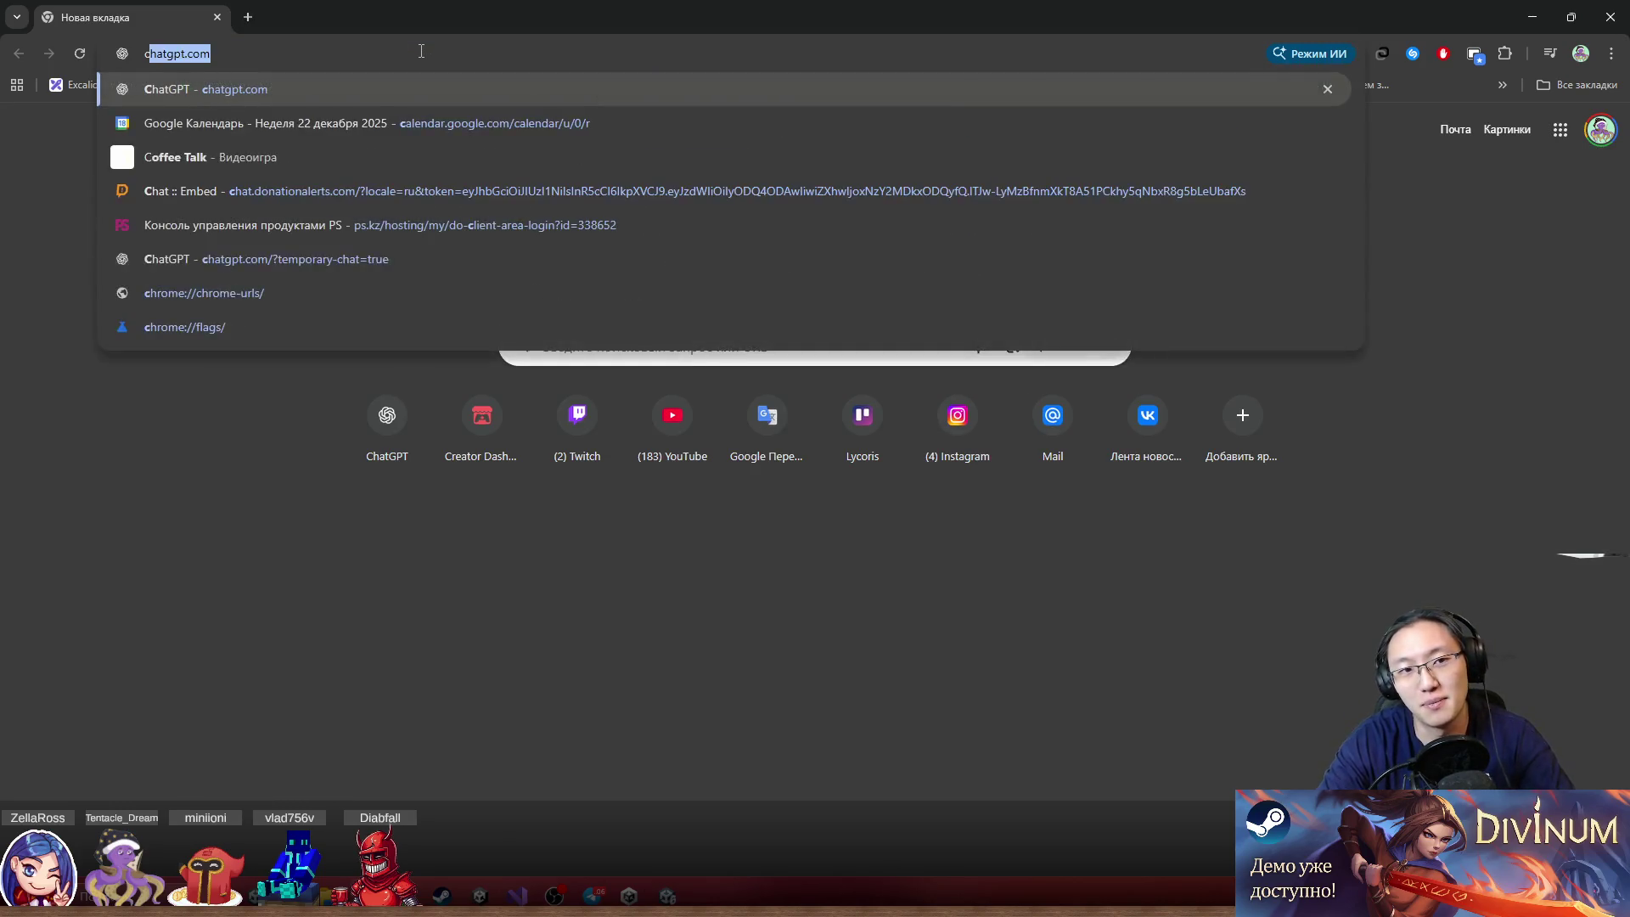
key(Return)
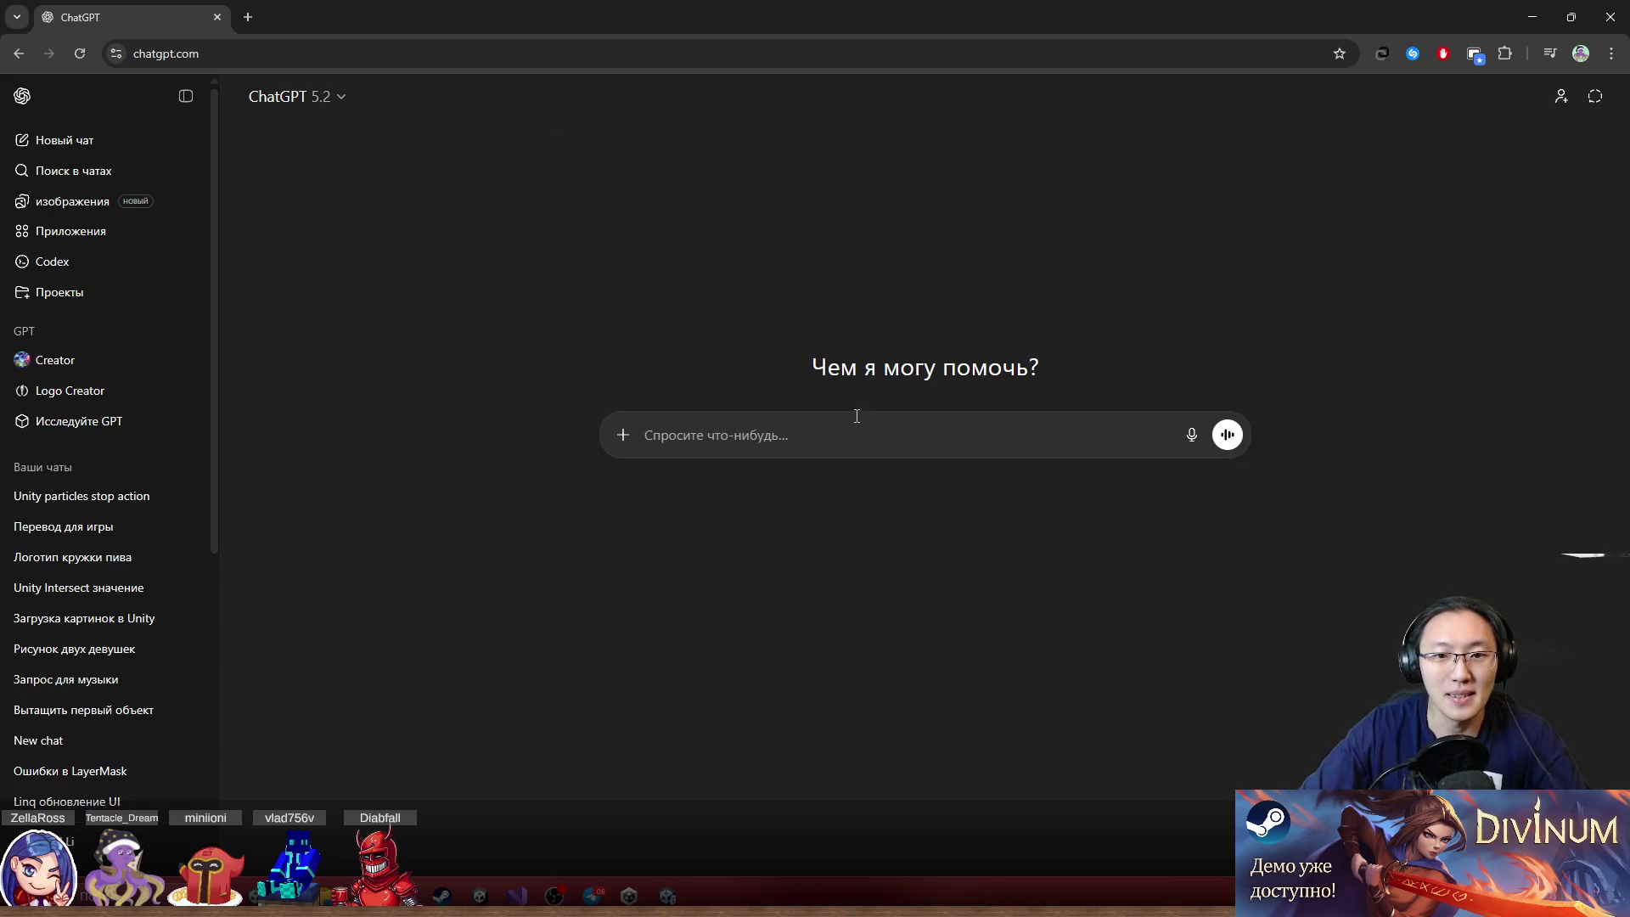
Start a temporary chat and draft a question about classic keyboard controls for a character
click(1581, 101)
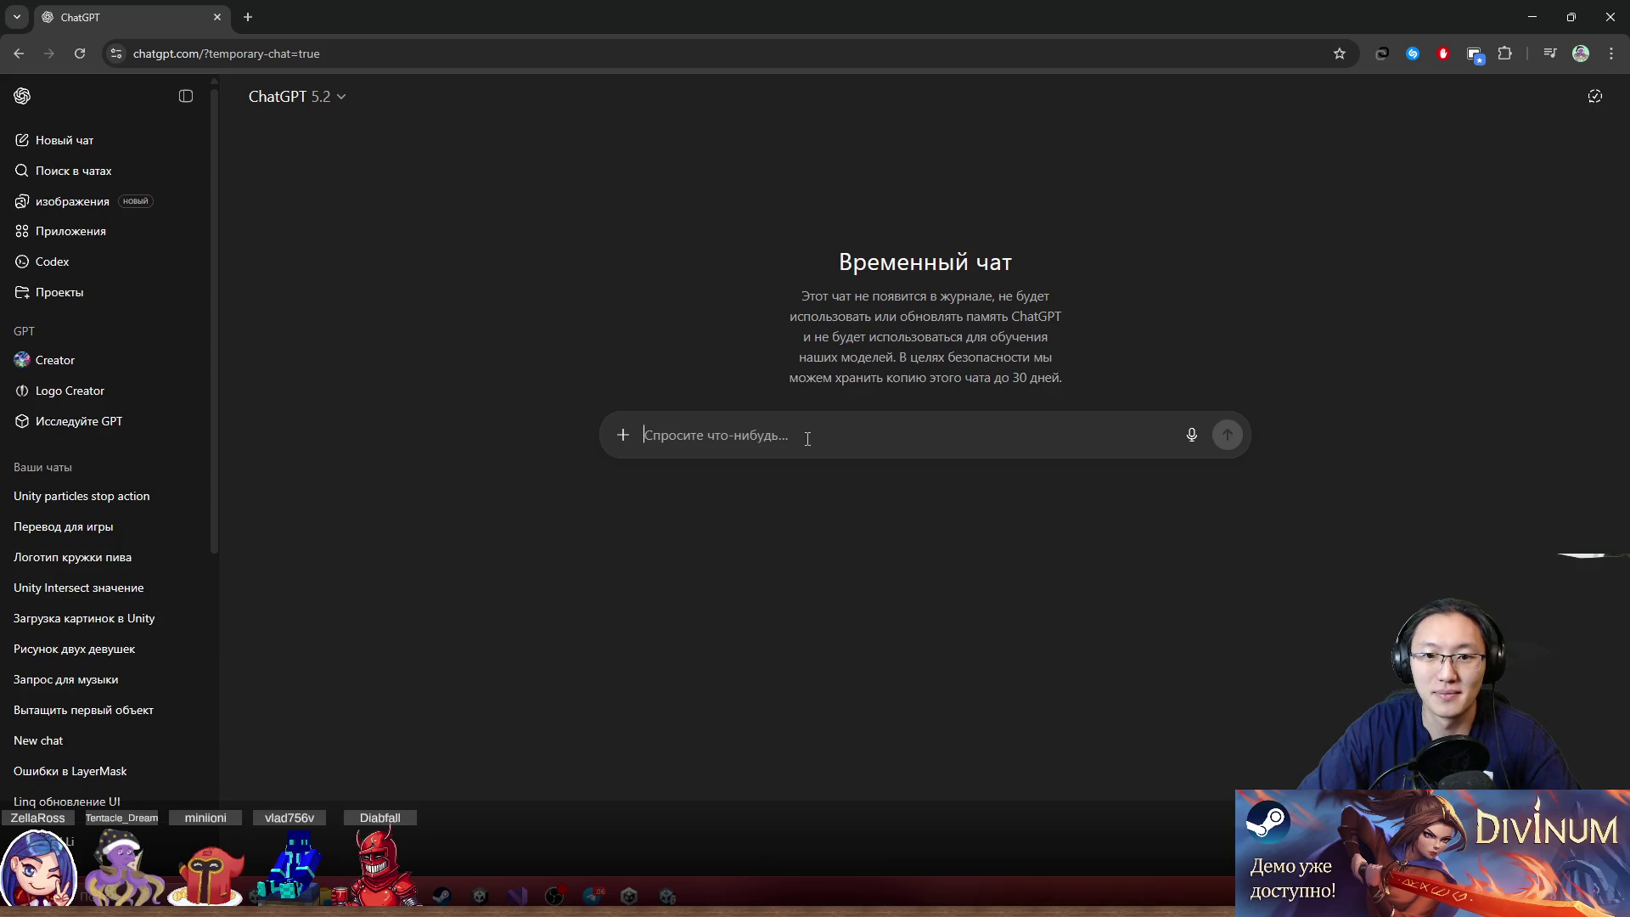
text(Rk)
key(BackSpace)
key(BackSpace)
text(Rk)
key(BackSpace)
key(BackSpace)
text(Кла)
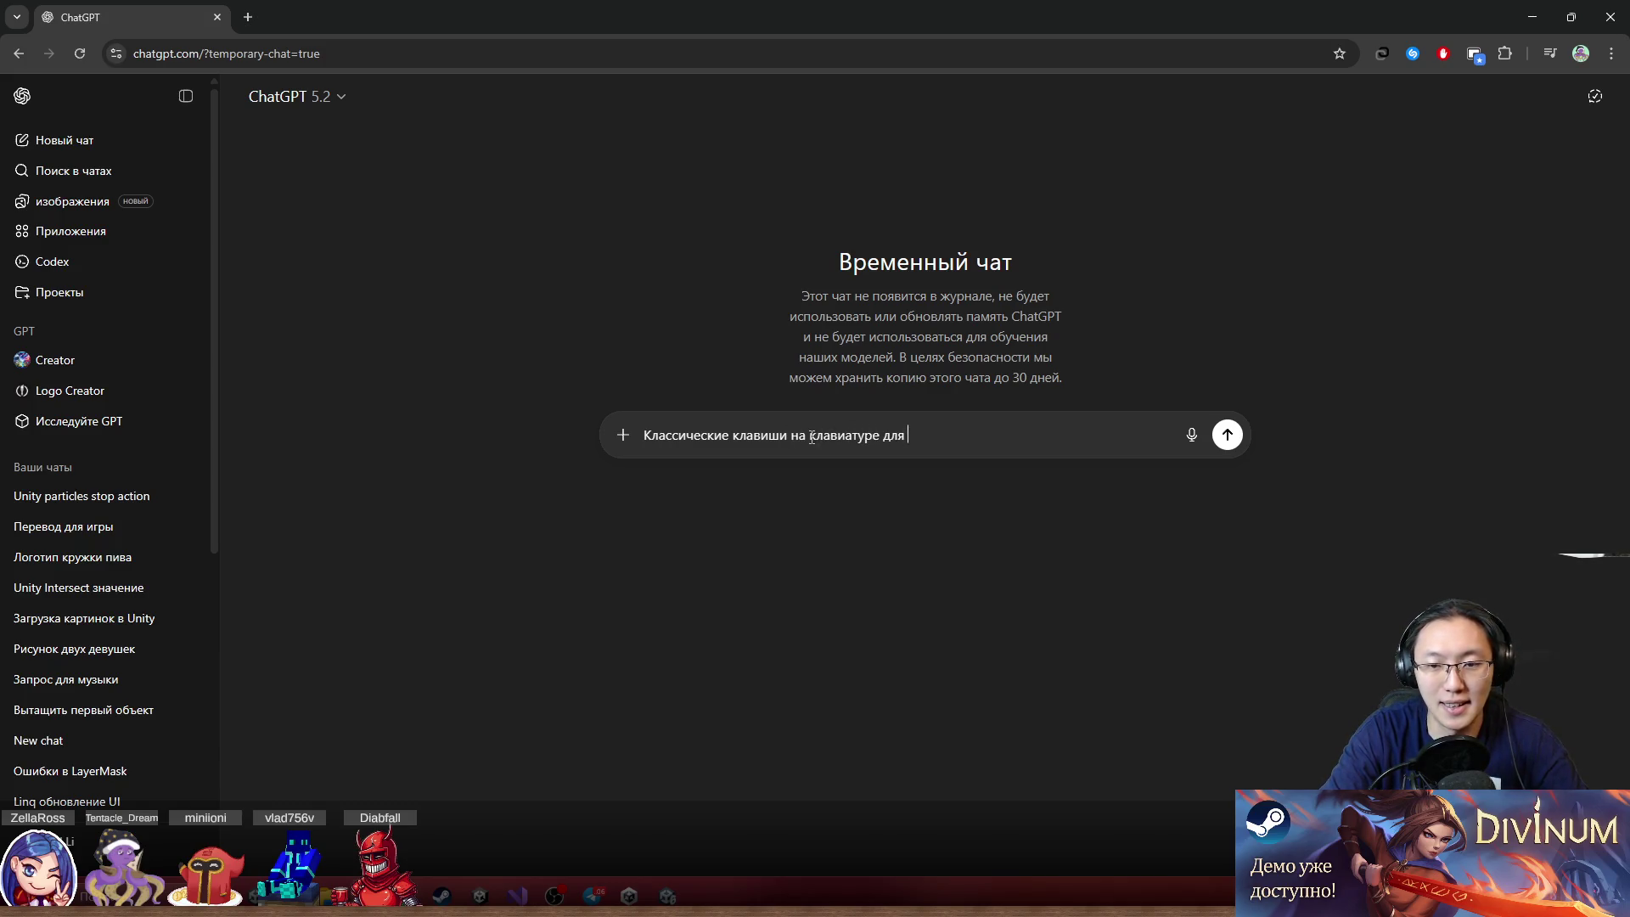
text(ения персонажем 2д плат)
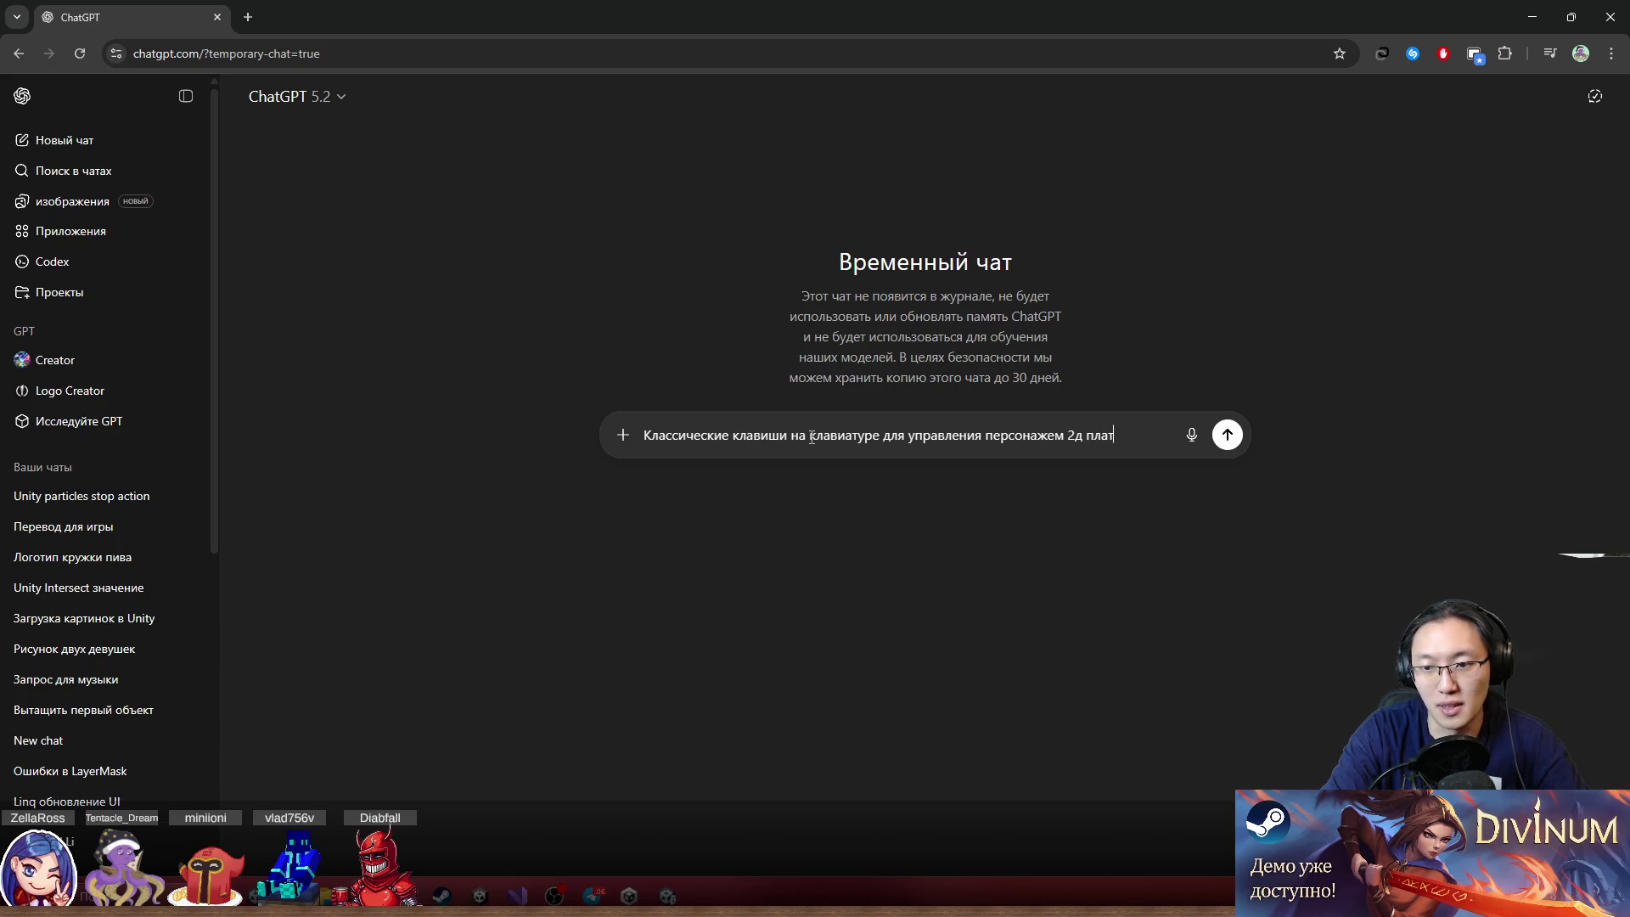
text(формер + файтинг)
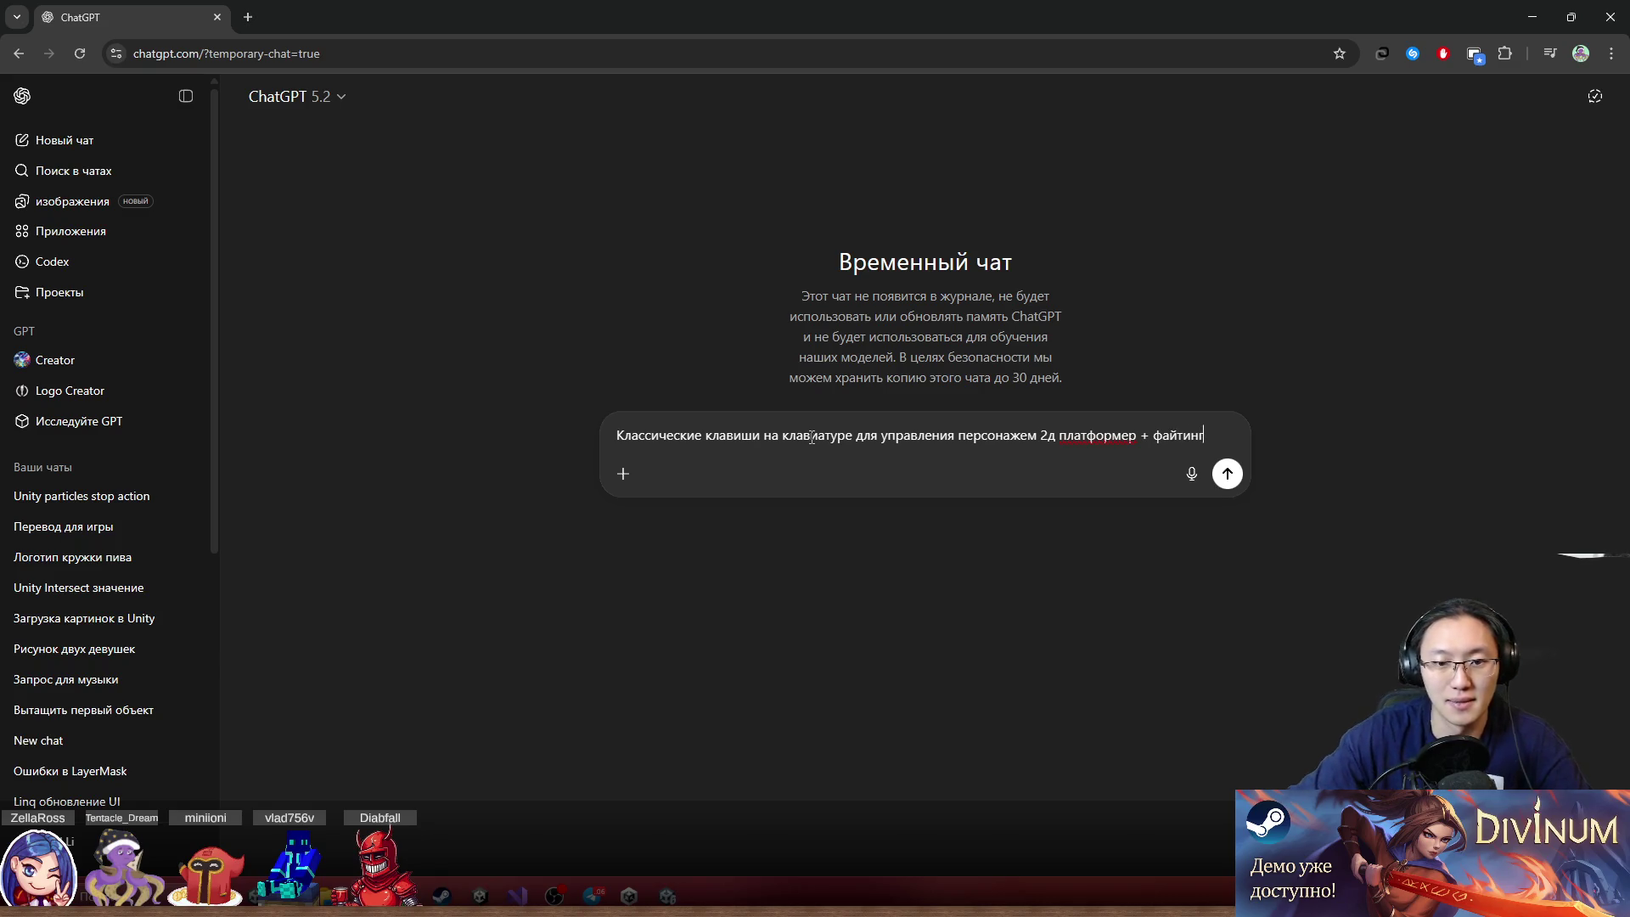
Reword the question to ask for a classic control set on the keyboard, then send it
double_click(726, 434)
key(Left)
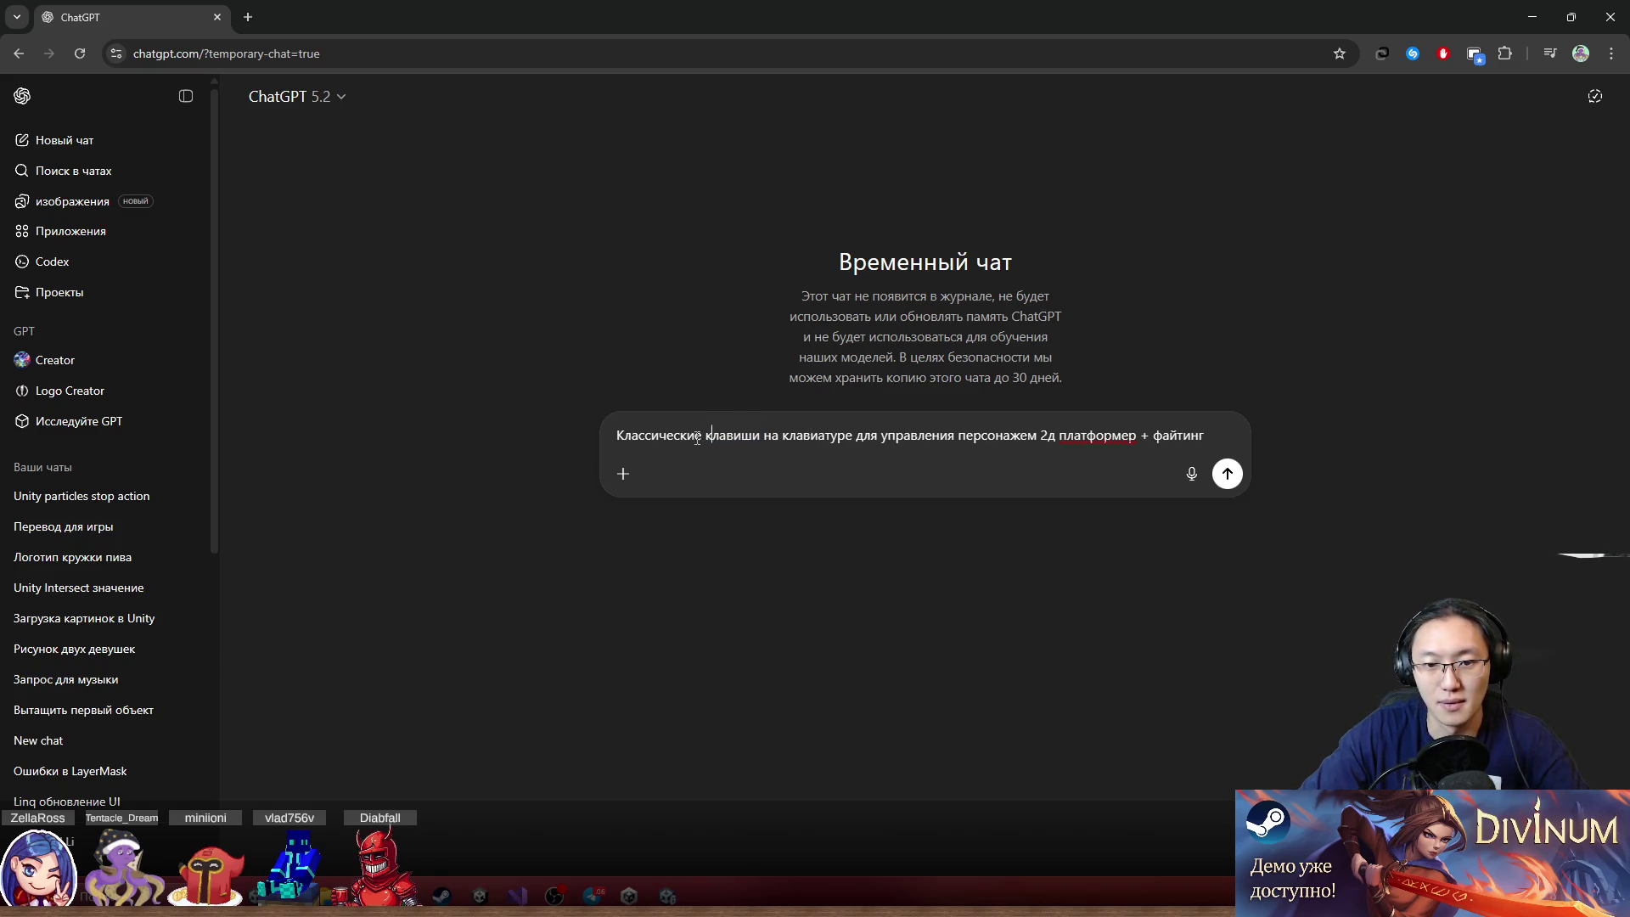
key(BackSpace)
text(й)
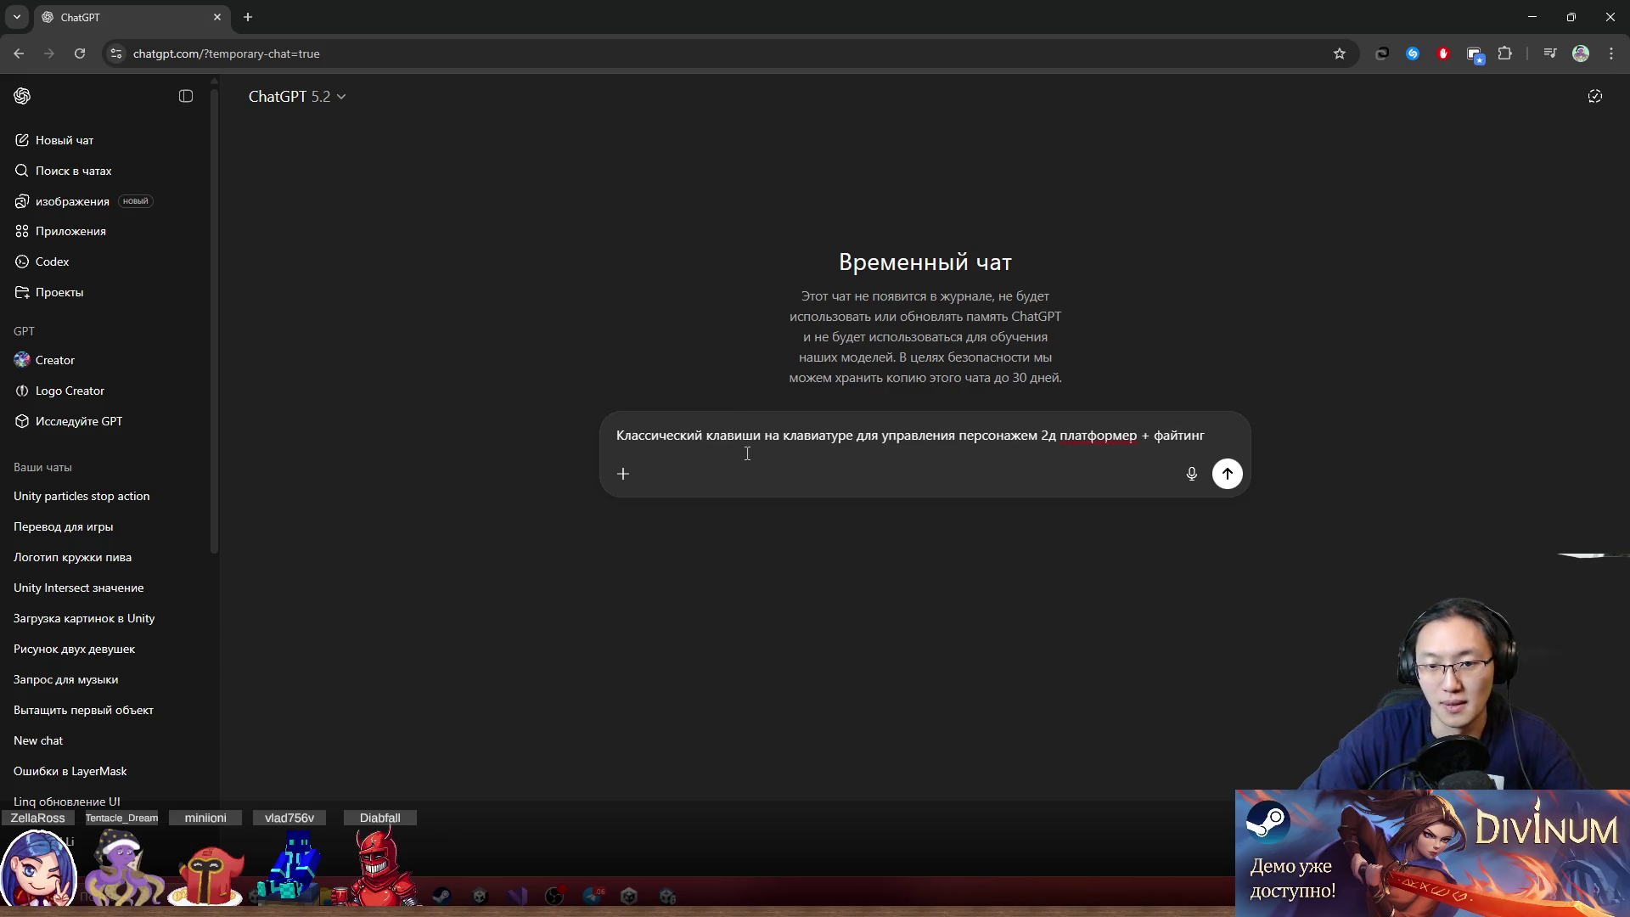
double_click(726, 435)
text(набор )
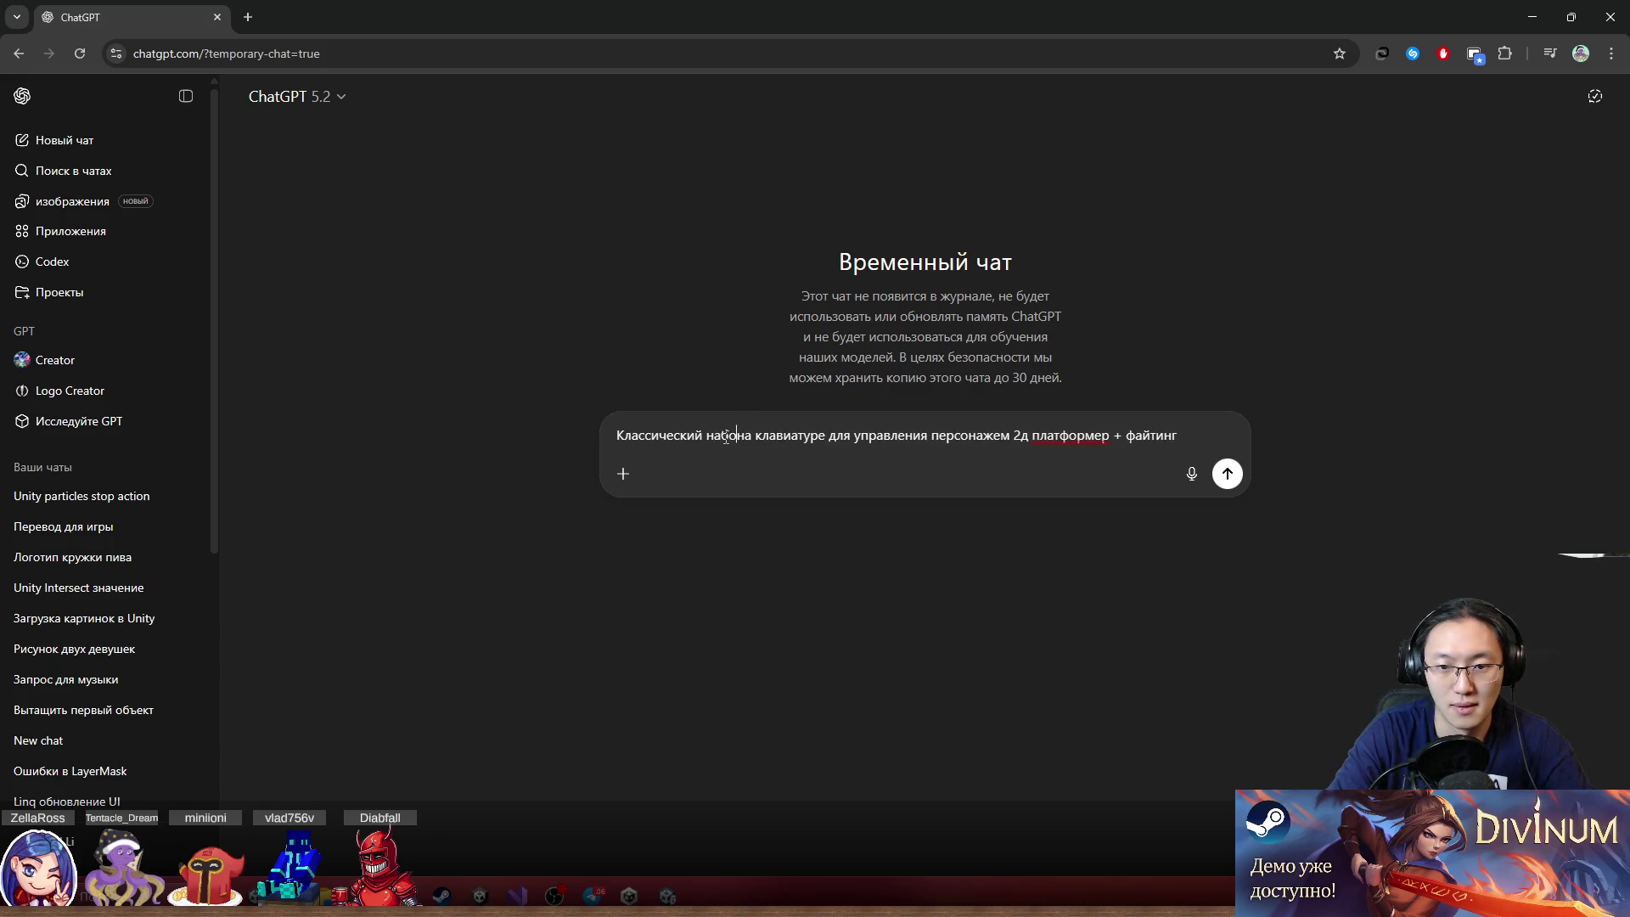
text(у)
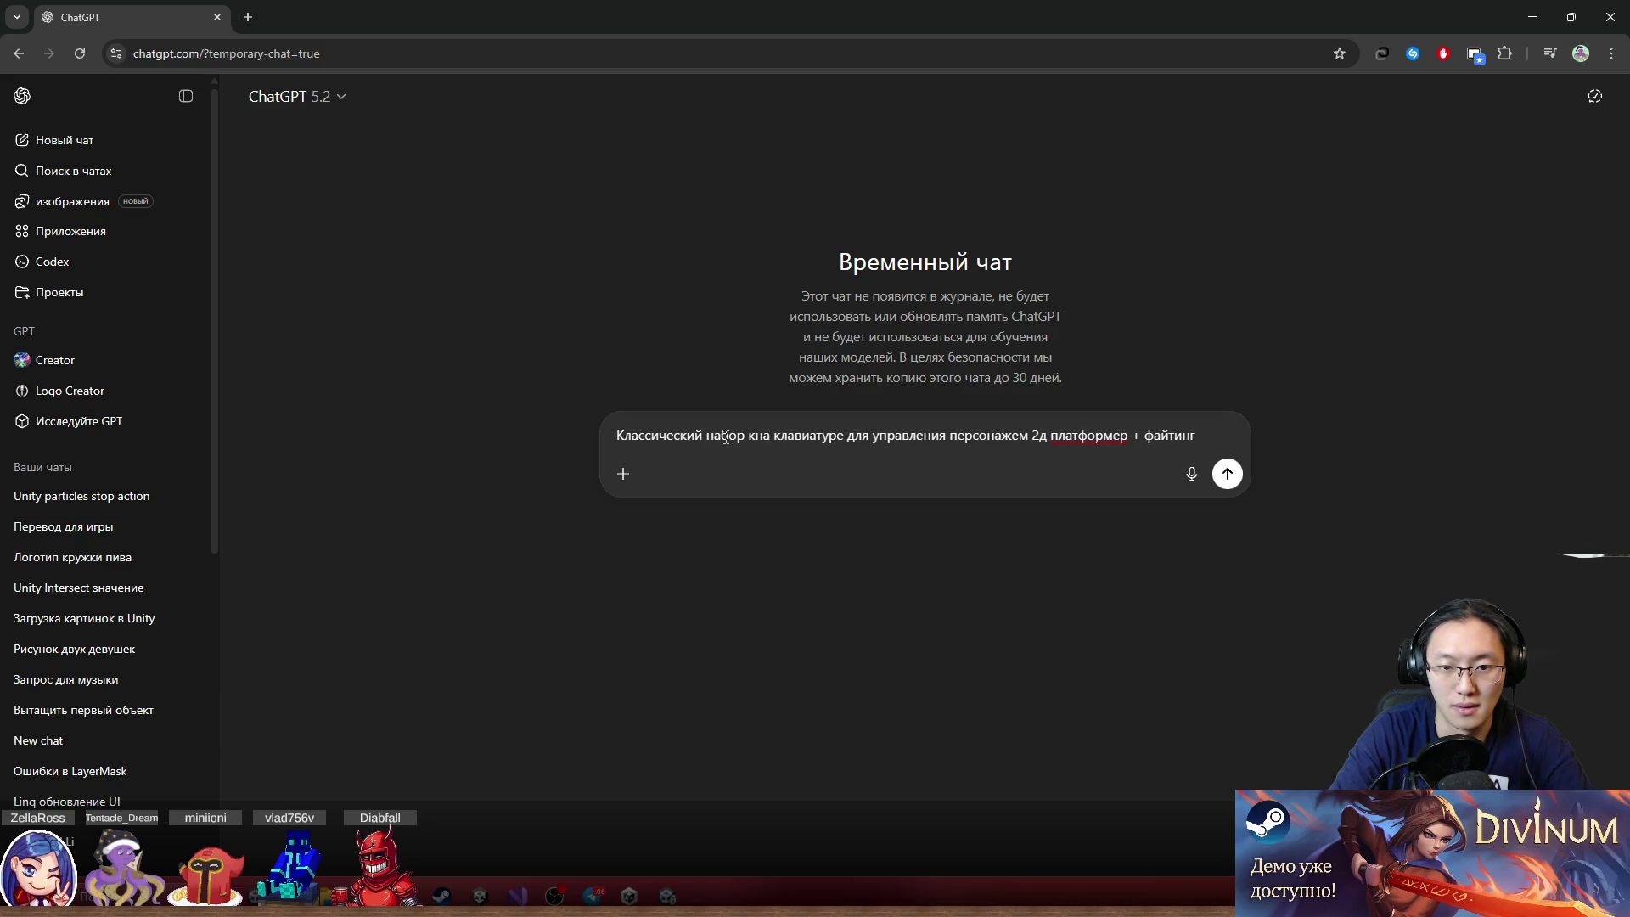
text(правлен)
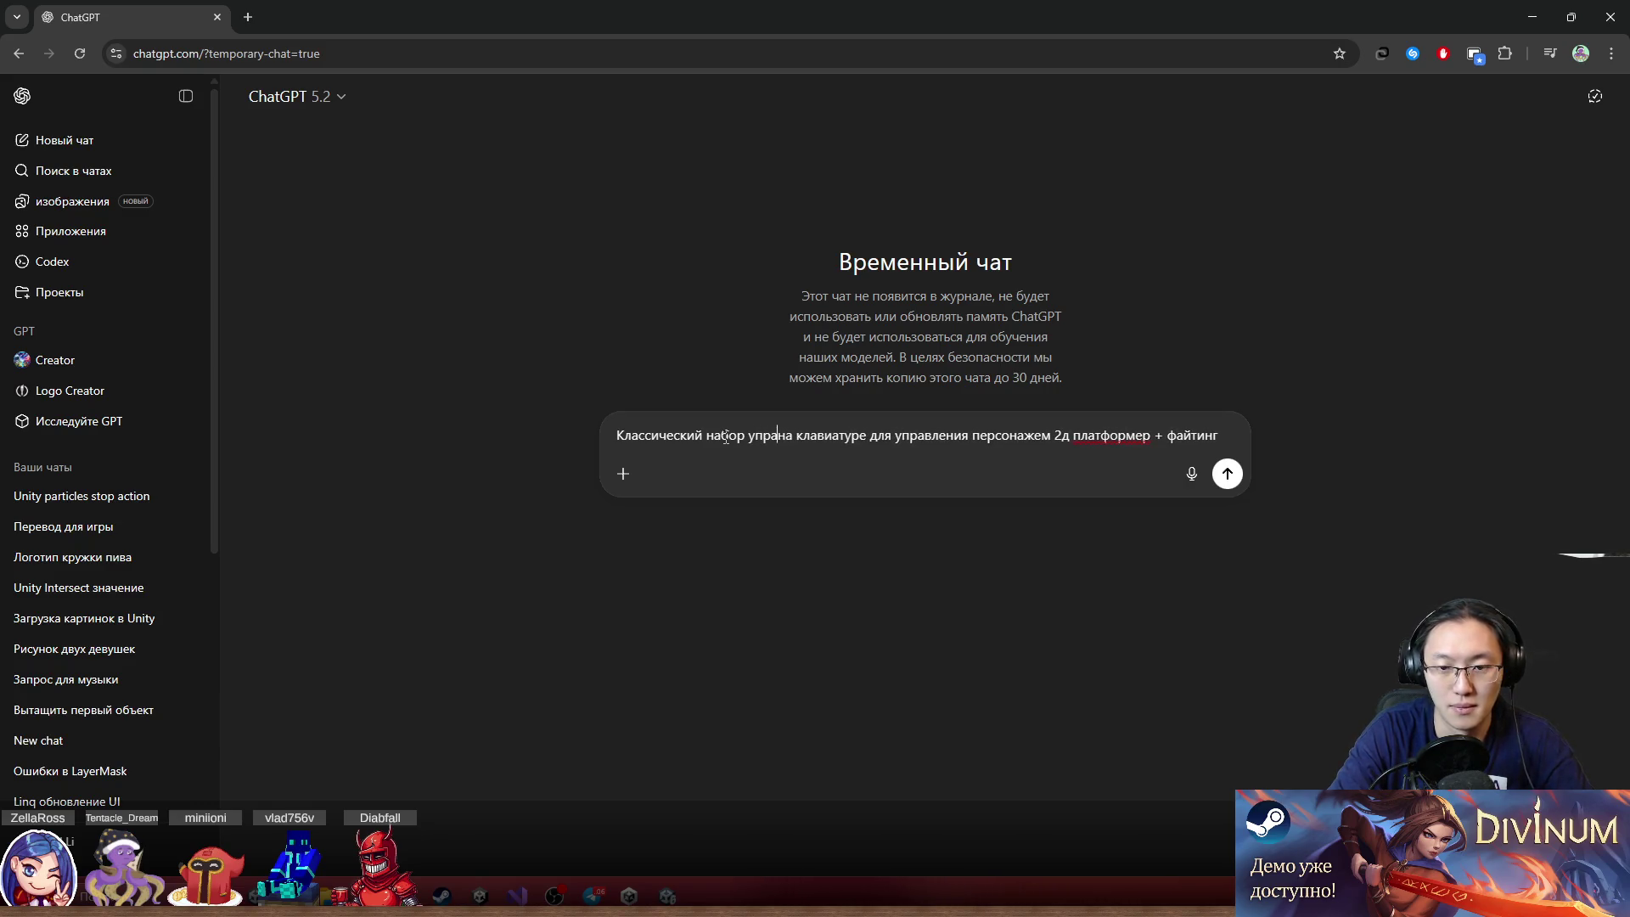
text(ия)
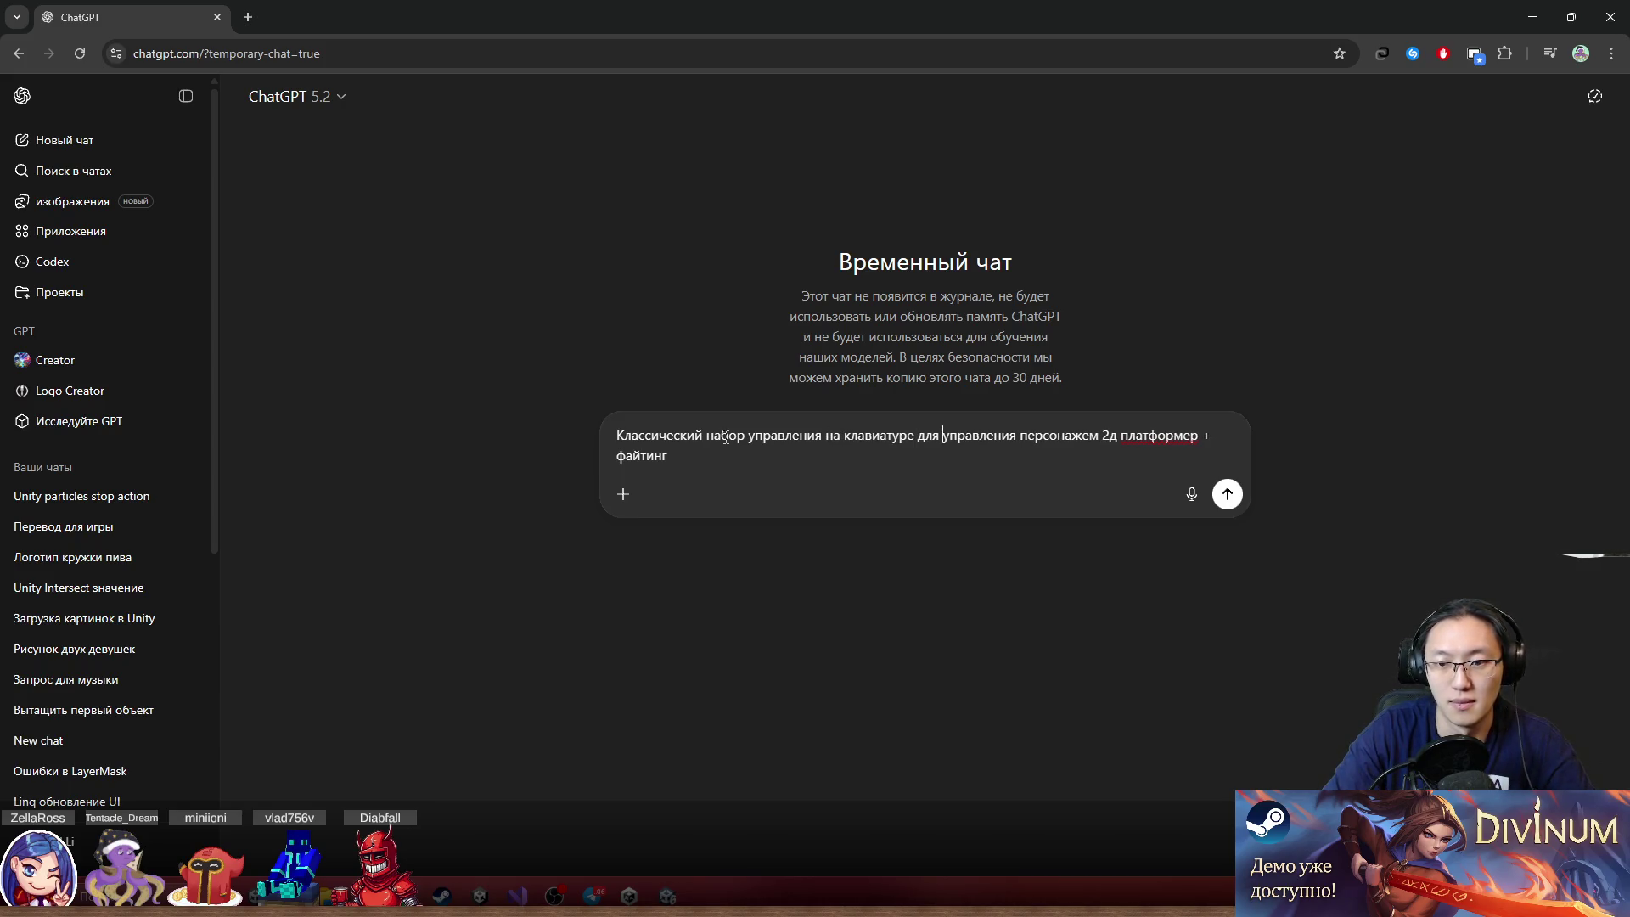
key(ctrl+BackSpace)
key(ctrl+BackSpace)
key(ctrl+BackSpace)
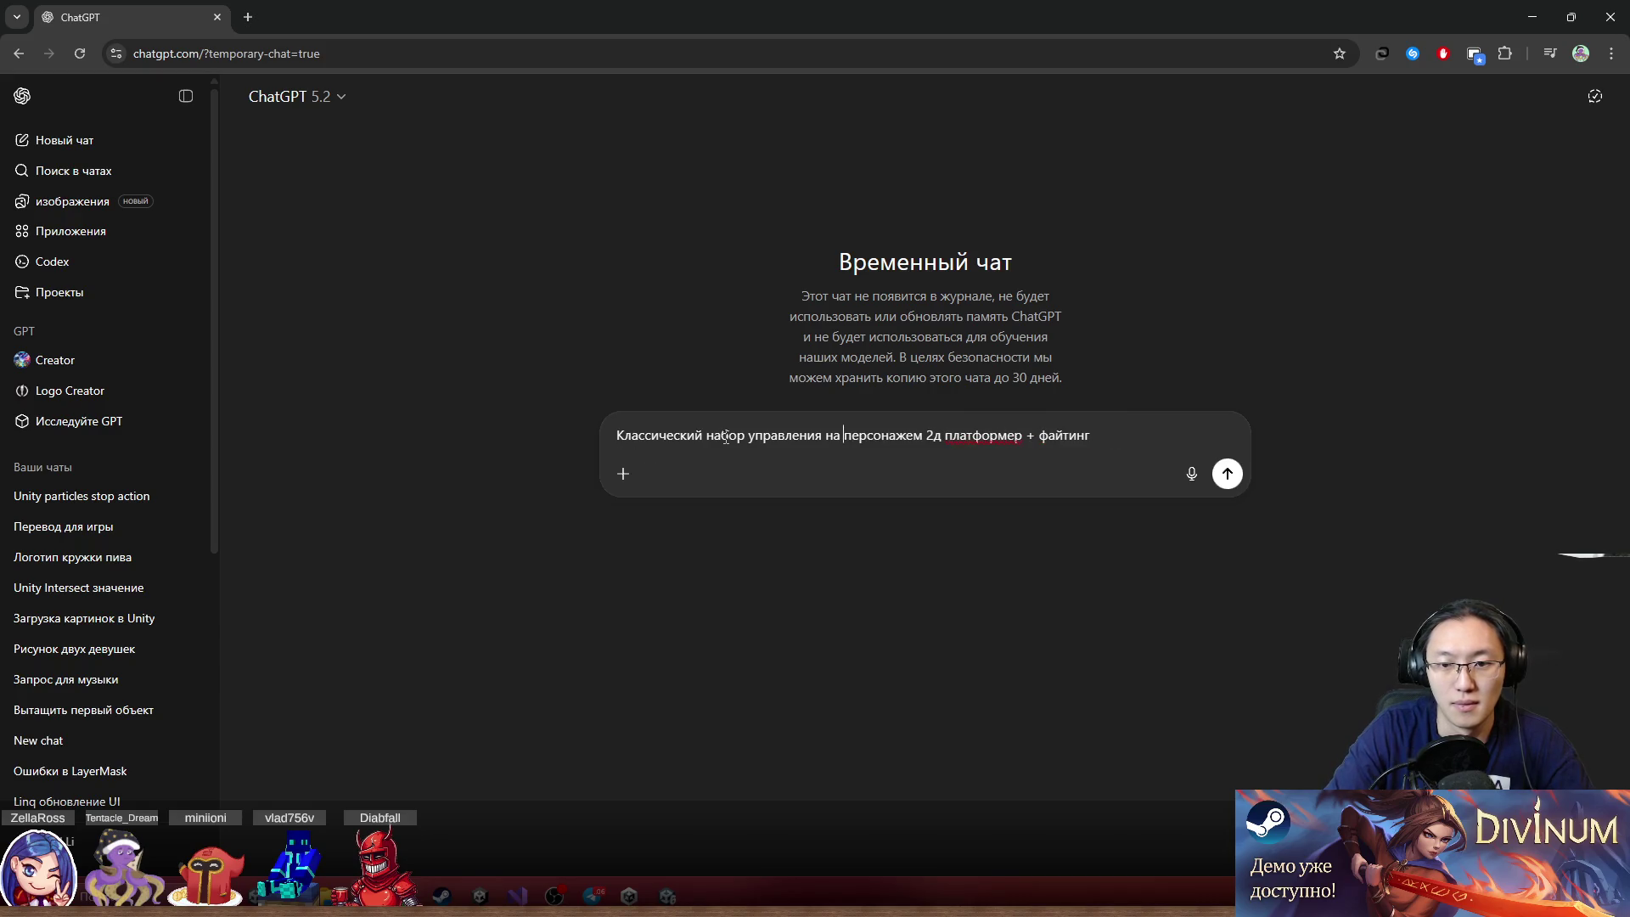
key(ctrl+z)
key(ctrl+BackSpace)
key(ctrl+BackSpace)
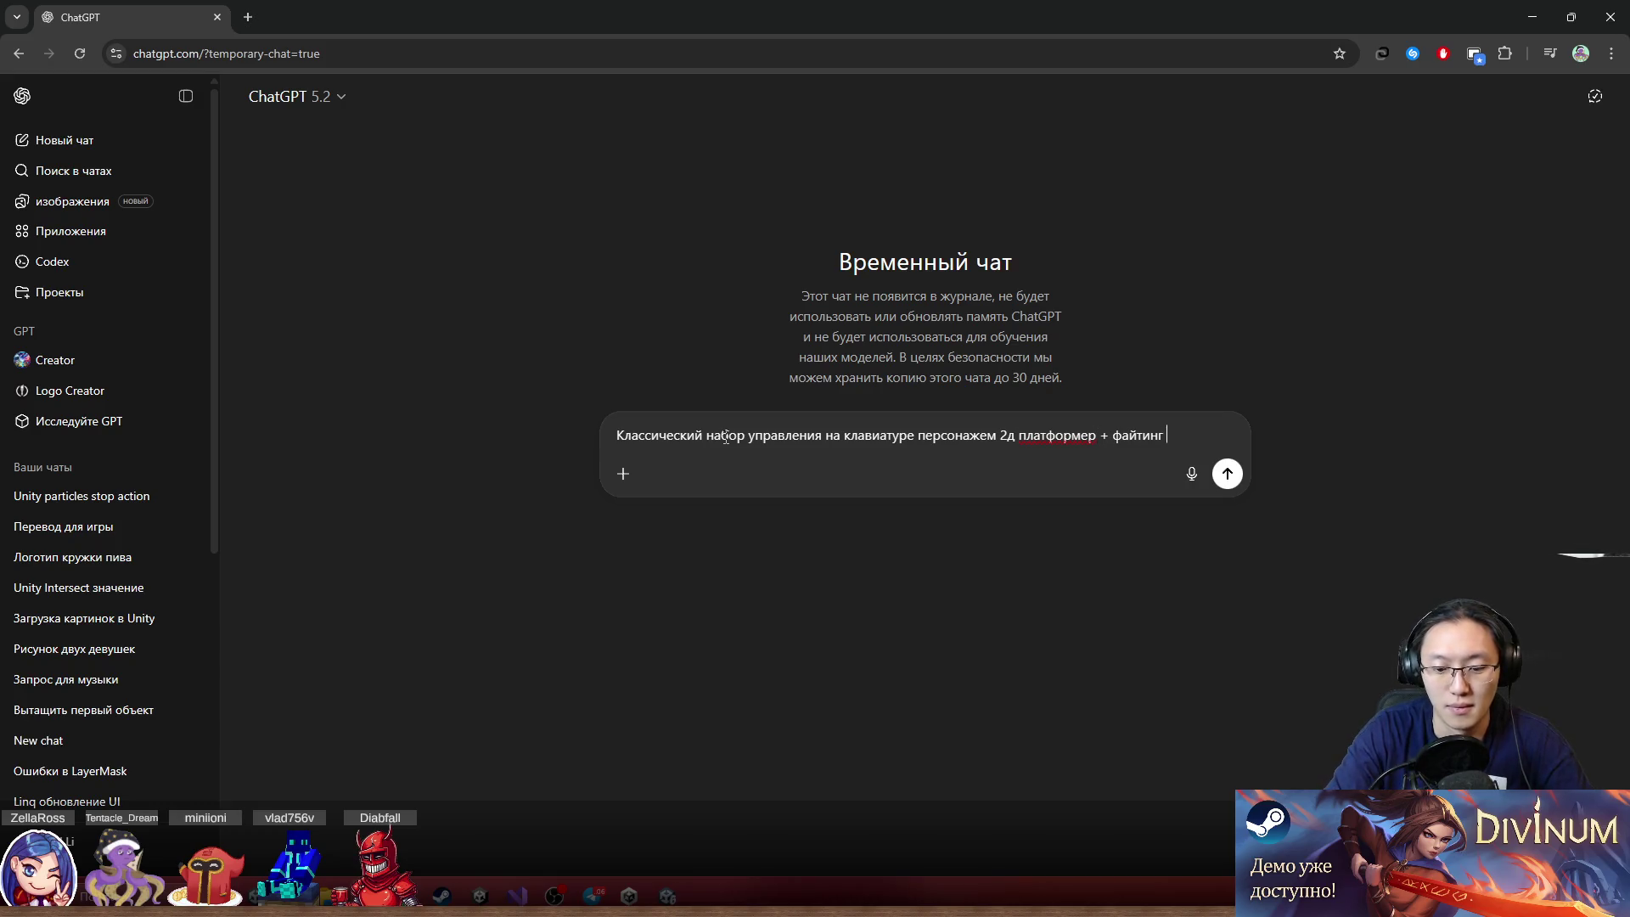
text((какие клавиши))
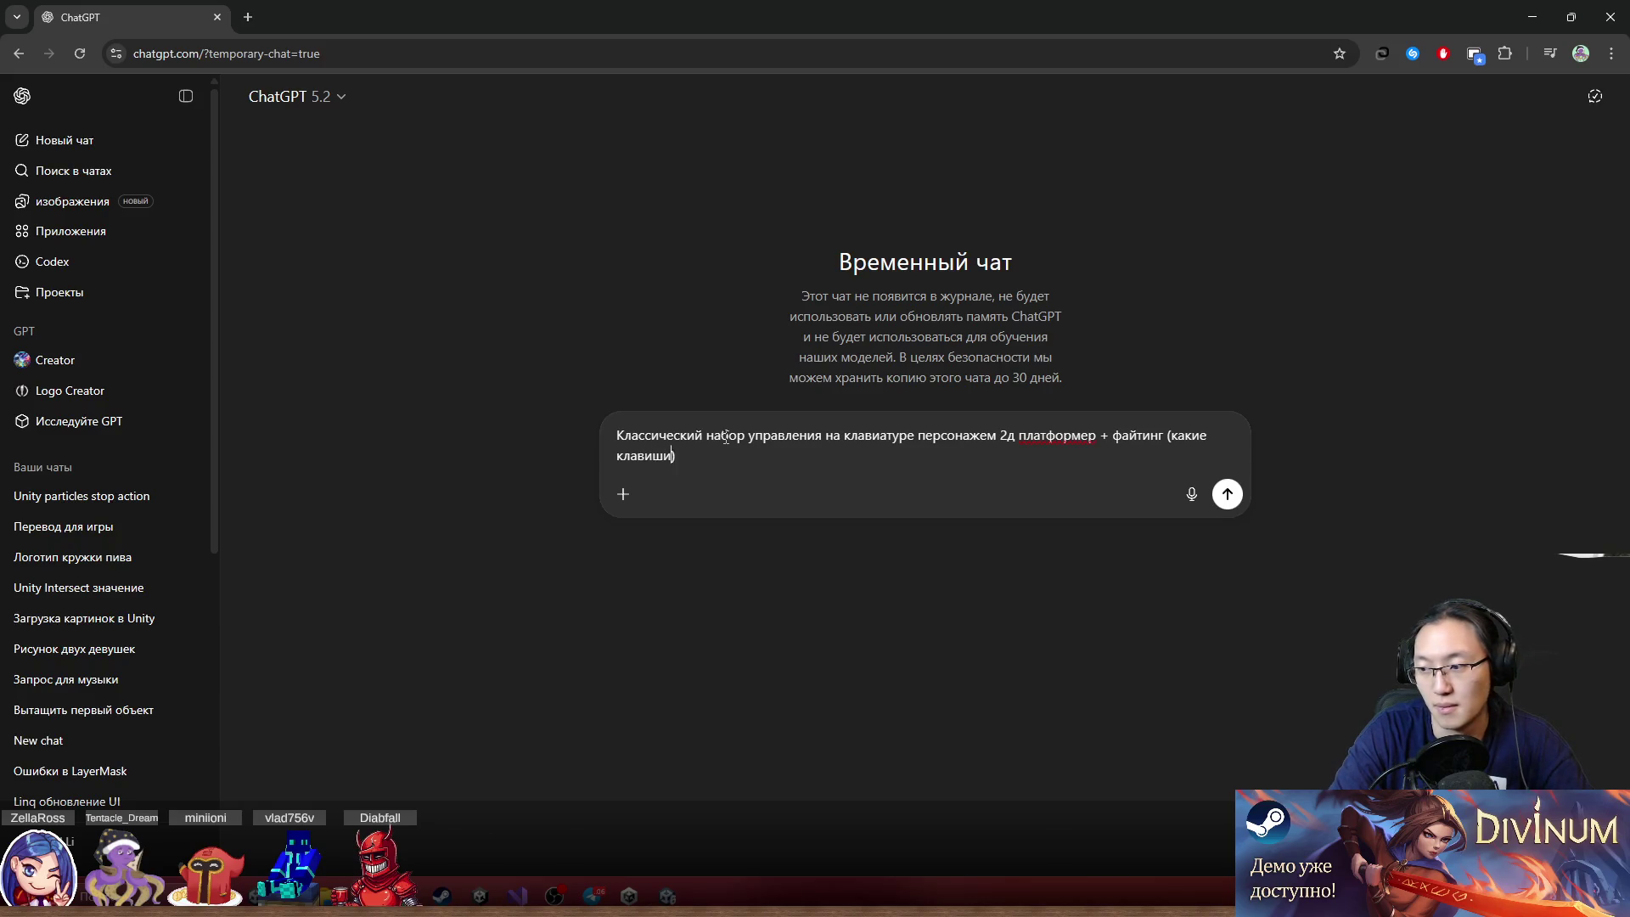
key(Return)
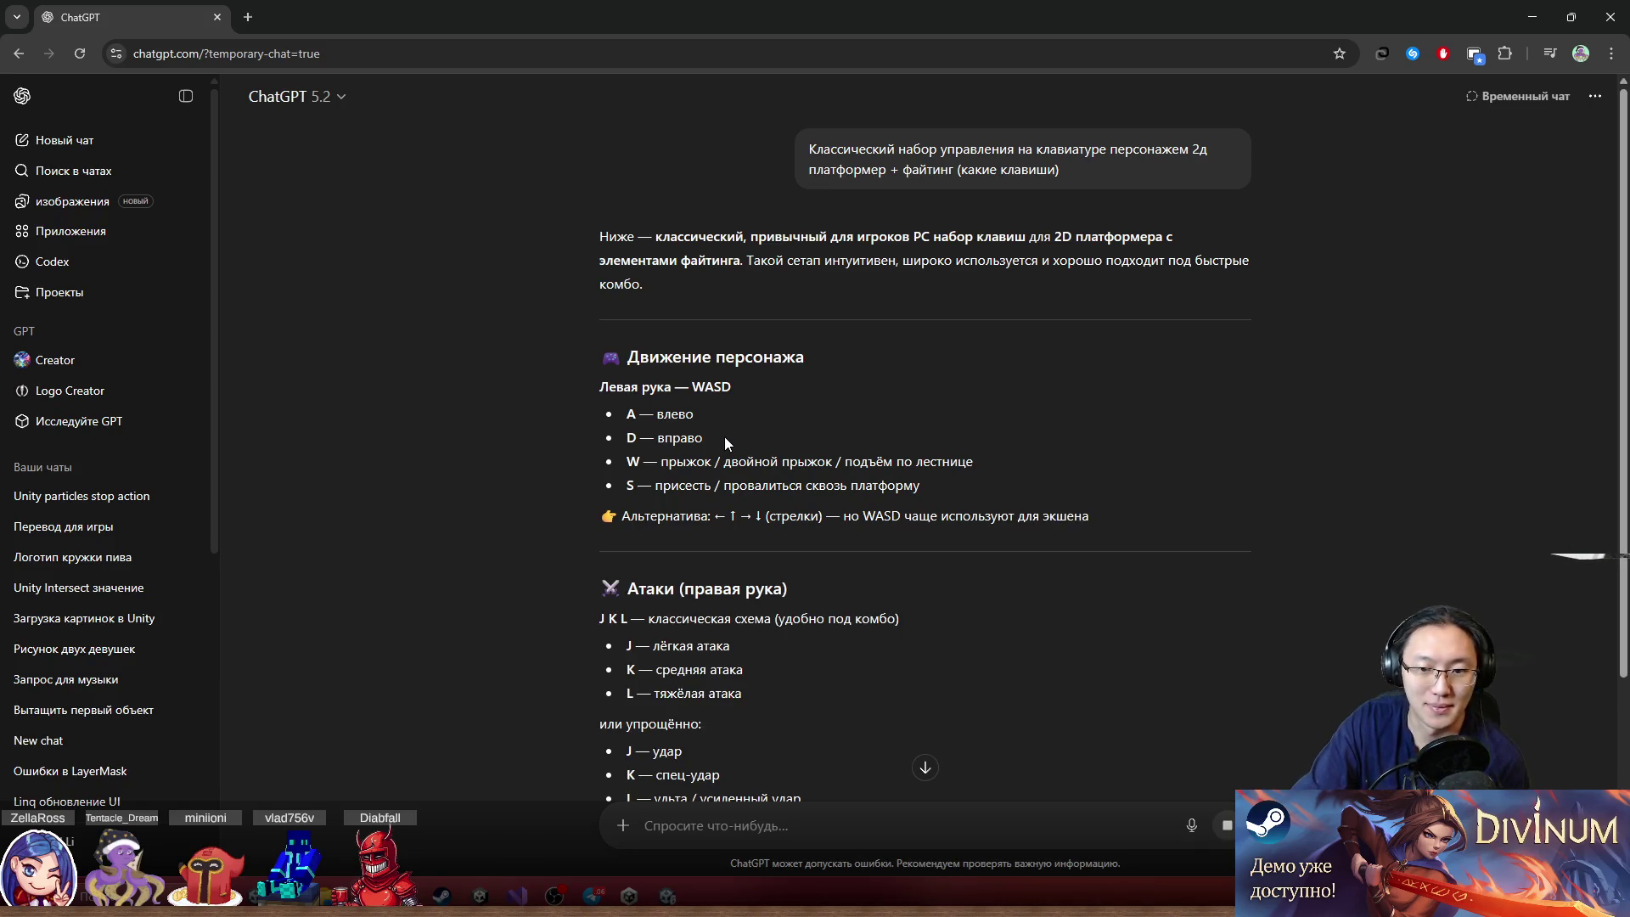
Read through ChatGPT's WASD plus J/K/L layout answer, then switch to Steam
scroll(933, 509, down, 1)
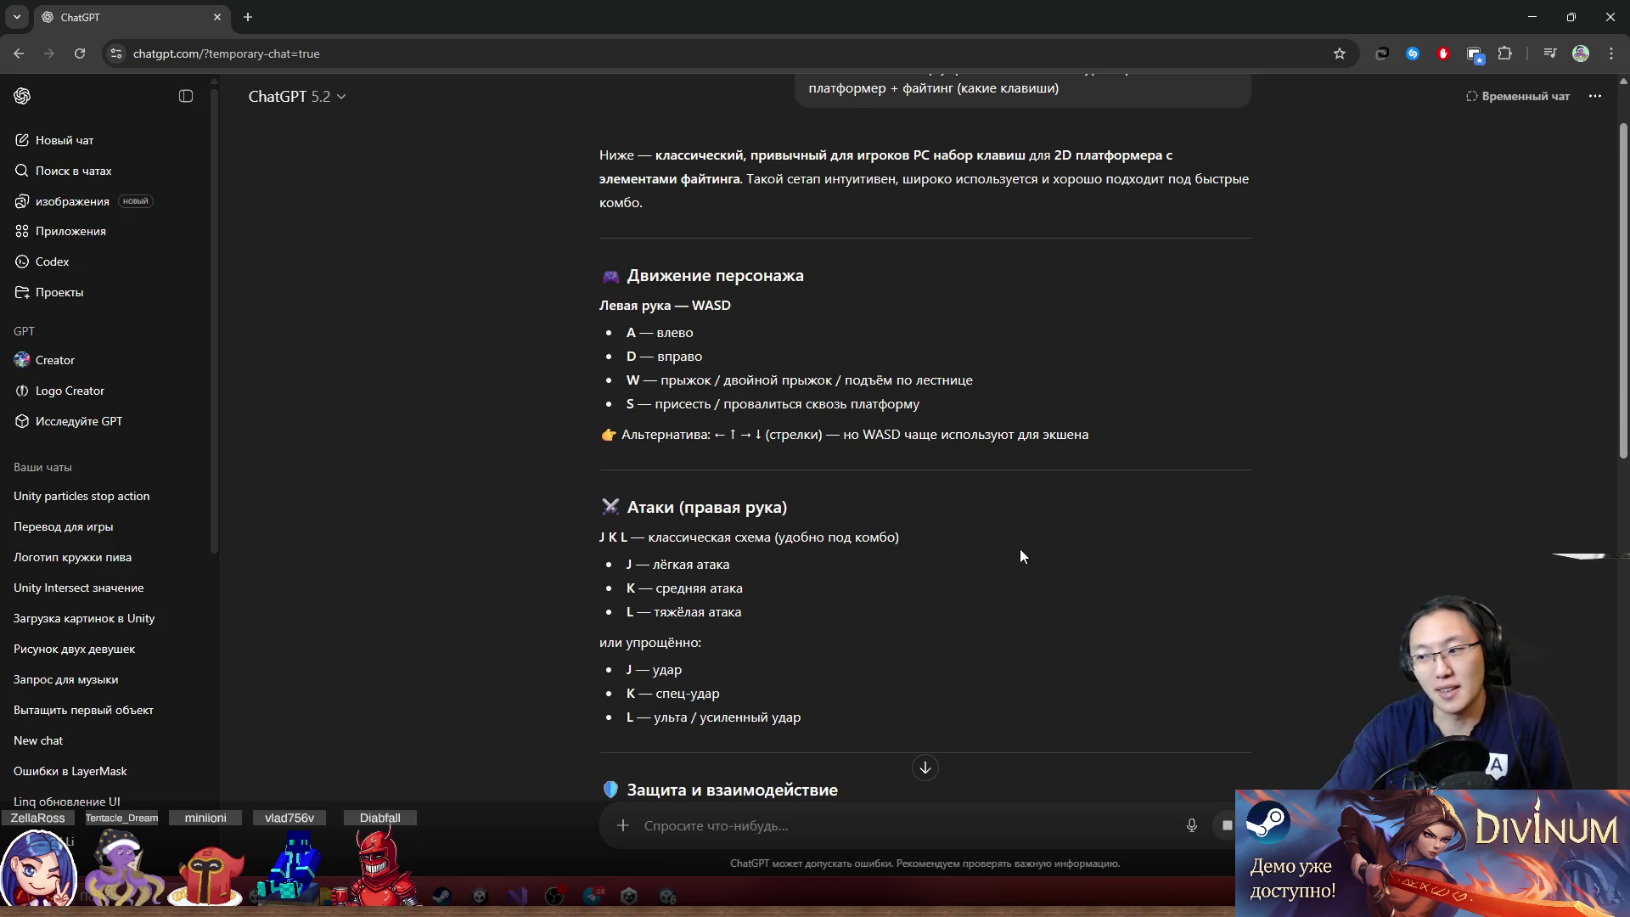
scroll(1061, 512, down, 3)
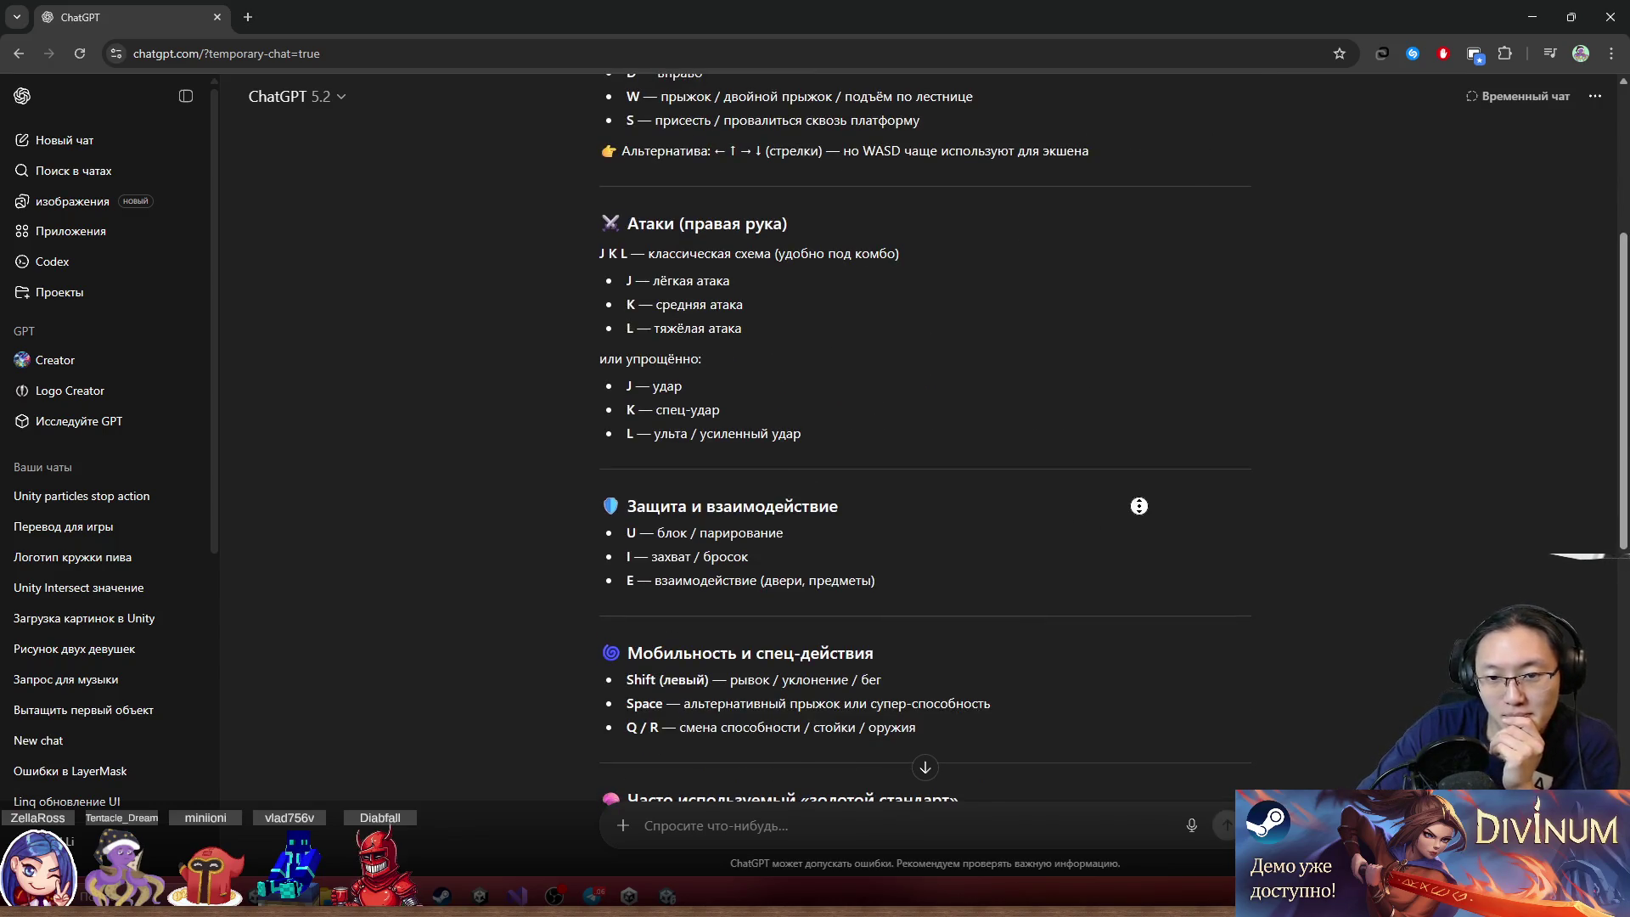
scroll(1152, 532, down, 7)
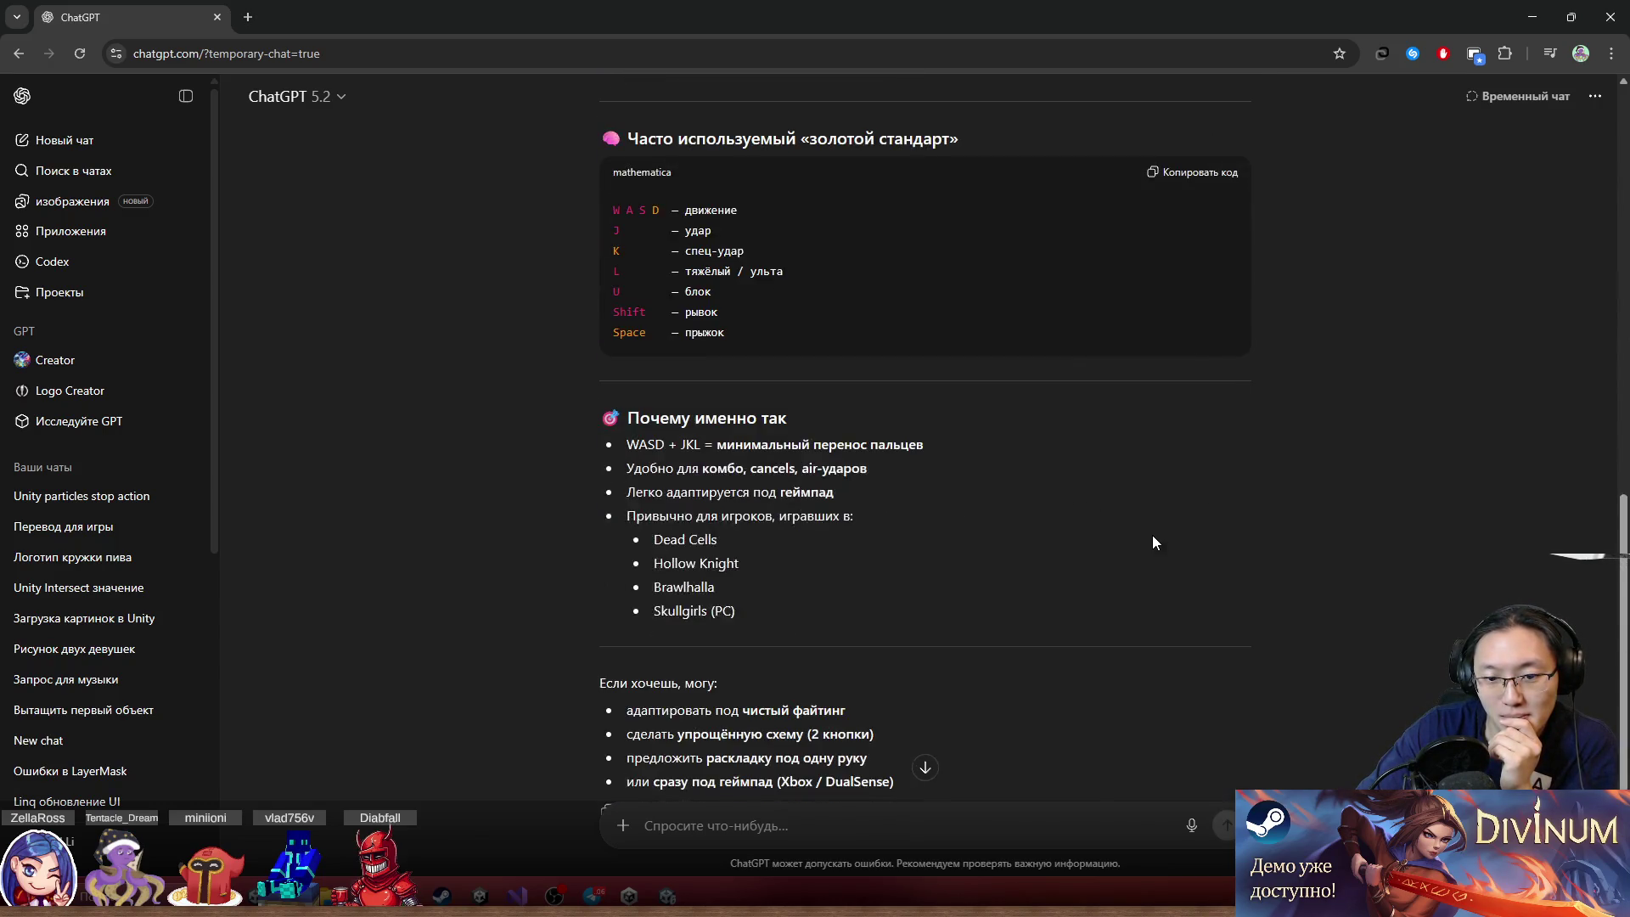
scroll(1153, 542, down, 2)
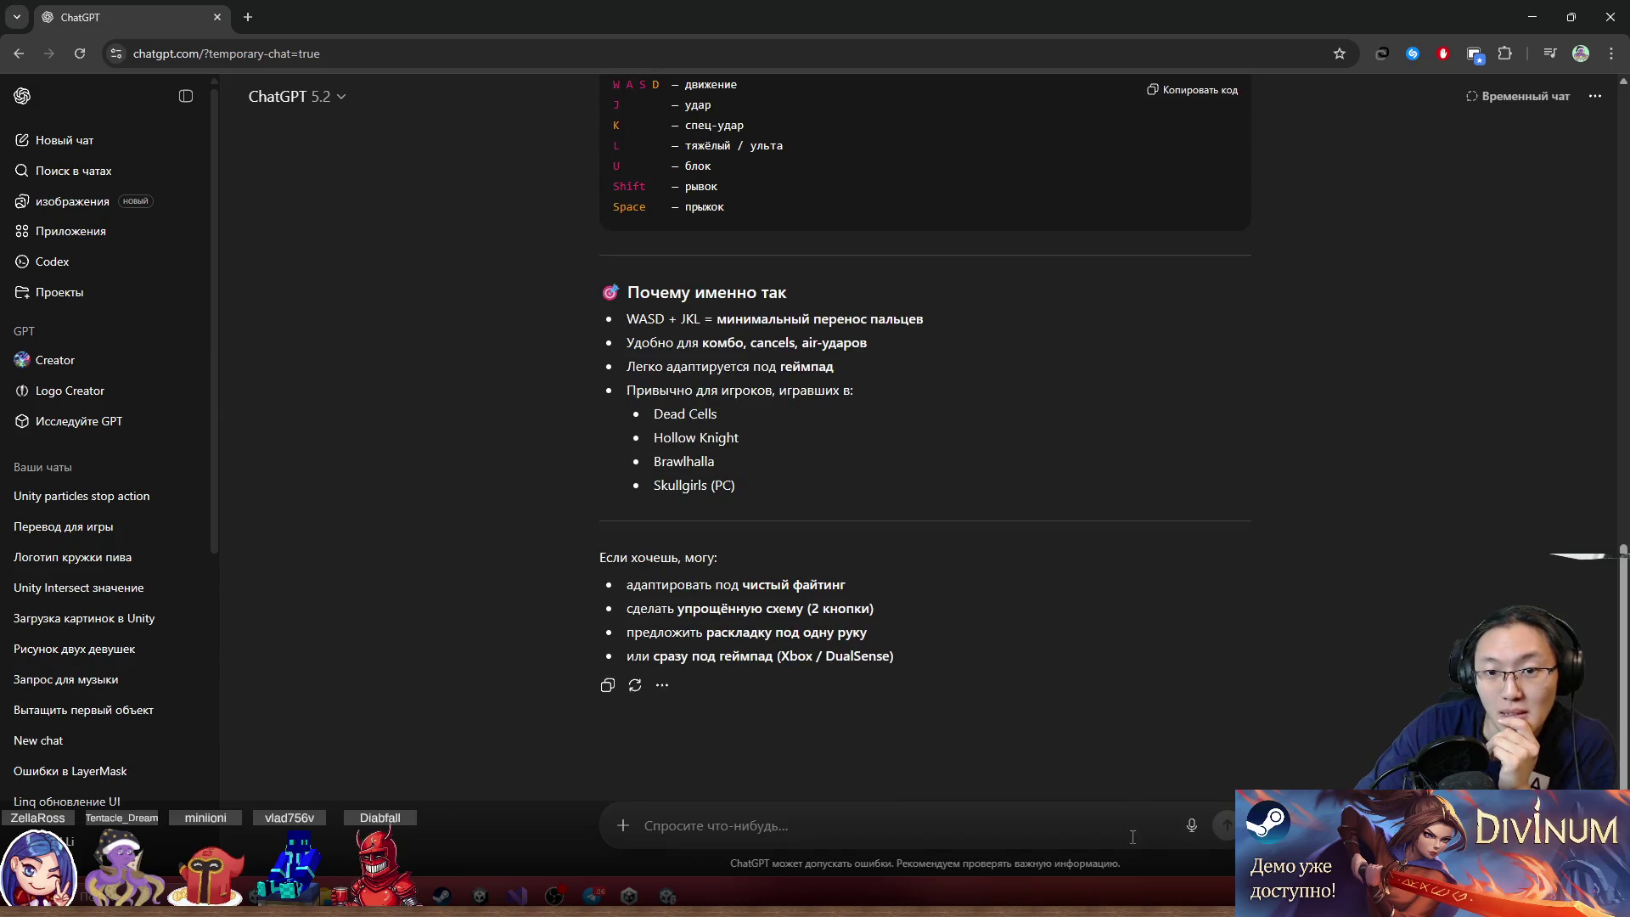
mouse_move(654, 399)
mouse_down()
mouse_move(700, 440)
mouse_move(743, 438)
mouse_up()
scroll(818, 573, up, 5)
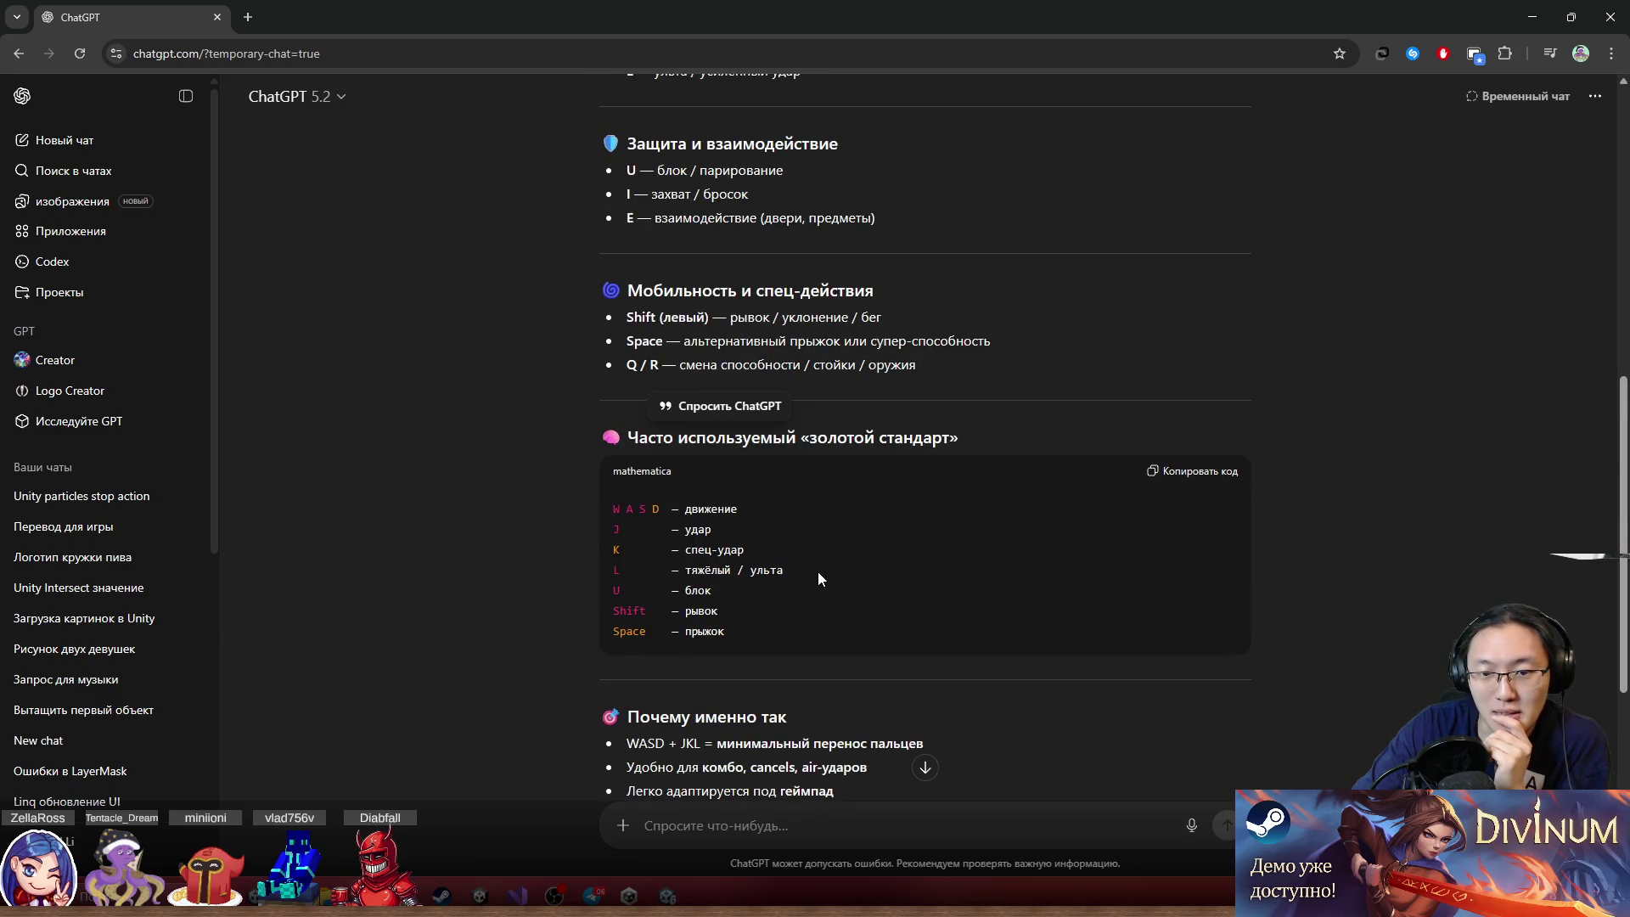
scroll(818, 572, down, 3)
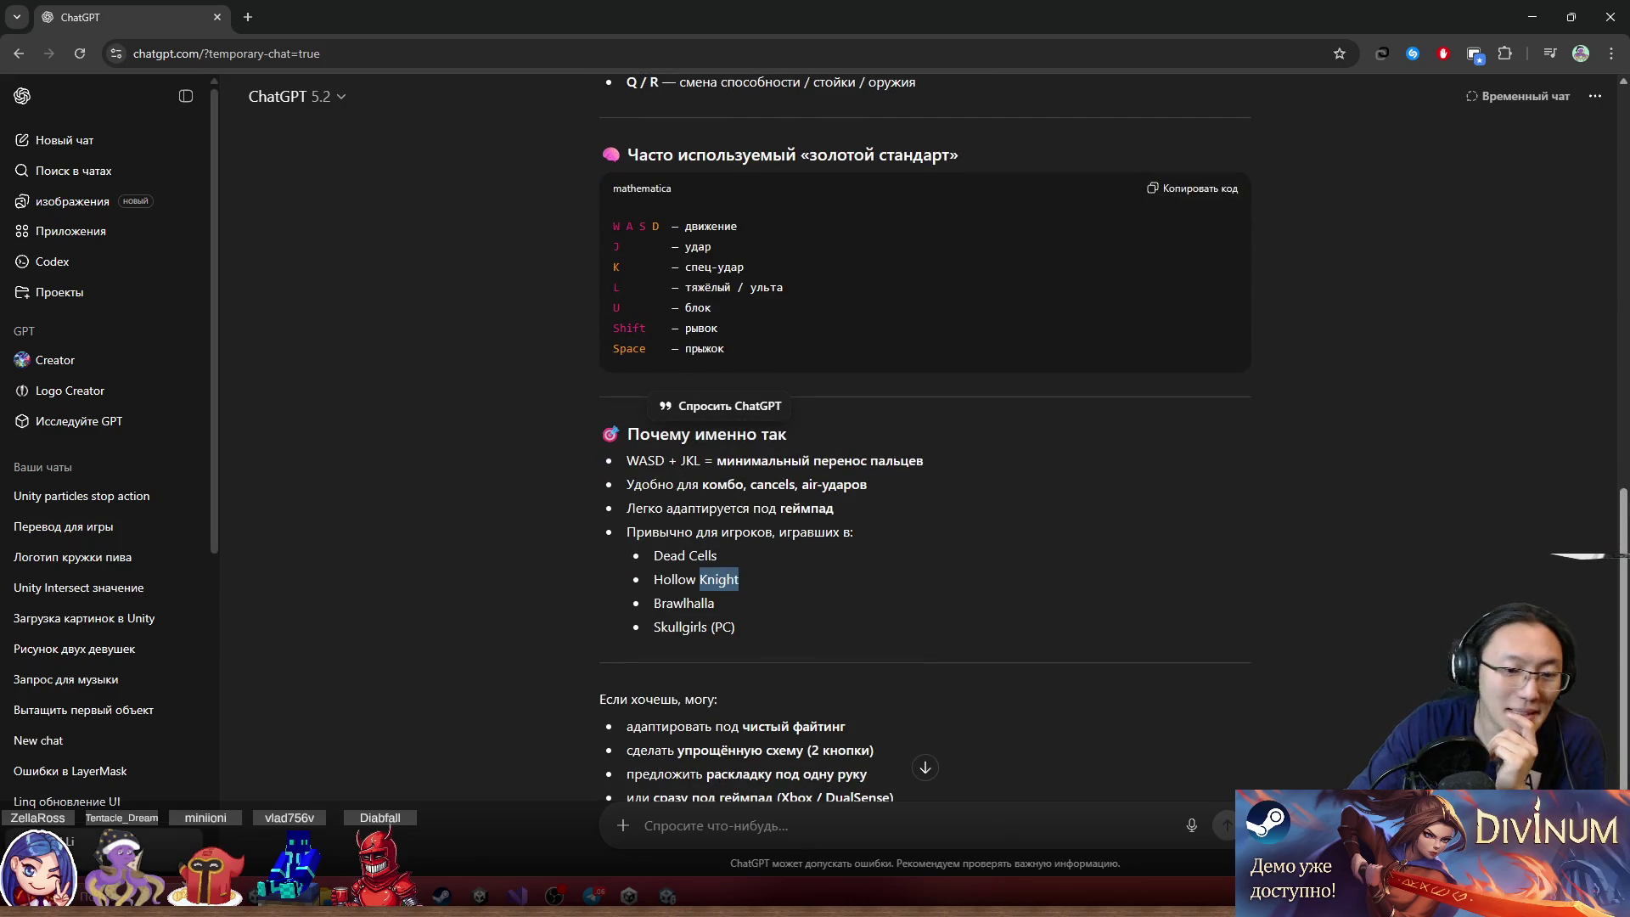
click(442, 895)
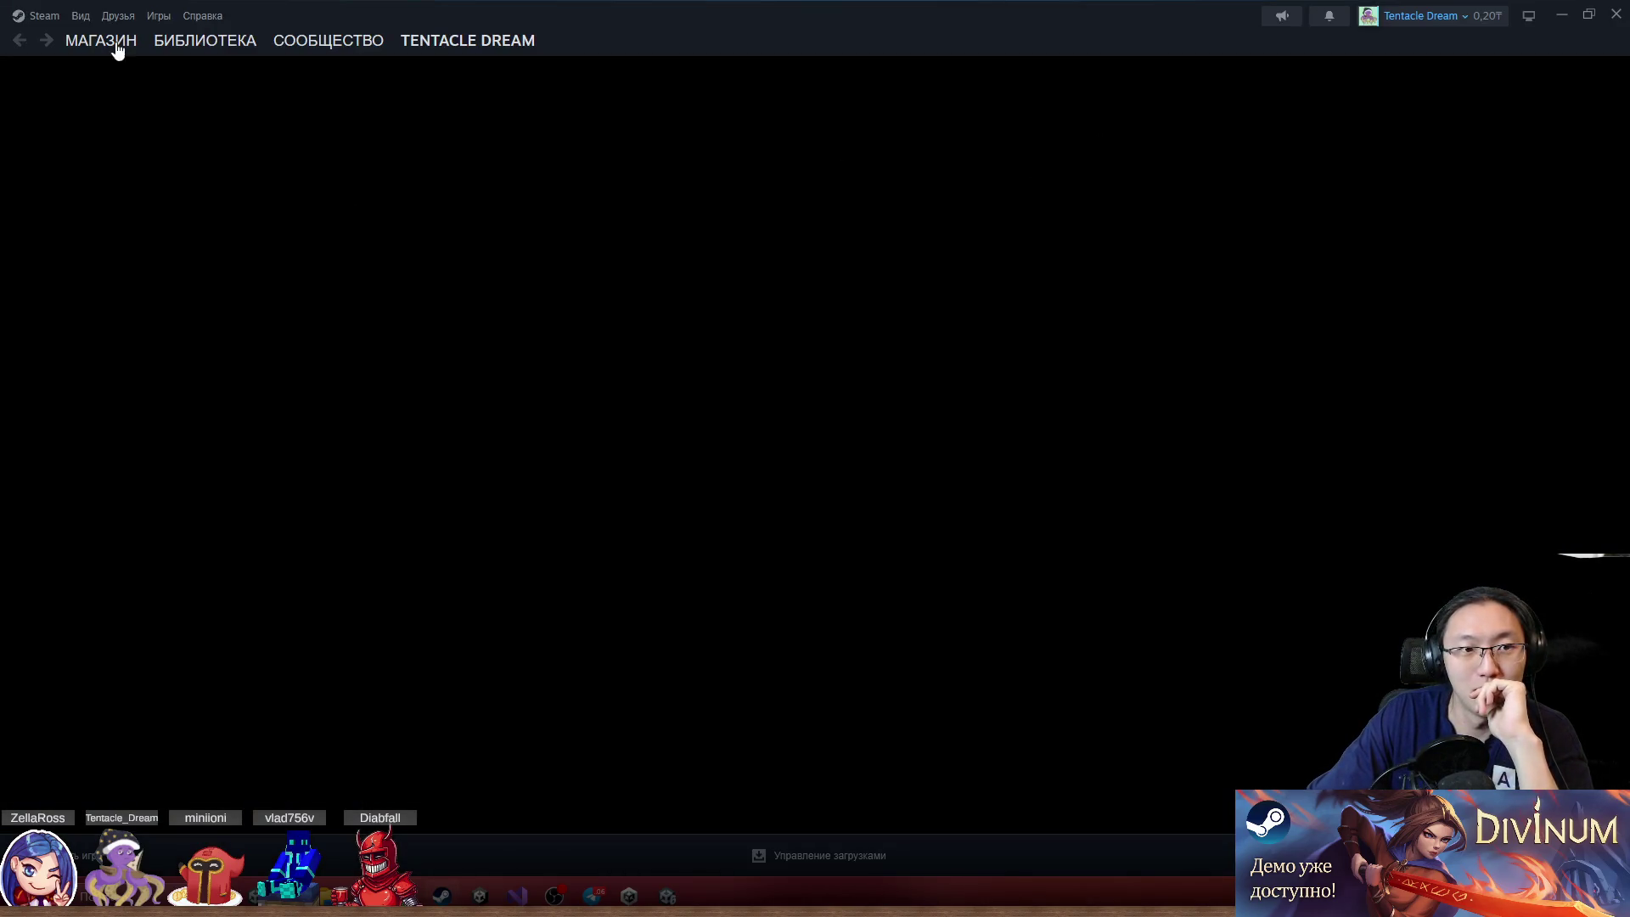
Launch Hollow Knight: Silksong from the Steam library
click(206, 42)
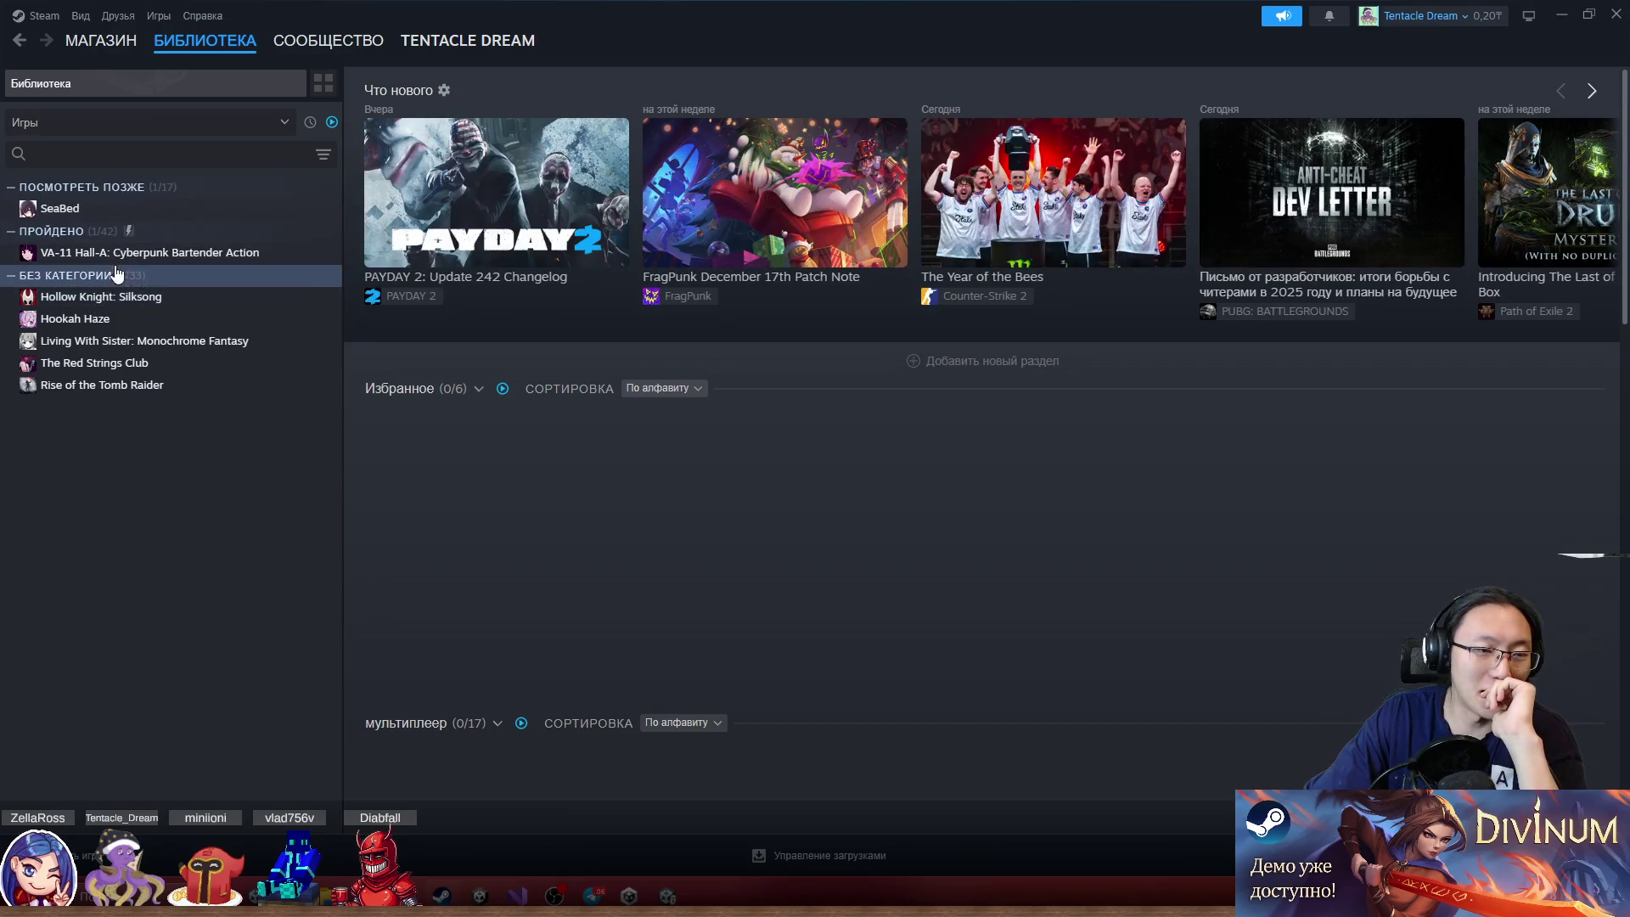
click(95, 298)
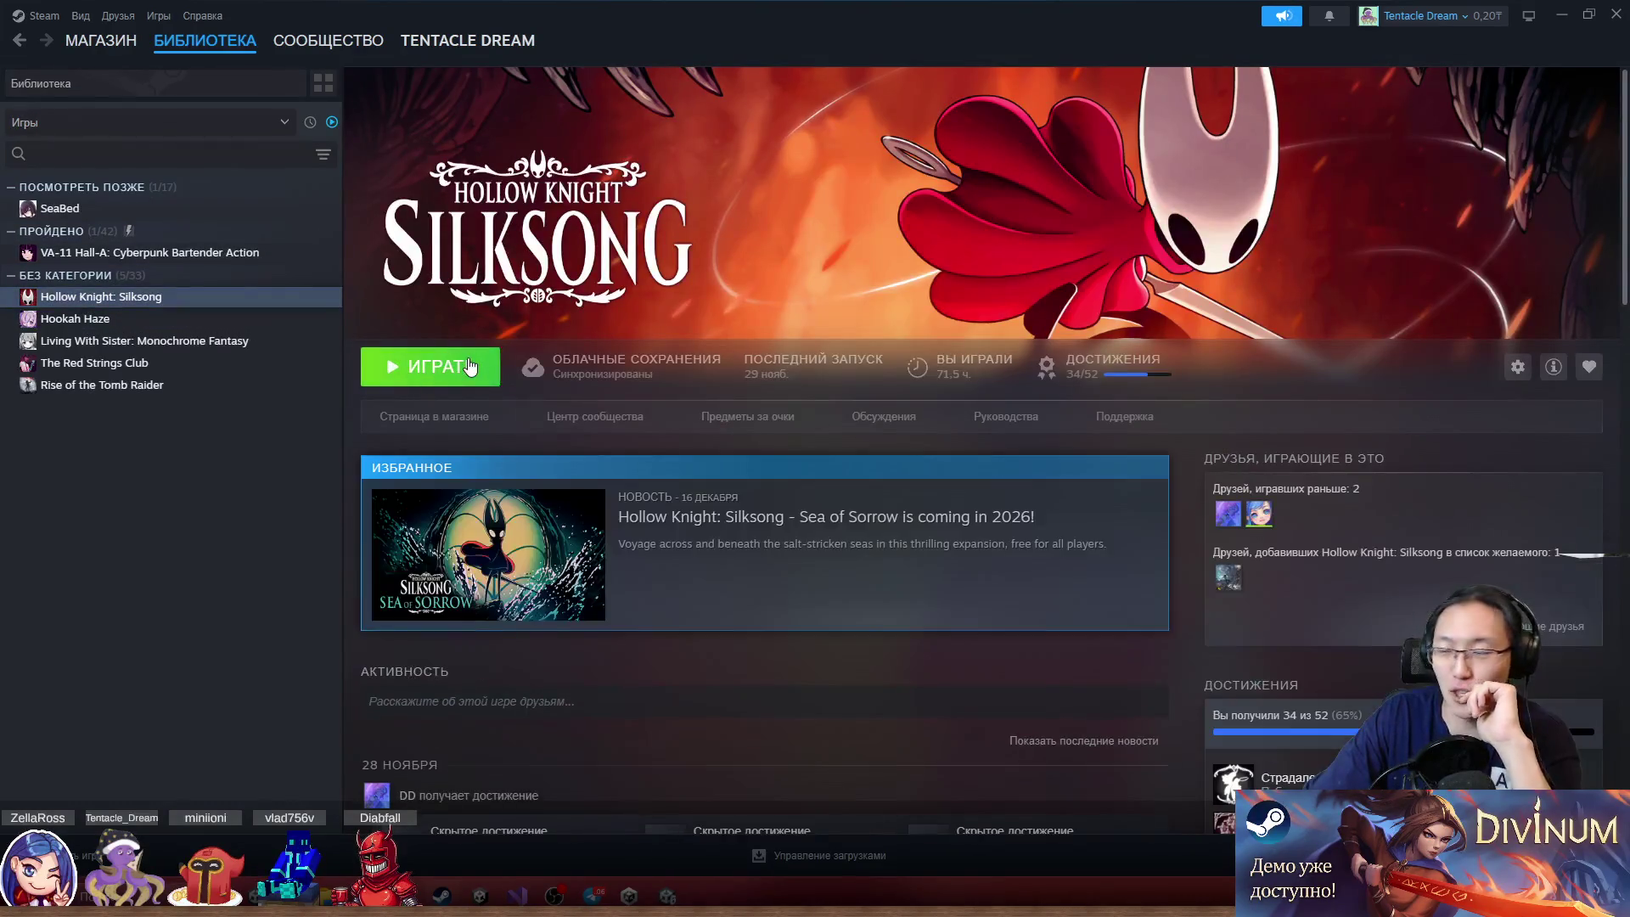
click(470, 367)
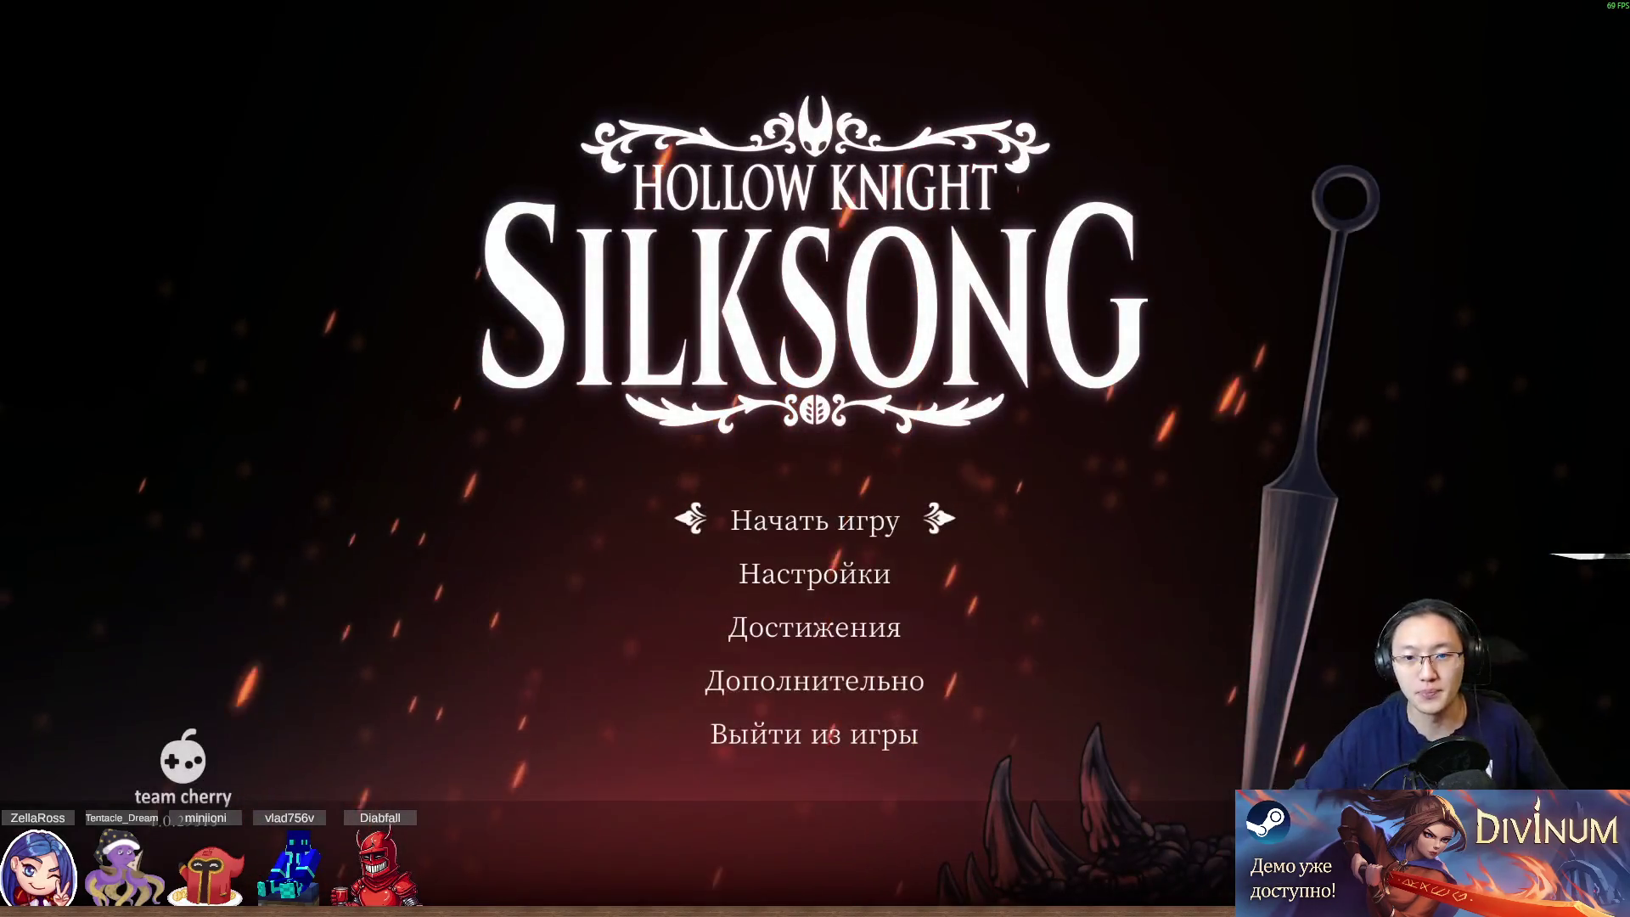
Load the first save profile and get Hornet off the bench with a jump
click(806, 519)
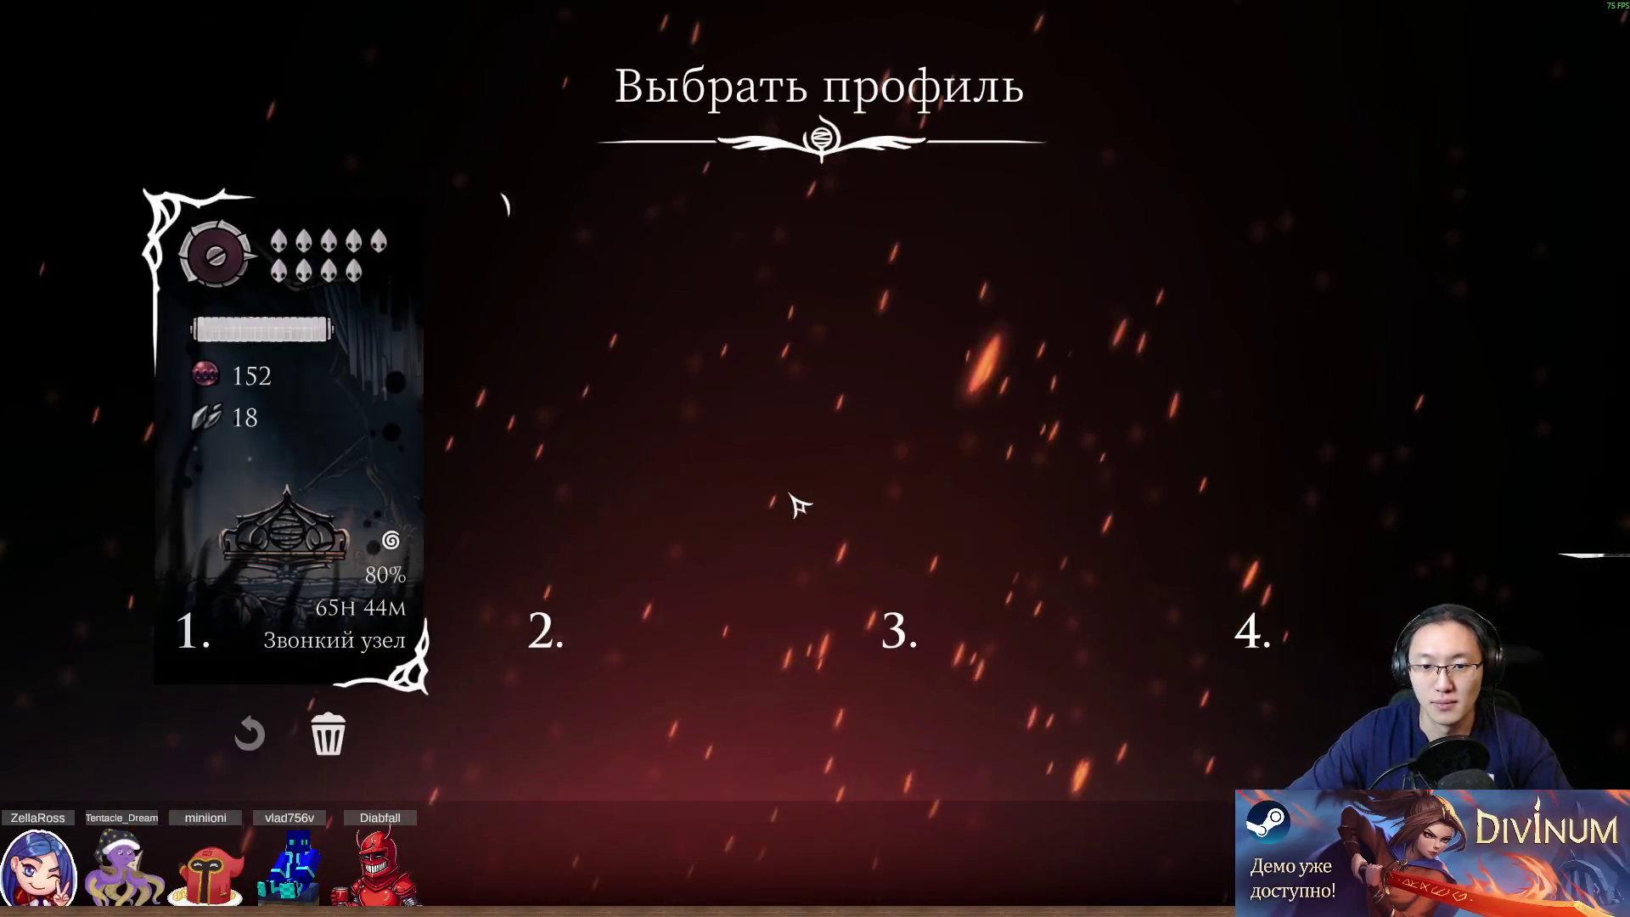
click(255, 424)
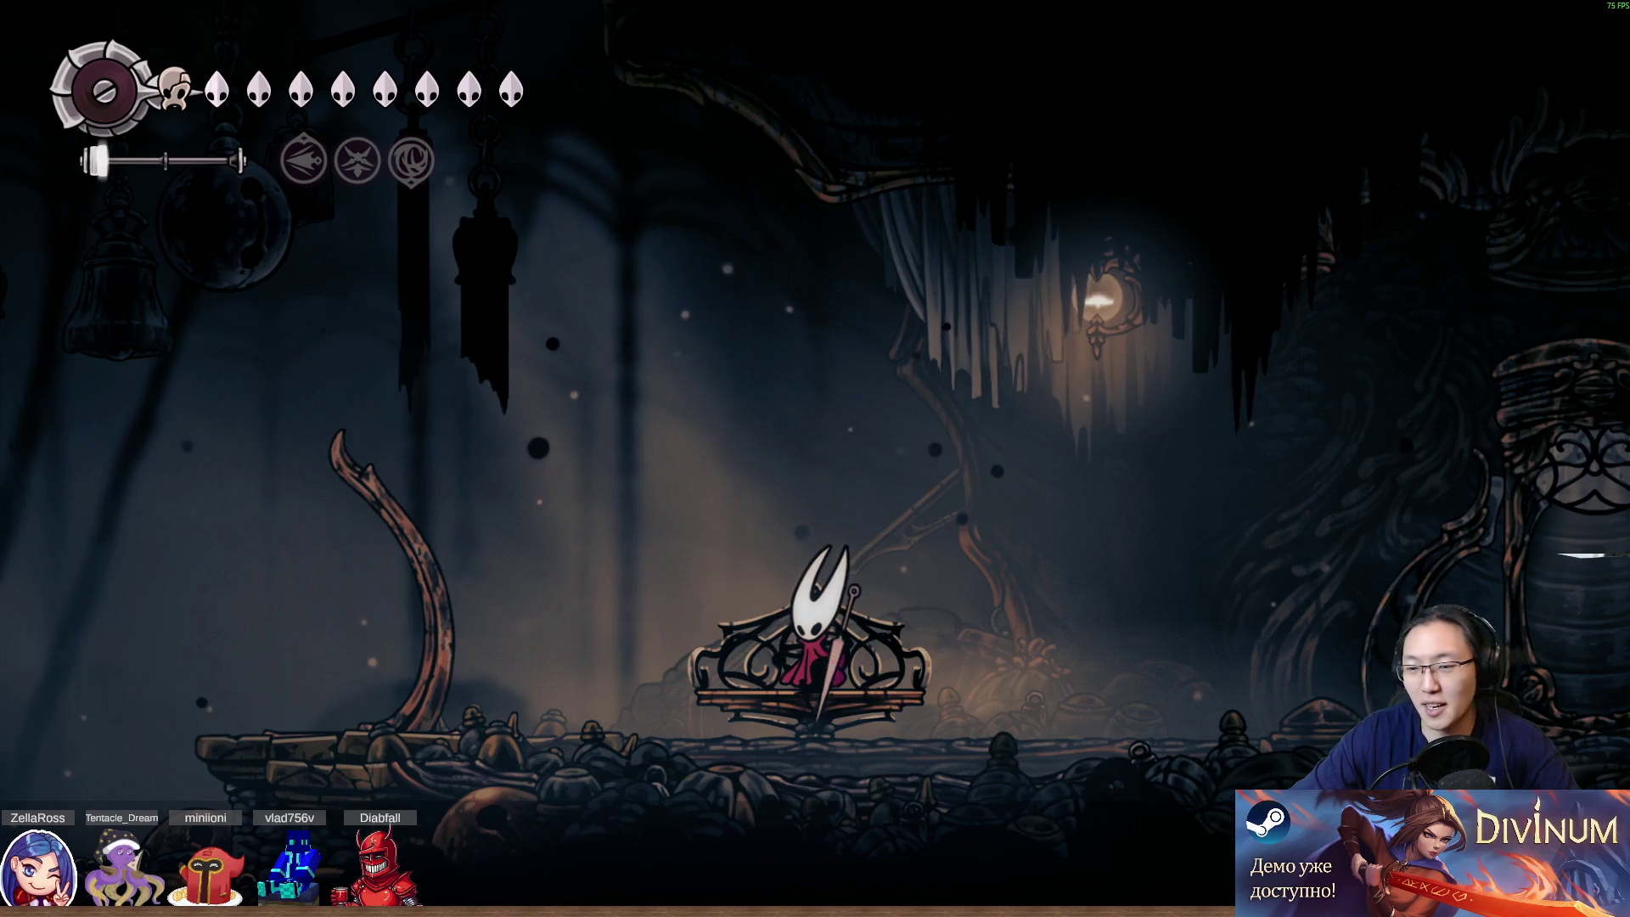
key(Right)
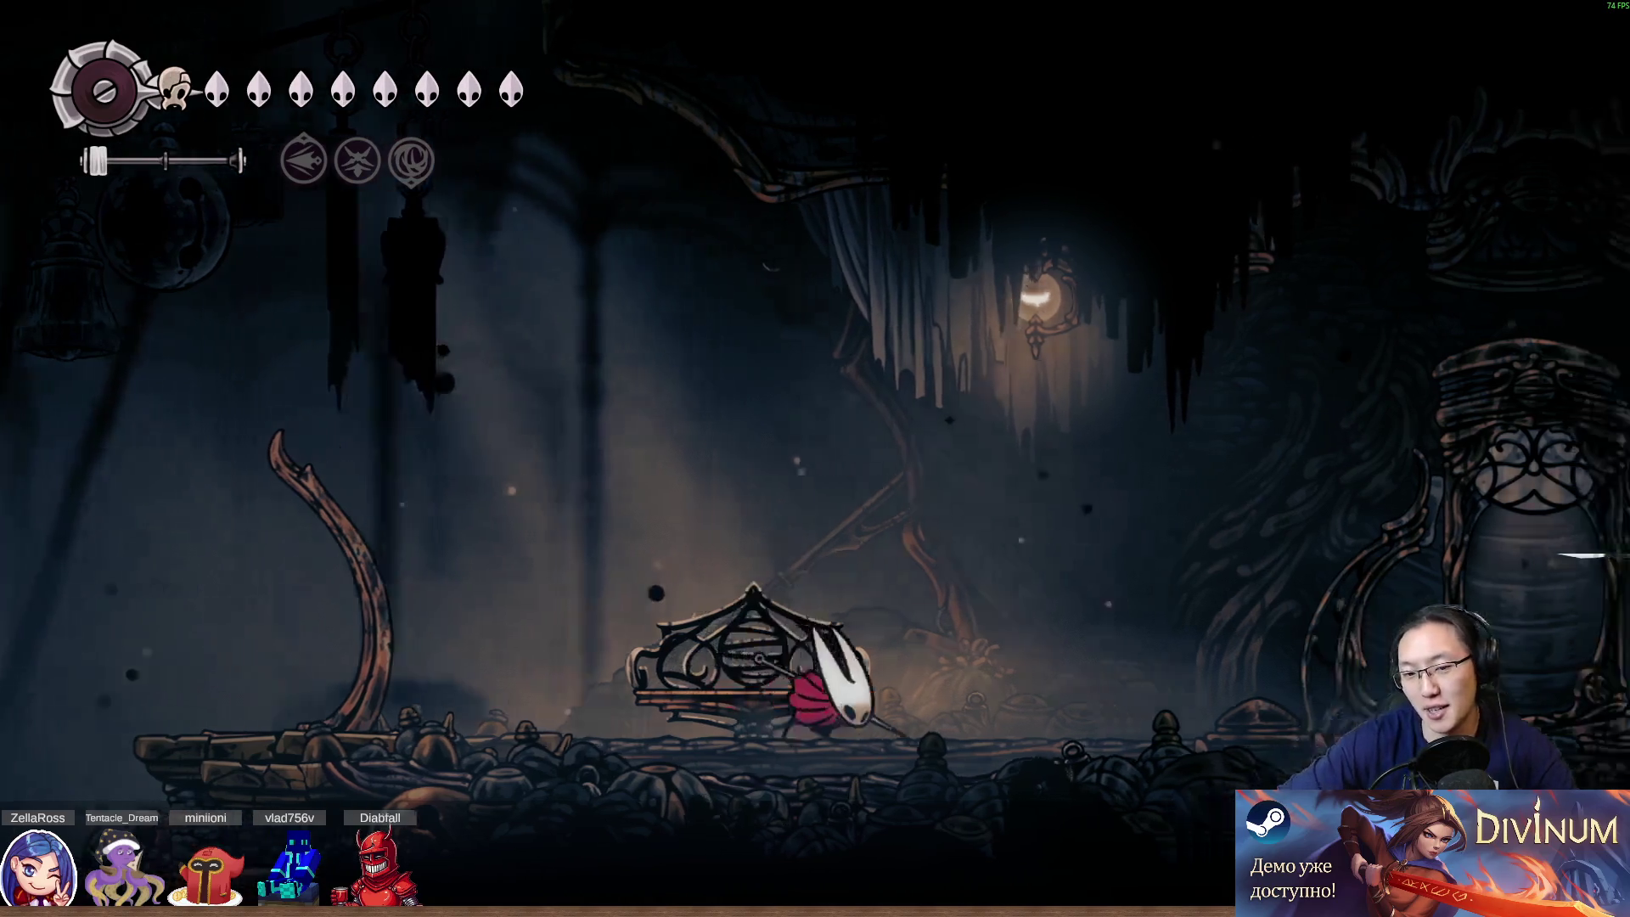
key(Right)
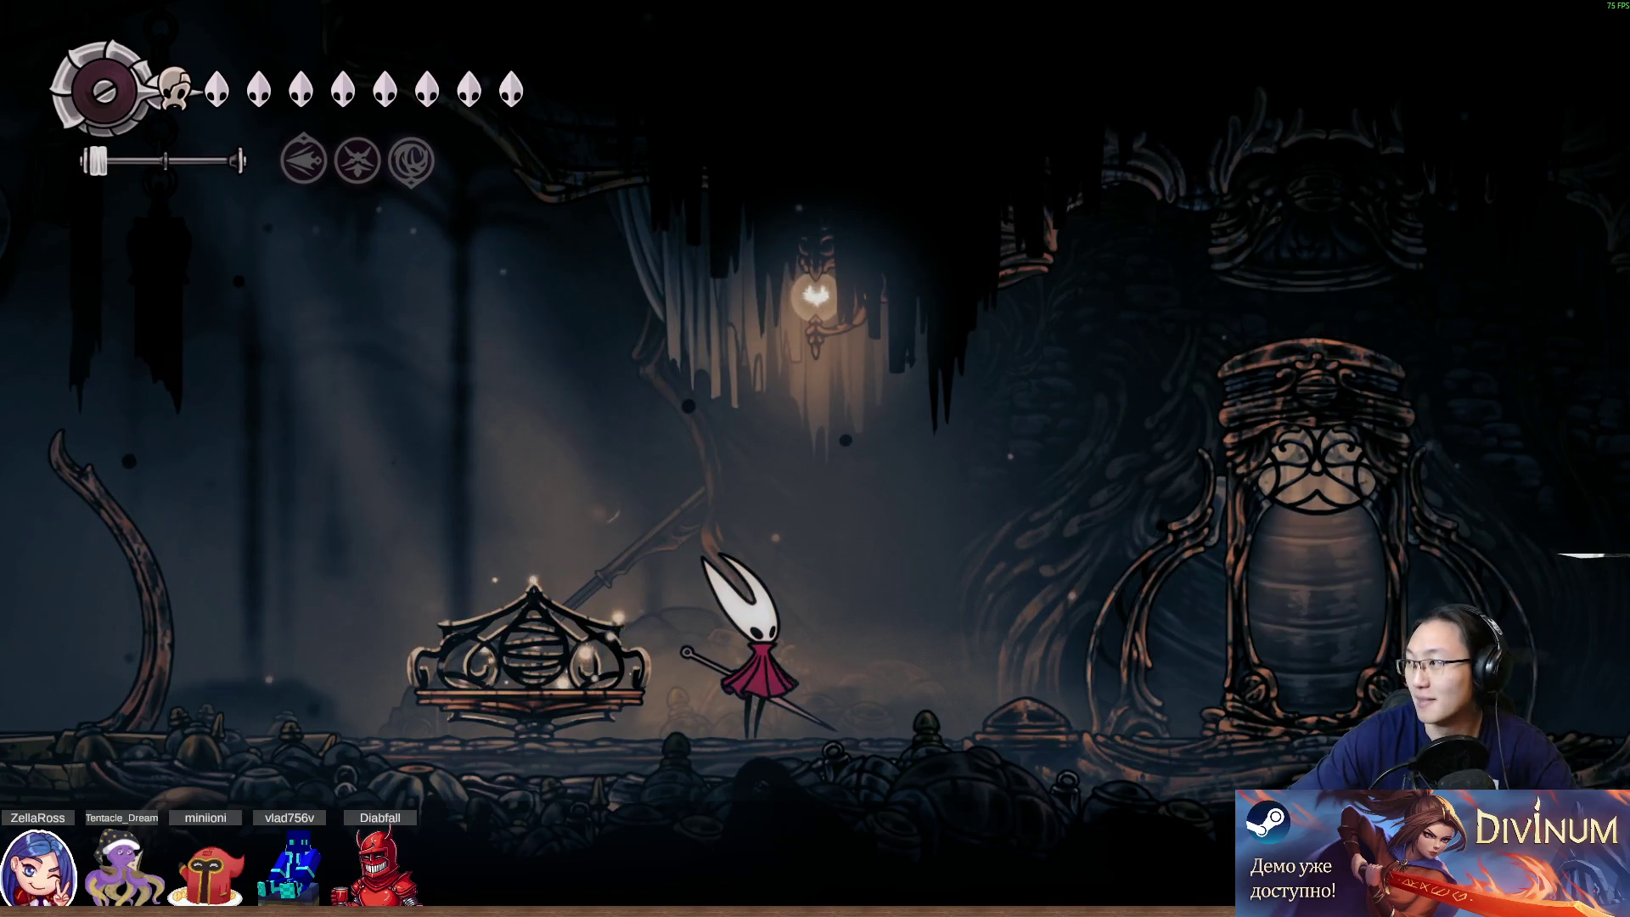
key(z)
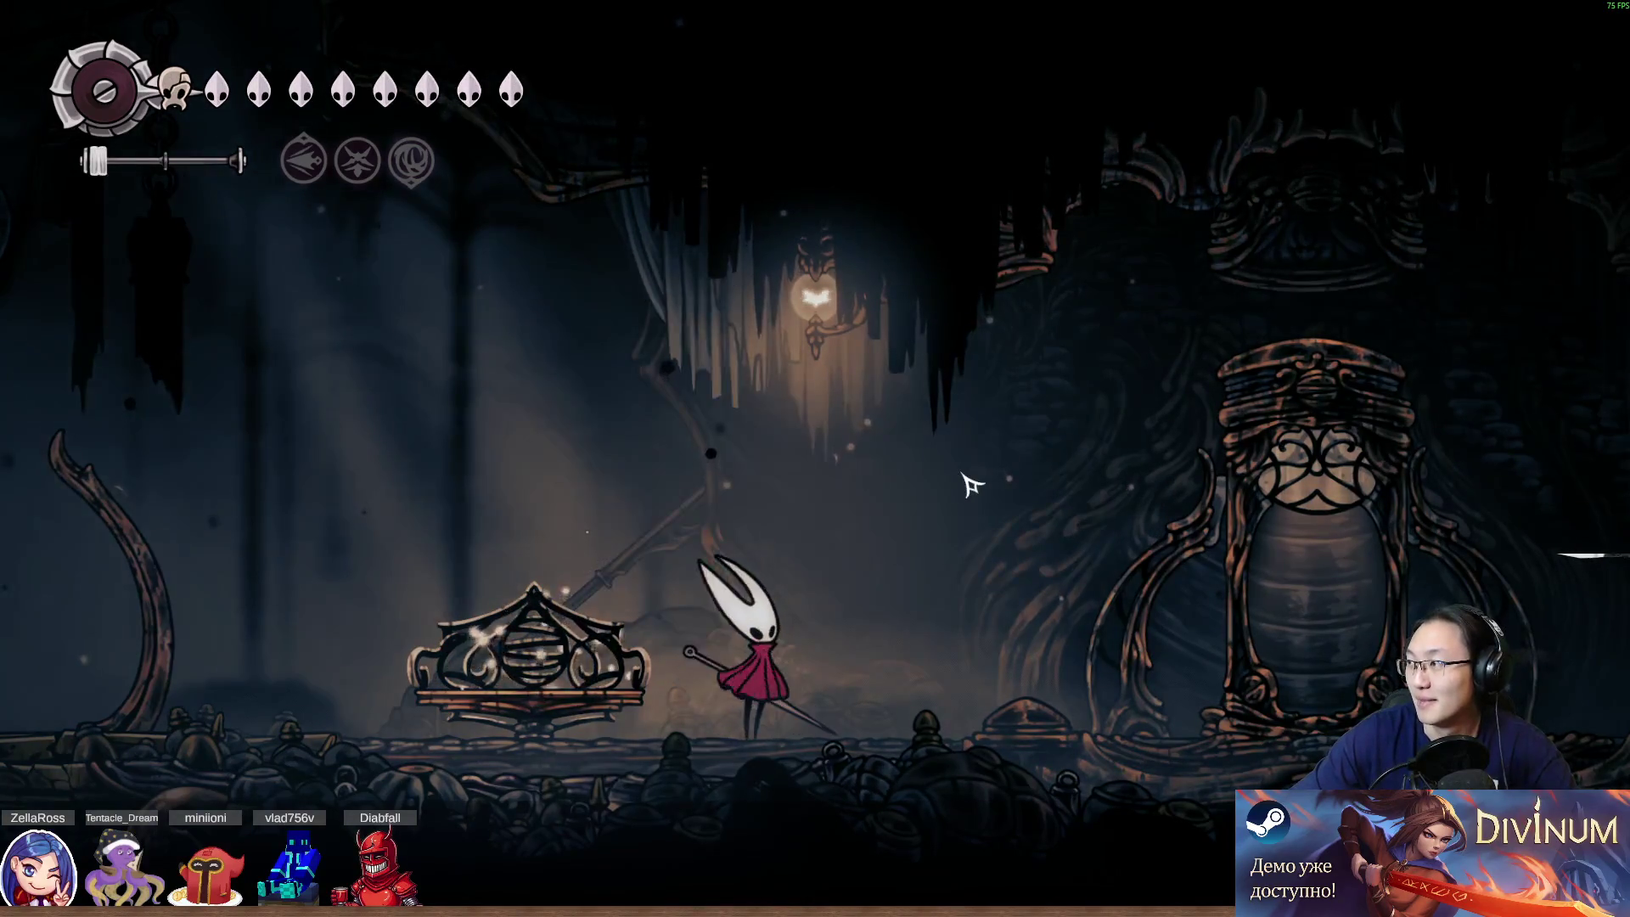
key(super)
key(super)
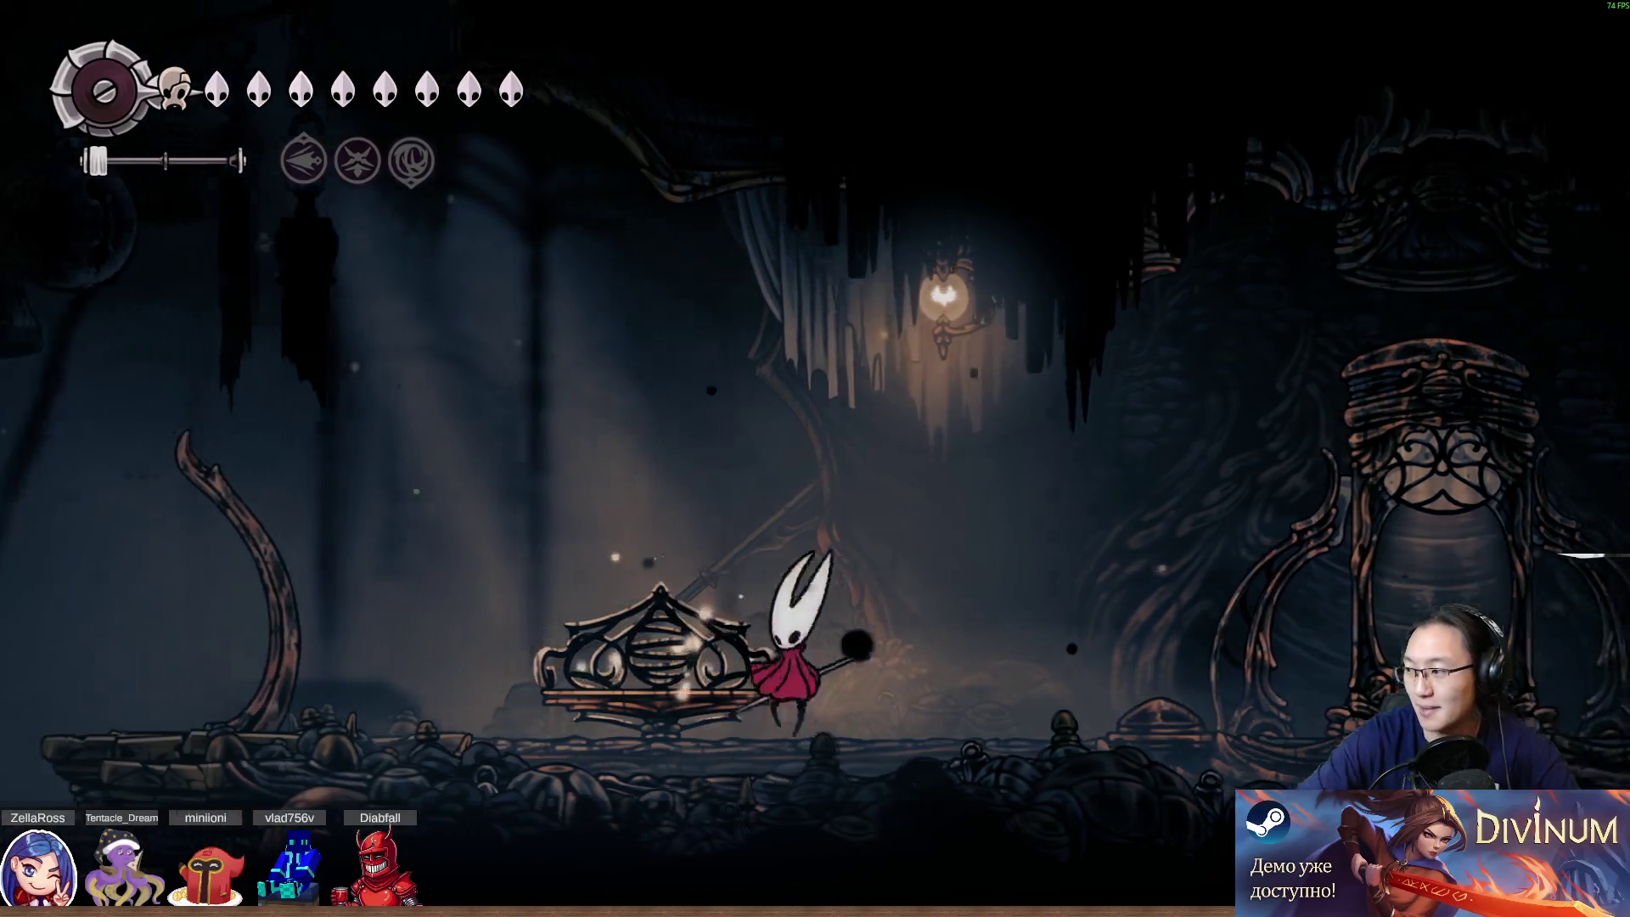
Slash near the bench and dash Hornet left past it, then face right
key(Left)
key(Right)
key(Left)
key(x)
key(x)
key(Right)
key(Left)
key(c)
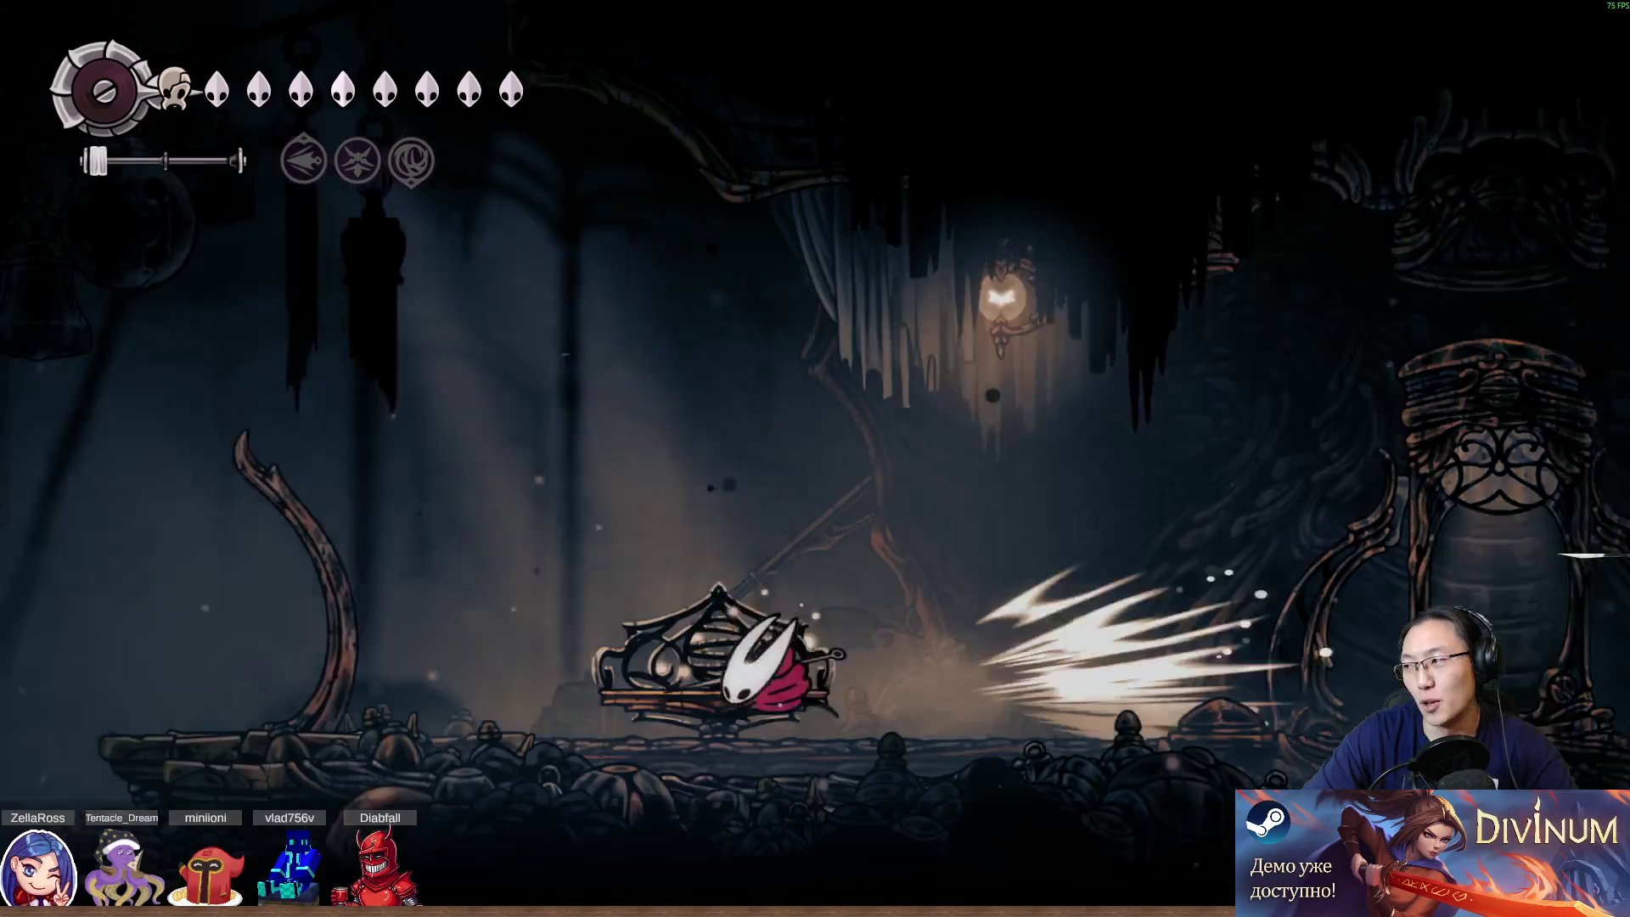
key(Right)
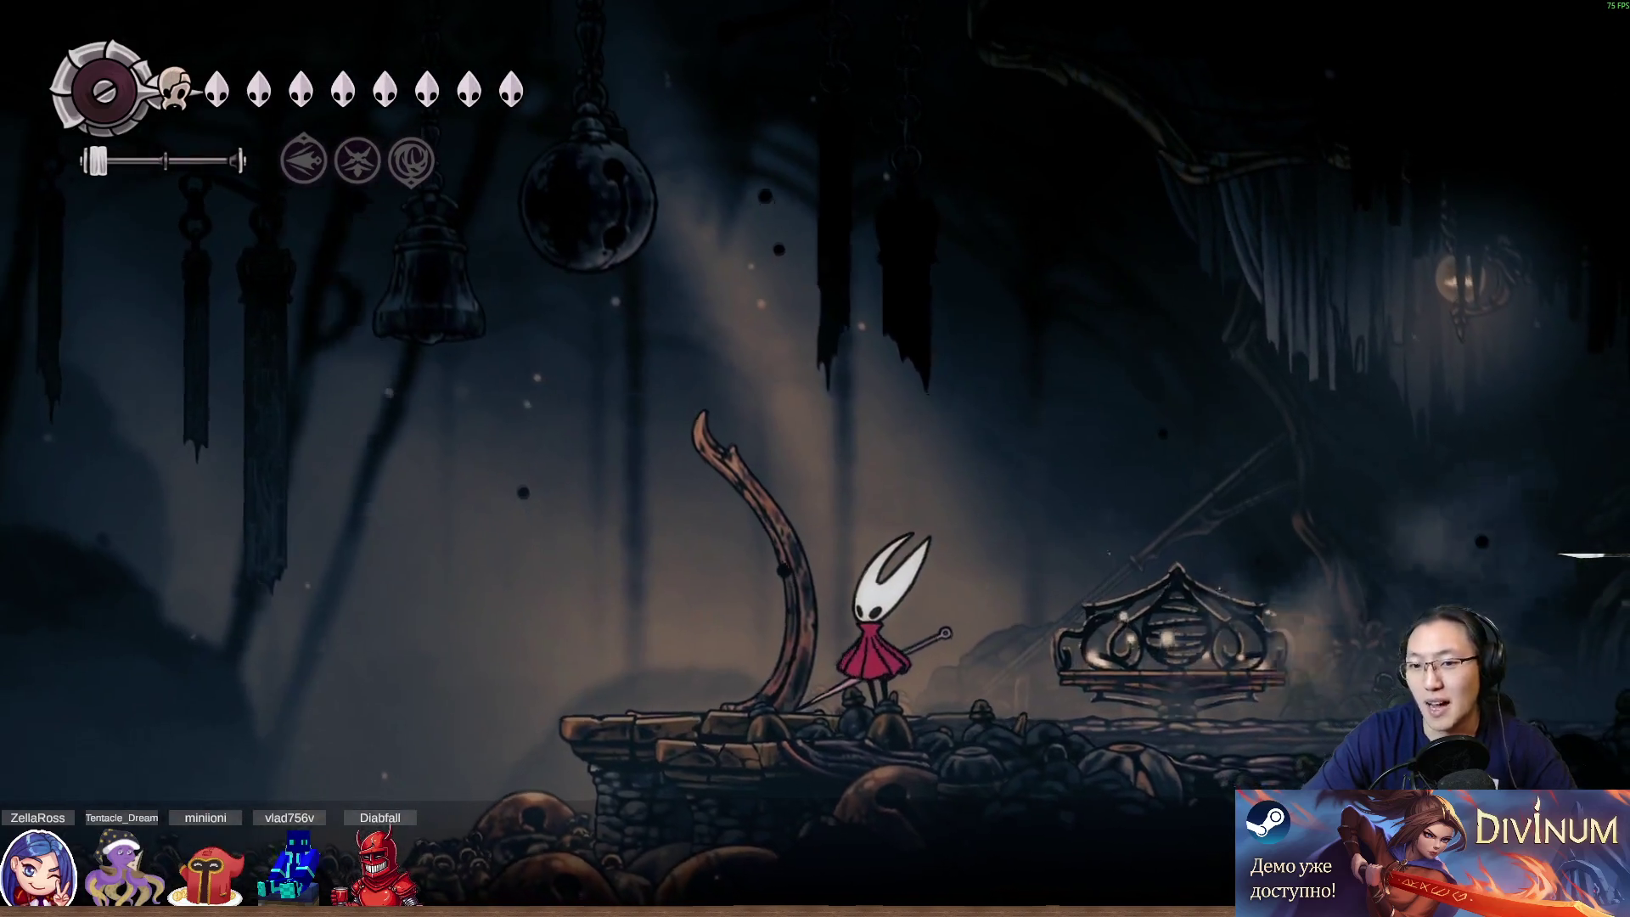
Jump to the ledge, dash right into the next arena, attack, then pause
key(z)
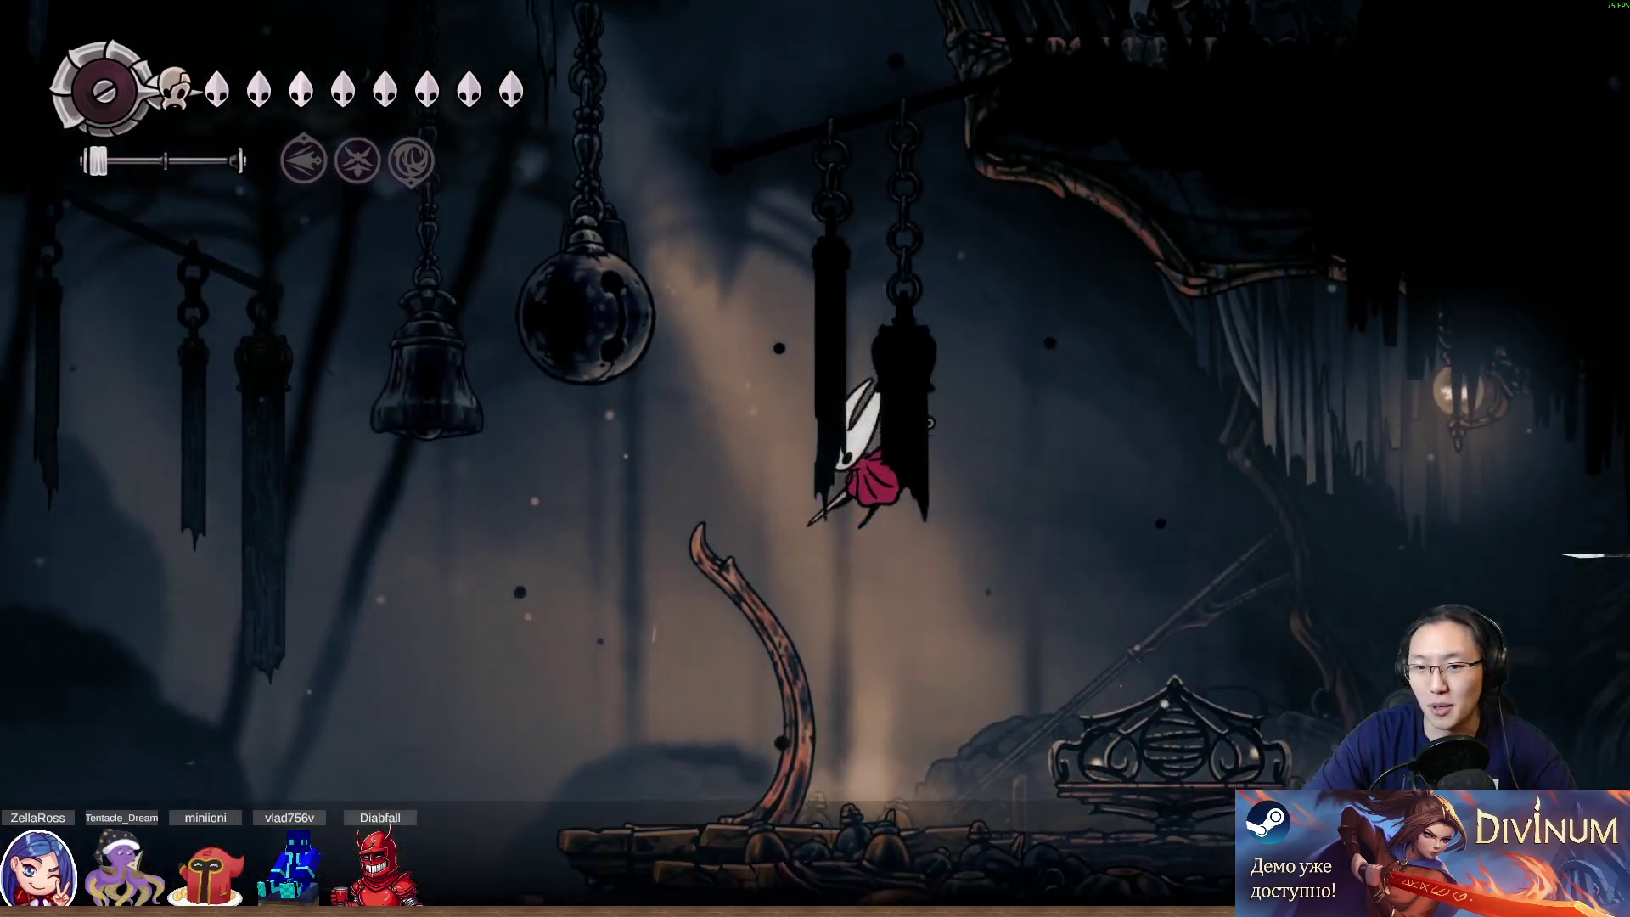
key(z)
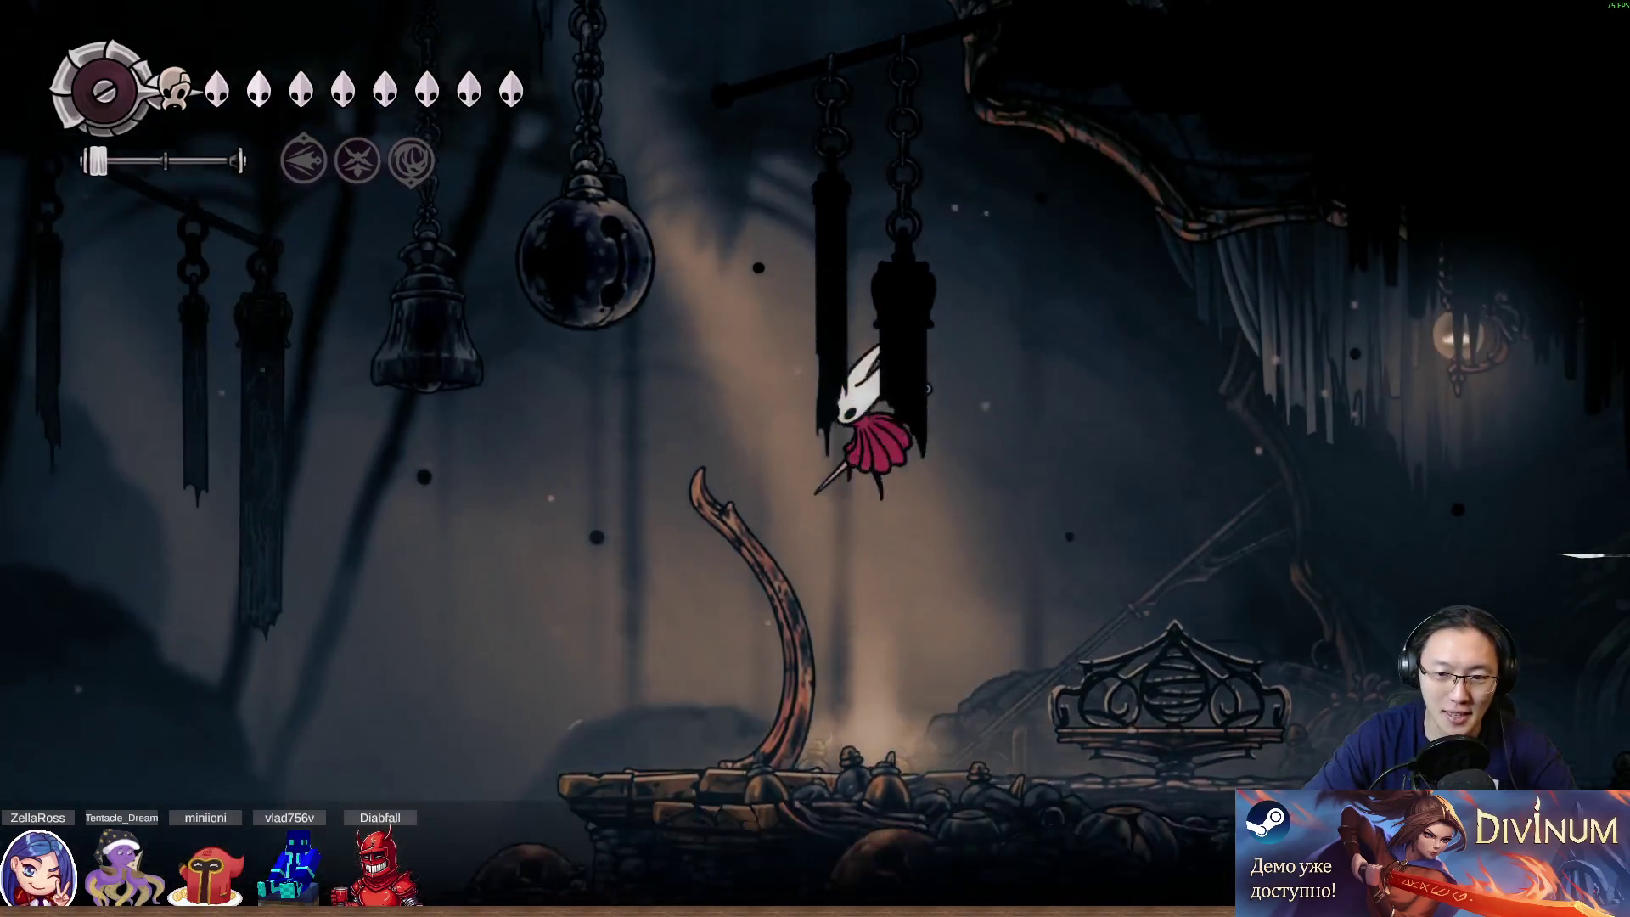
key(Right)
key(c)
key(Right)
key(x)
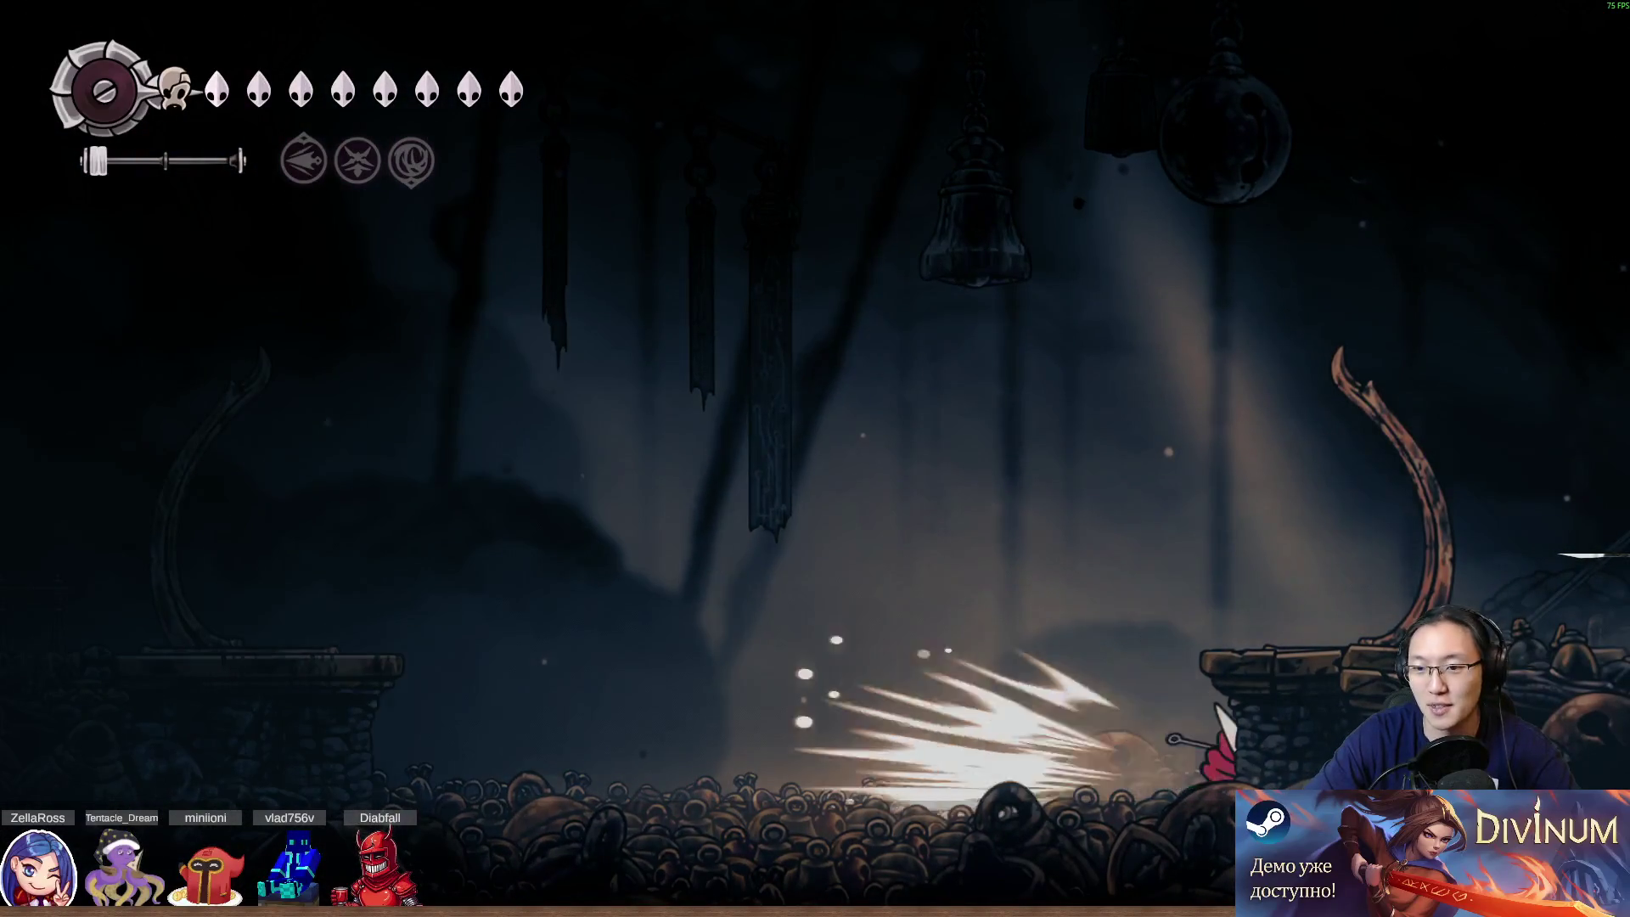
key(Escape)
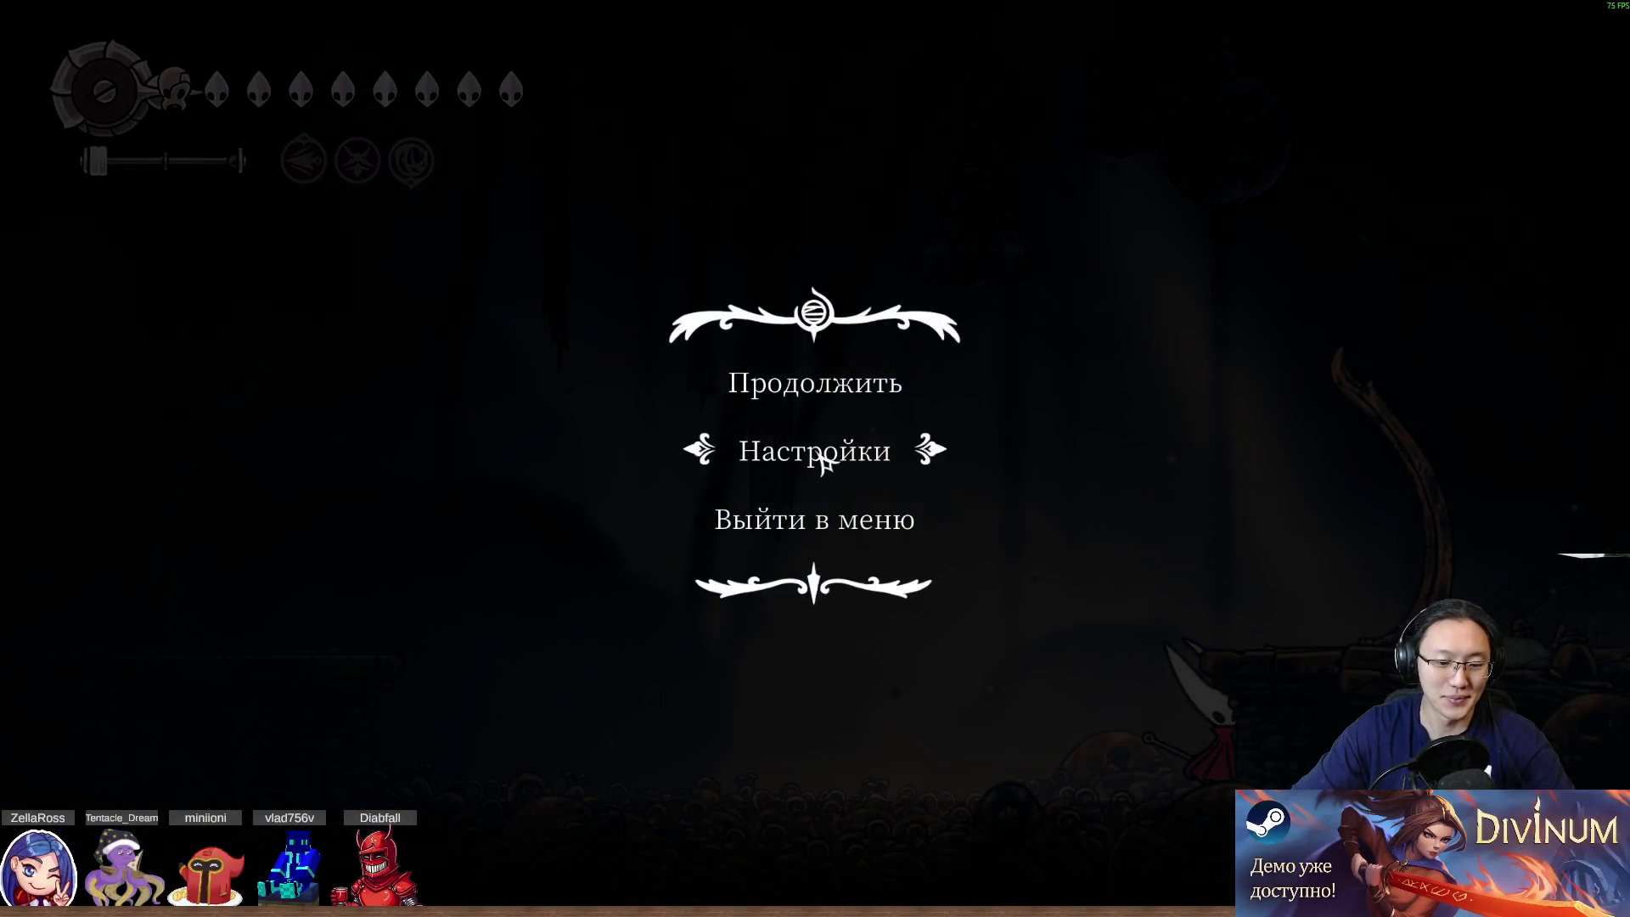
Check the Controller and Keyboard bindings in Settings, then Alt+Tab back to Steam
click(874, 431)
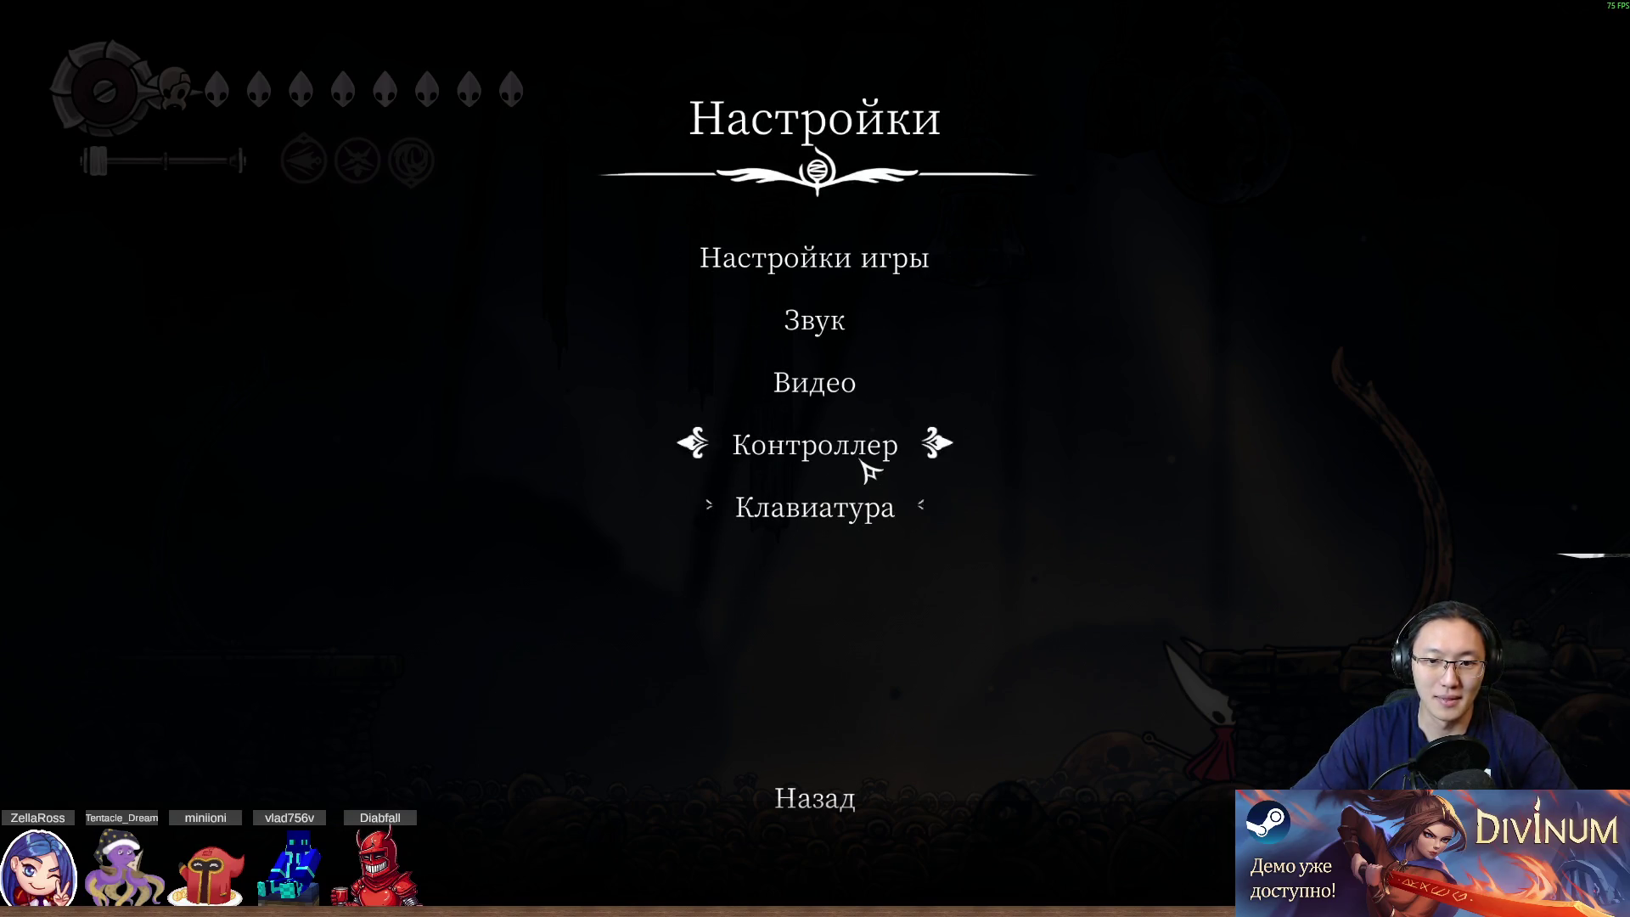
click(872, 462)
key(Escape)
key(Escape)
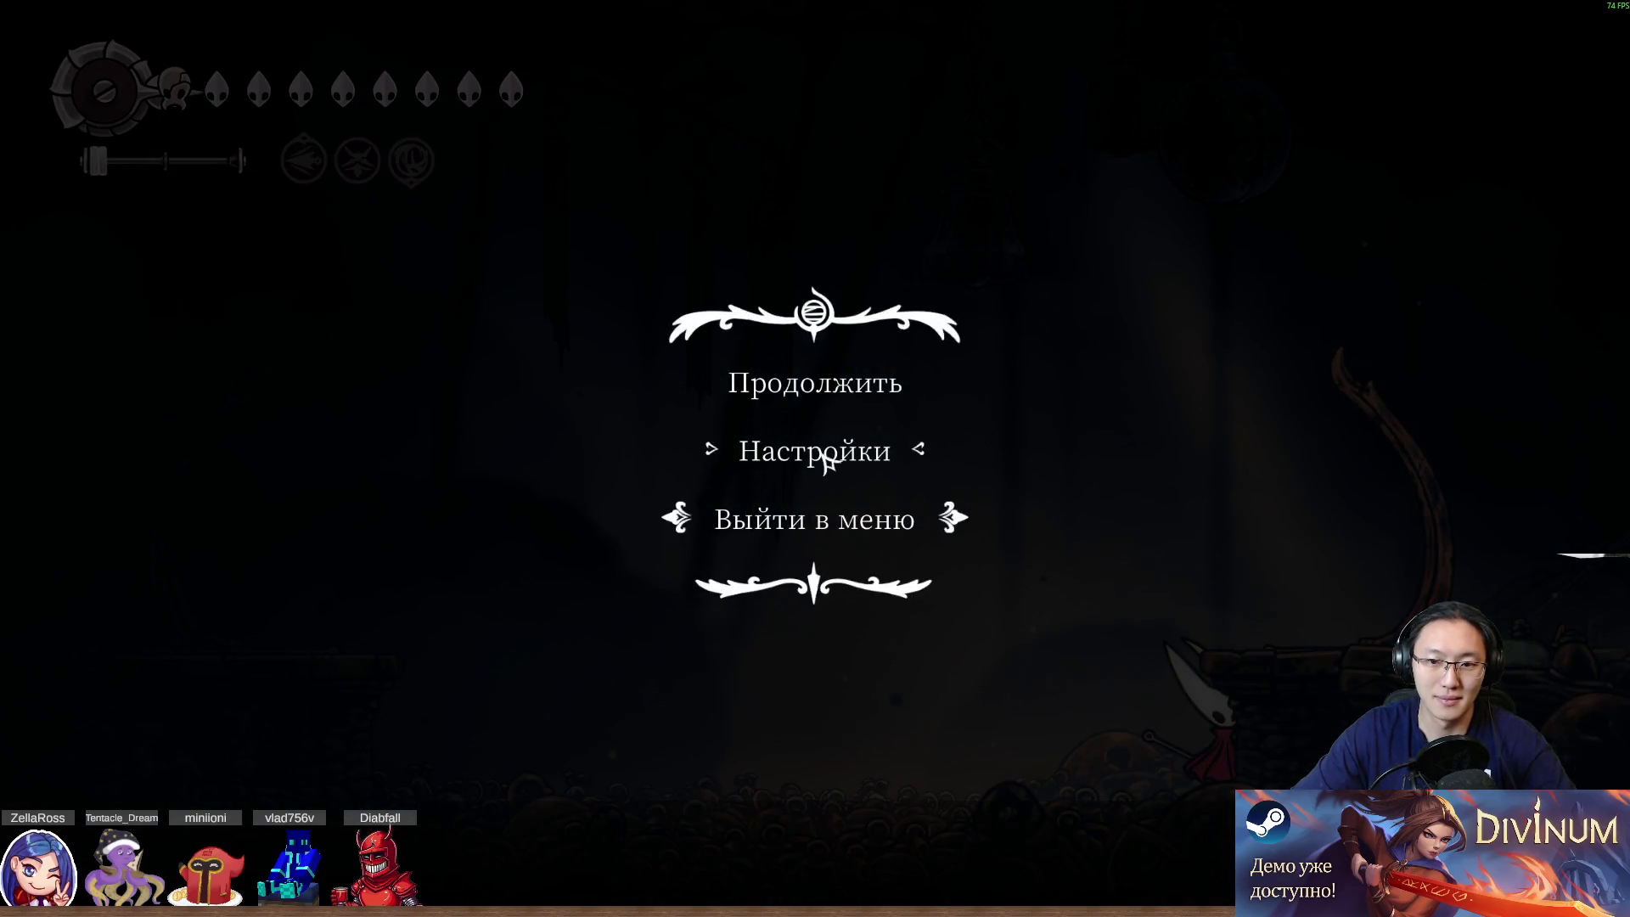
click(833, 462)
click(808, 532)
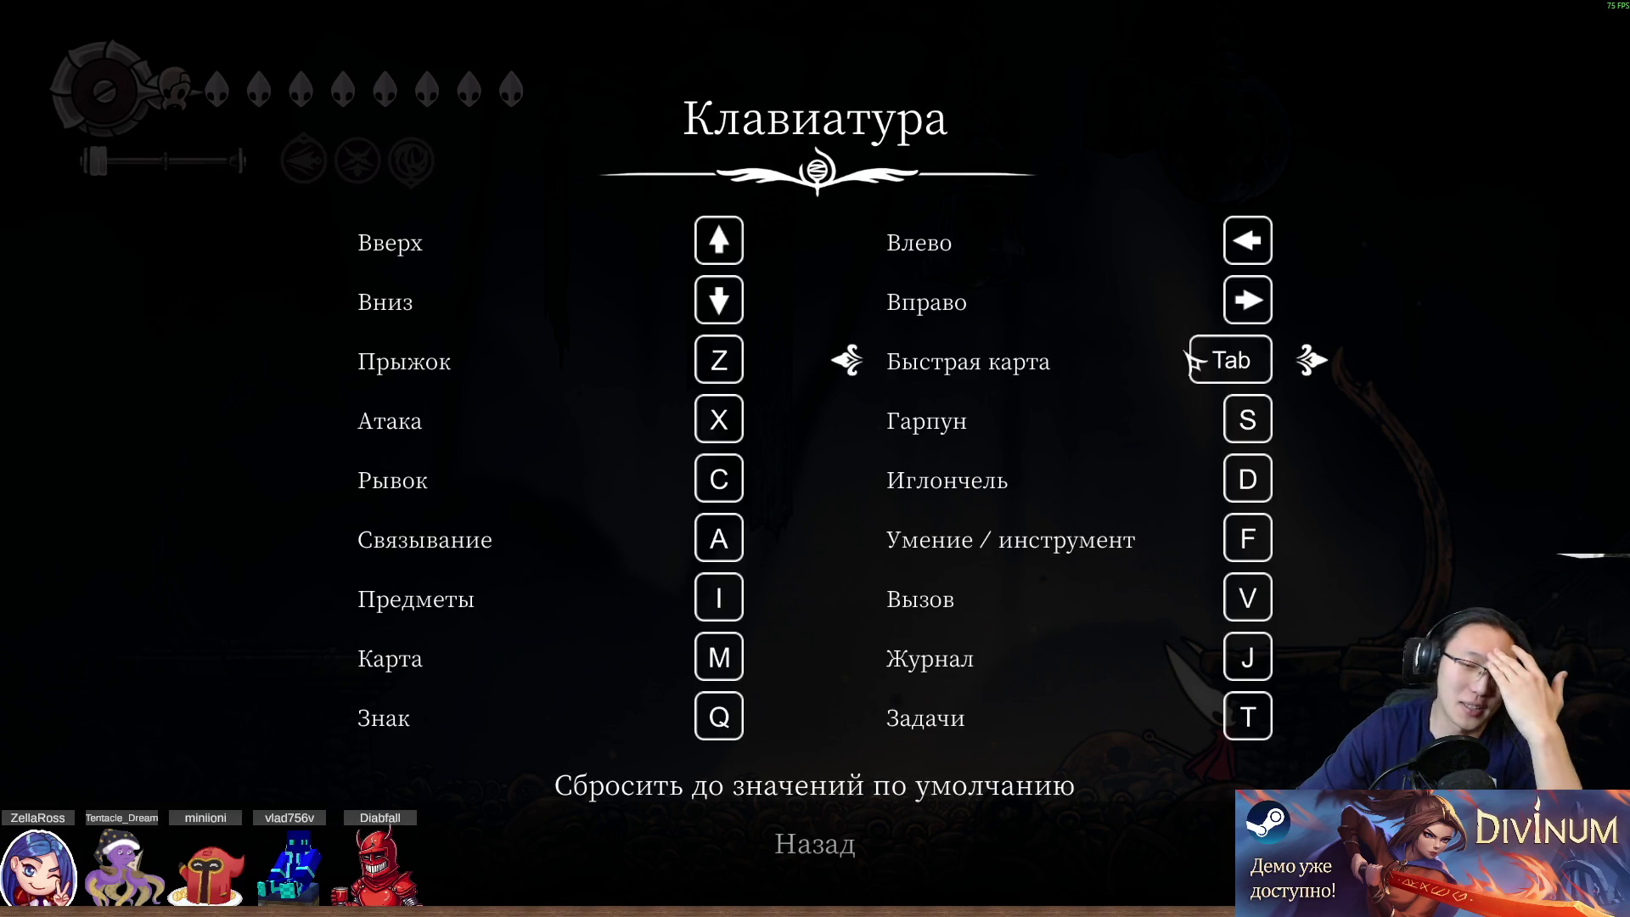
key(Escape)
key(alt+Tab)
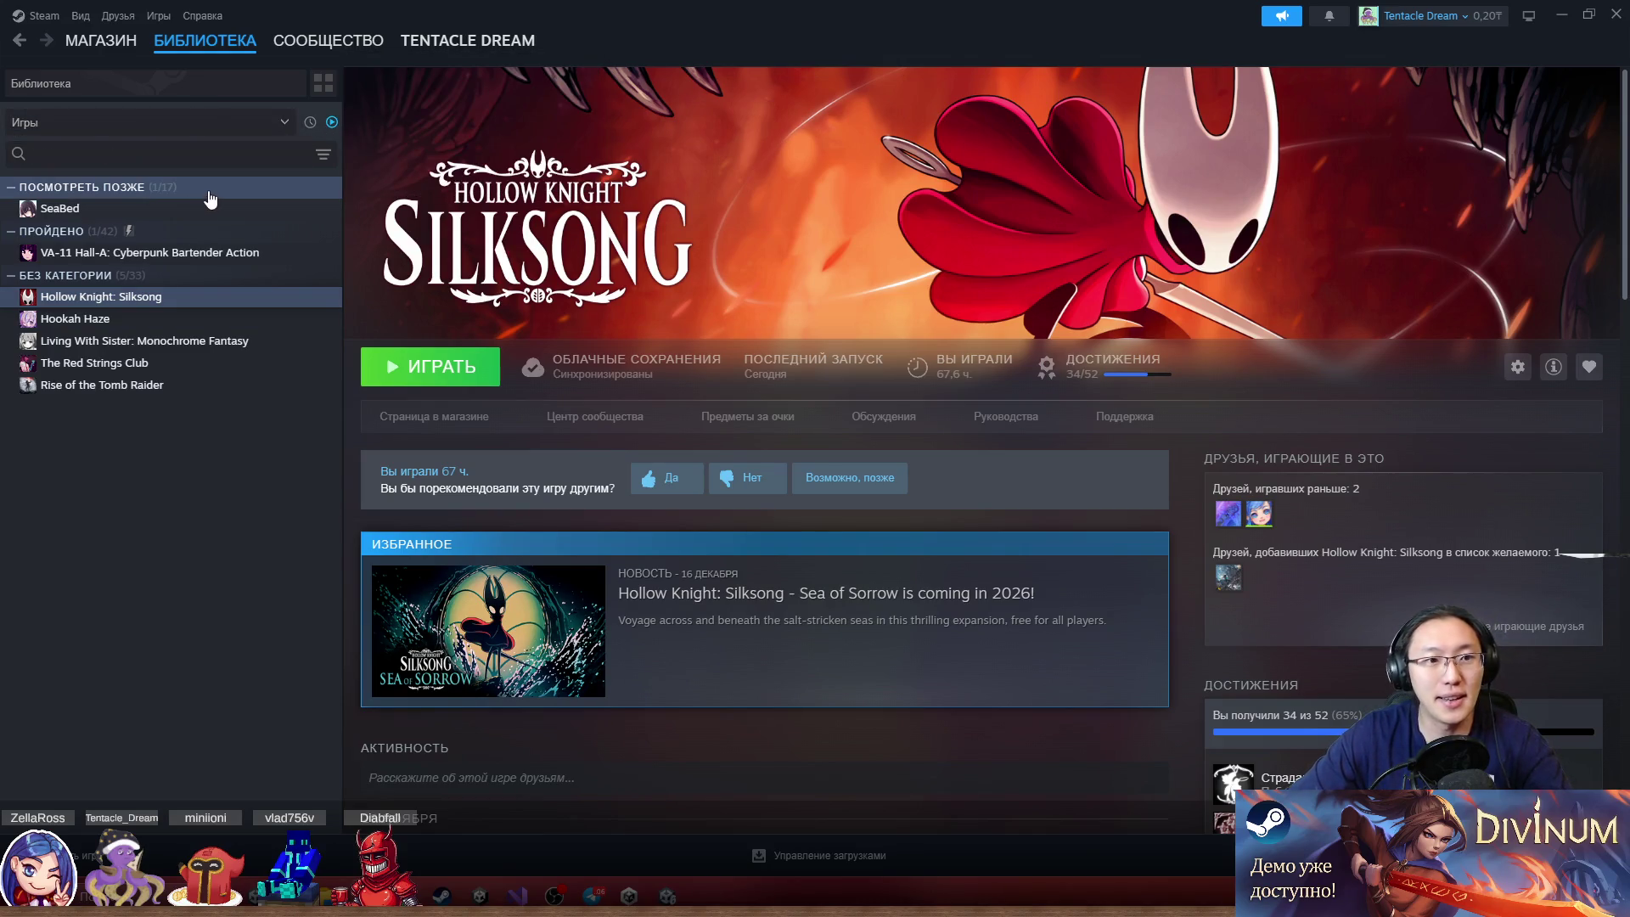
Search the Steam library for 'cel' and open Celeste's library page
click(290, 128)
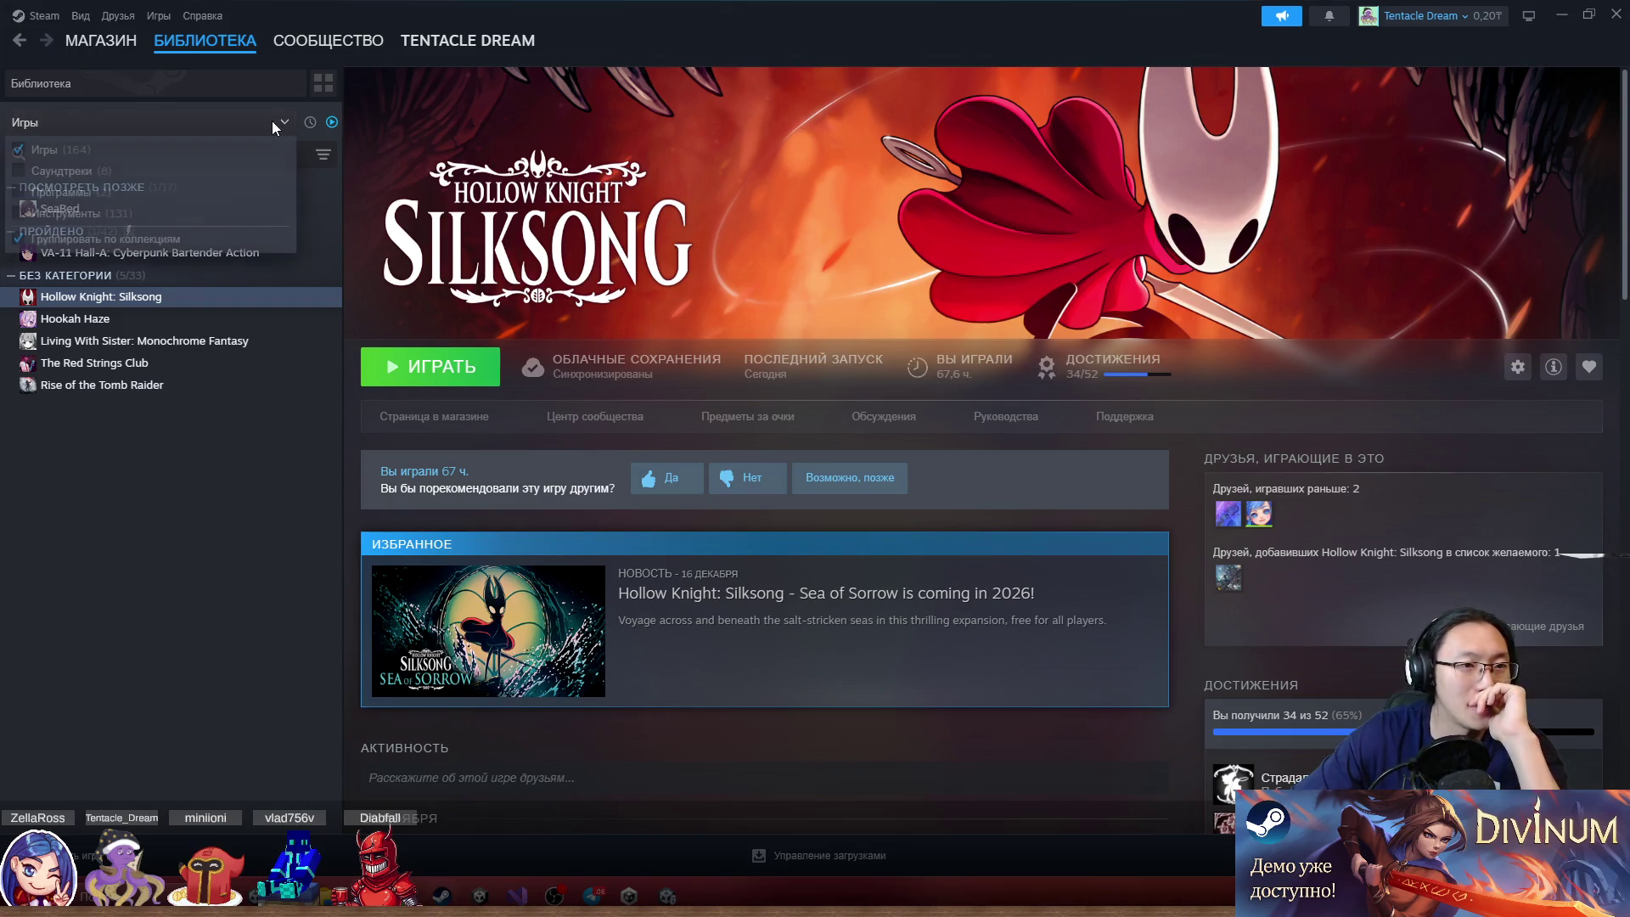
click(89, 152)
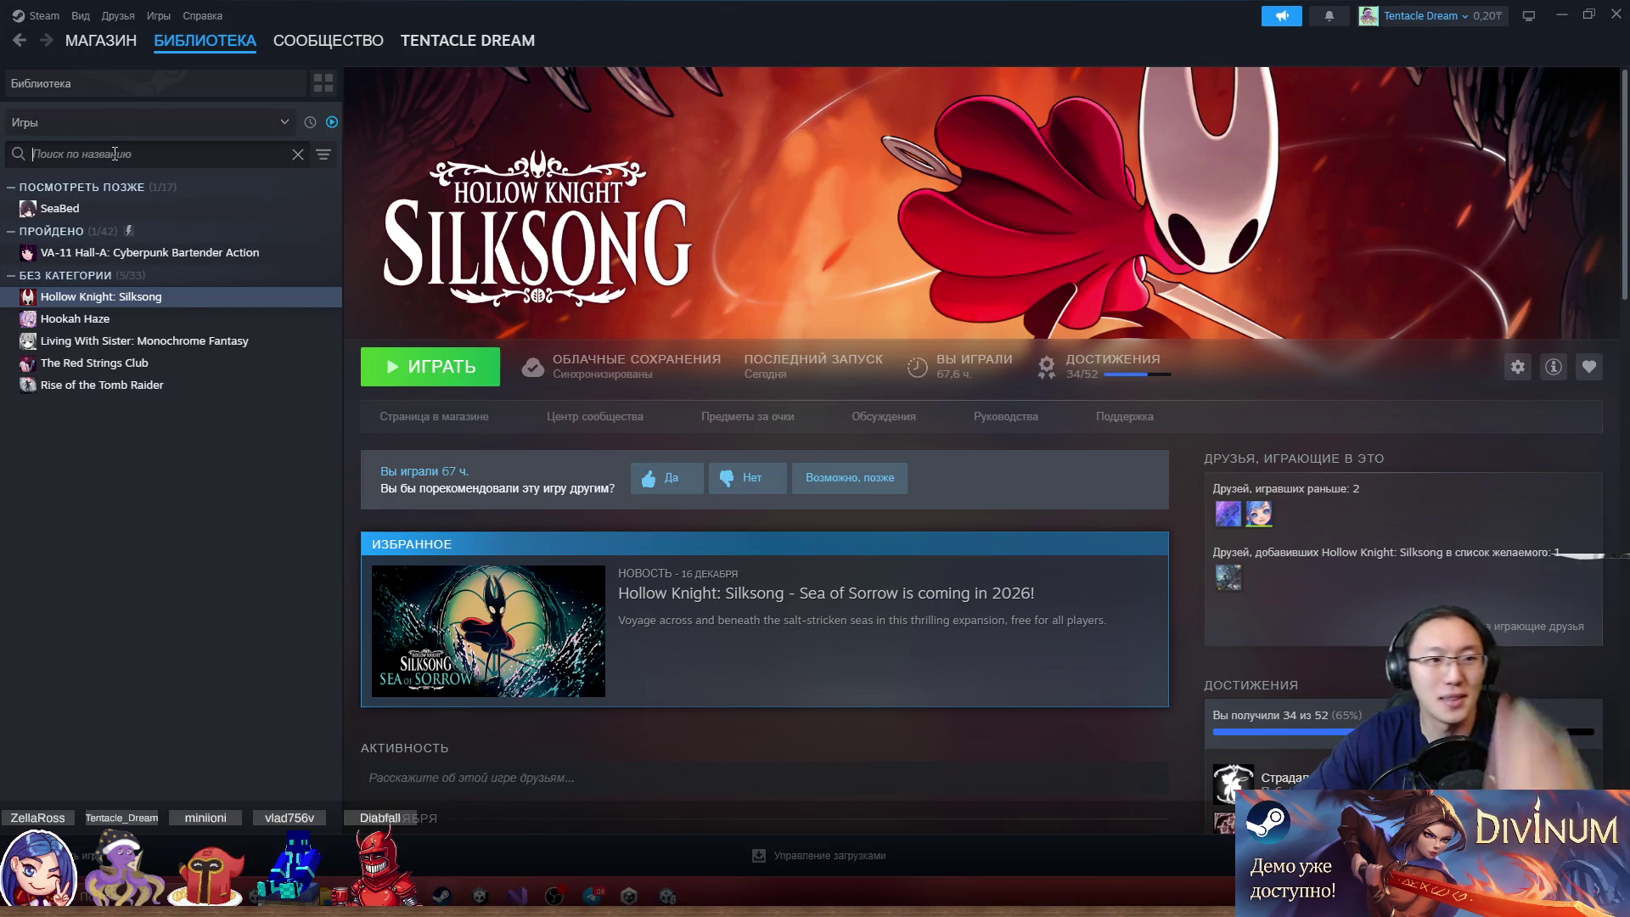
text(ыуду)
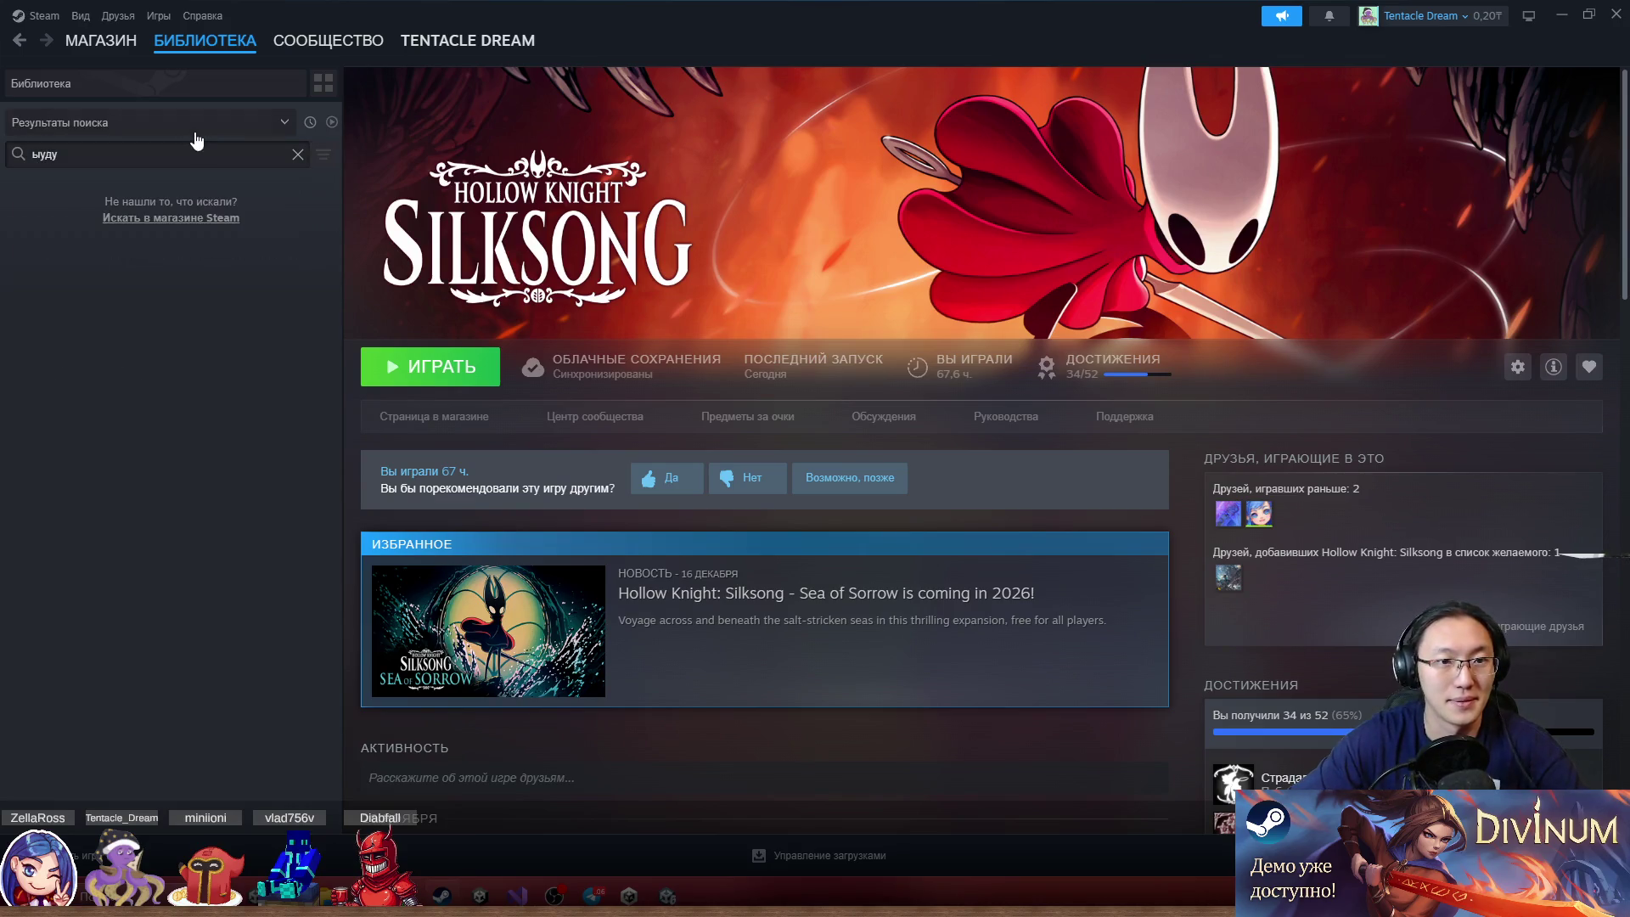
text(sele)
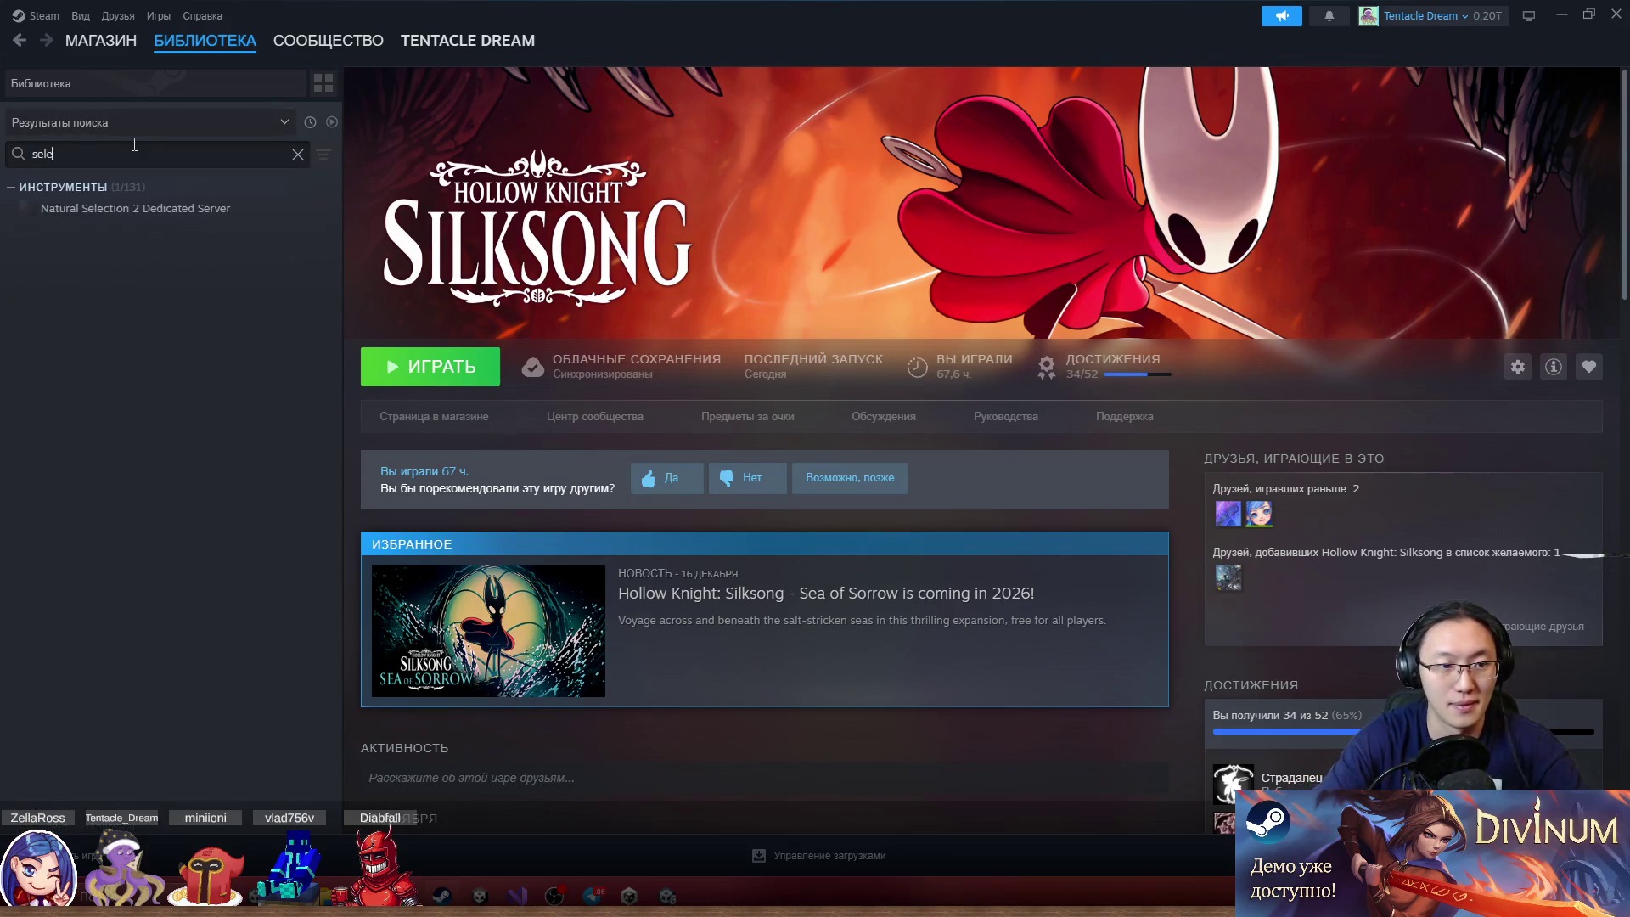
text(ste)
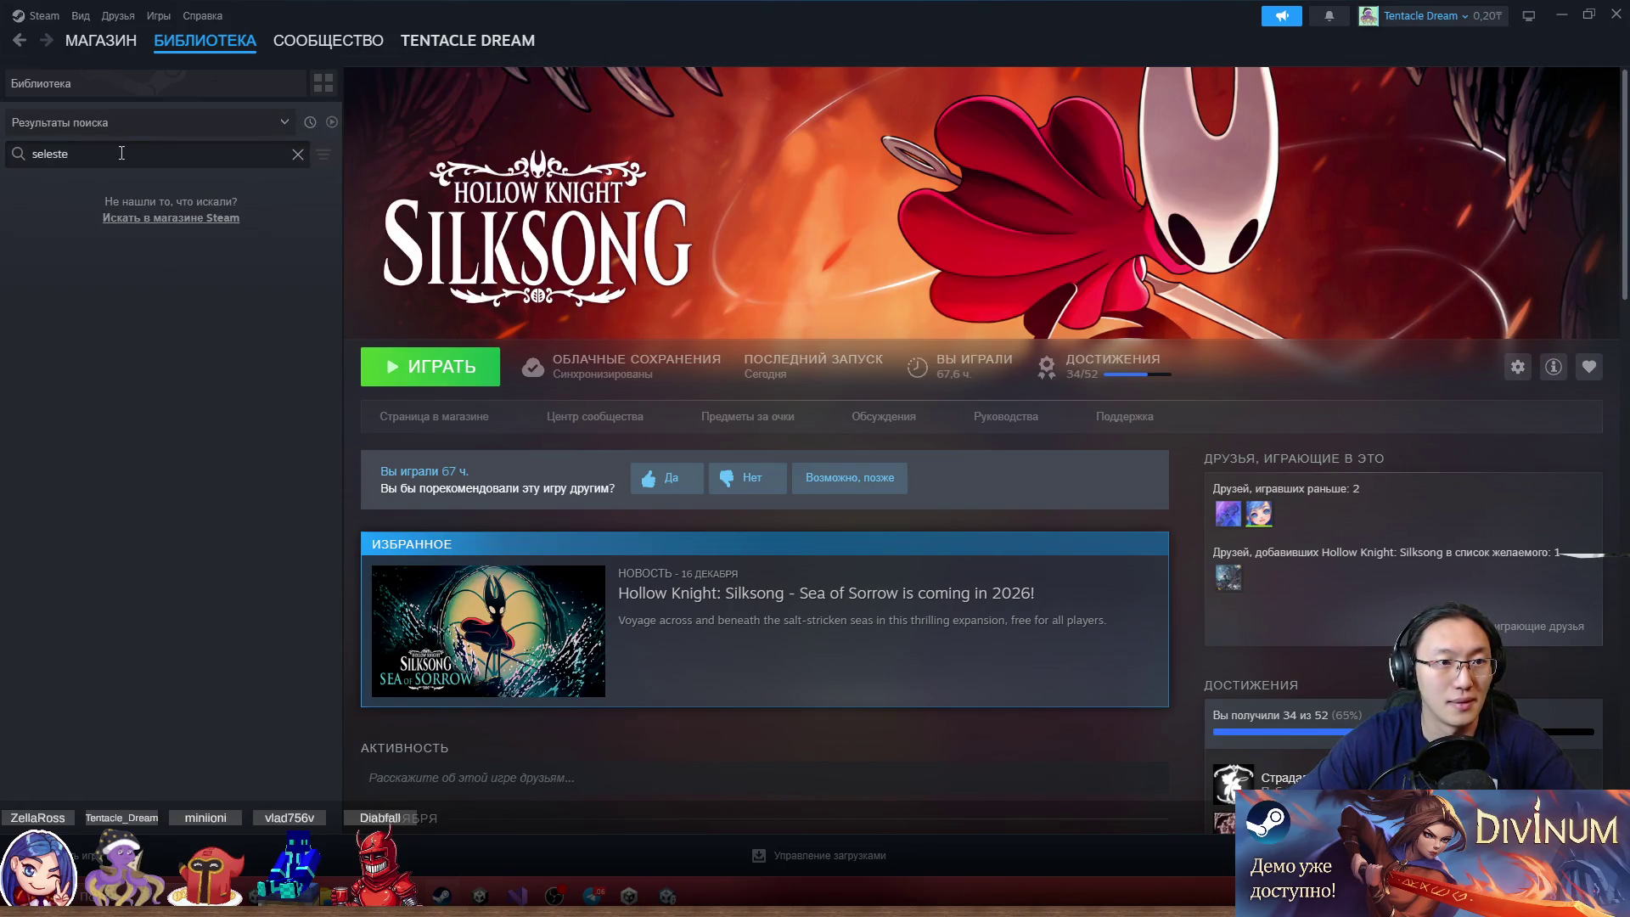
key(BackSpace)
click(263, 119)
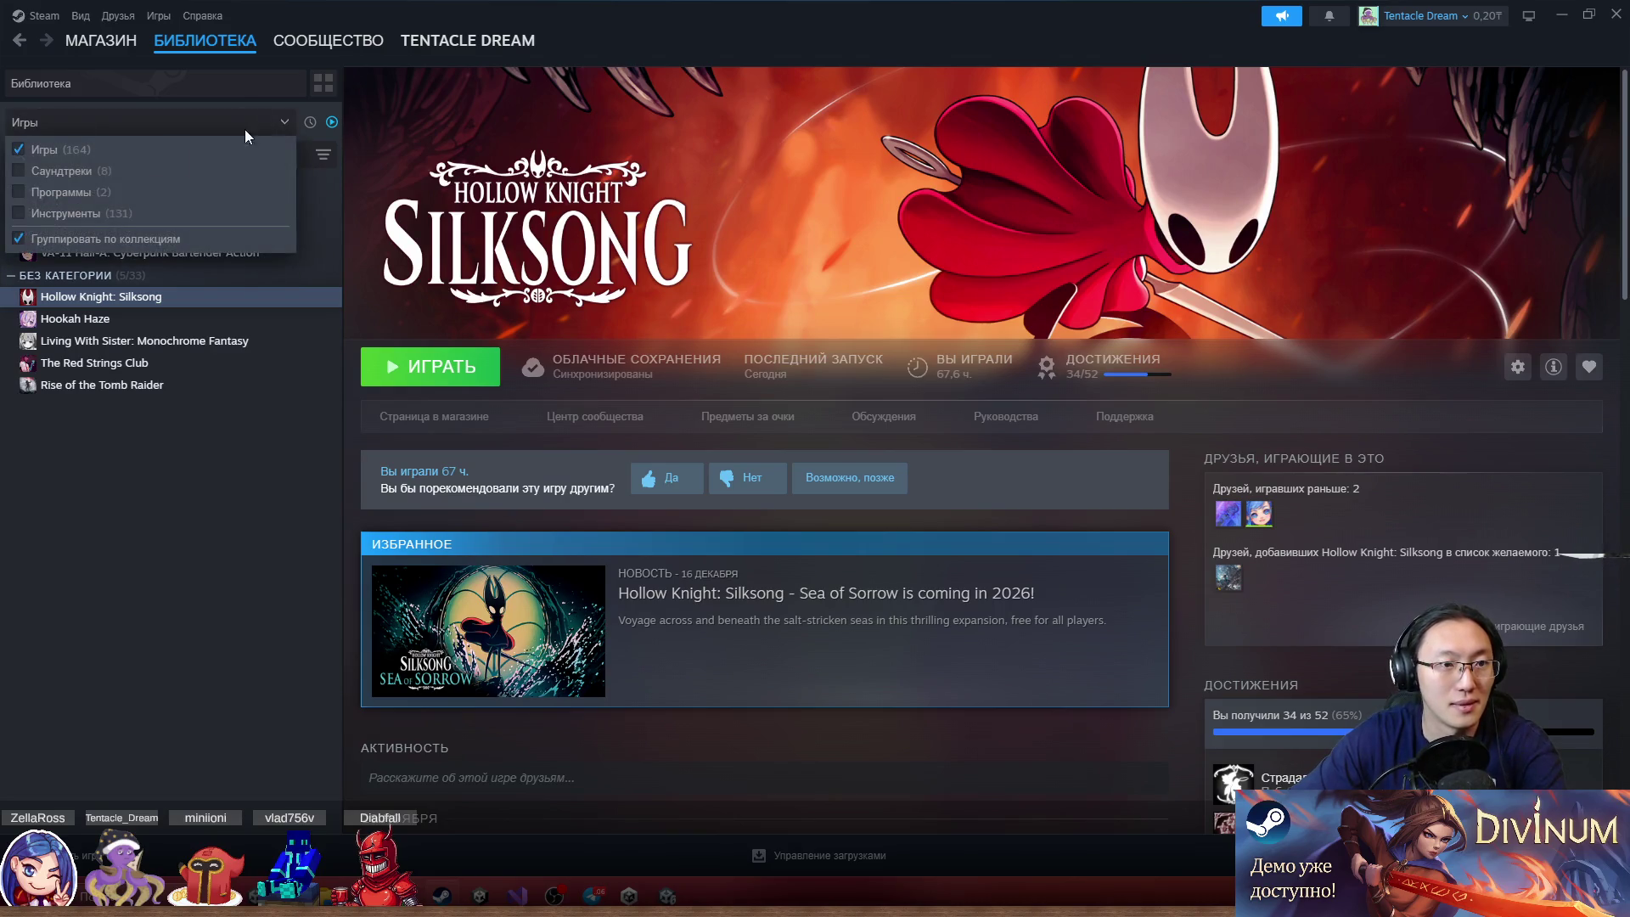
click(98, 161)
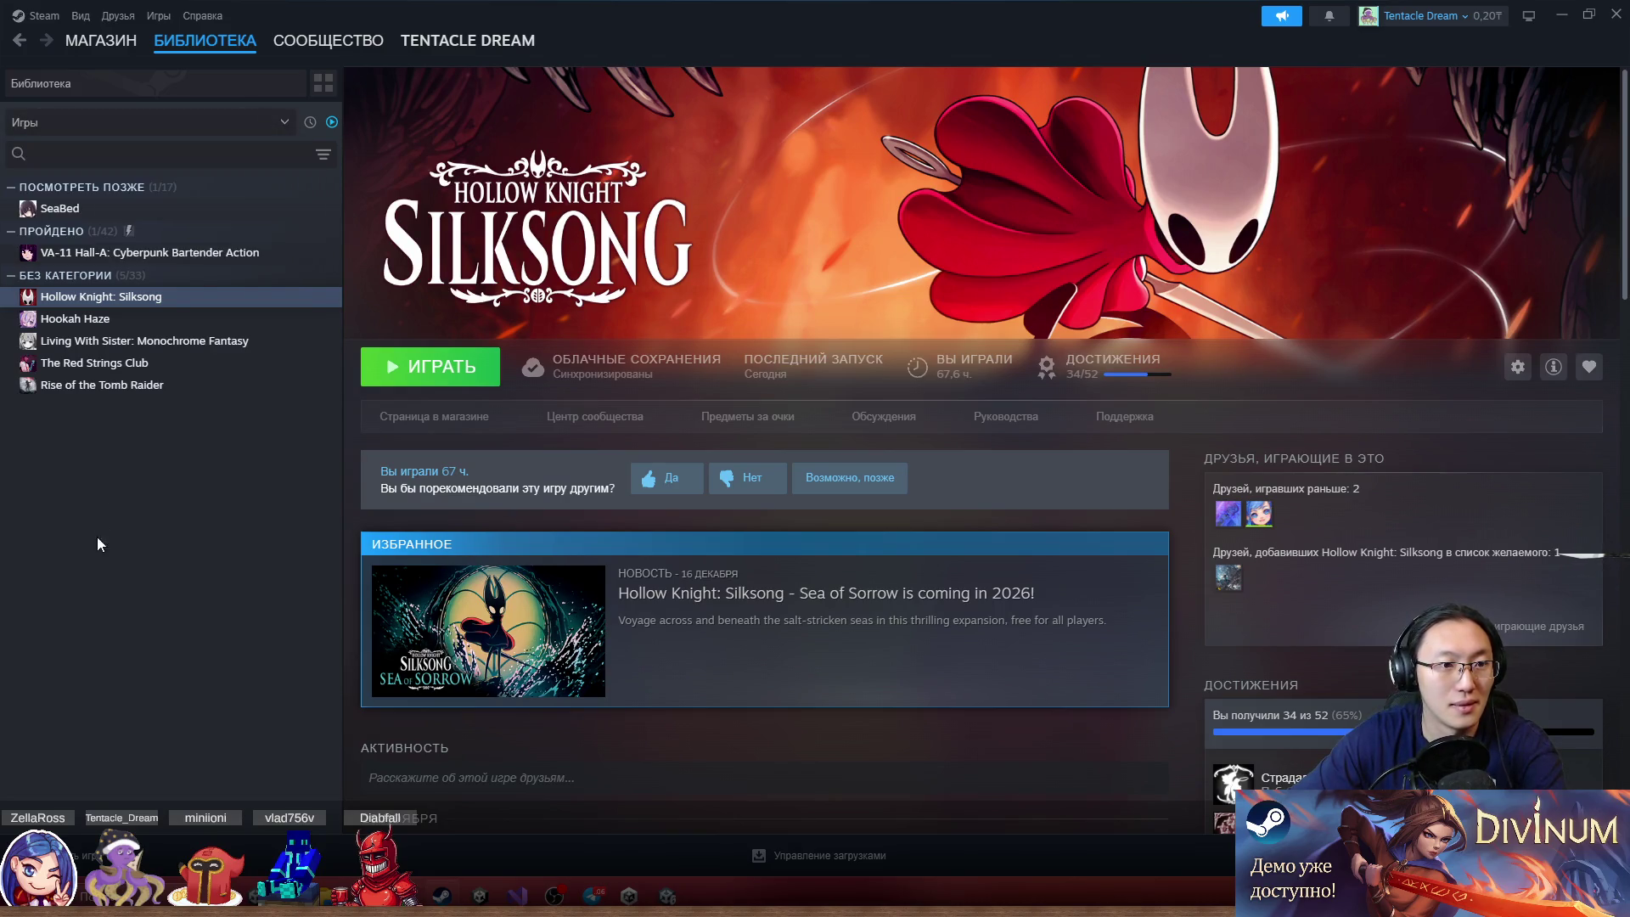
click(331, 123)
click(156, 151)
text(se)
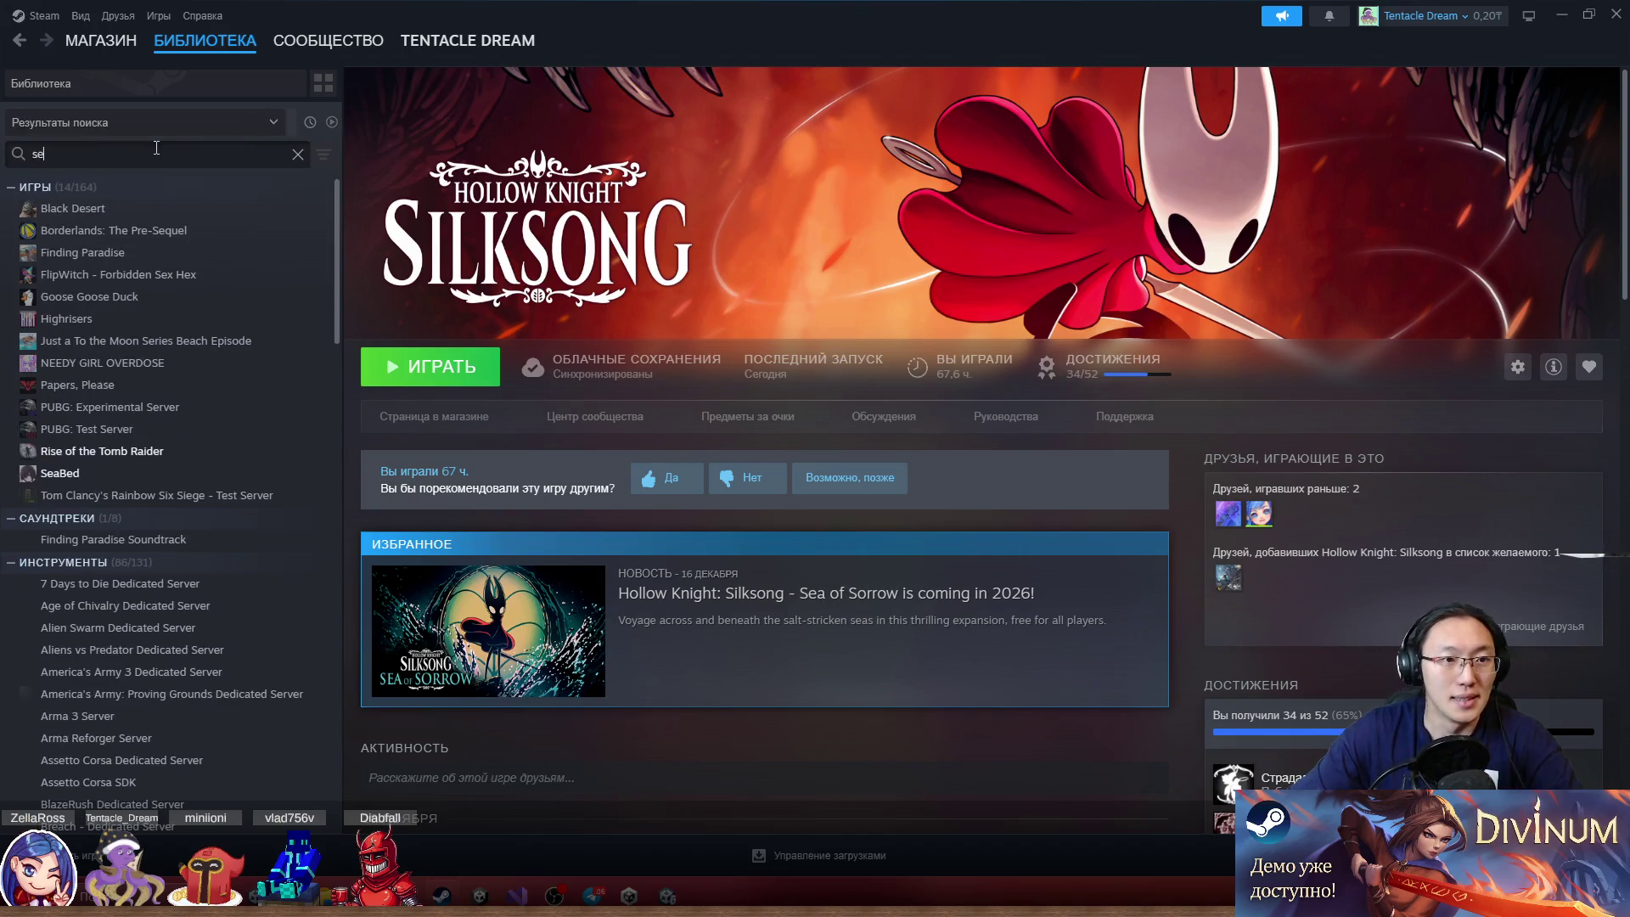
text(le)
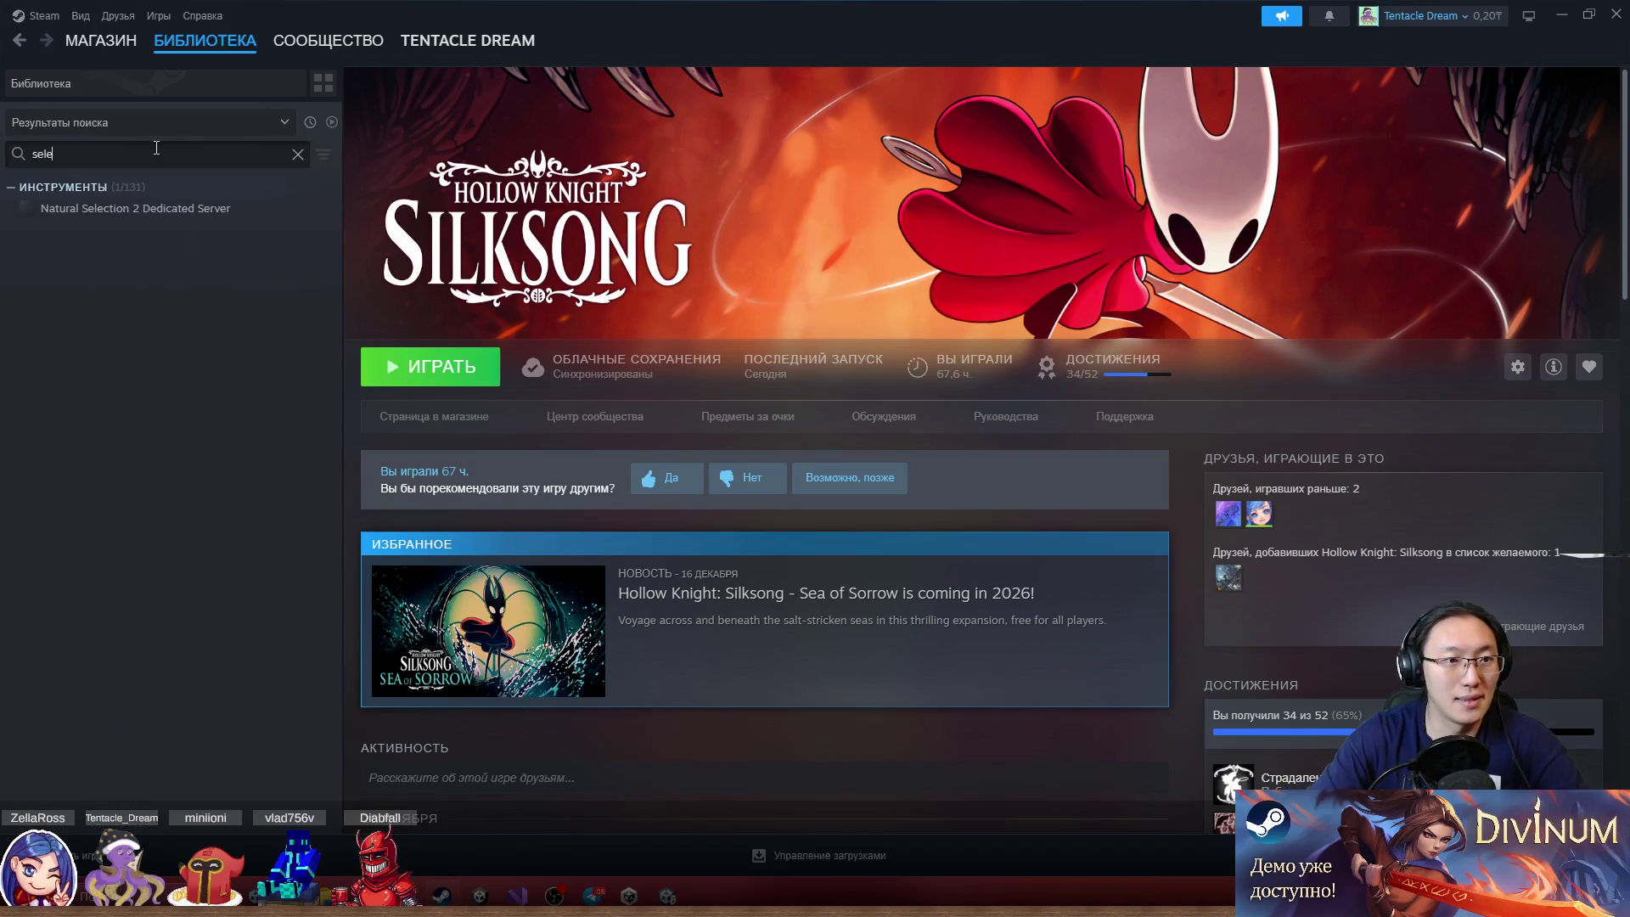
key(BackSpace)
key(BackSpace)
text(l)
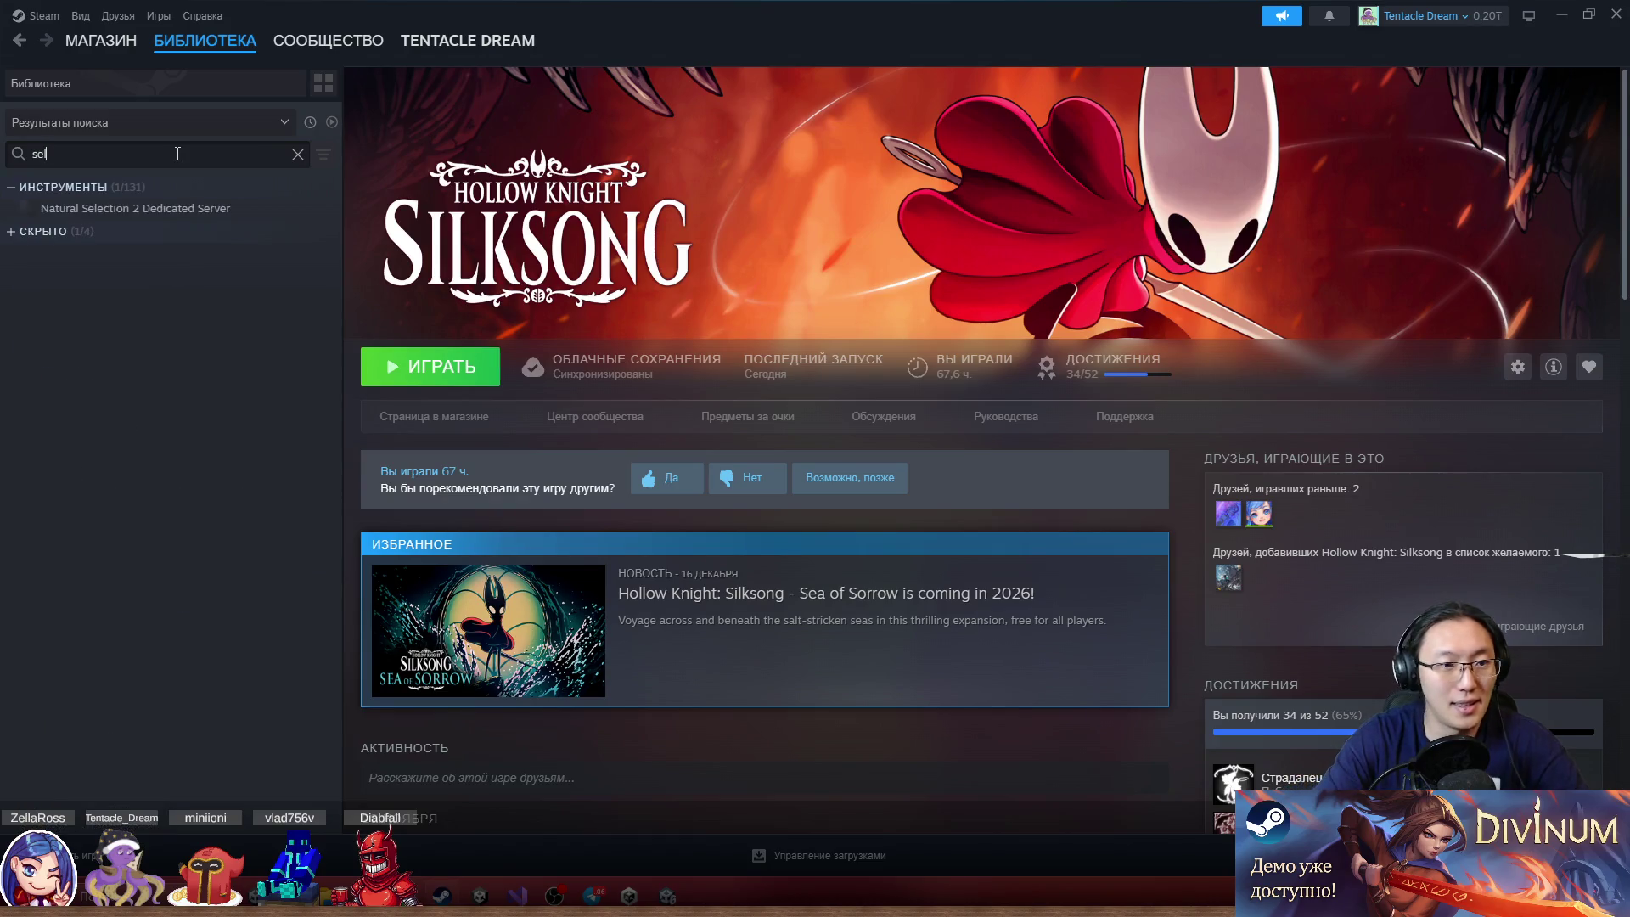
key(BackSpace)
key(BackSpace)
key(BackSpace)
text(cel)
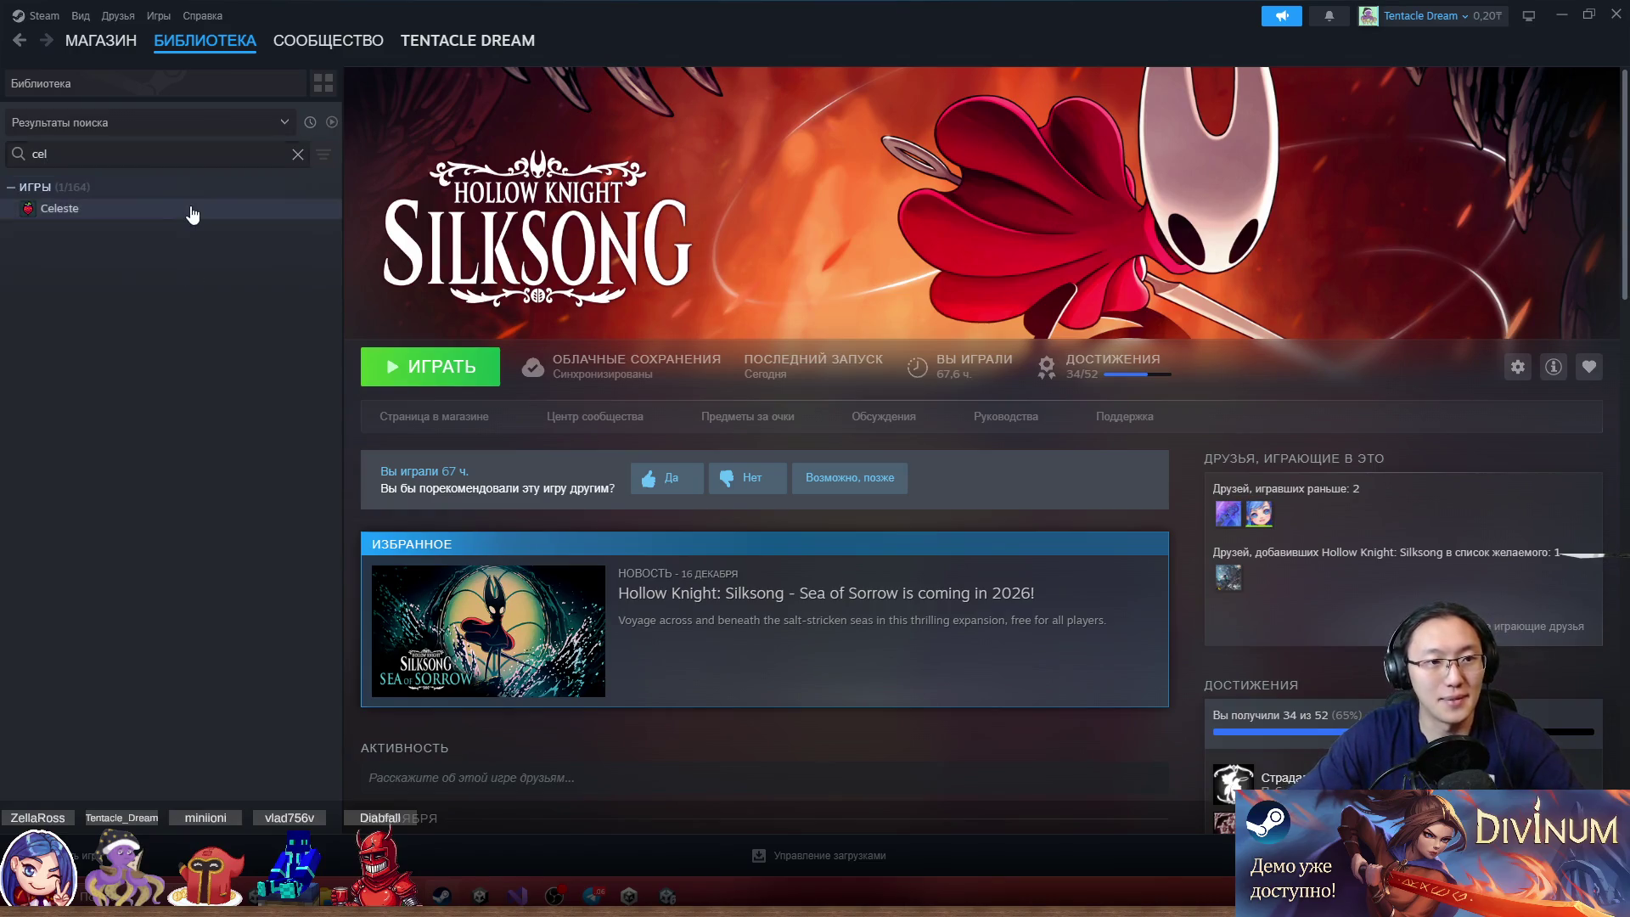
click(188, 209)
Install Celeste to the local disk, then return to the Unity editor
click(437, 365)
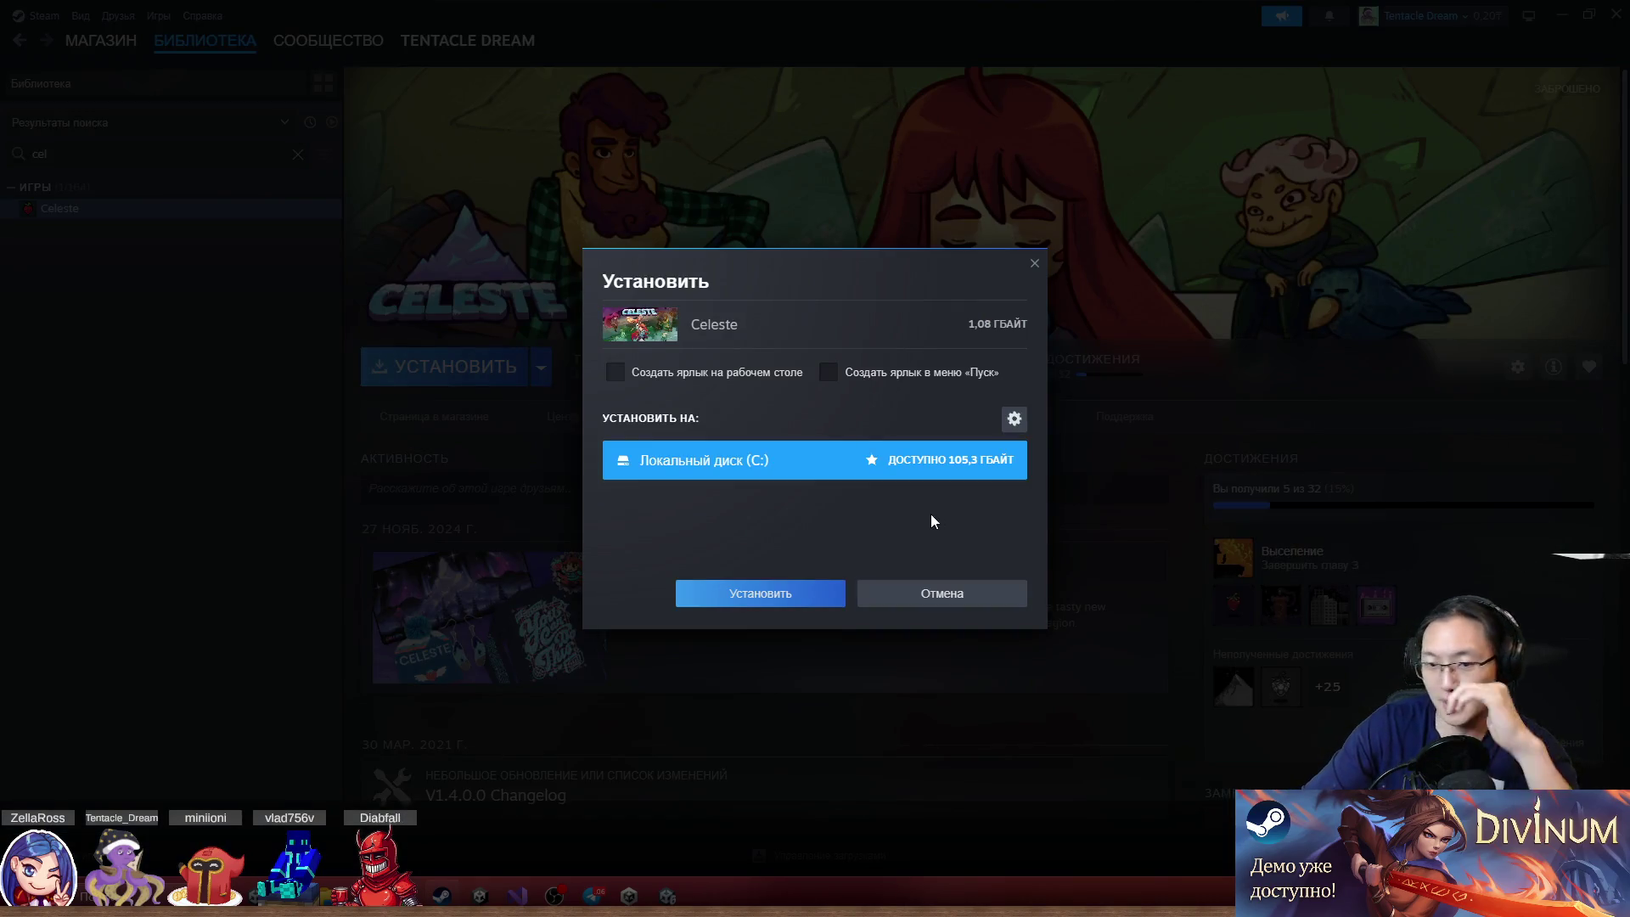
click(762, 593)
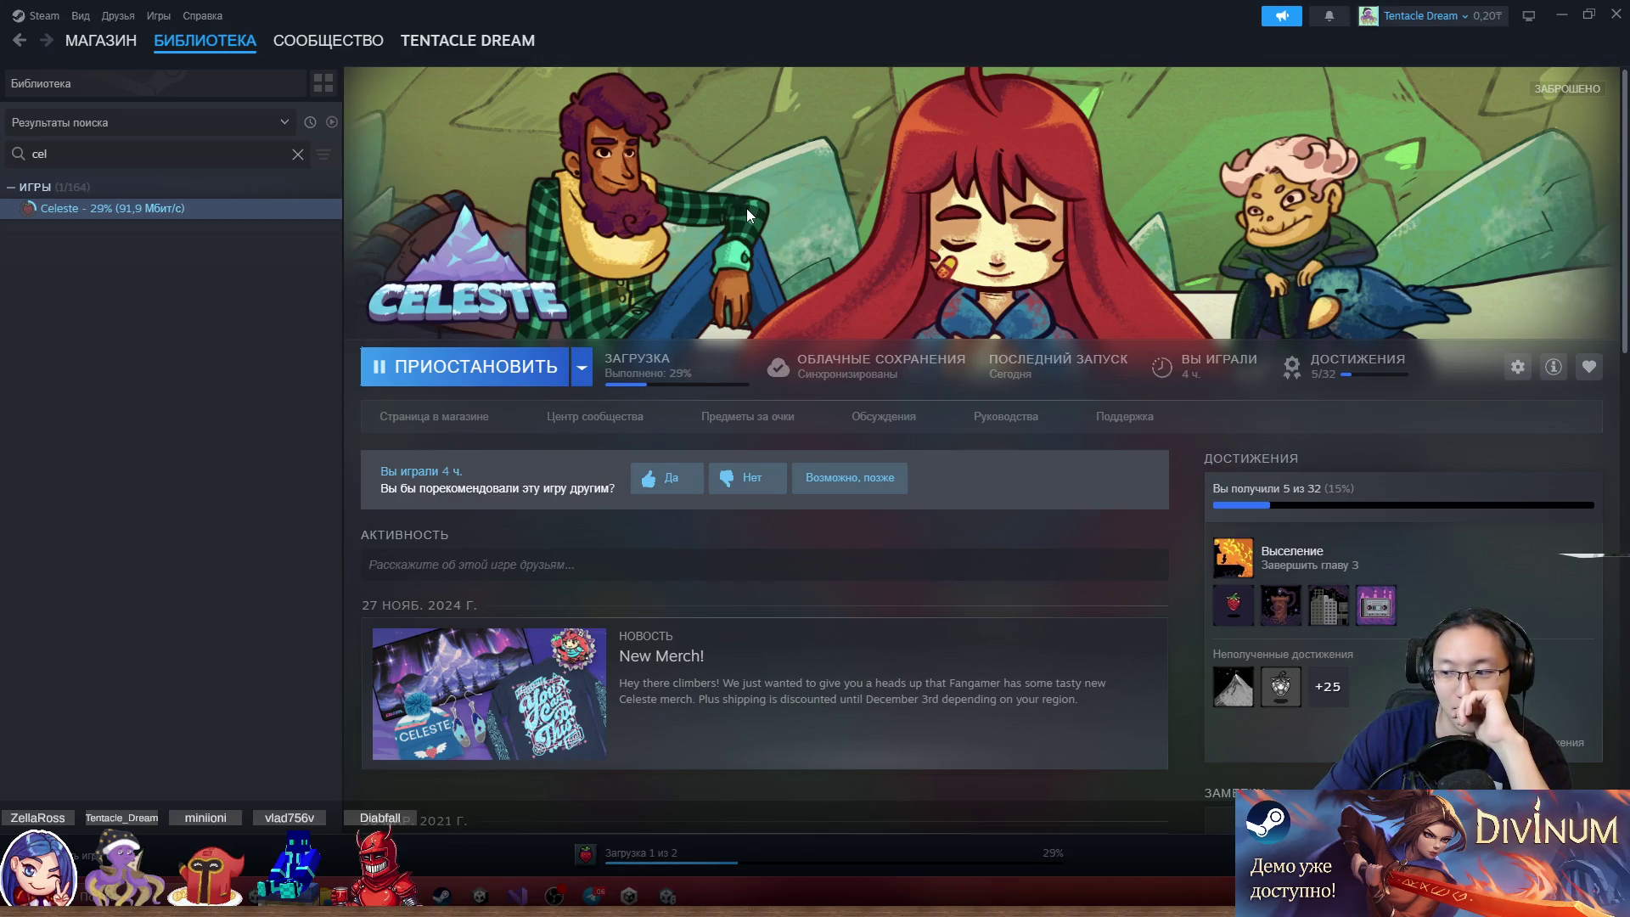
click(650, 893)
Move the Thing (8) elbow pipe one cell to the right
scroll(567, 379, down, 3)
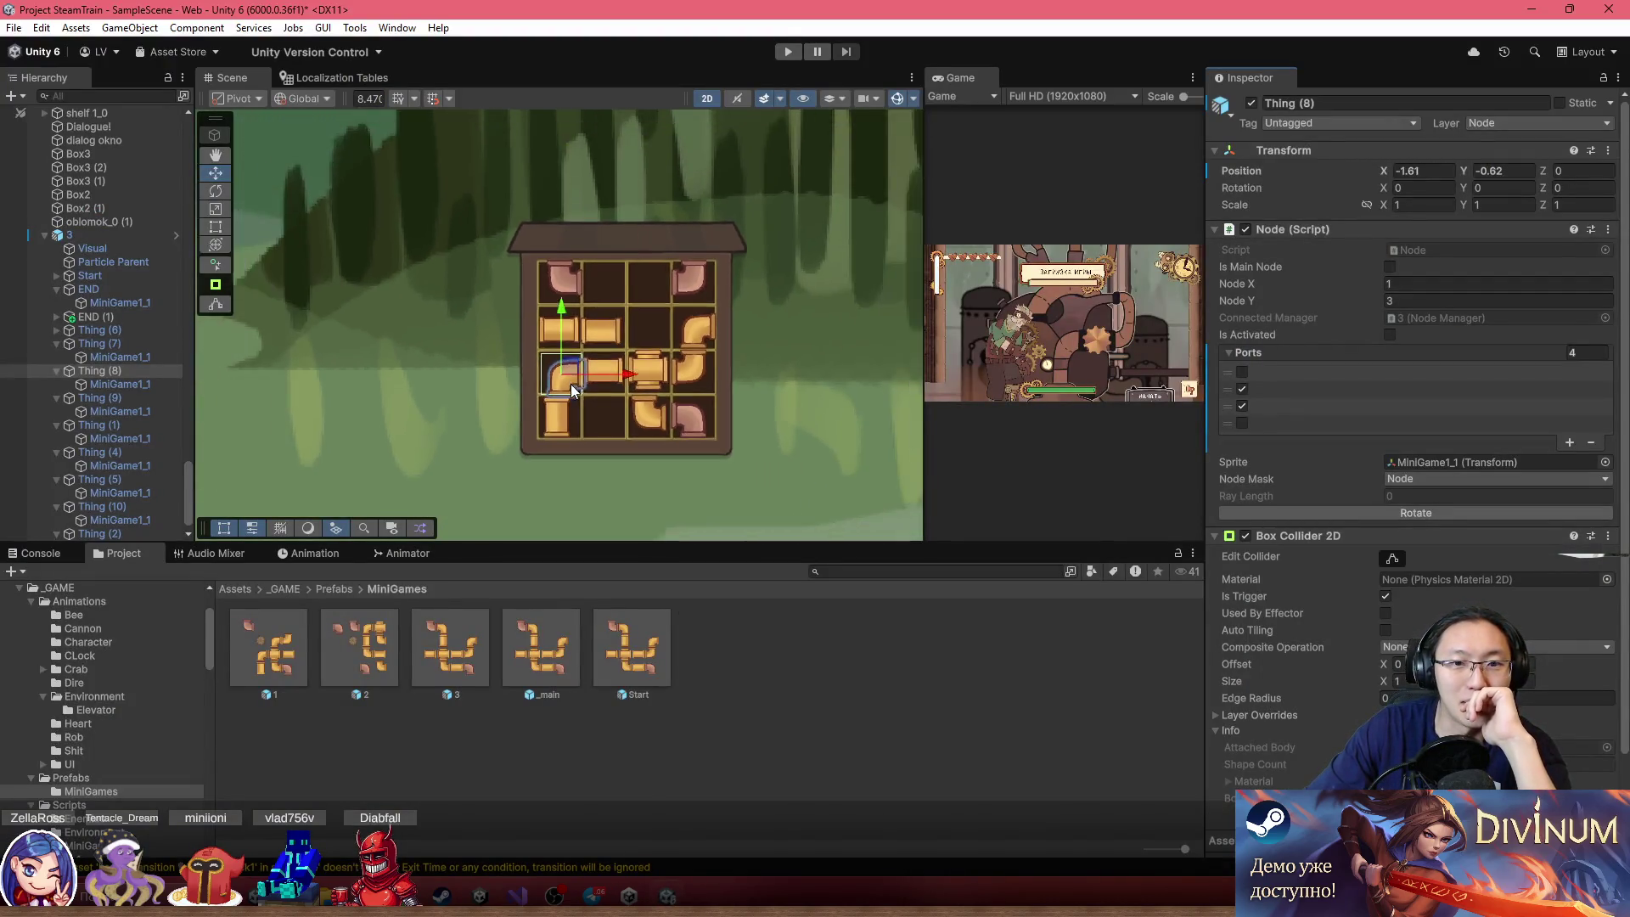
scroll(567, 380, up, 2)
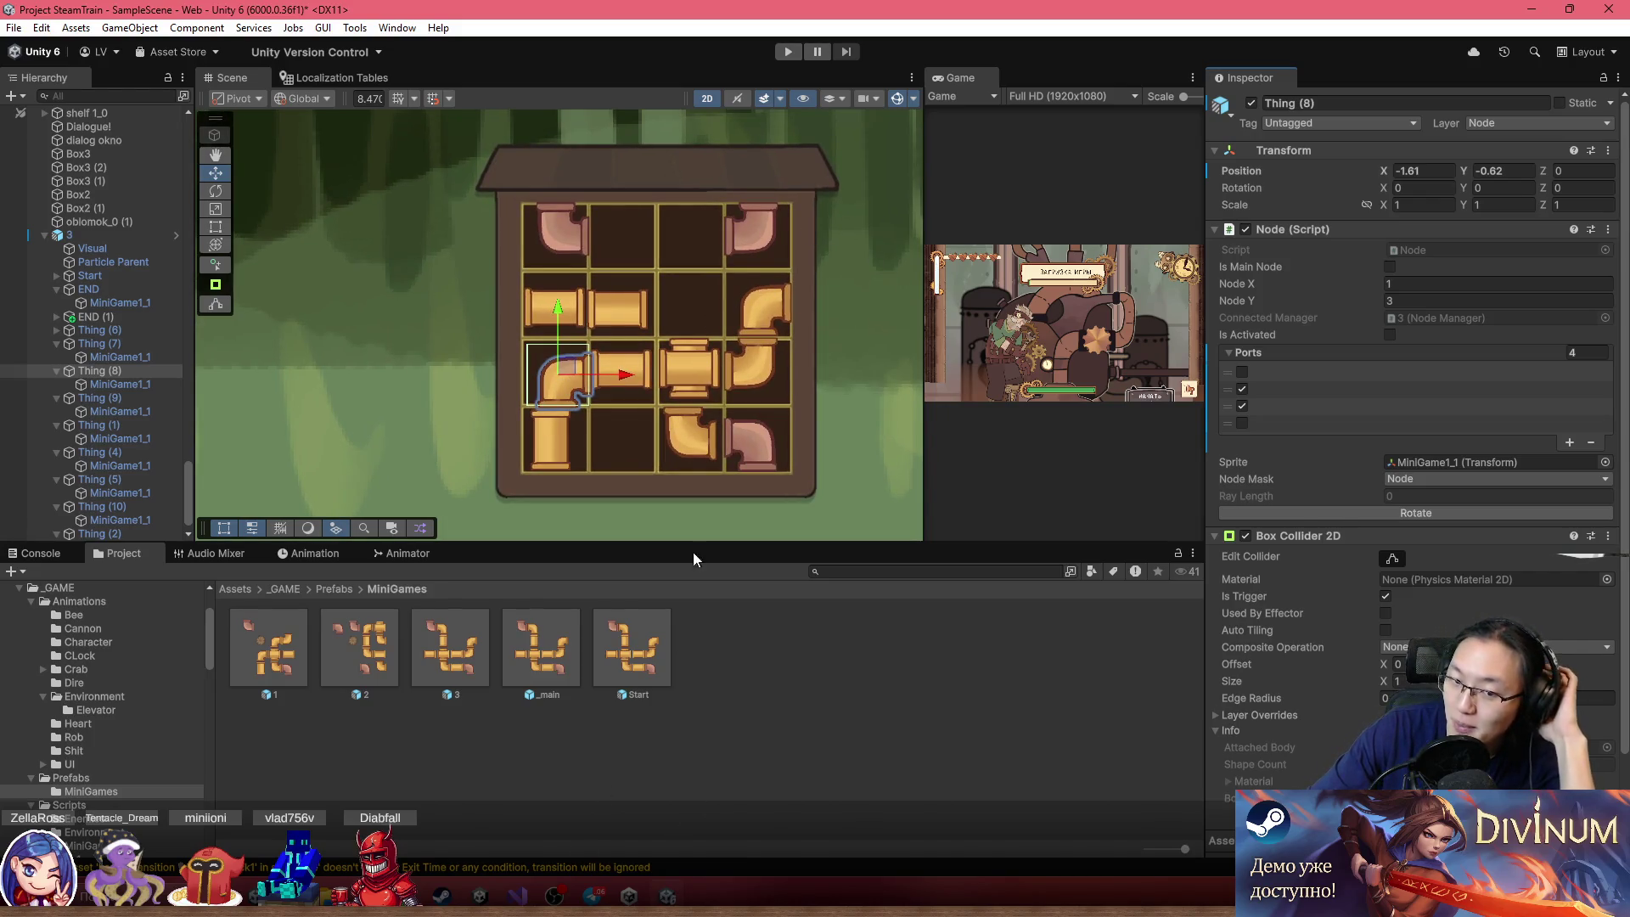
scroll(688, 411, up, 1)
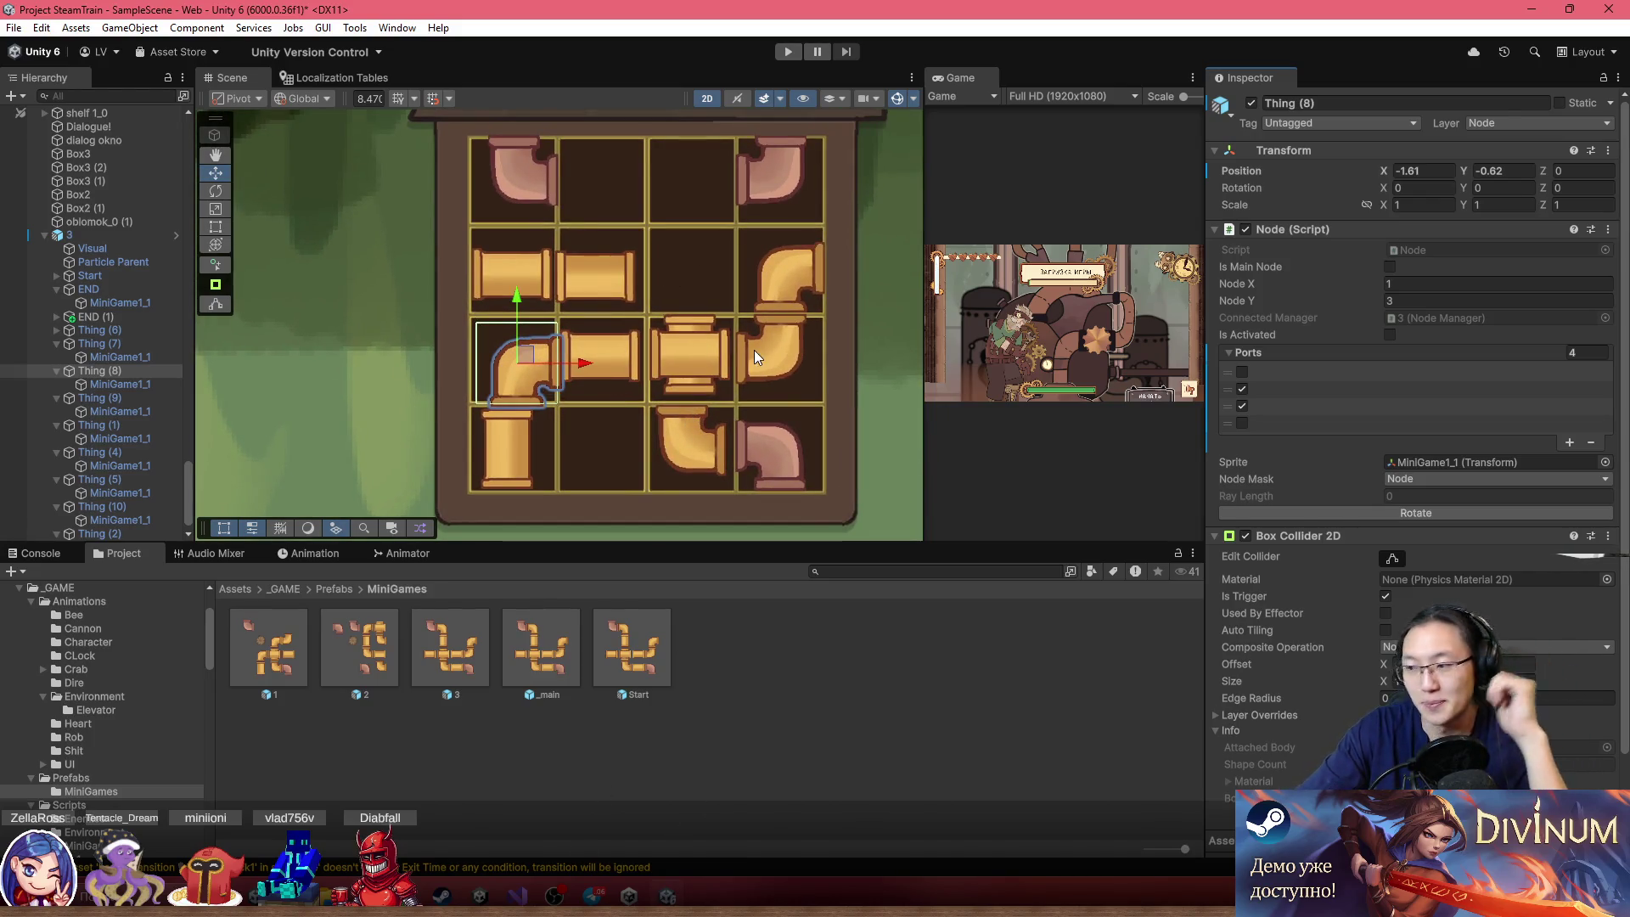
scroll(664, 276, up, 1)
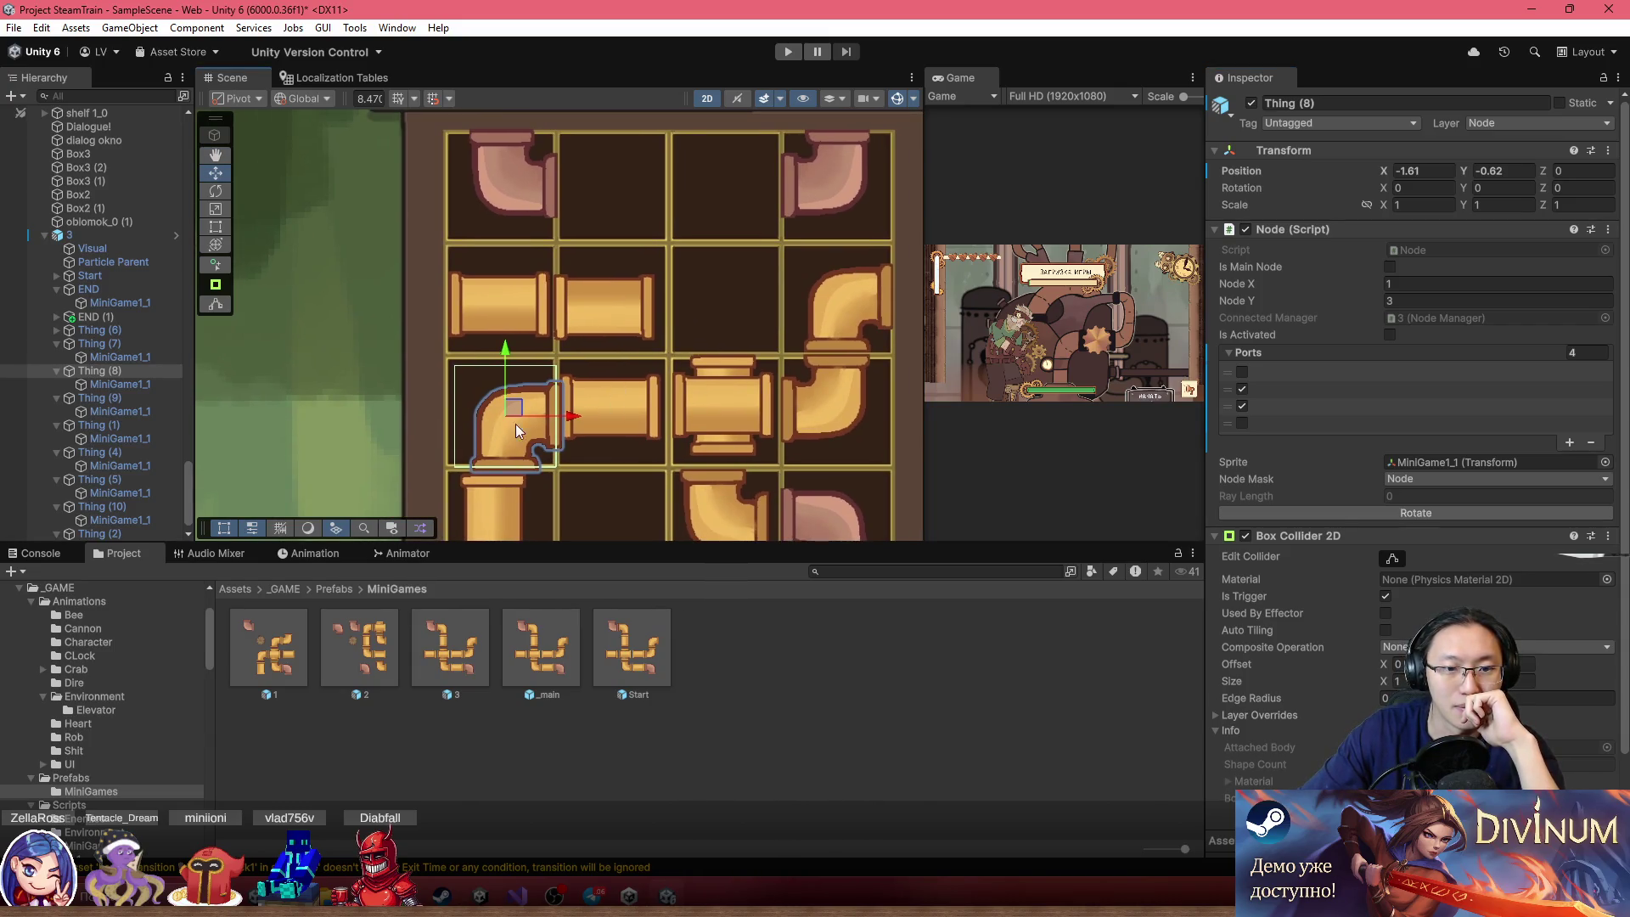
mouse_move(522, 400)
mouse_down()
mouse_move(630, 250)
mouse_move(528, 314)
mouse_move(545, 403)
mouse_up()
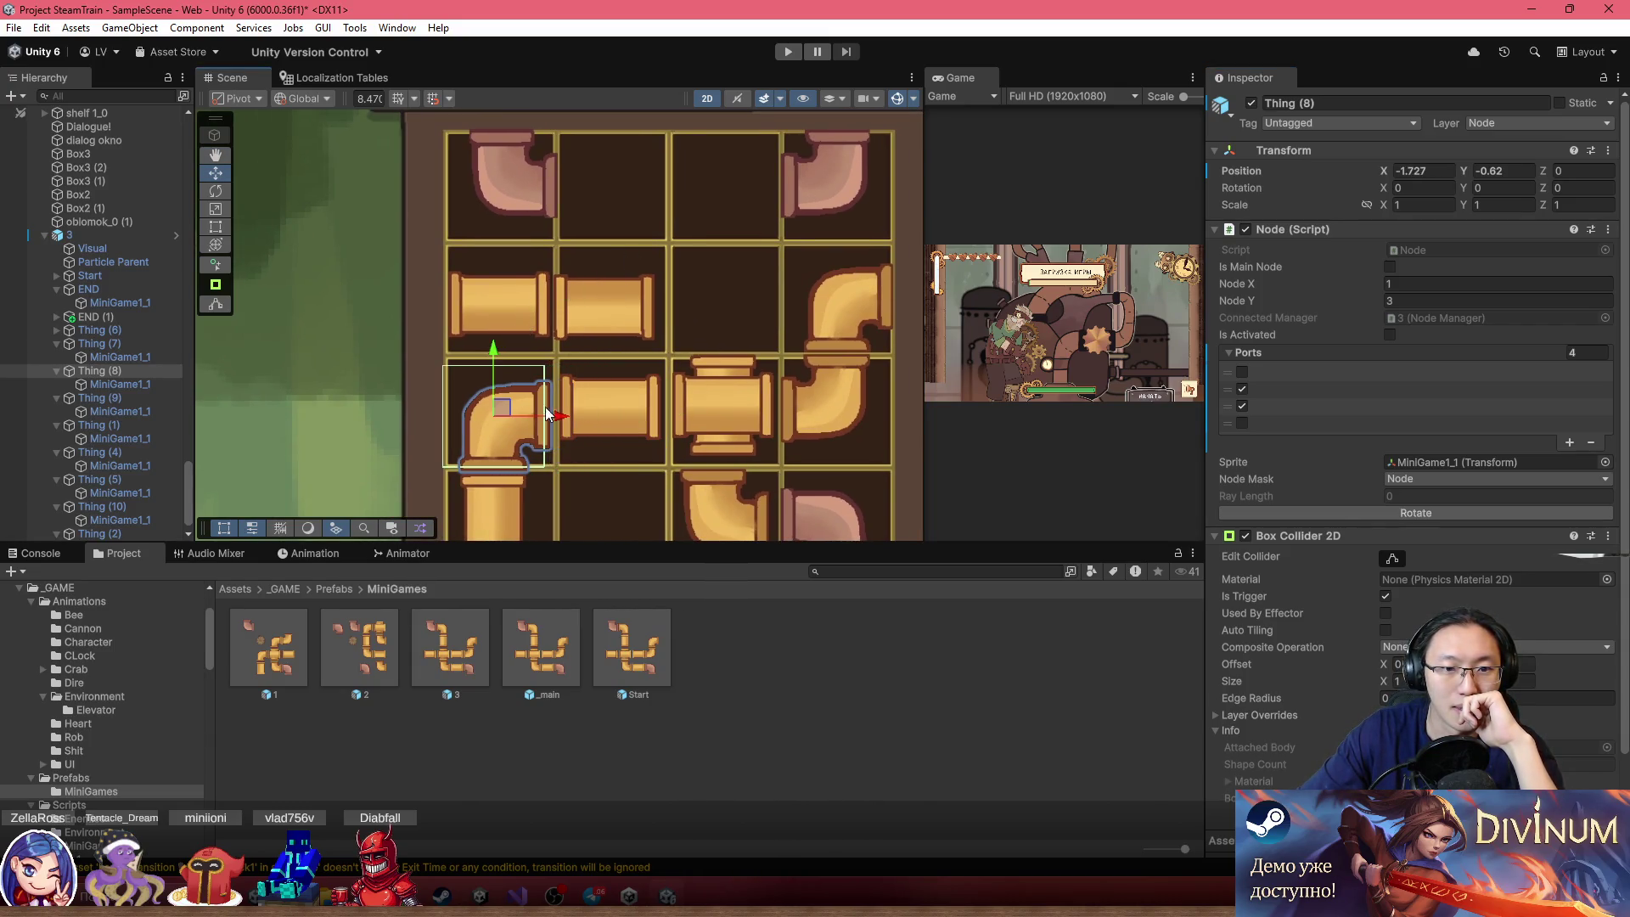
scroll(545, 403, down, 2)
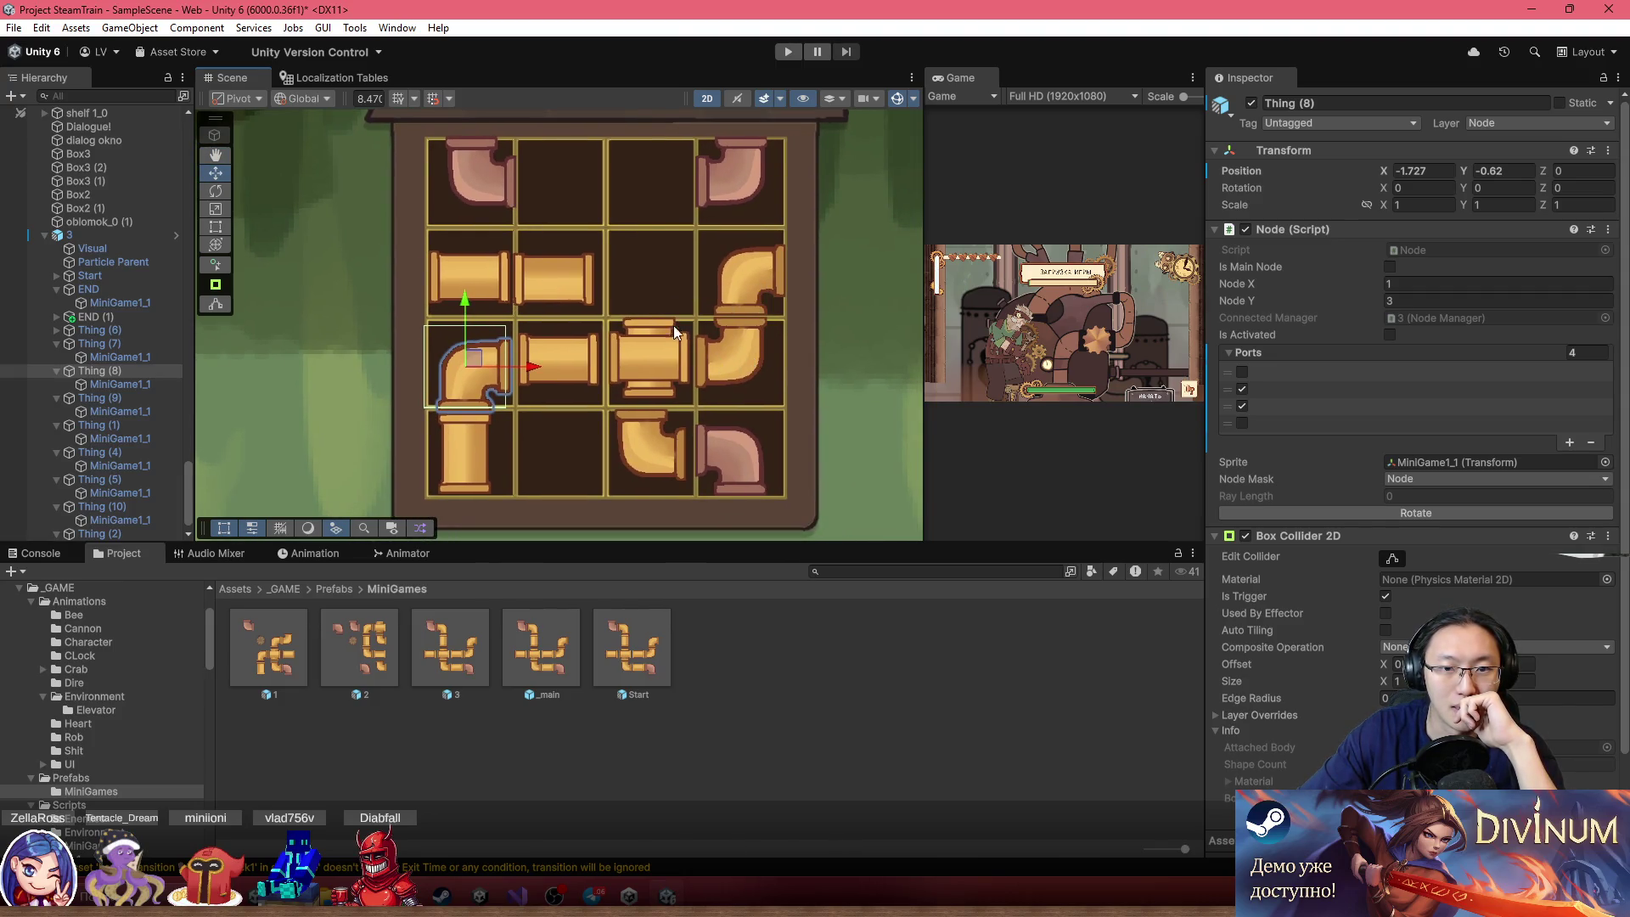
Raise the Thing (2) cross pipe up one grid cell into the second row
click(563, 287)
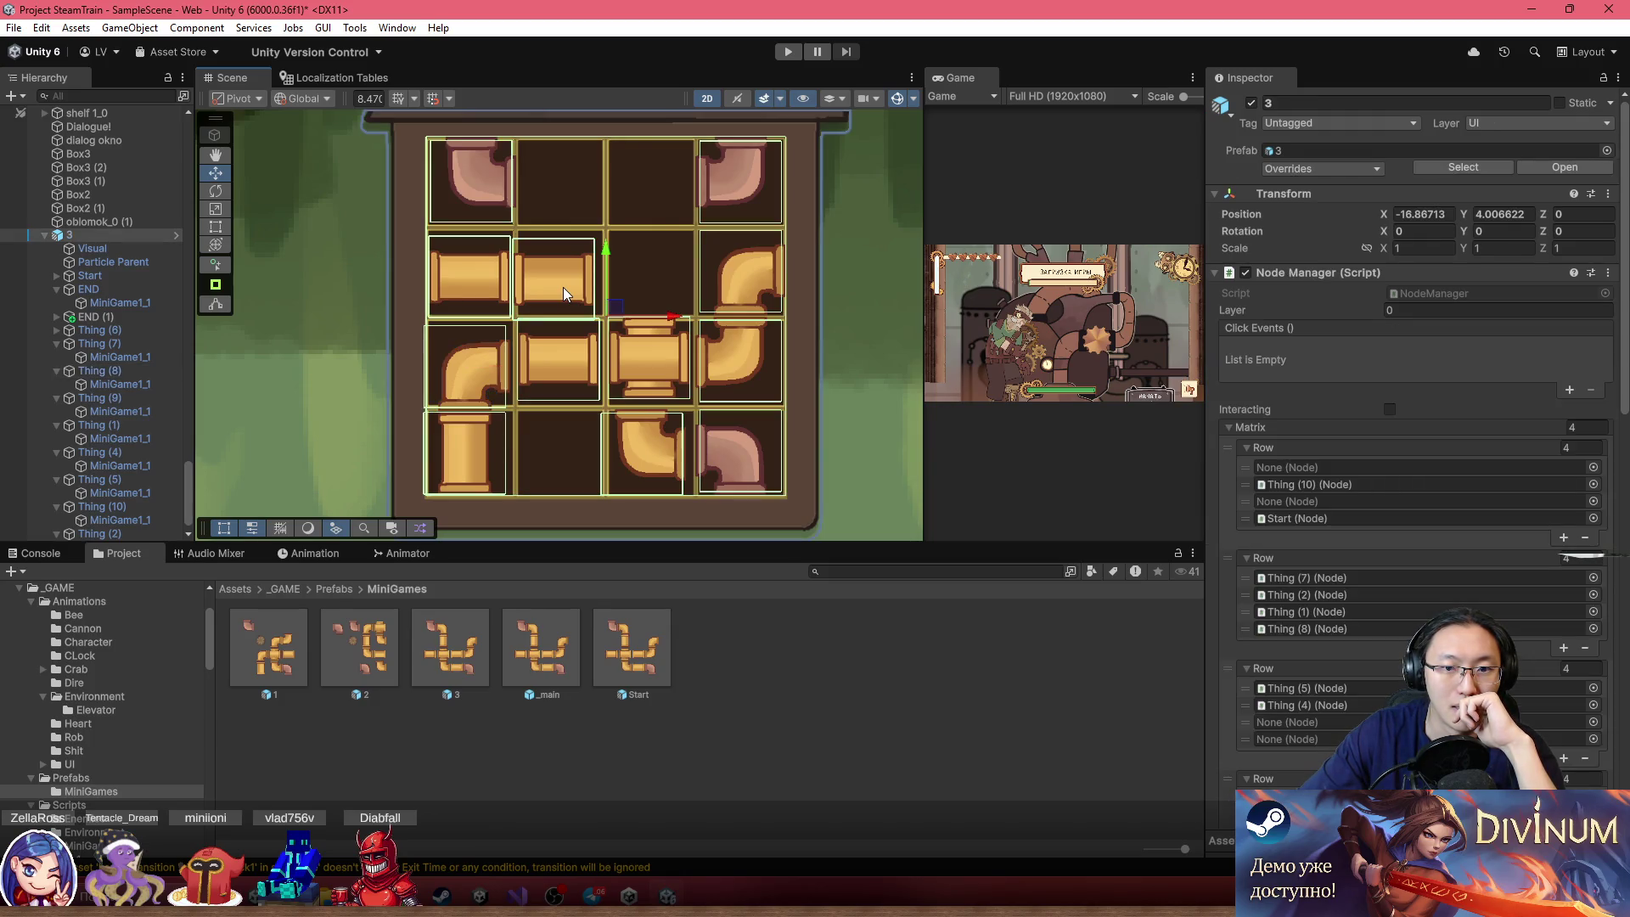
click(587, 368)
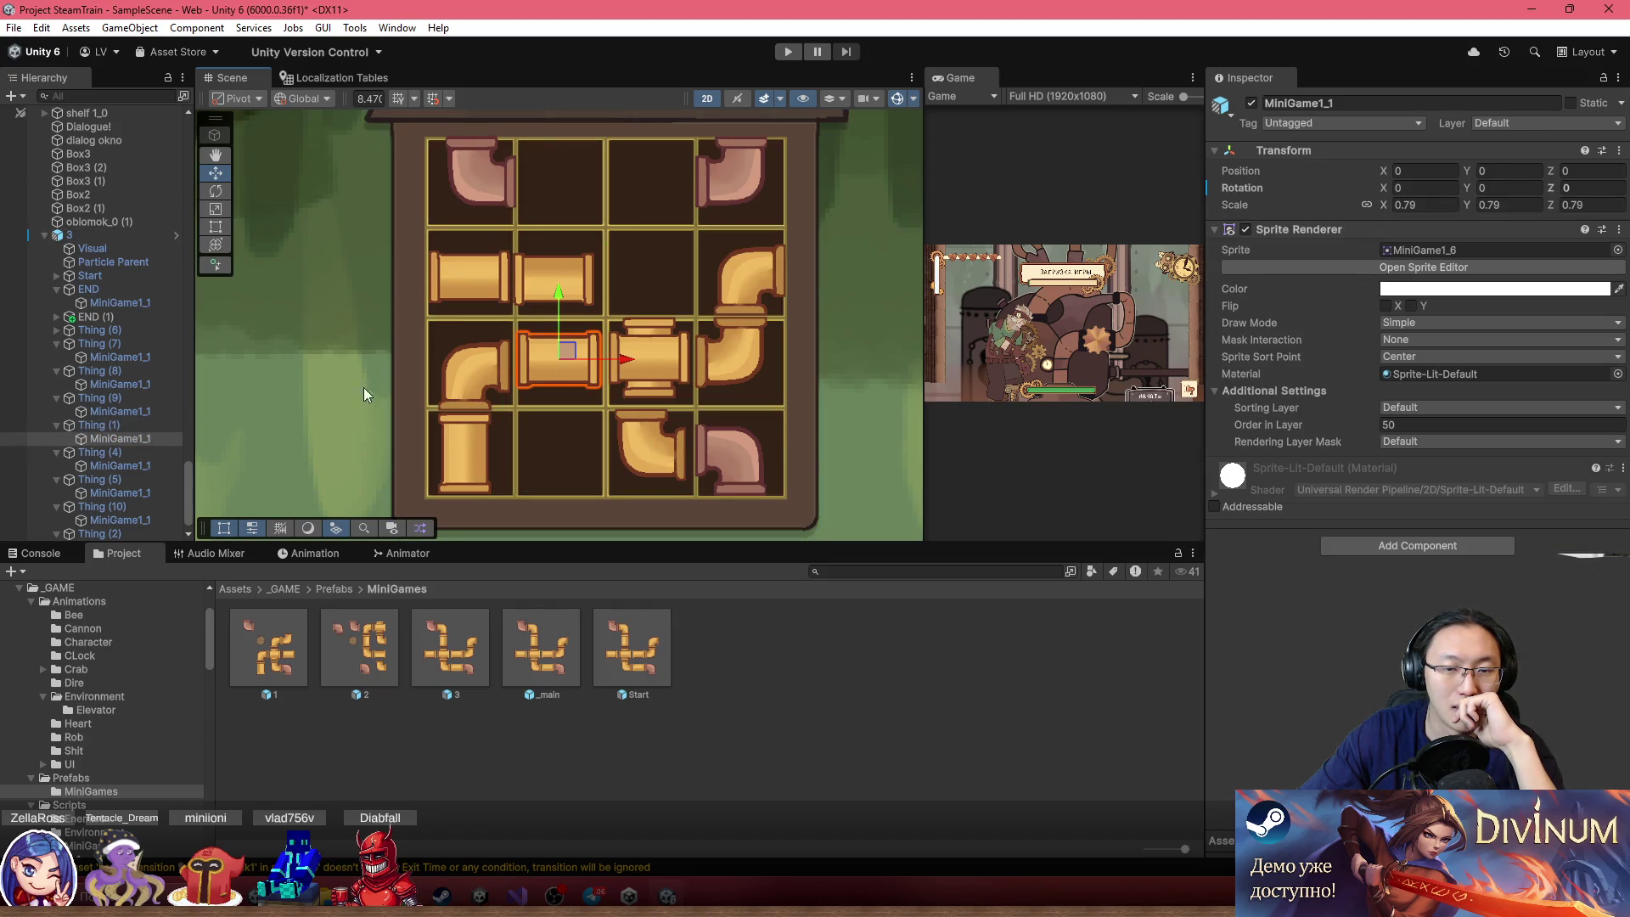
click(642, 348)
click(648, 350)
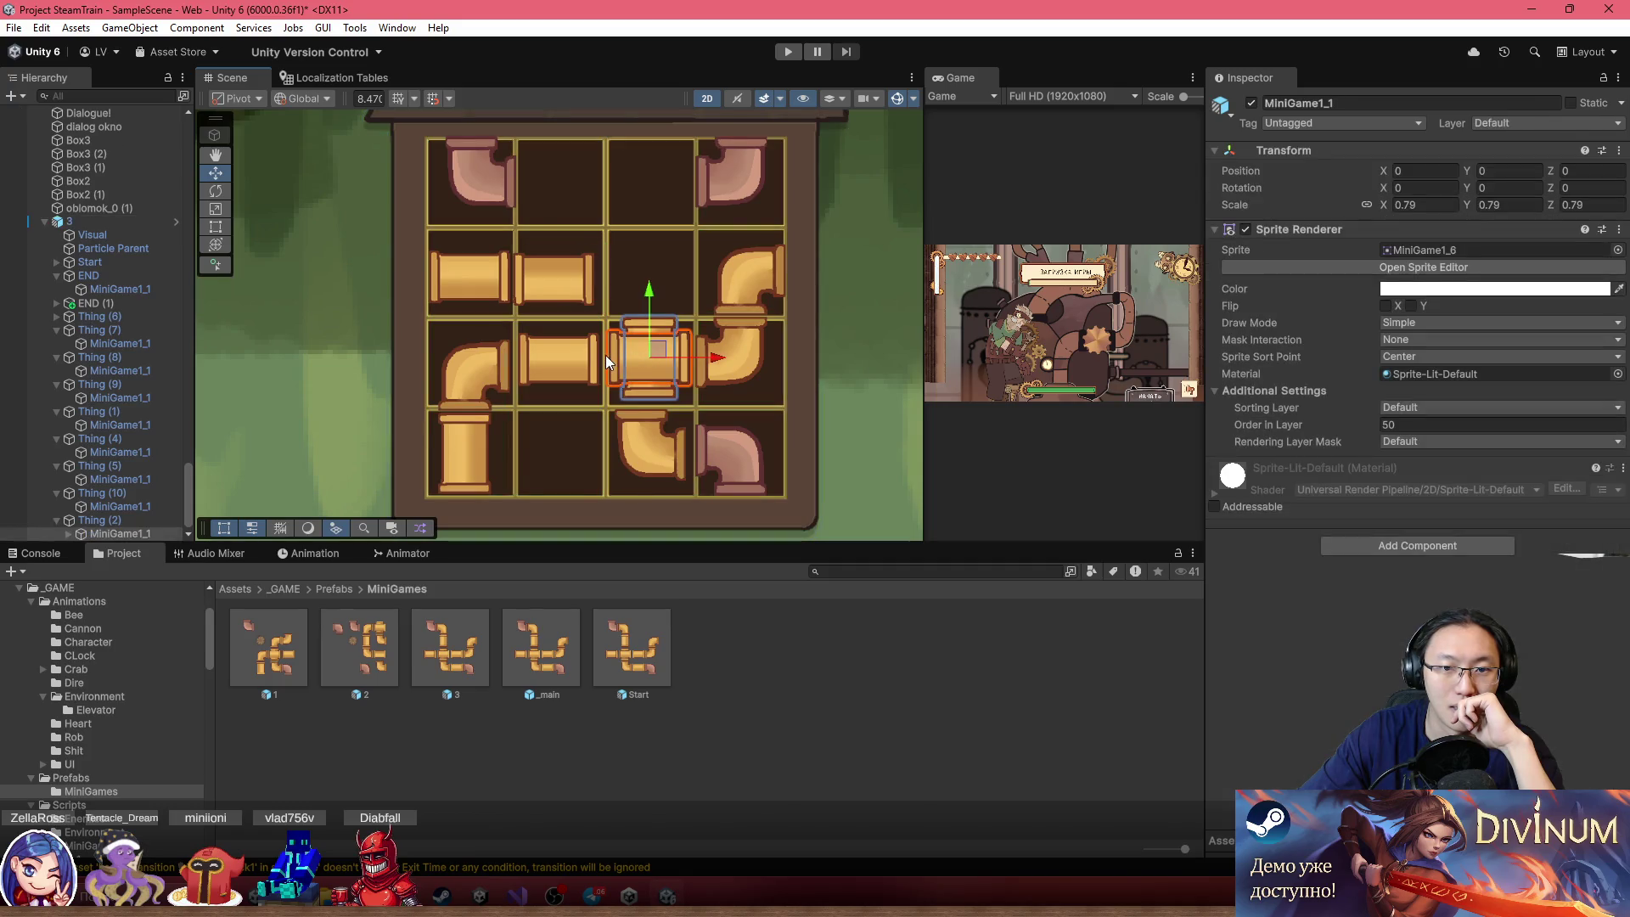
click(146, 519)
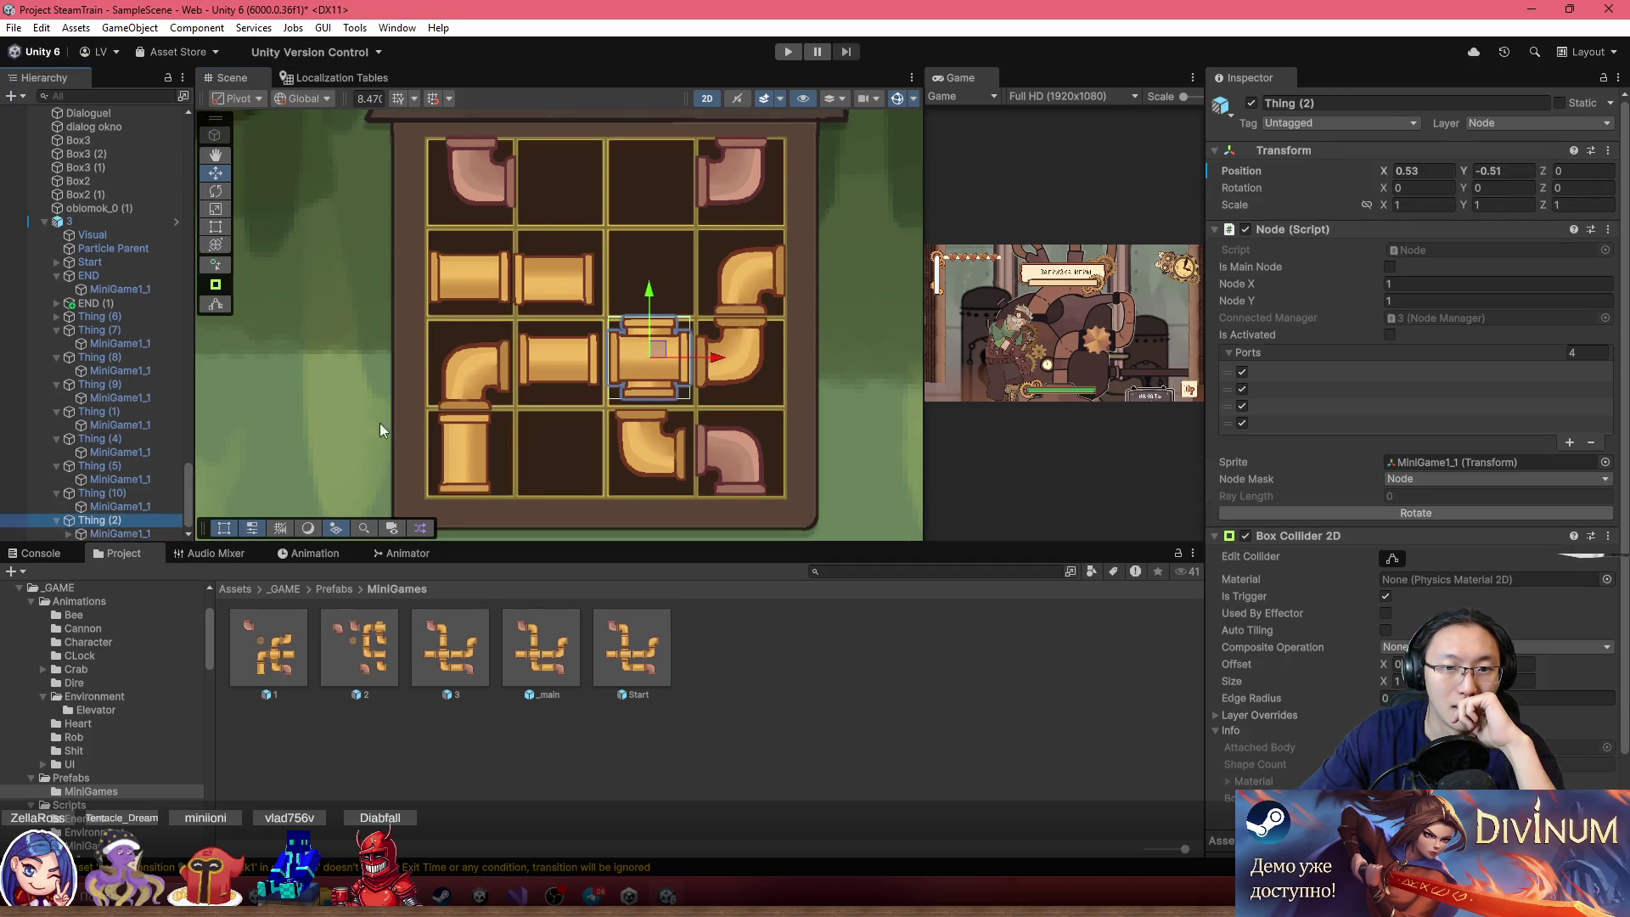
drag(655, 348, 660, 265)
Move the Thing (5) straight pipe to the right end of the second row
click(471, 287)
click(471, 286)
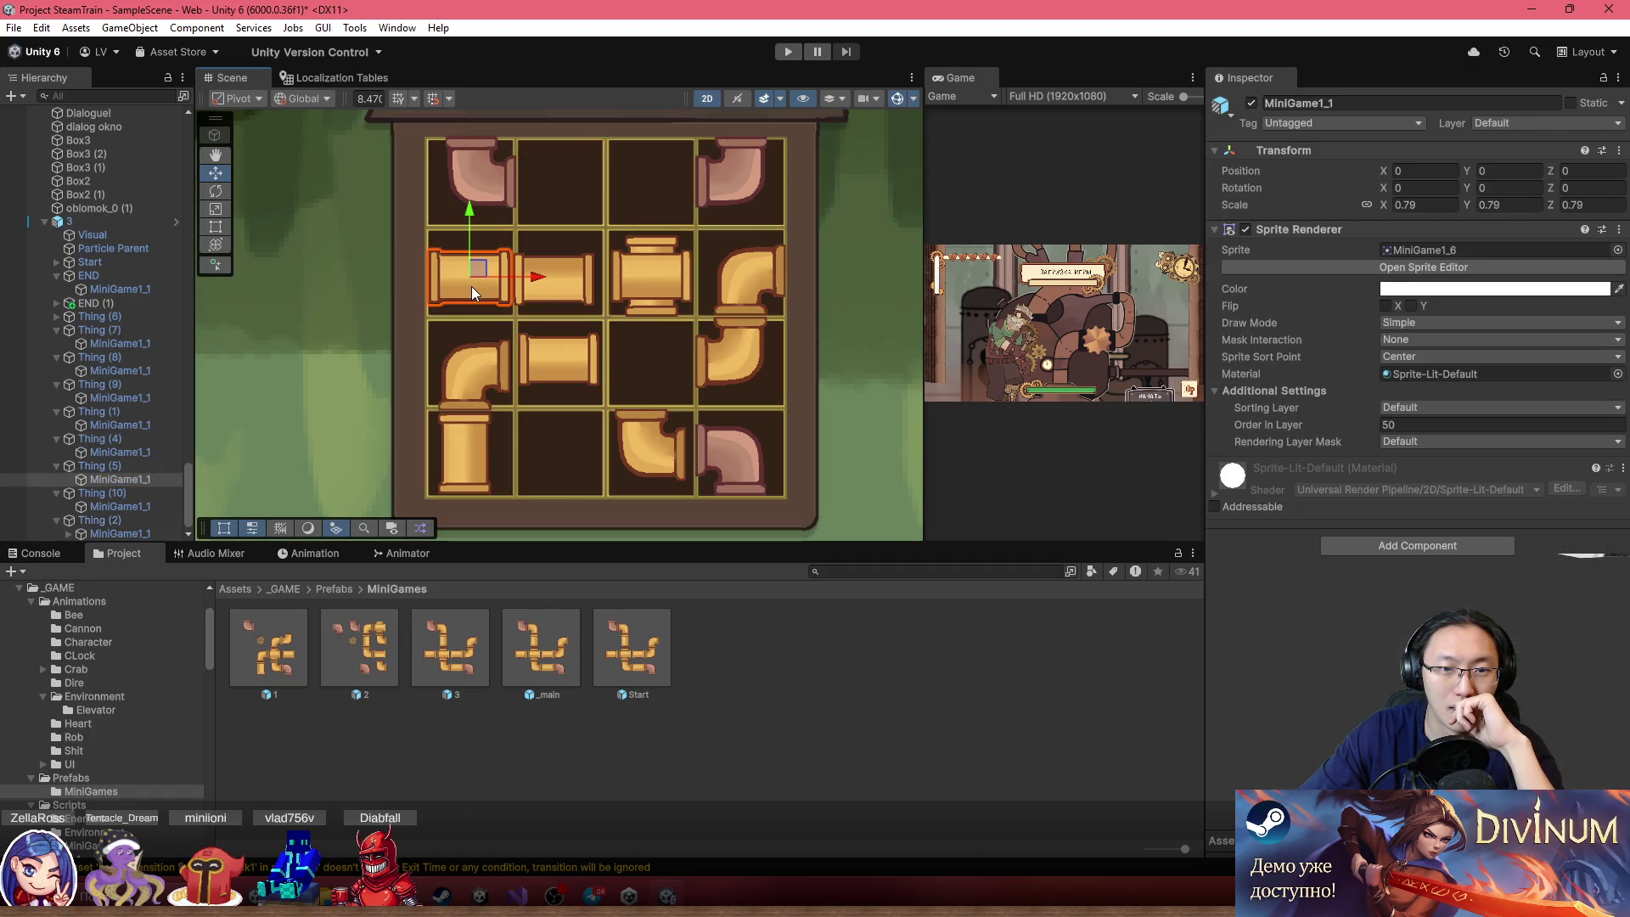
click(136, 467)
drag(472, 272, 720, 260)
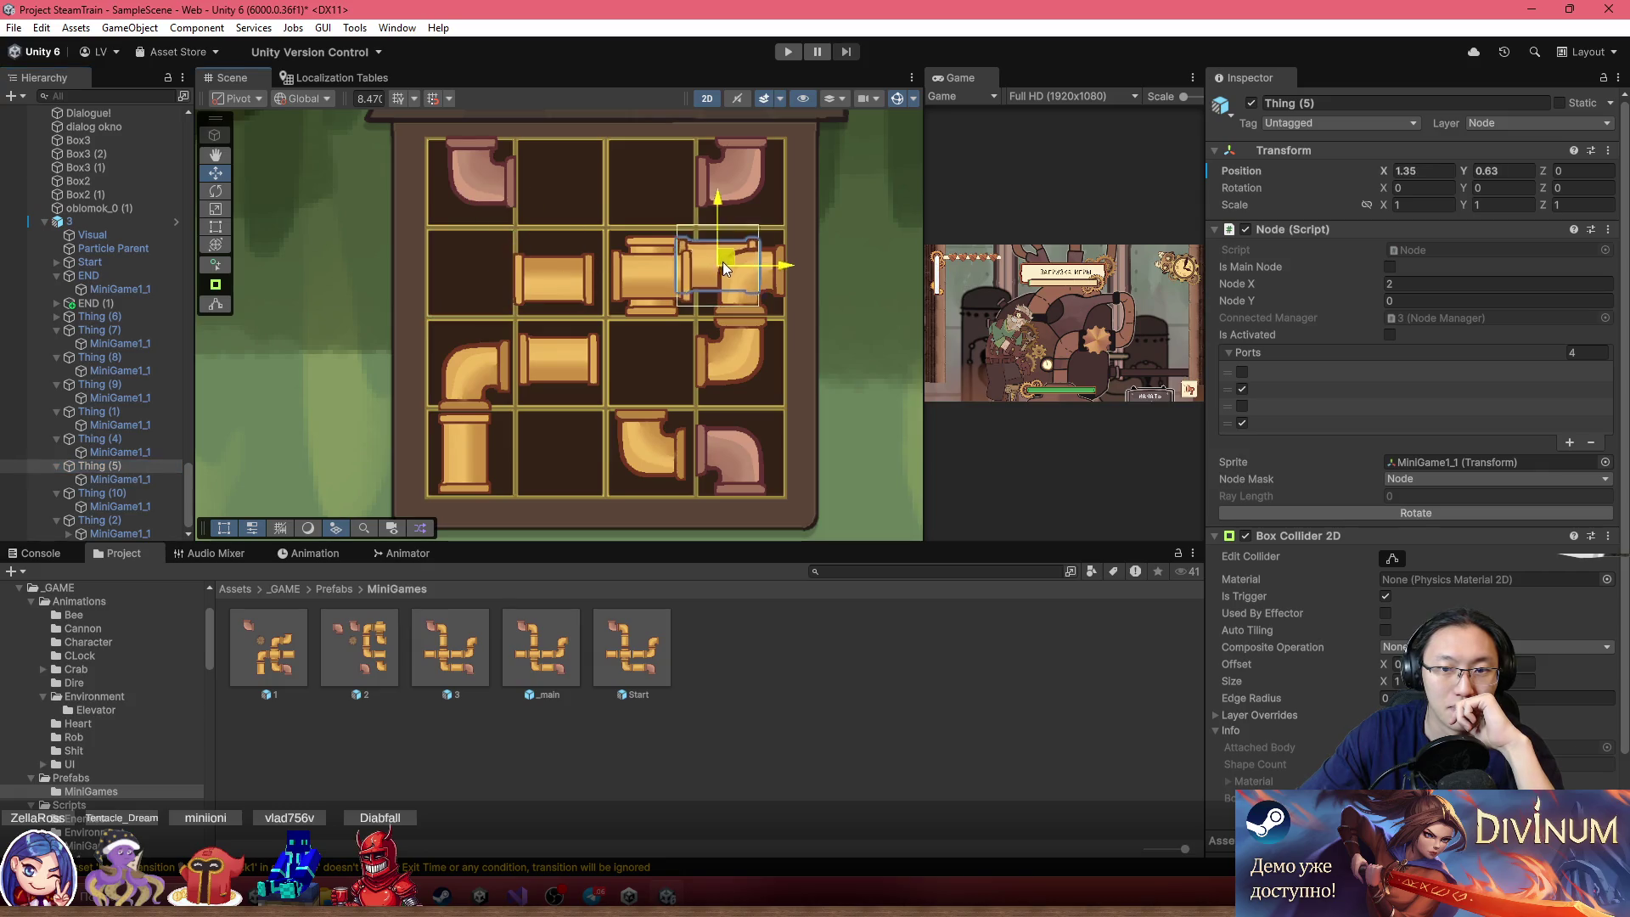
Move the Thing (9) elbow pipe into the second row's left cell
click(747, 282)
click(747, 282)
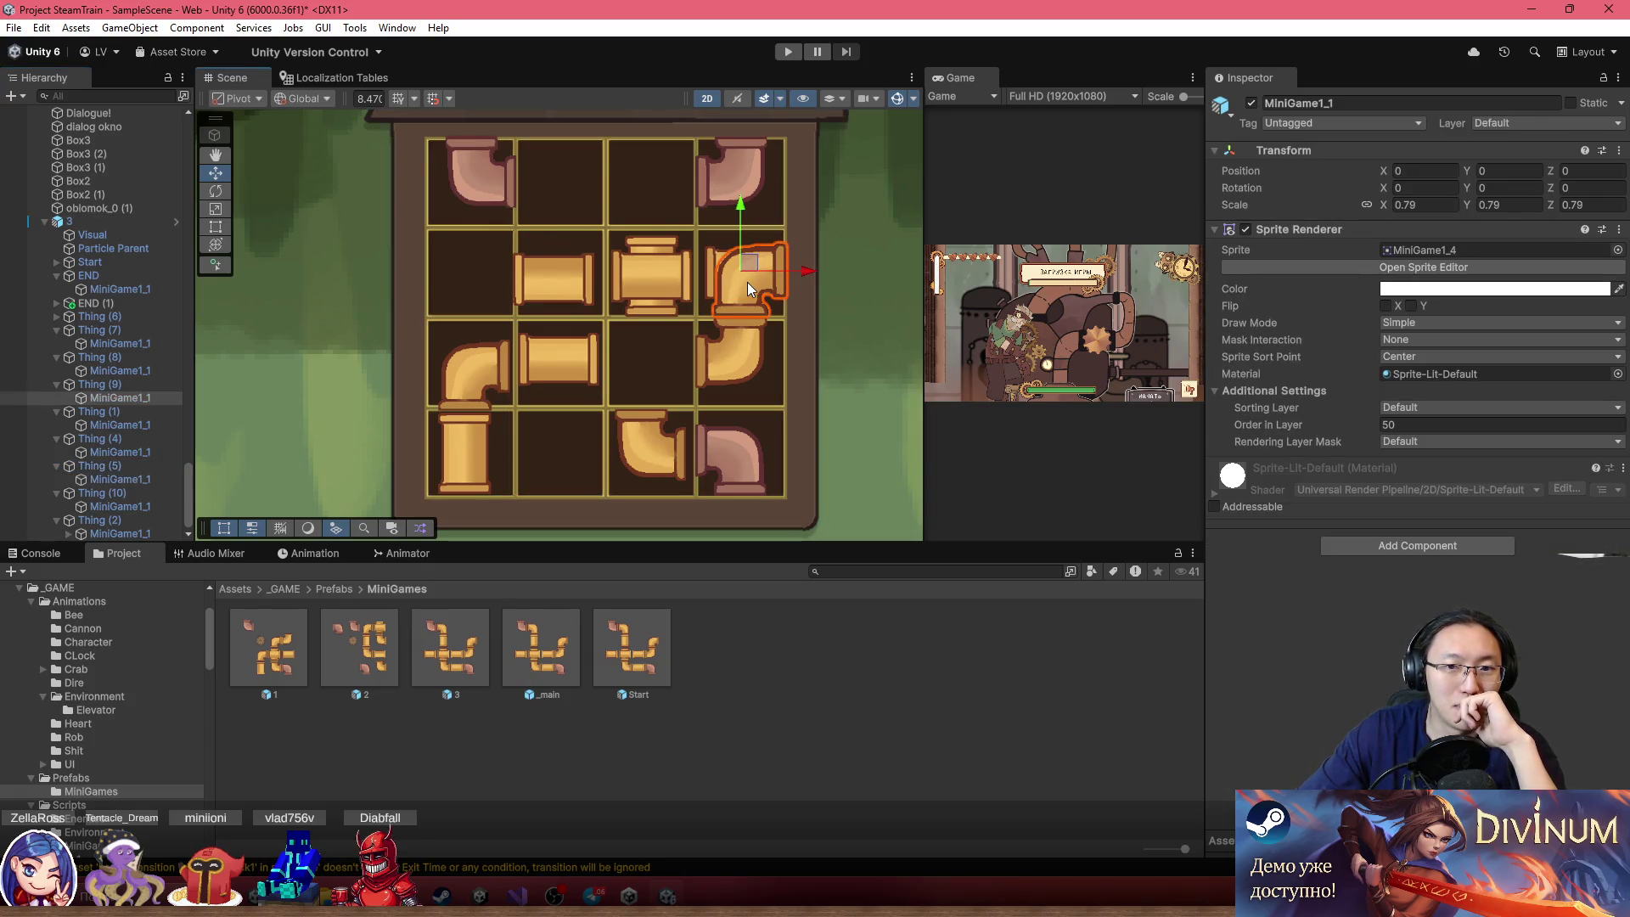
click(93, 384)
mouse_move(748, 268)
mouse_down()
mouse_move(533, 257)
mouse_move(457, 266)
mouse_move(471, 277)
mouse_up()
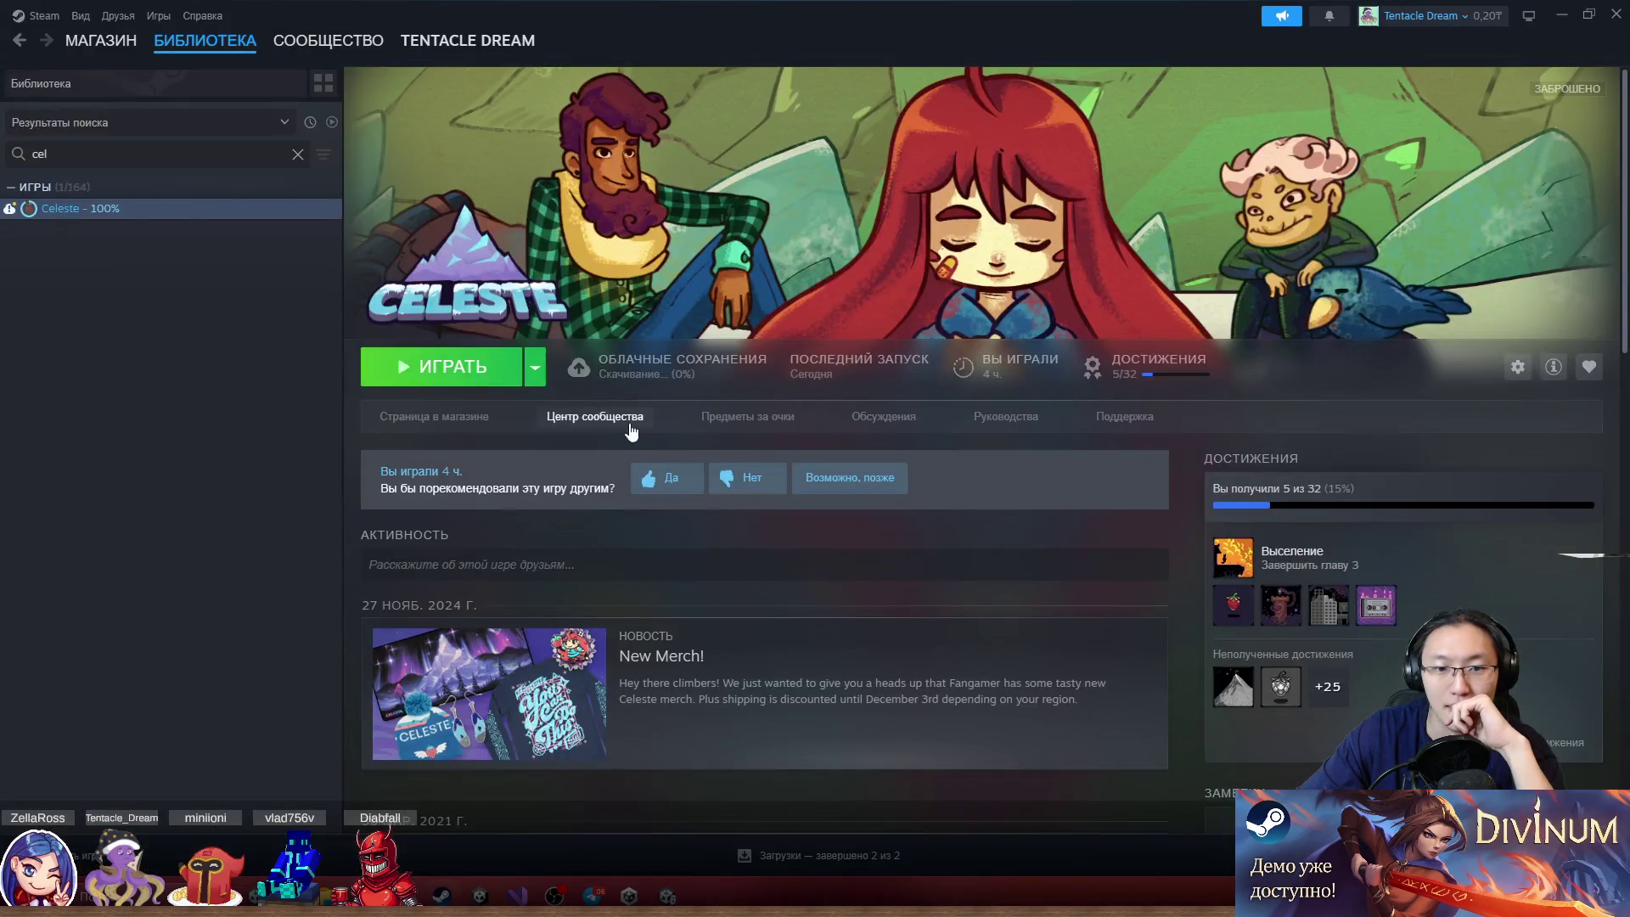
Press Play on Celeste's Steam library page to launch the game
click(477, 370)
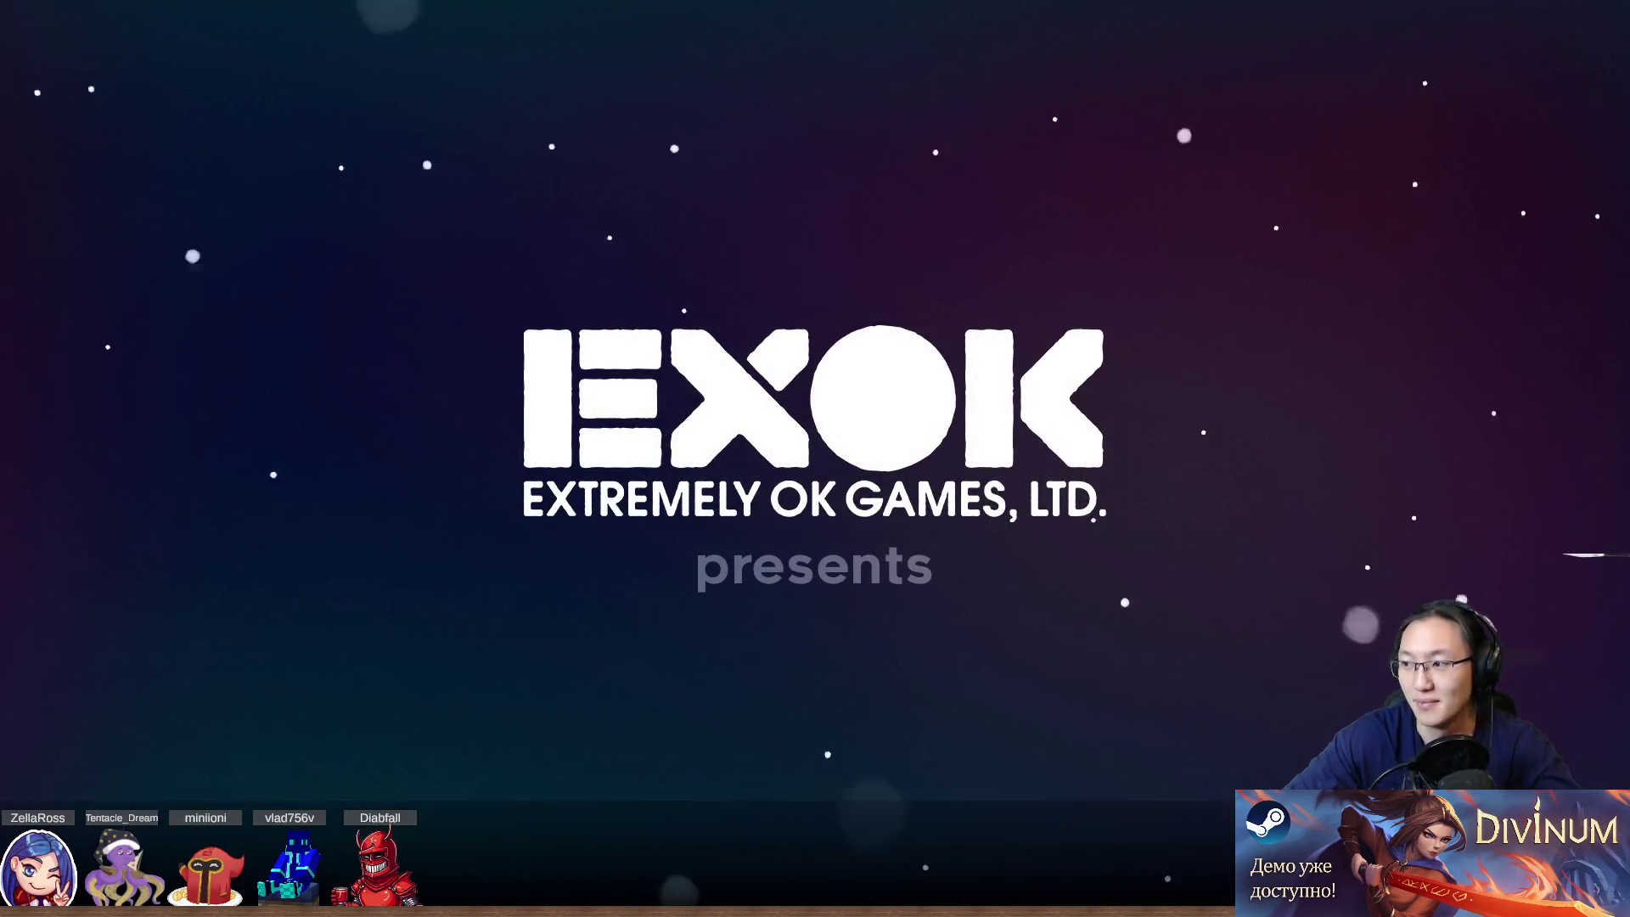
Return to Celeste, pick ПОДЪЕМ (Climb) from the menu and continue Madeline's save file
key(alt+Tab)
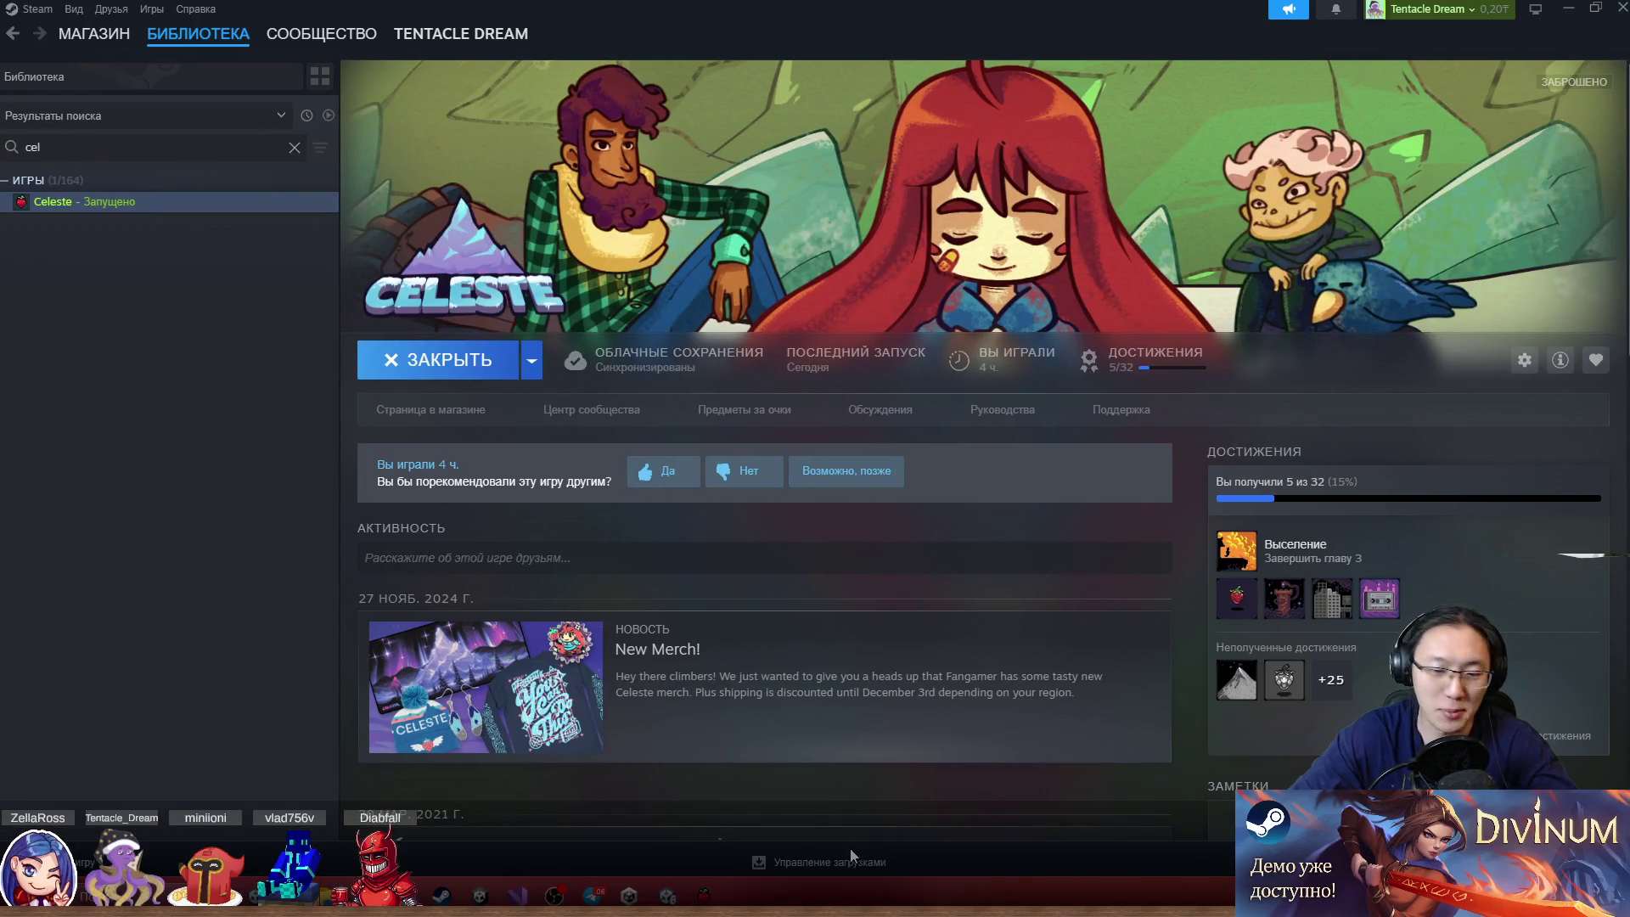
key(alt+Tab)
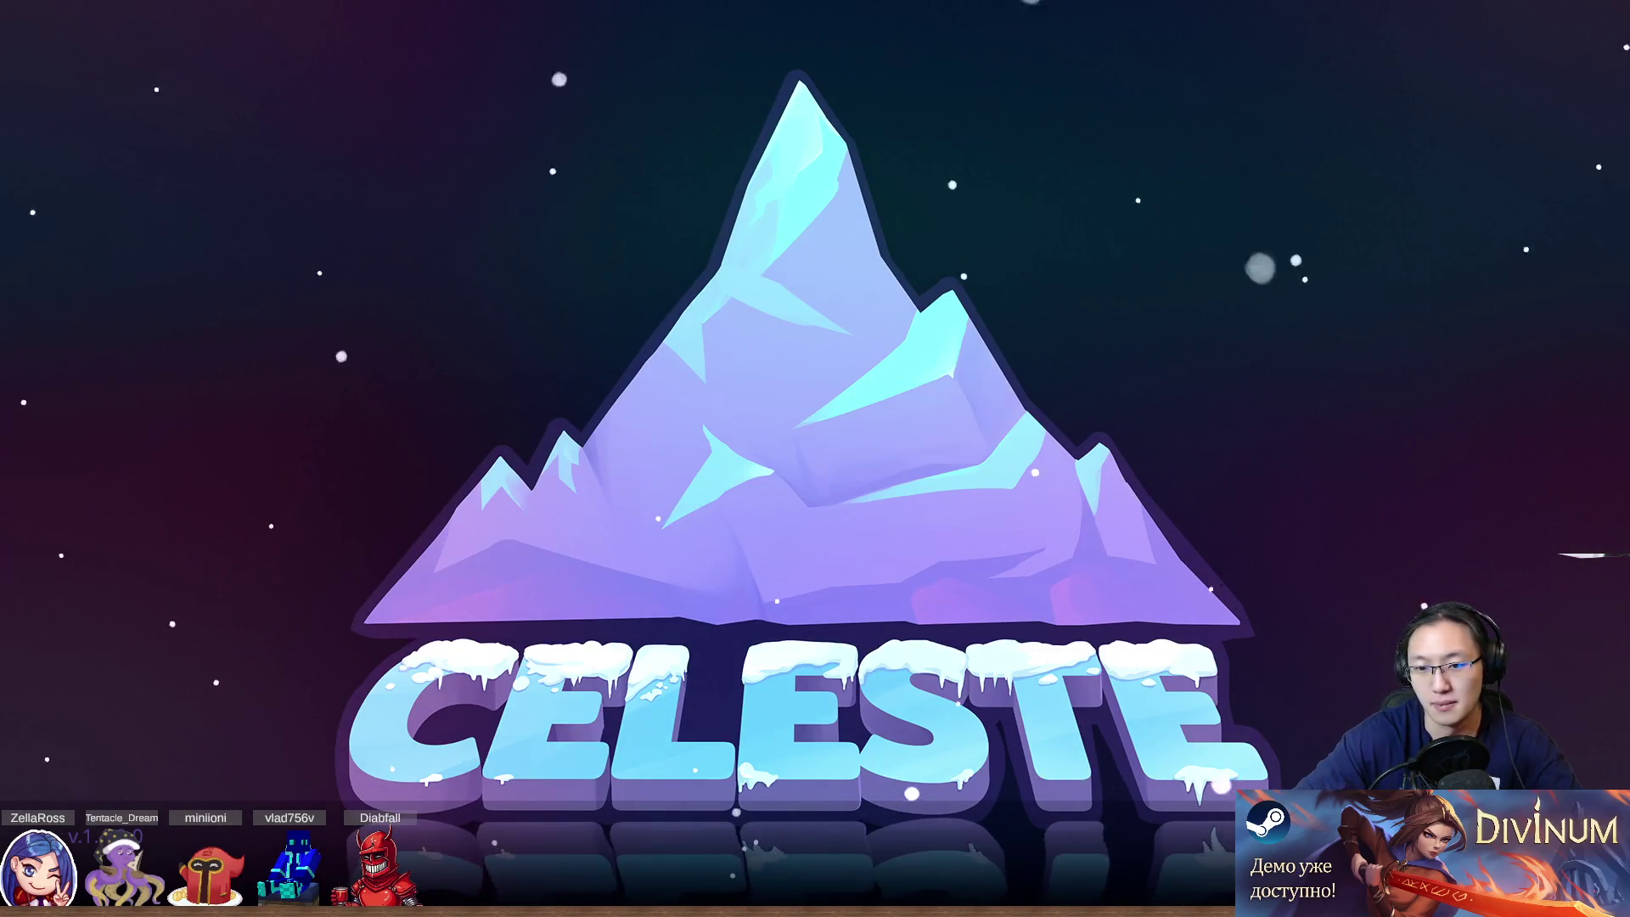
key(c)
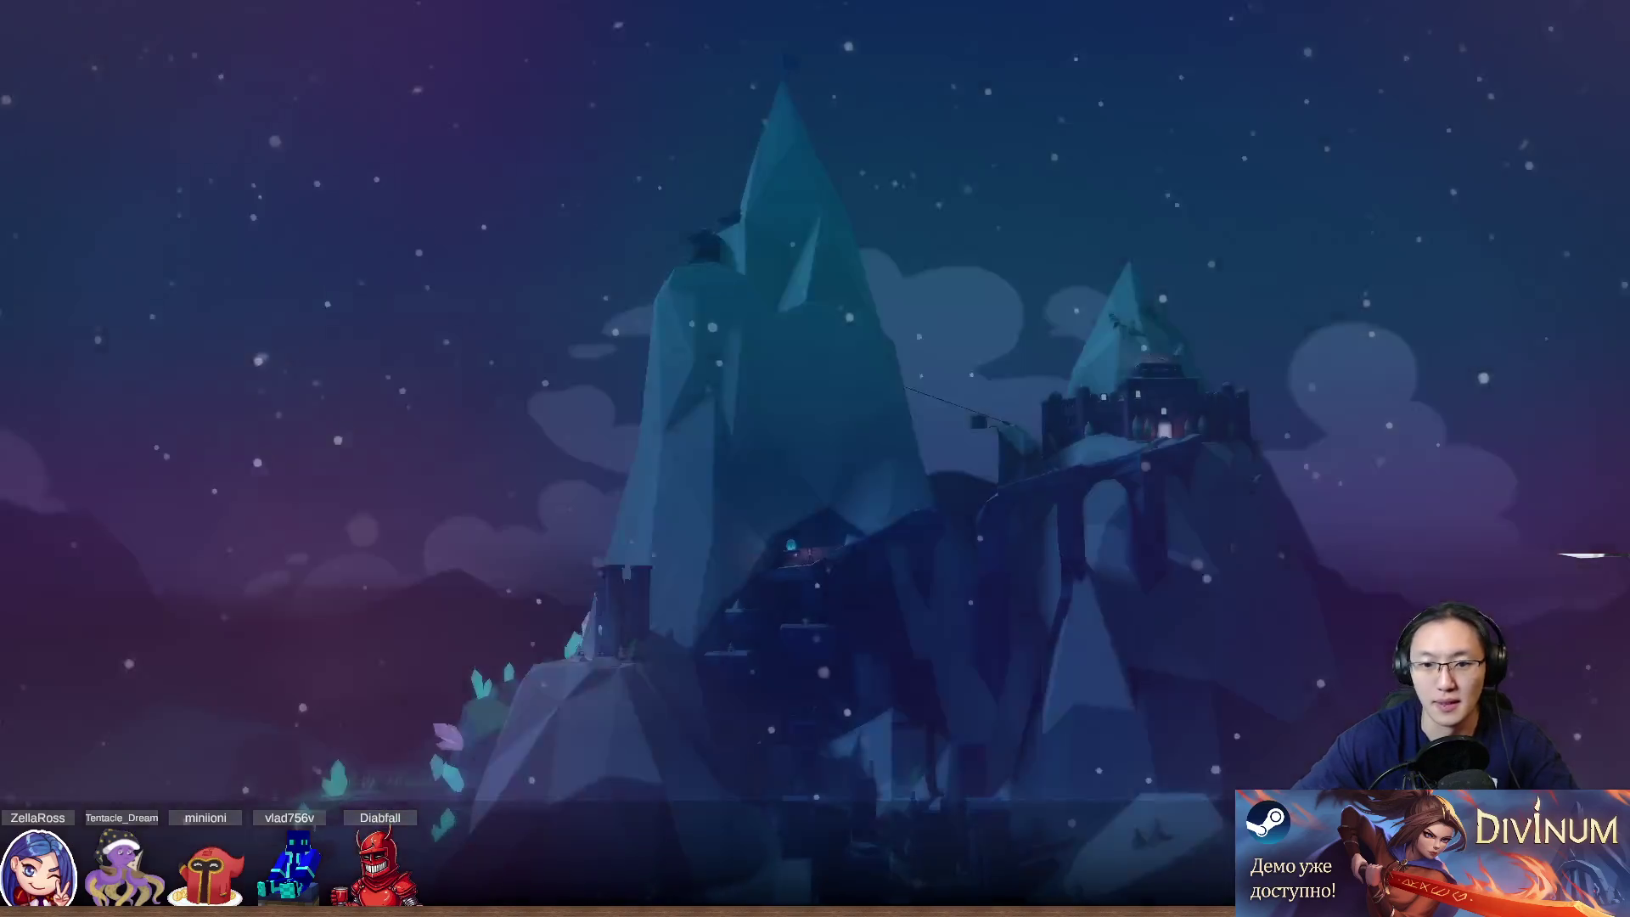
key(Up)
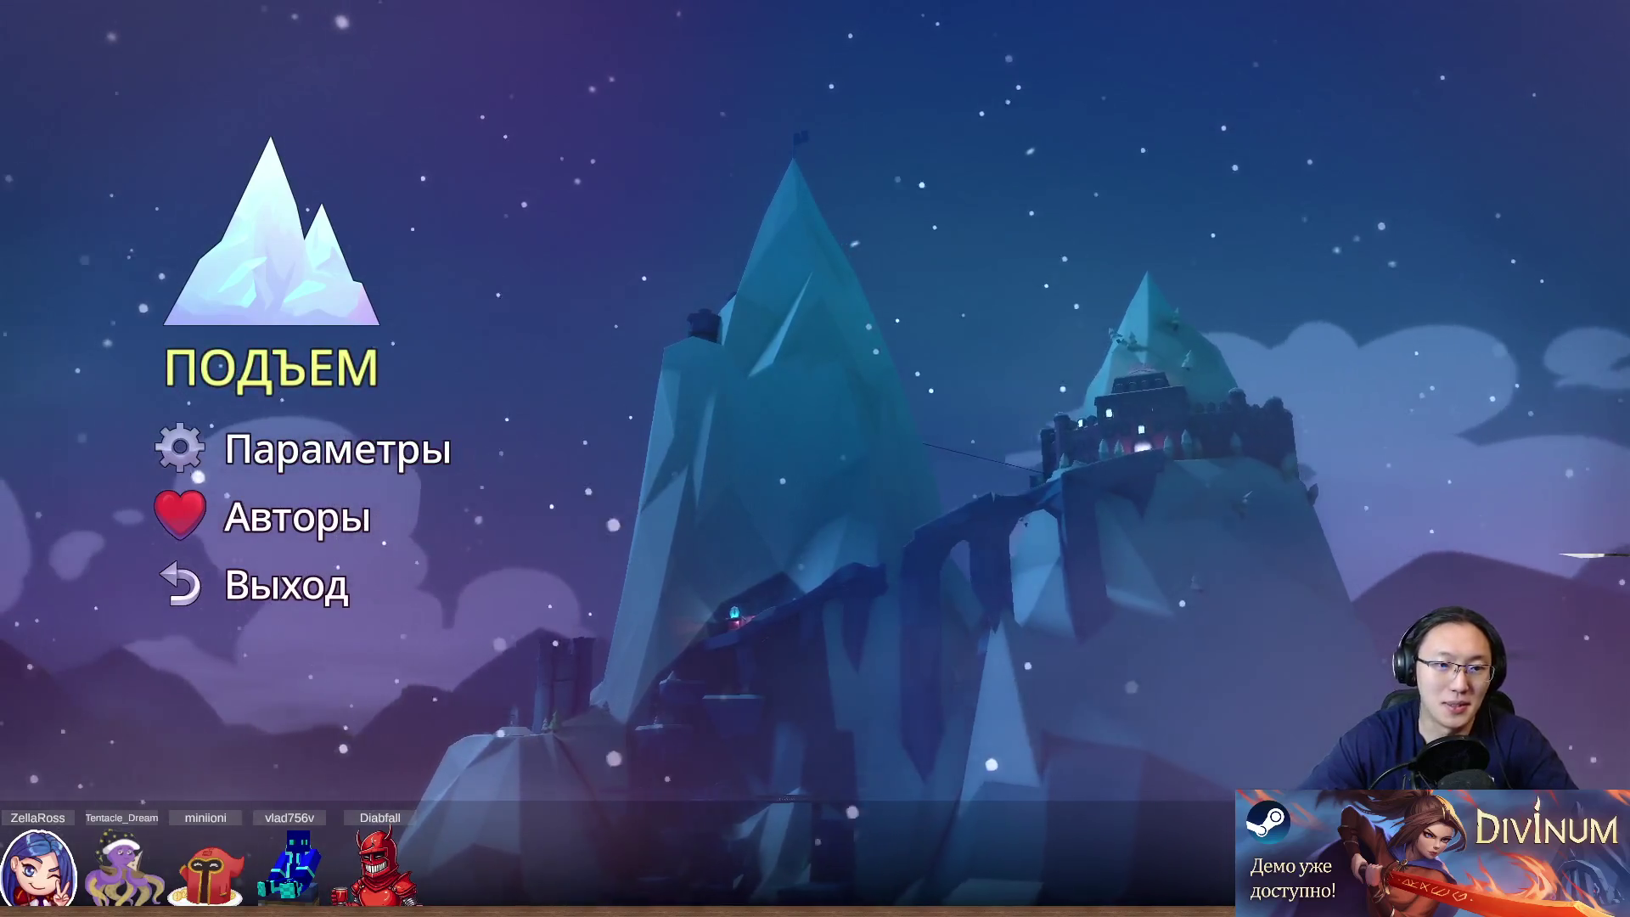
key(c)
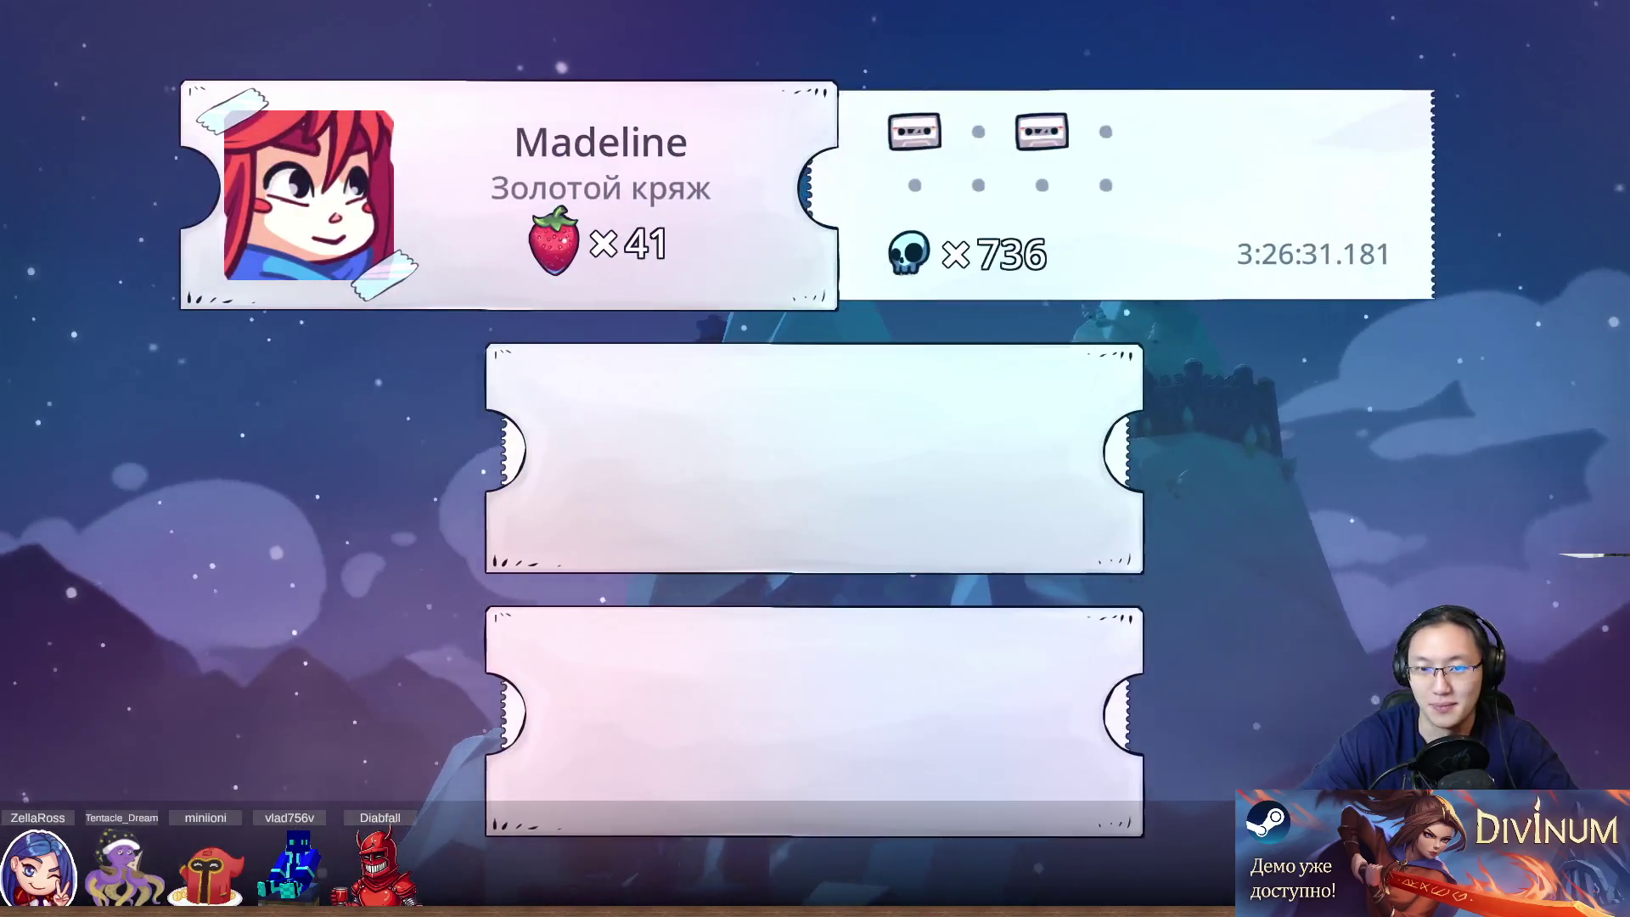
key(c)
key(c)
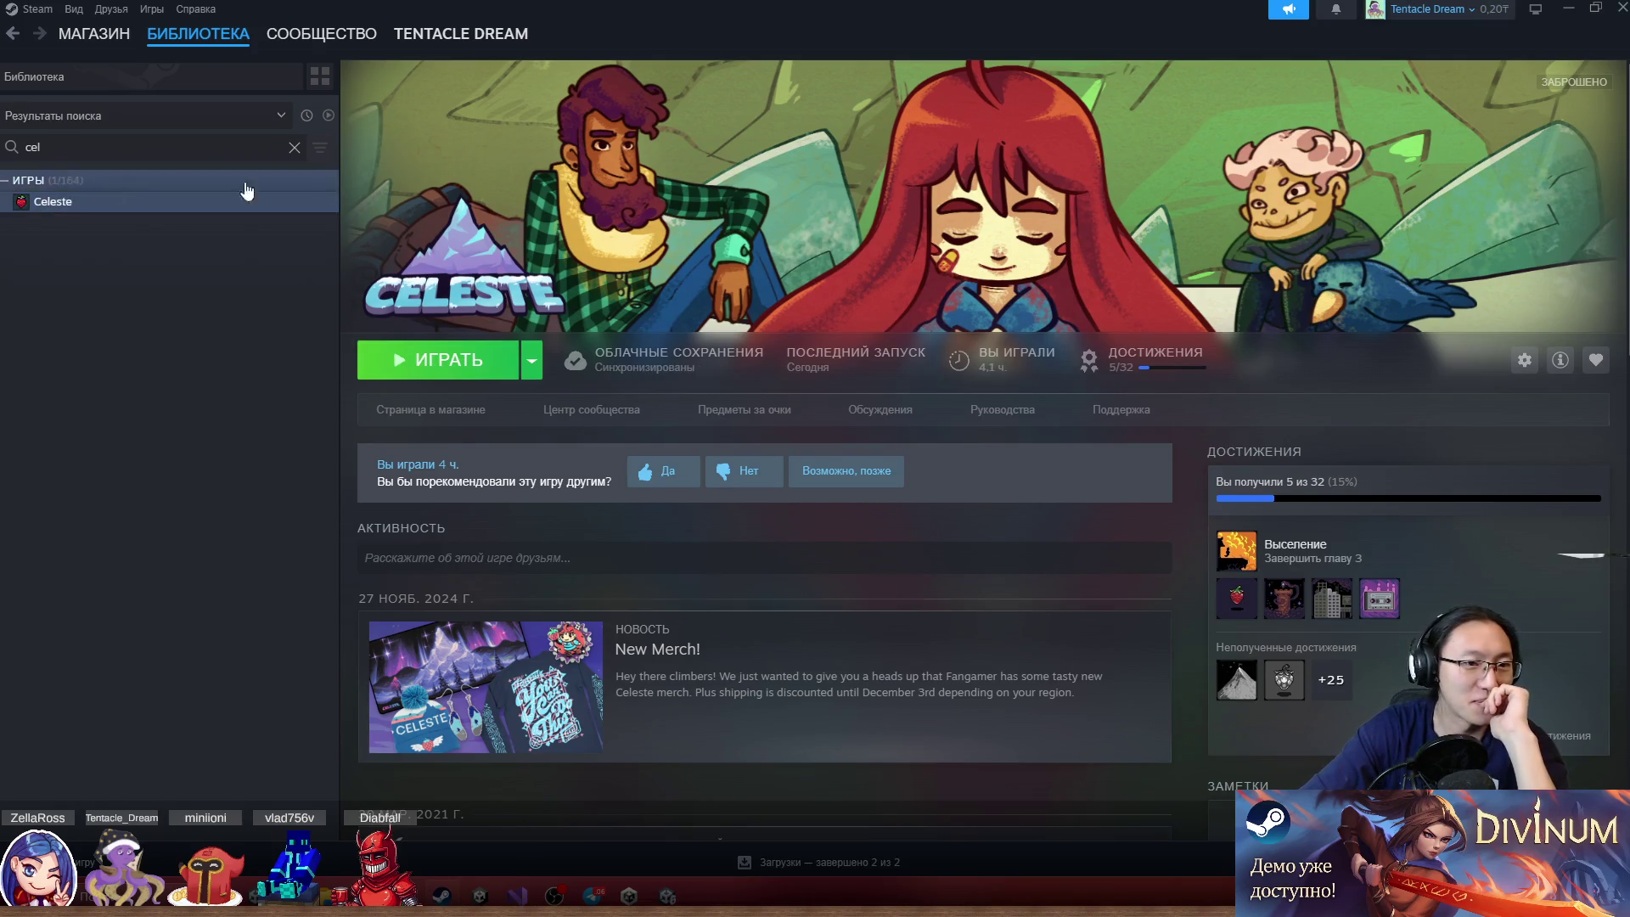
Clear the 'cel' library search so the whole Steam library is listed
right_click(224, 207)
mouse_move(254, 337)
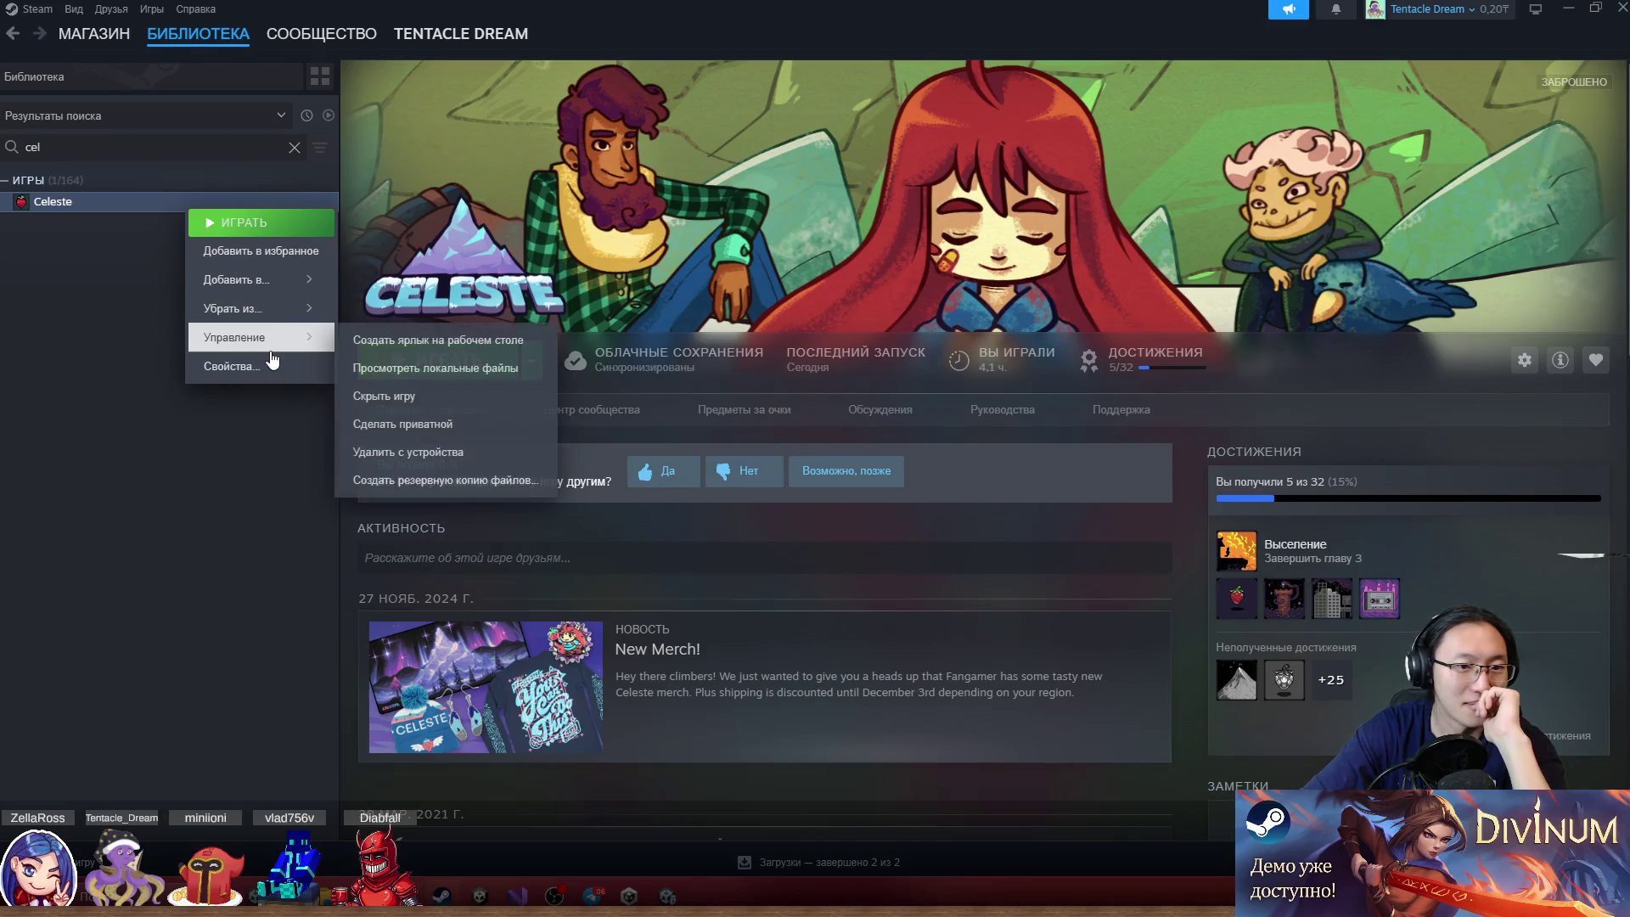
click(118, 339)
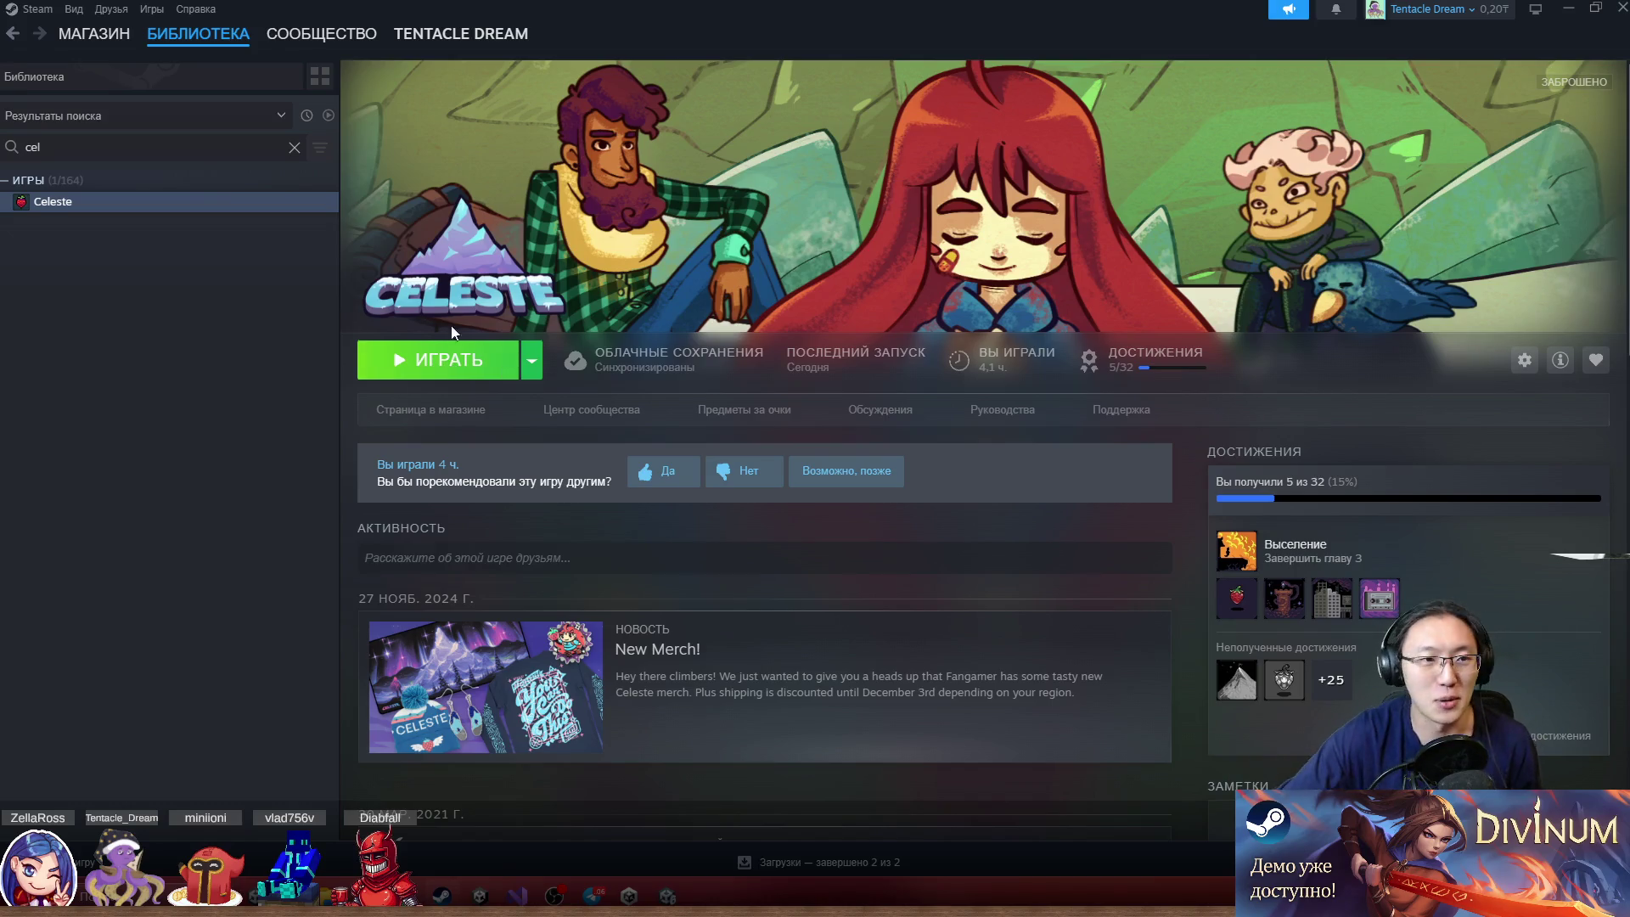
click(294, 146)
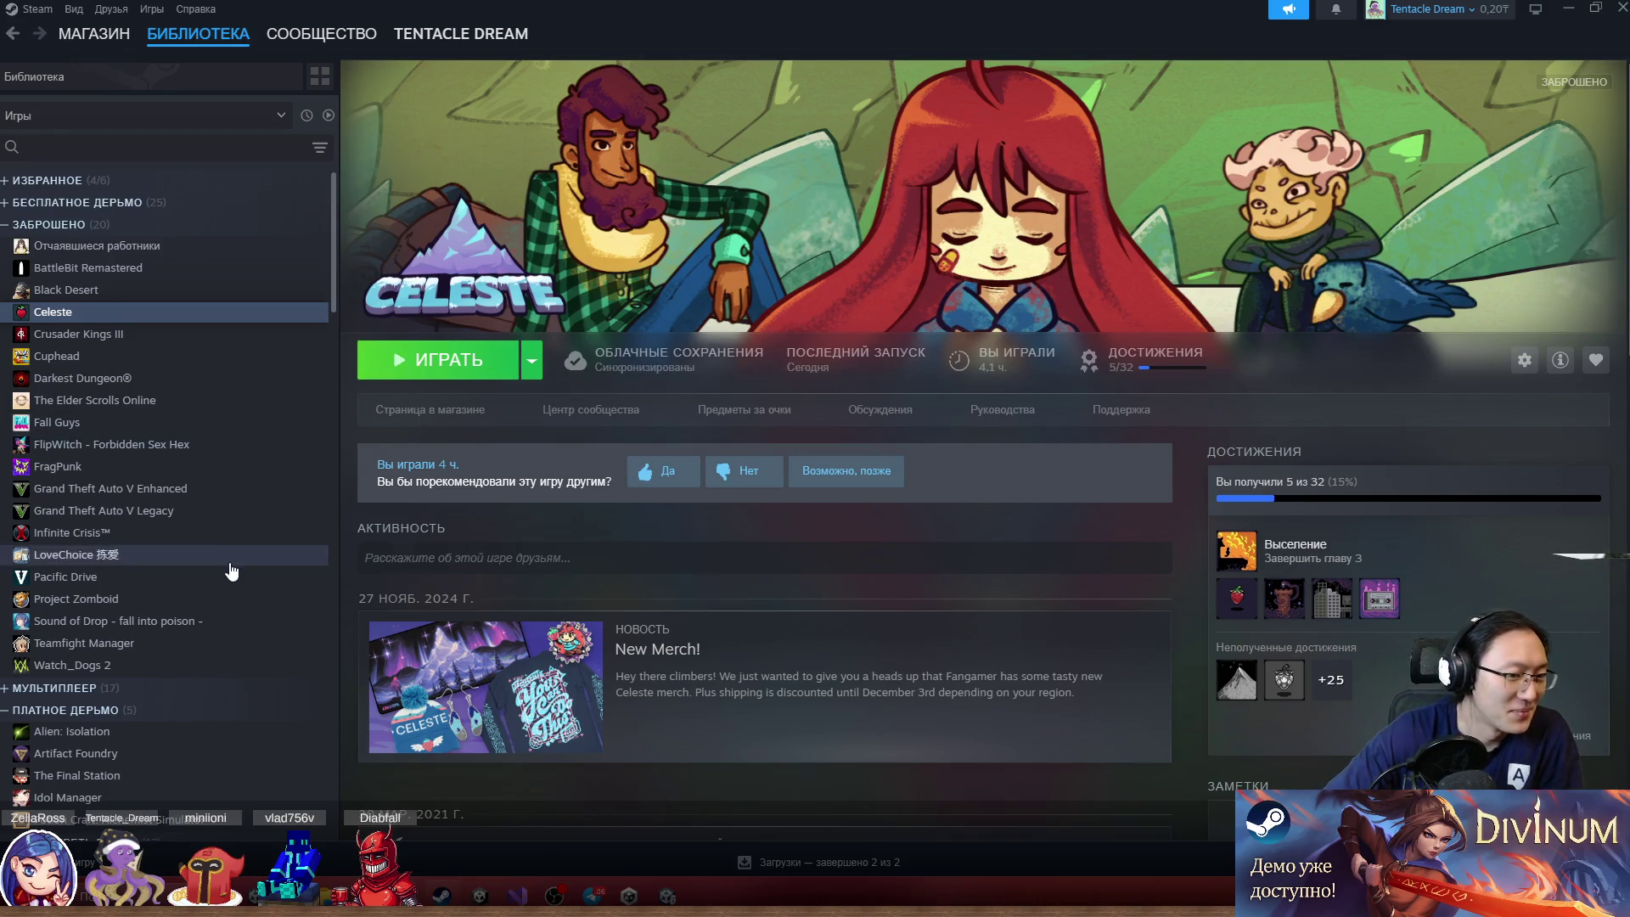
Uninstall Celeste from the device through Manage > Uninstall and confirm
scroll(228, 567, down, 3)
scroll(153, 518, up, 3)
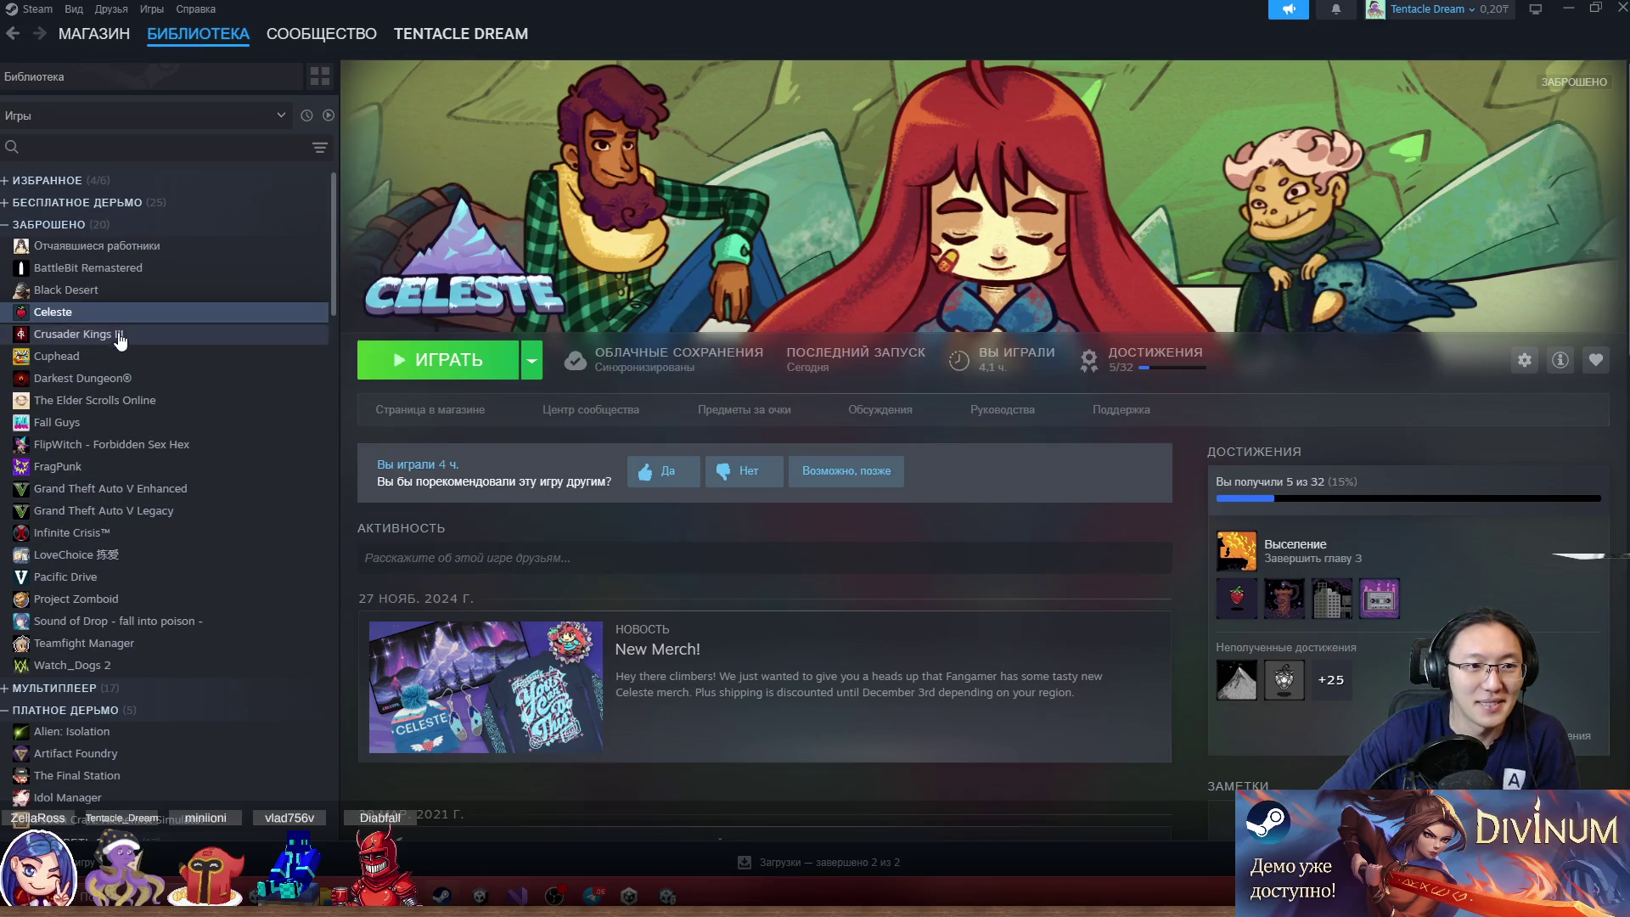
right_click(145, 324)
mouse_move(246, 448)
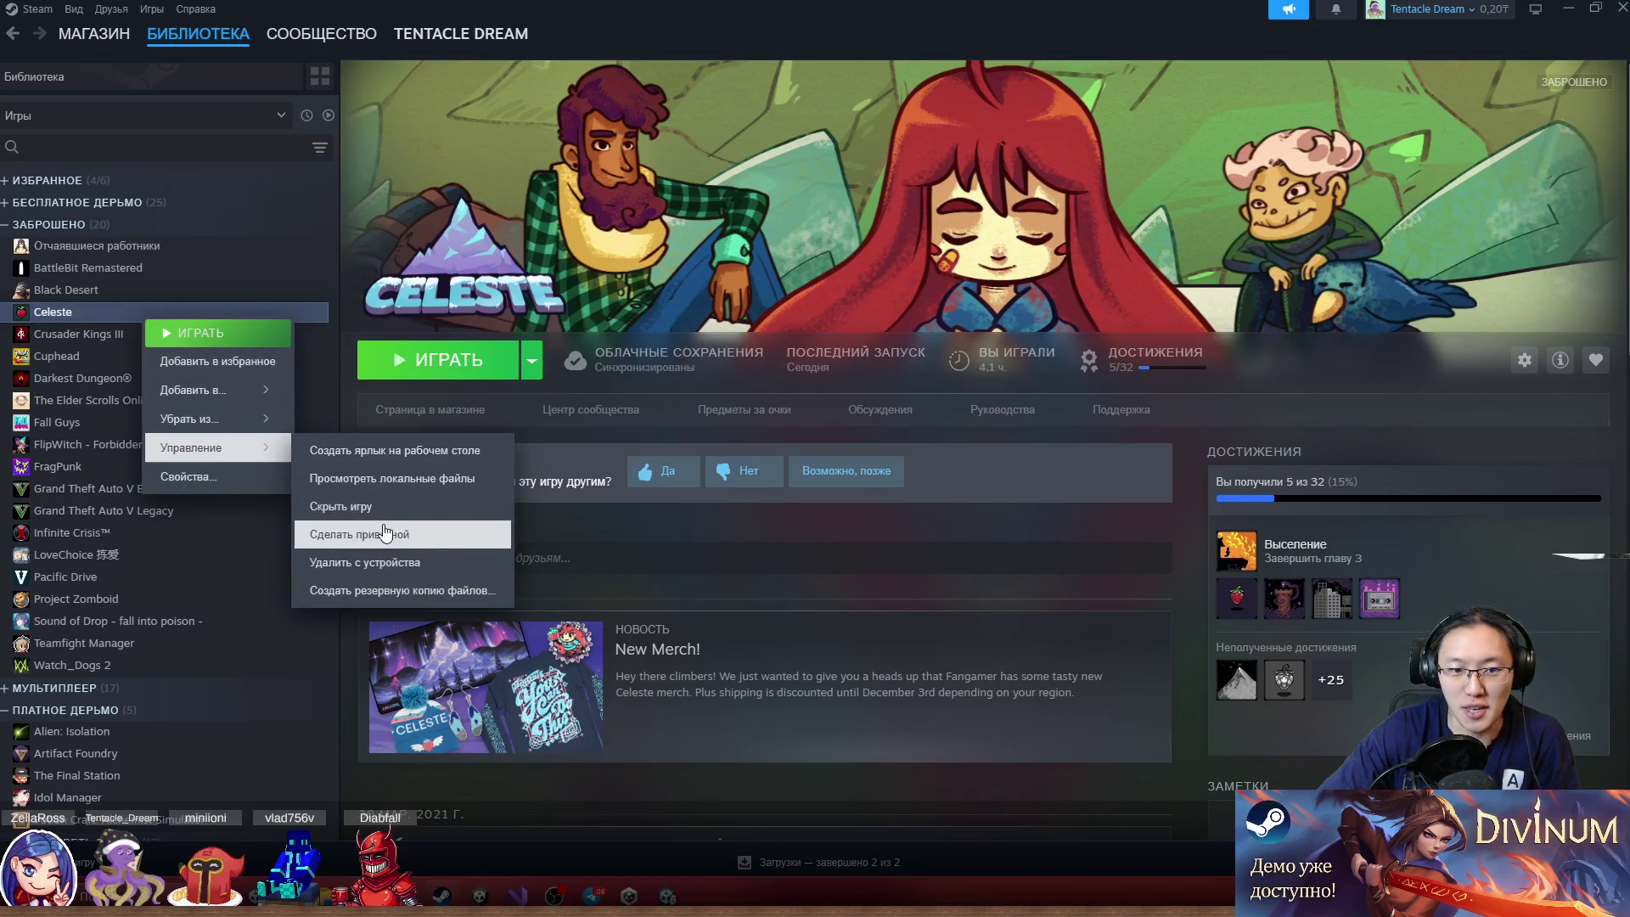
click(421, 563)
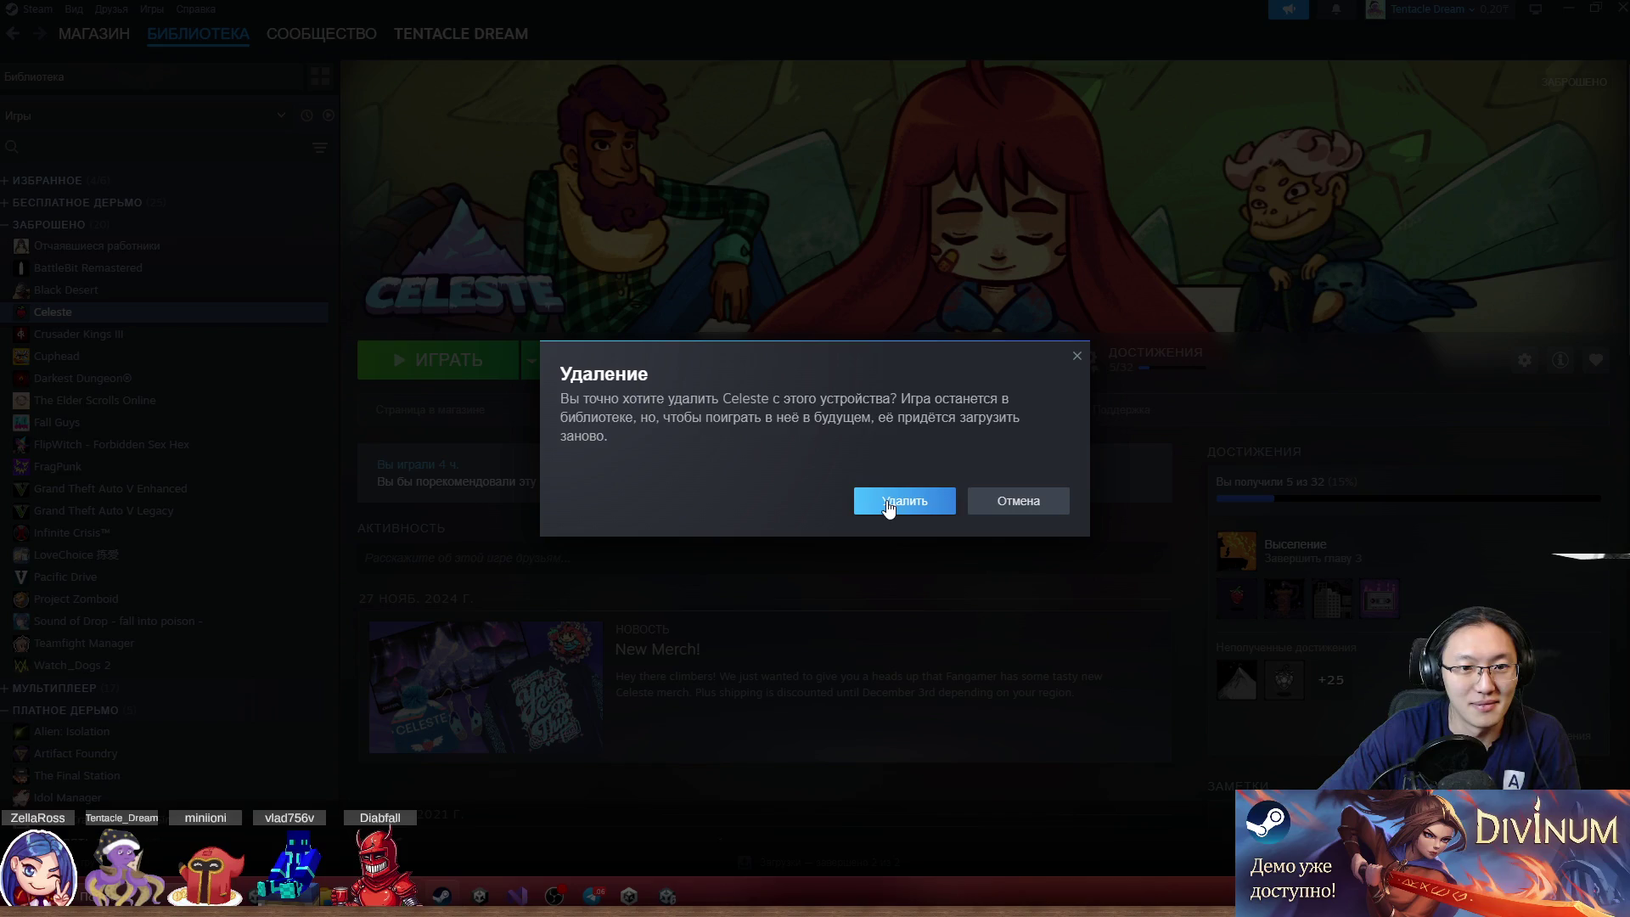
click(888, 507)
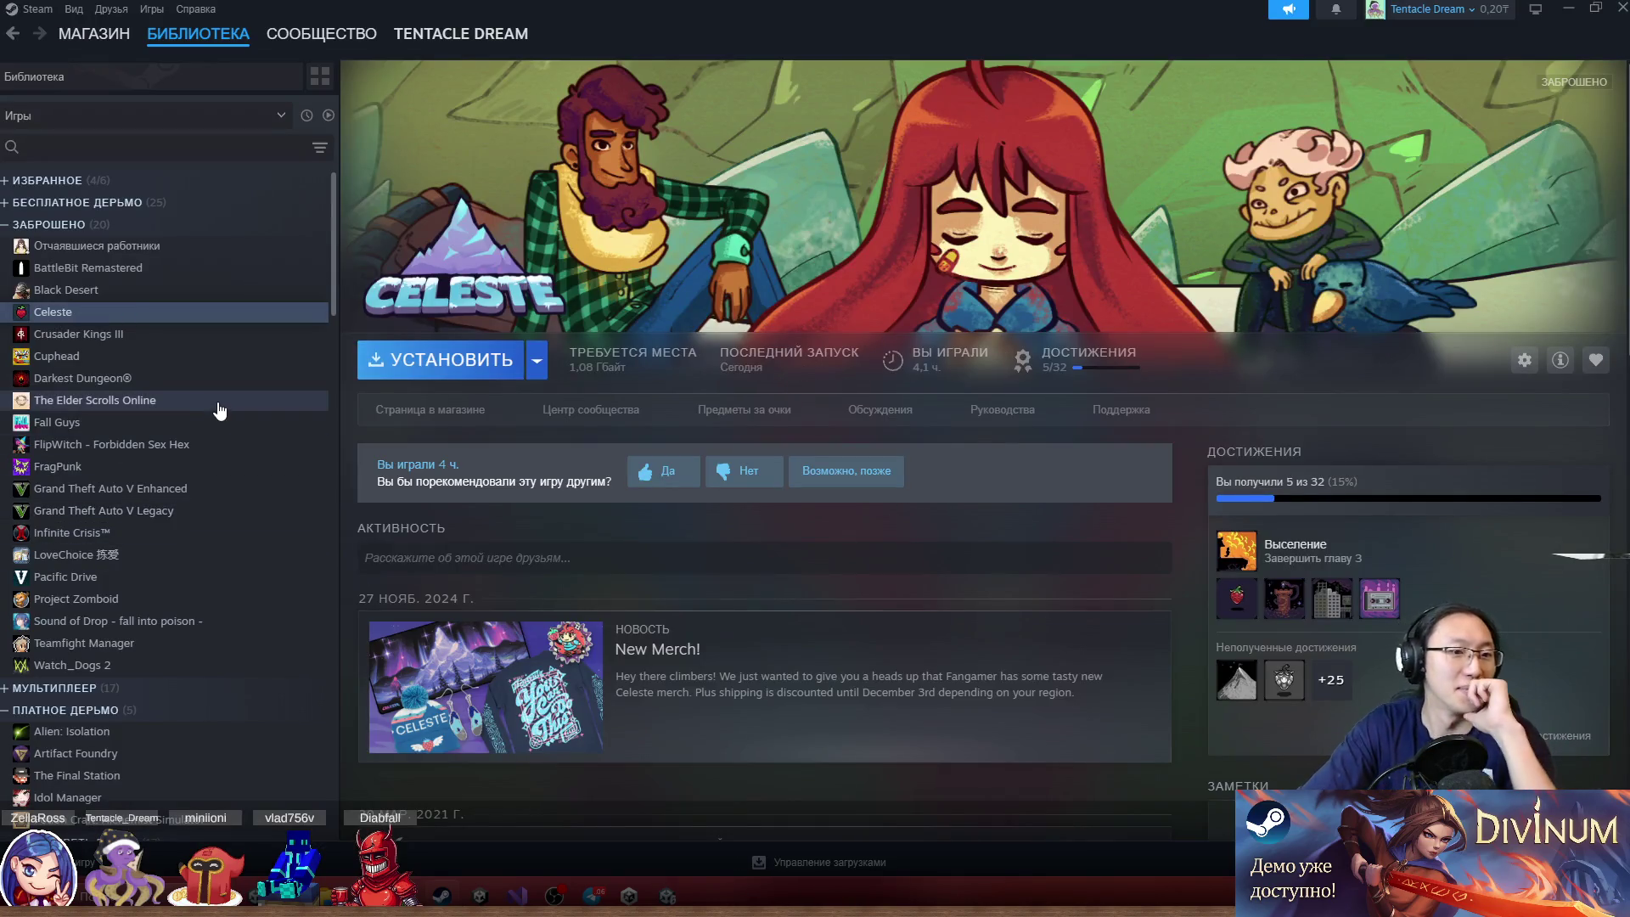
scroll(200, 475, down, 5)
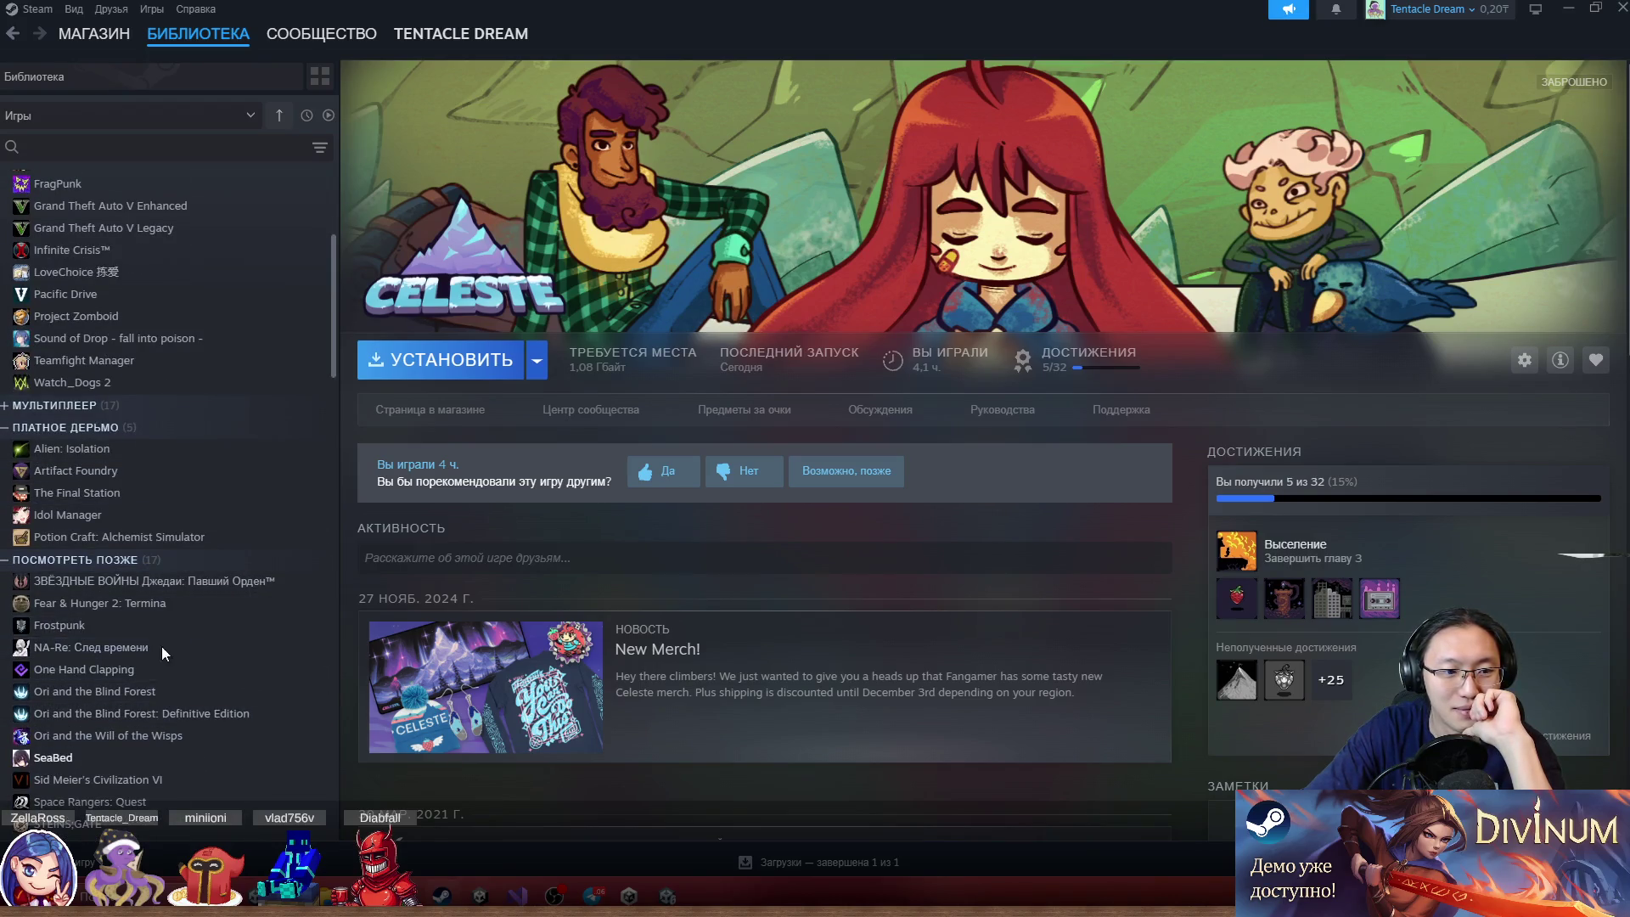
Browse the ANNO:Mutationem and 112 Operator game pages in the Steam library
scroll(170, 637, down, 5)
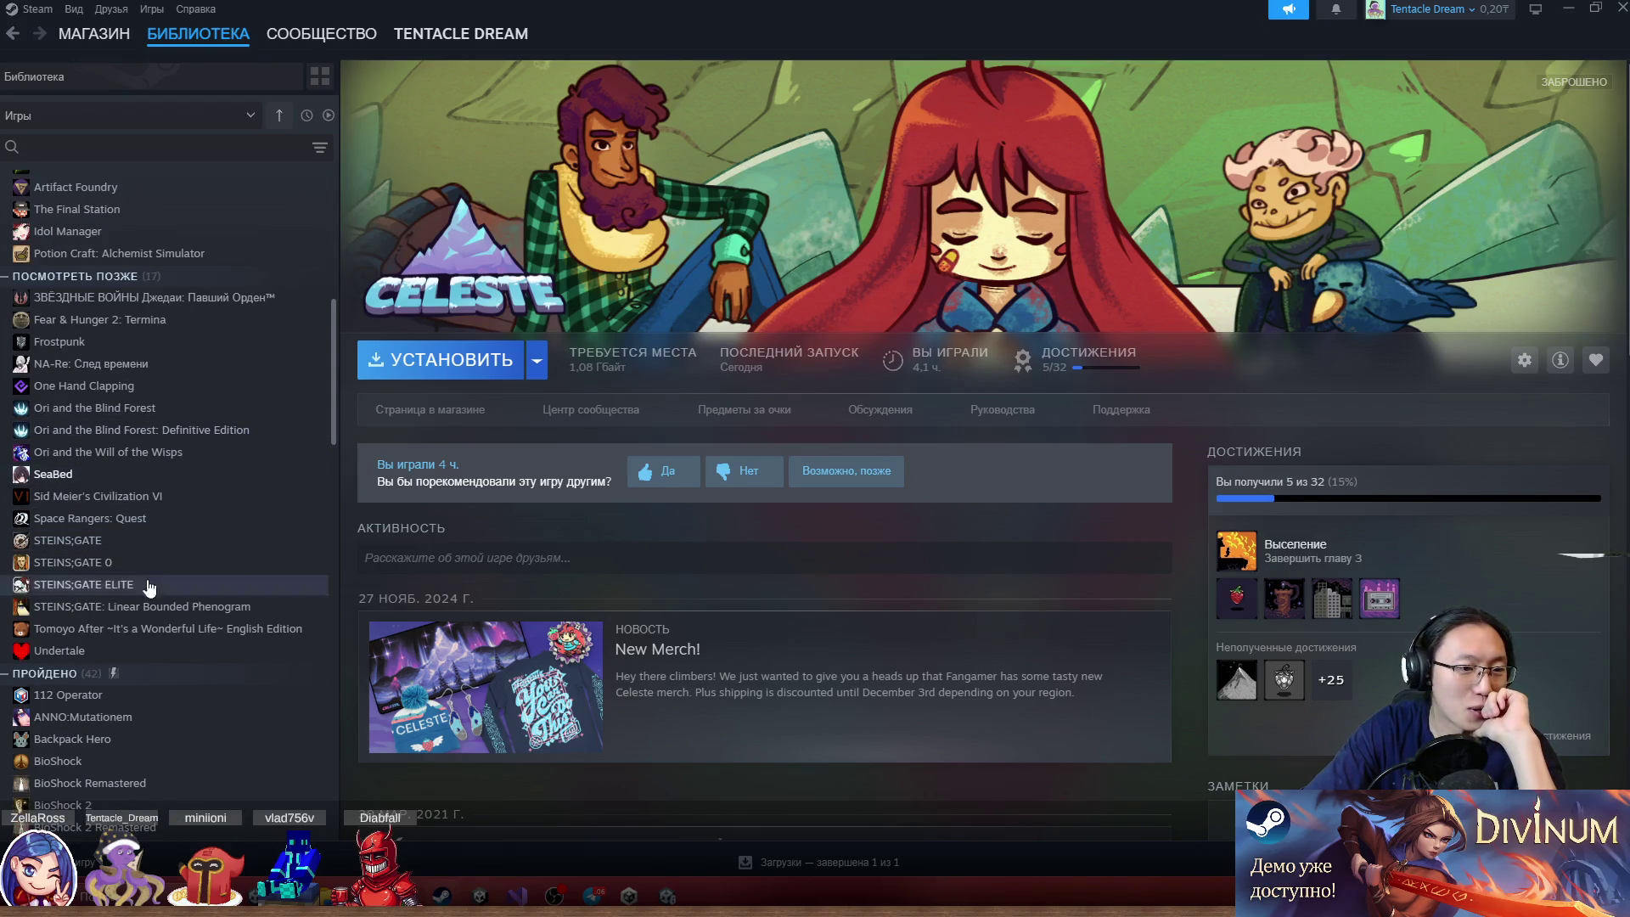
click(112, 717)
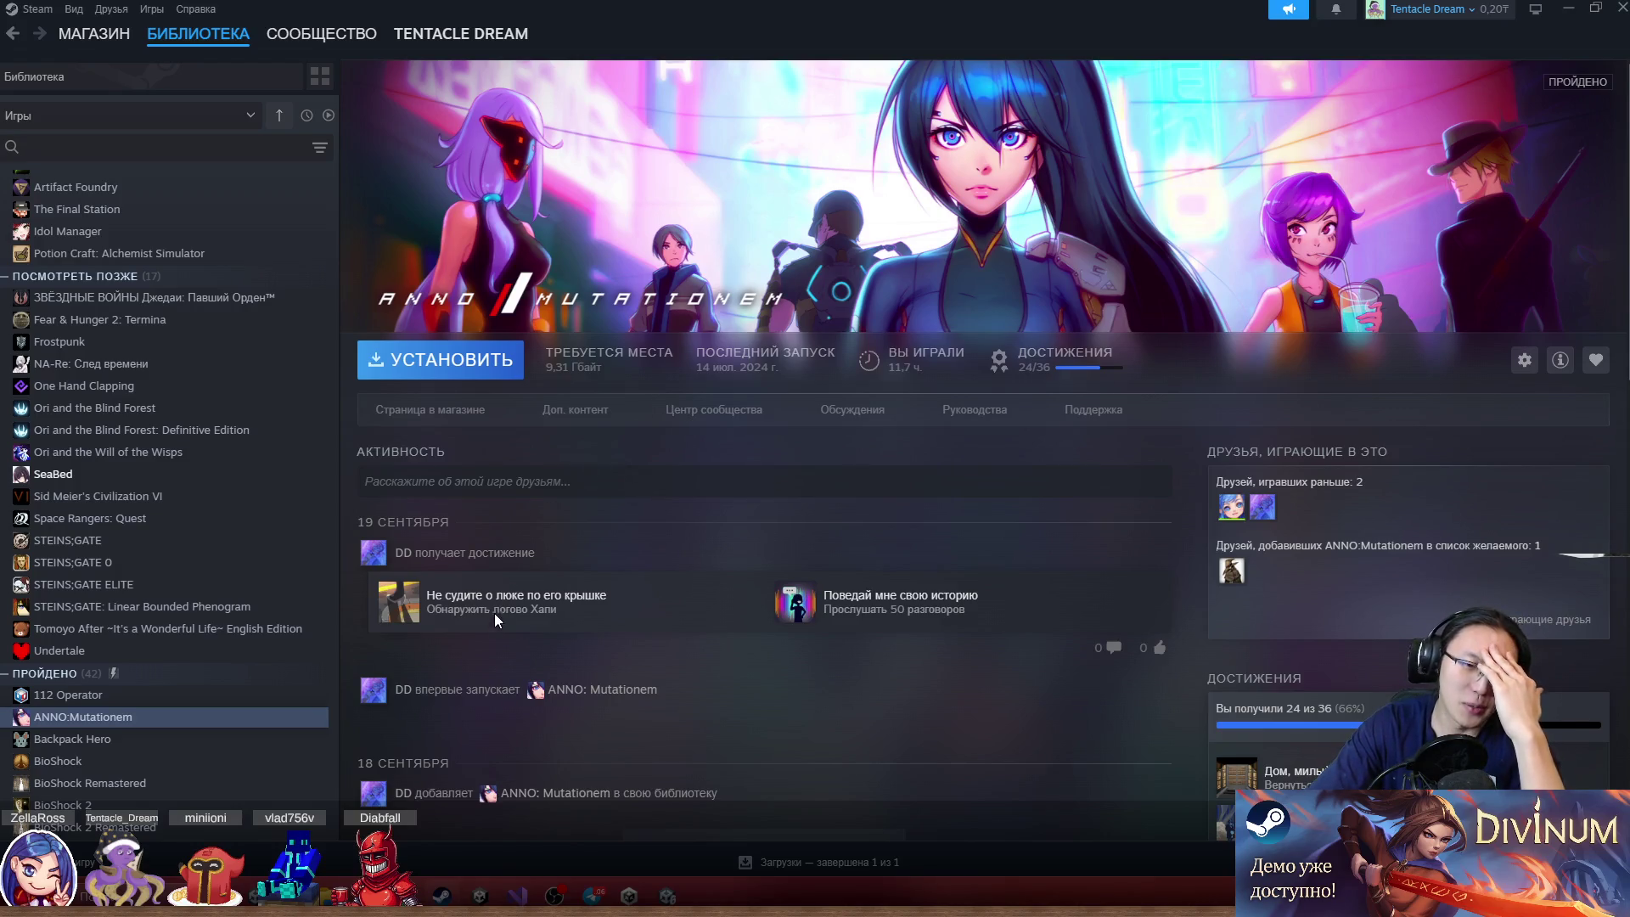
scroll(496, 601, down, 3)
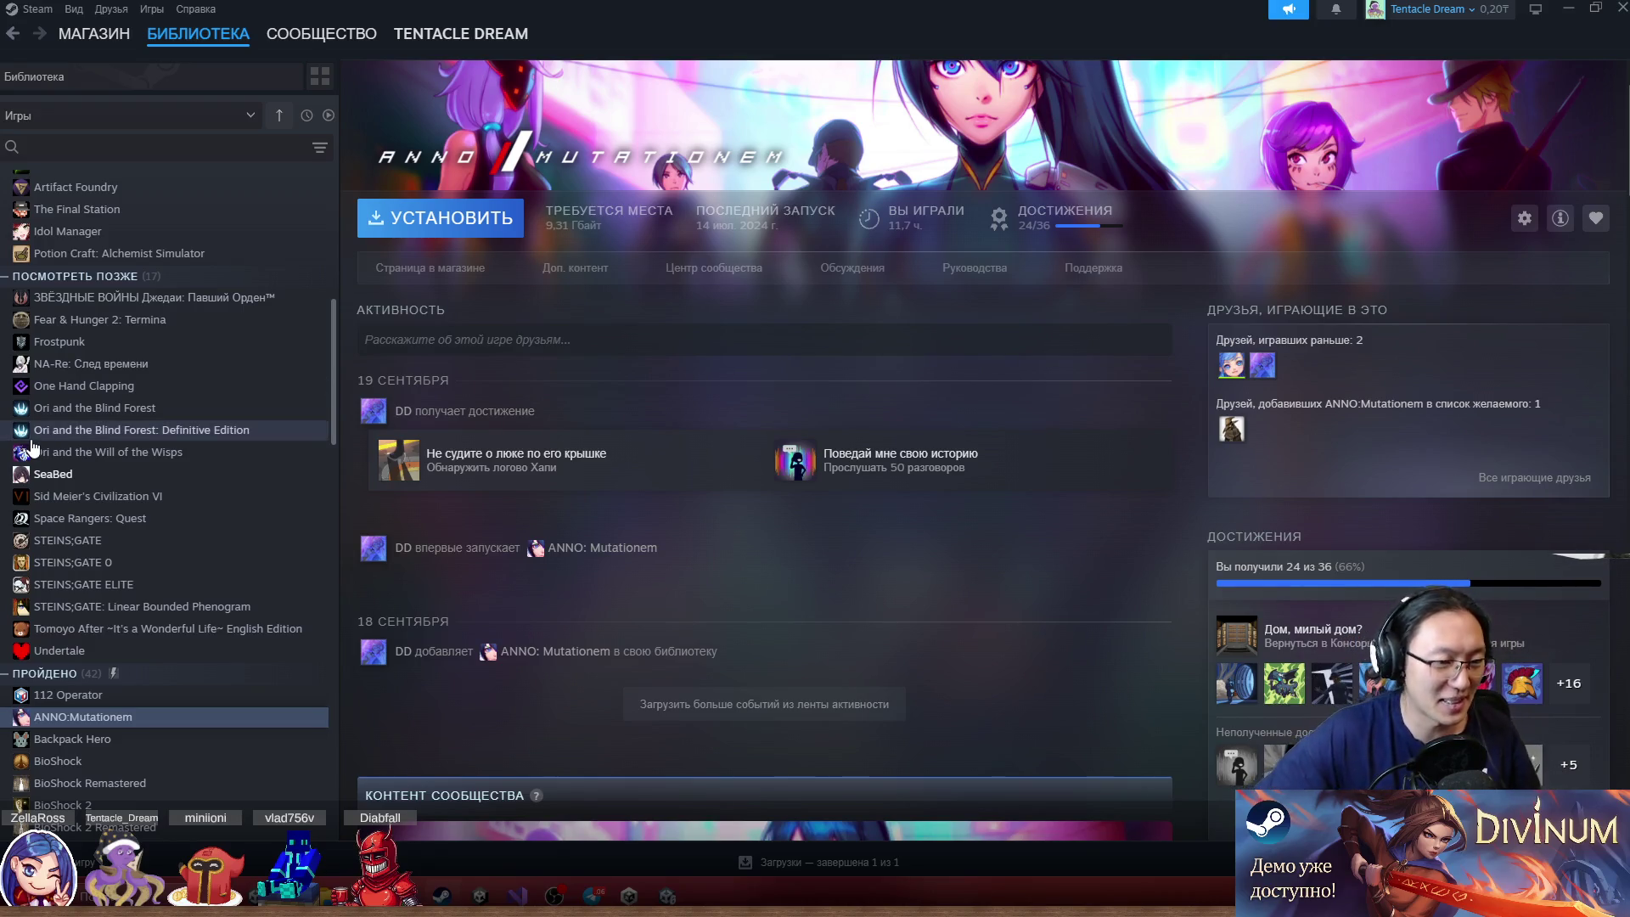
click(182, 694)
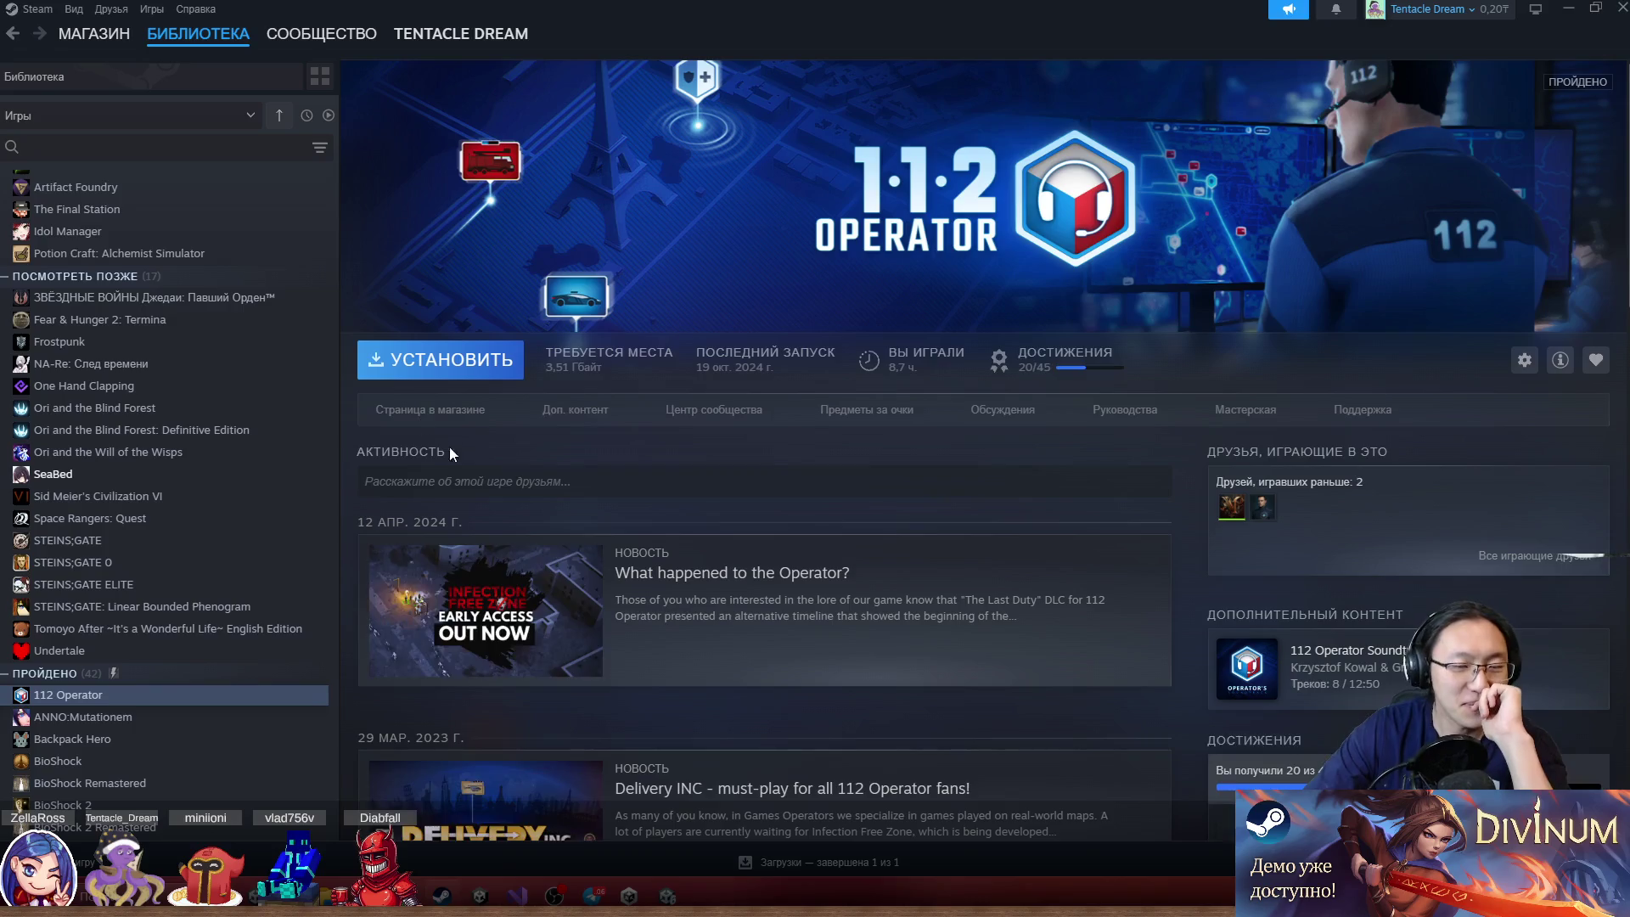
click(233, 717)
scroll(233, 655, down, 1)
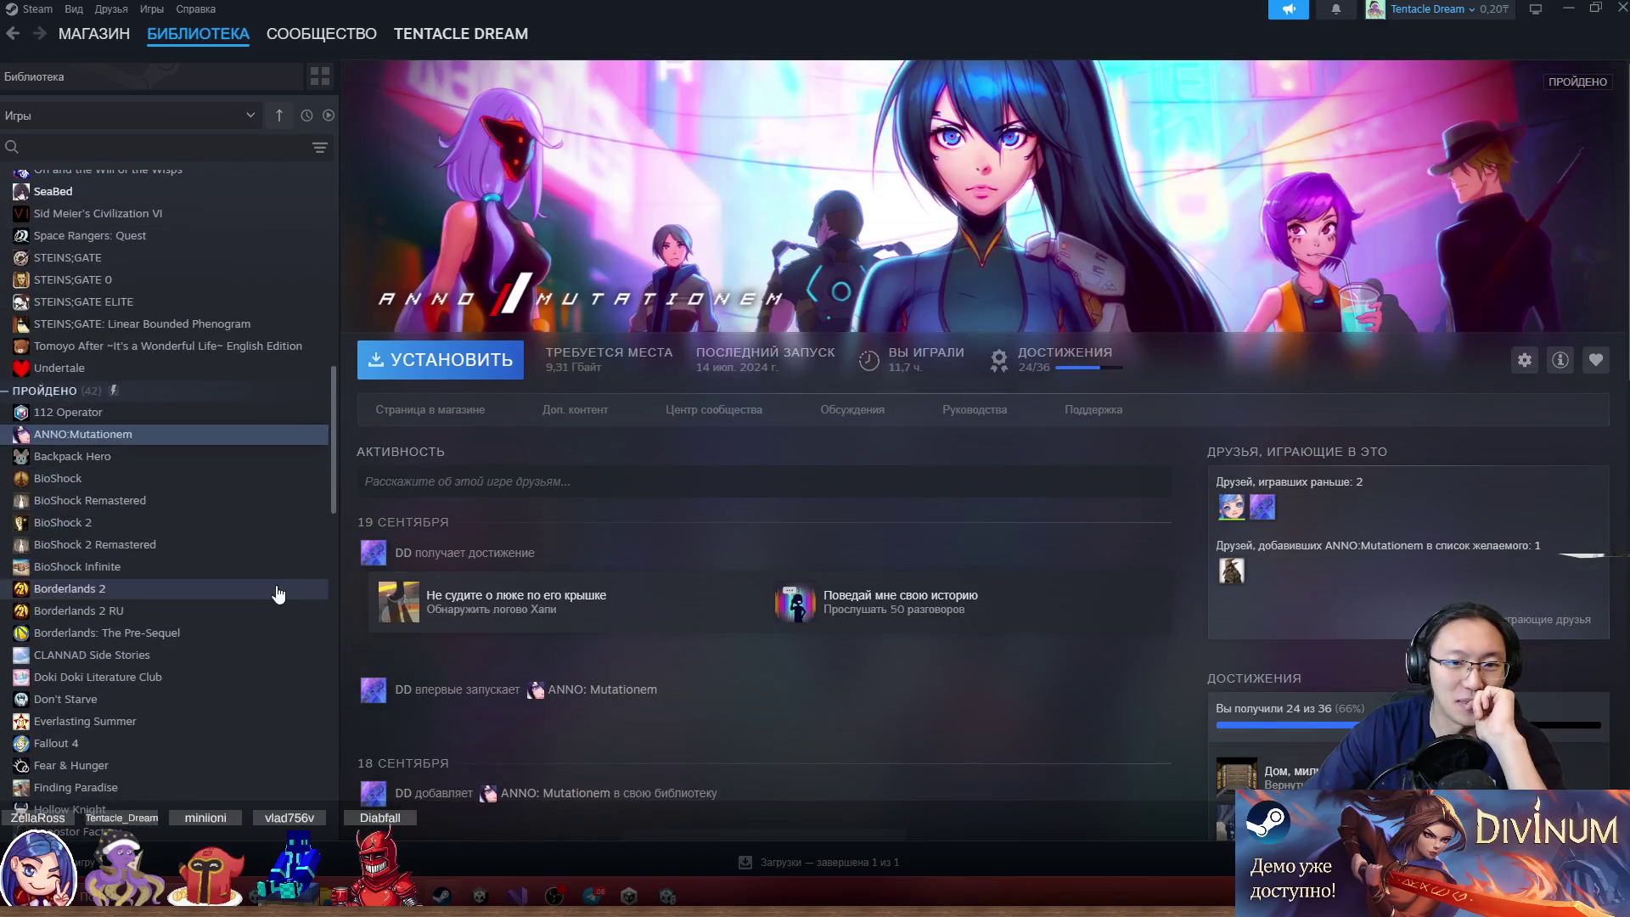
Look through CLANNAD Side Stories and ANNO:Mutationem again, then close Steam
click(180, 654)
scroll(224, 634, up, 3)
click(163, 575)
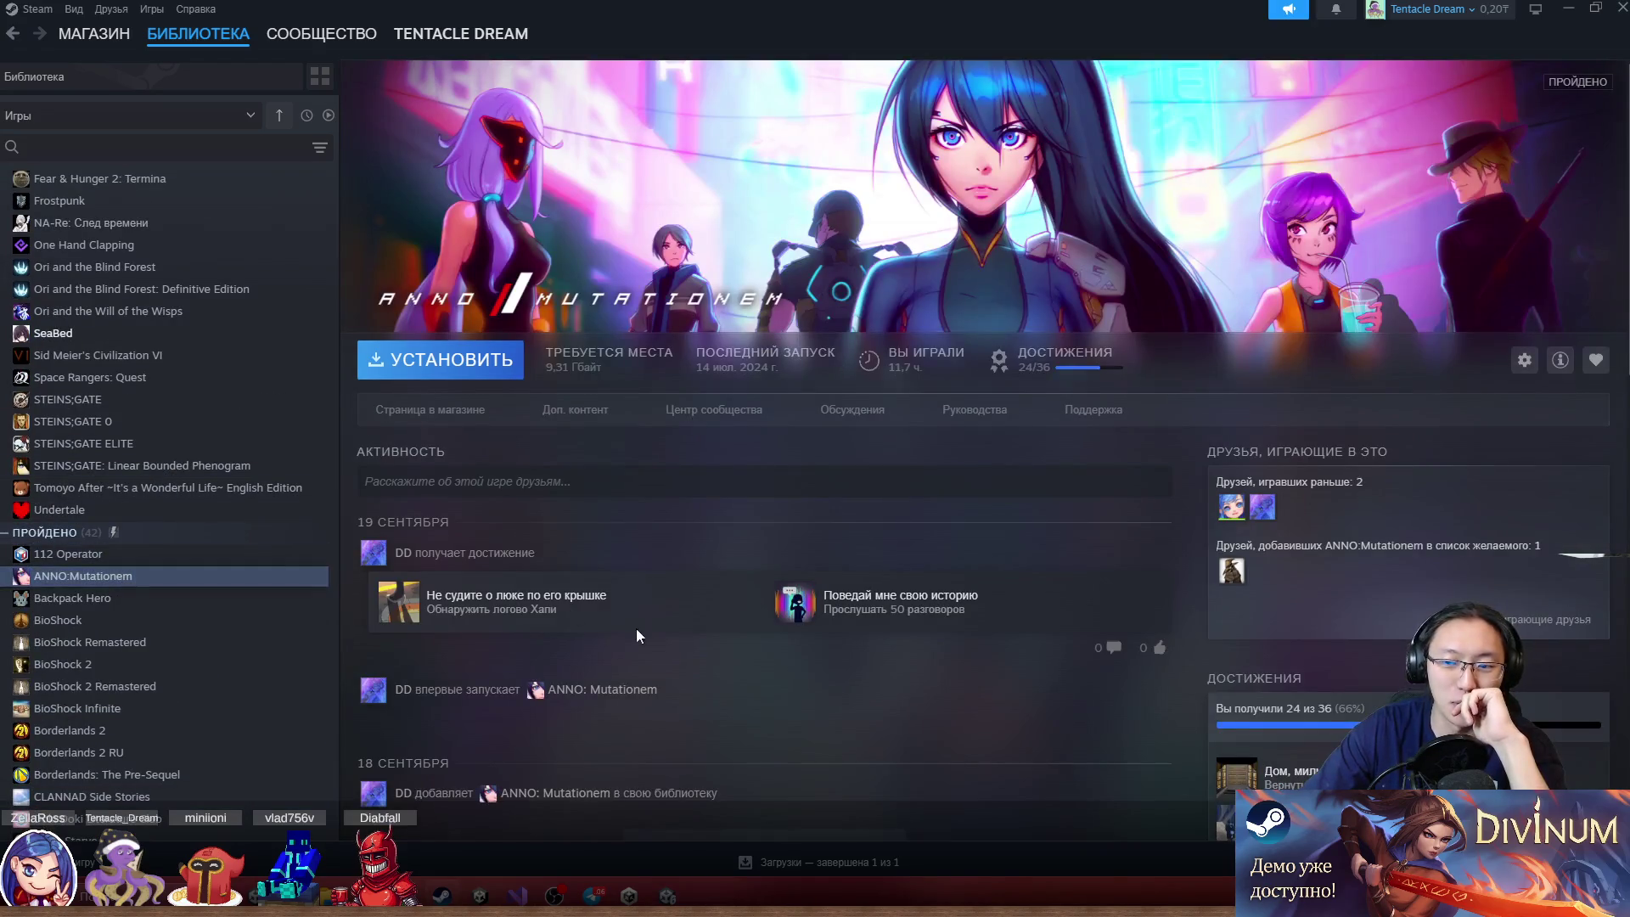
scroll(635, 629, down, 2)
scroll(745, 742, down, 5)
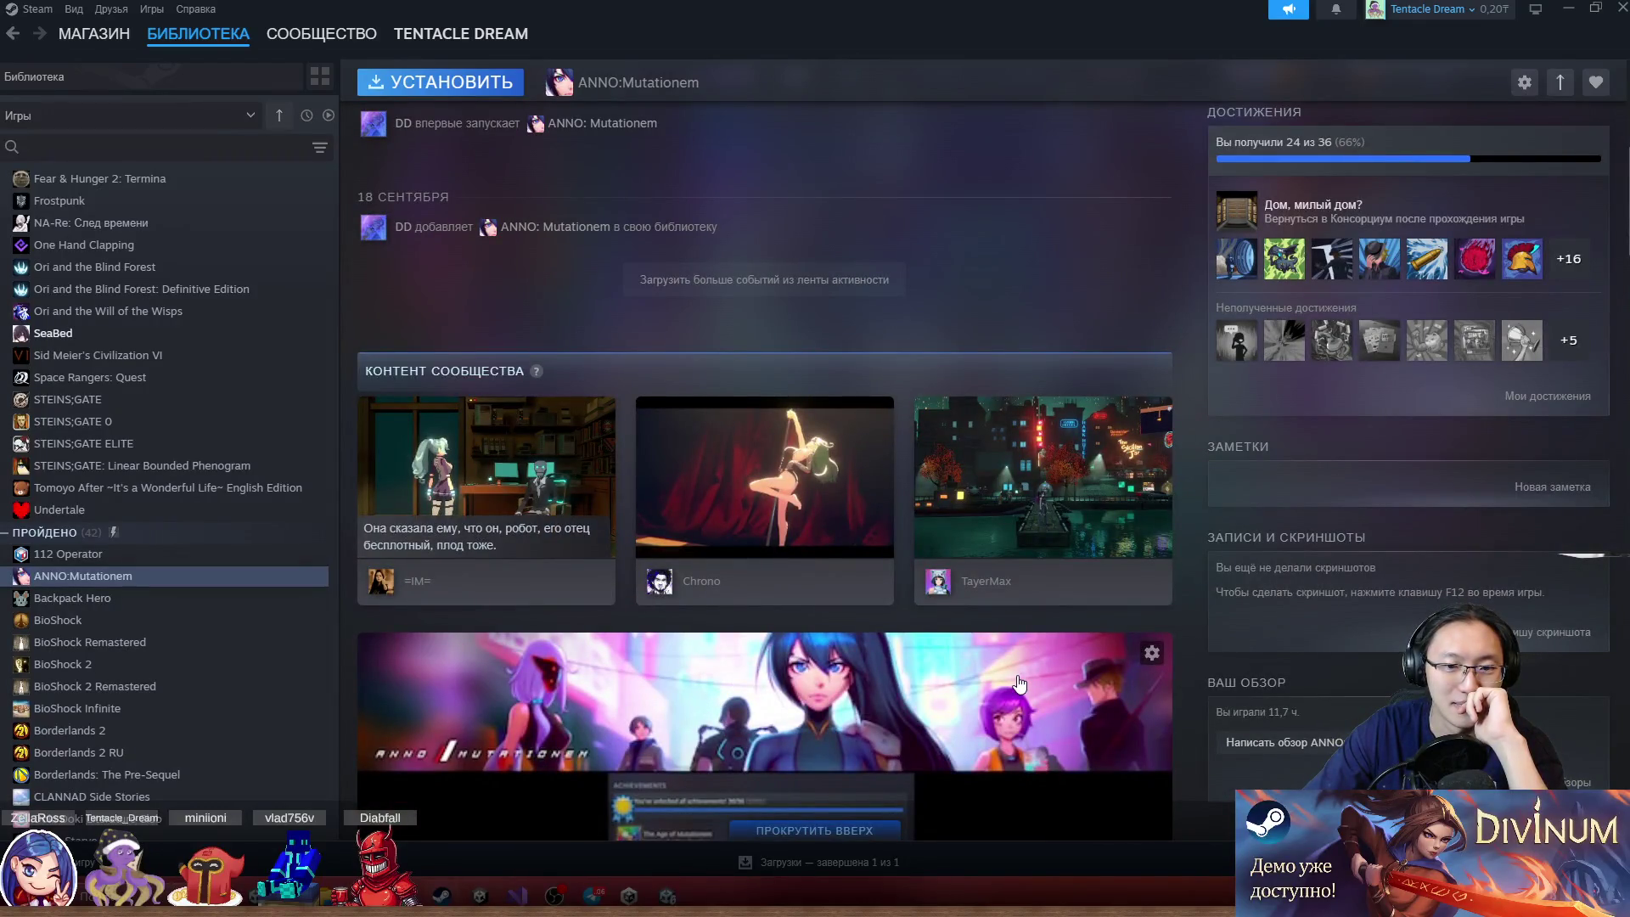
scroll(1019, 684, down, 5)
scroll(1020, 686, up, 7)
scroll(1018, 684, up, 5)
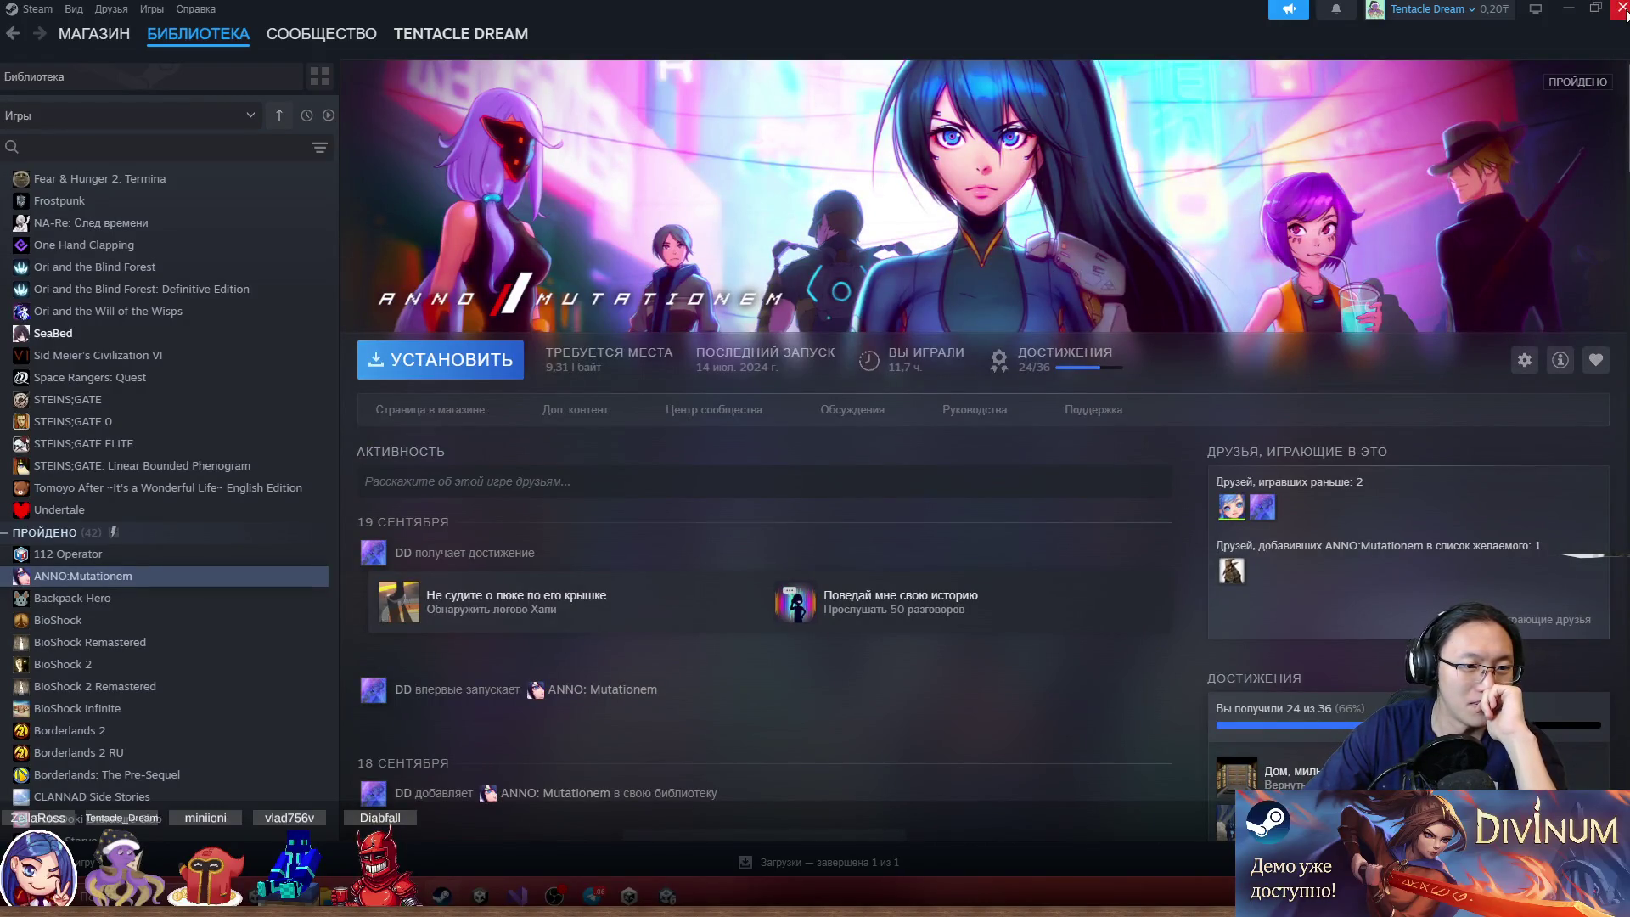
click(1623, 10)
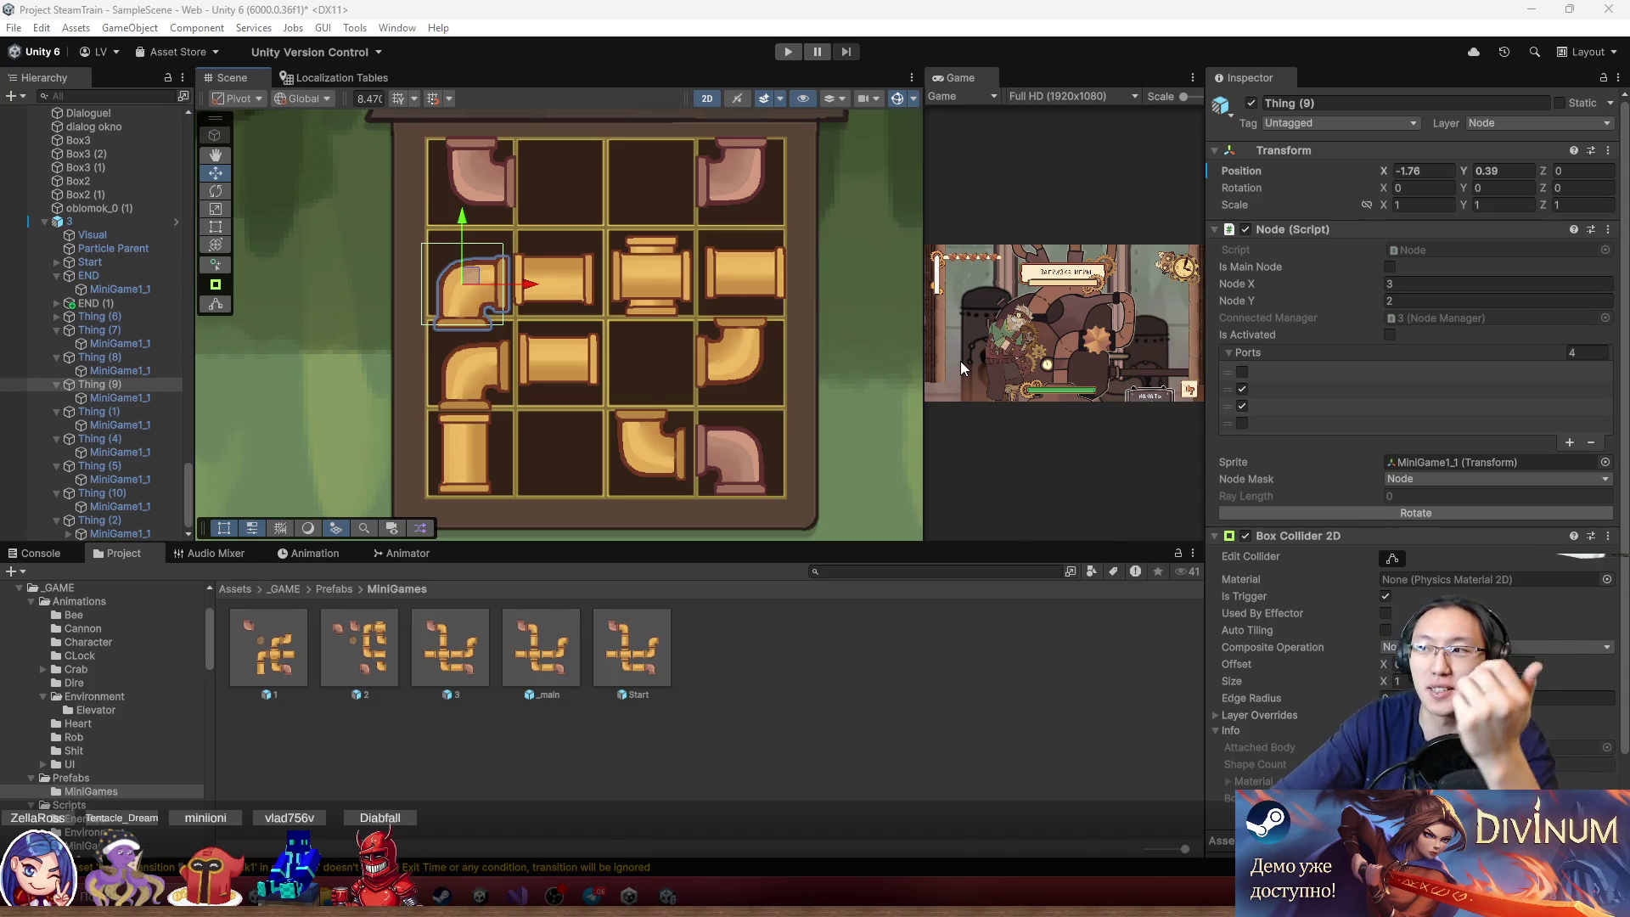
Pan and zoom the Scene view to centre puzzle 3's pipe grid
scroll(679, 309, down, 2)
scroll(527, 294, up, 4)
drag(550, 290, 536, 168)
scroll(505, 278, down, 8)
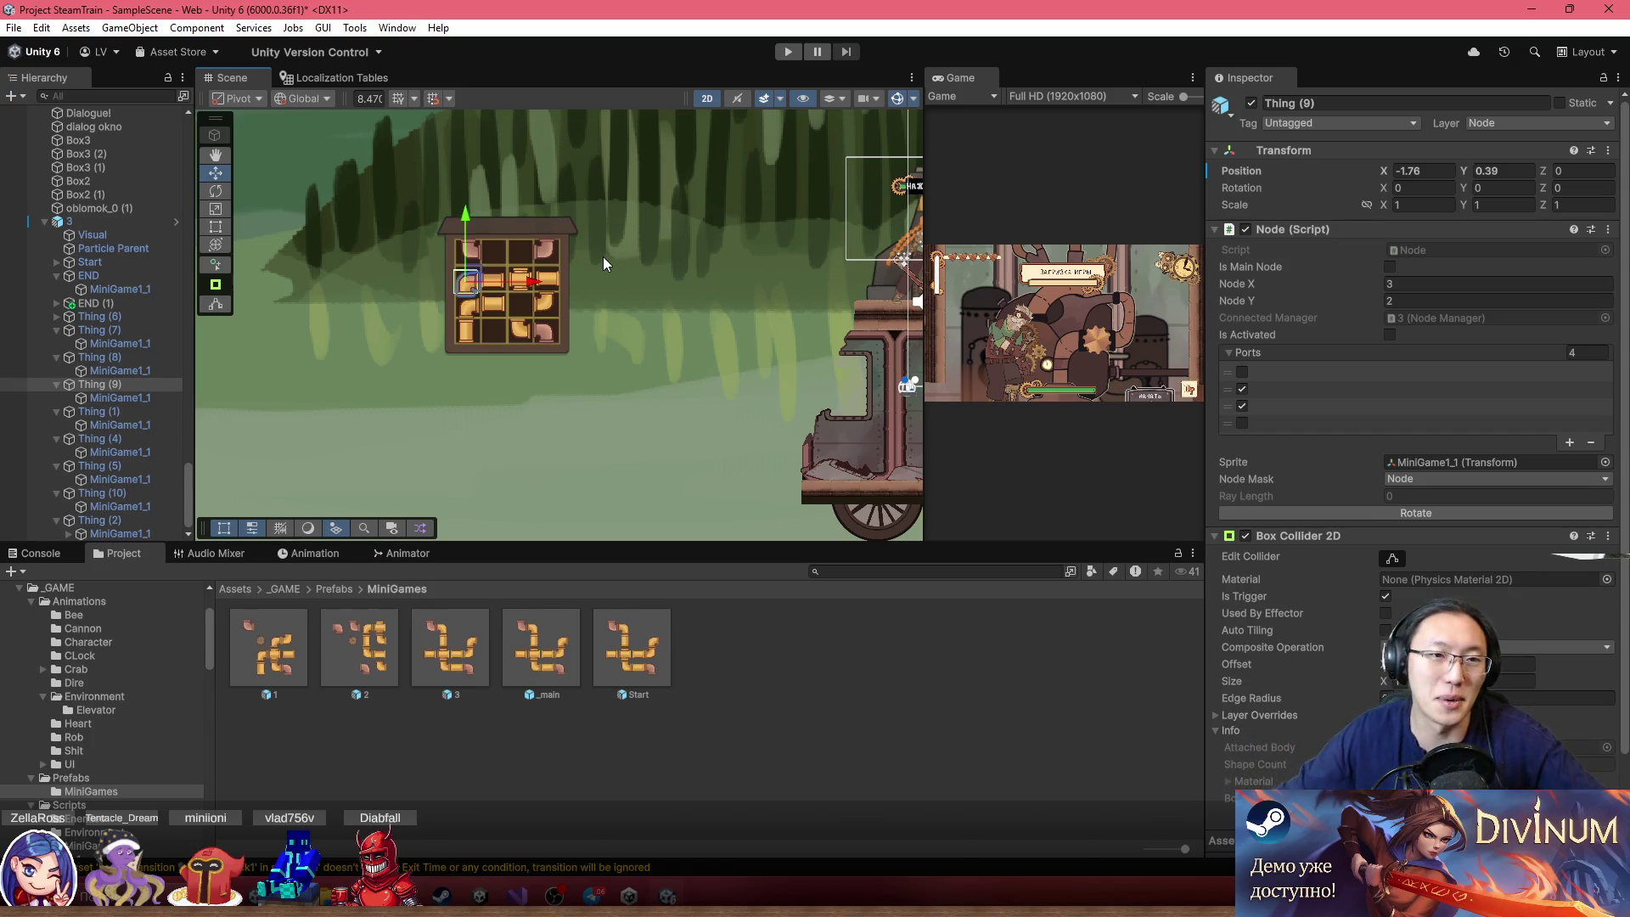
Zoom the Scene view and select root object 3 to show its Node Manager matrix
scroll(670, 234, up, 3)
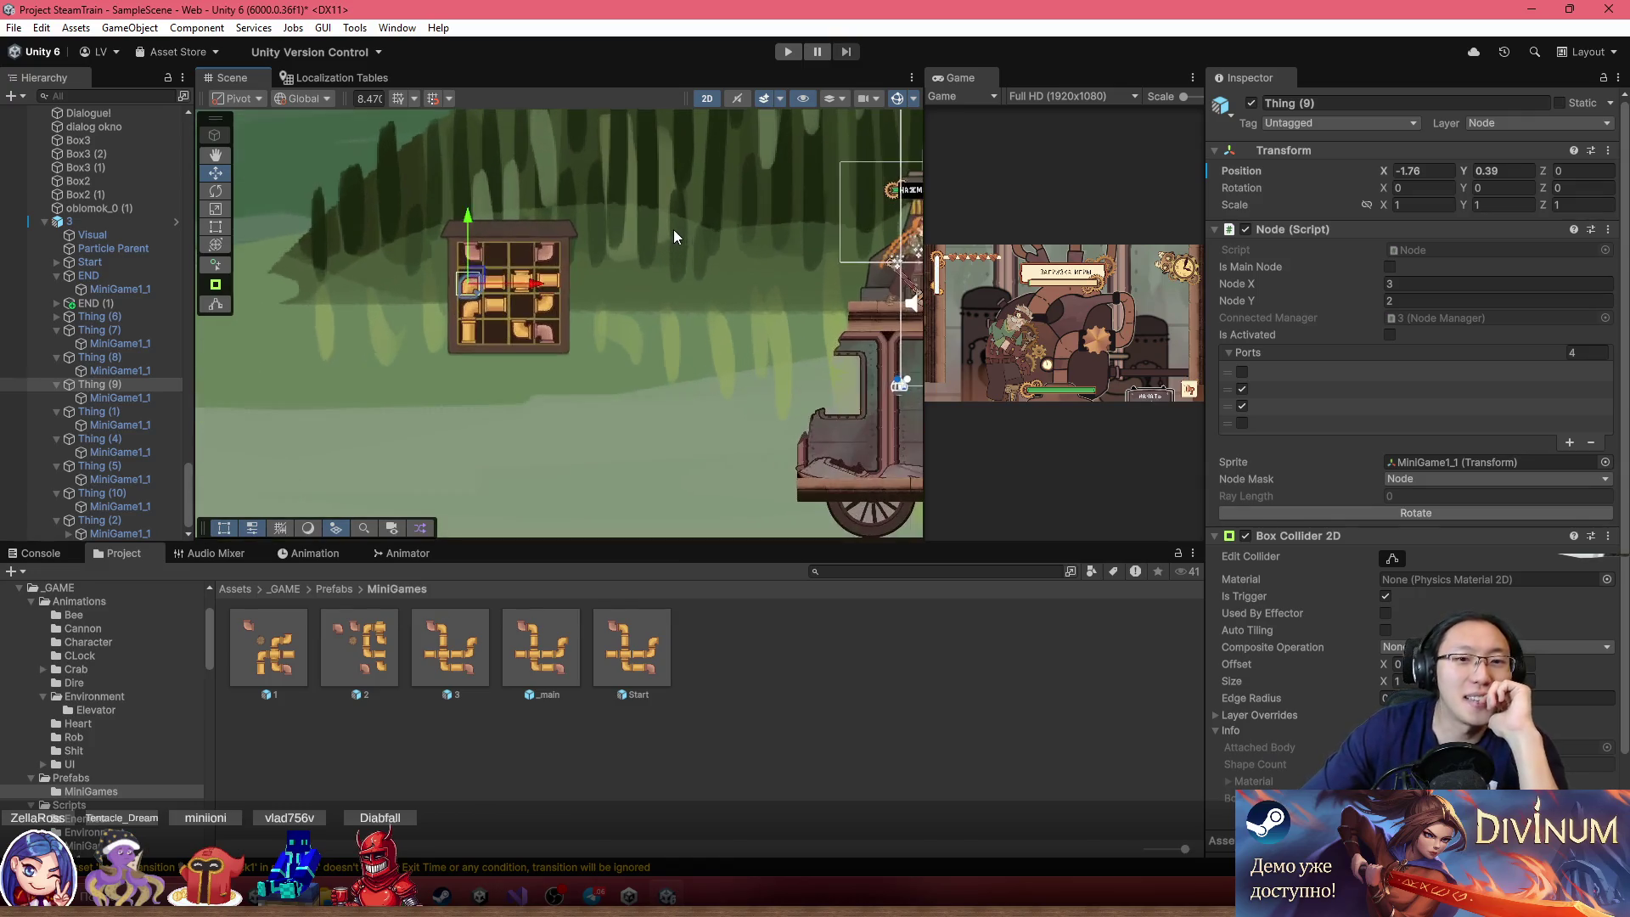
scroll(603, 282, down, 3)
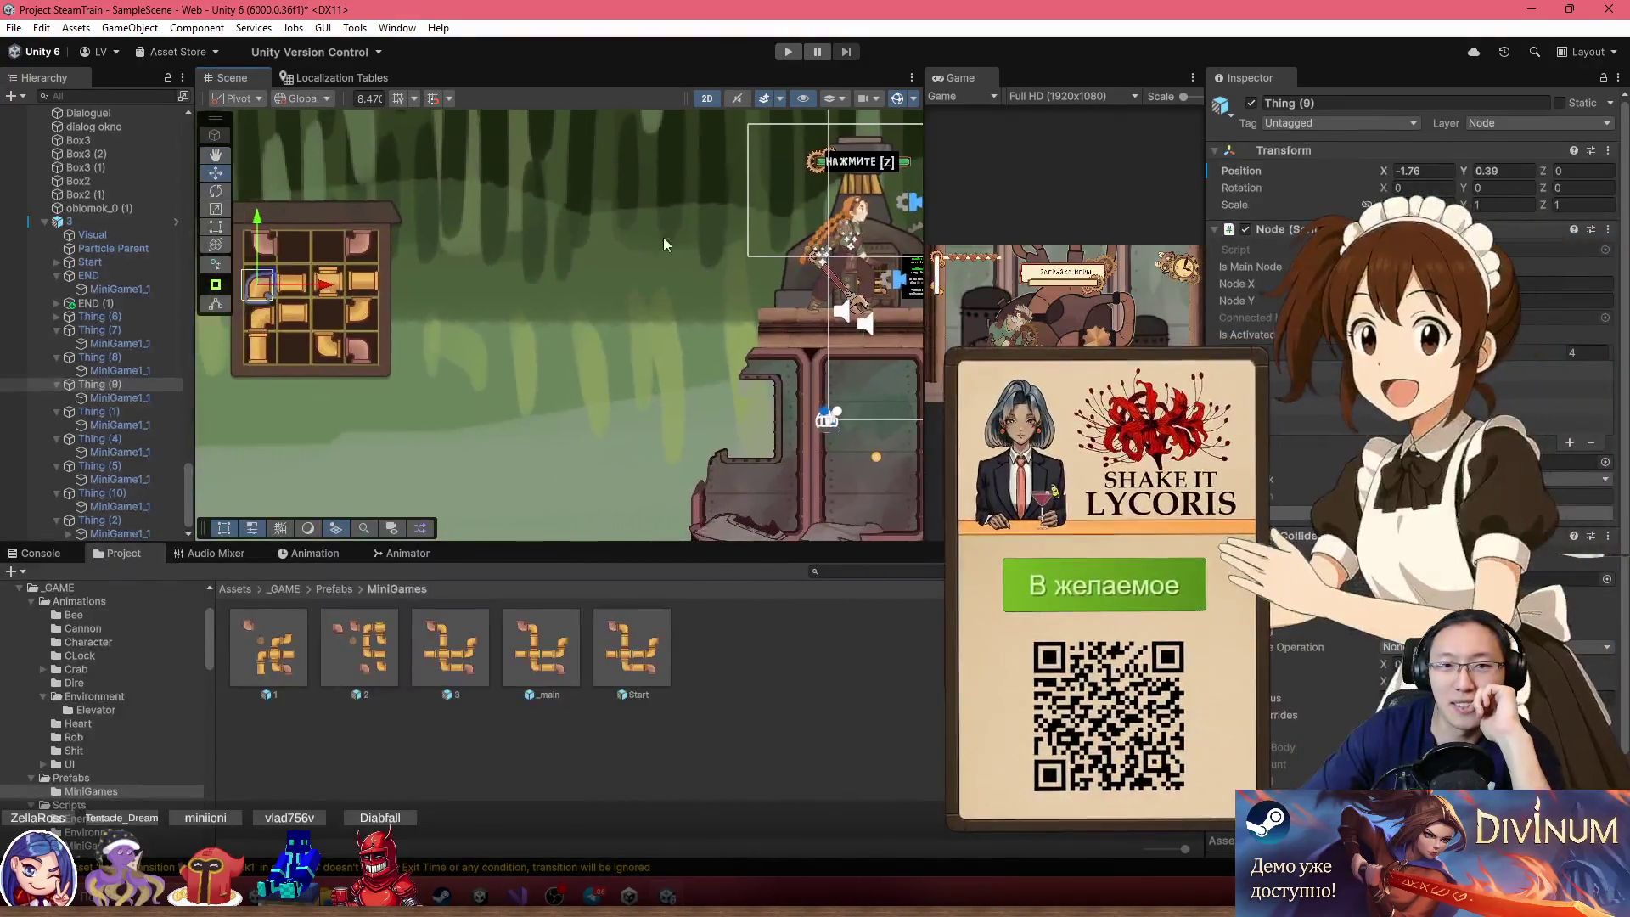
scroll(694, 252, up, 3)
click(638, 239)
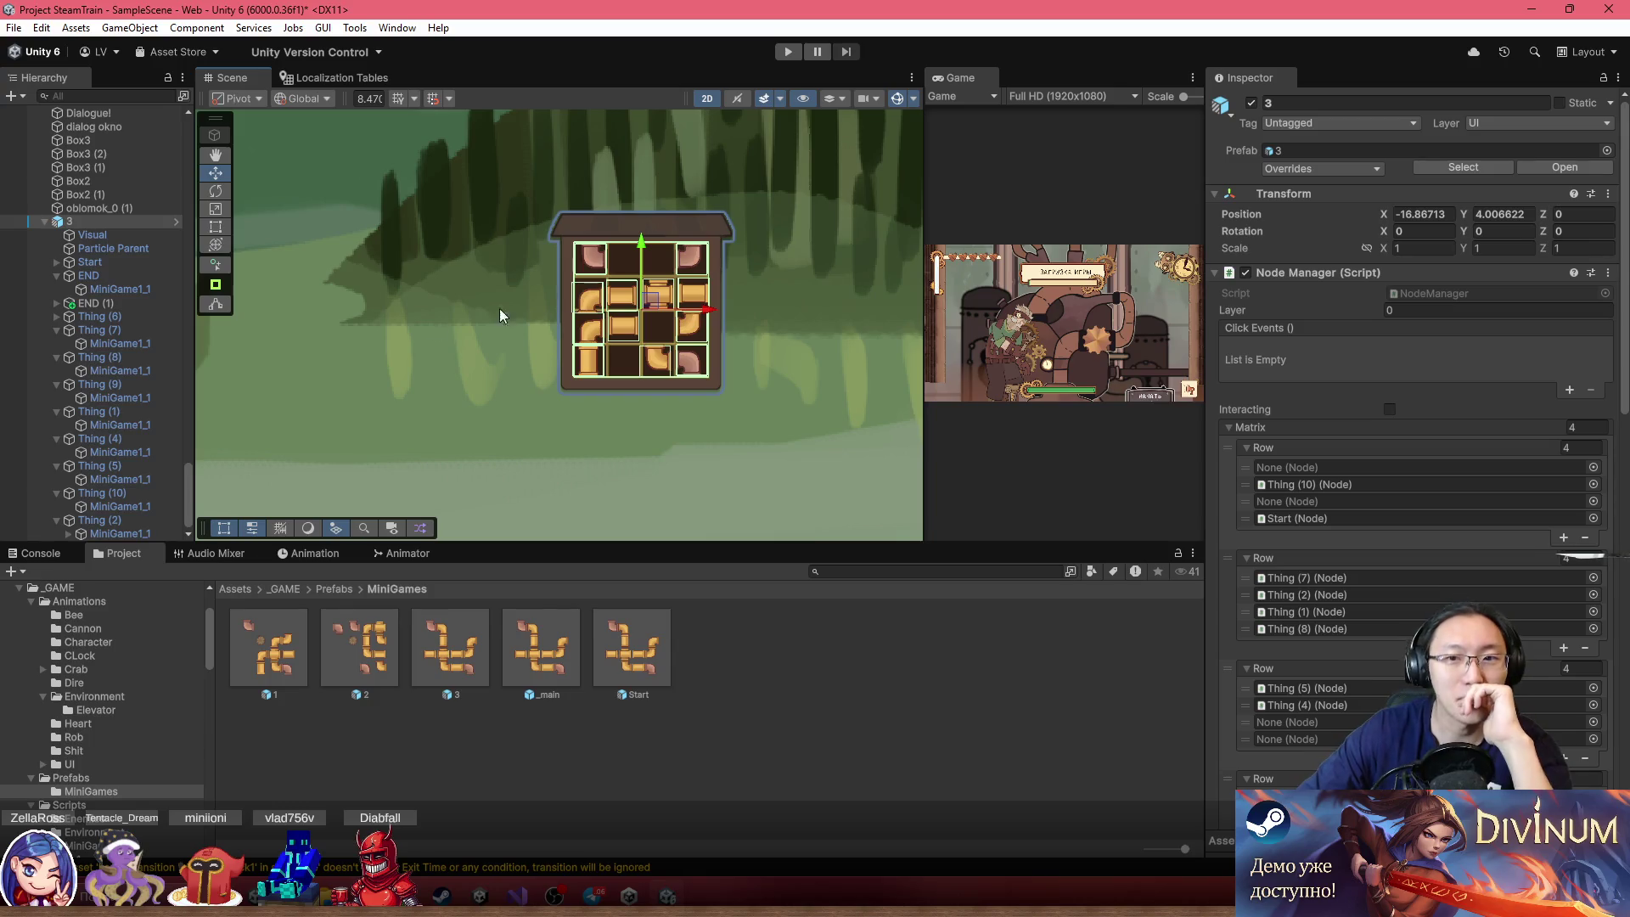
scroll(659, 313, up, 6)
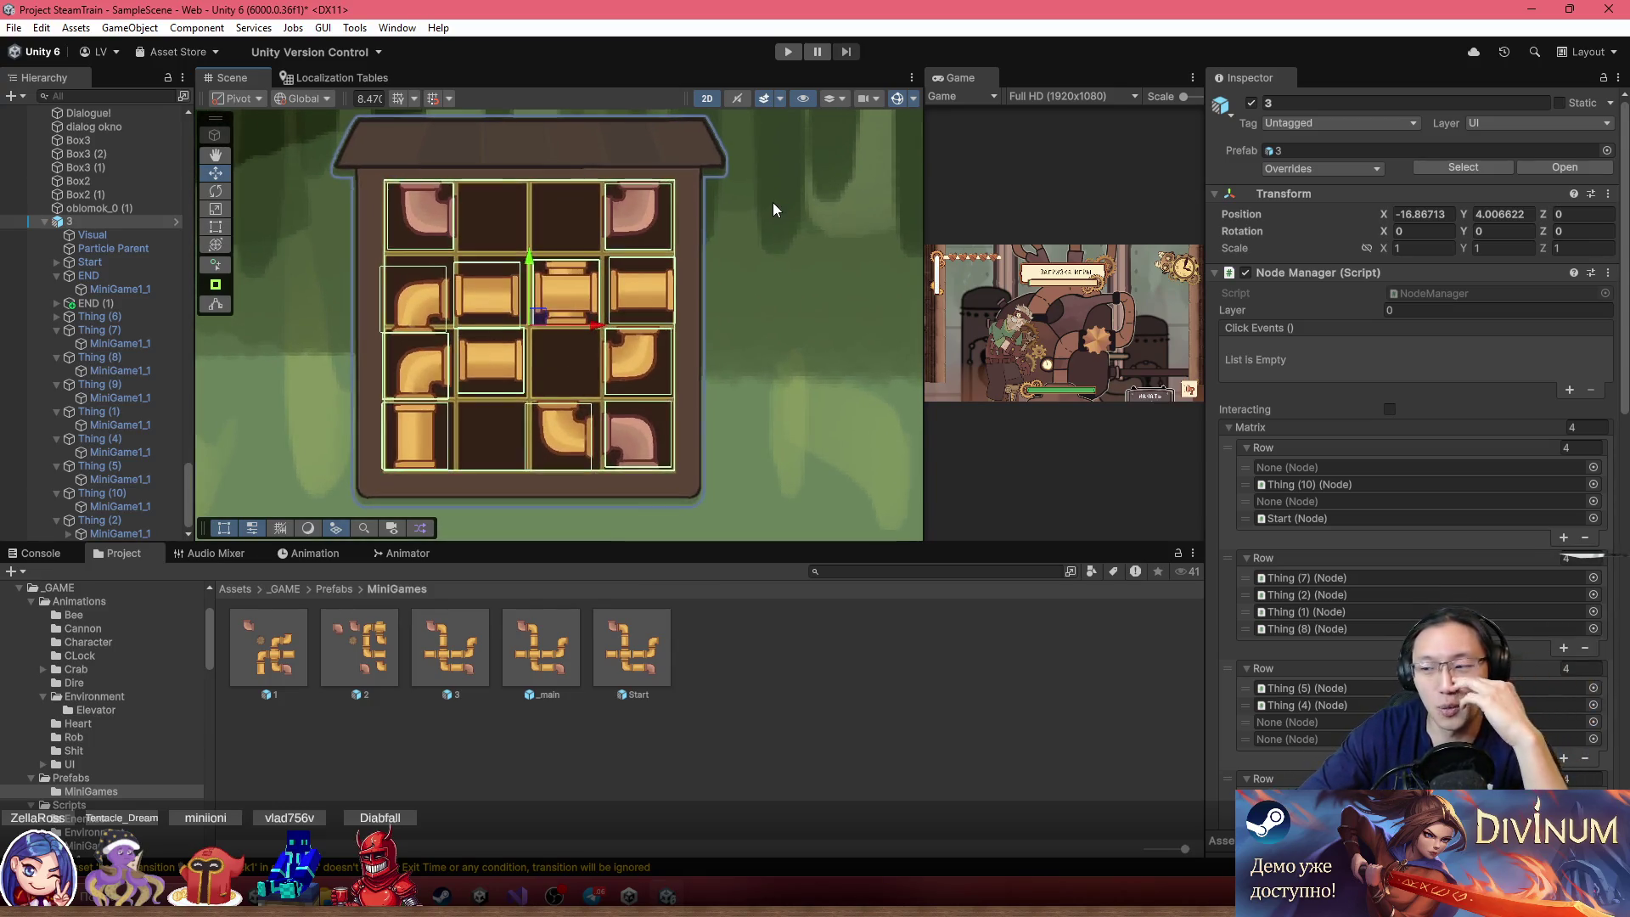
scroll(861, 332, down, 2)
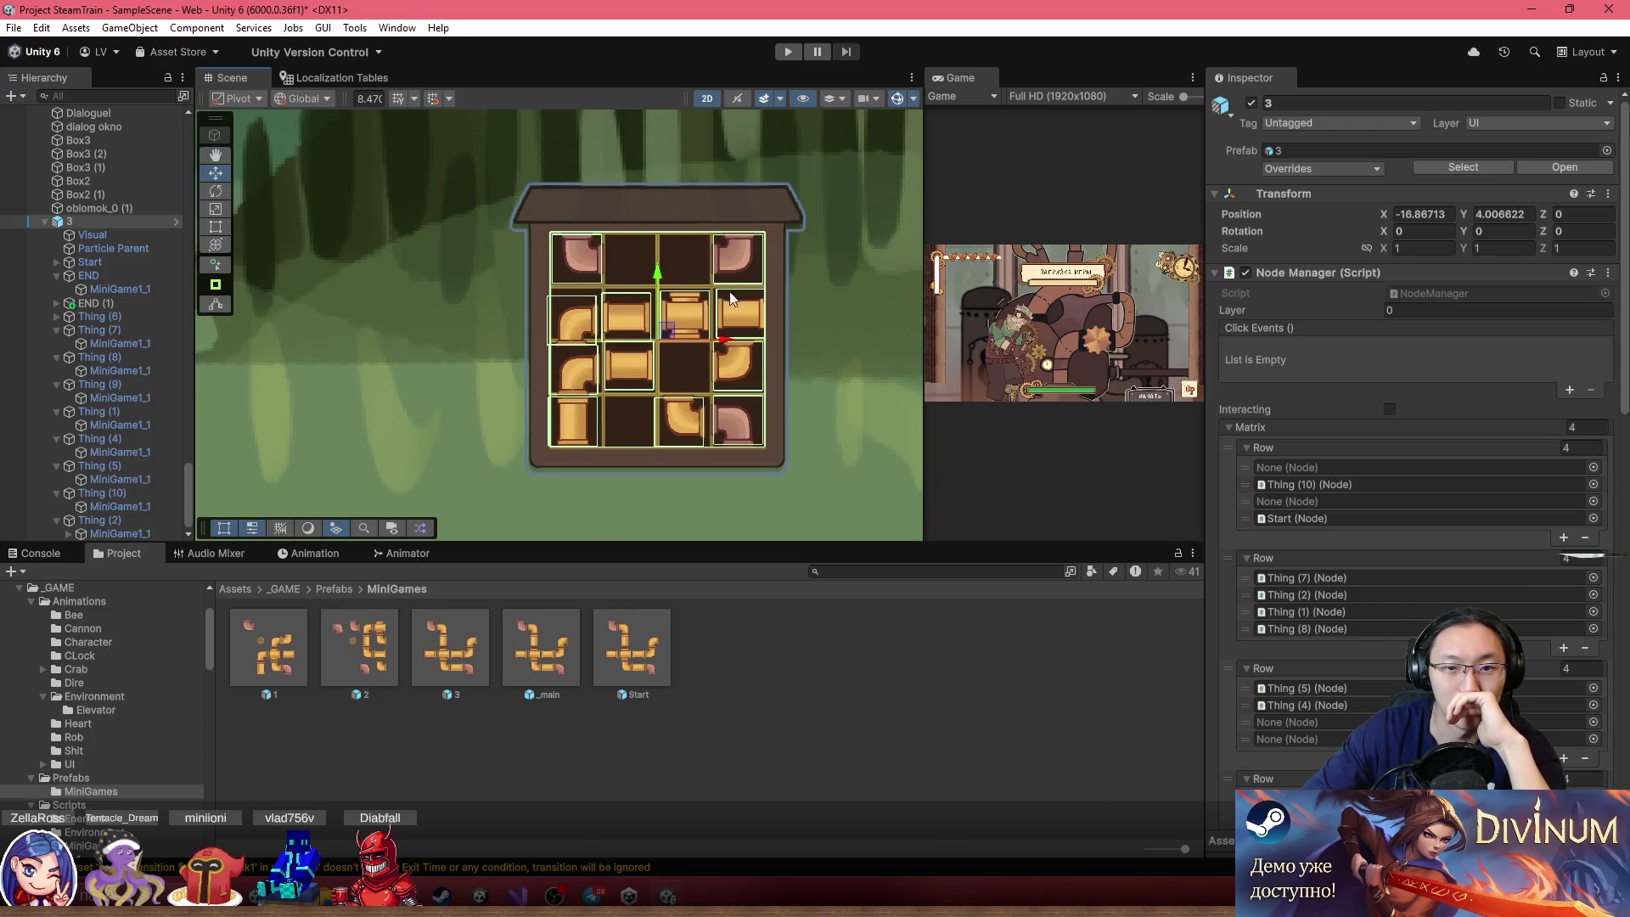
drag(596, 334, 230, 303)
scroll(432, 475, down, 2)
drag(362, 374, 517, 340)
scroll(516, 363, up, 3)
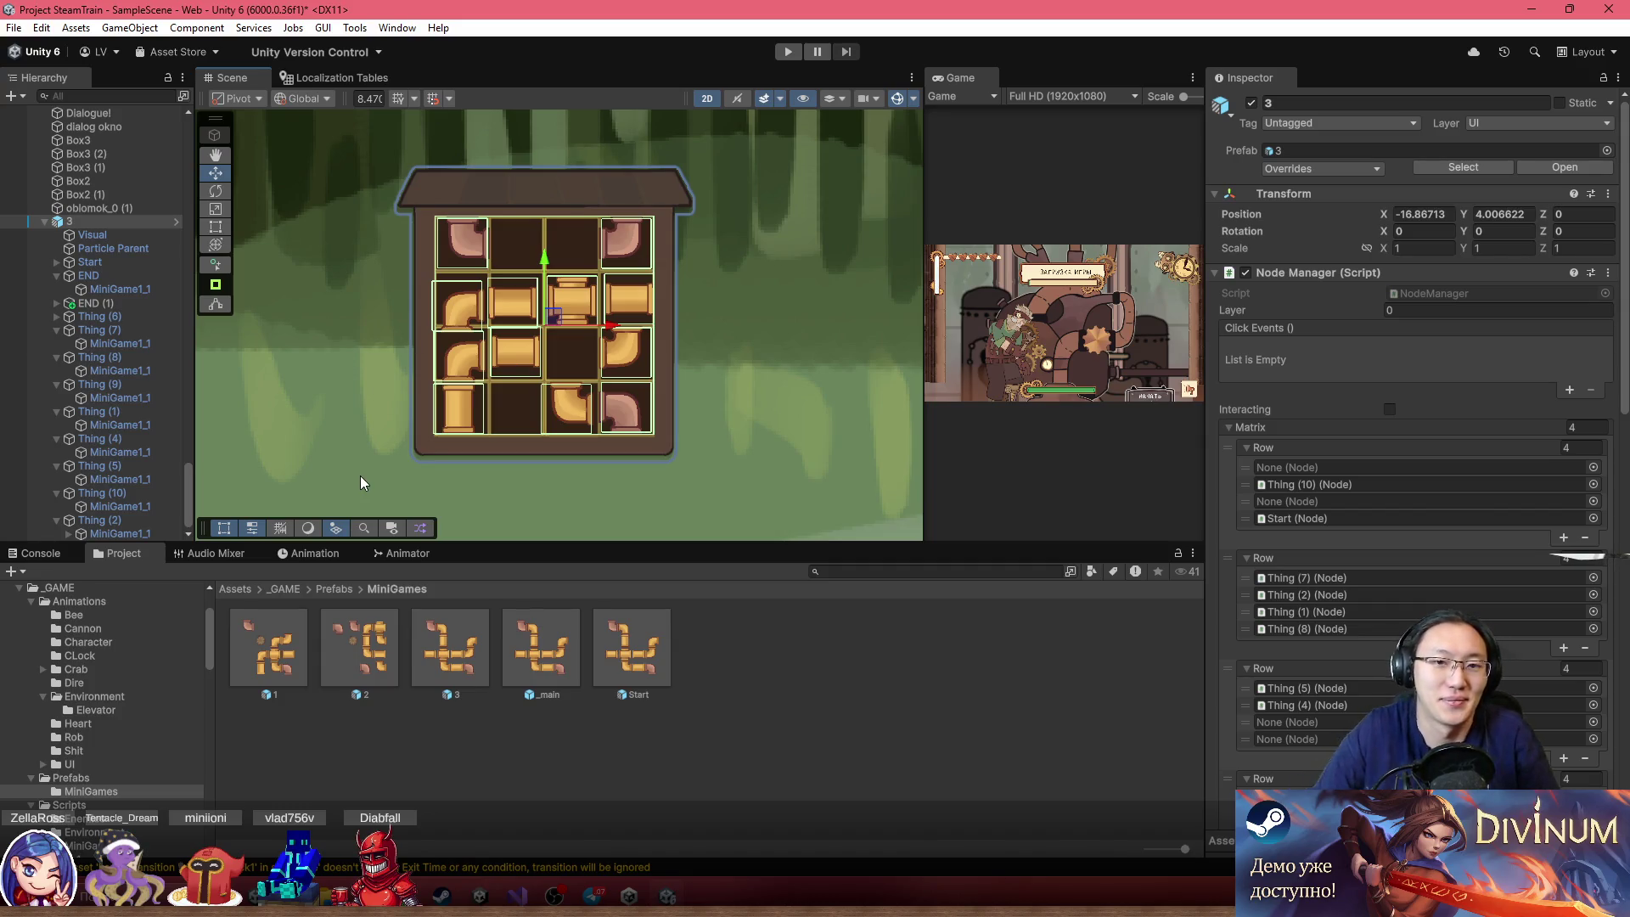
scroll(560, 365, up, 5)
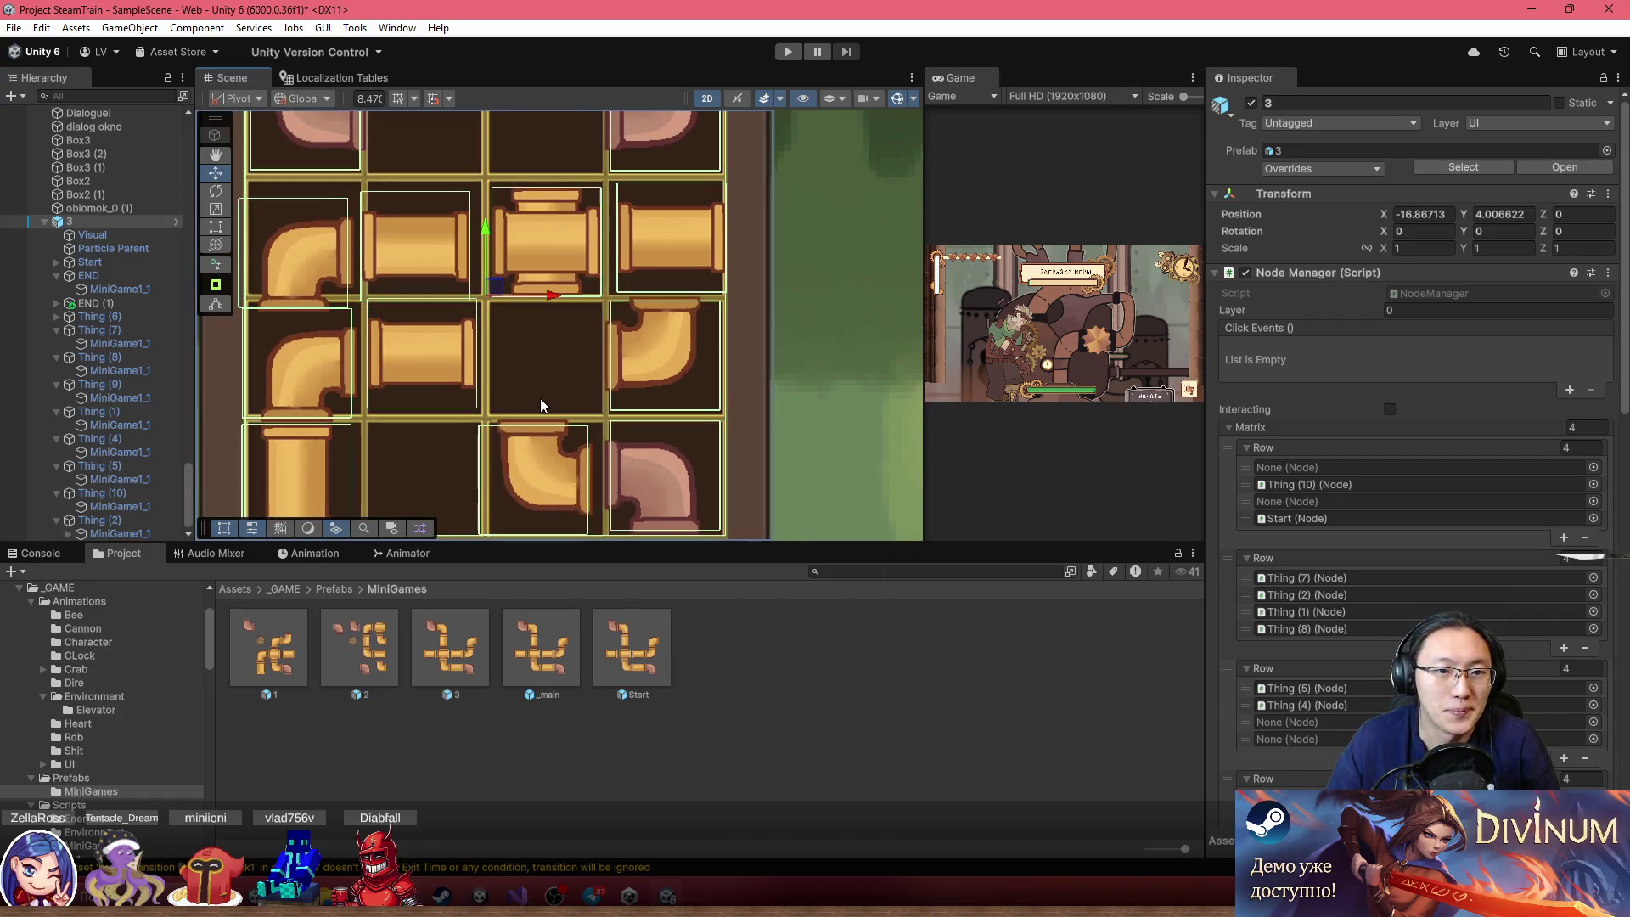
Move the Thing (6) elbow to the middle cell, Thing (1) straight right, and Thing (2) cross middle-left
click(648, 346)
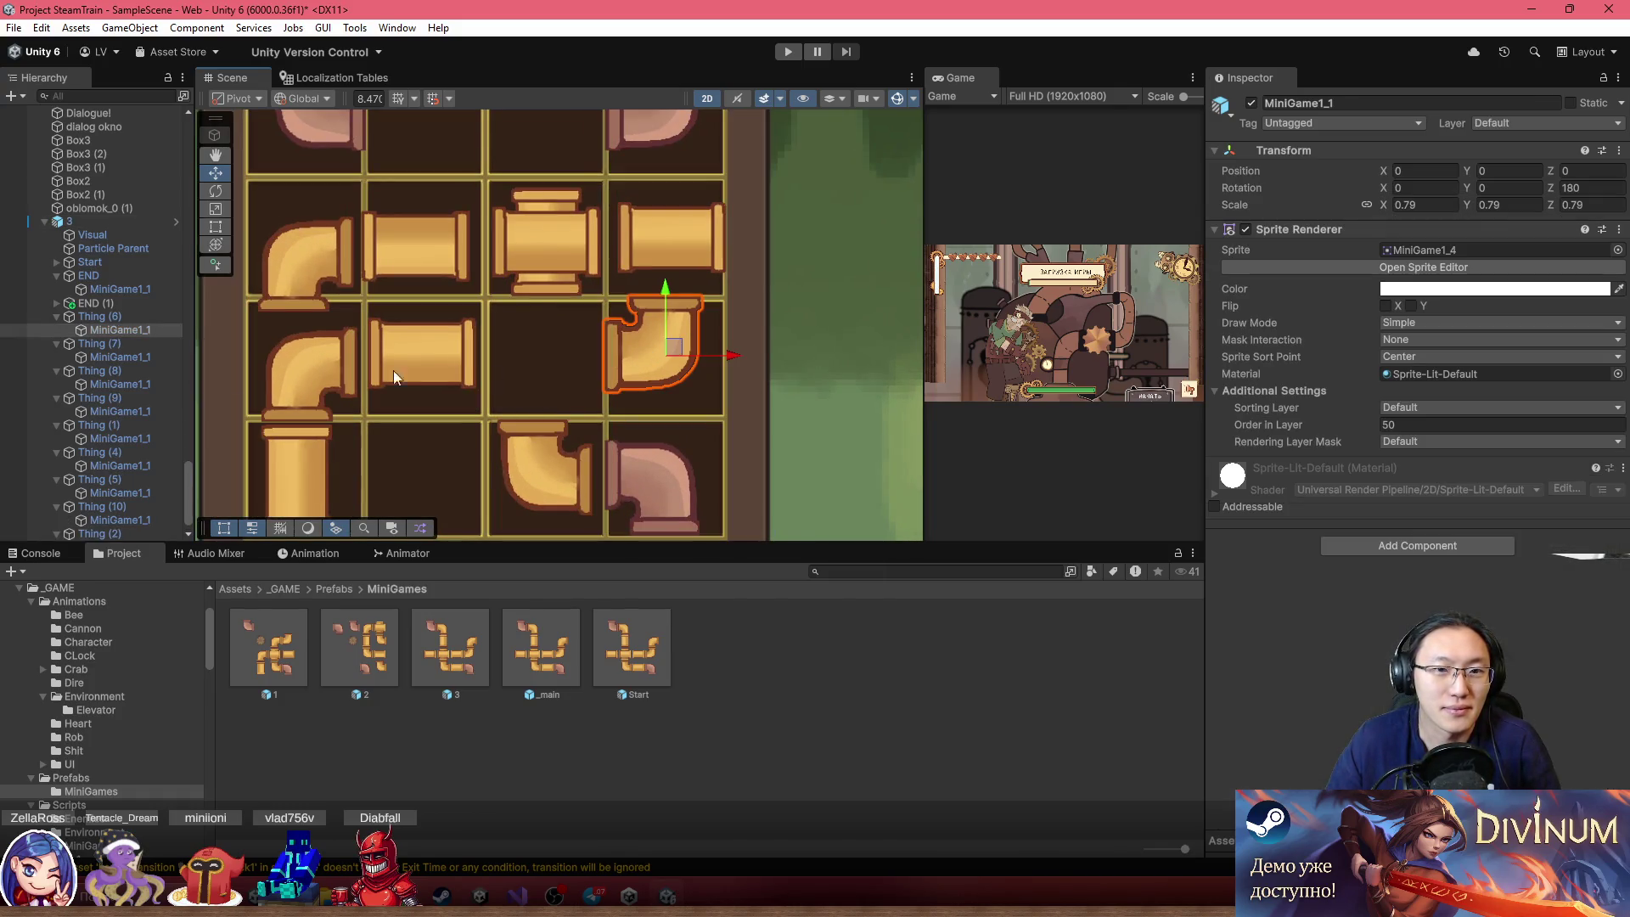
click(128, 319)
mouse_move(670, 346)
mouse_down()
mouse_move(559, 347)
mouse_move(626, 349)
mouse_move(574, 359)
mouse_up()
click(438, 344)
click(438, 348)
click(160, 425)
drag(430, 348, 654, 348)
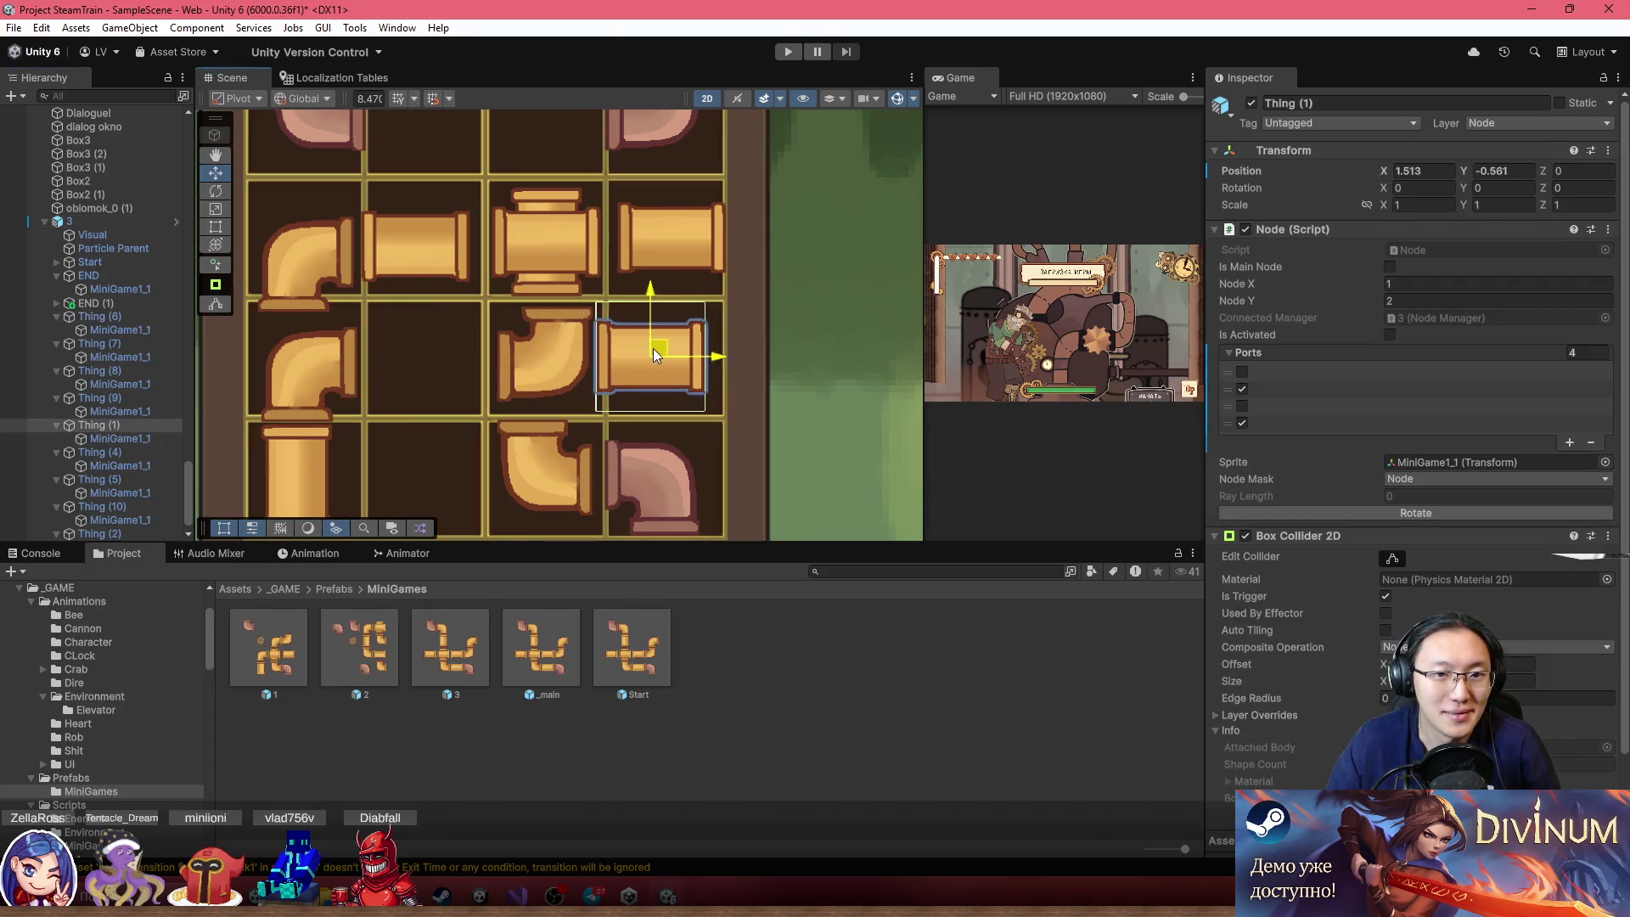
click(518, 244)
click(543, 246)
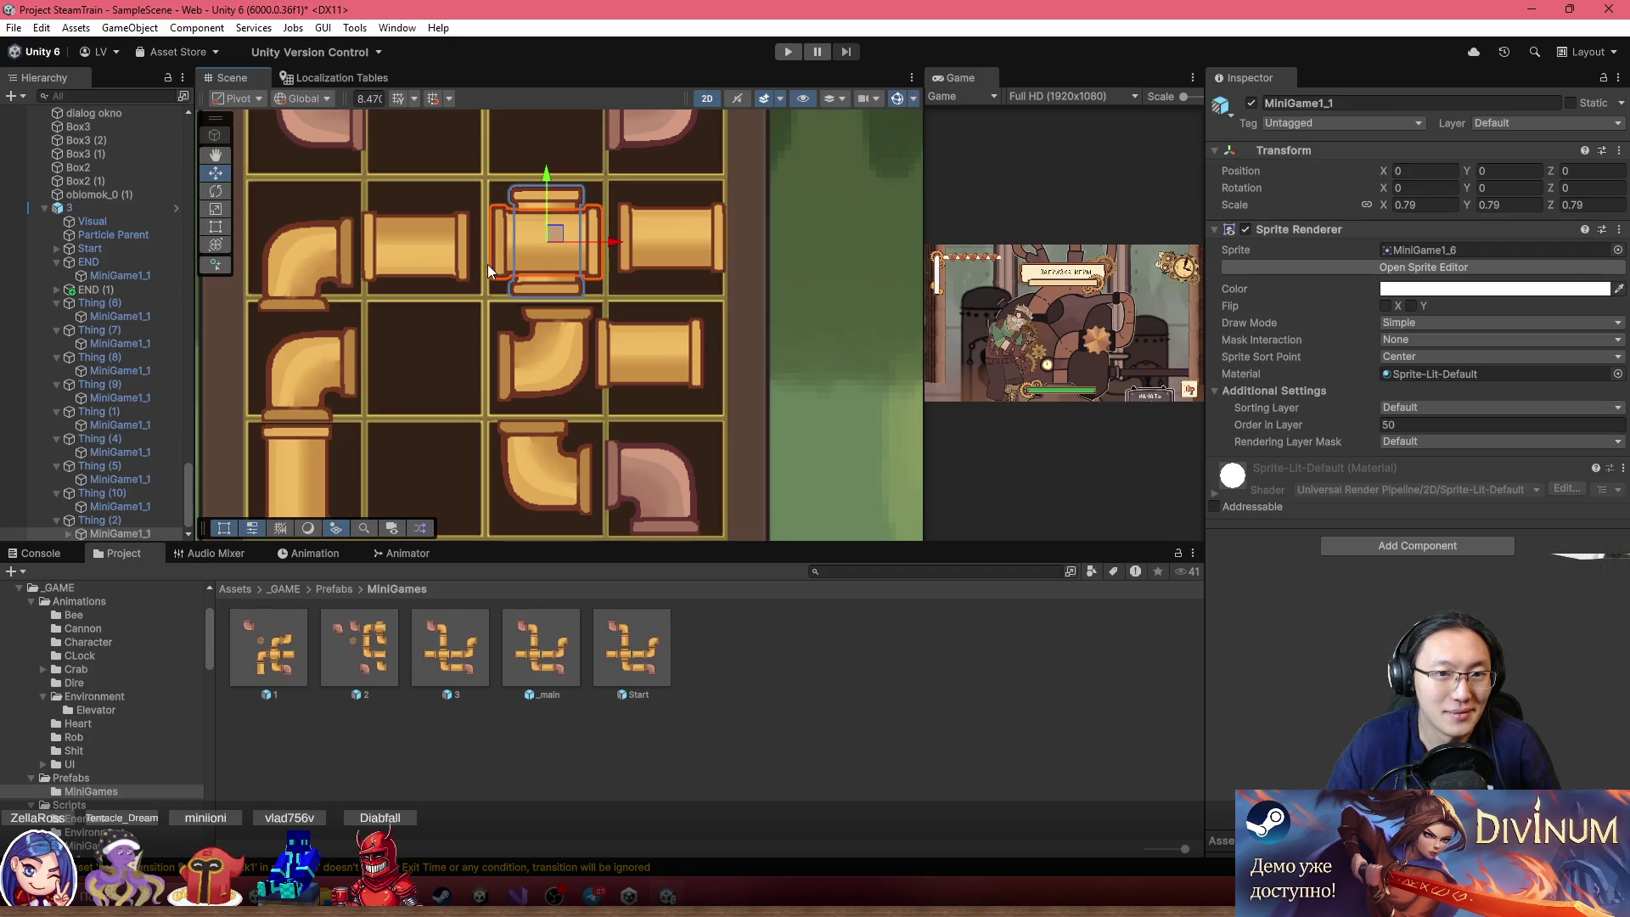
click(94, 521)
mouse_move(555, 233)
mouse_down()
mouse_move(465, 292)
mouse_move(440, 348)
mouse_up()
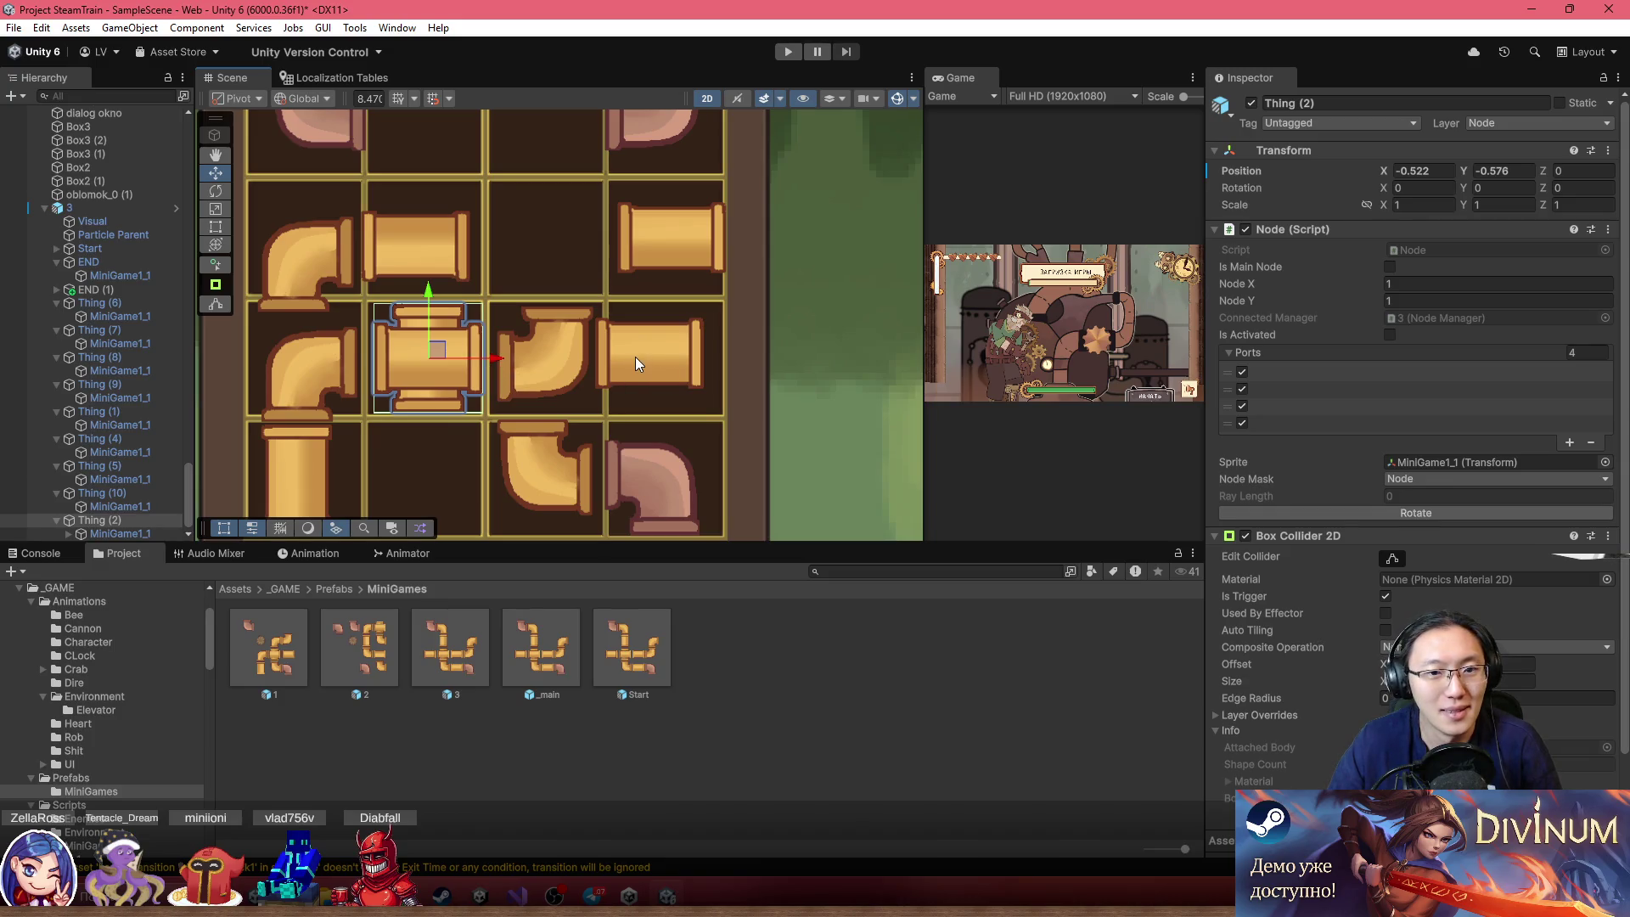
Shift the Thing (7) elbow one cell left, then move Thing (6) down and rotate it a quarter turn
click(560, 360)
click(560, 360)
click(522, 472)
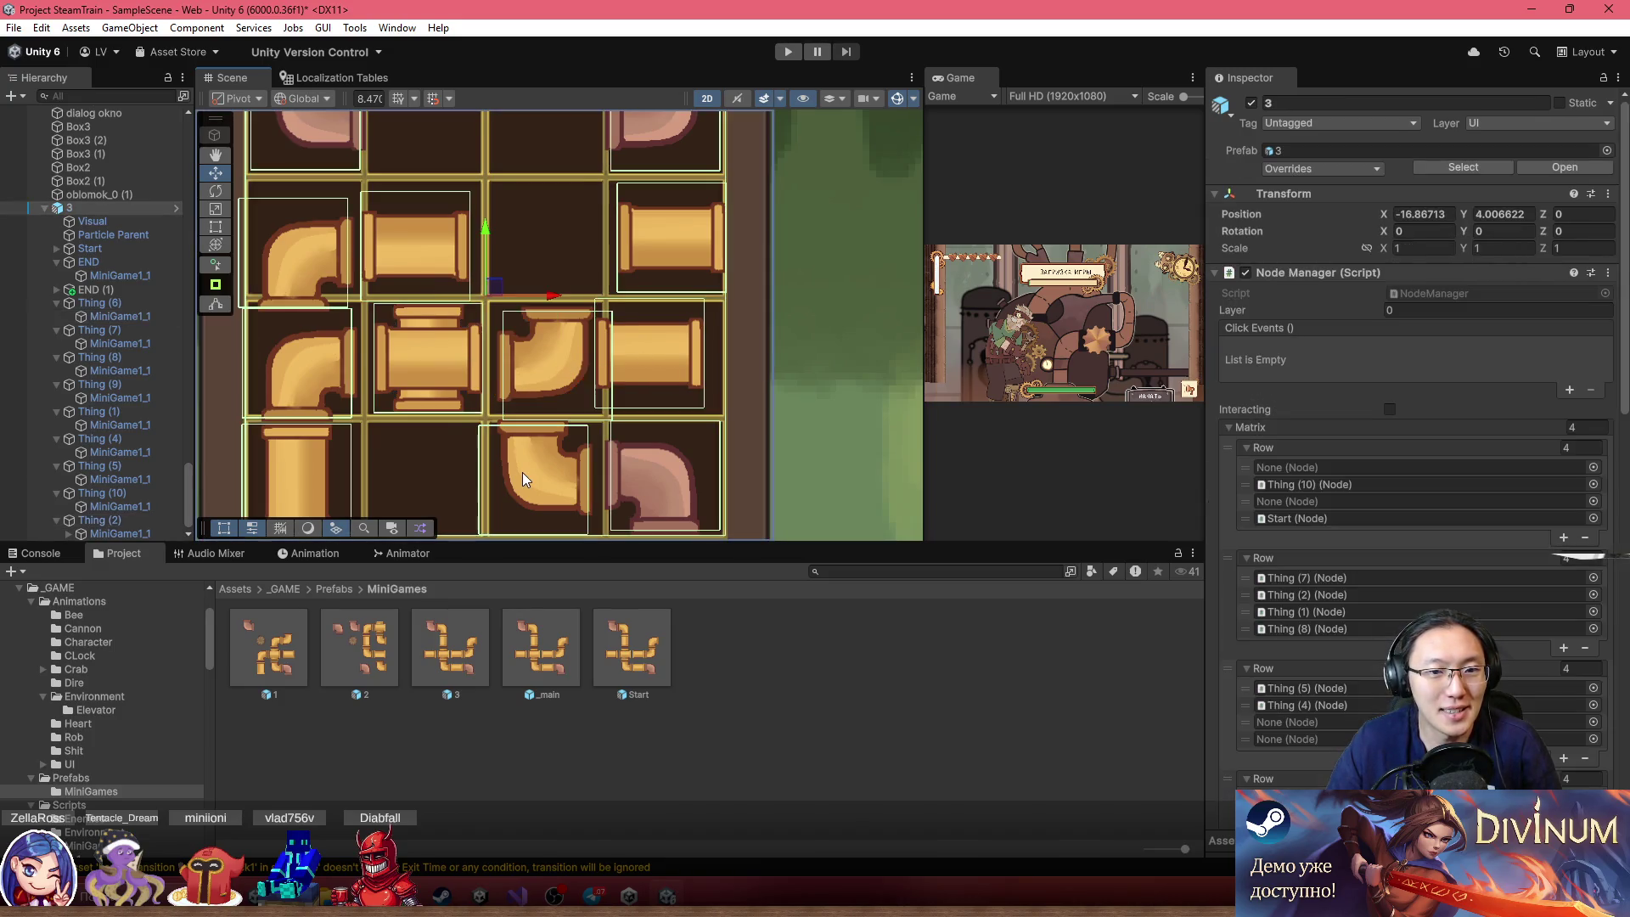
click(527, 471)
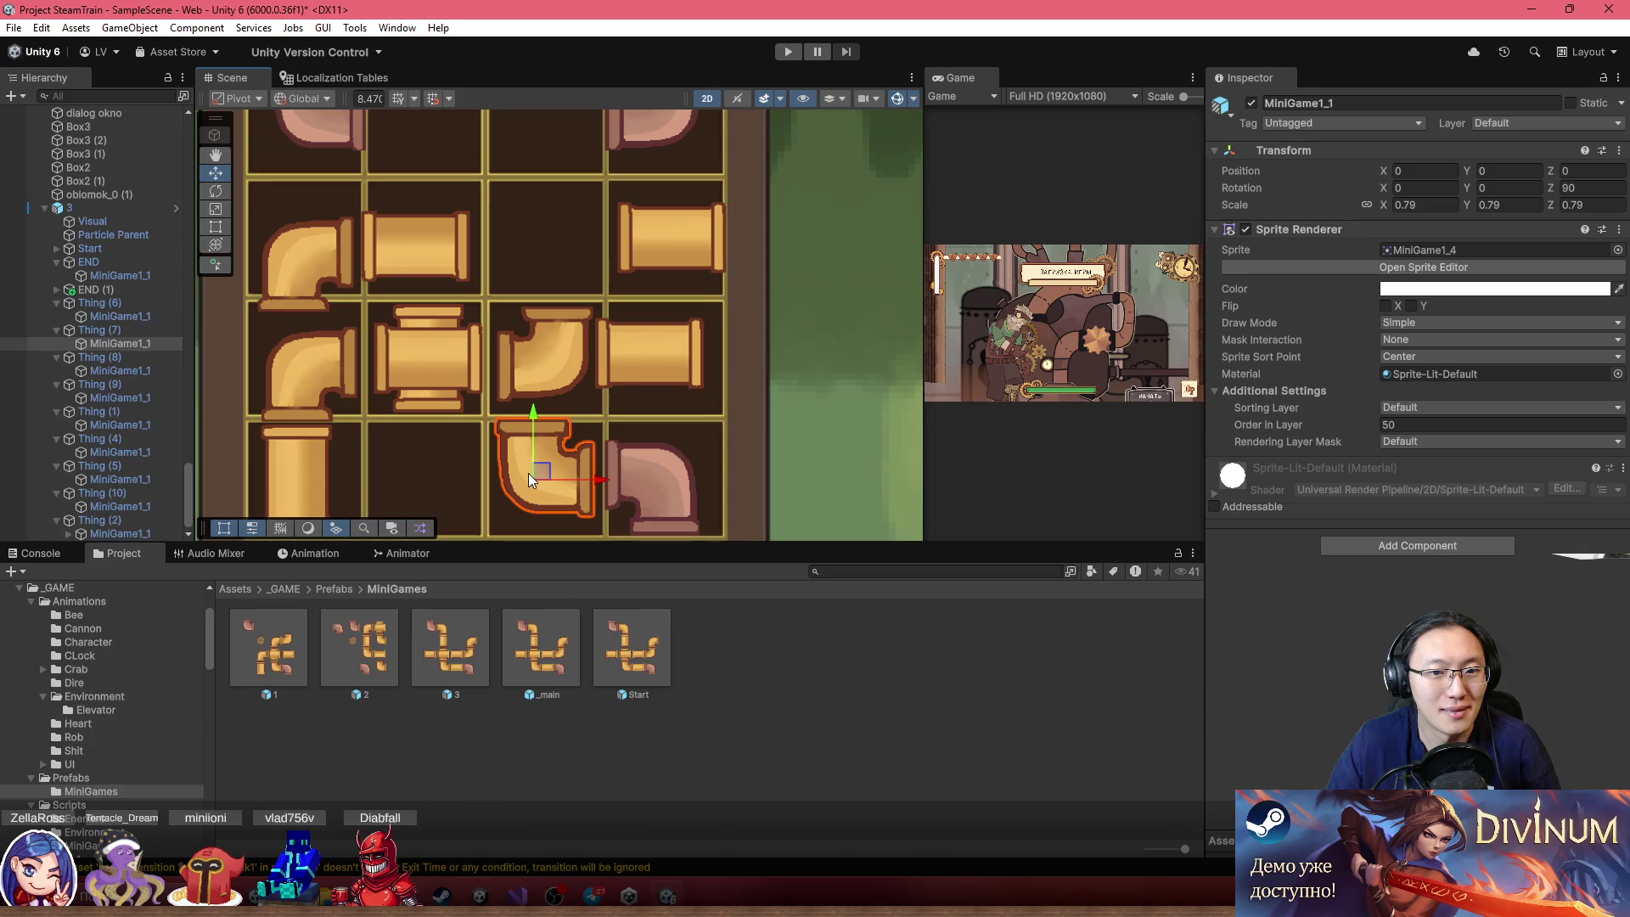
click(115, 329)
drag(558, 471, 429, 472)
click(546, 366)
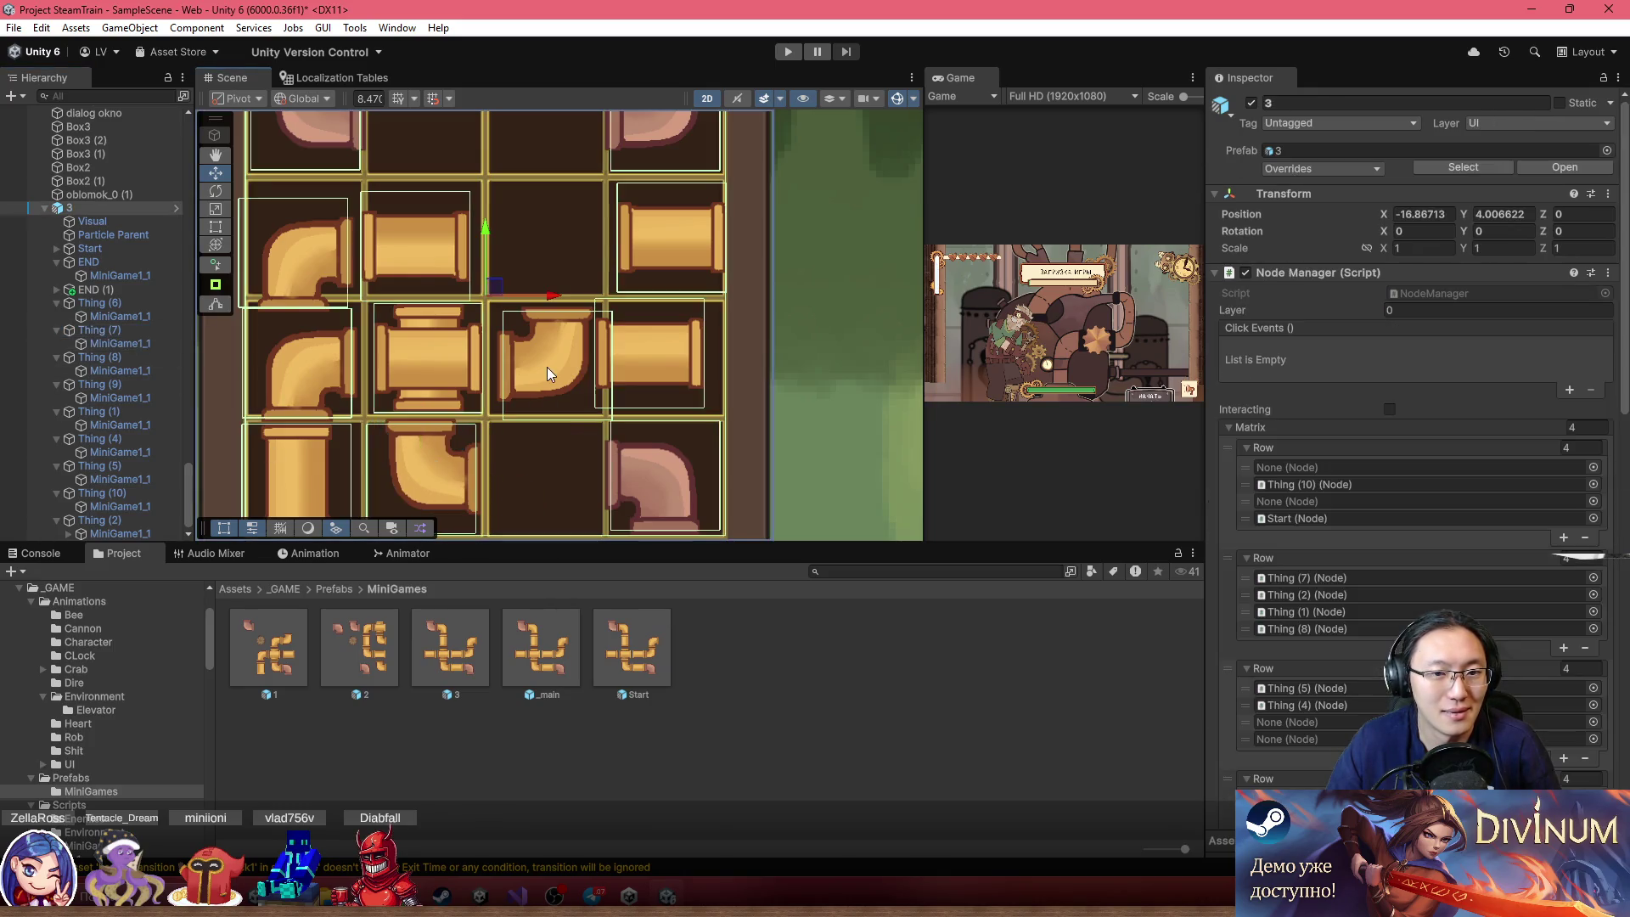
click(550, 365)
click(130, 305)
drag(566, 356, 556, 469)
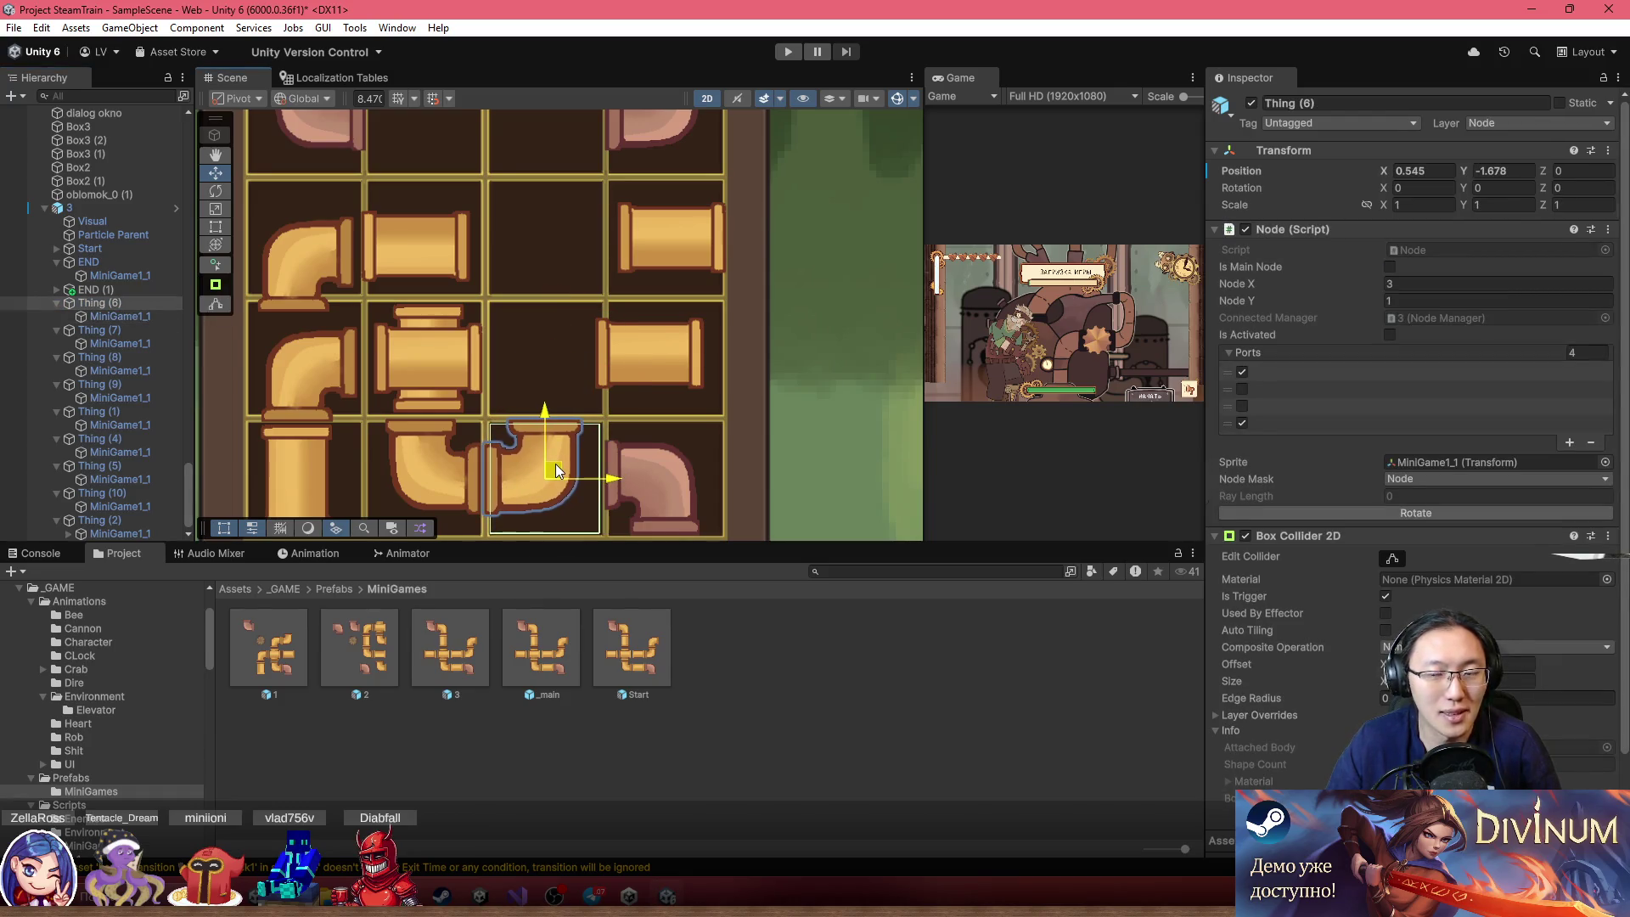
click(1378, 511)
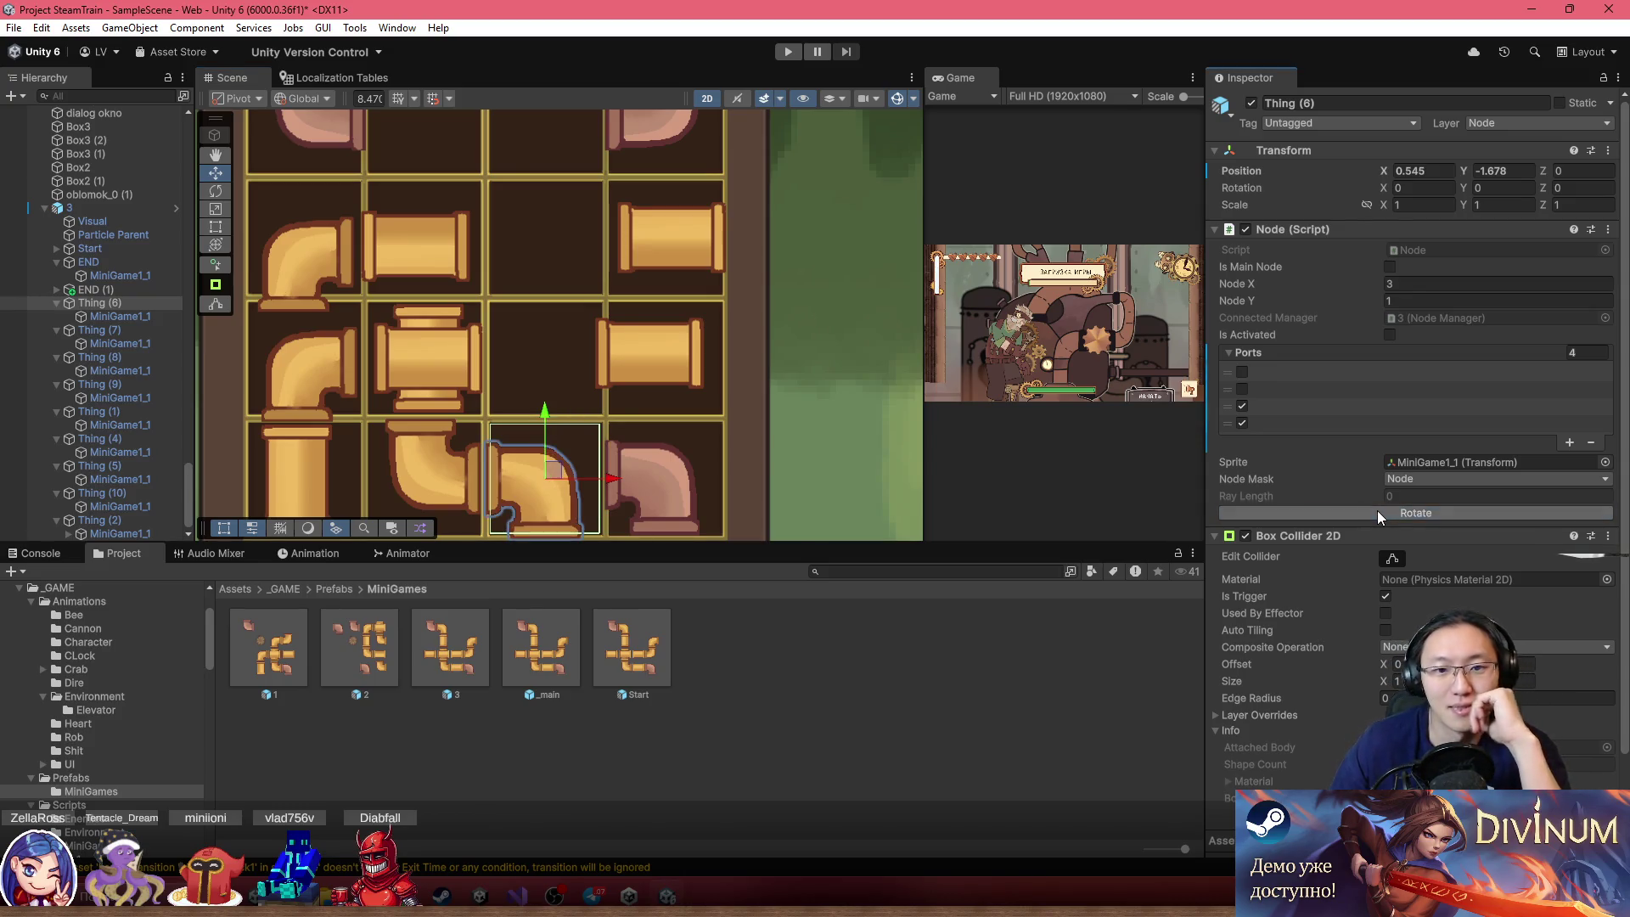
Move the Thing (4) straight pipe into the middle cell
click(446, 243)
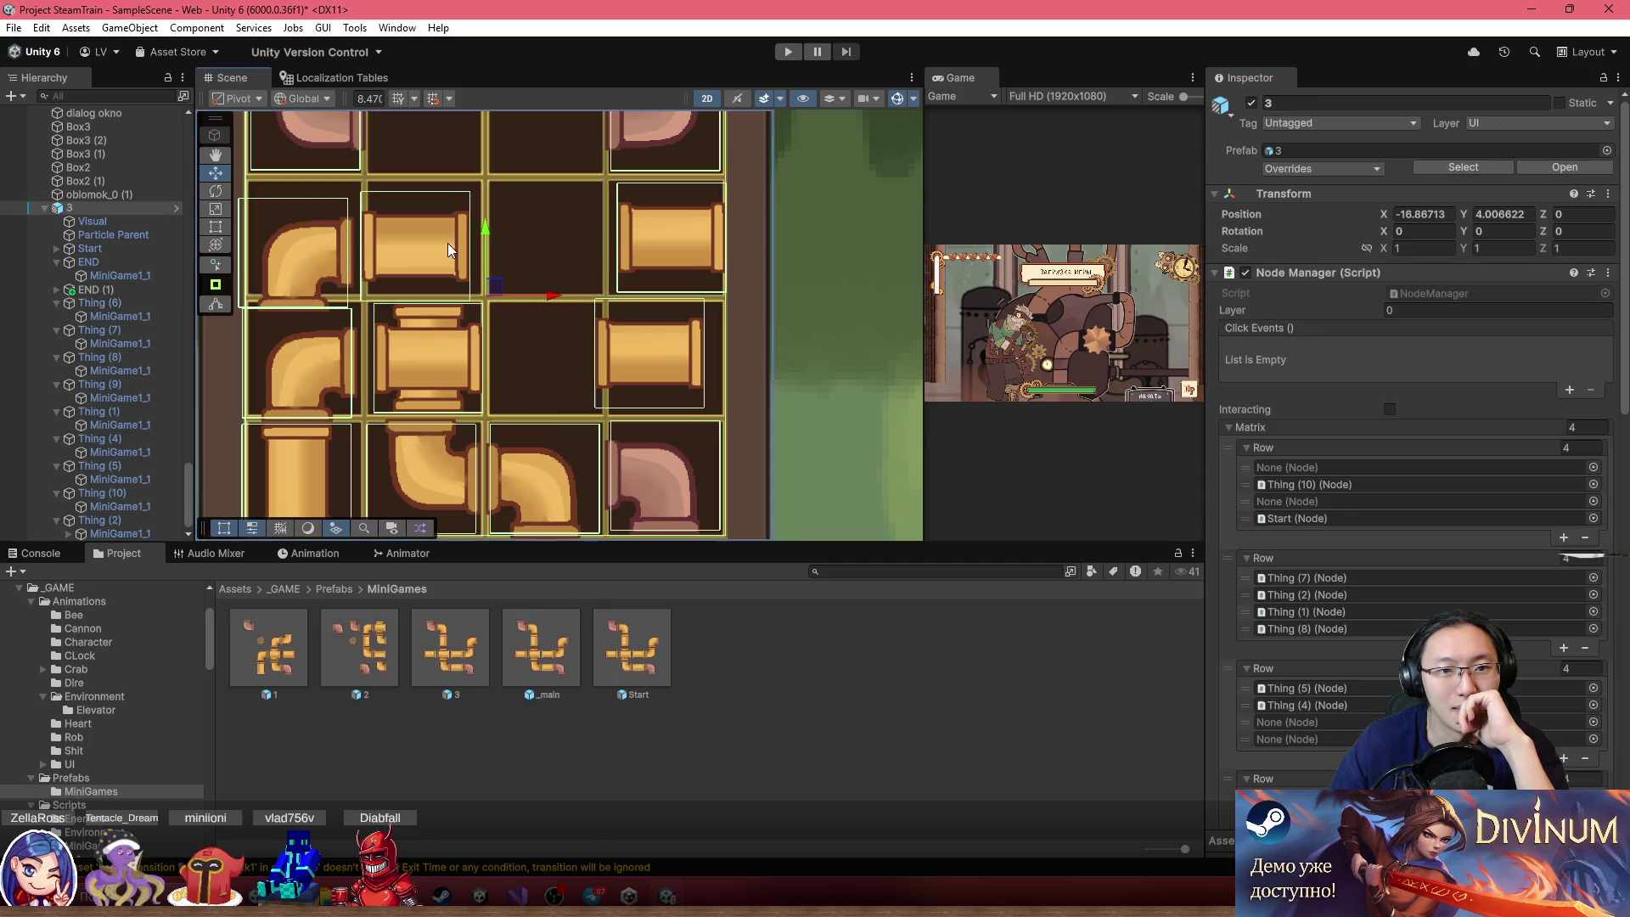
click(416, 243)
click(114, 434)
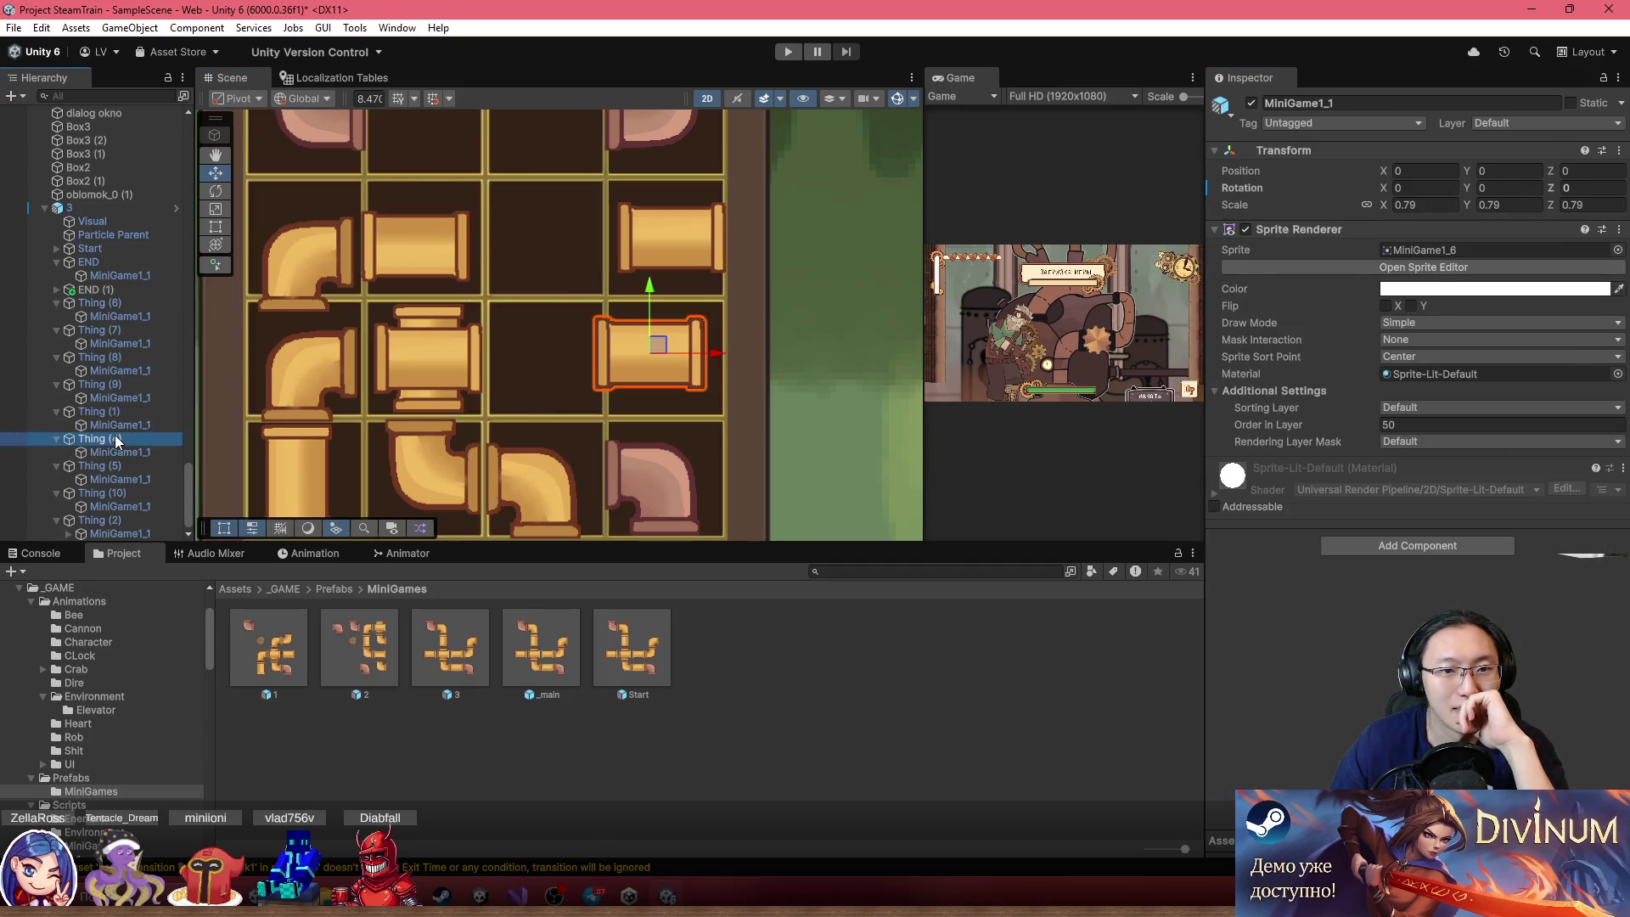
mouse_move(412, 232)
mouse_down()
mouse_move(546, 308)
mouse_move(577, 360)
mouse_up()
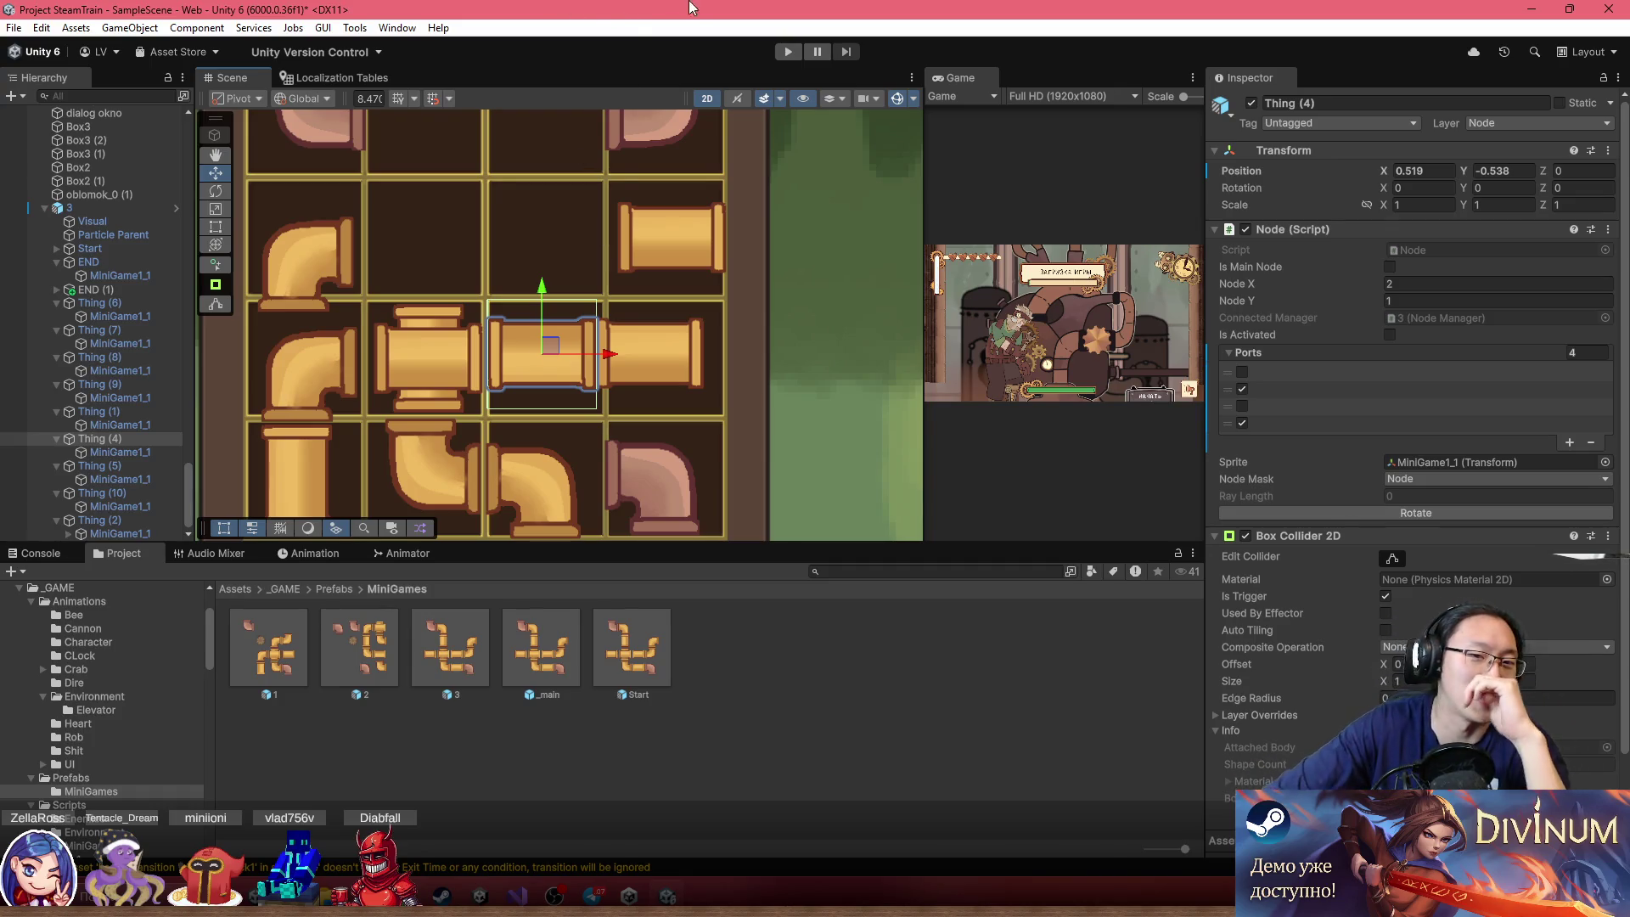
Move the Thing (9) elbow one cell right and rotate it a quarter turn
click(309, 246)
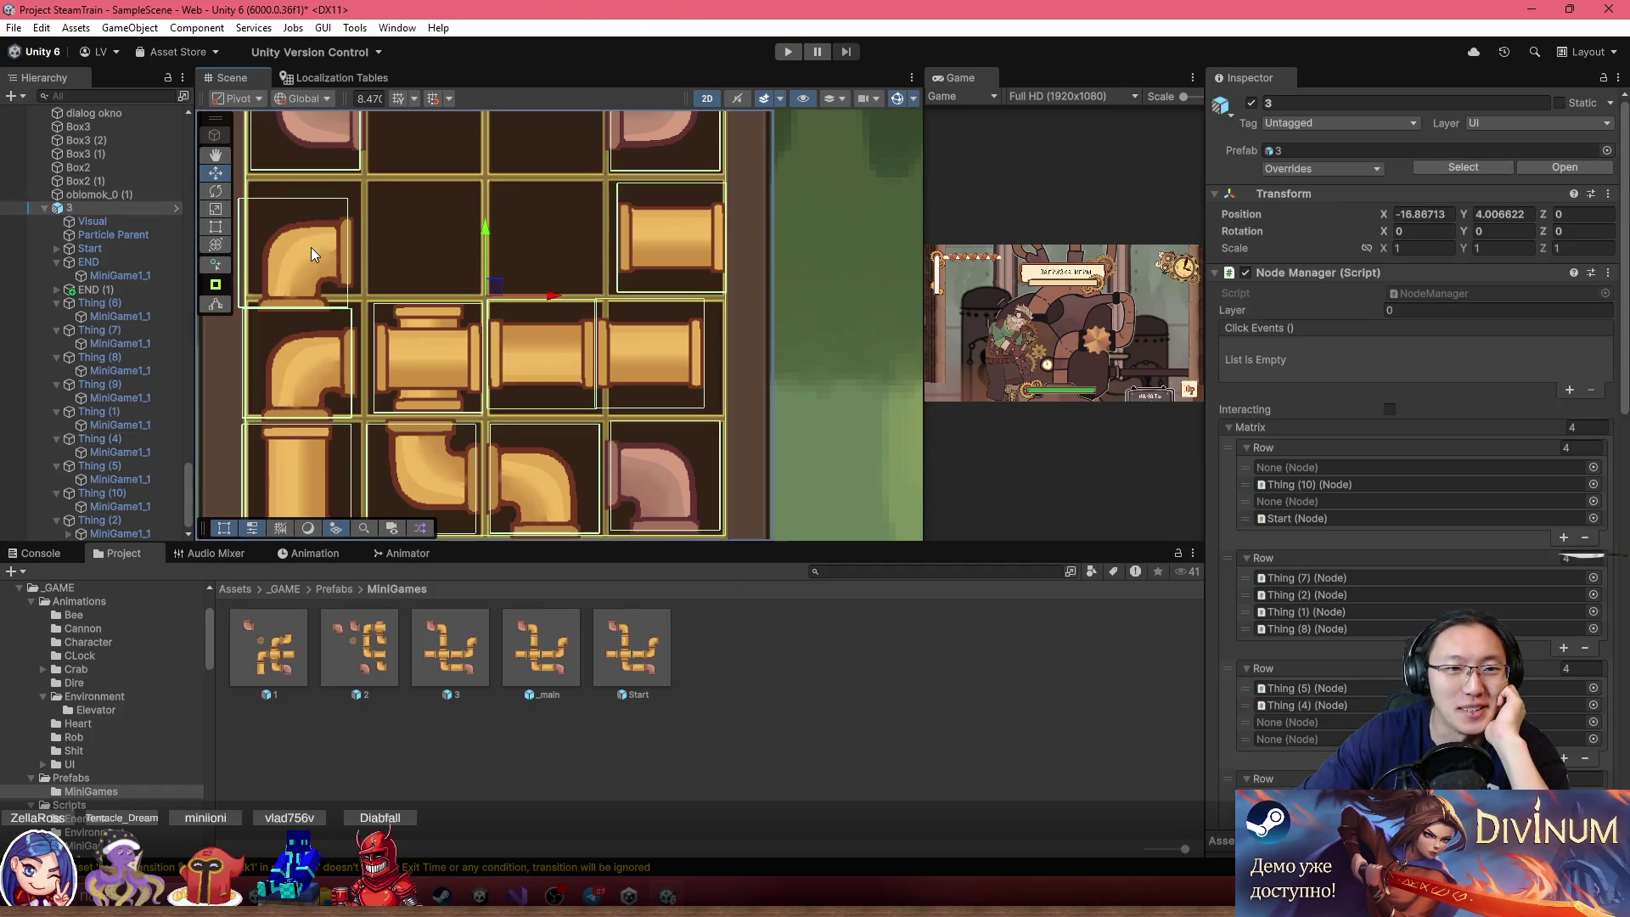
click(267, 257)
click(121, 395)
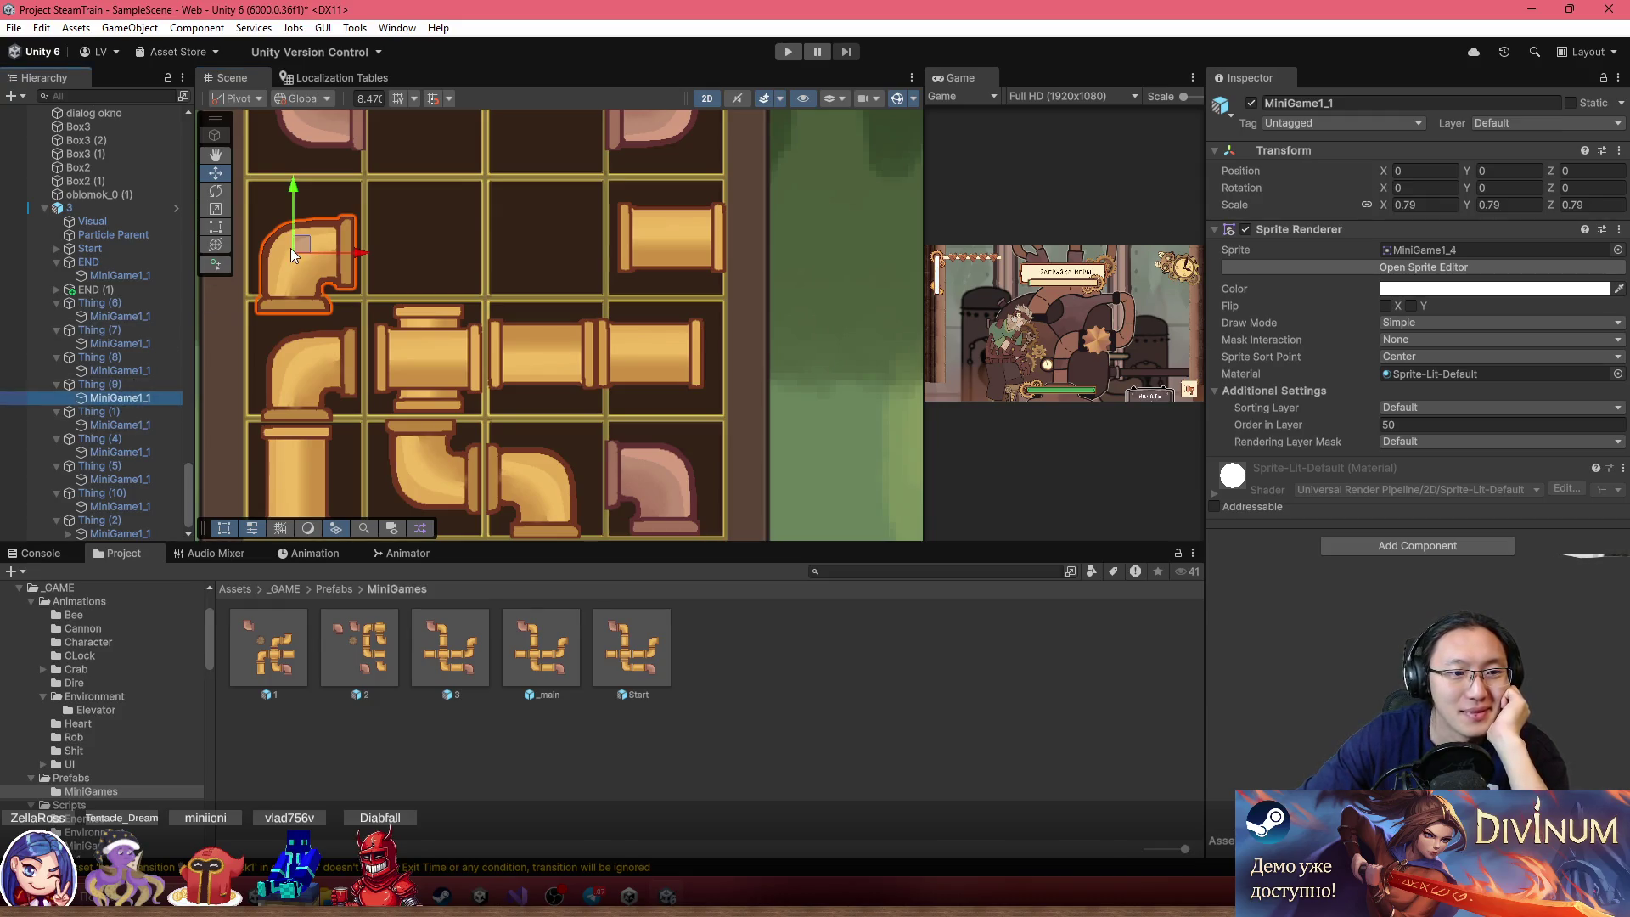
click(135, 384)
click(424, 226)
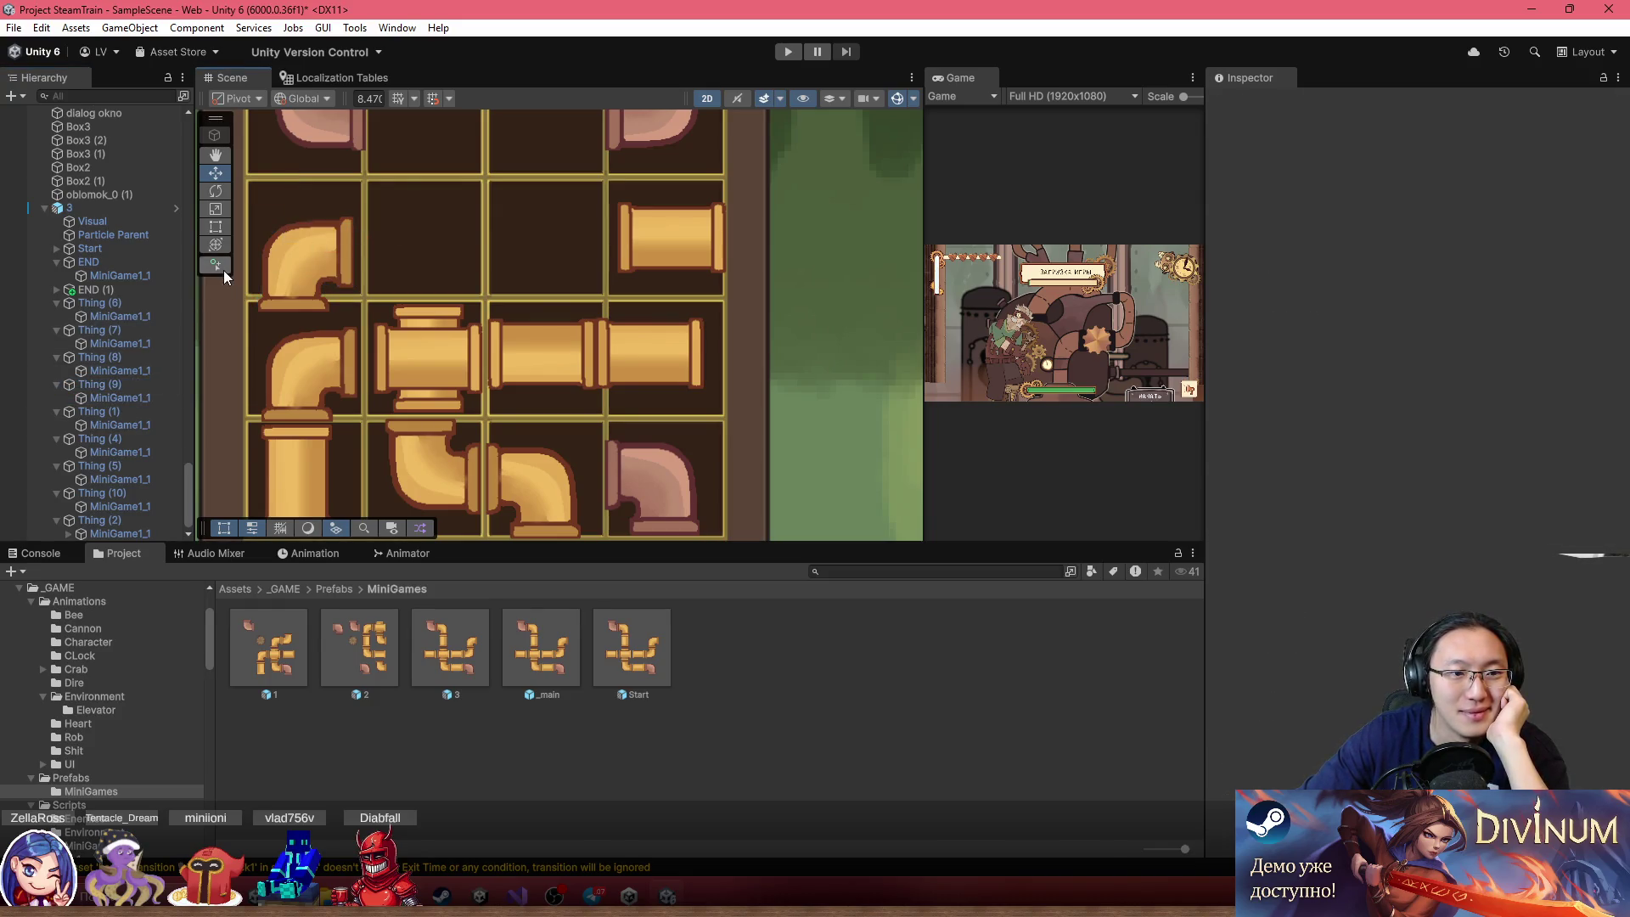
click(272, 266)
click(272, 267)
click(134, 386)
drag(283, 263, 424, 219)
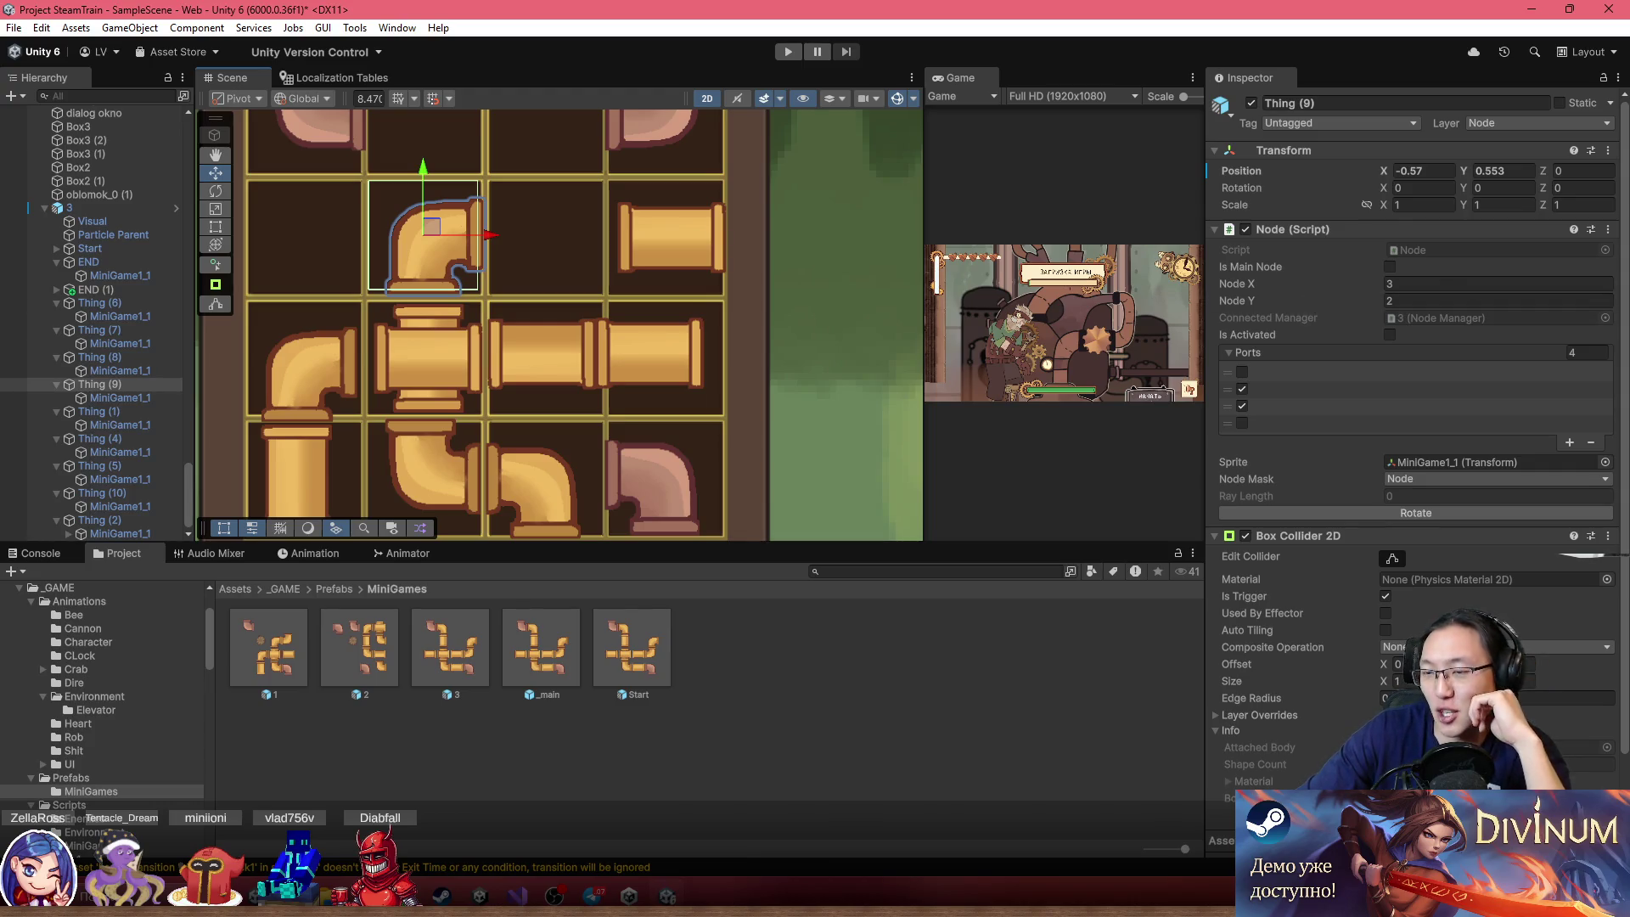
click(1432, 511)
click(1432, 511)
click(1433, 512)
click(116, 387)
Move the Thing (5) straight pipe into the top-left cell
click(669, 242)
click(669, 243)
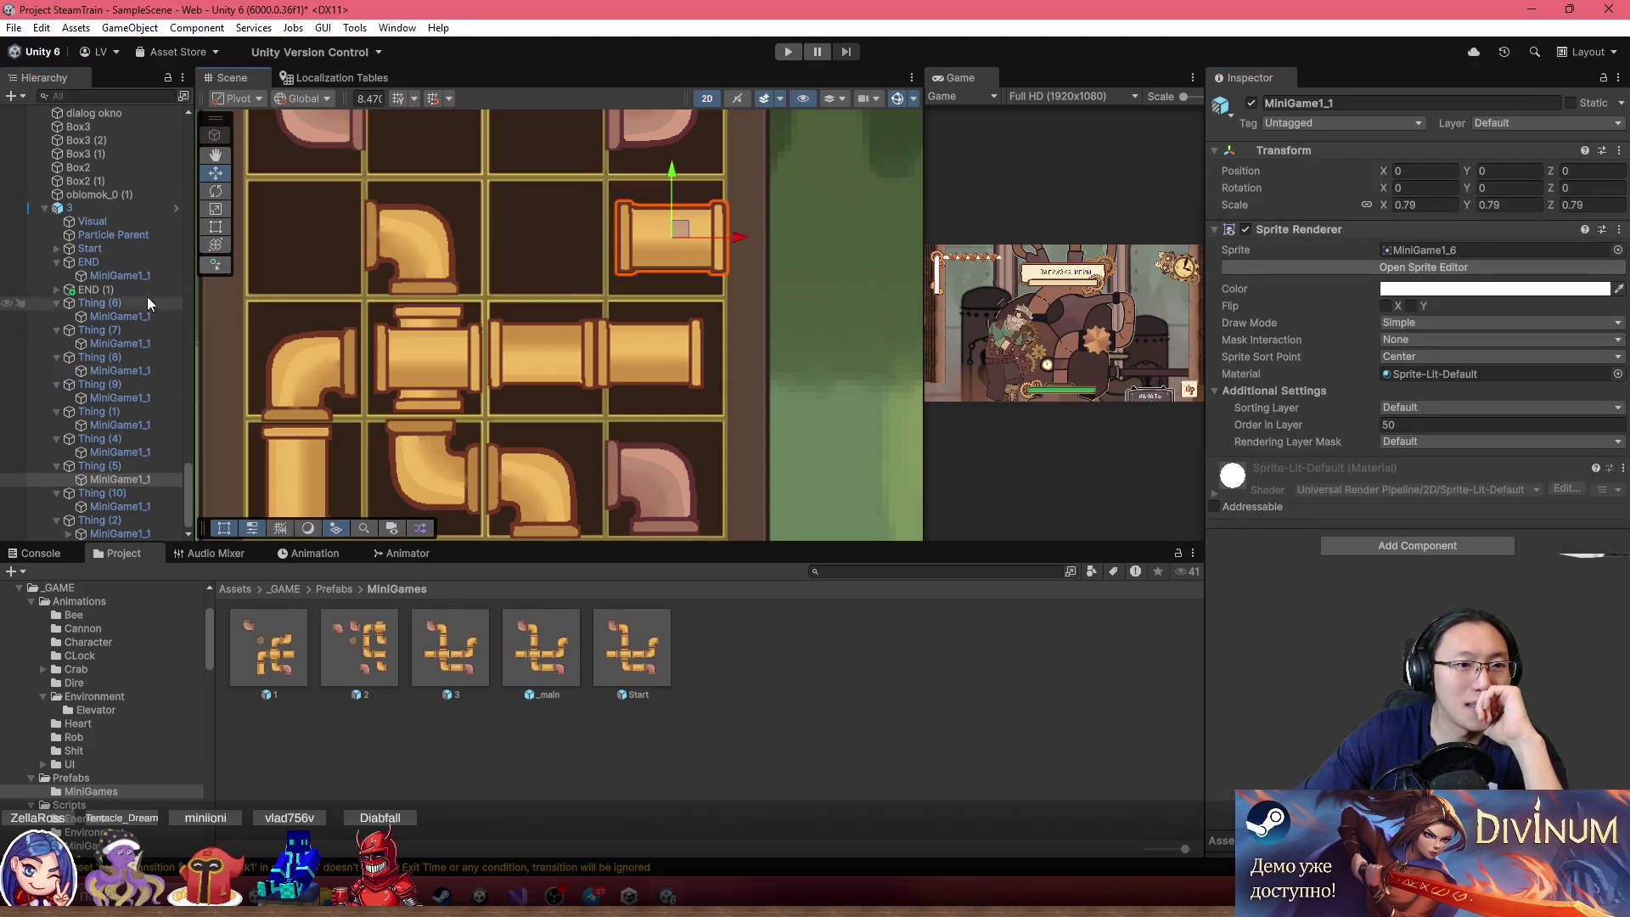
click(58, 467)
drag(734, 246, 370, 252)
scroll(750, 421, down, 3)
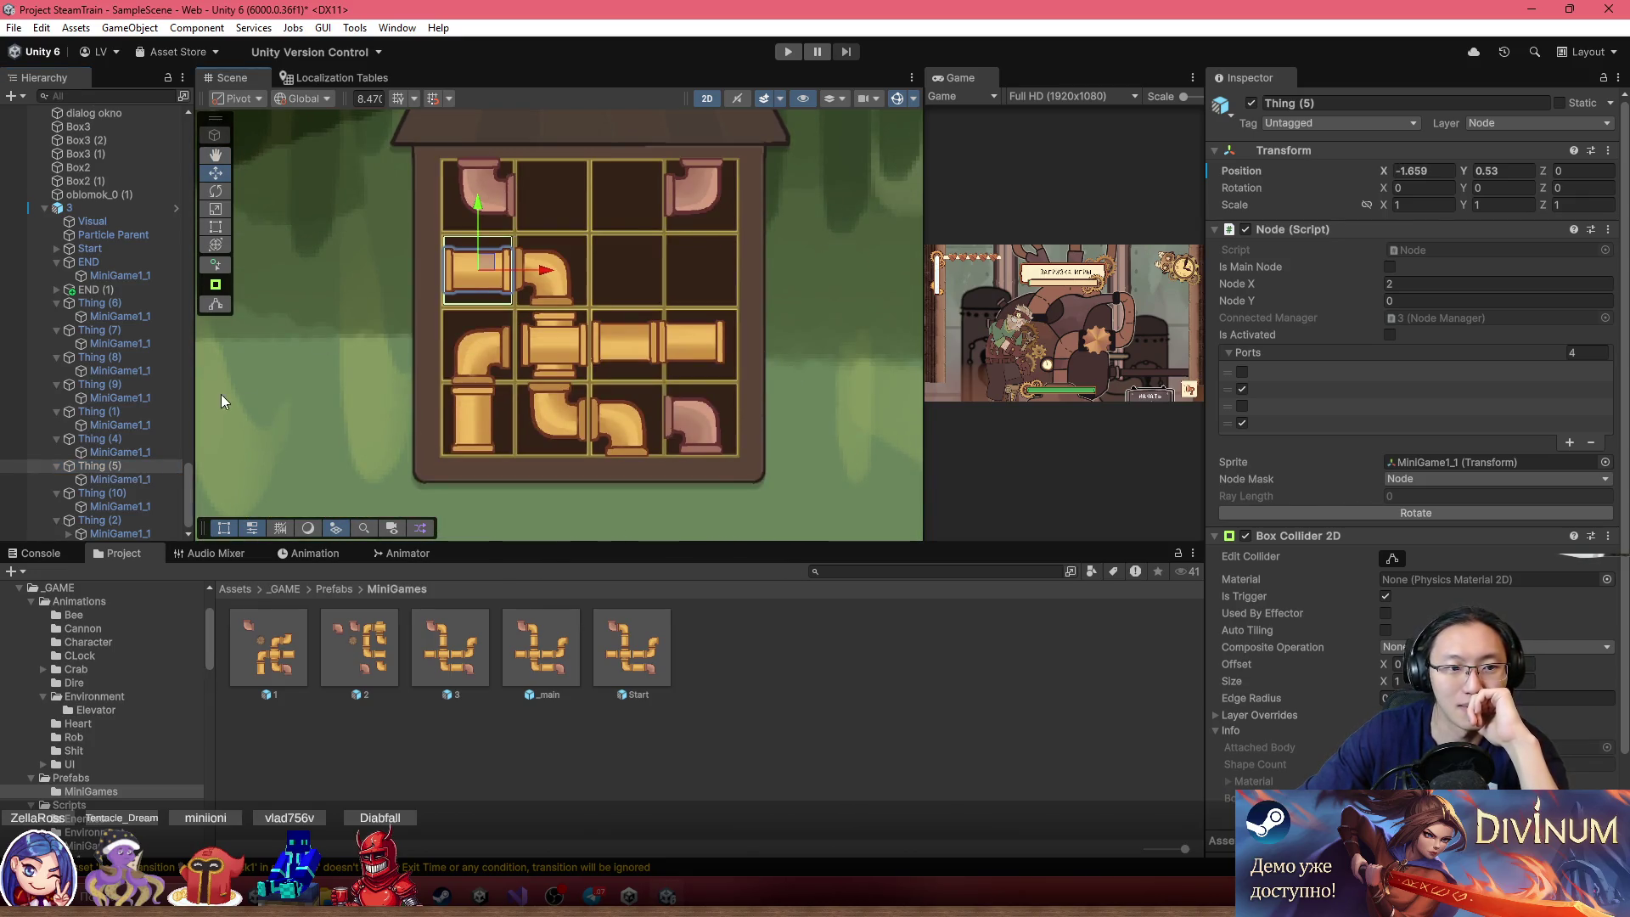
Regenerate puzzle 3's Node Manager so it lists 12 nodes with an updated matrix, then frame the grid
click(99, 211)
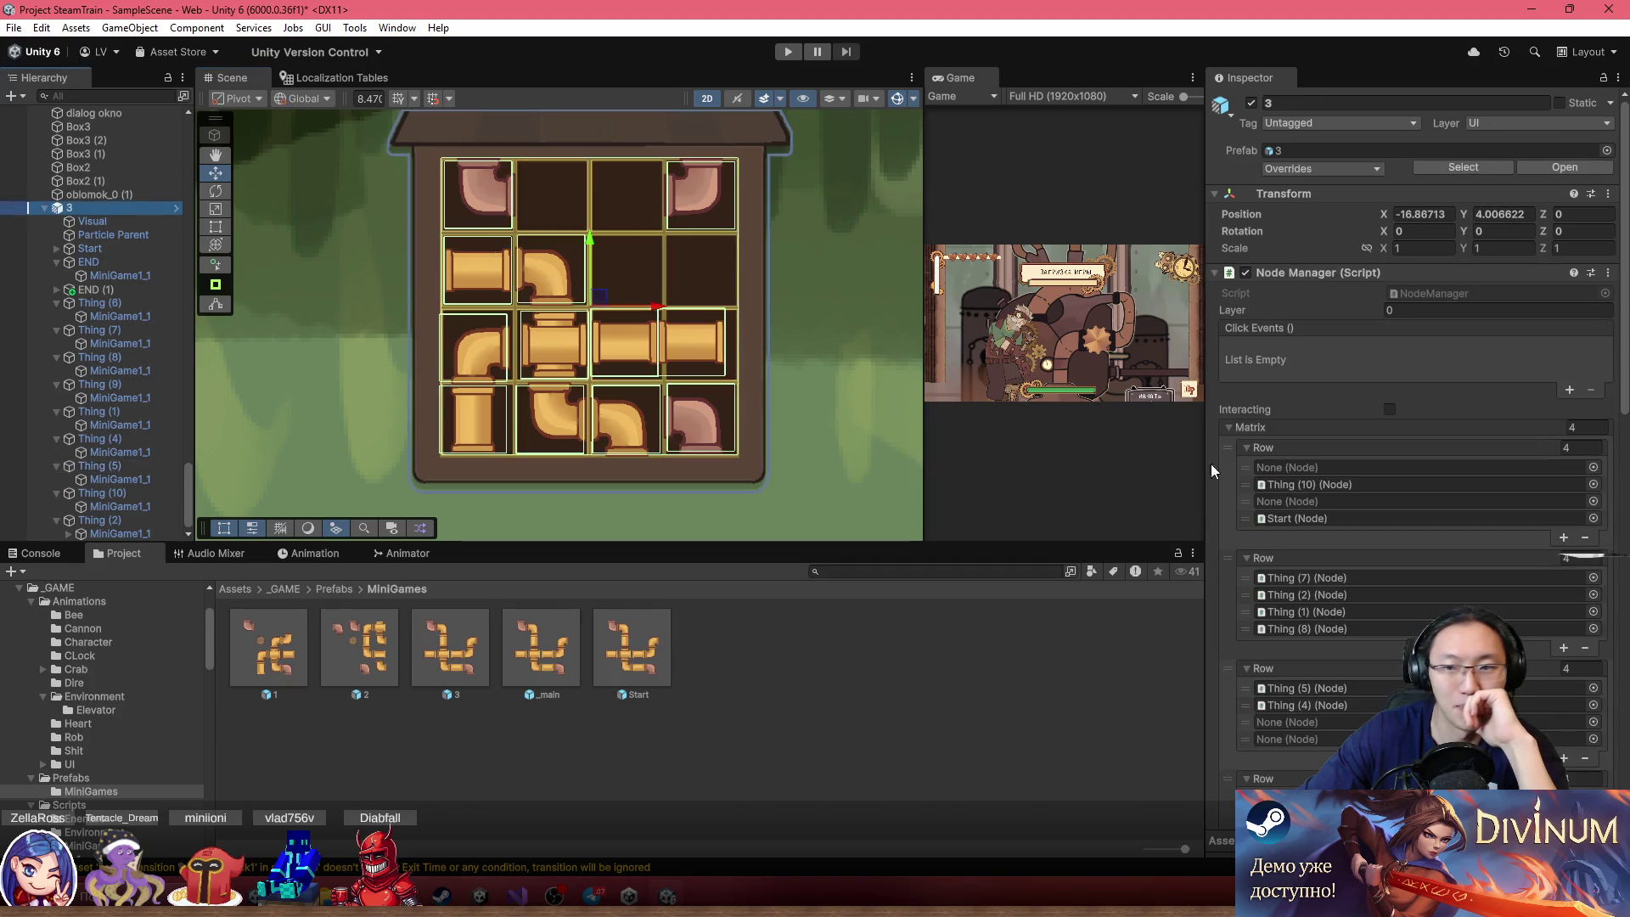
scroll(1429, 466, down, 5)
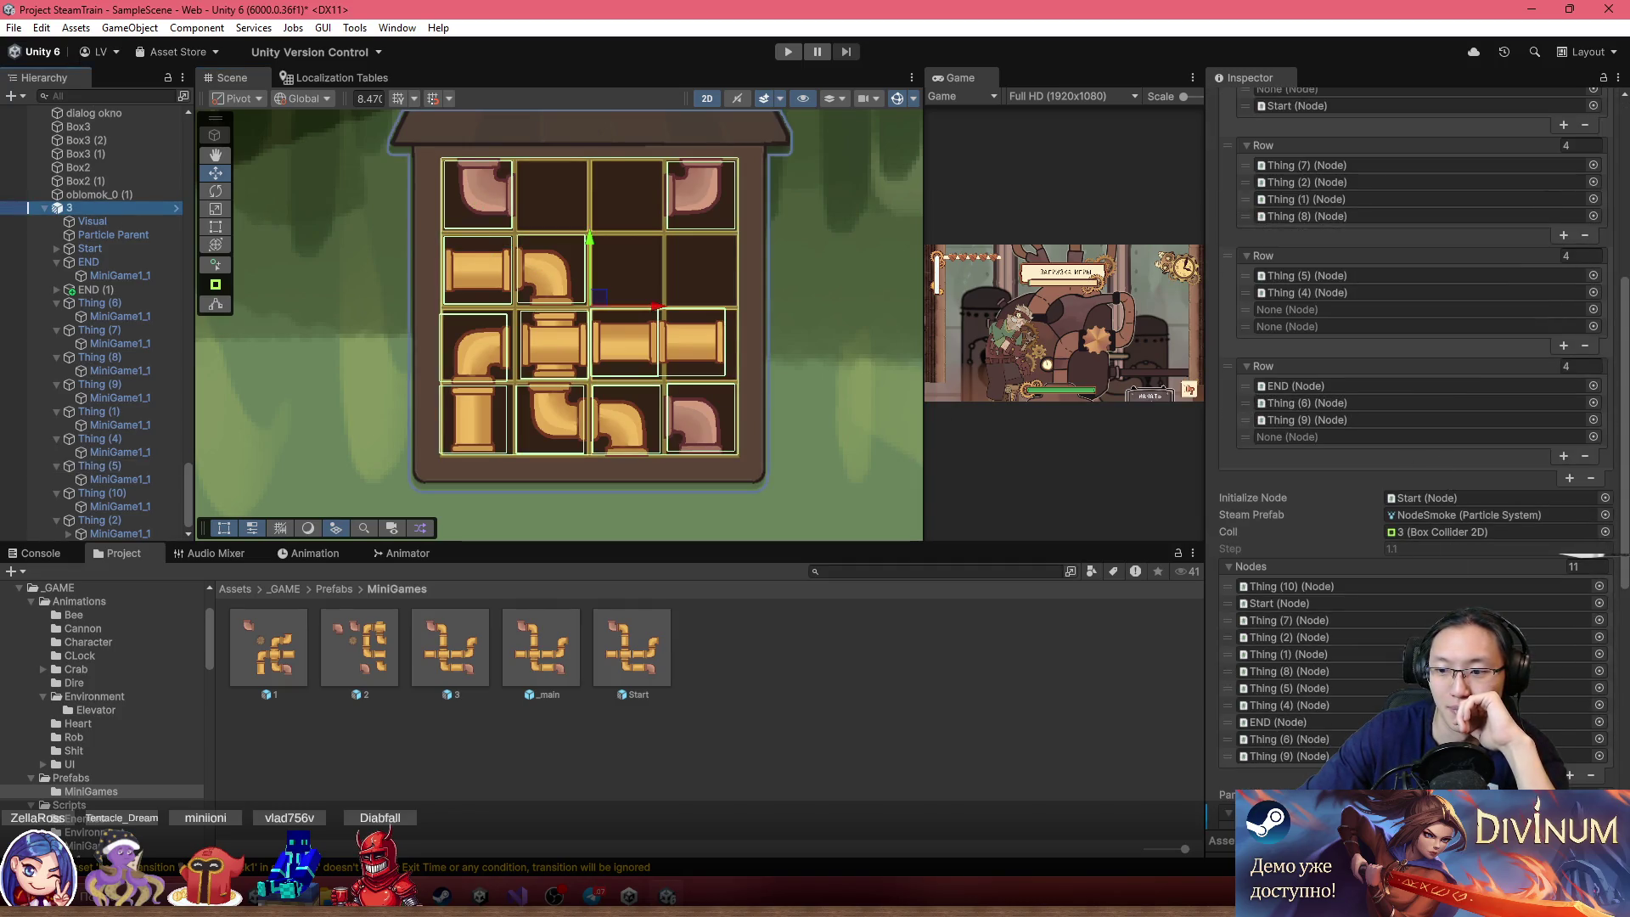
scroll(1417, 449, down, 5)
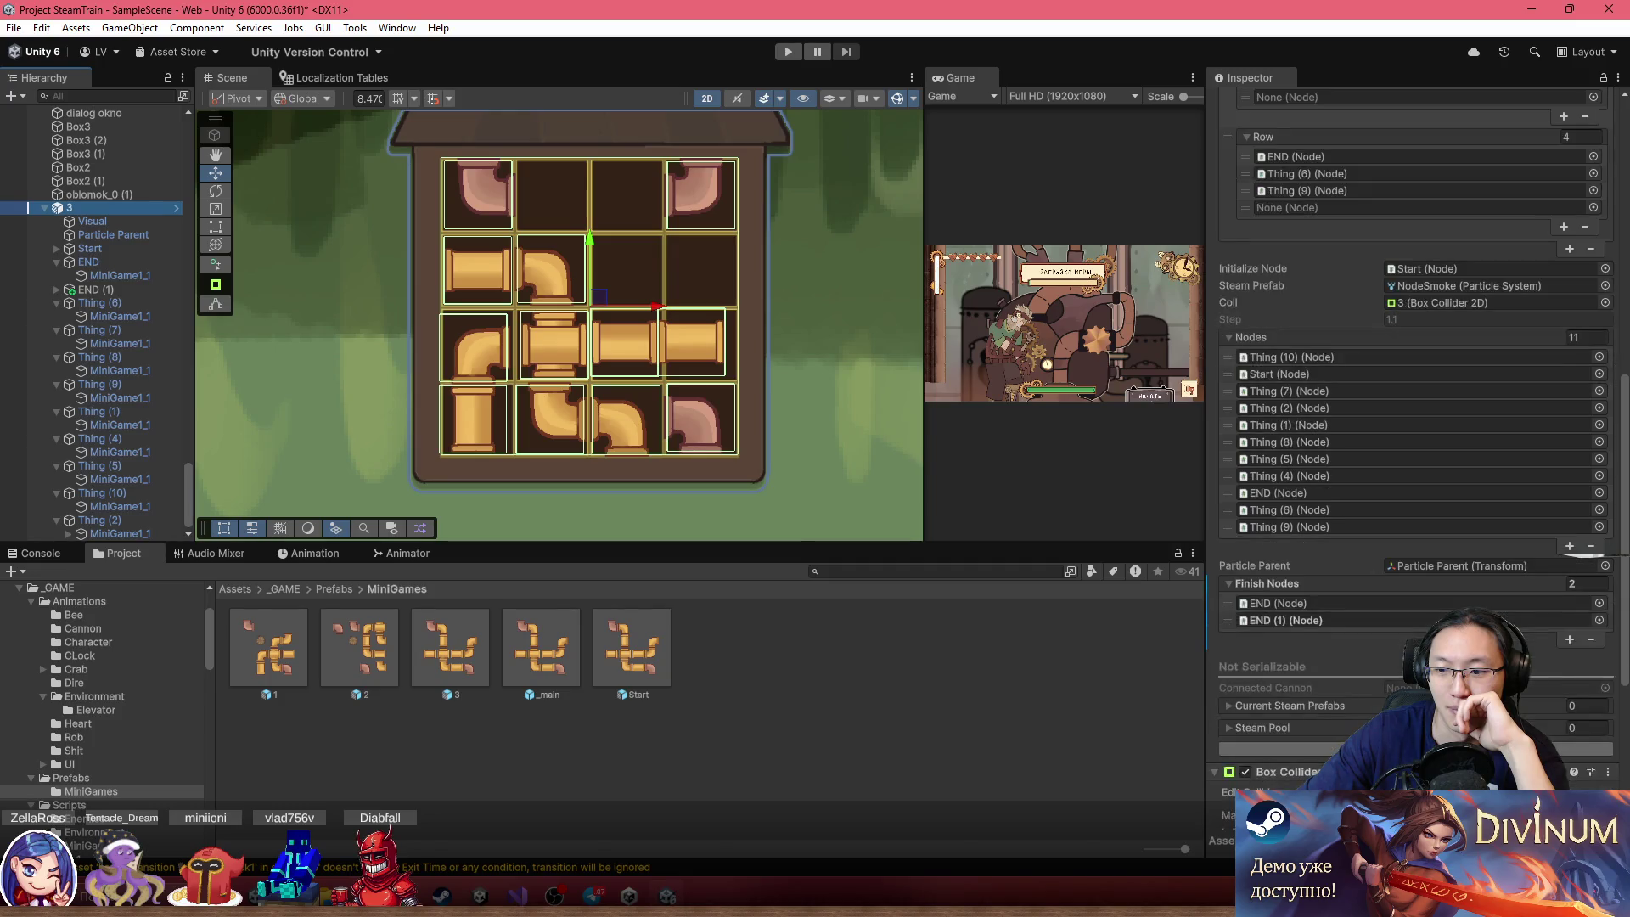
click(1282, 749)
scroll(486, 333, up, 2)
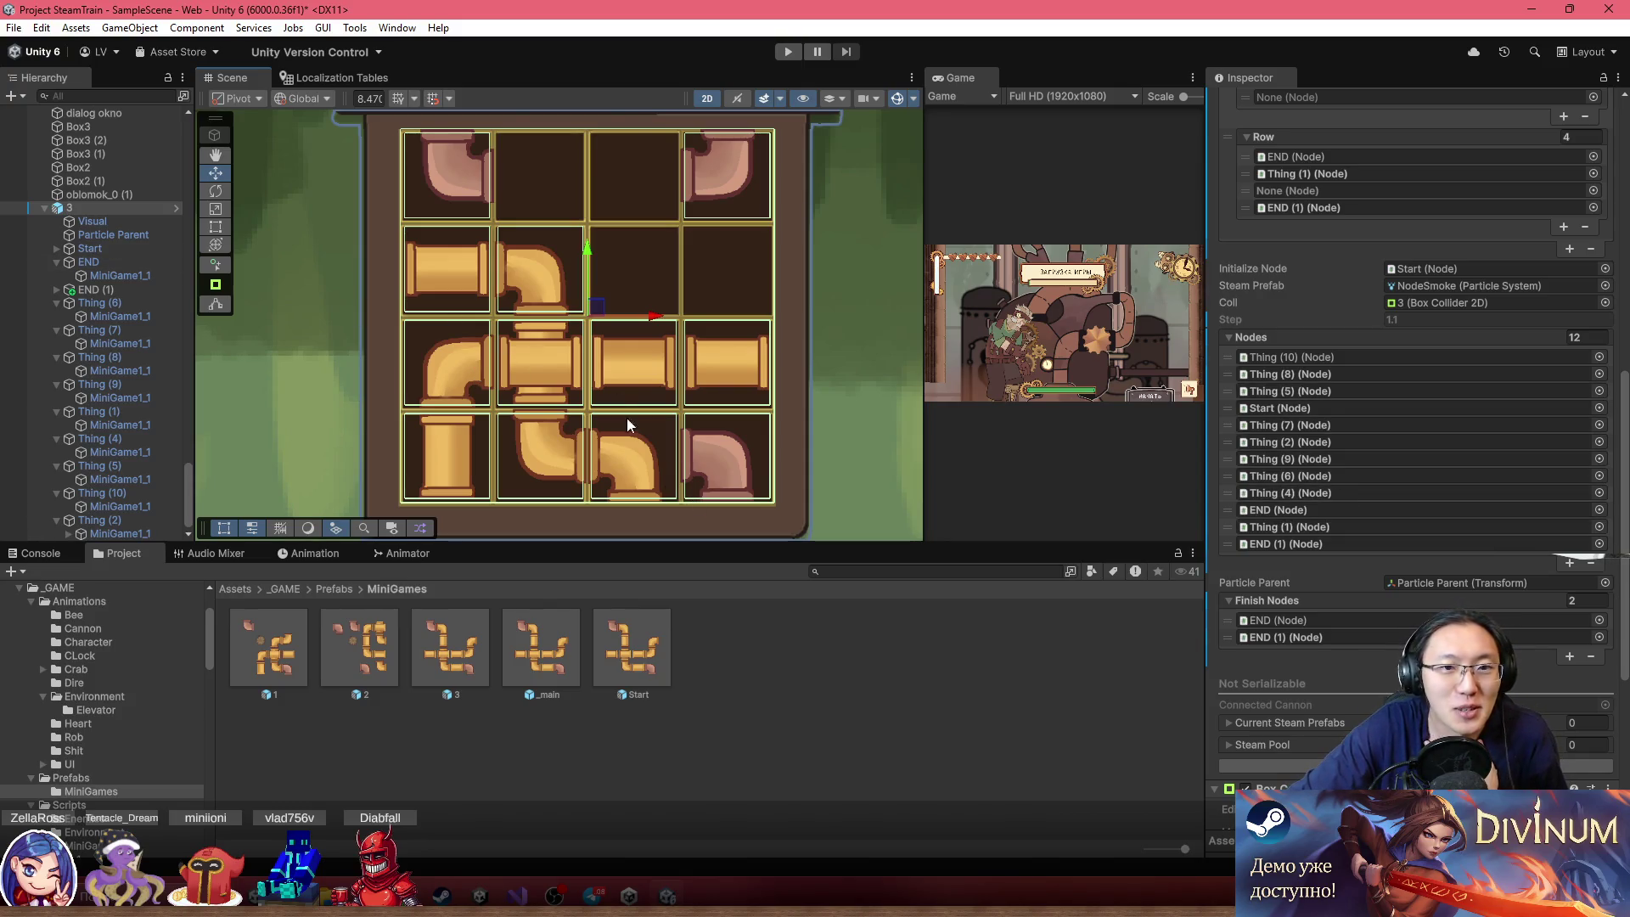
key(f)
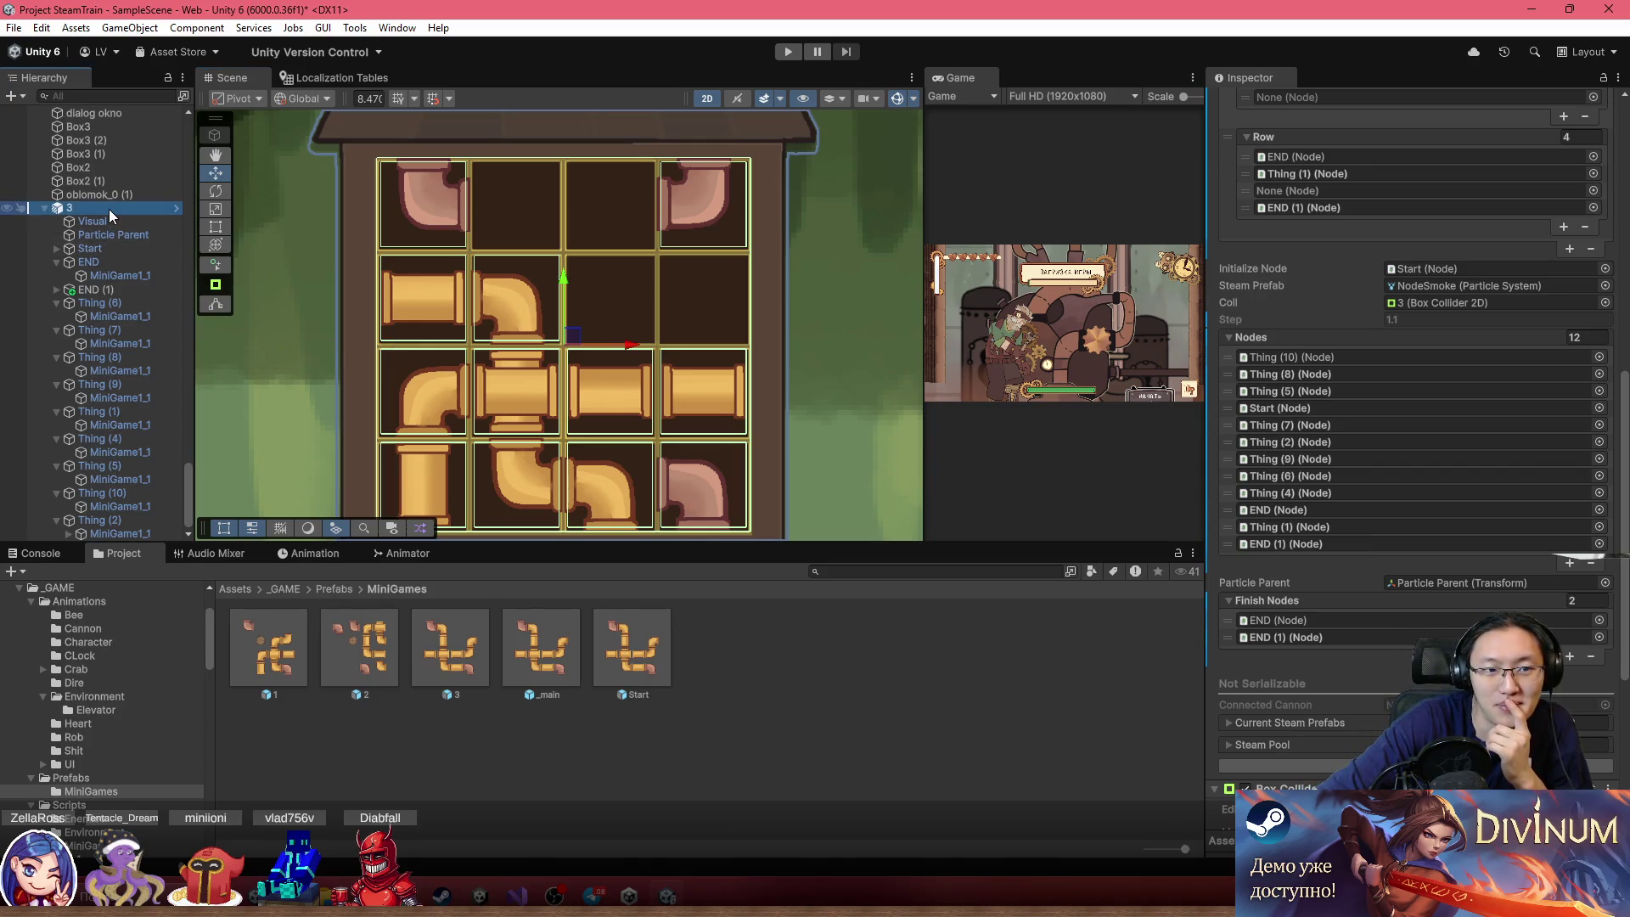
drag(696, 458, 667, 434)
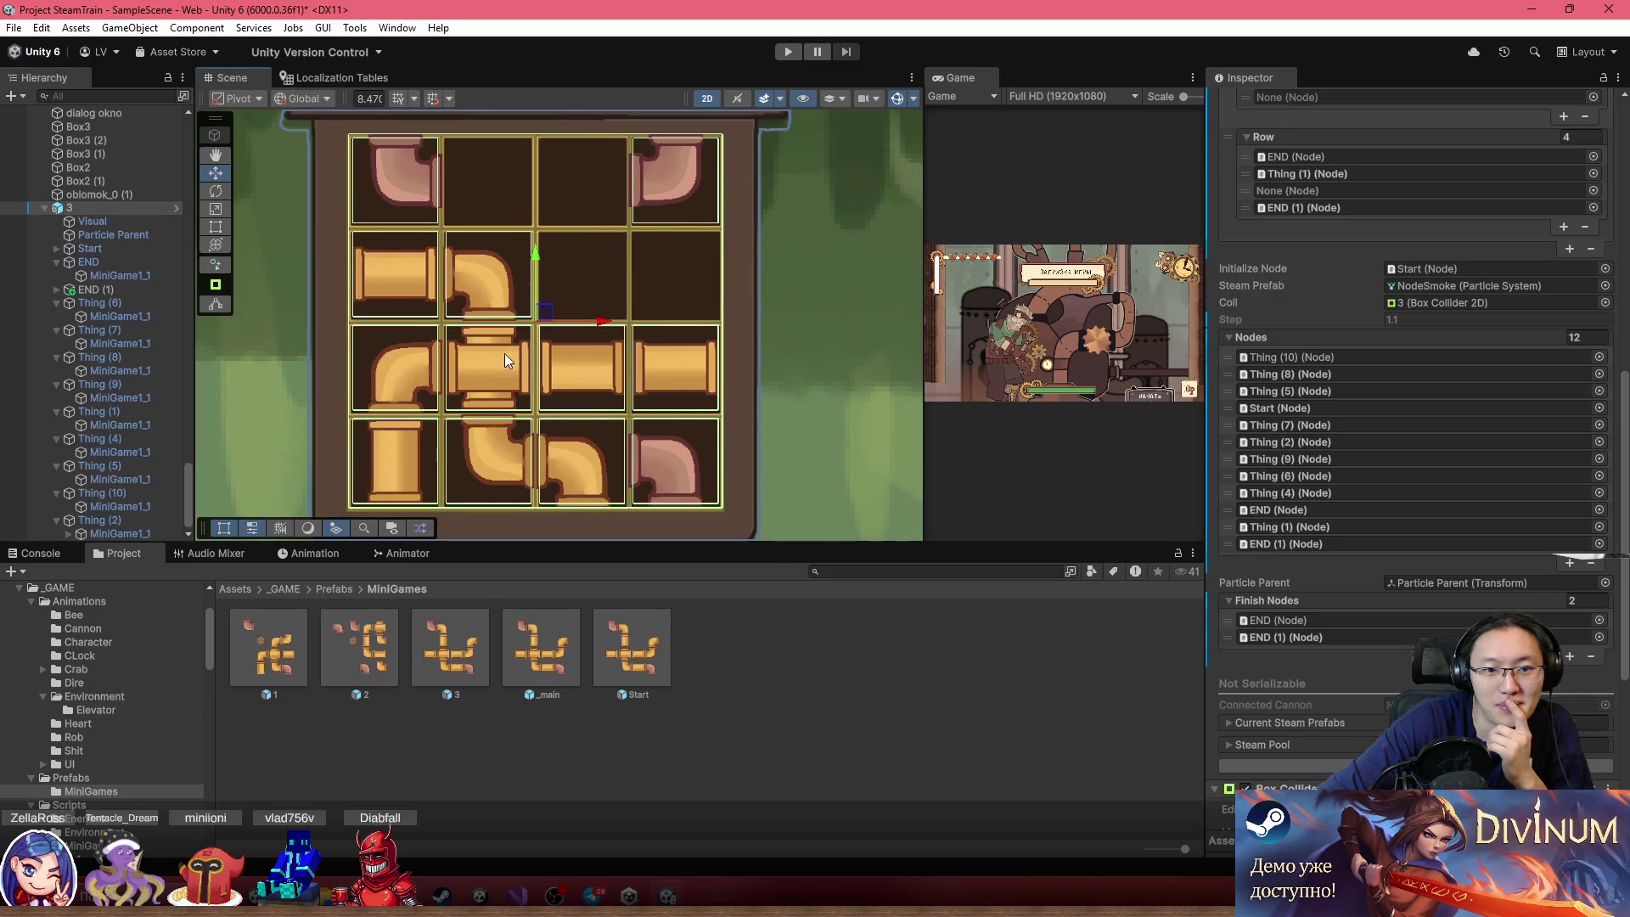
click(85, 204)
Apply all overrides on puzzle 3 to its prefab
scroll(1329, 214, up, 5)
scroll(1316, 204, up, 5)
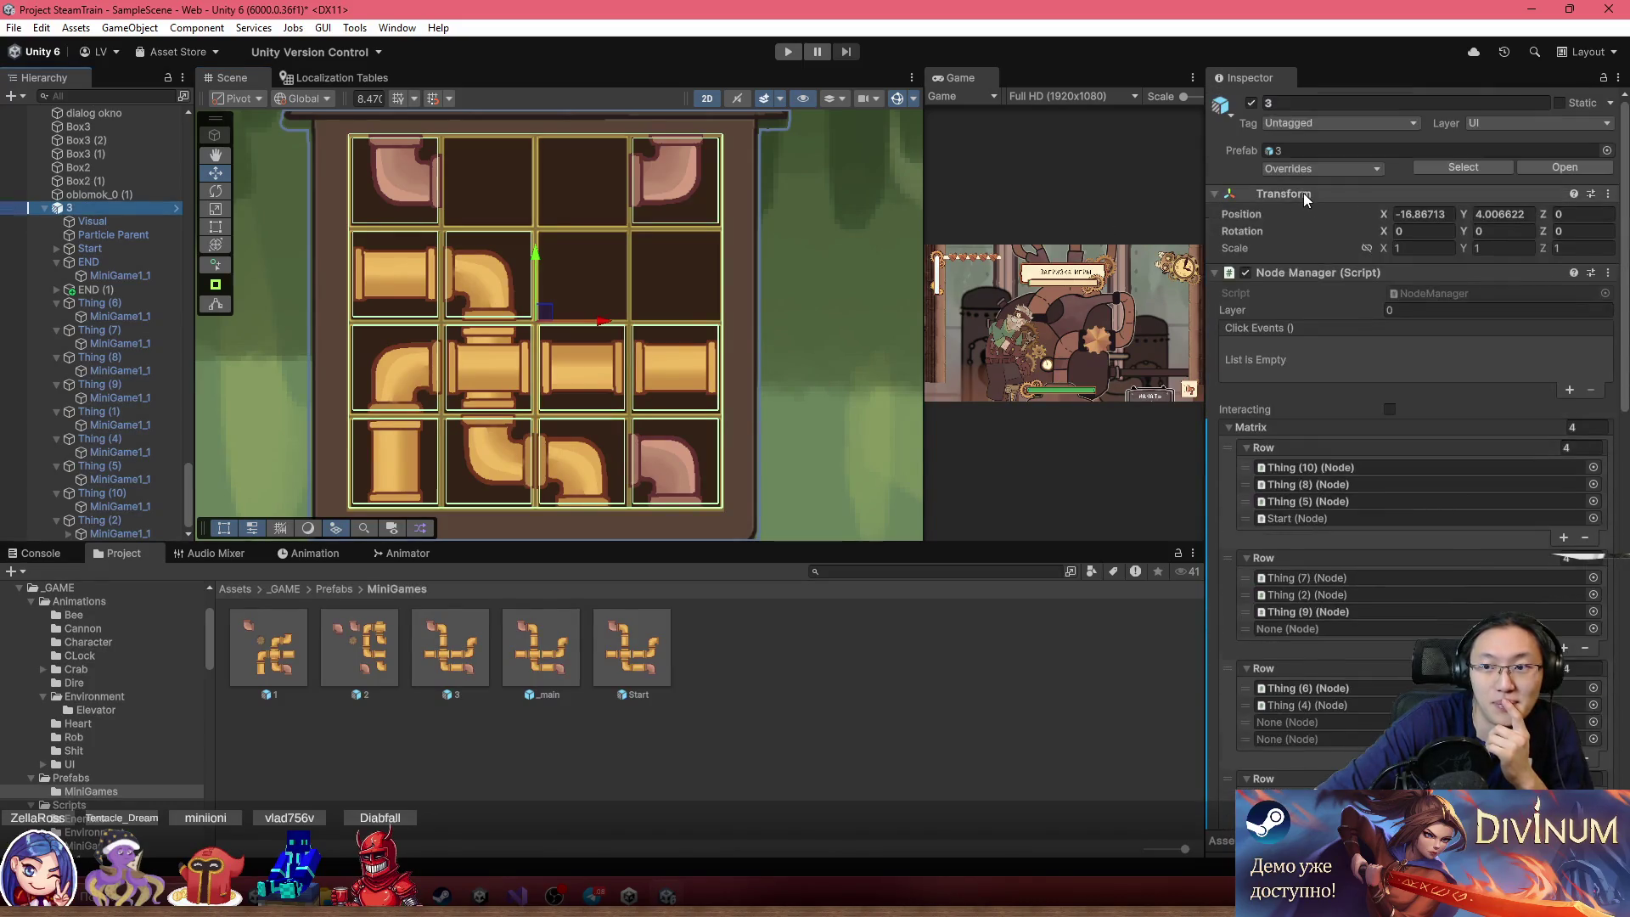
click(1296, 170)
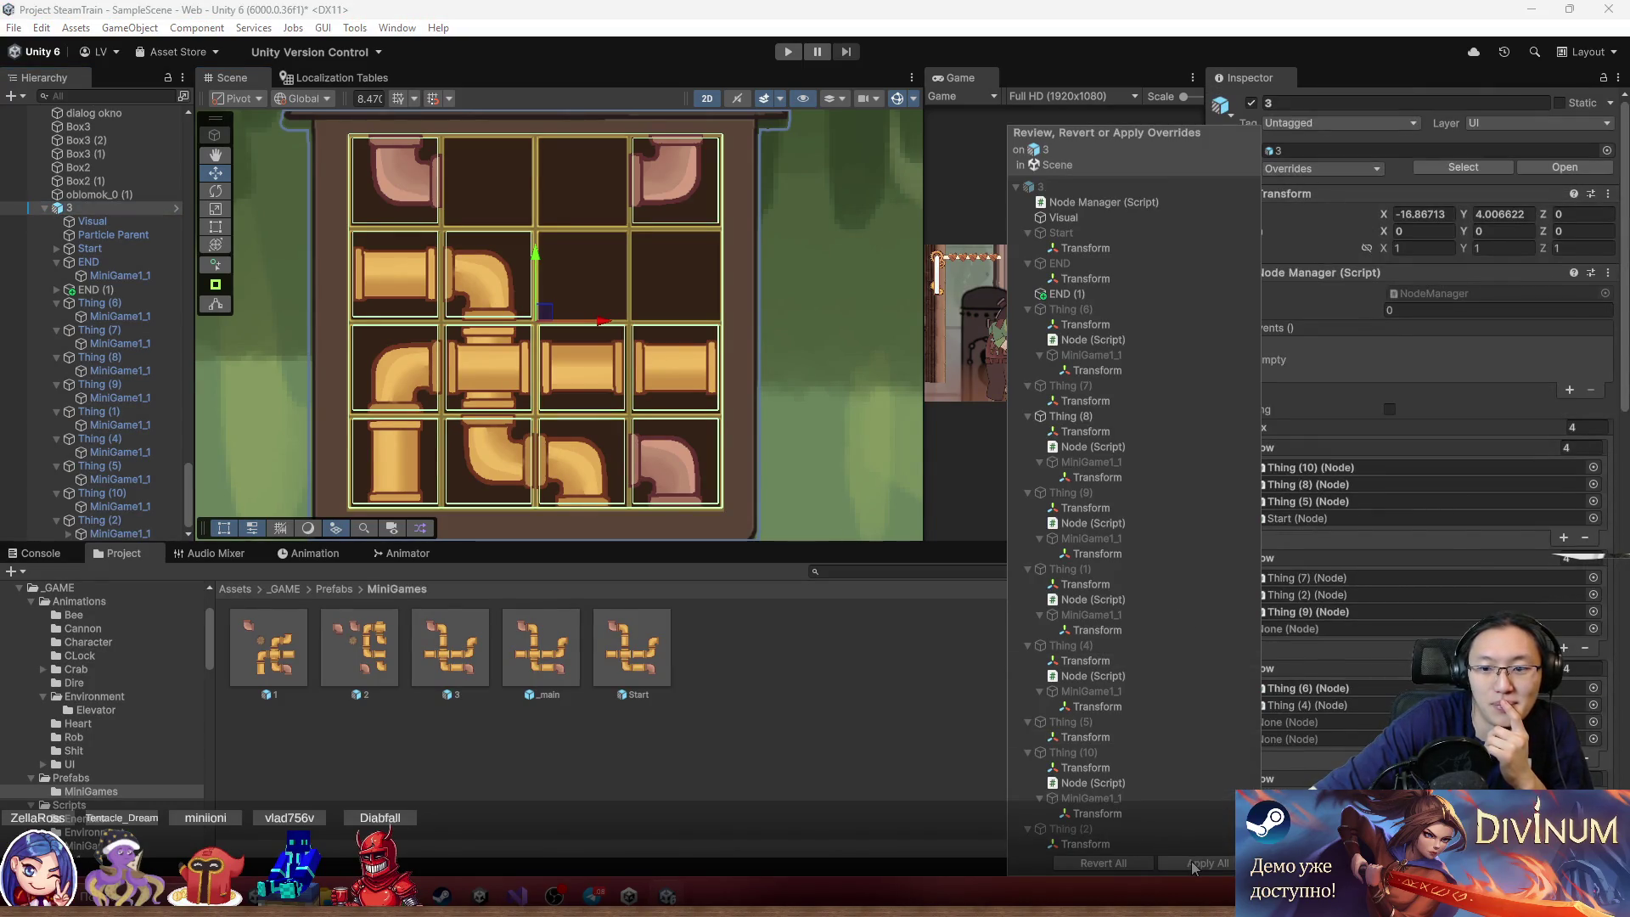
click(1190, 860)
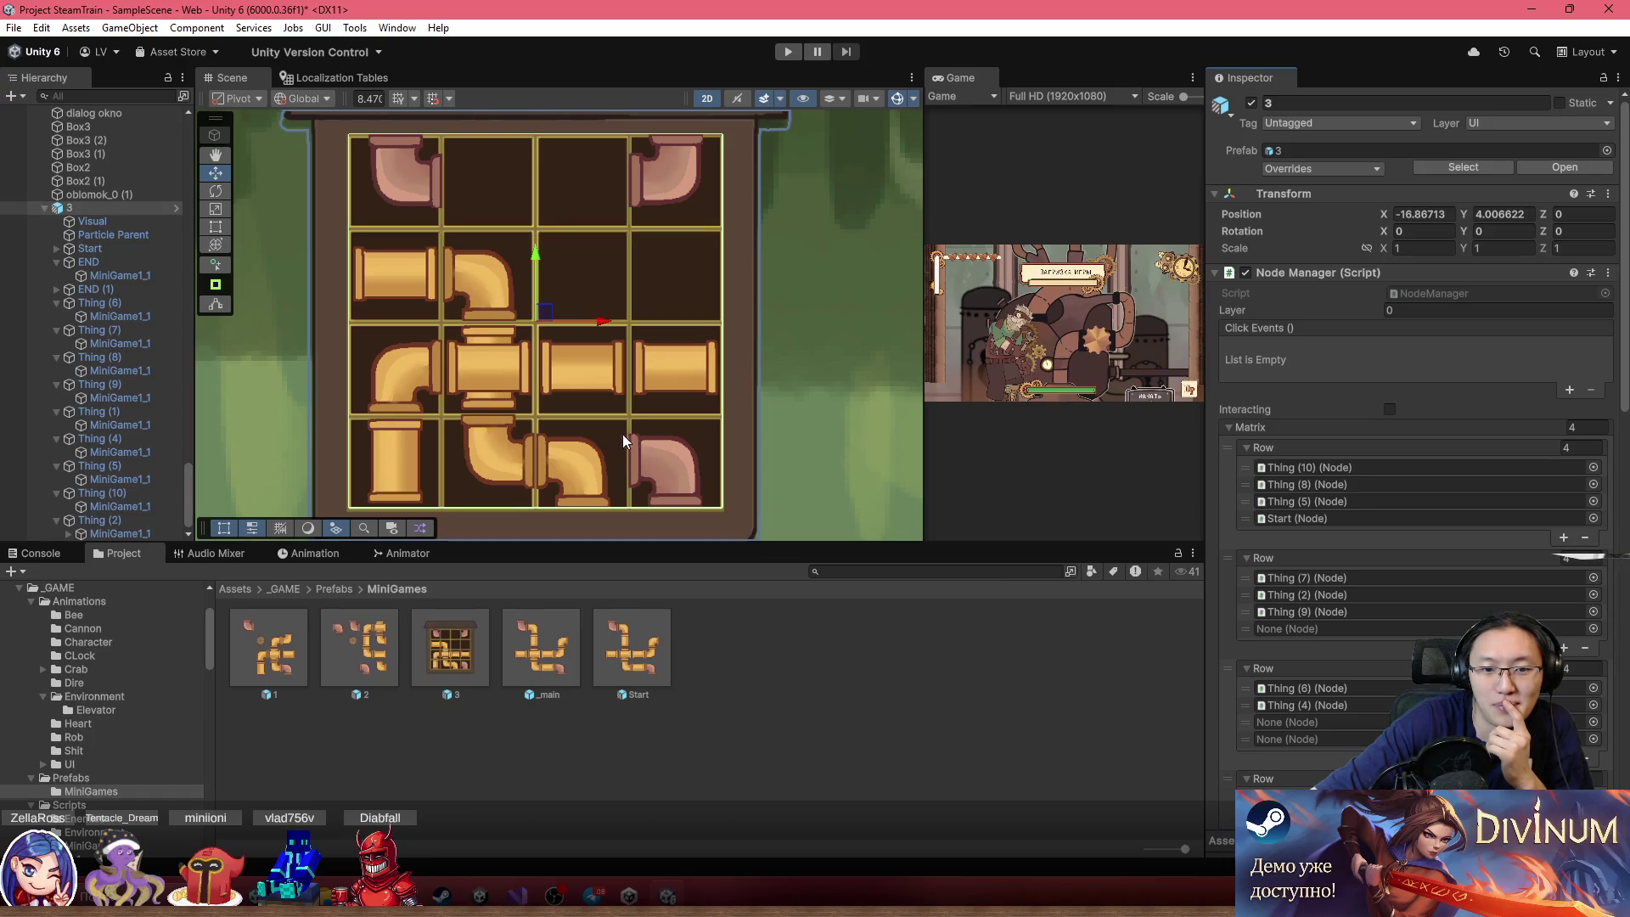
Switch off puzzle 3's Visual frame, apply it to the prefab, and delete the instance
click(108, 222)
key(alt+shift+a)
click(102, 209)
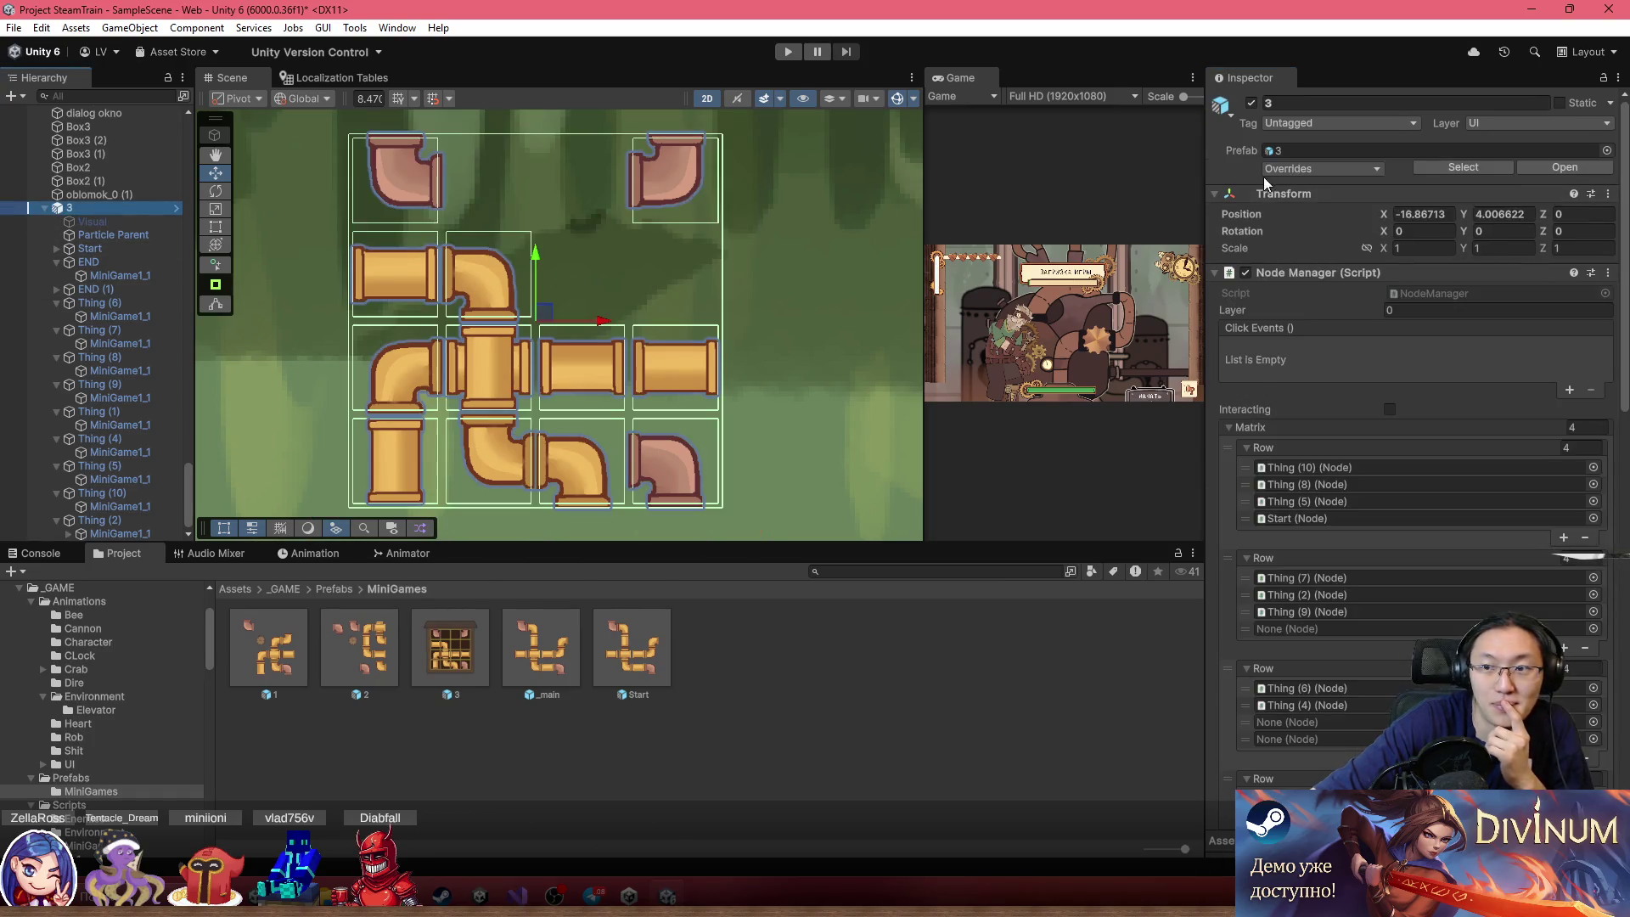
click(1265, 169)
click(1465, 268)
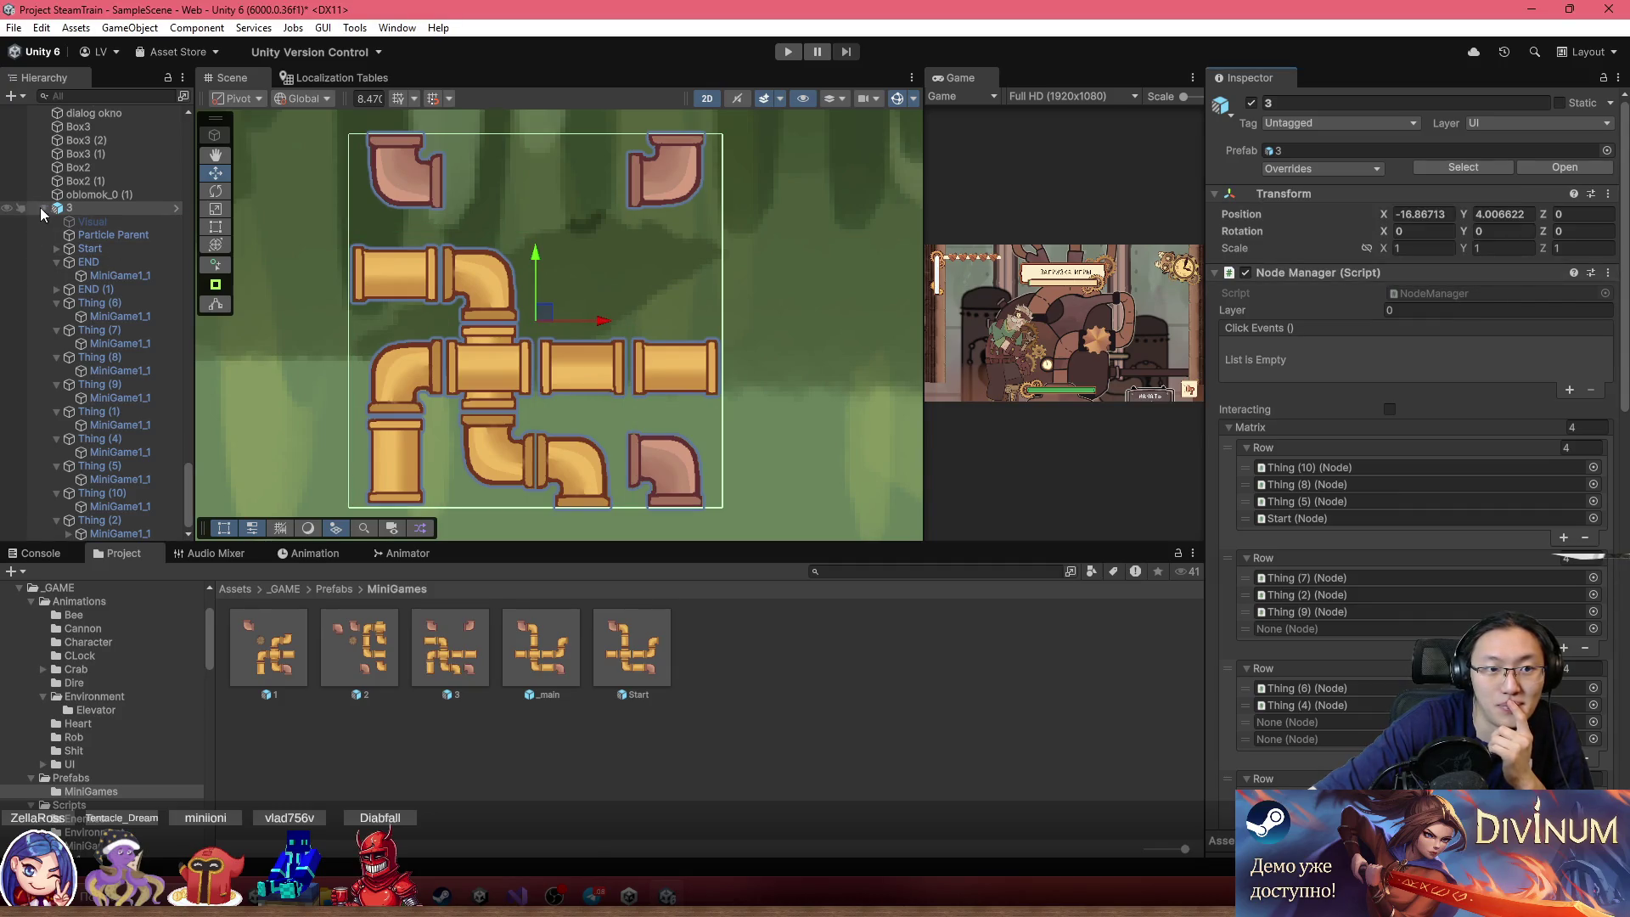
key(Delete)
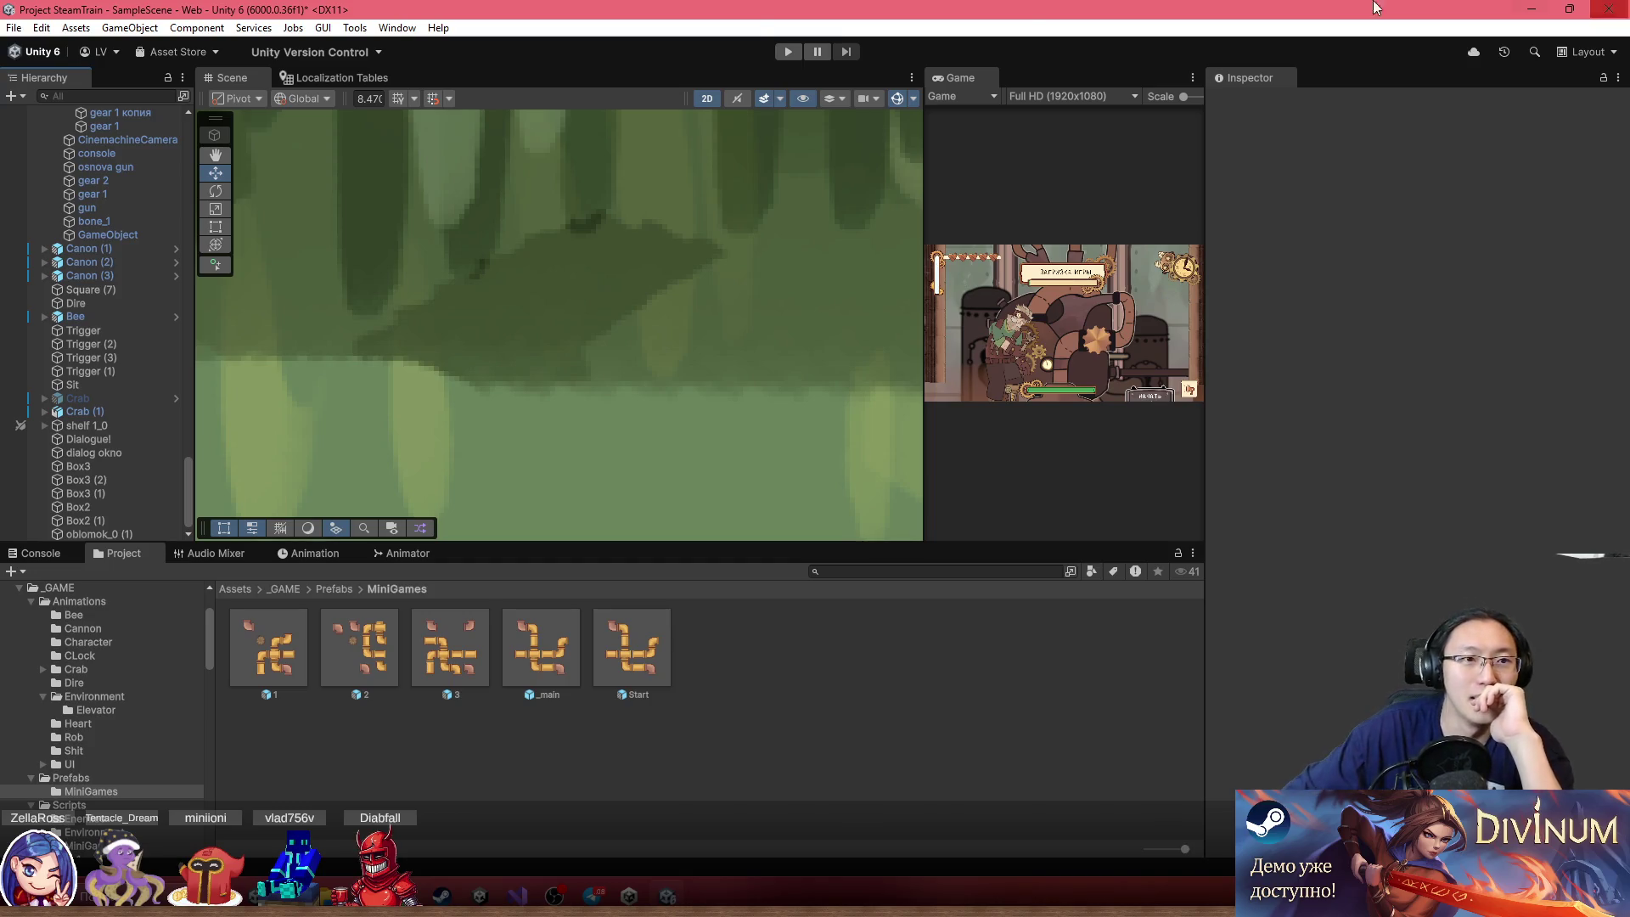
mouse_move(476, 8)
mouse_down()
mouse_move(509, 110)
mouse_move(534, 9)
mouse_move(563, 345)
mouse_move(526, 6)
mouse_up()
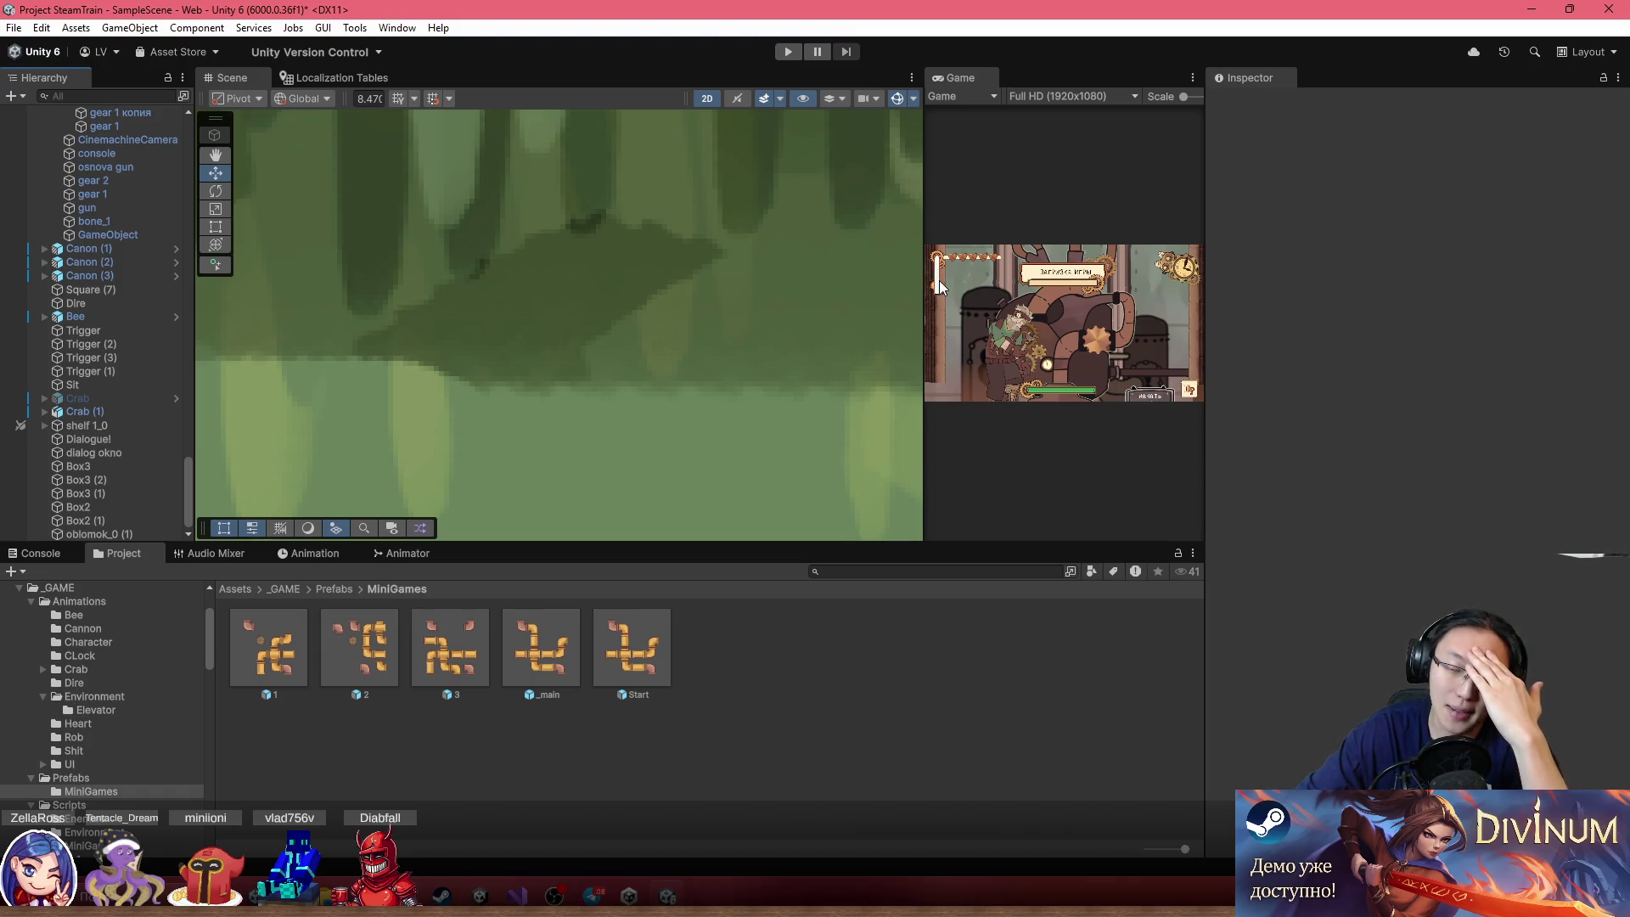
scroll(858, 292, down, 10)
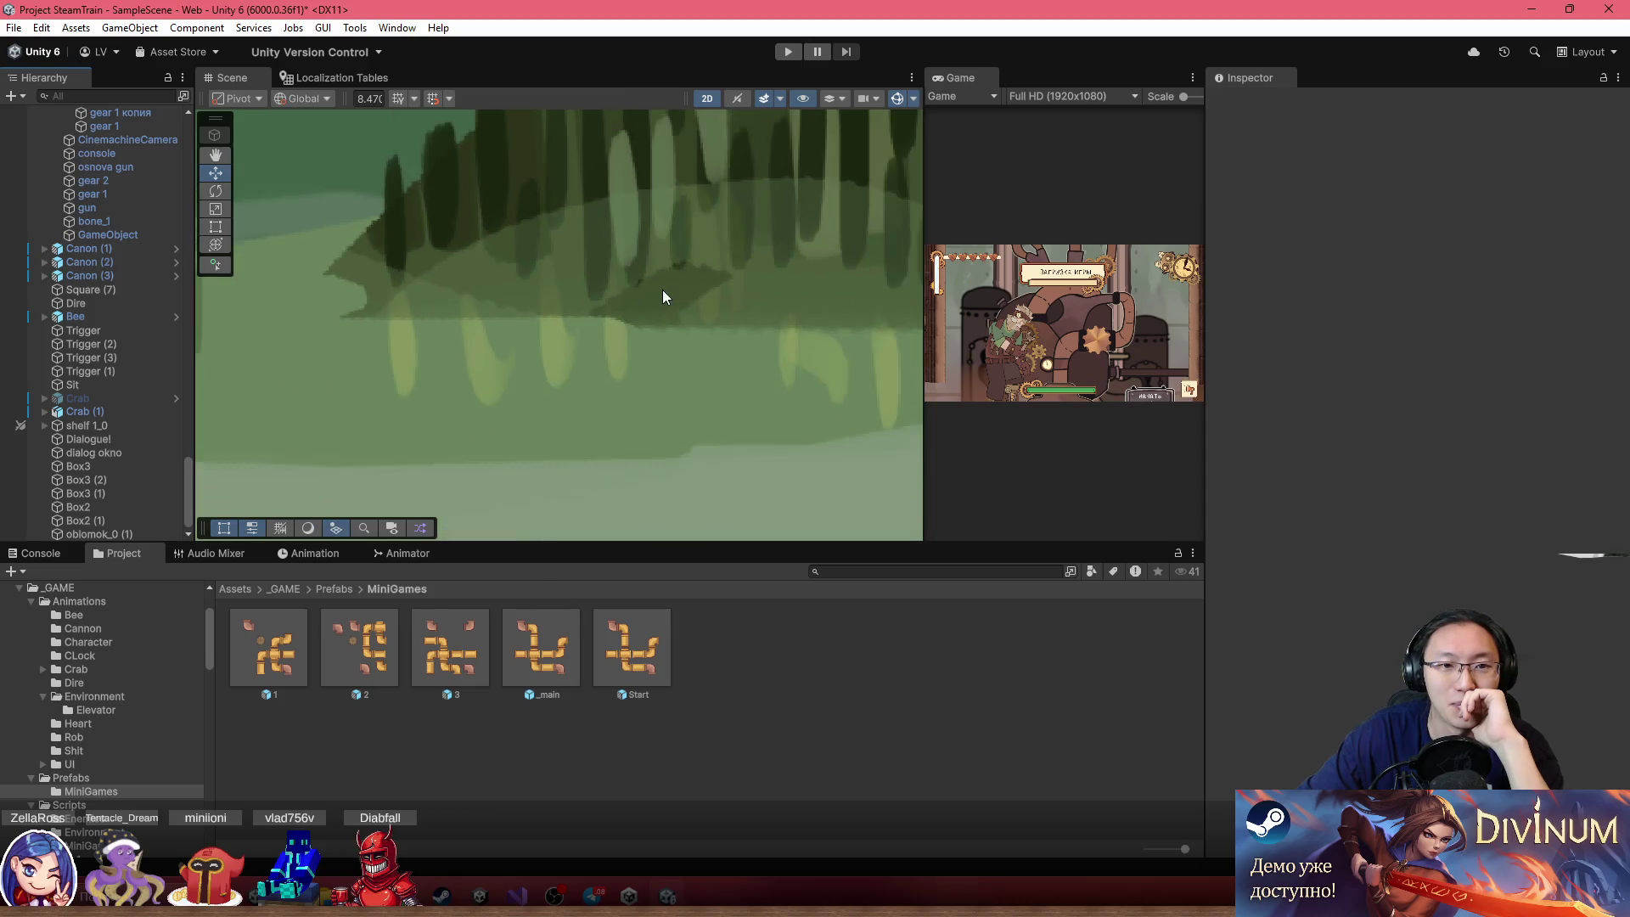
drag(716, 261, 479, 263)
Drag prefab 2 from MiniGames into the scene near the train and frame it
scroll(575, 301, up, 5)
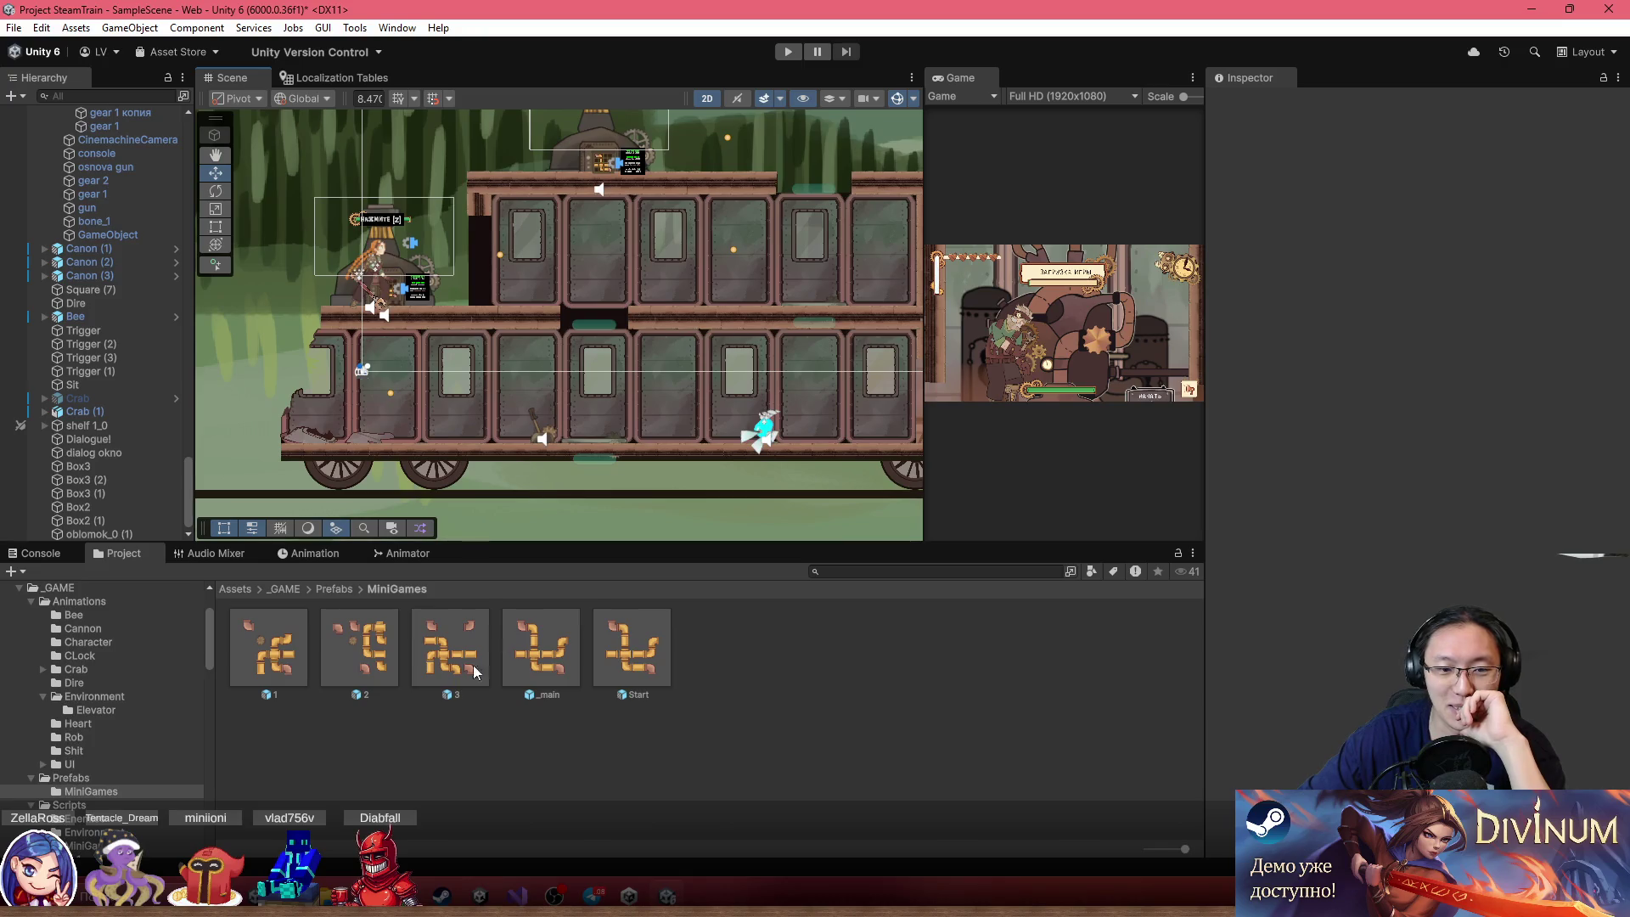
click(295, 656)
mouse_move(335, 649)
mouse_down()
mouse_move(217, 286)
mouse_move(225, 344)
mouse_up()
key(f)
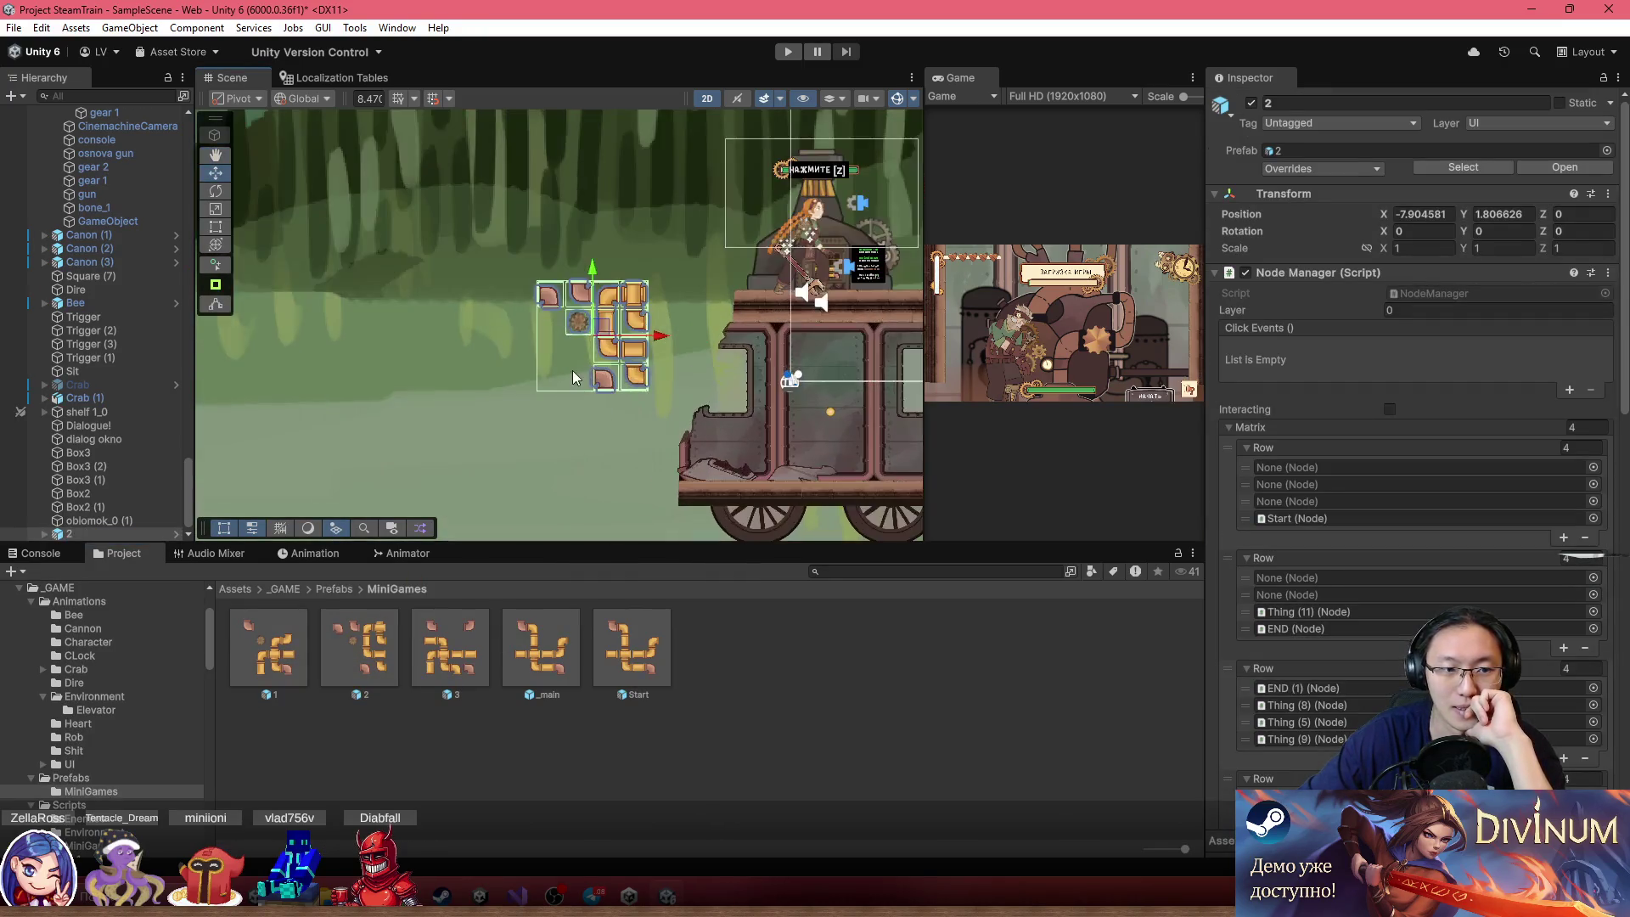
Select the new puzzle instance 2 in the Hierarchy and start renaming it to 4
scroll(528, 272, up, 3)
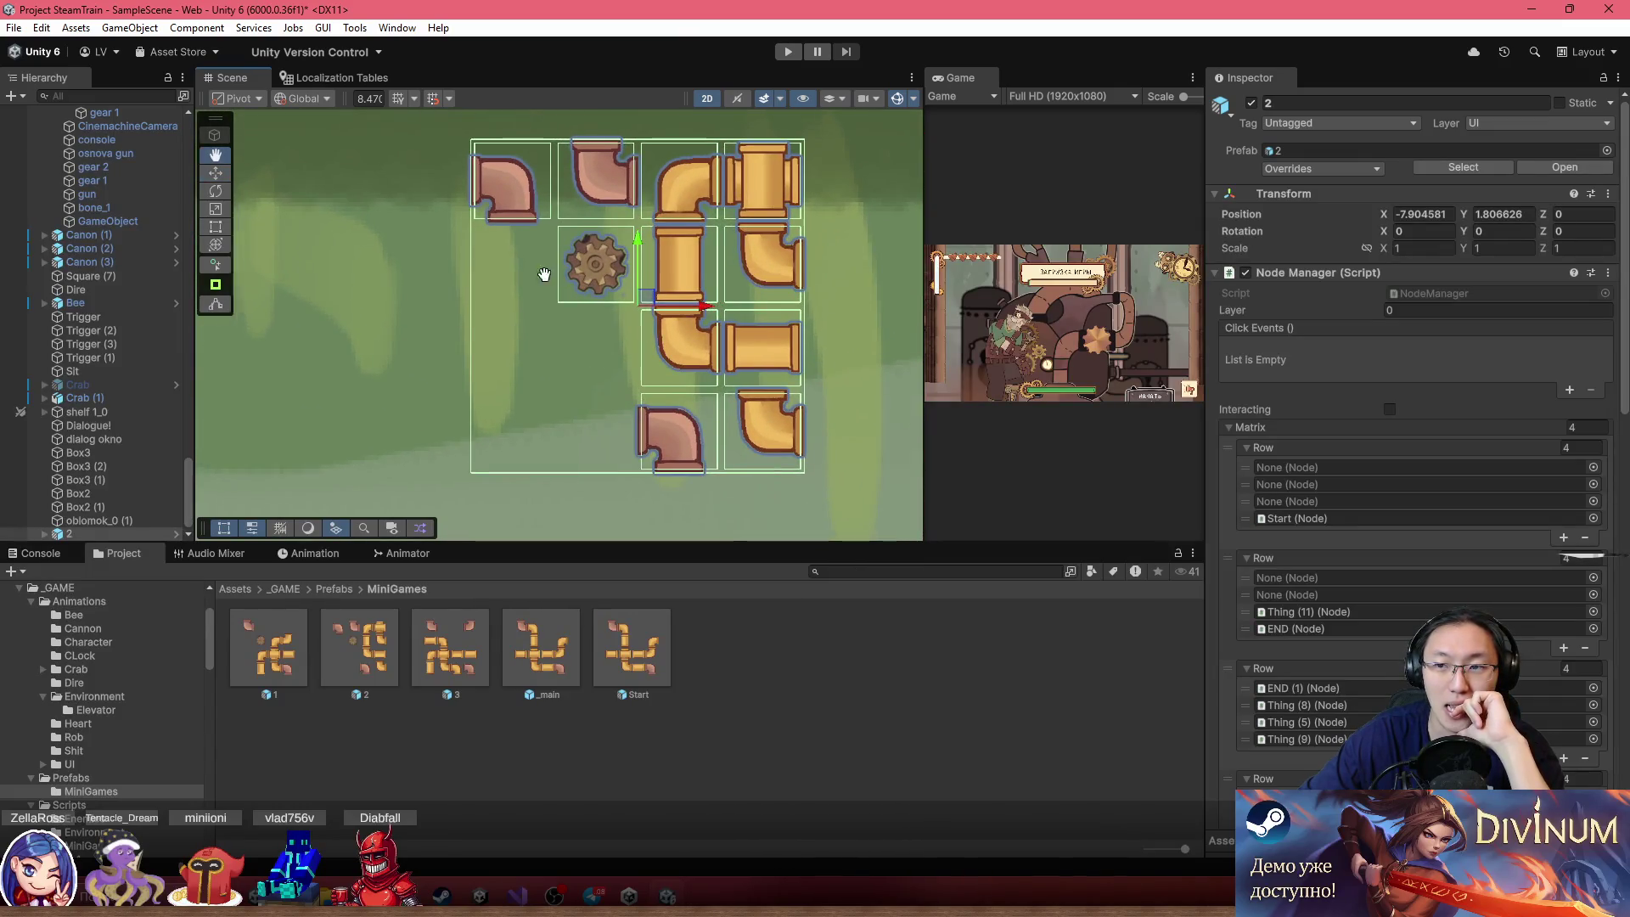
scroll(699, 292, up, 1)
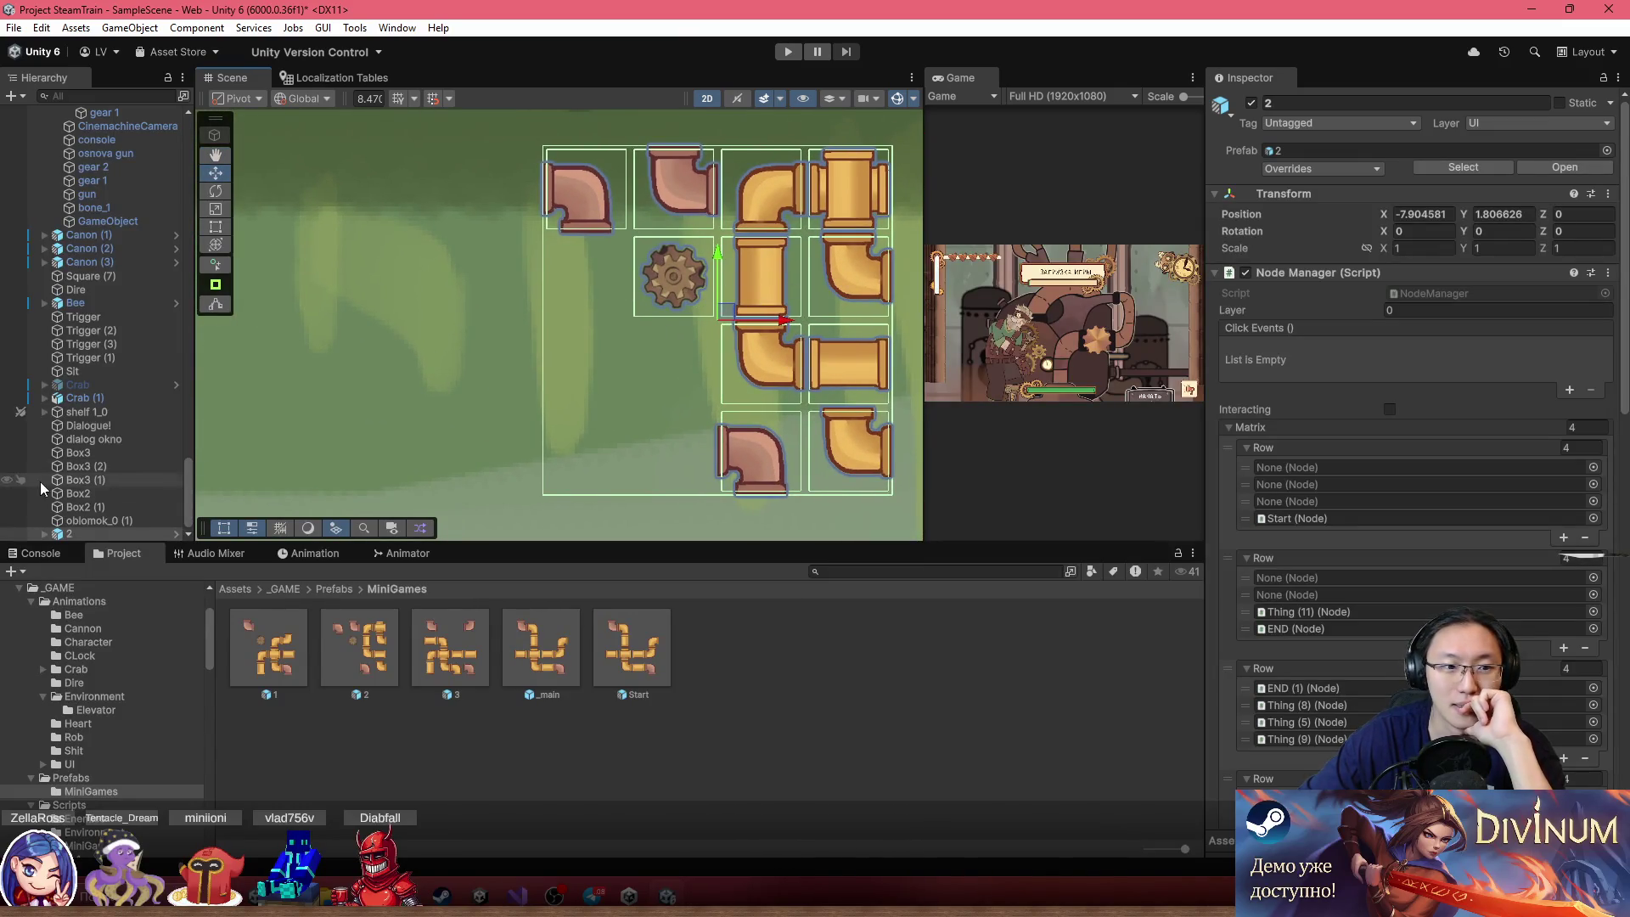
right_click(68, 533)
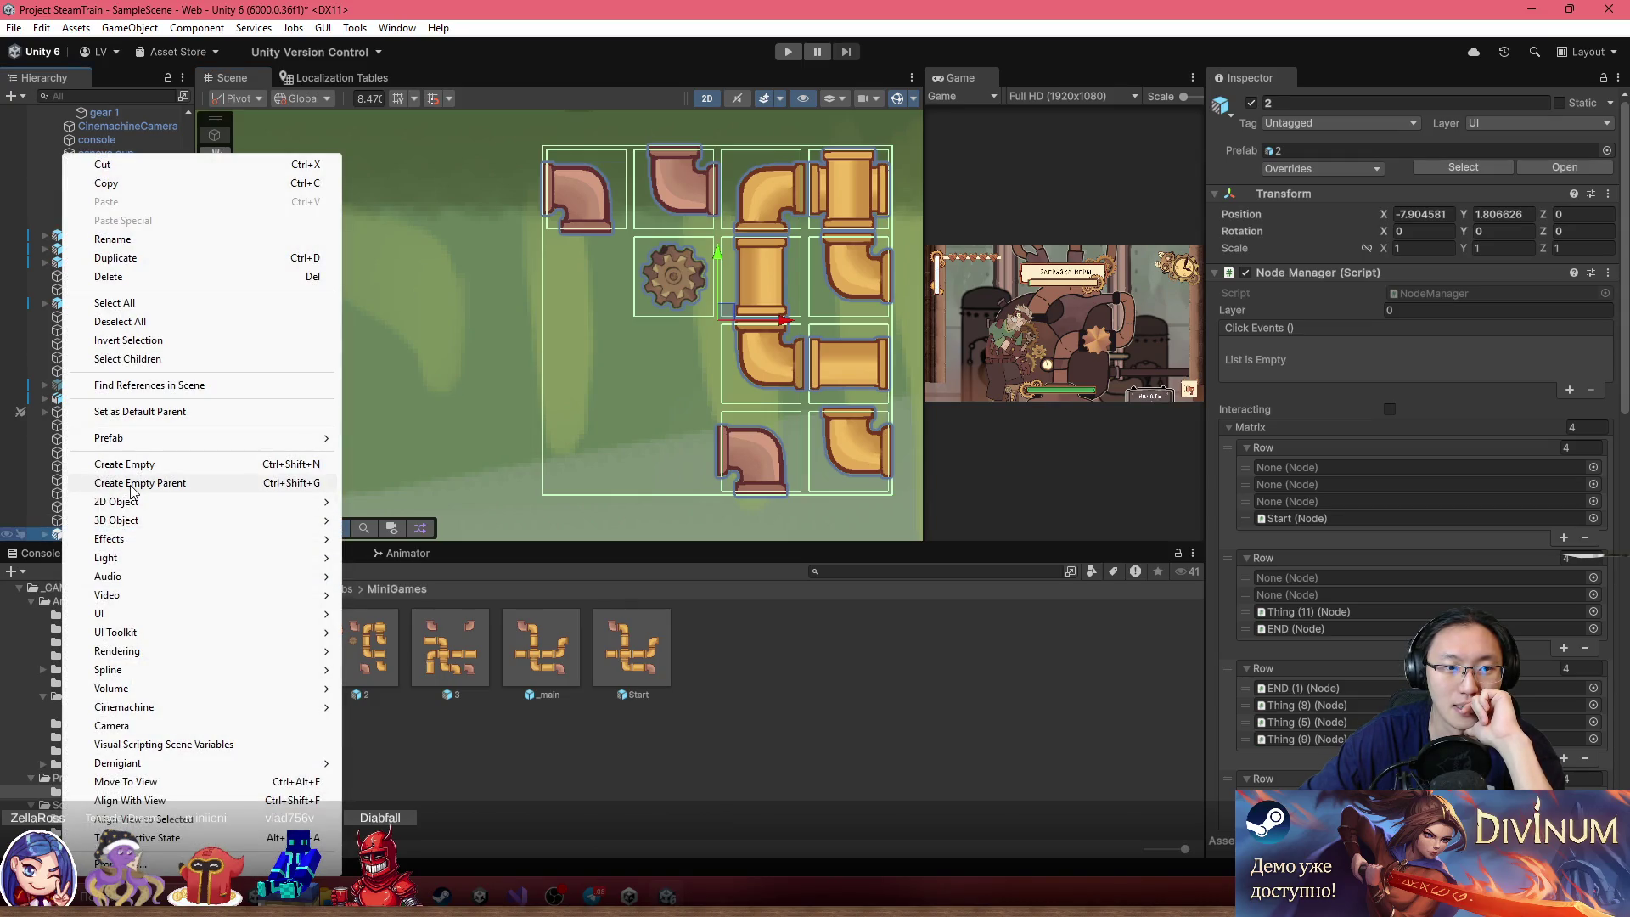
click(818, 677)
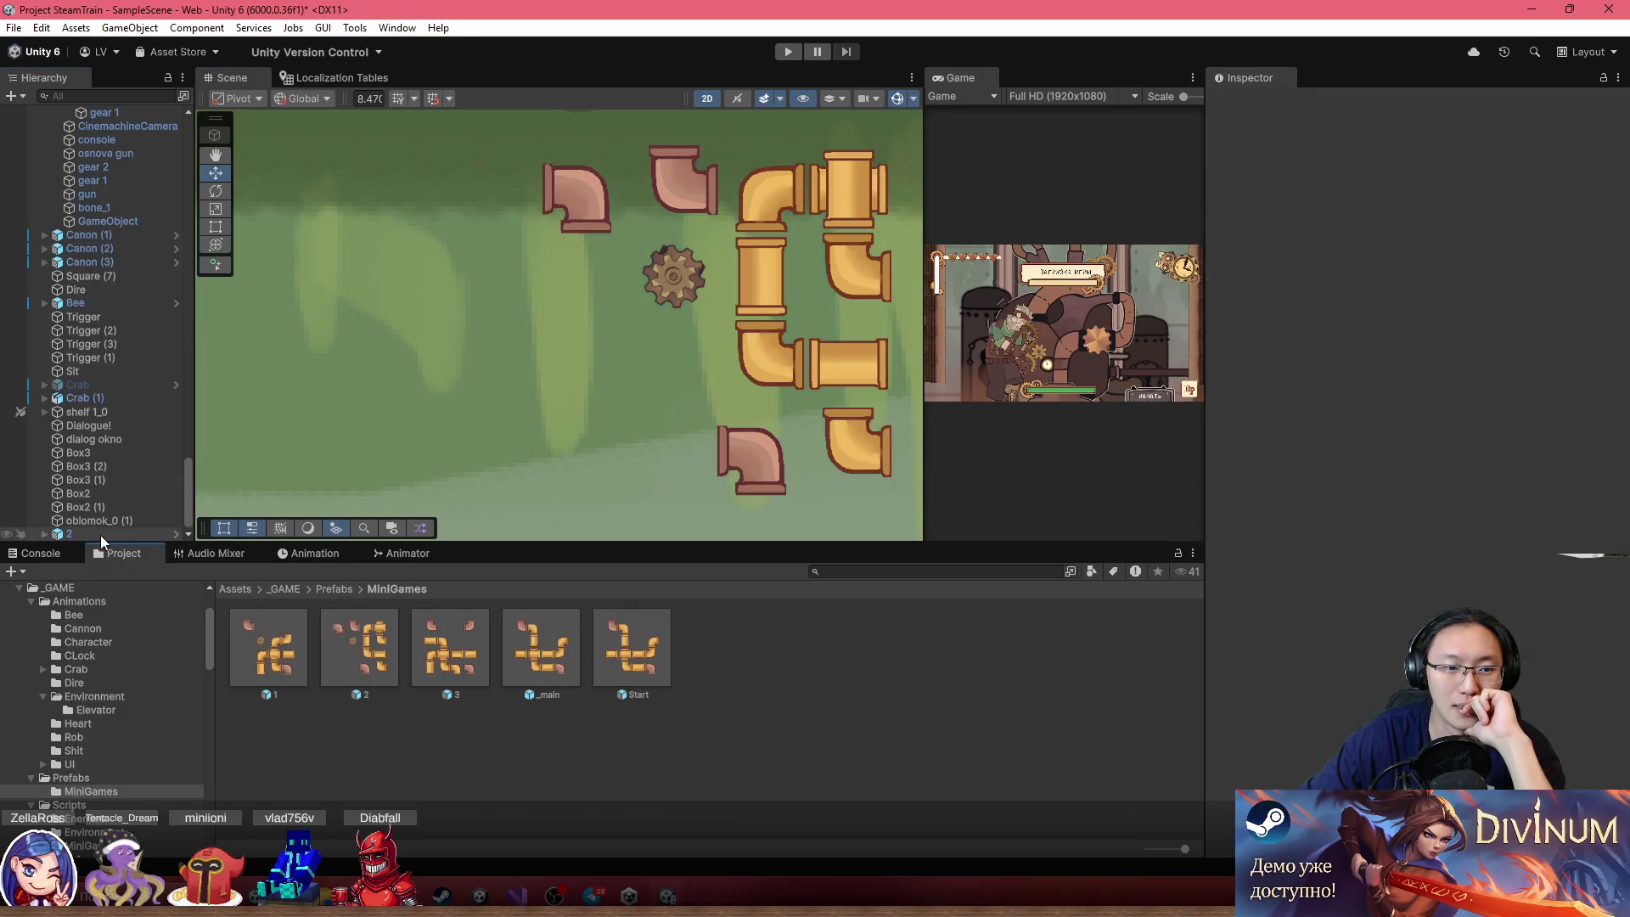
click(100, 535)
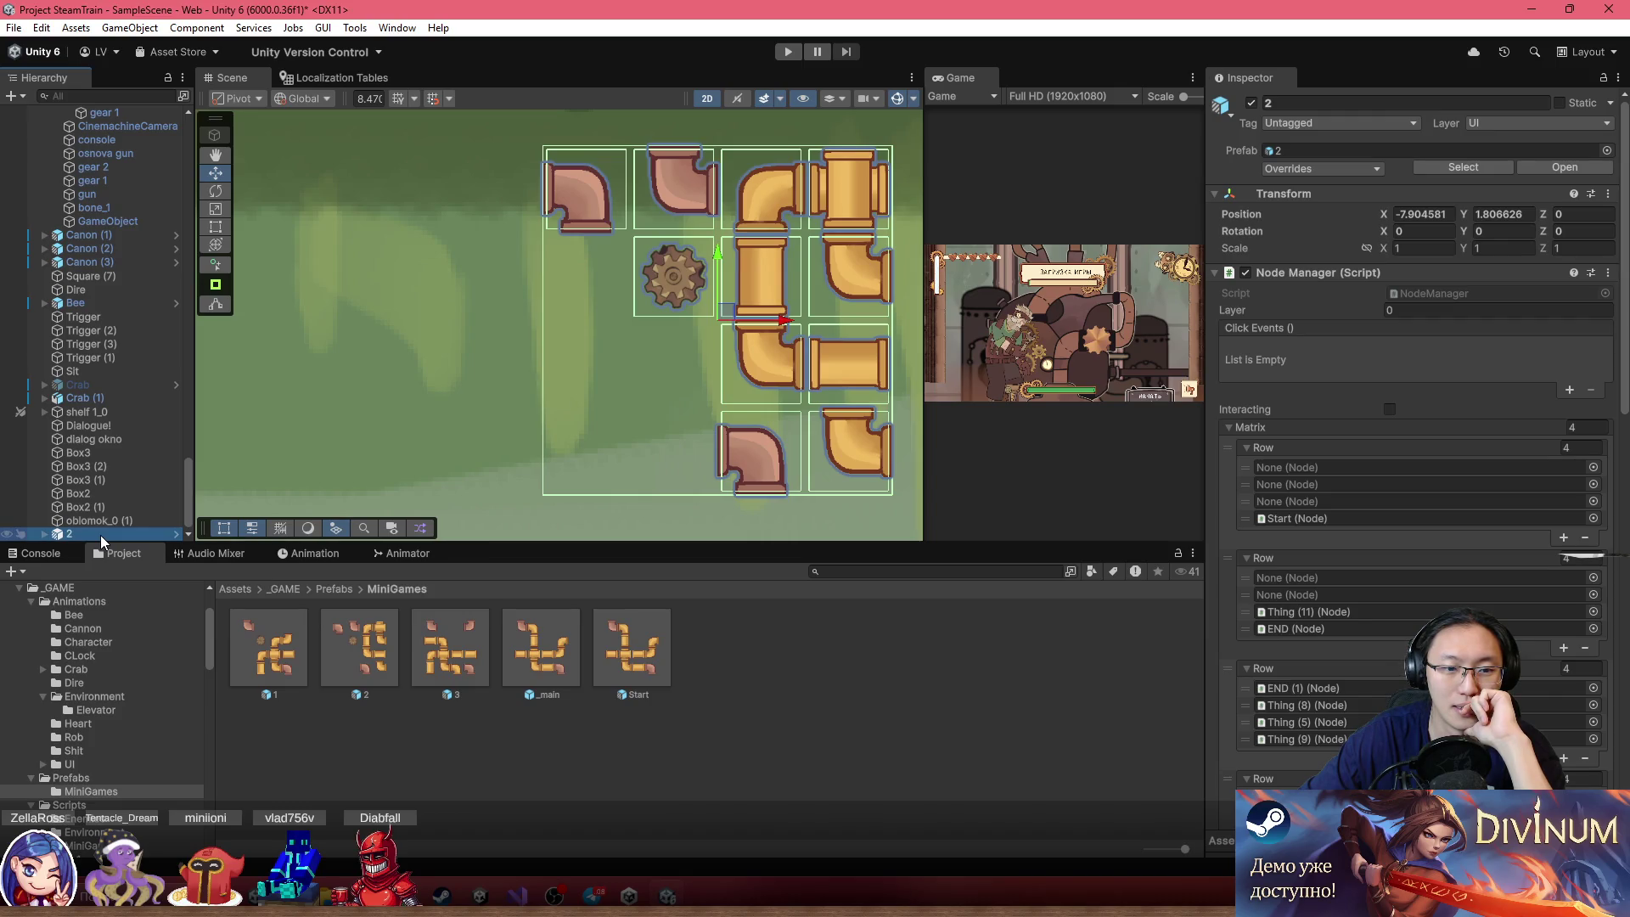
click(351, 648)
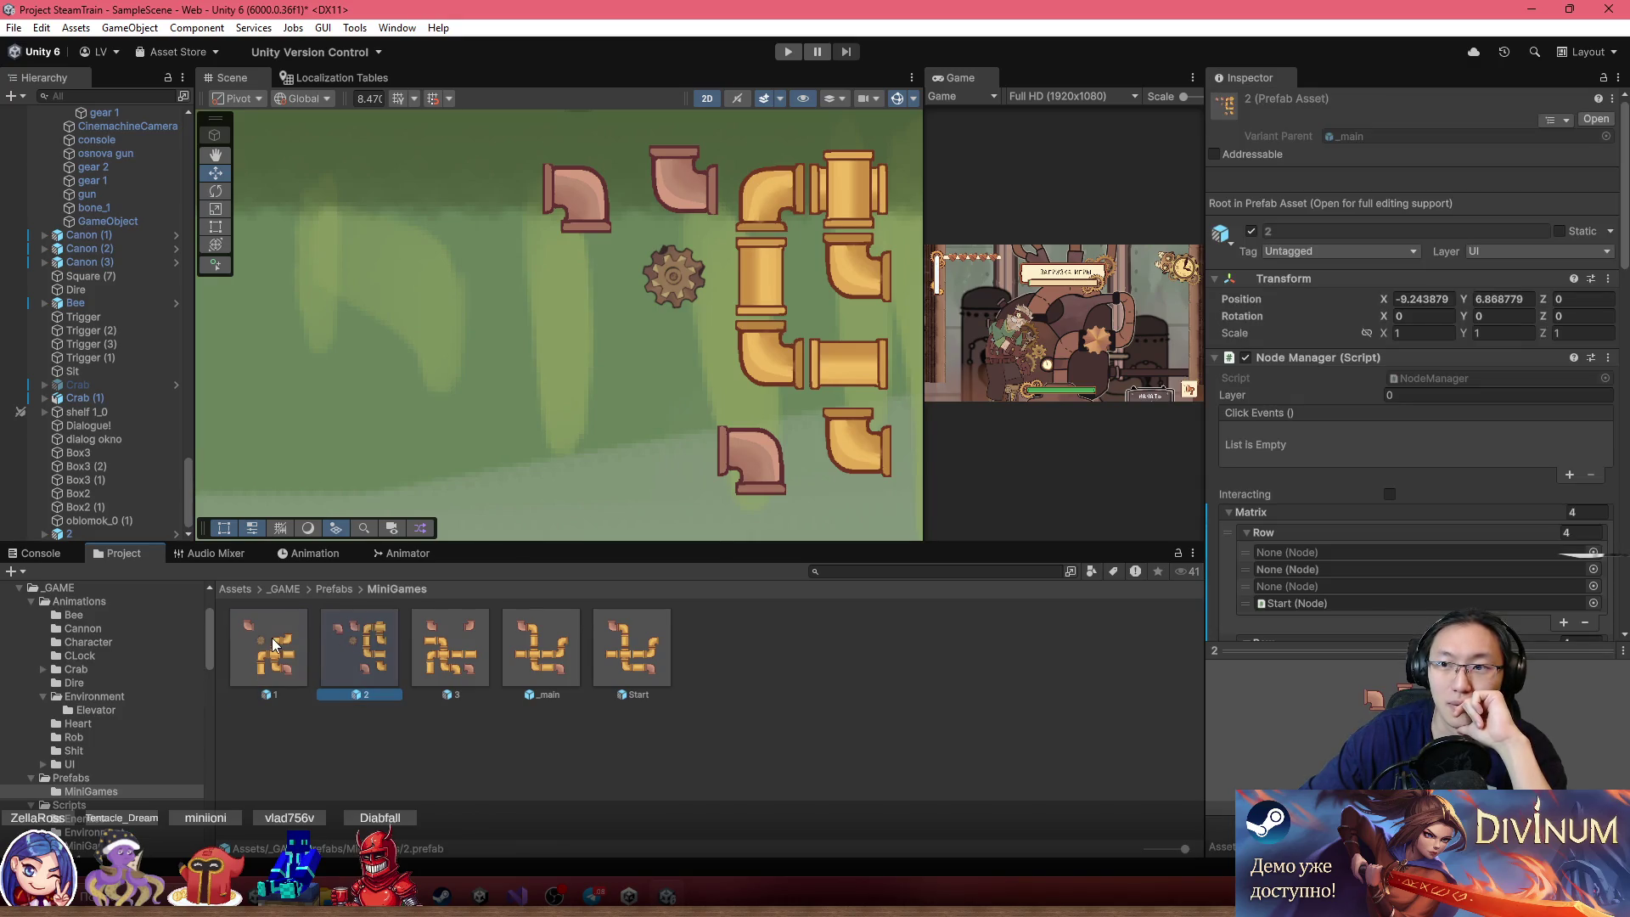
click(98, 521)
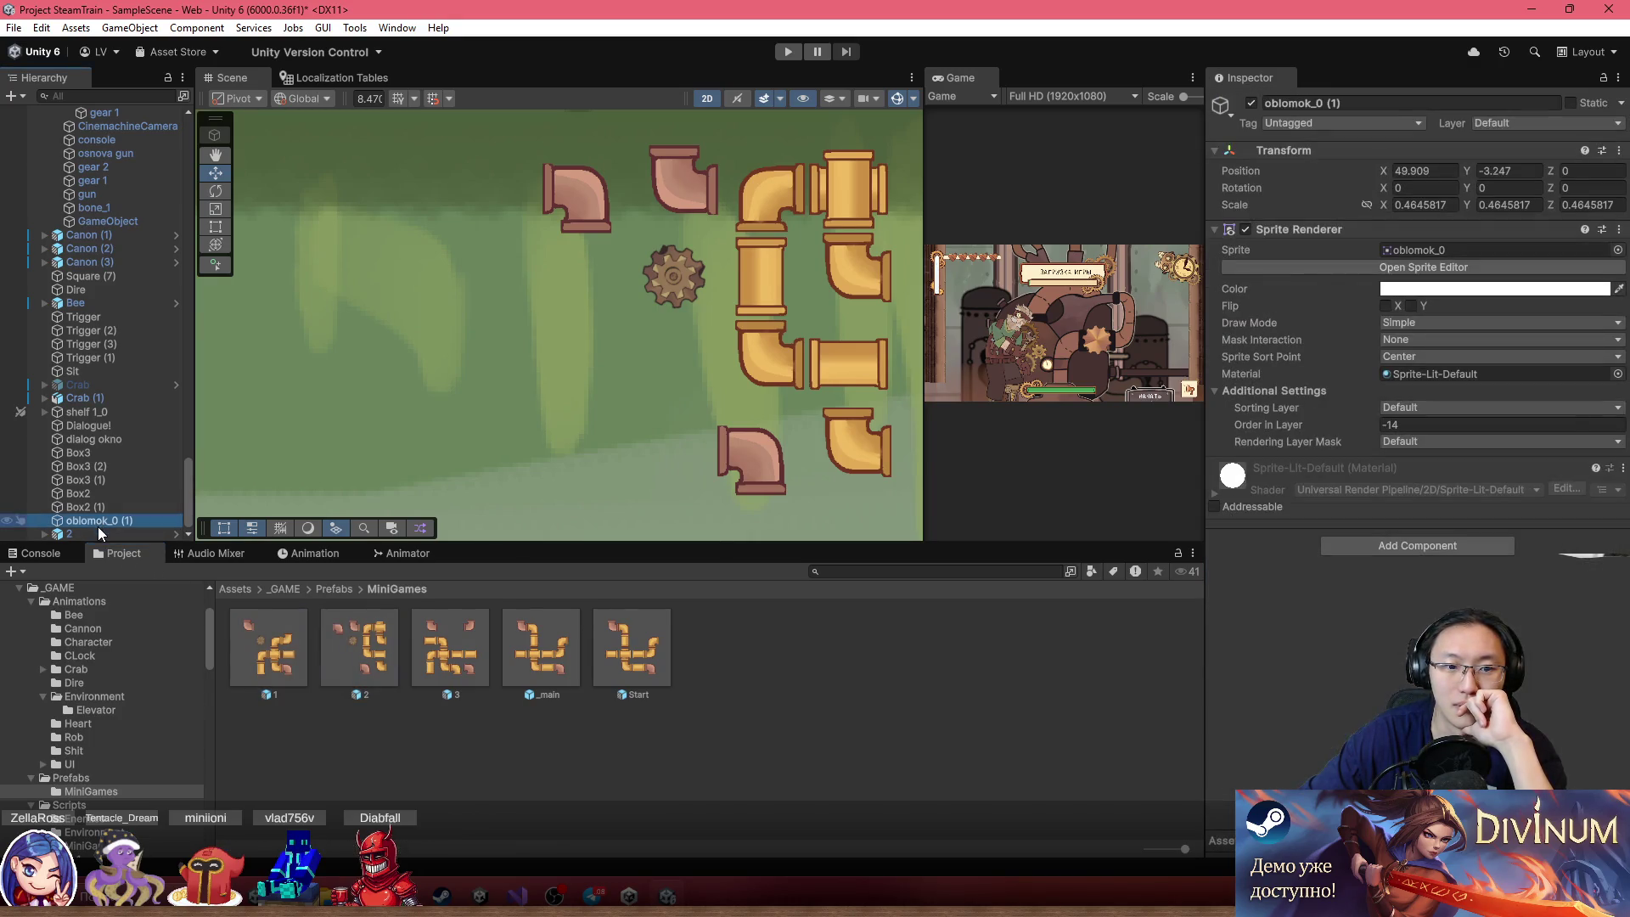
click(98, 532)
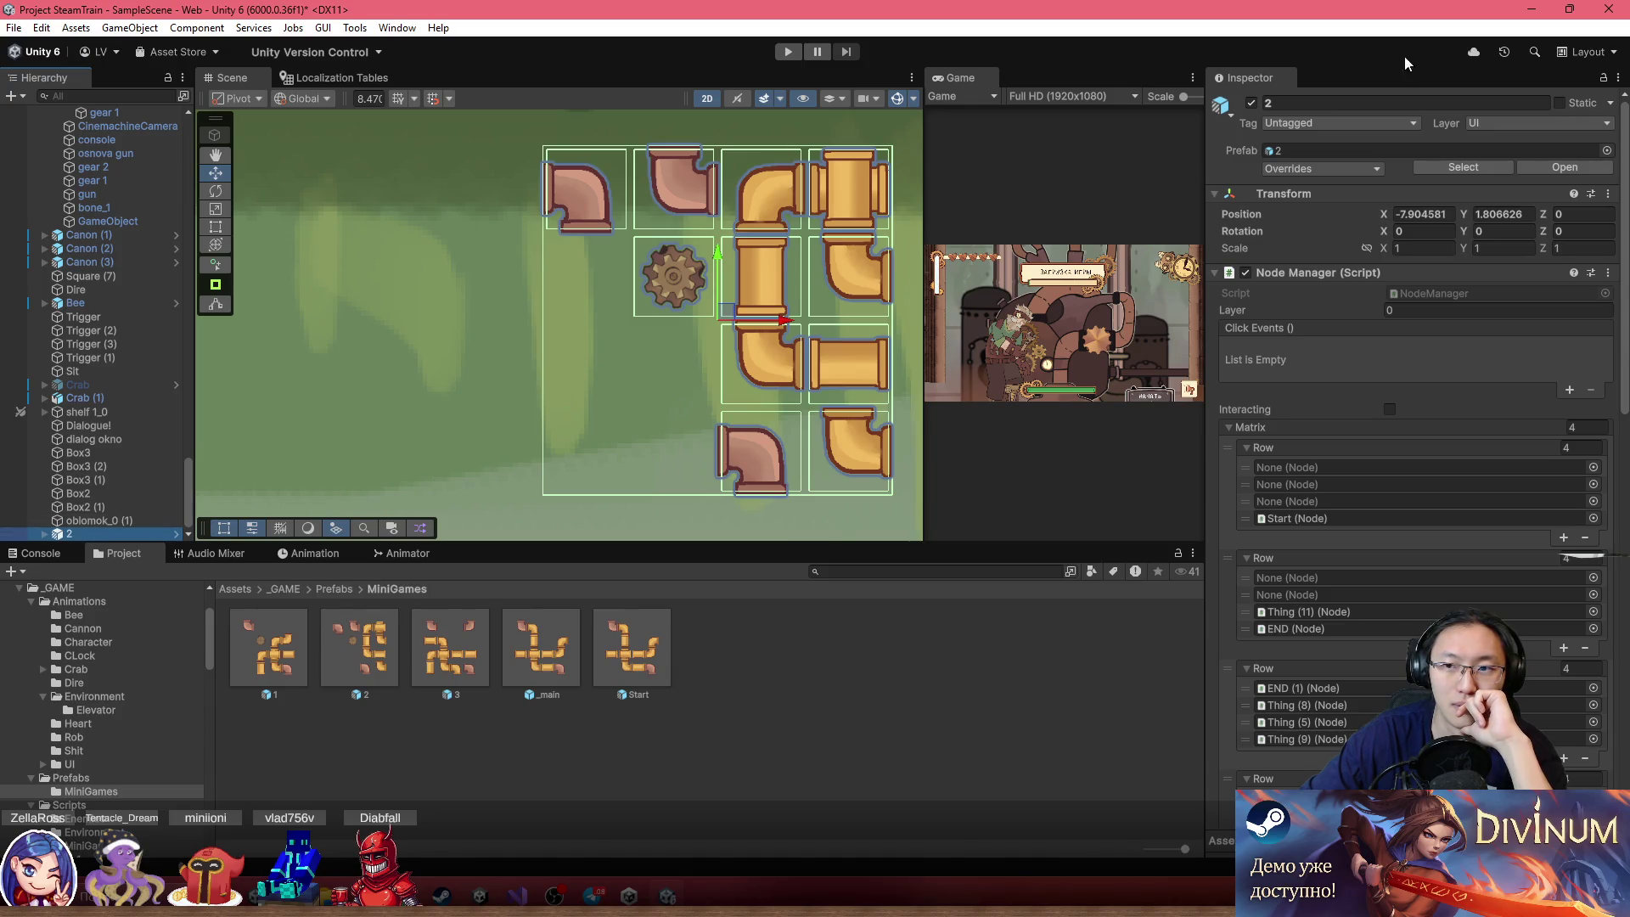
key(Delete)
Save instance 4 as a new original prefab 4 in the MiniGames folder
mouse_move(59, 533)
mouse_down()
mouse_move(425, 611)
mouse_move(907, 673)
mouse_up()
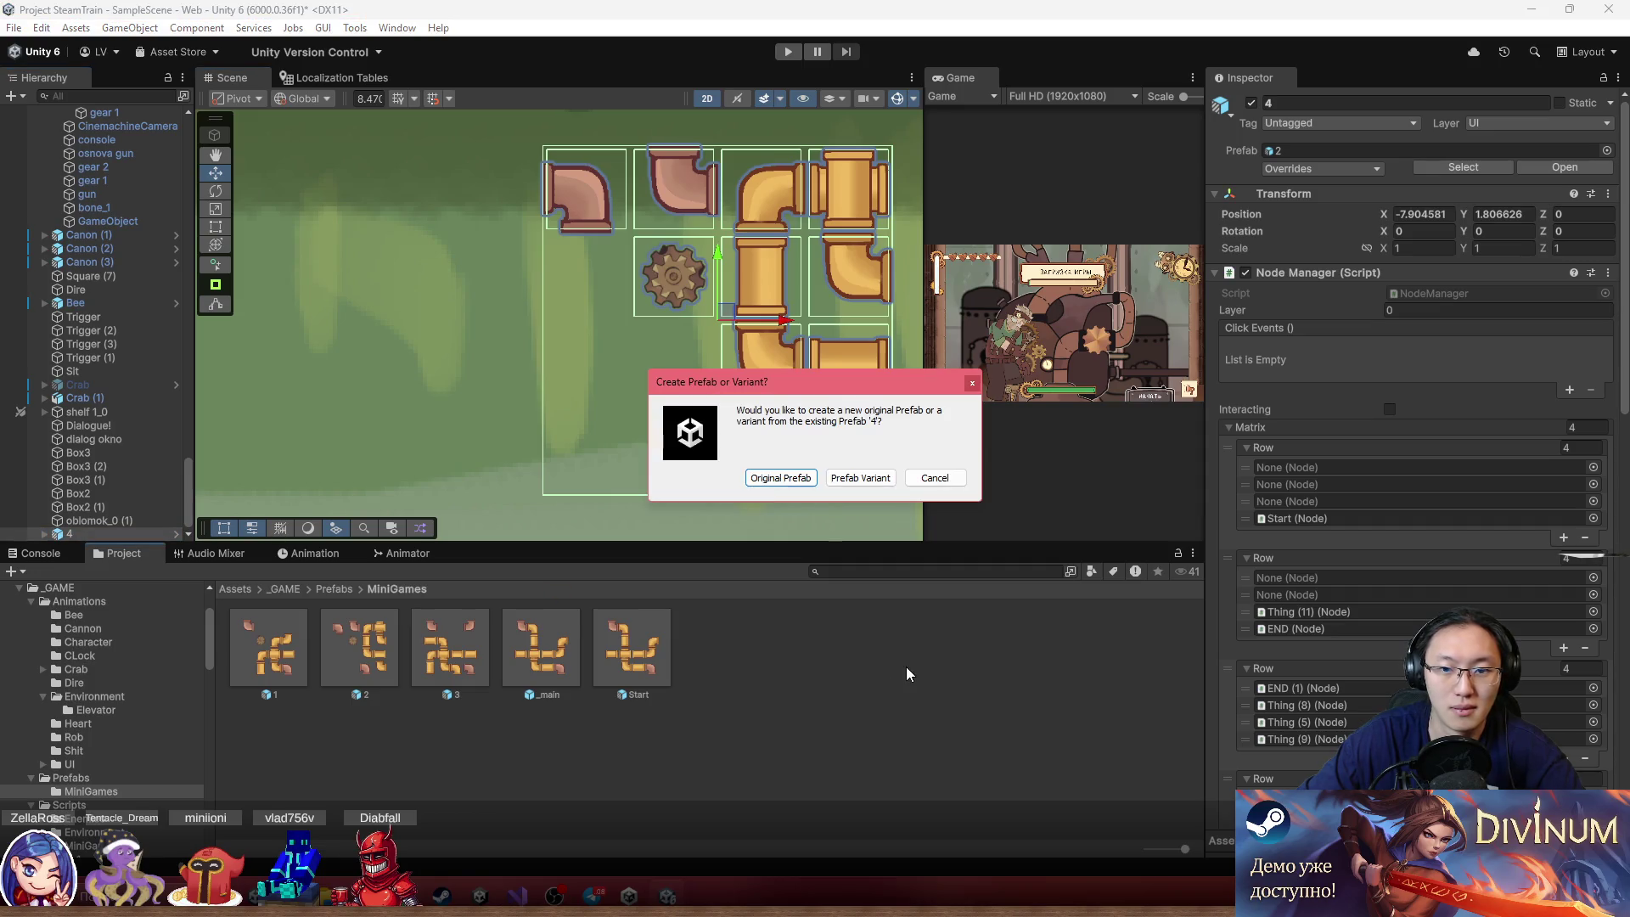
click(795, 477)
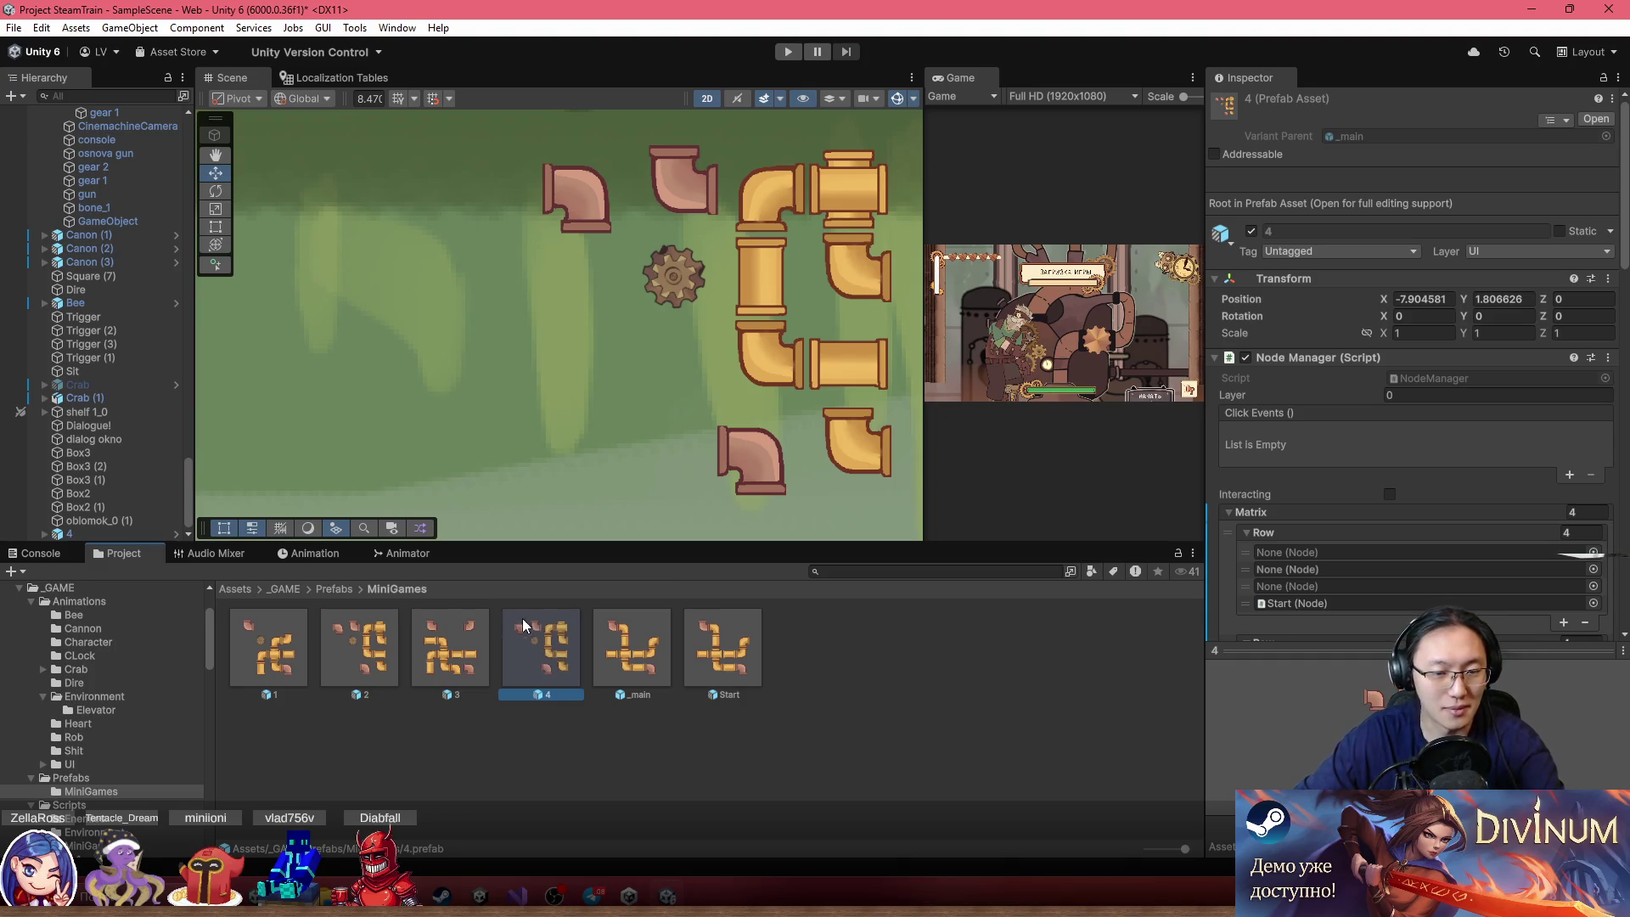
click(465, 648)
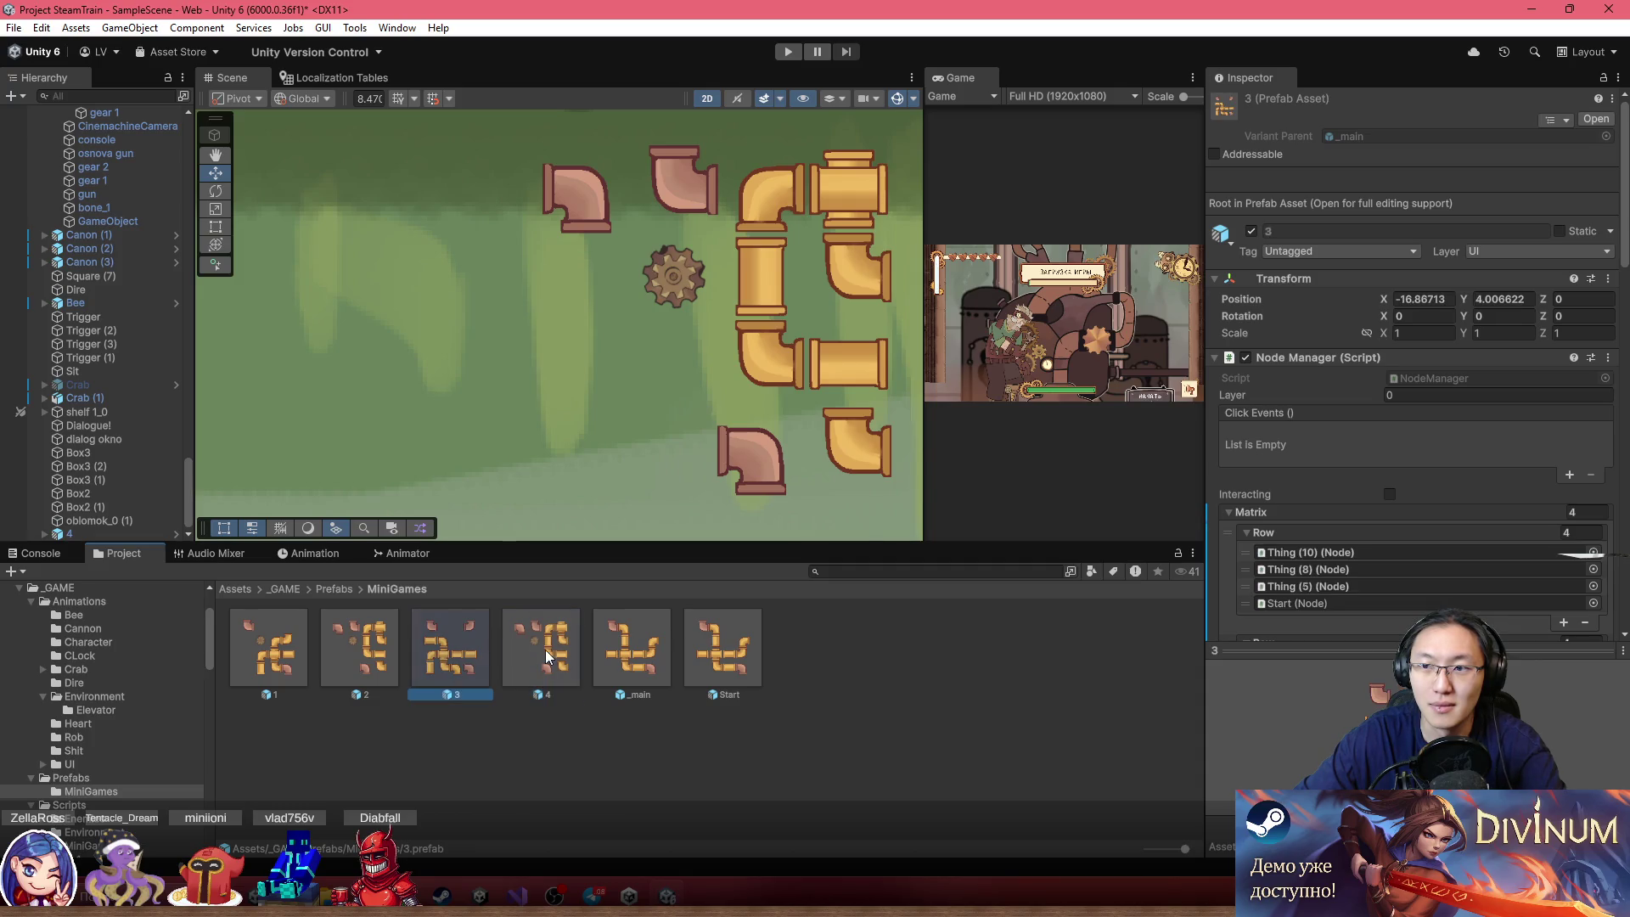
click(323, 655)
click(466, 650)
click(538, 651)
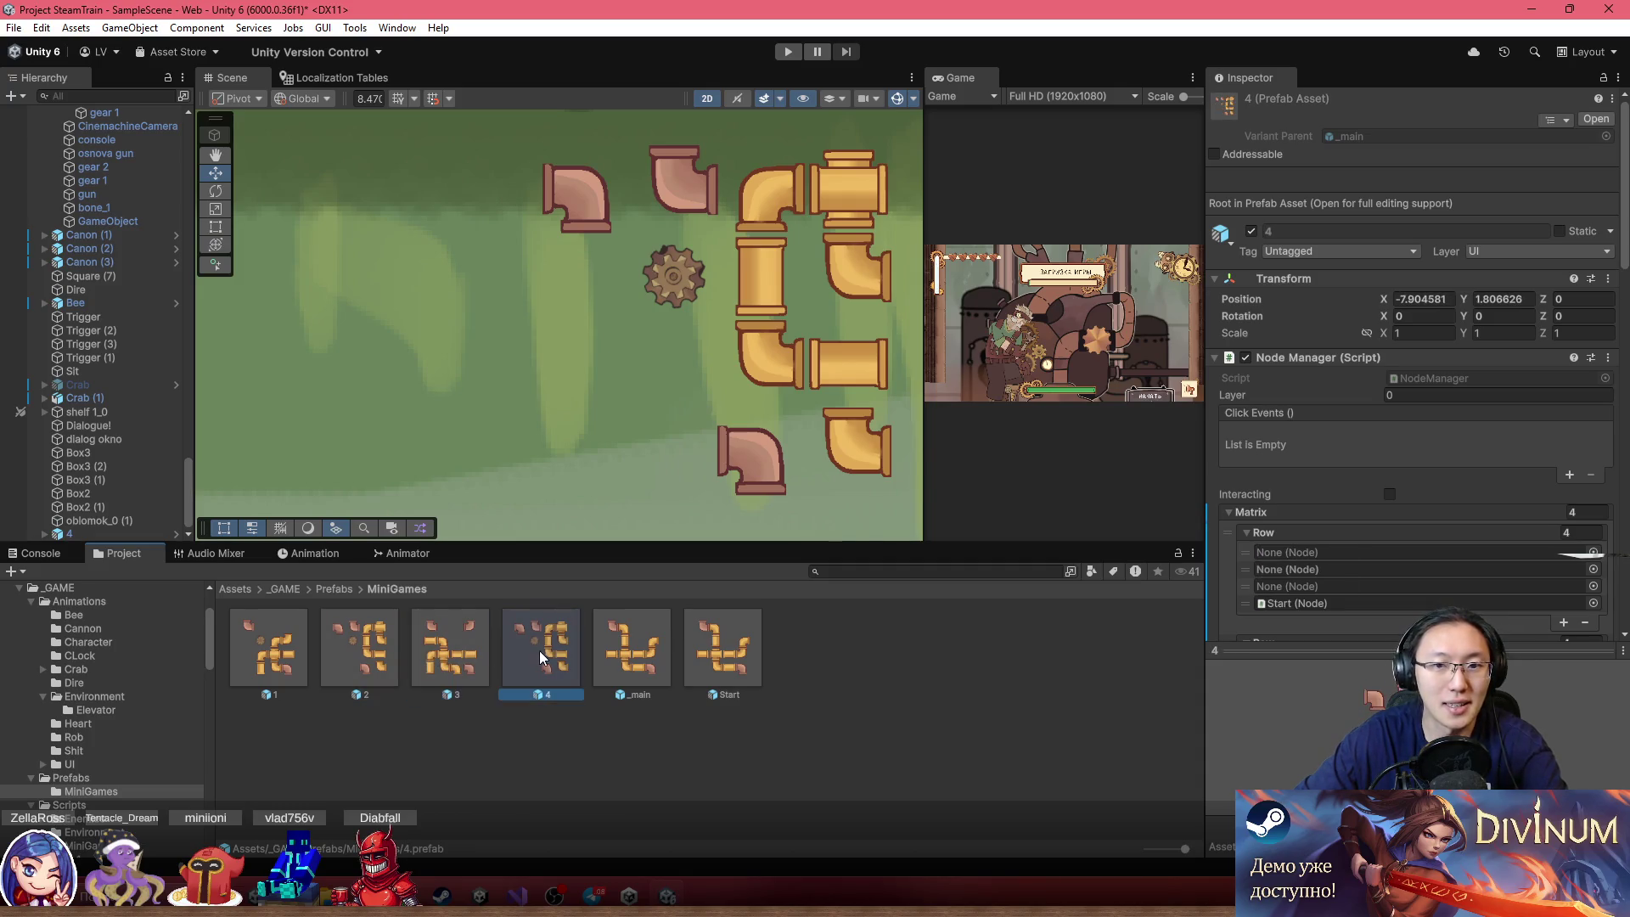
Expand puzzle 4's children in the Hierarchy and select its root
drag(748, 324, 657, 320)
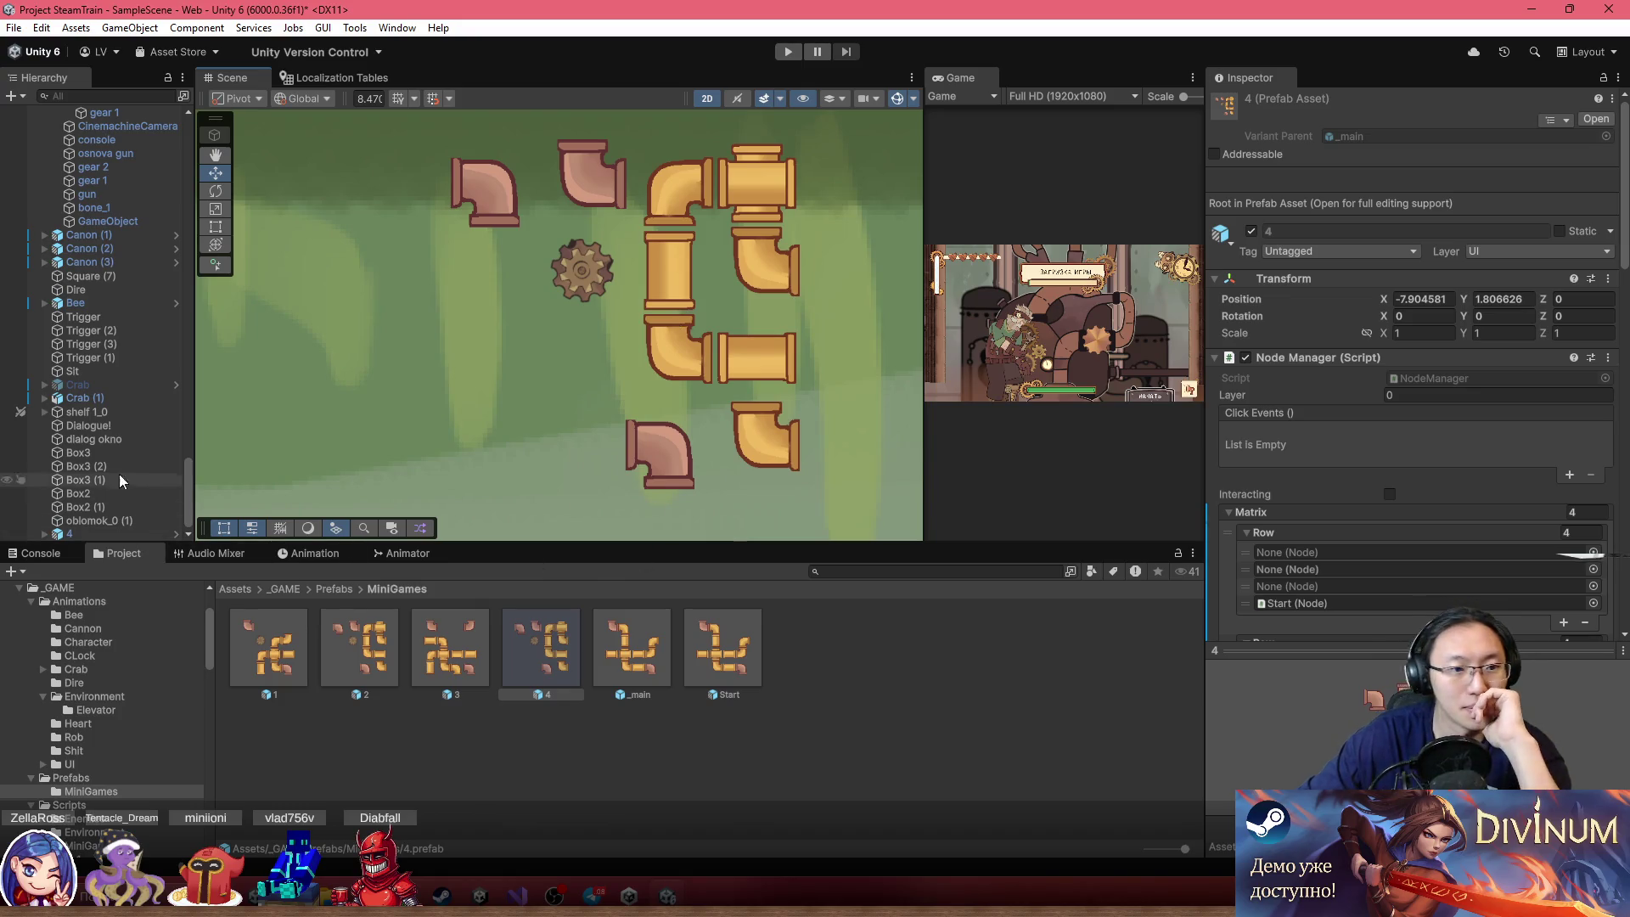
click(43, 533)
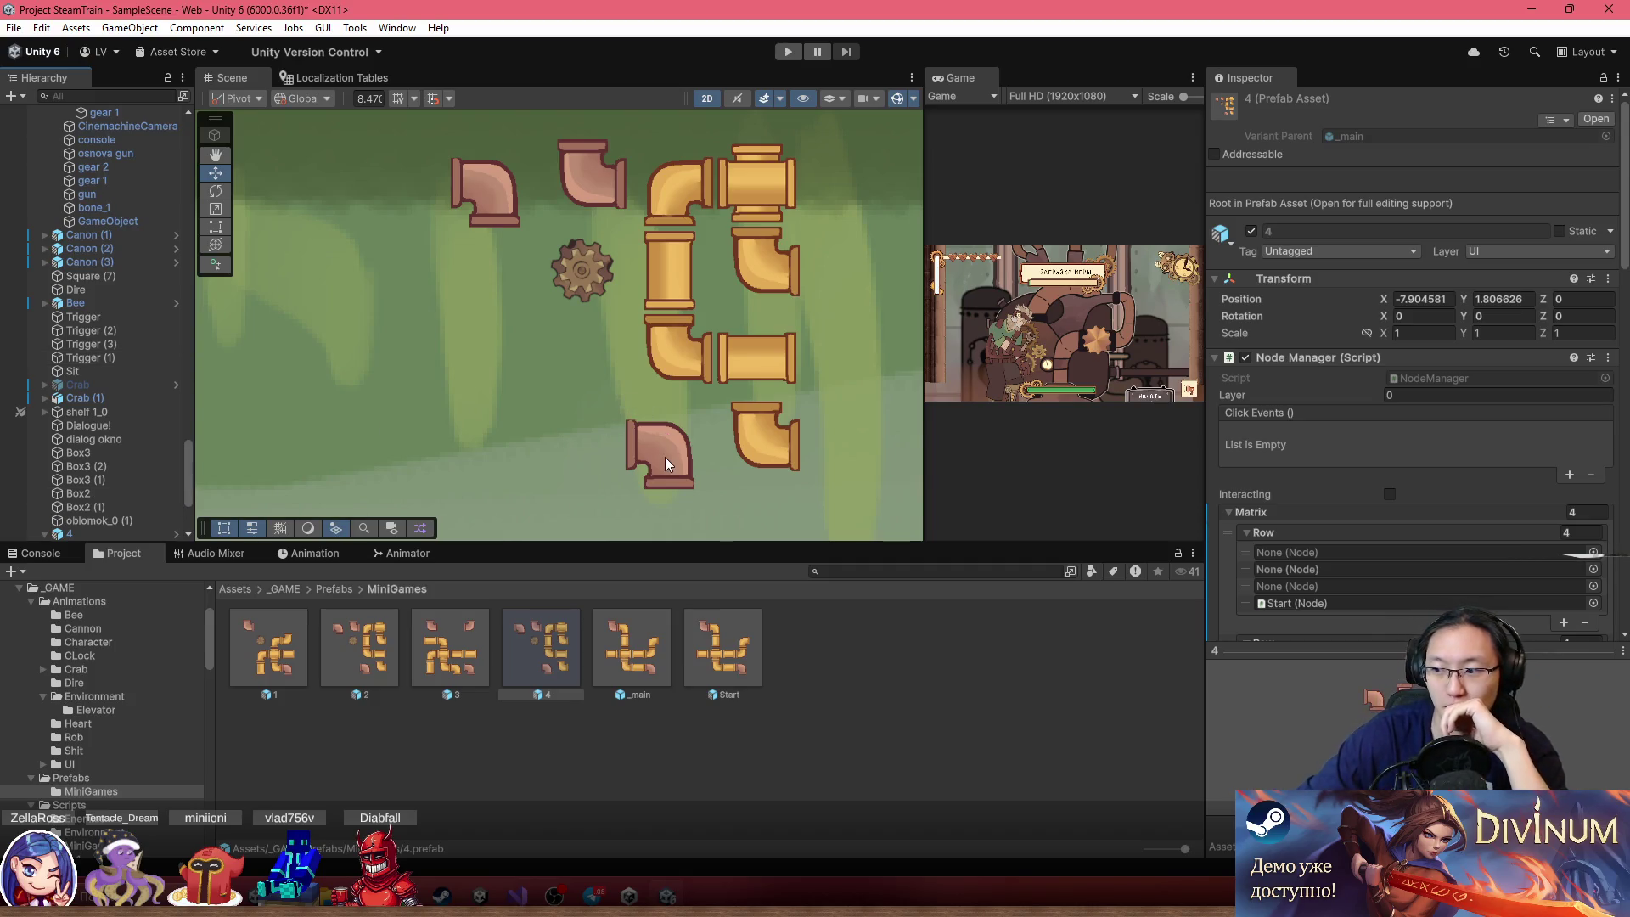
scroll(751, 231, up, 2)
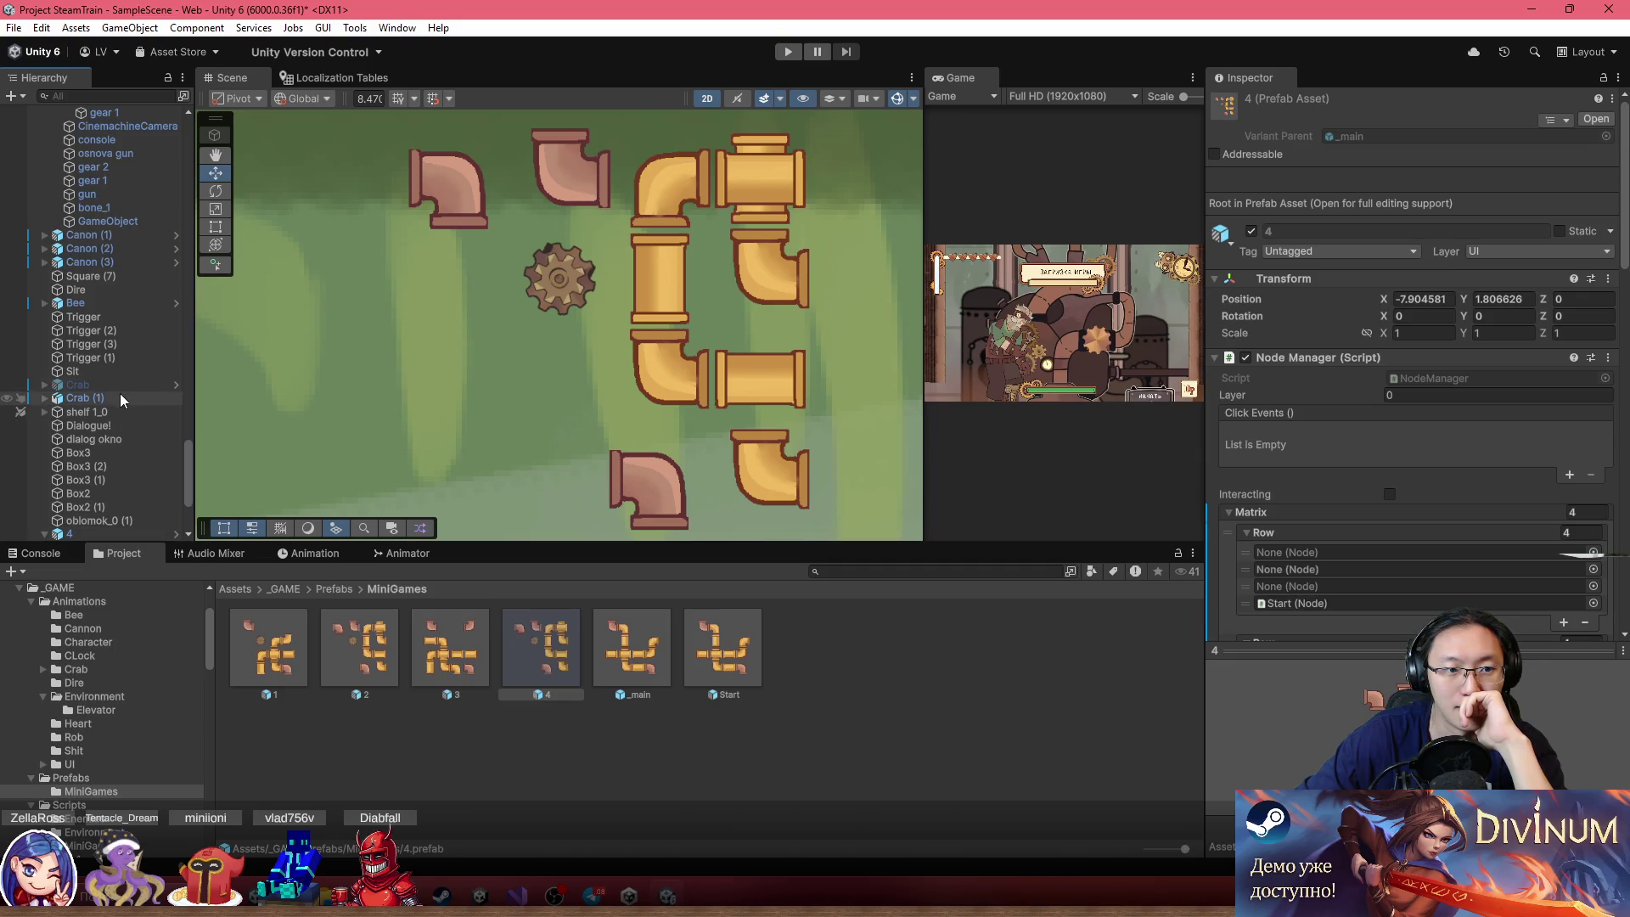
click(102, 533)
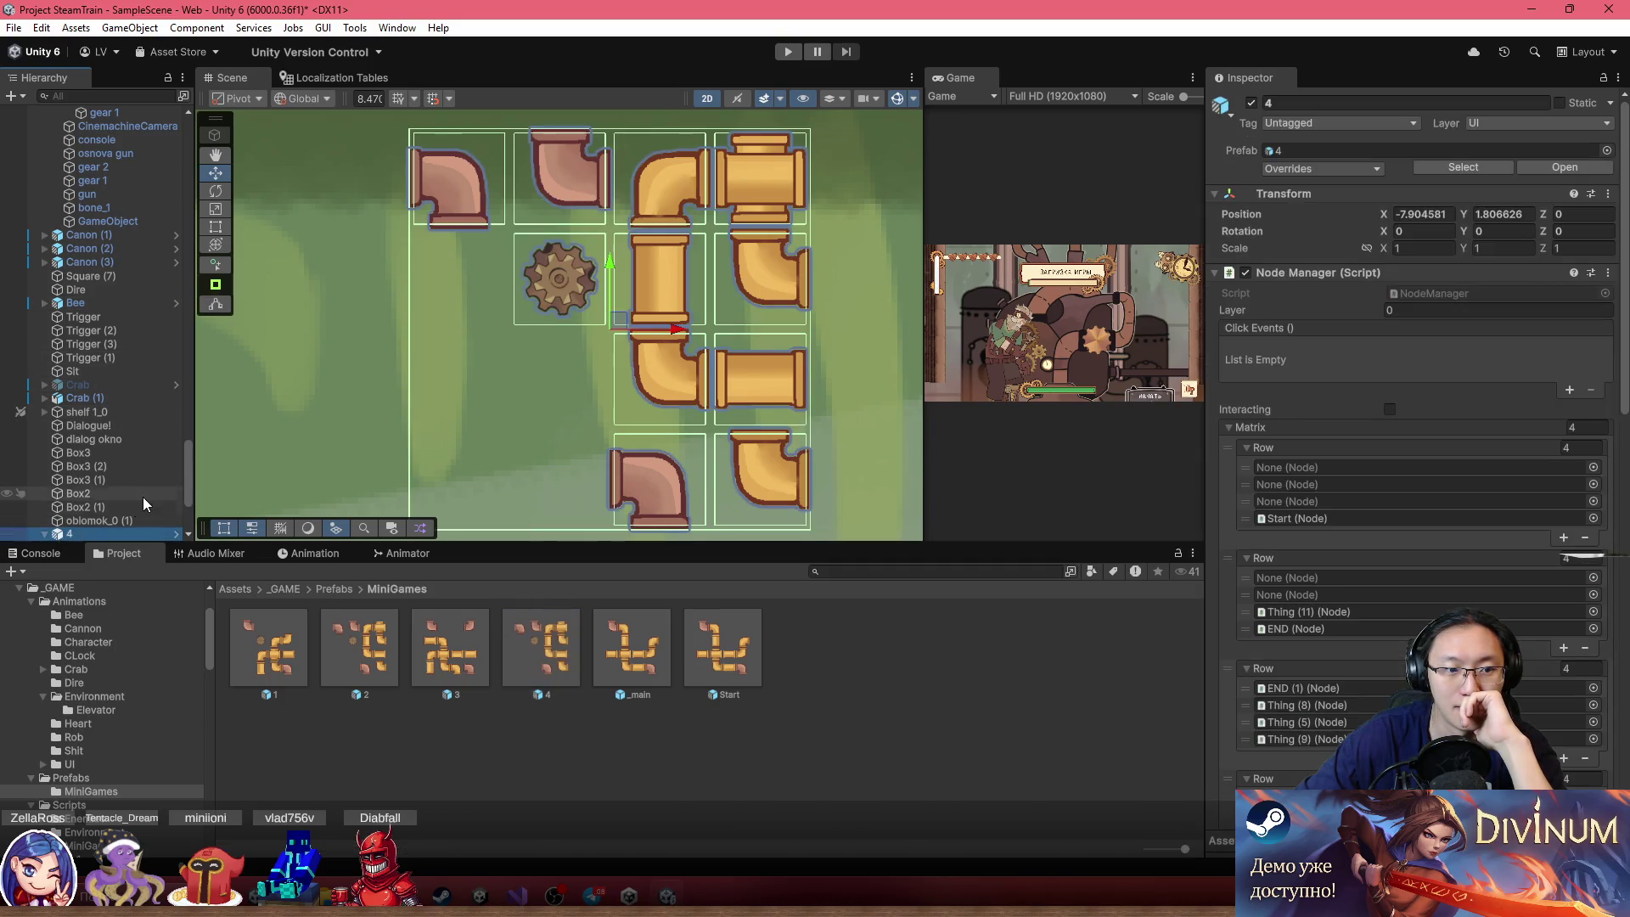
Delete the bottom pink elbow pipe END (1) from puzzle 4
scroll(134, 510, down, 5)
click(94, 371)
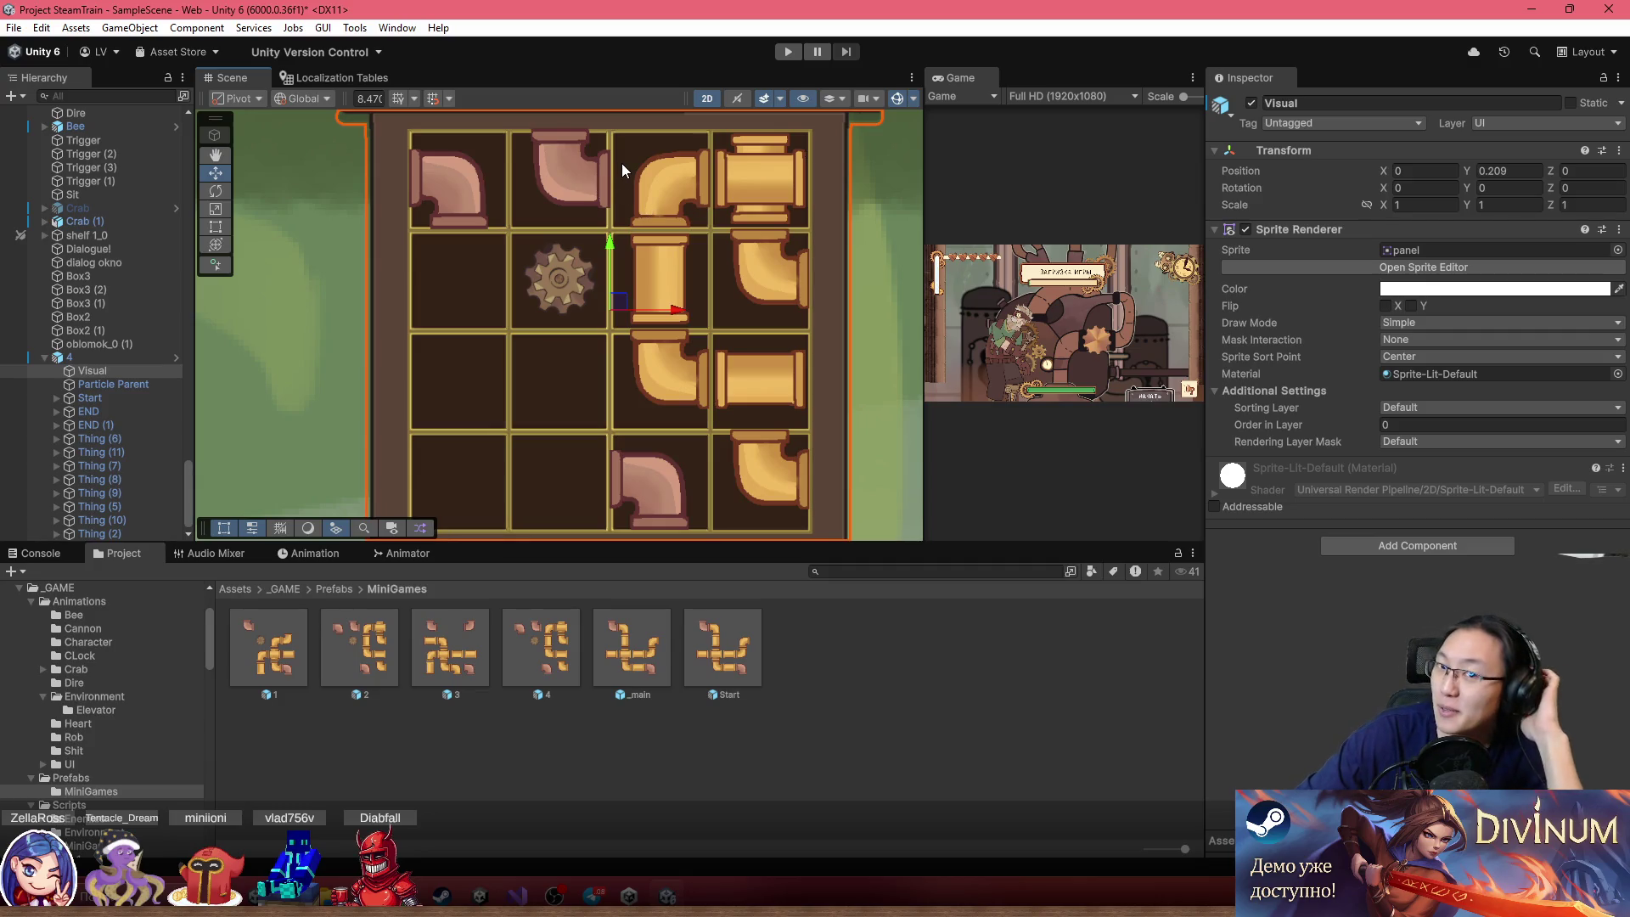
click(567, 165)
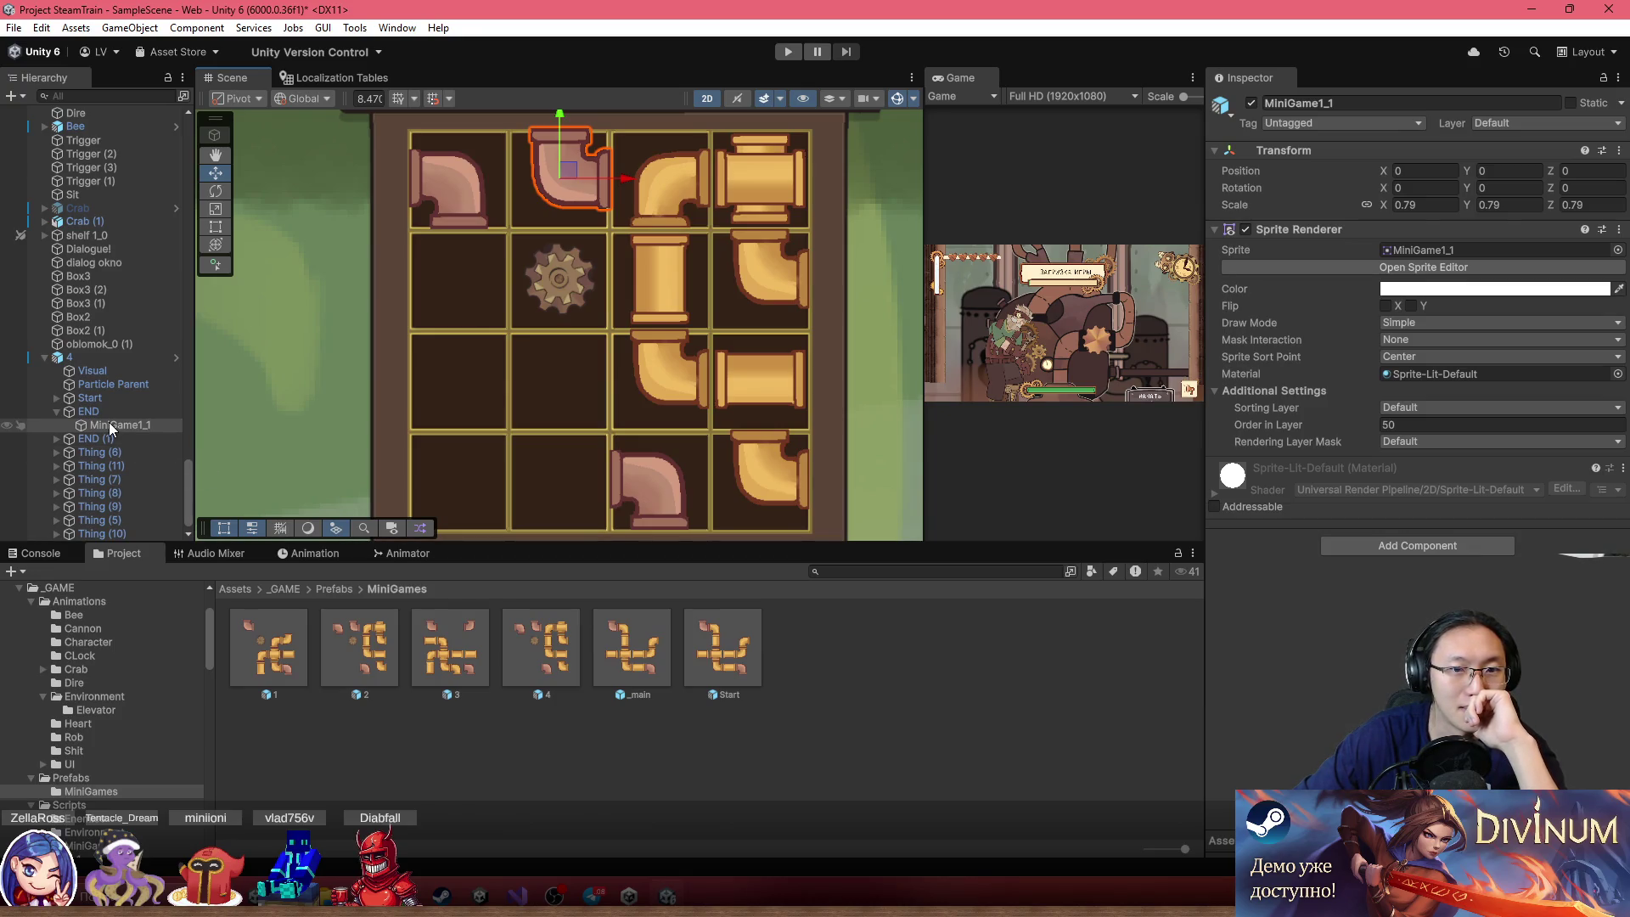
click(650, 474)
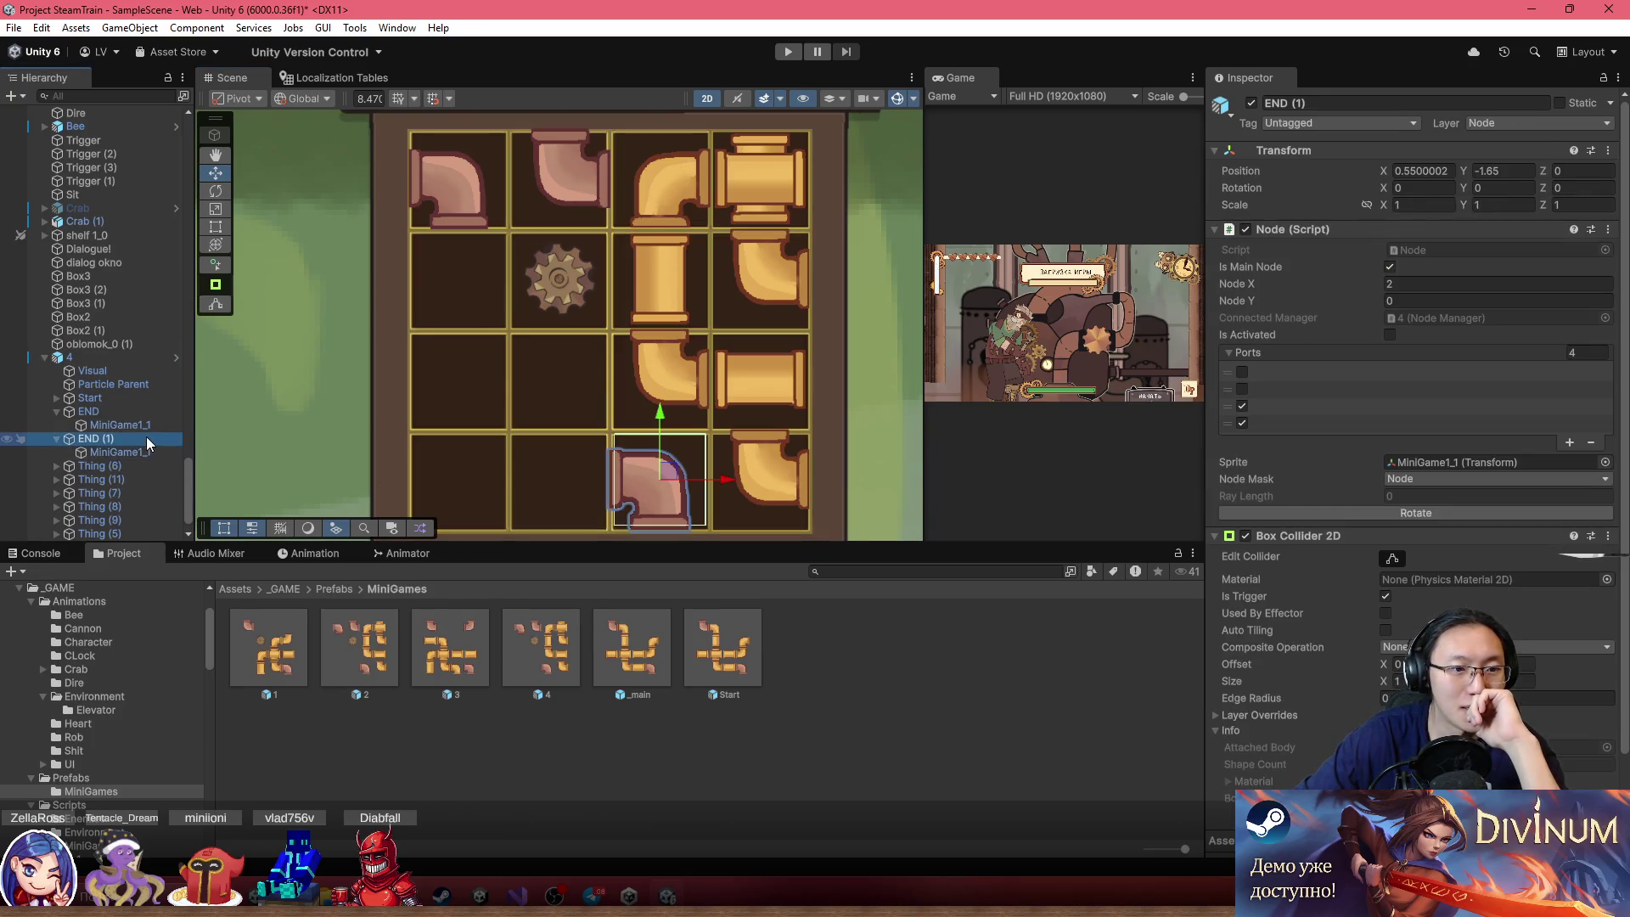
key(Delete)
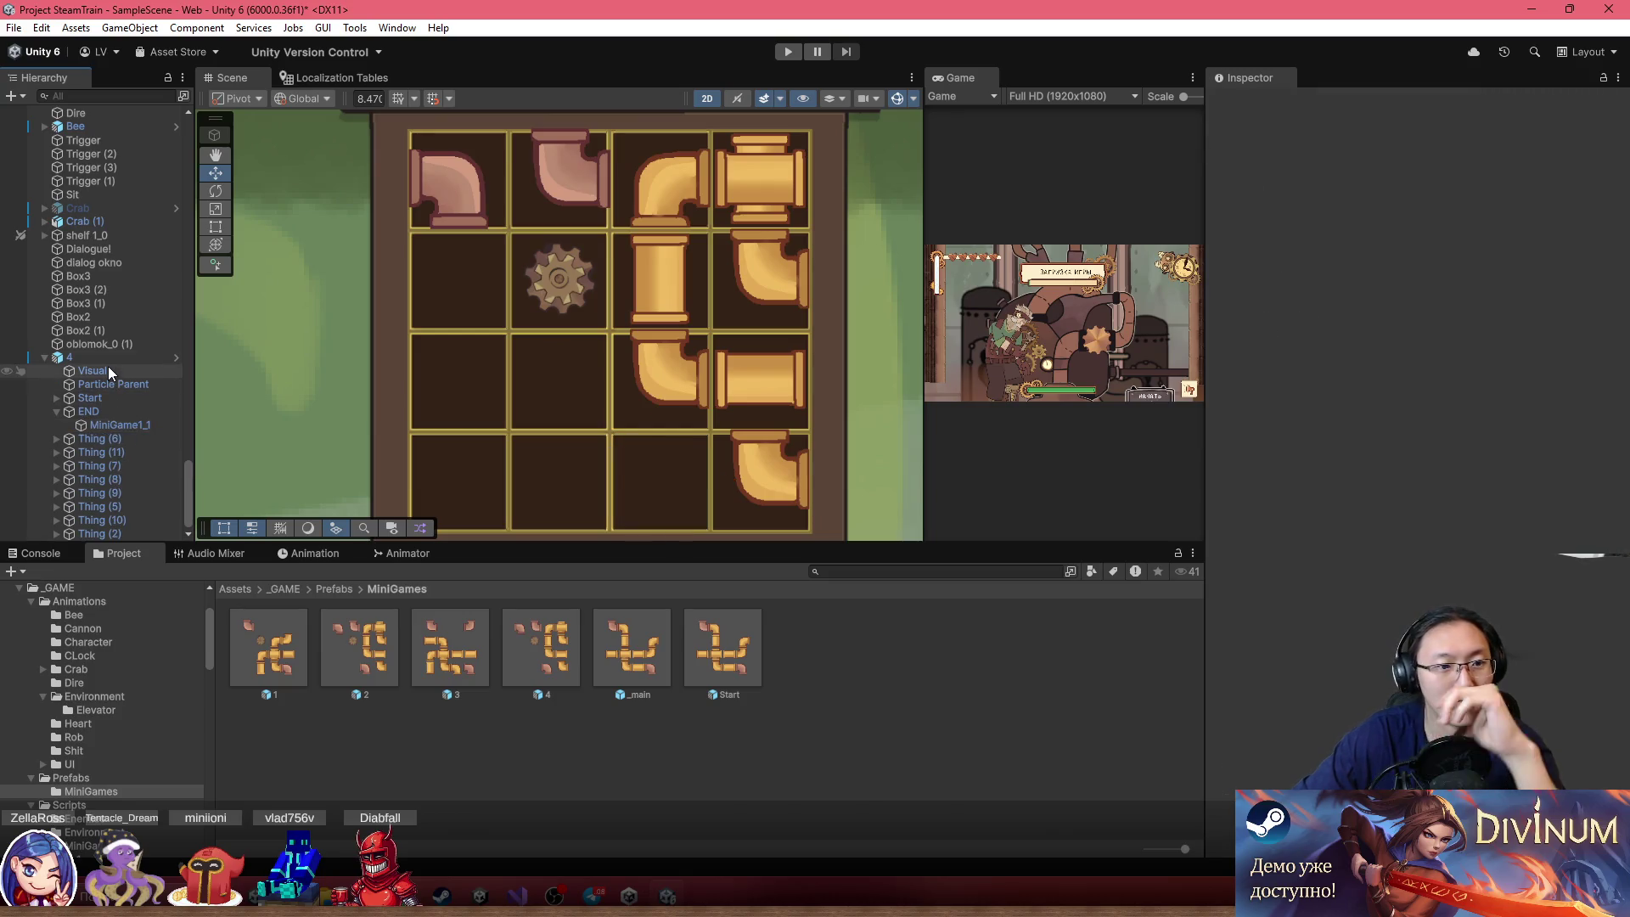
Remove the missing entry from puzzle 4's Finish Nodes list
click(94, 357)
scroll(1353, 501, down, 10)
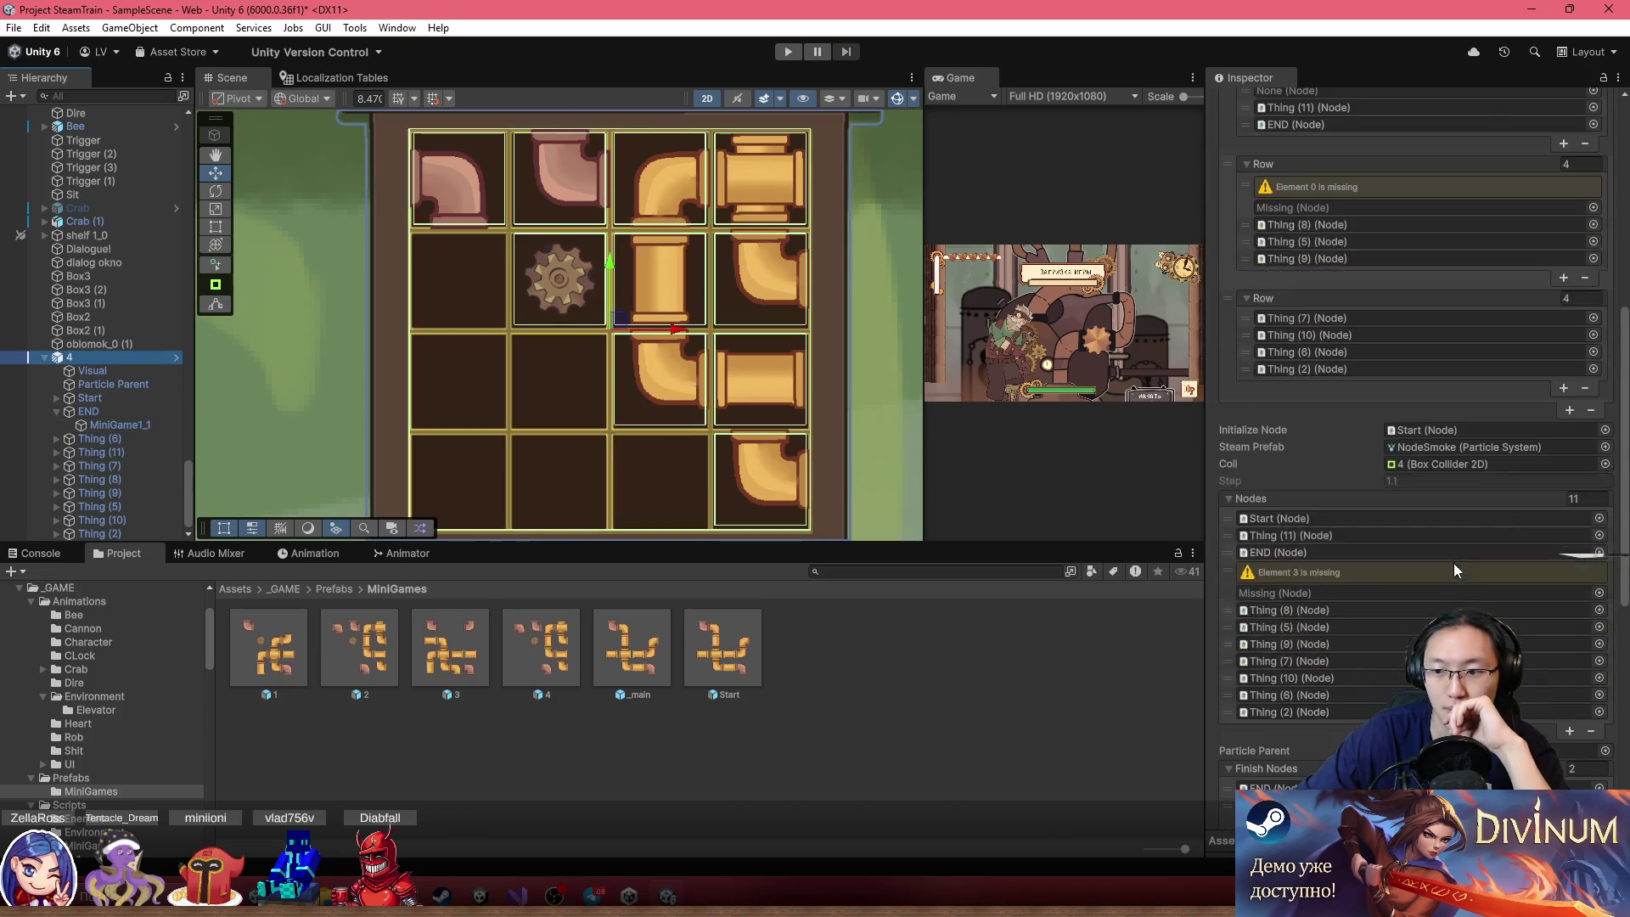
scroll(1486, 543, down, 5)
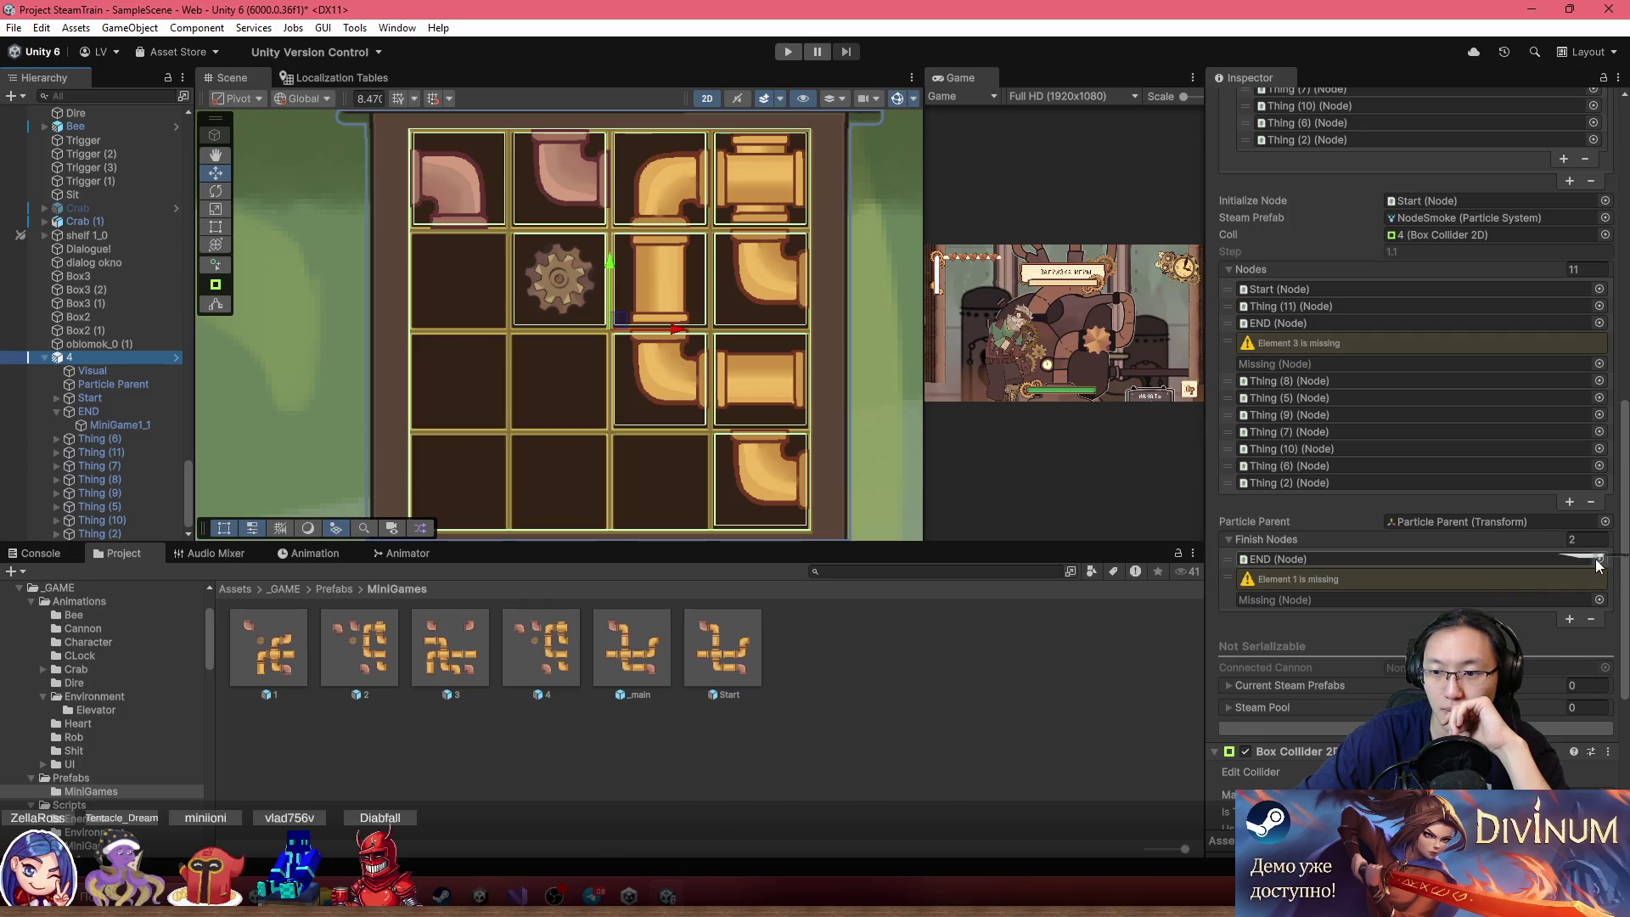
click(1233, 600)
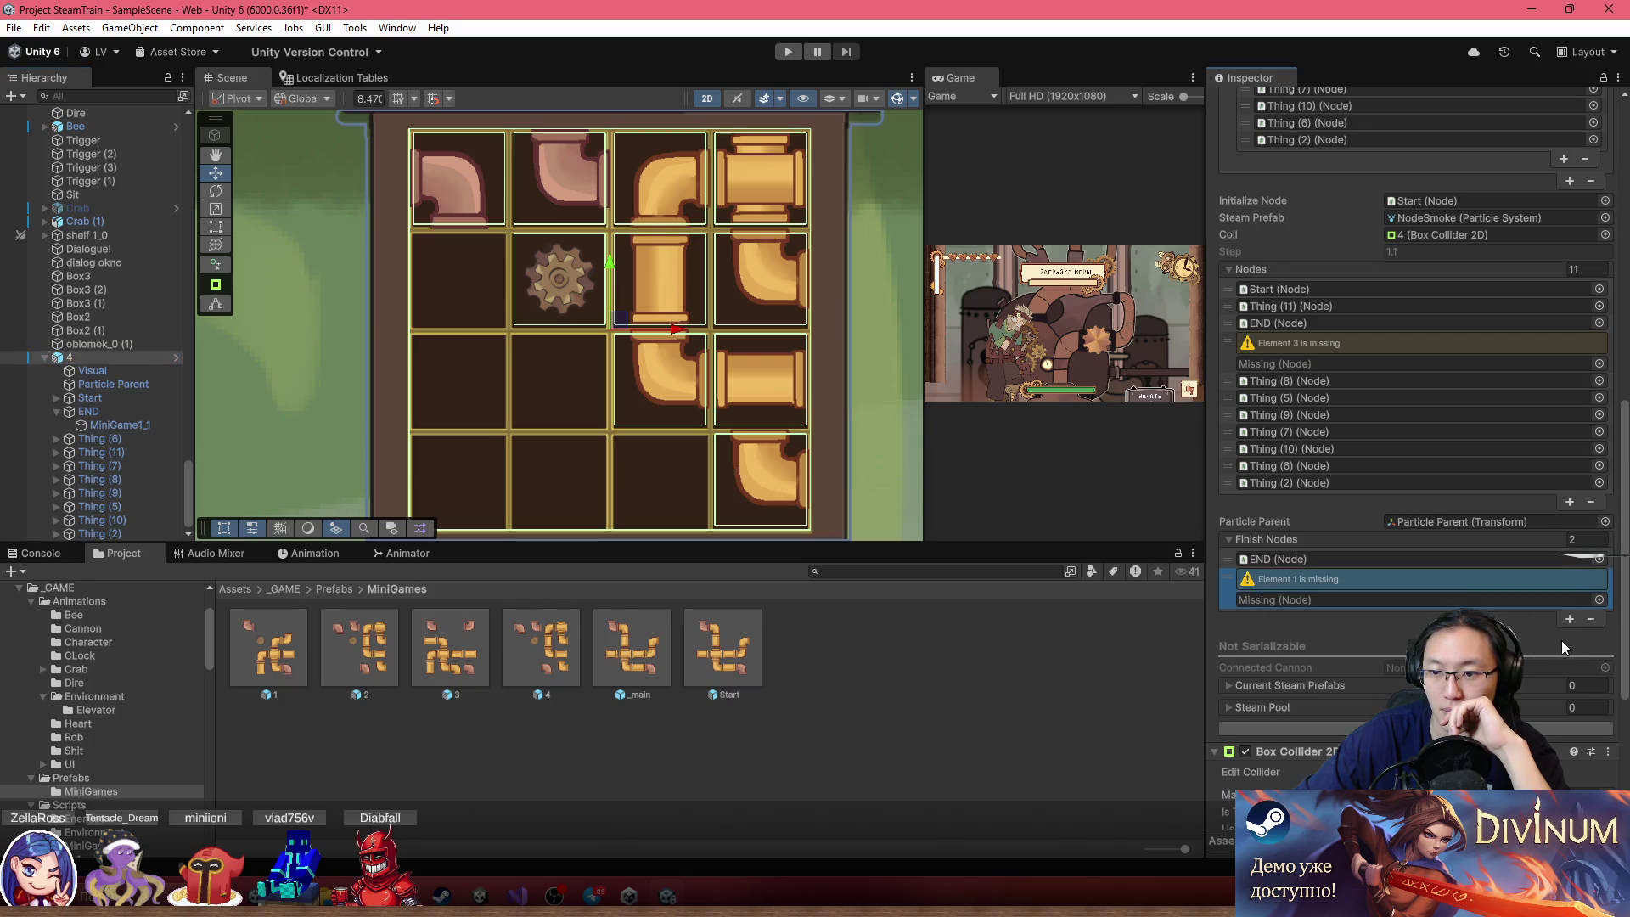
click(1590, 619)
Duplicate gear tile Thing (11) one cell below the original
click(599, 283)
mouse_move(572, 278)
mouse_down()
mouse_move(596, 282)
mouse_move(679, 380)
mouse_move(582, 376)
mouse_move(736, 297)
mouse_move(737, 277)
mouse_move(776, 480)
mouse_move(667, 472)
mouse_move(686, 477)
mouse_move(587, 377)
mouse_up()
key(ctrl+d)
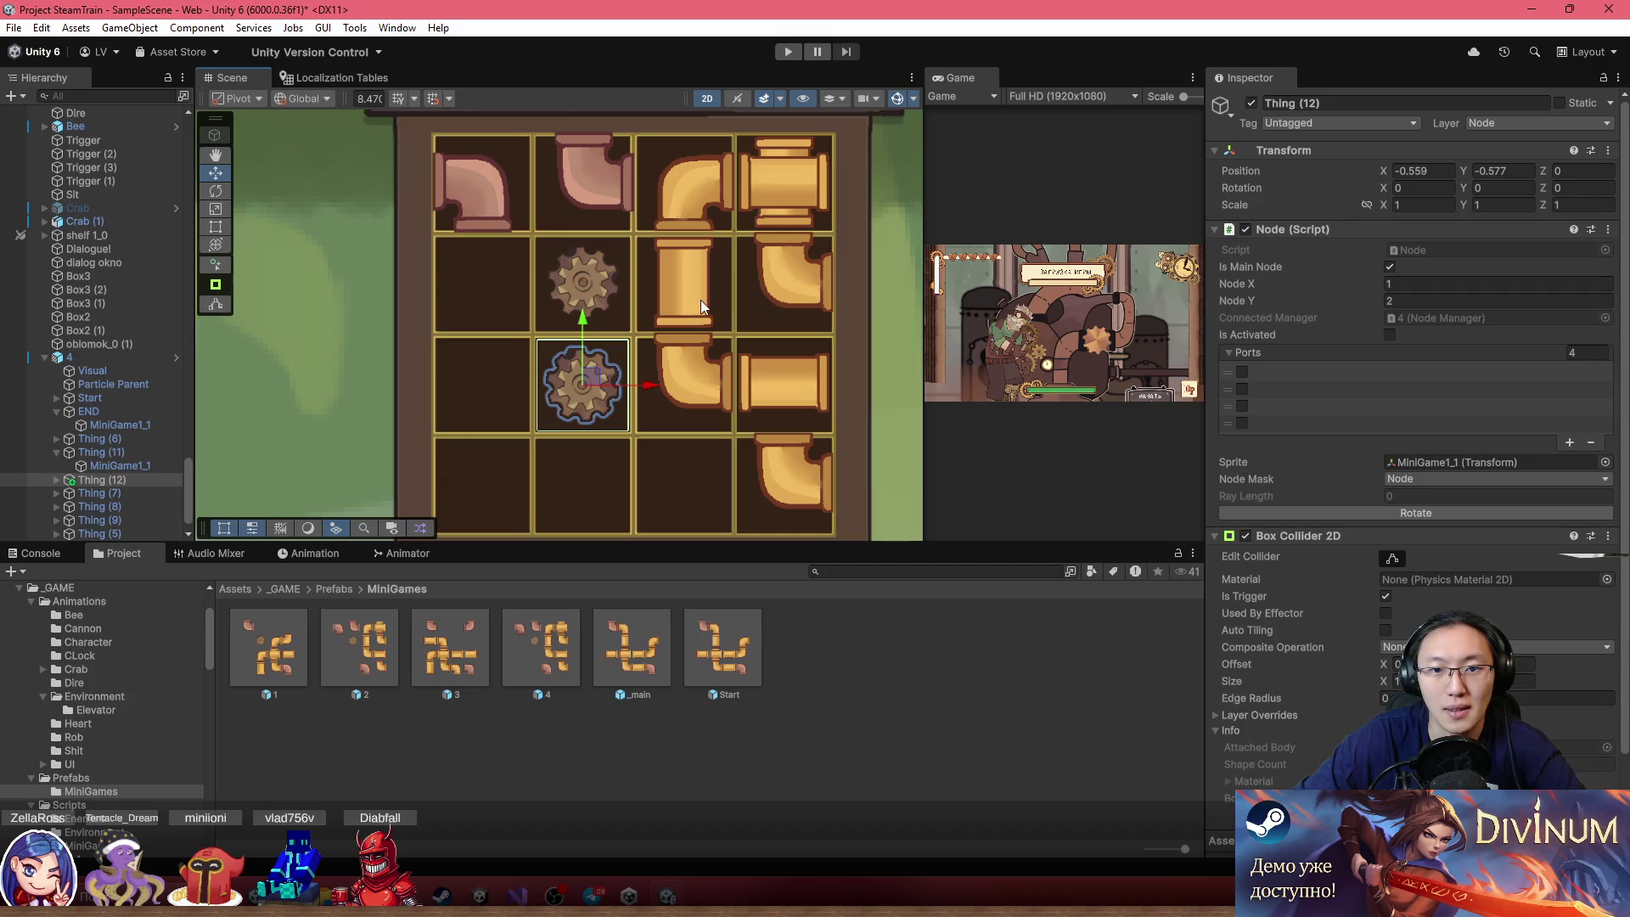
Copy vertical pipe Thing (5) to the left of the gear, deleting the spare copy Thing (14)
click(705, 271)
click(706, 272)
click(114, 521)
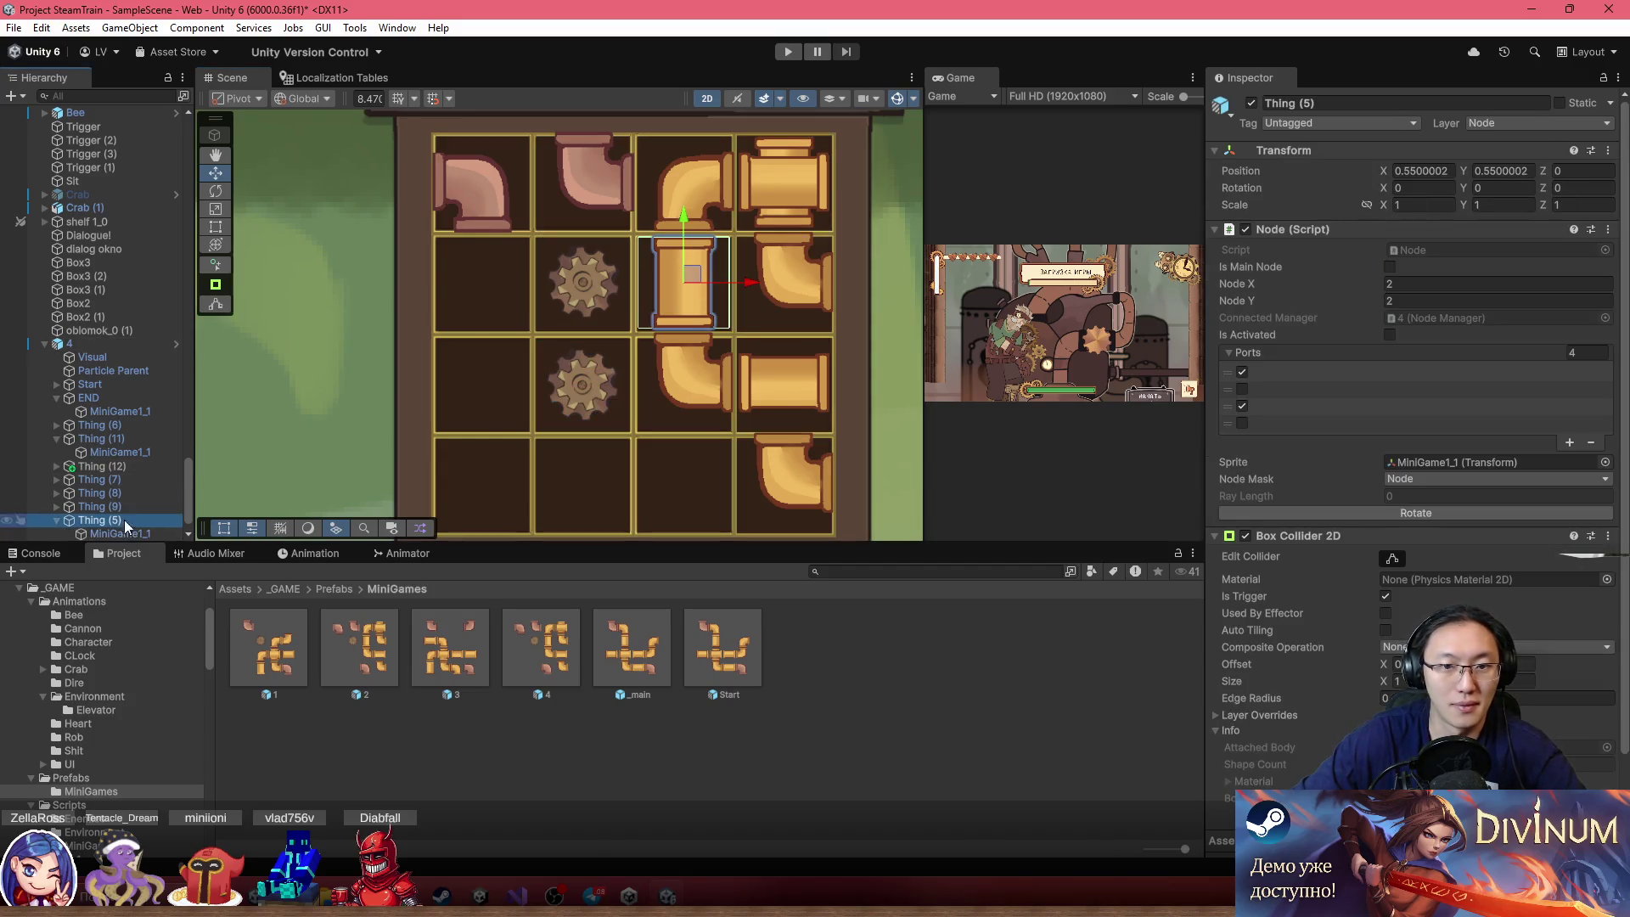
key(ctrl+d)
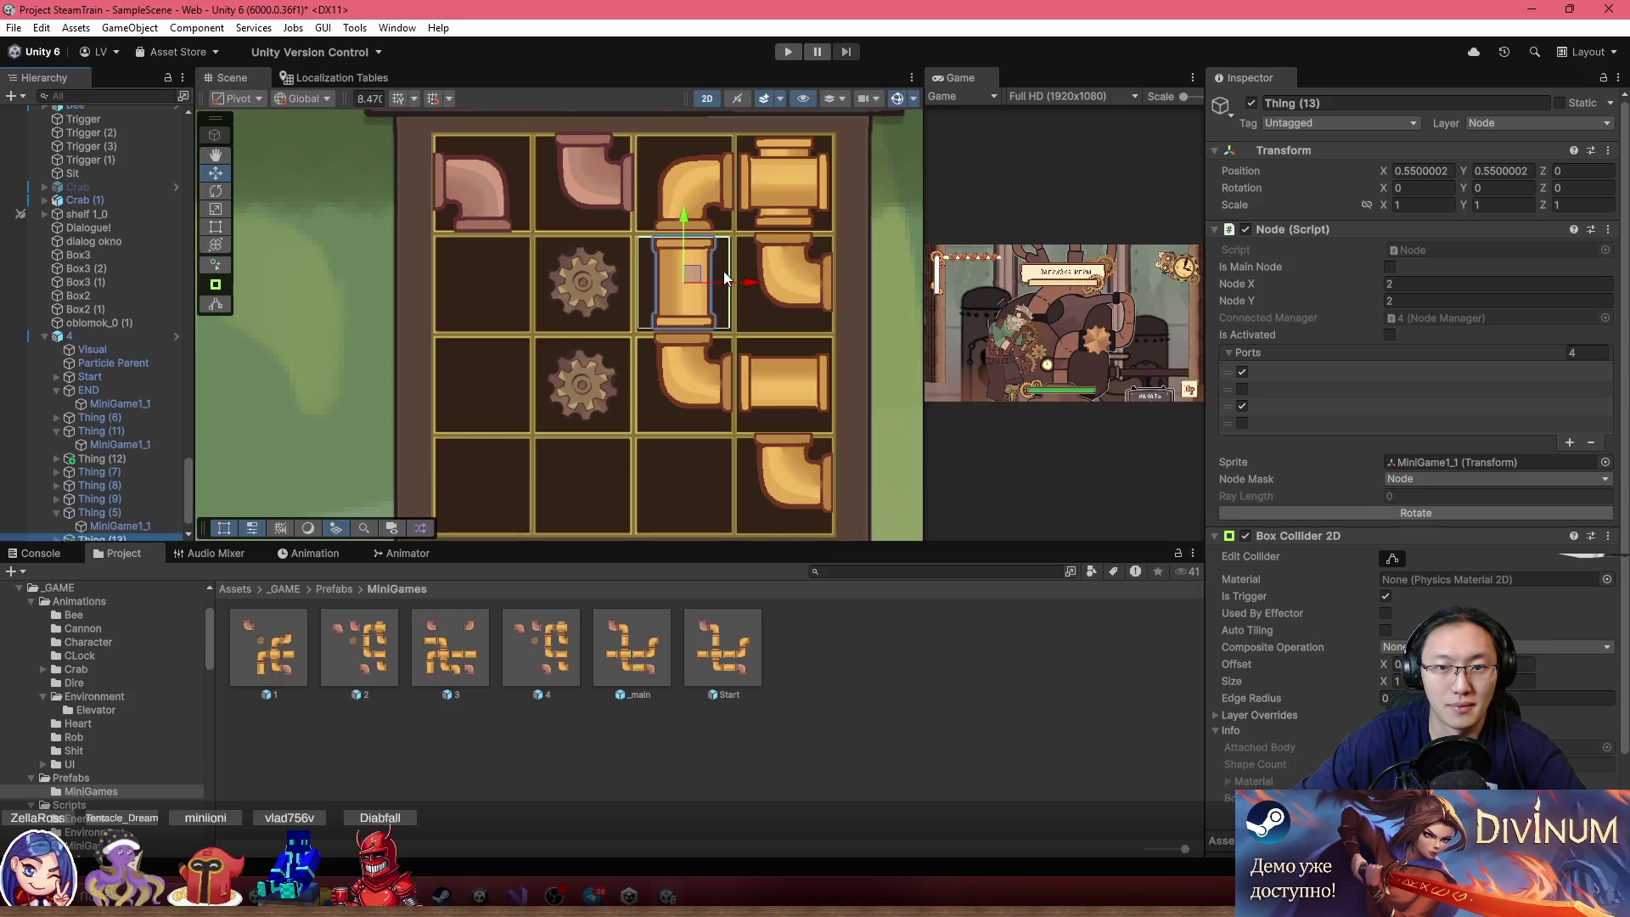
drag(698, 273, 495, 275)
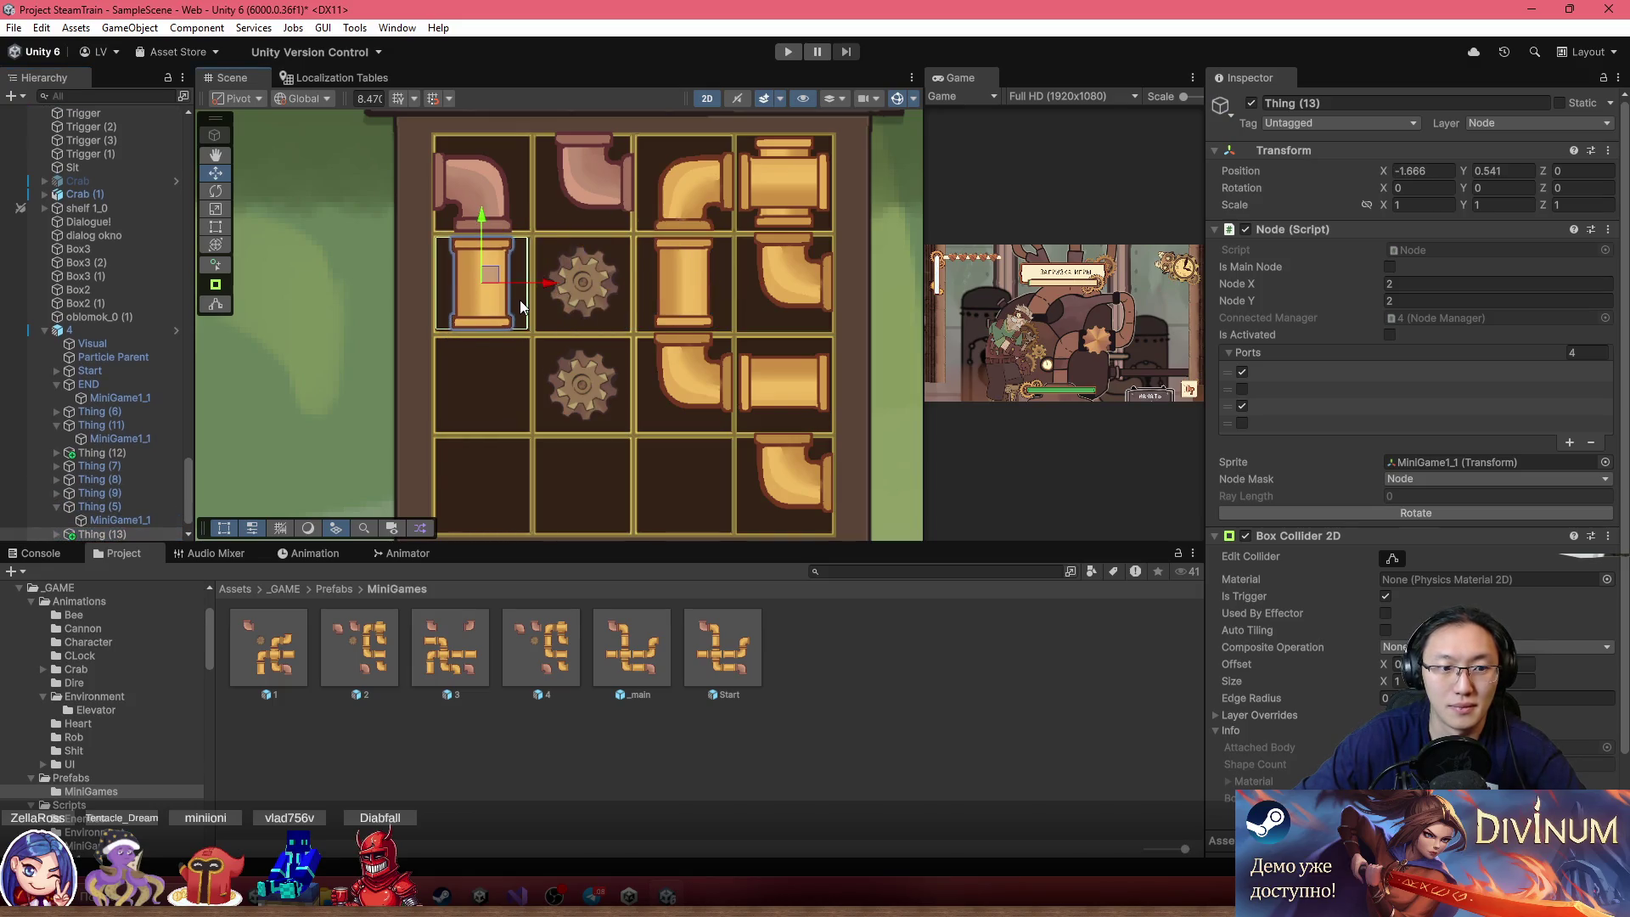
key(ctrl+d)
drag(510, 385, 491, 379)
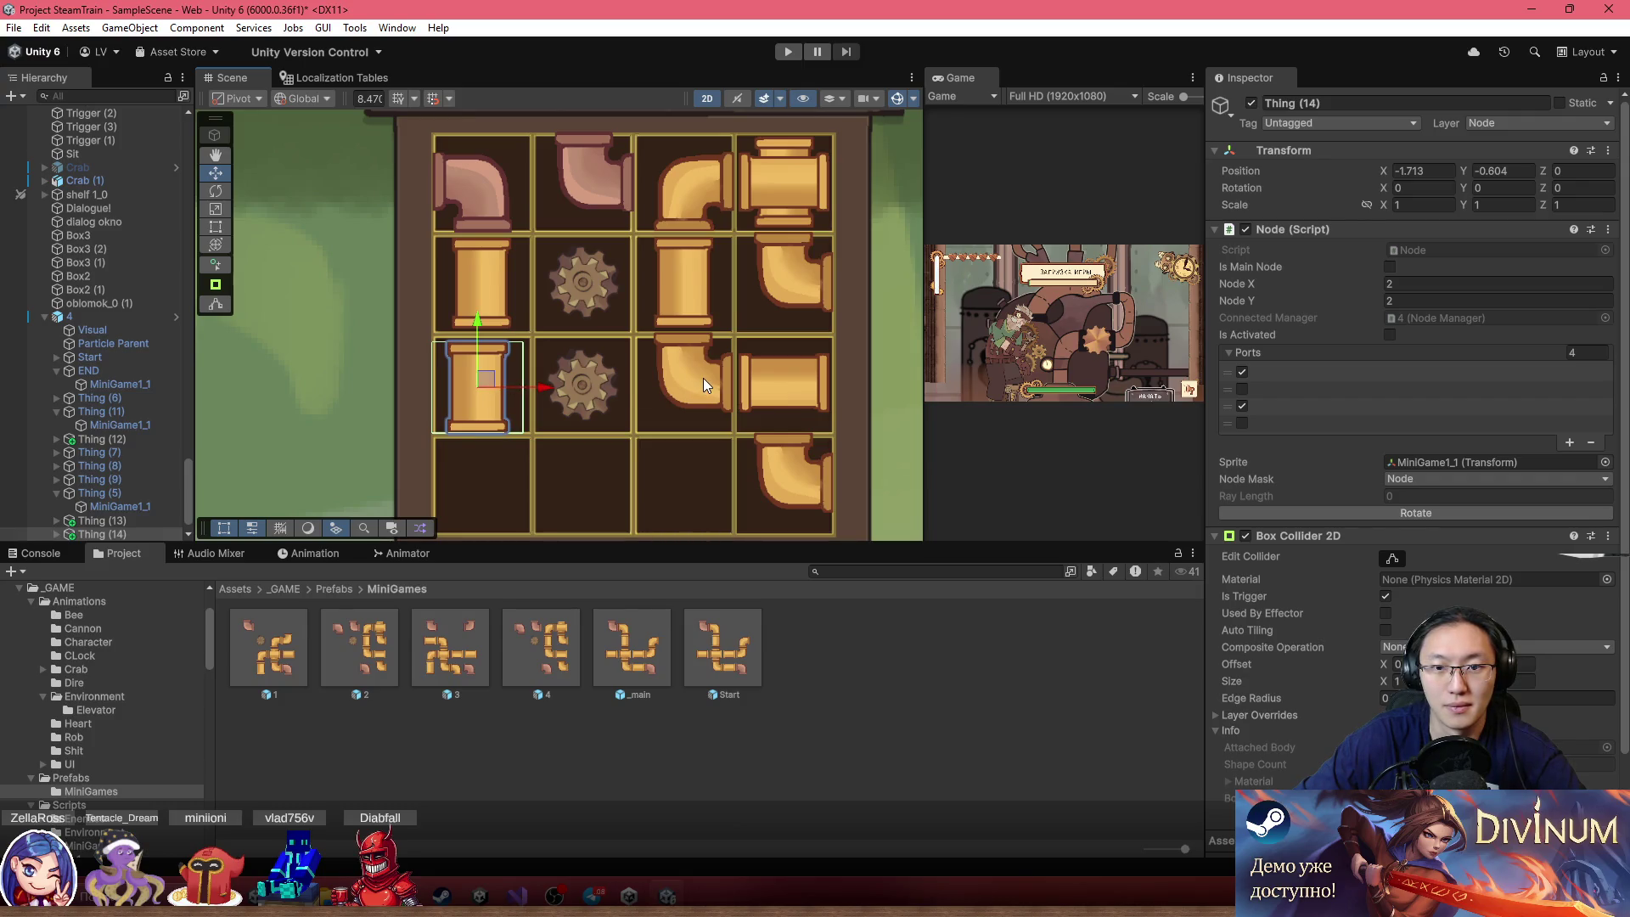
key(Delete)
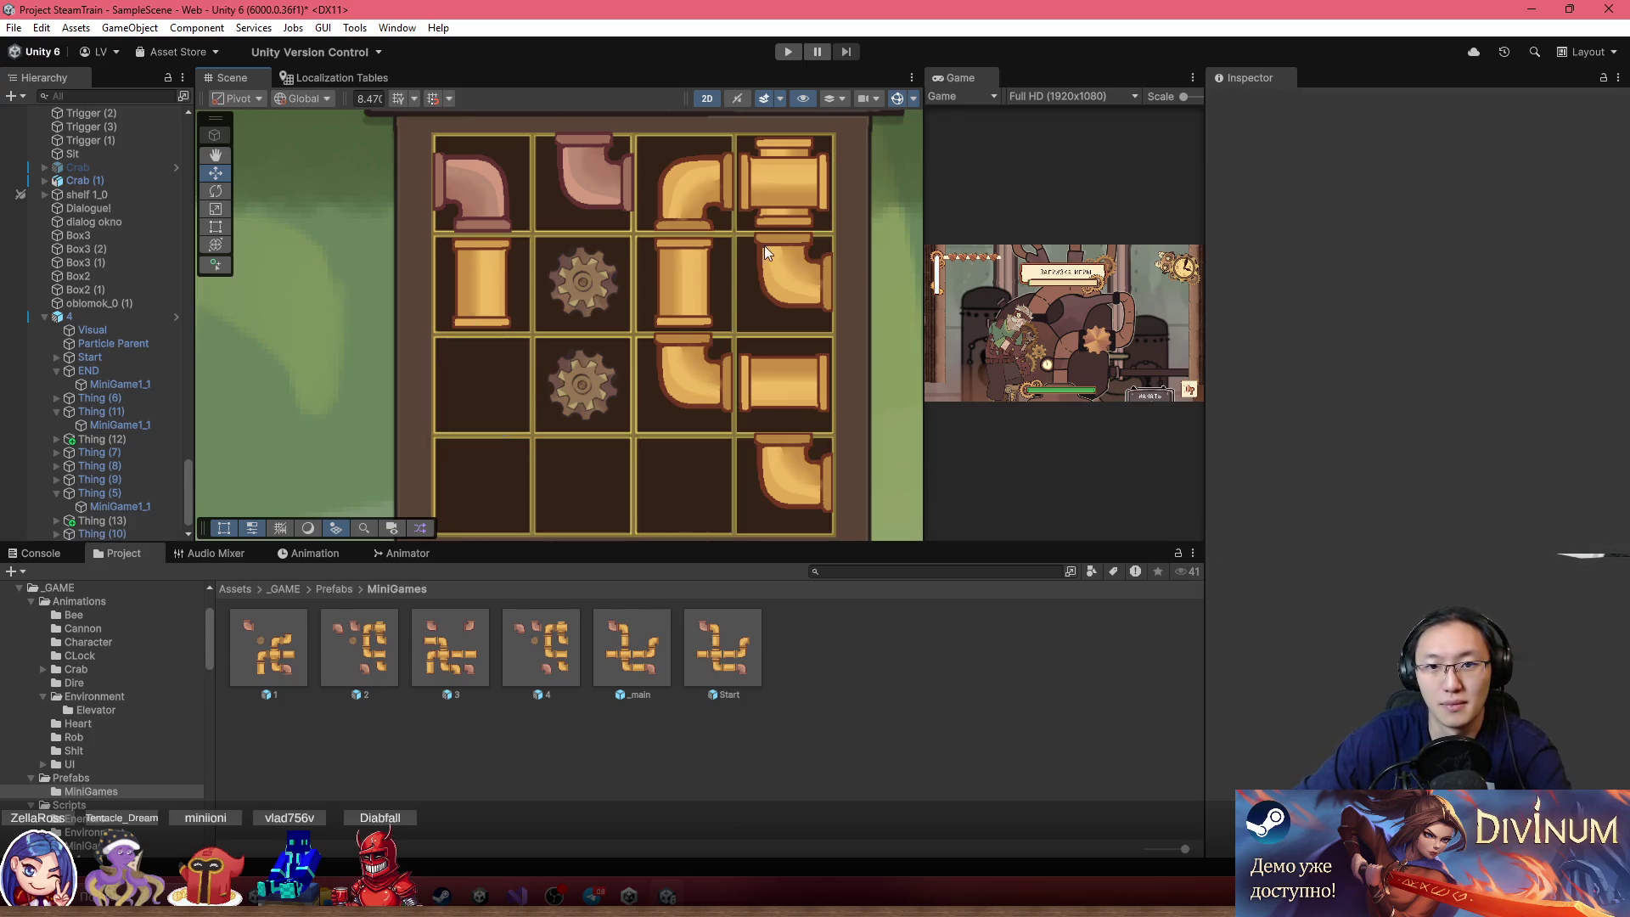
click(782, 190)
click(783, 190)
click(97, 494)
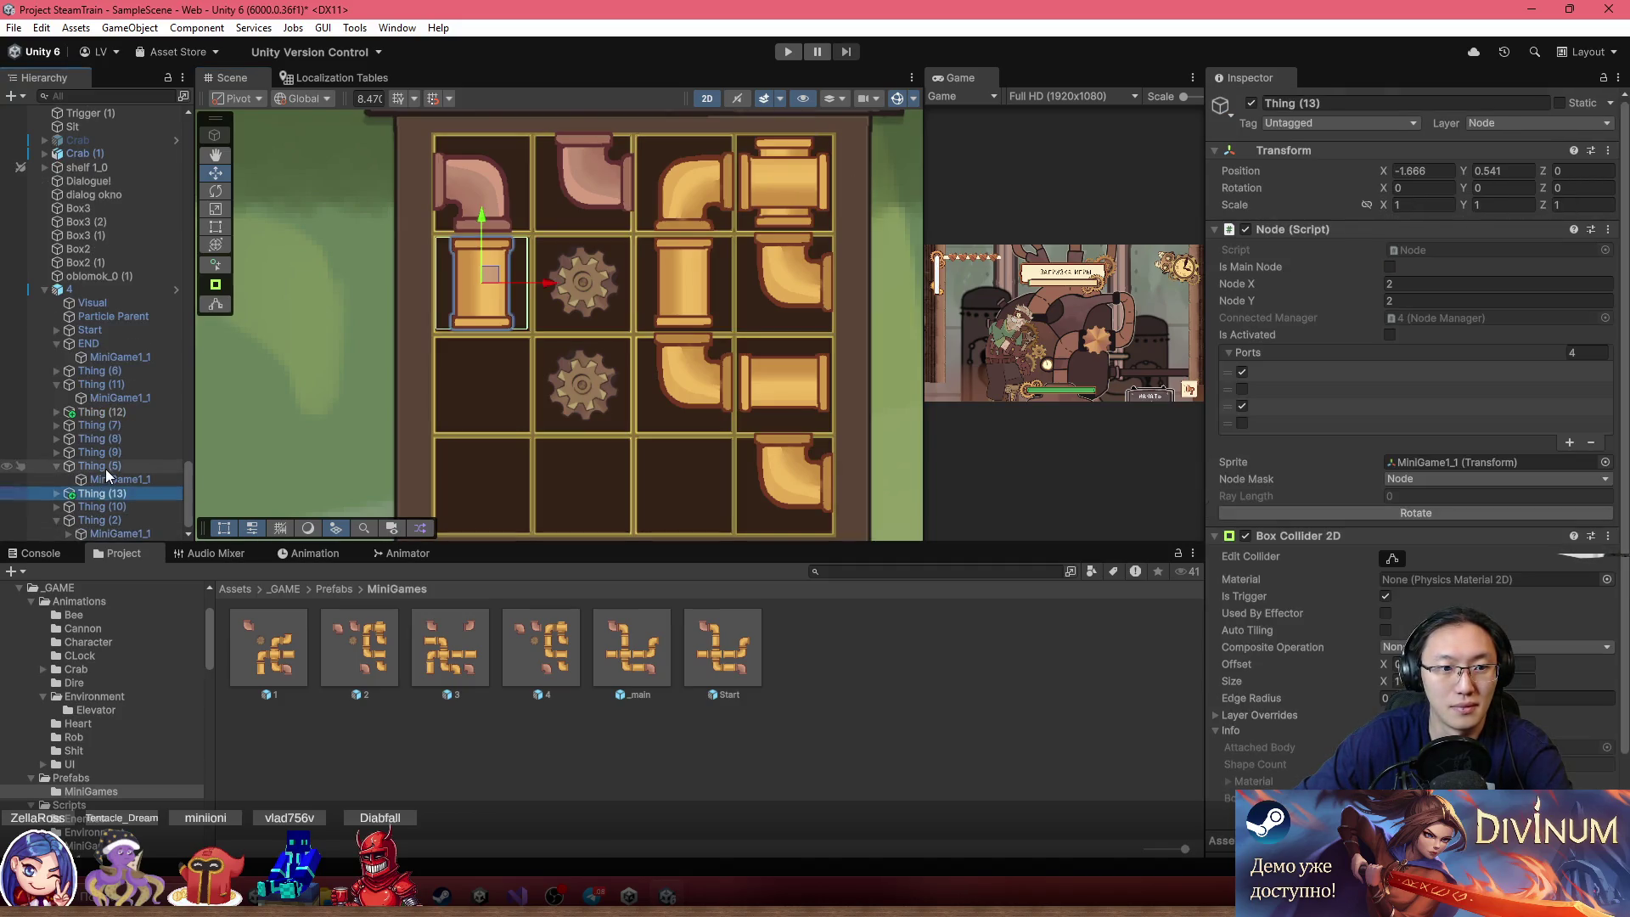
Move cross Thing (2) to row 3 column 1, elbows Thing (7) and Thing (8) into the bottom row
click(779, 186)
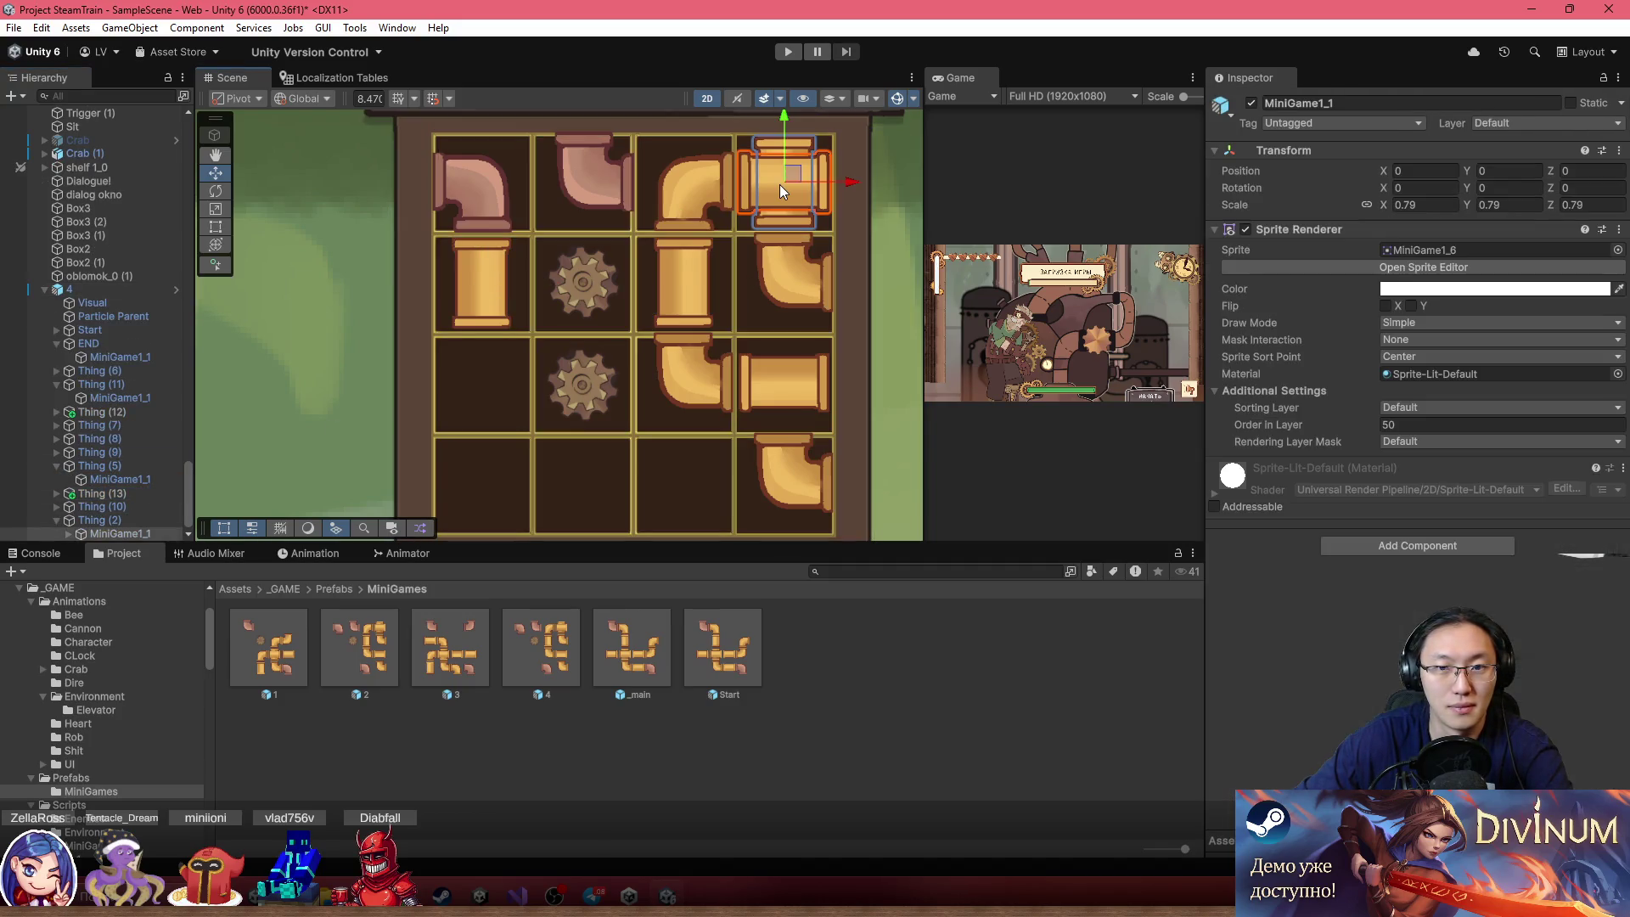
click(141, 519)
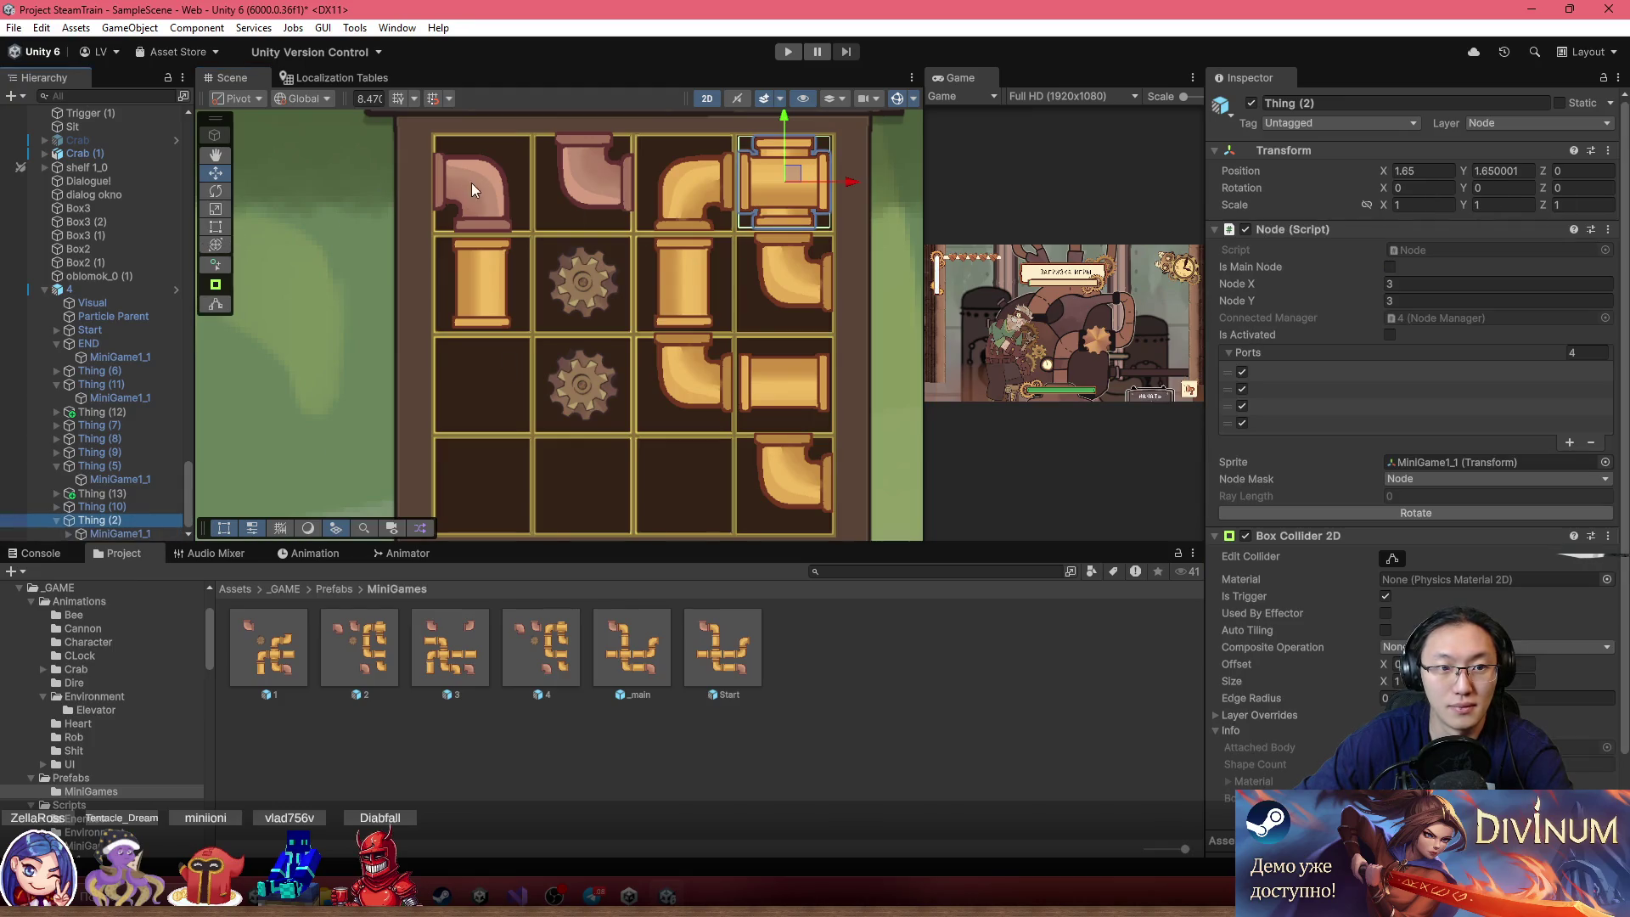
drag(797, 181, 497, 380)
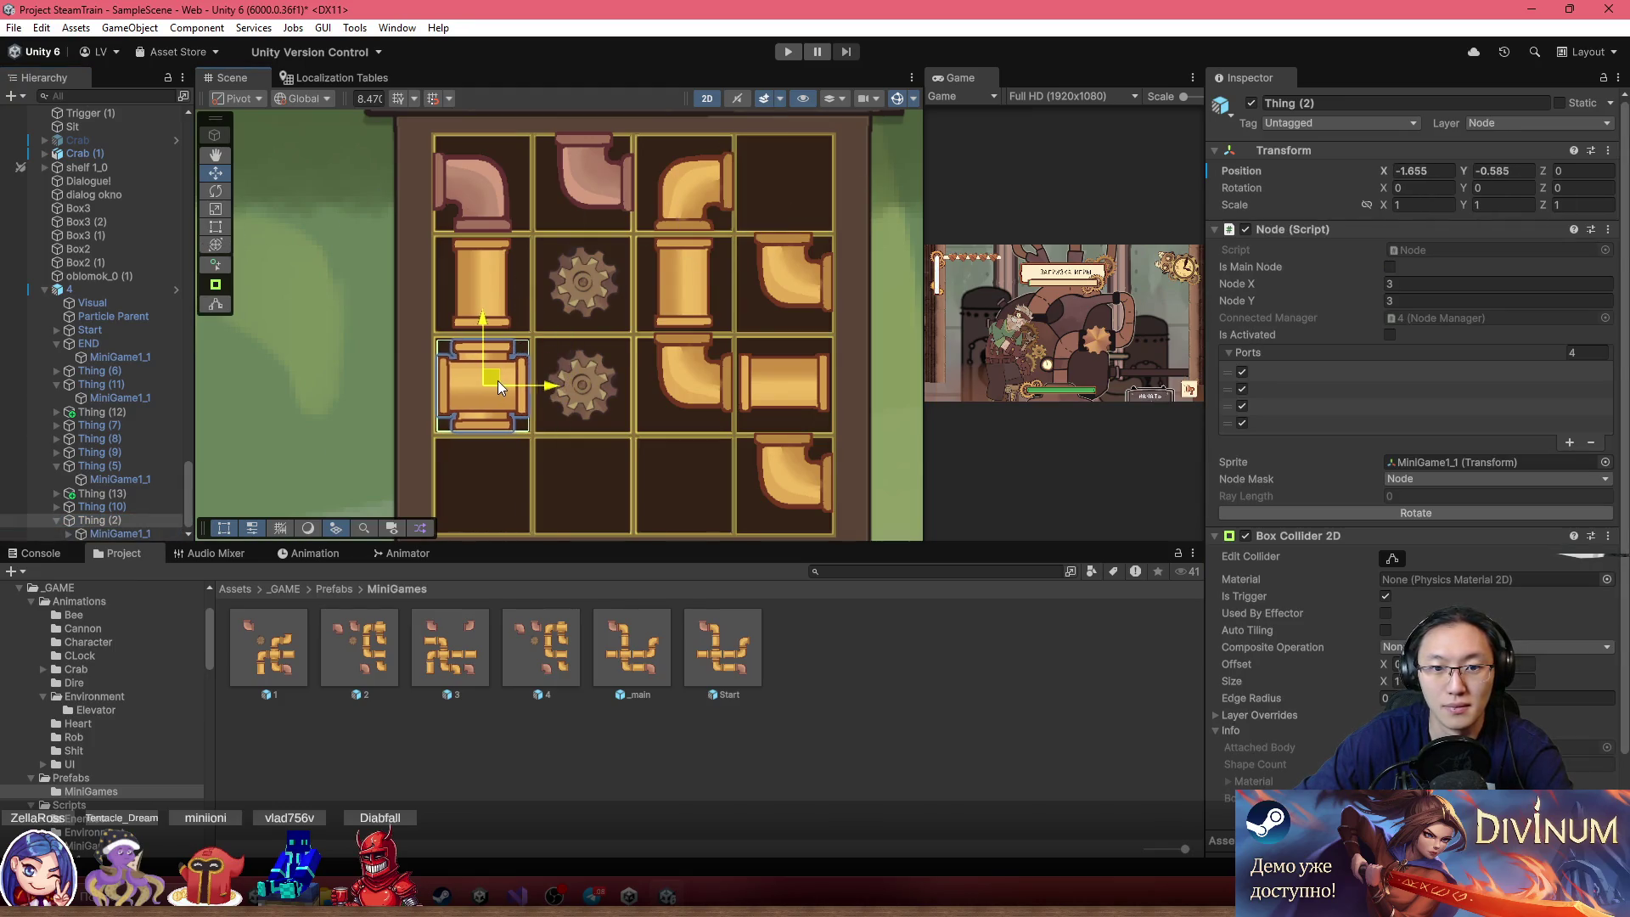
click(786, 476)
click(784, 480)
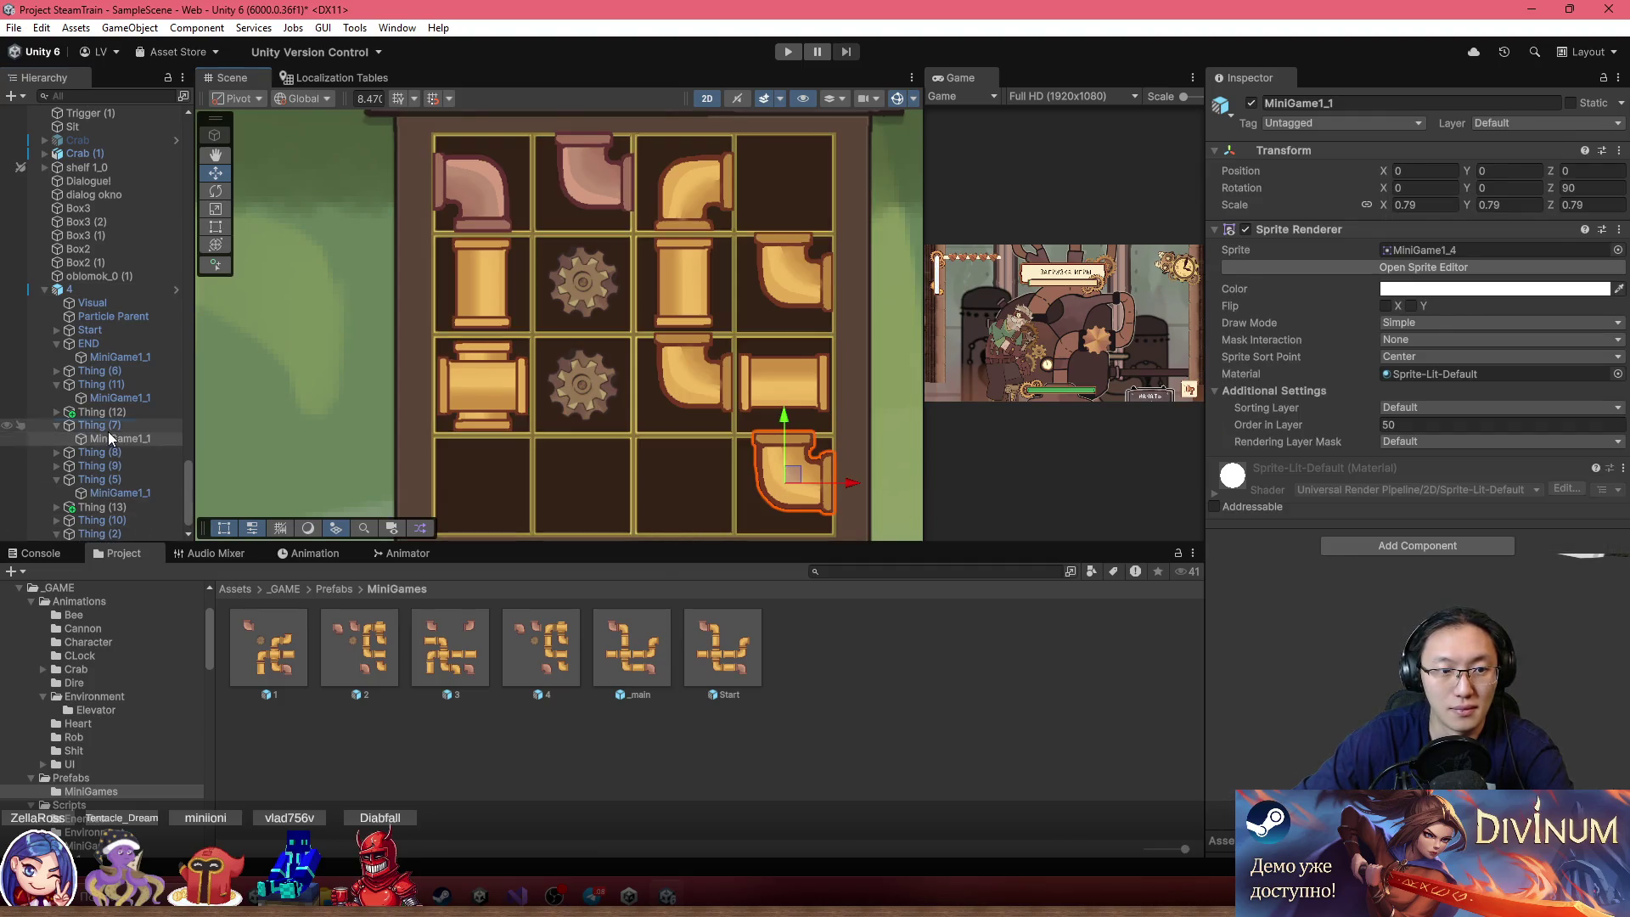
drag(784, 480, 487, 477)
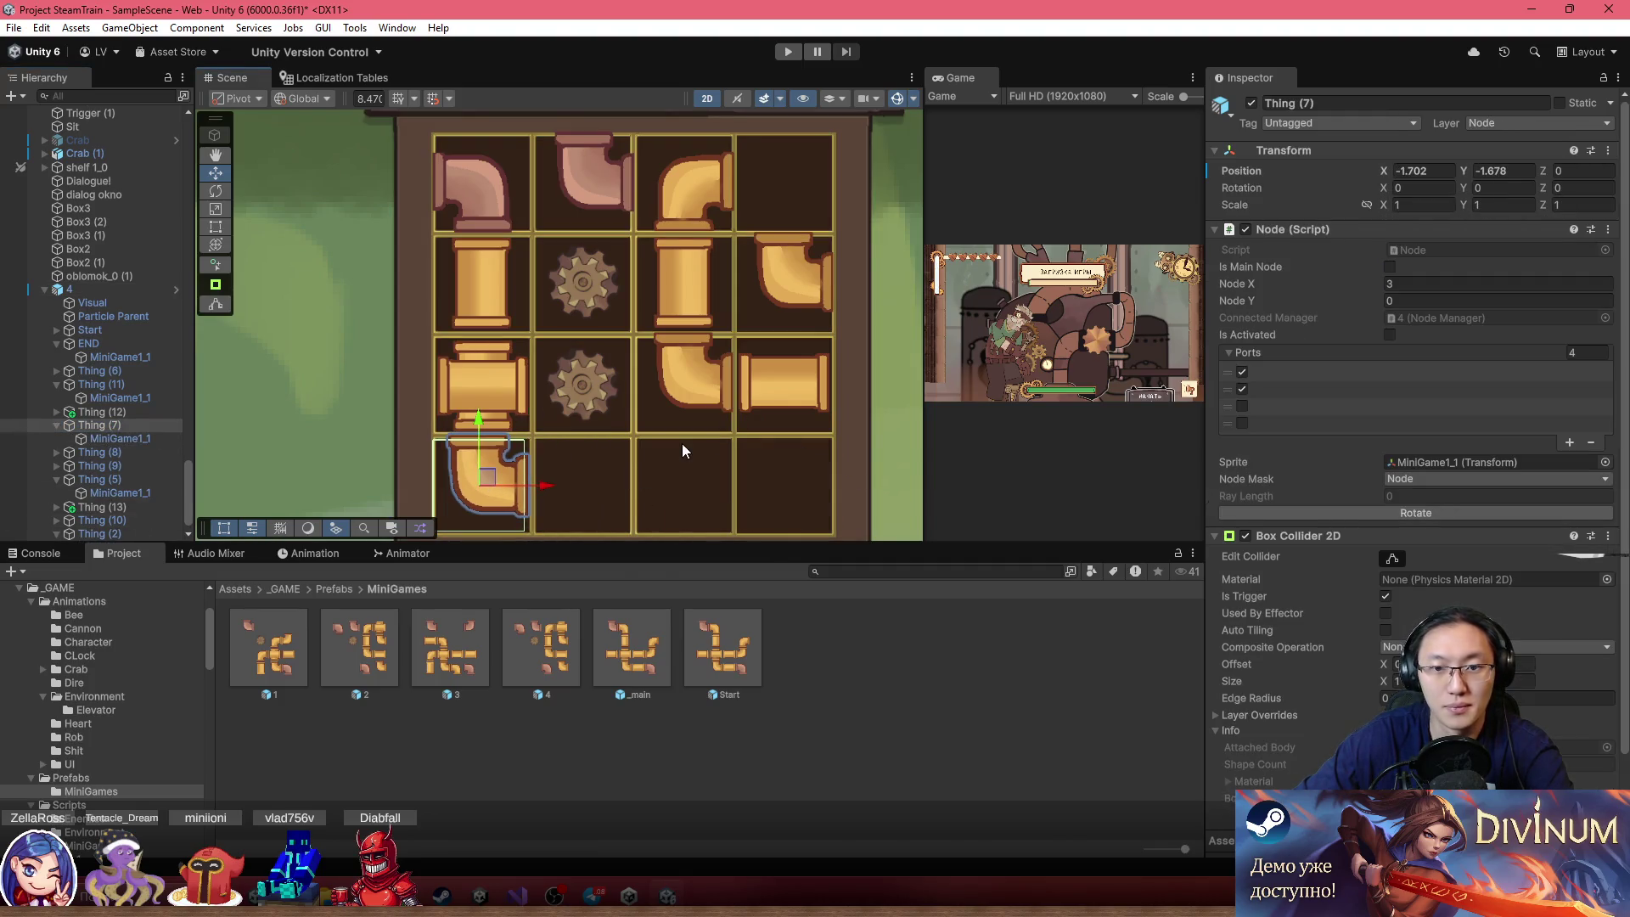
click(686, 272)
click(684, 290)
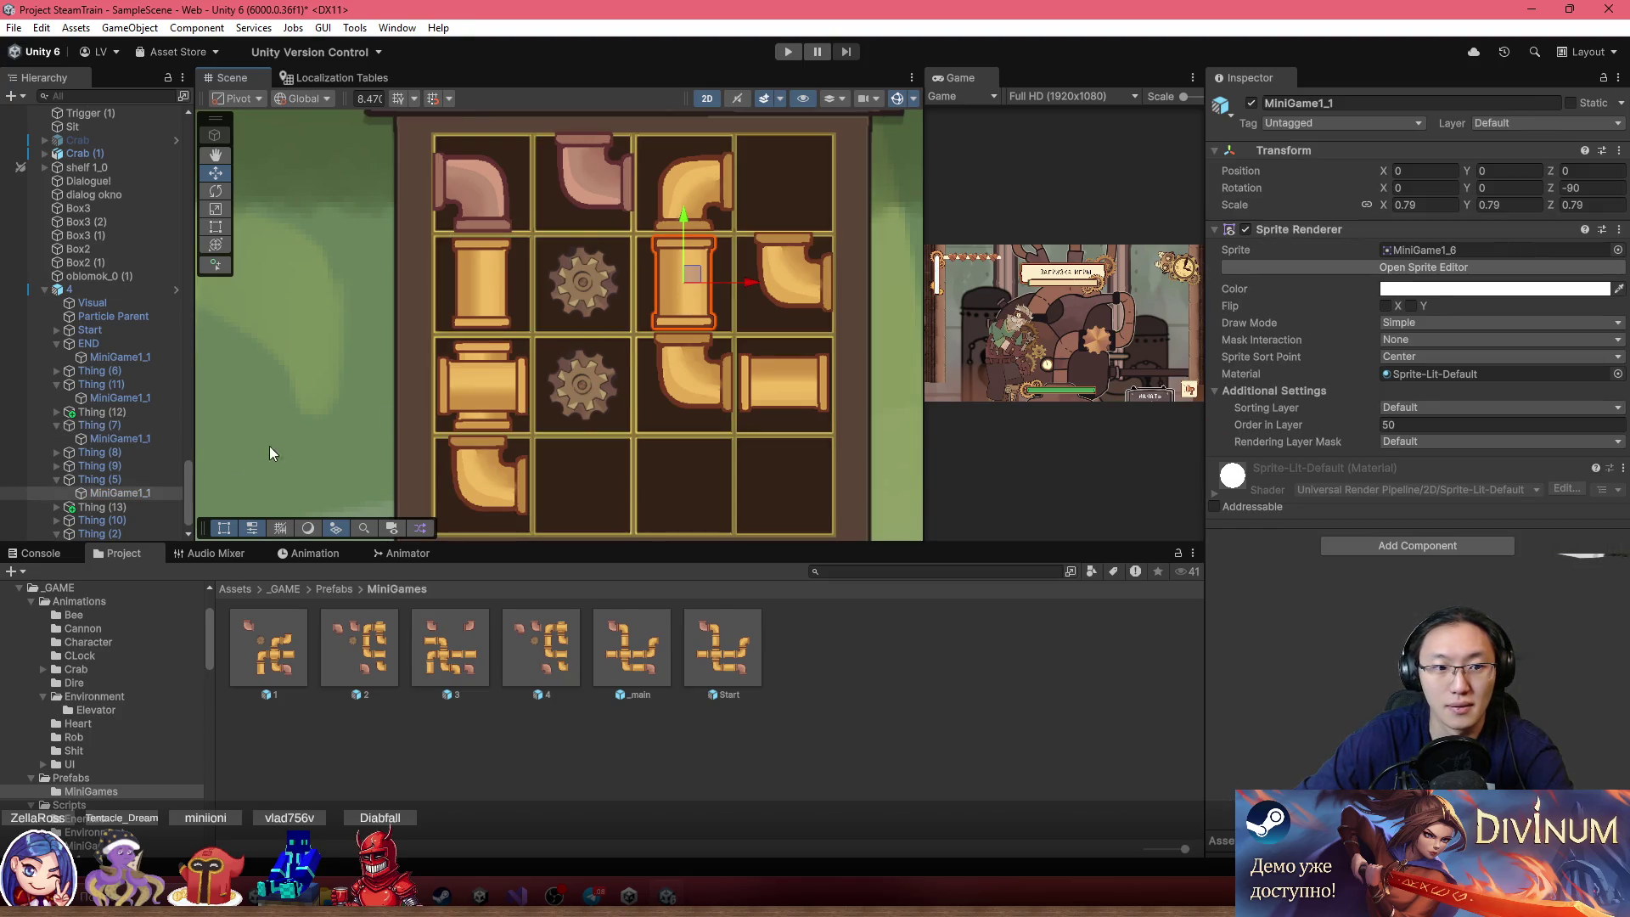
click(796, 388)
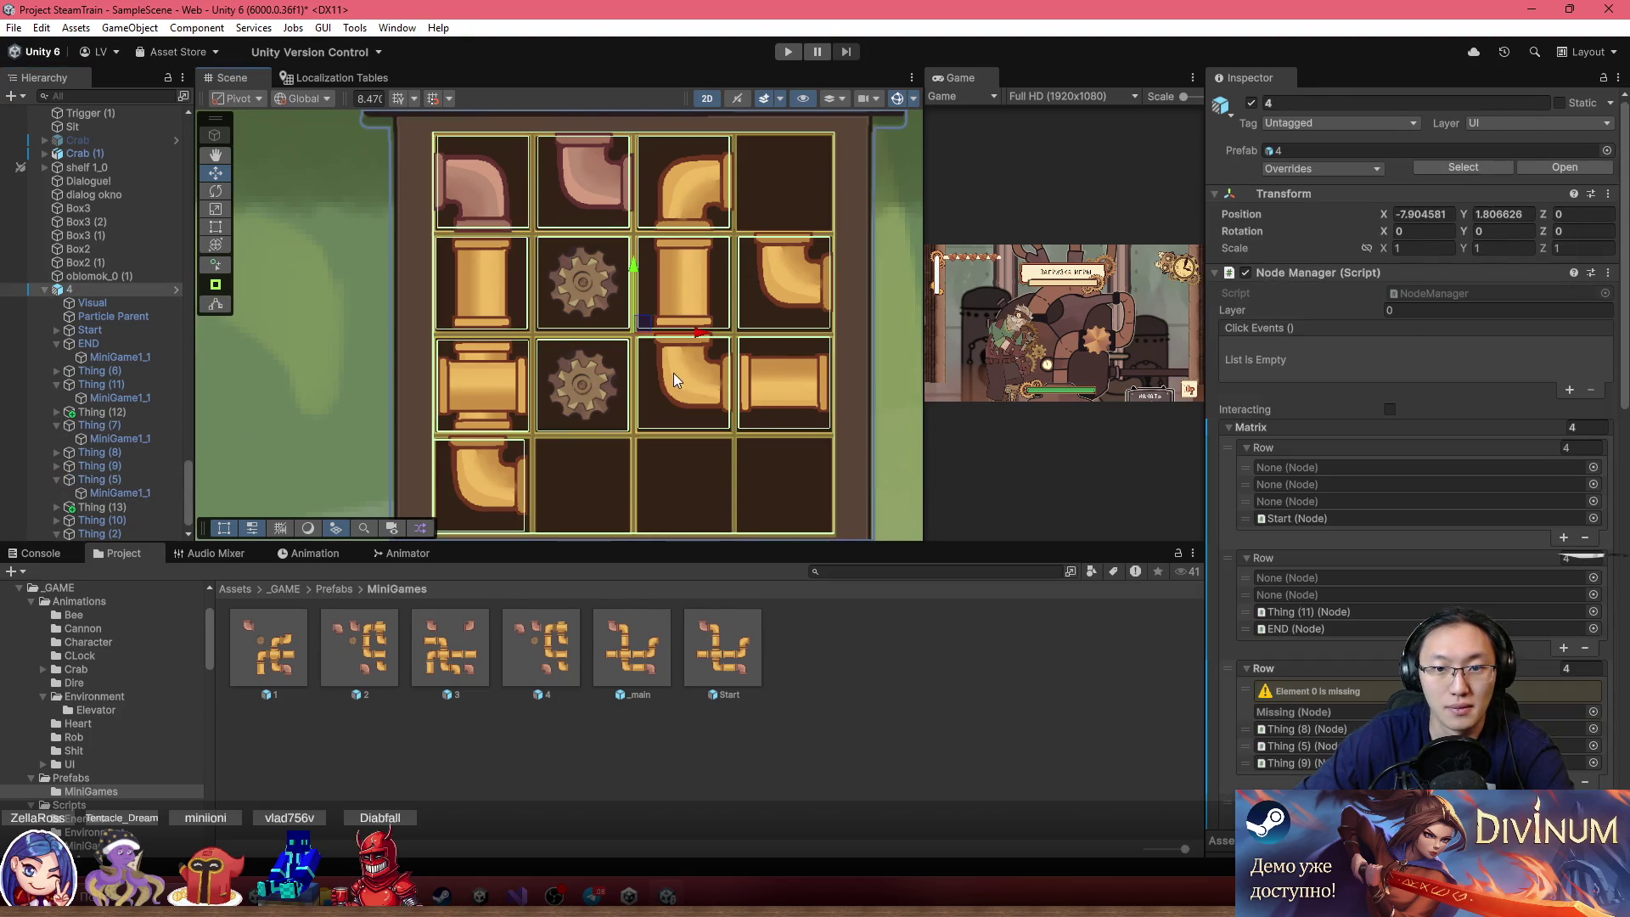
click(674, 373)
click(125, 453)
drag(692, 375, 699, 475)
Move elbow Thing (6) to the bottom-right cell and the cross to row 2, column 4
click(788, 287)
click(758, 254)
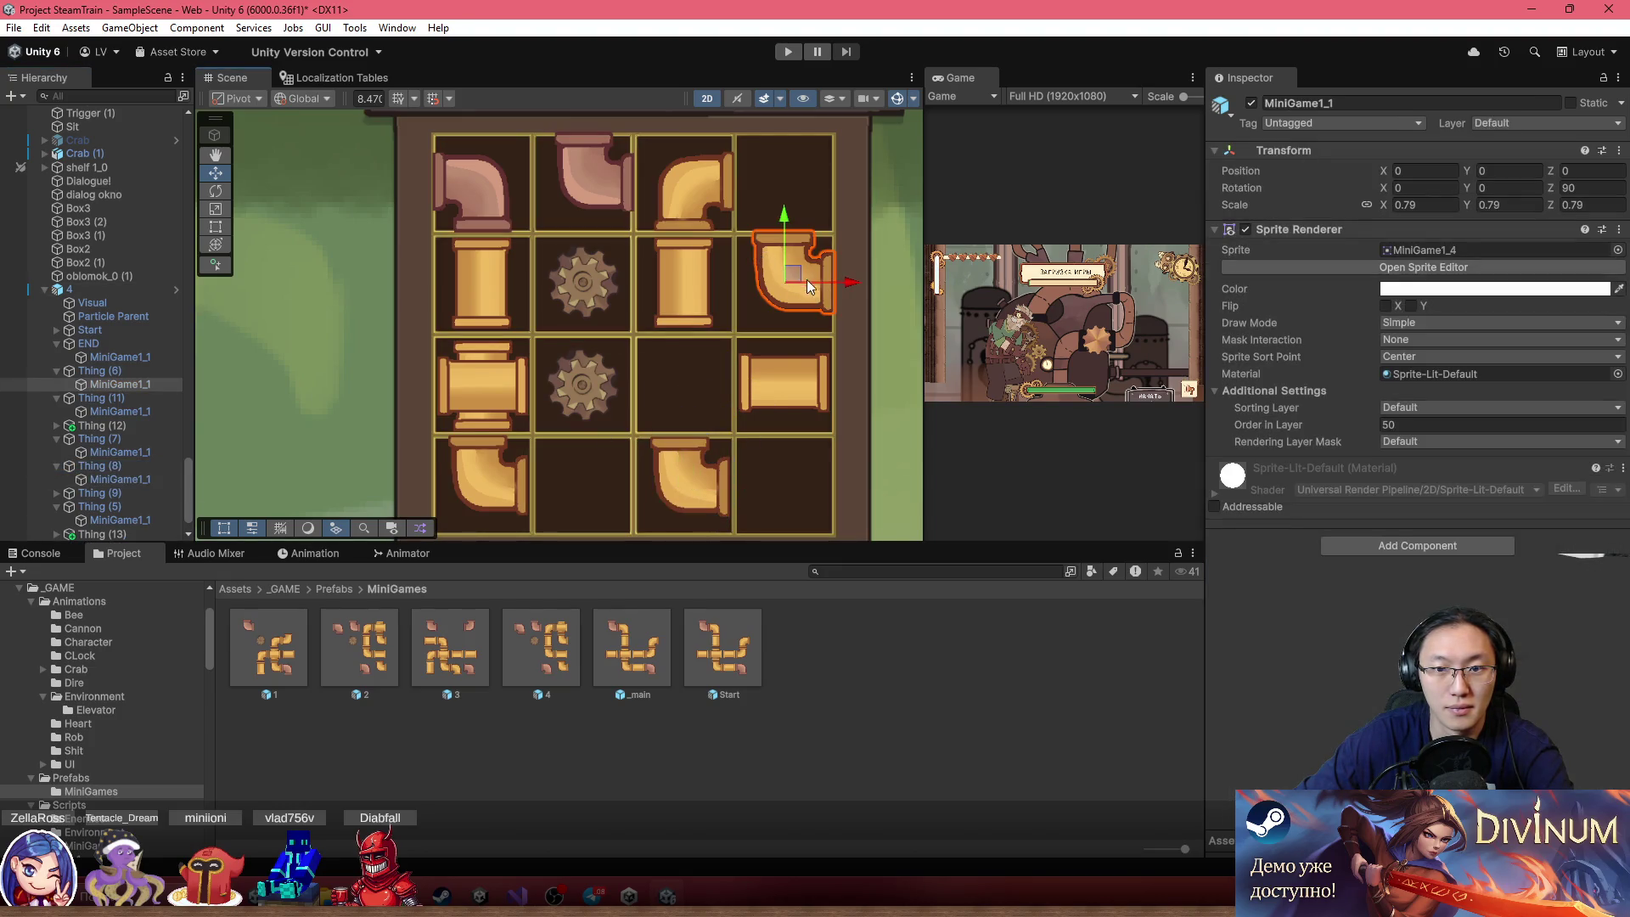
click(93, 371)
mouse_move(796, 280)
mouse_down()
mouse_move(599, 465)
mouse_move(837, 446)
mouse_move(786, 476)
mouse_up()
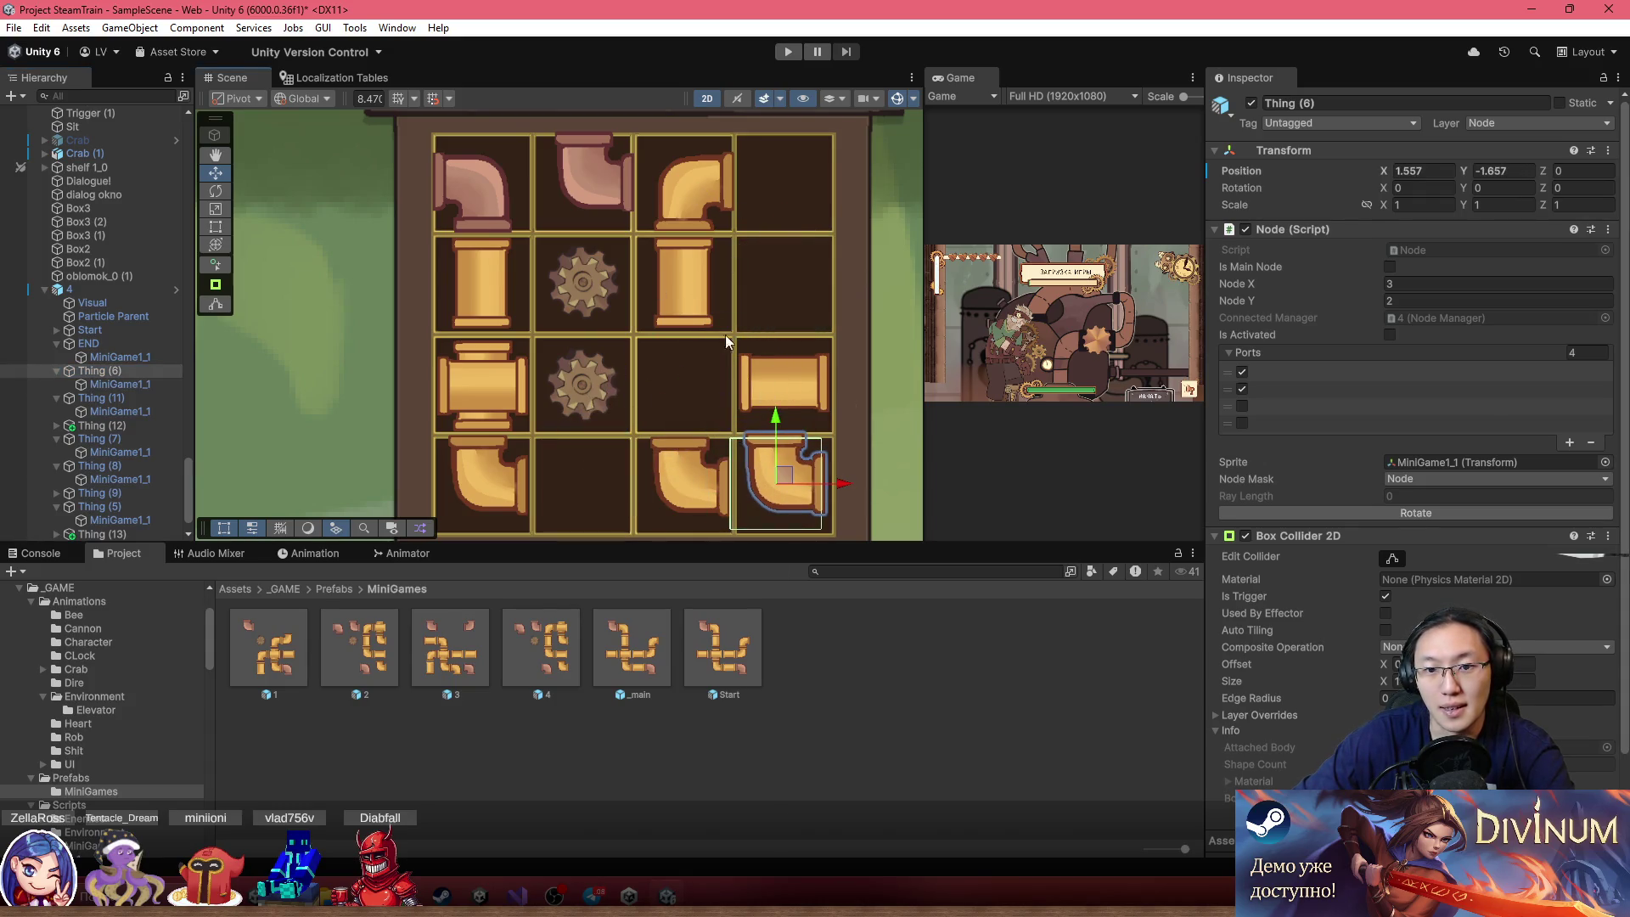
click(498, 392)
click(497, 392)
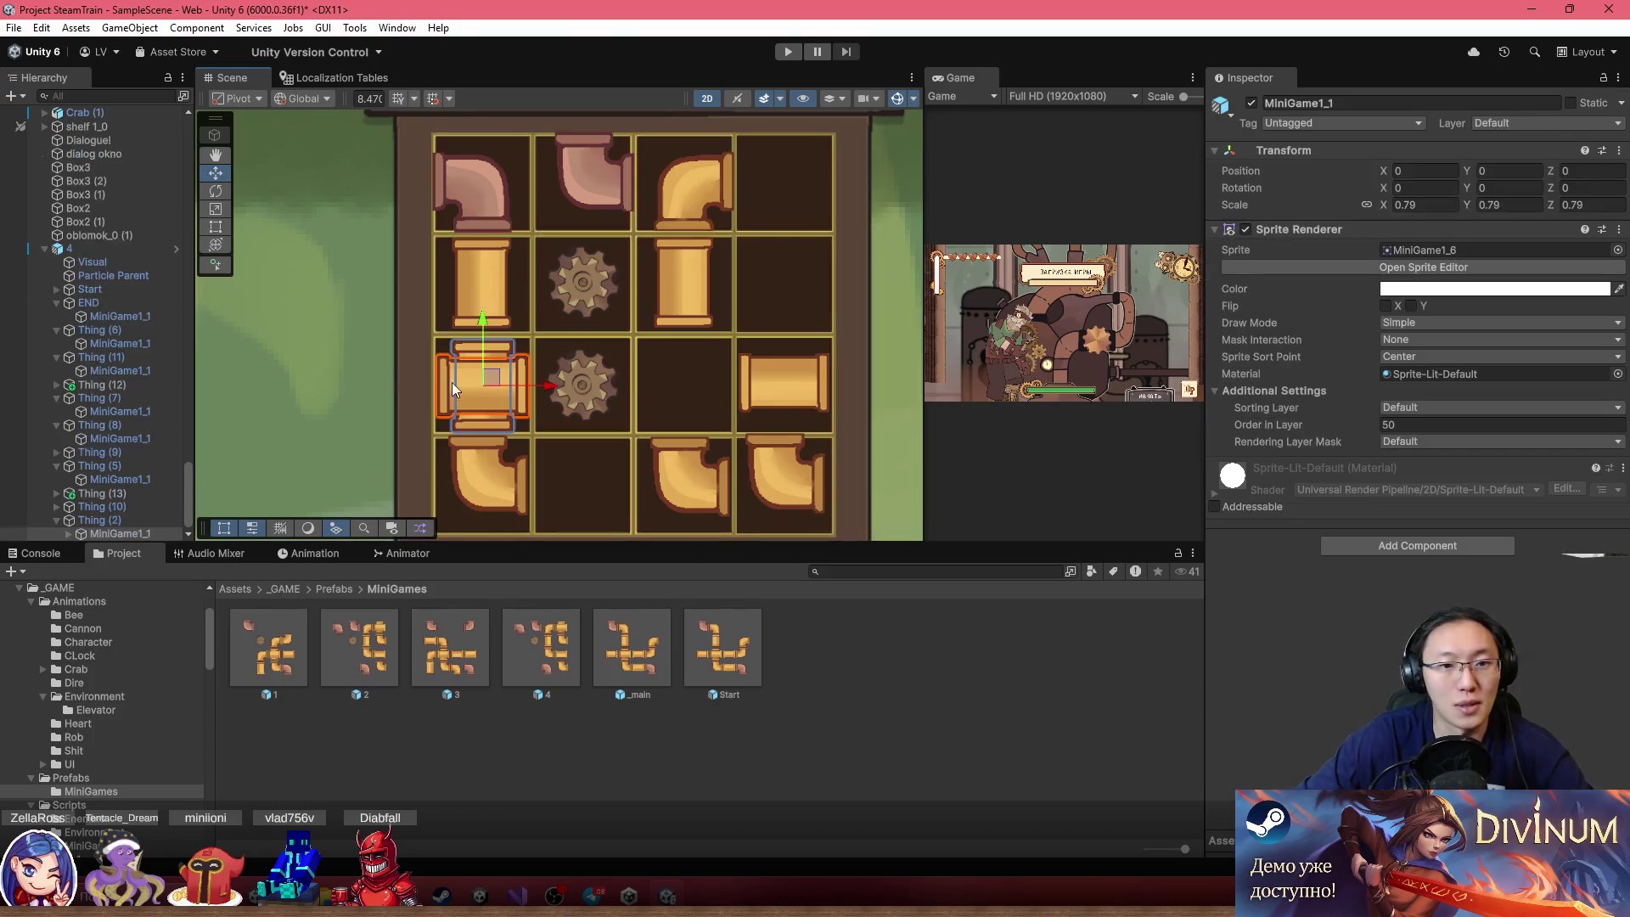
click(93, 535)
mouse_move(483, 386)
mouse_down()
mouse_move(802, 245)
mouse_move(797, 268)
mouse_up()
Move pipe Thing (13) to row 4, column 1 and elbow Thing (7) to row 2, column 1
click(495, 300)
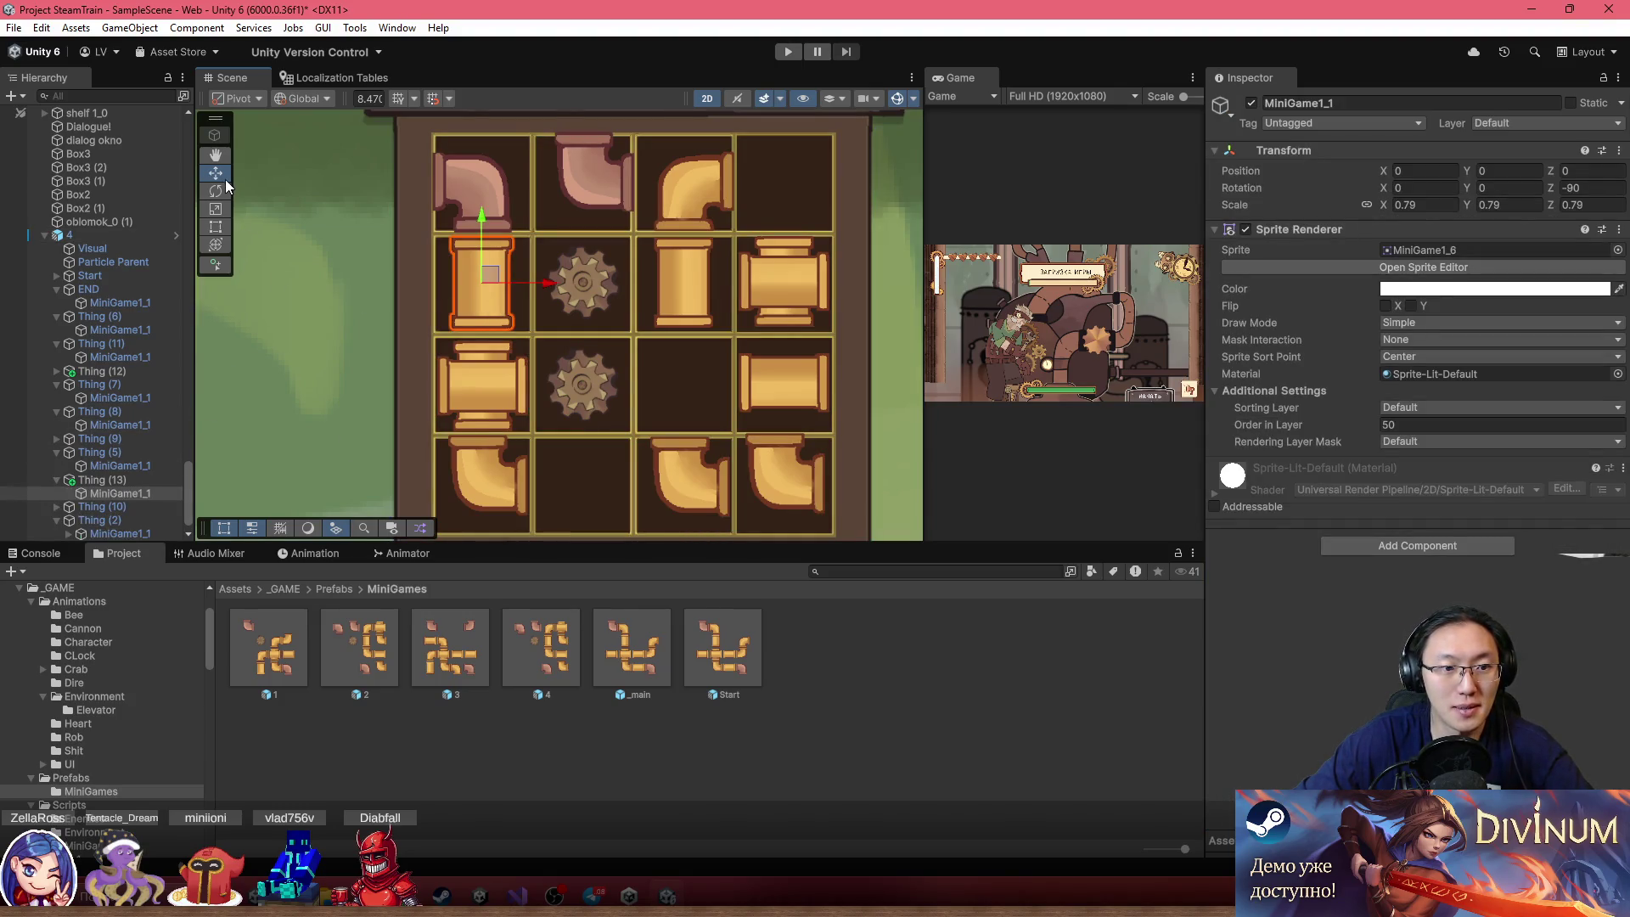
click(144, 480)
drag(487, 270, 472, 488)
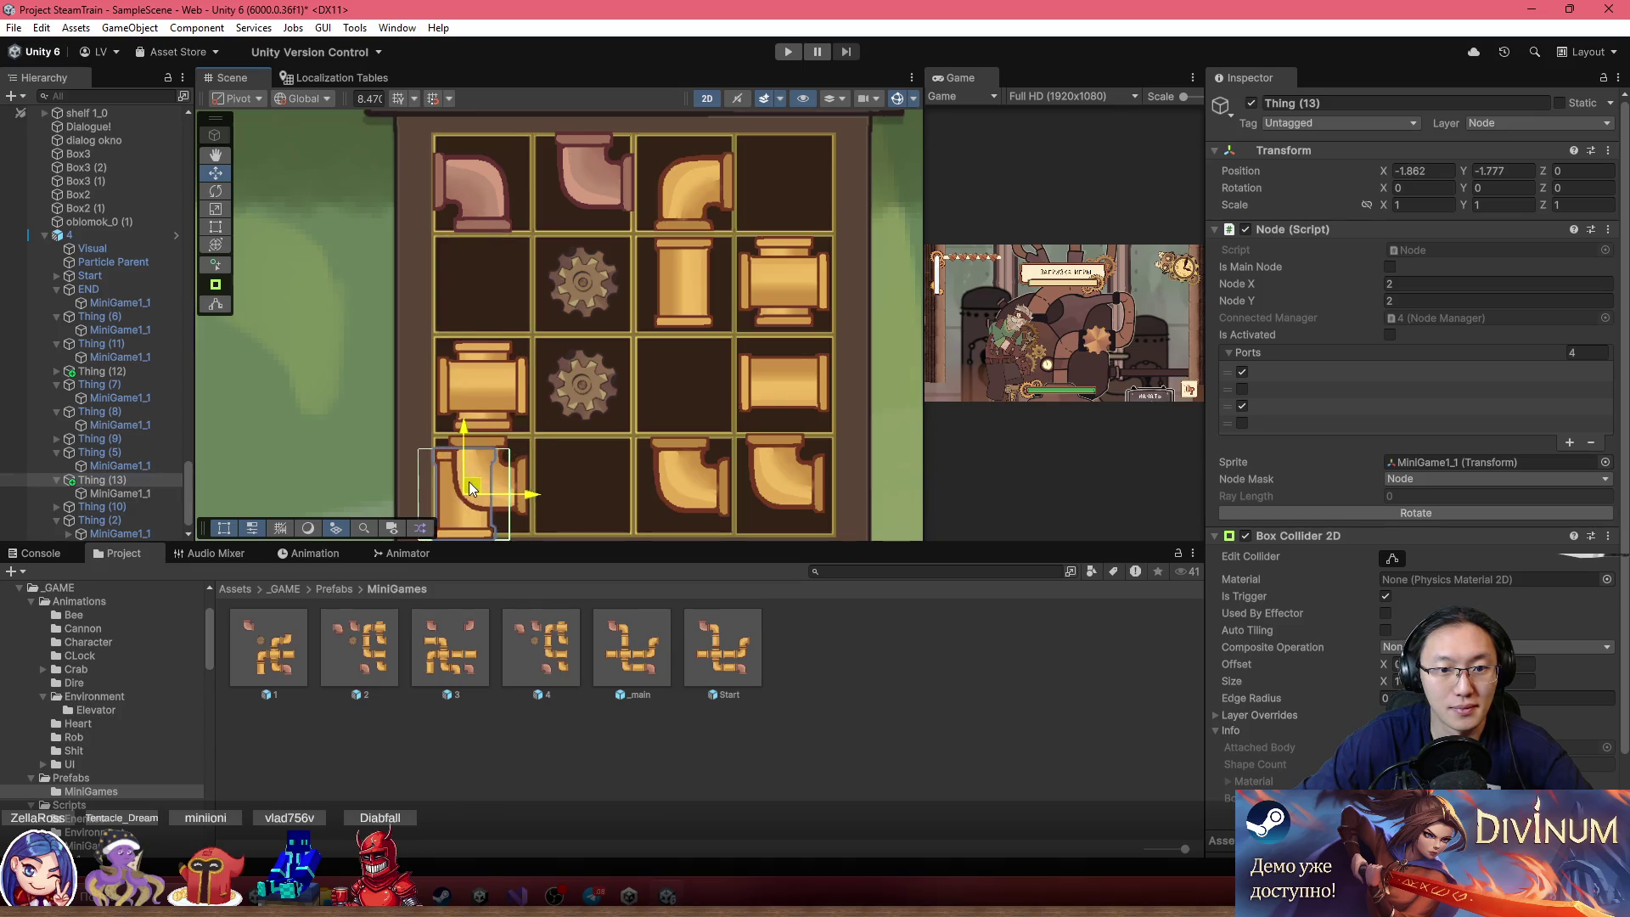
click(516, 477)
click(455, 442)
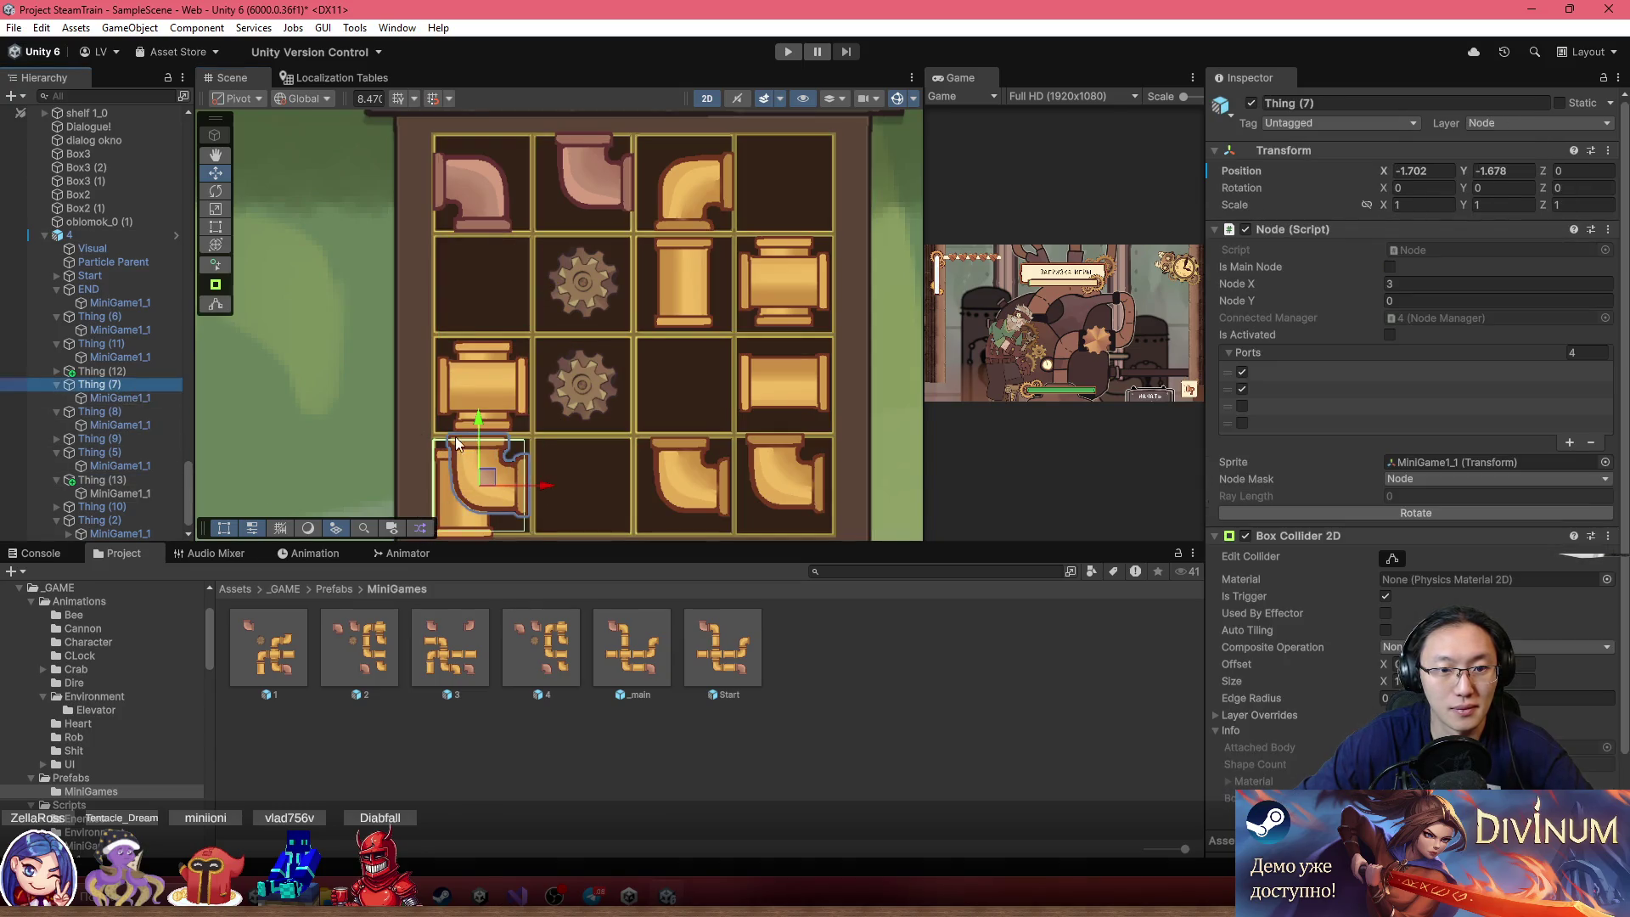
mouse_move(485, 478)
mouse_down()
mouse_move(518, 340)
mouse_move(490, 297)
mouse_up()
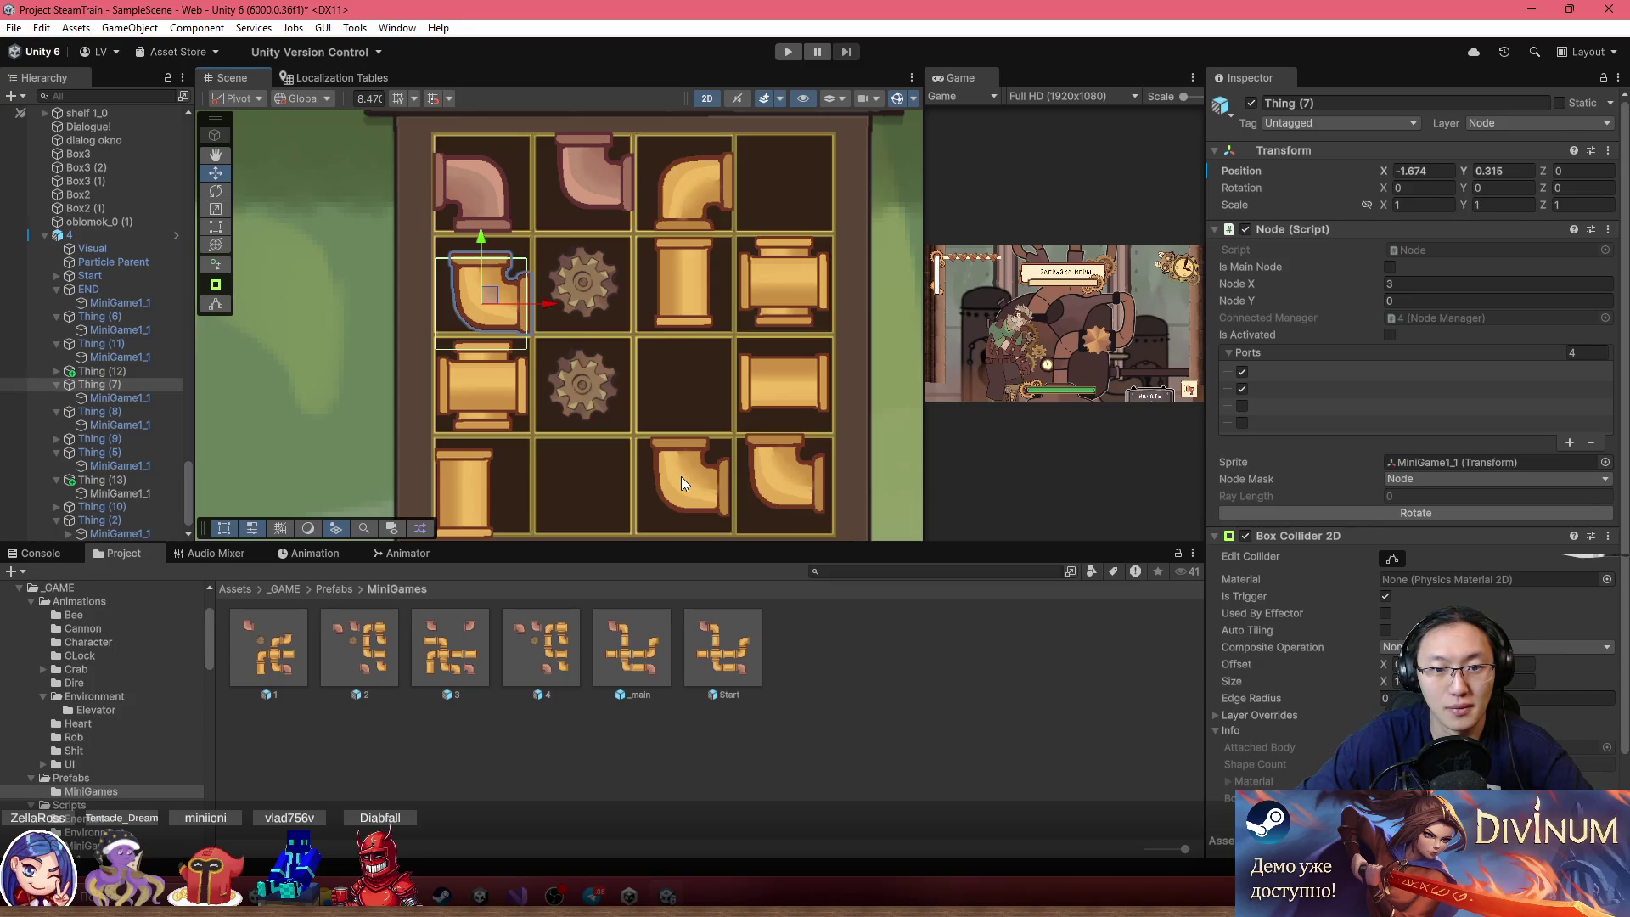
Move elbow Thing (8) up to row 3, column 3 and rotate it a quarter turn
click(681, 484)
click(708, 485)
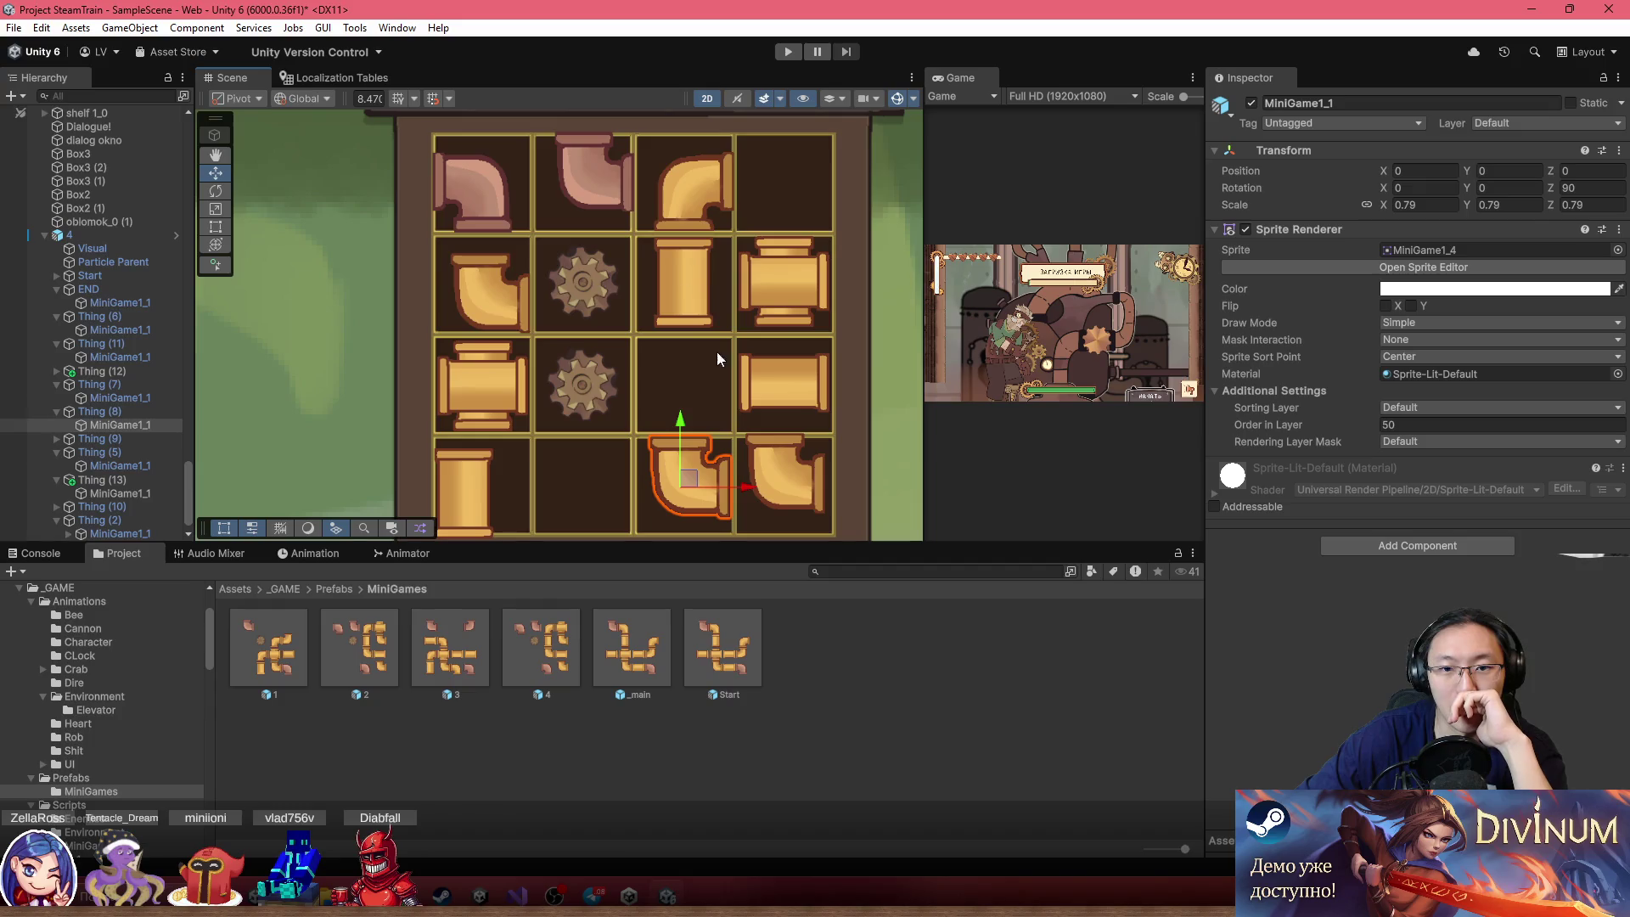
click(773, 486)
click(785, 482)
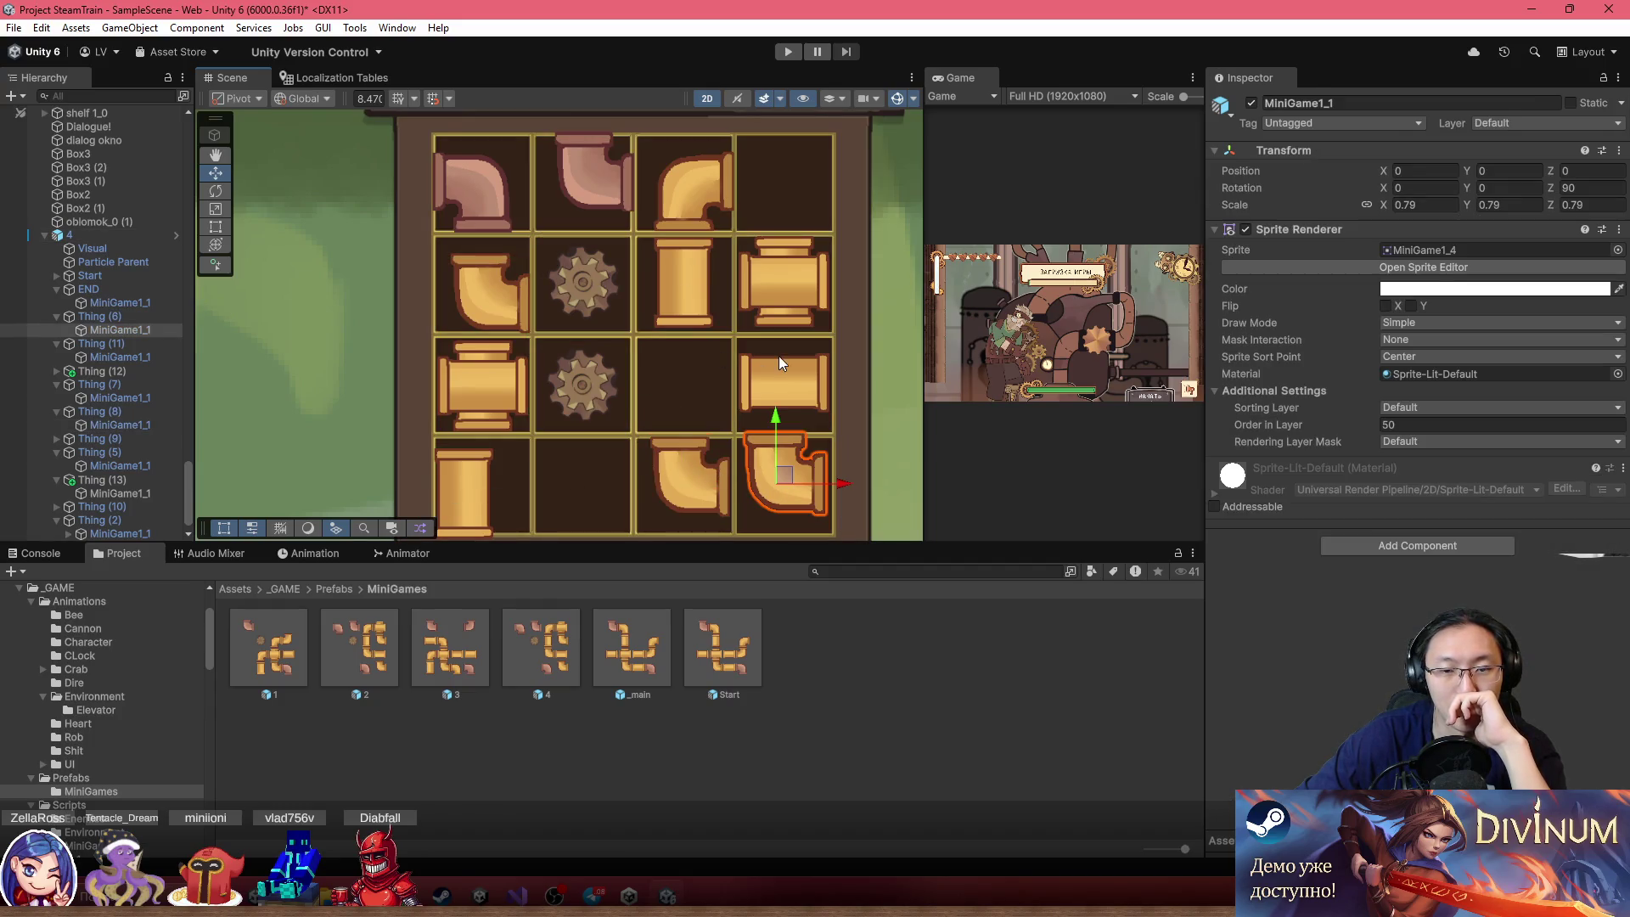
click(671, 475)
click(671, 476)
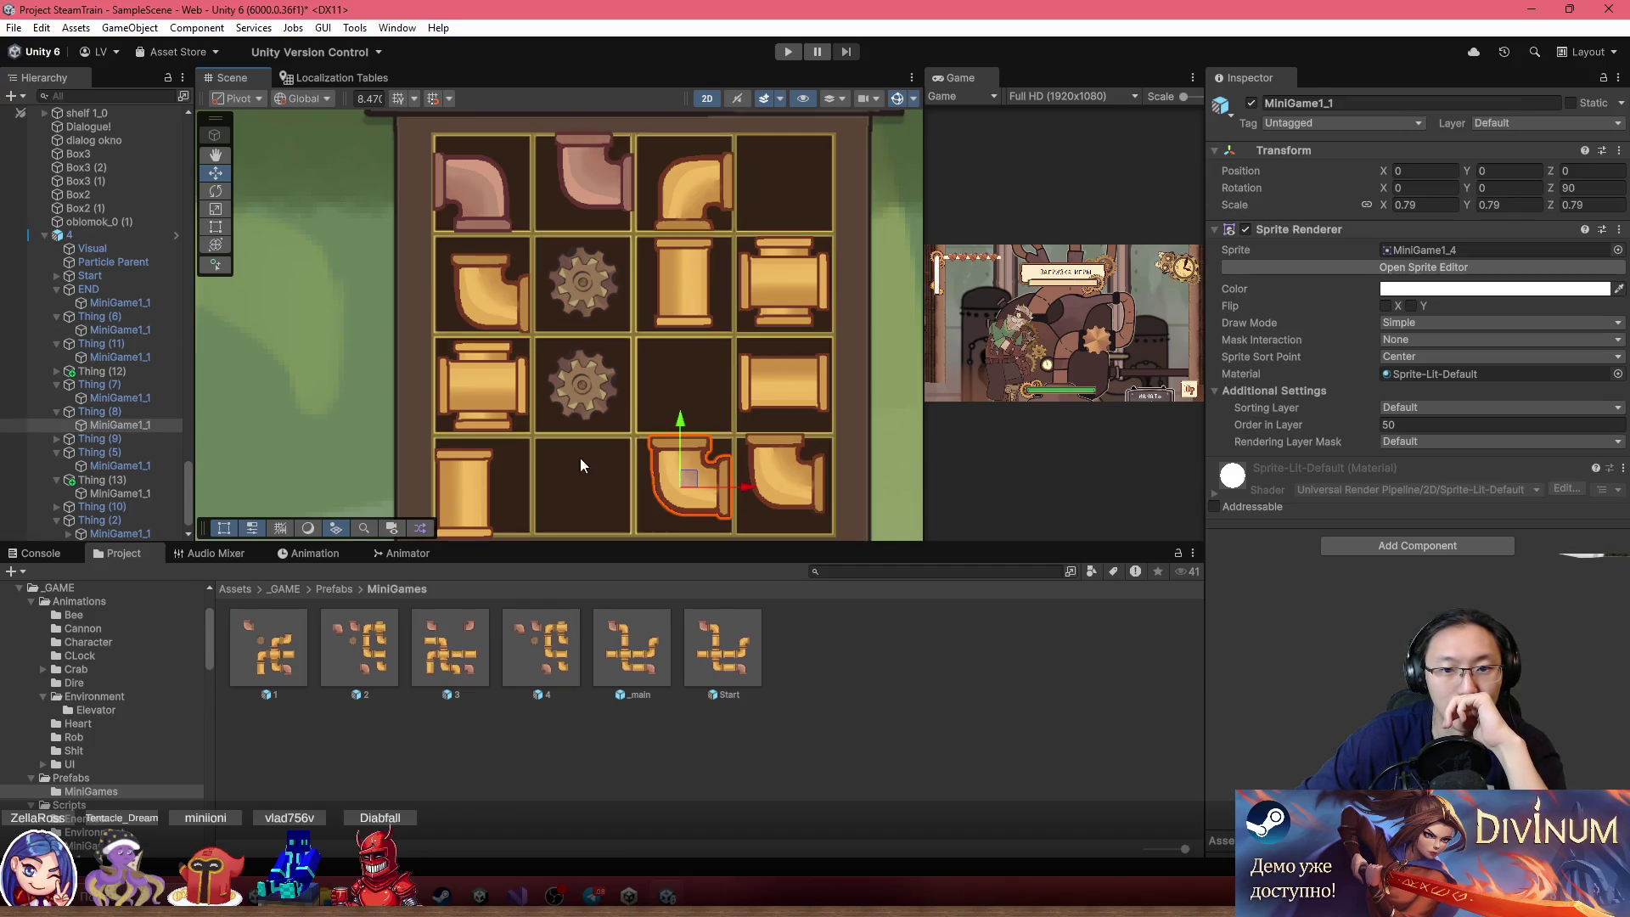
click(120, 415)
drag(689, 478, 677, 379)
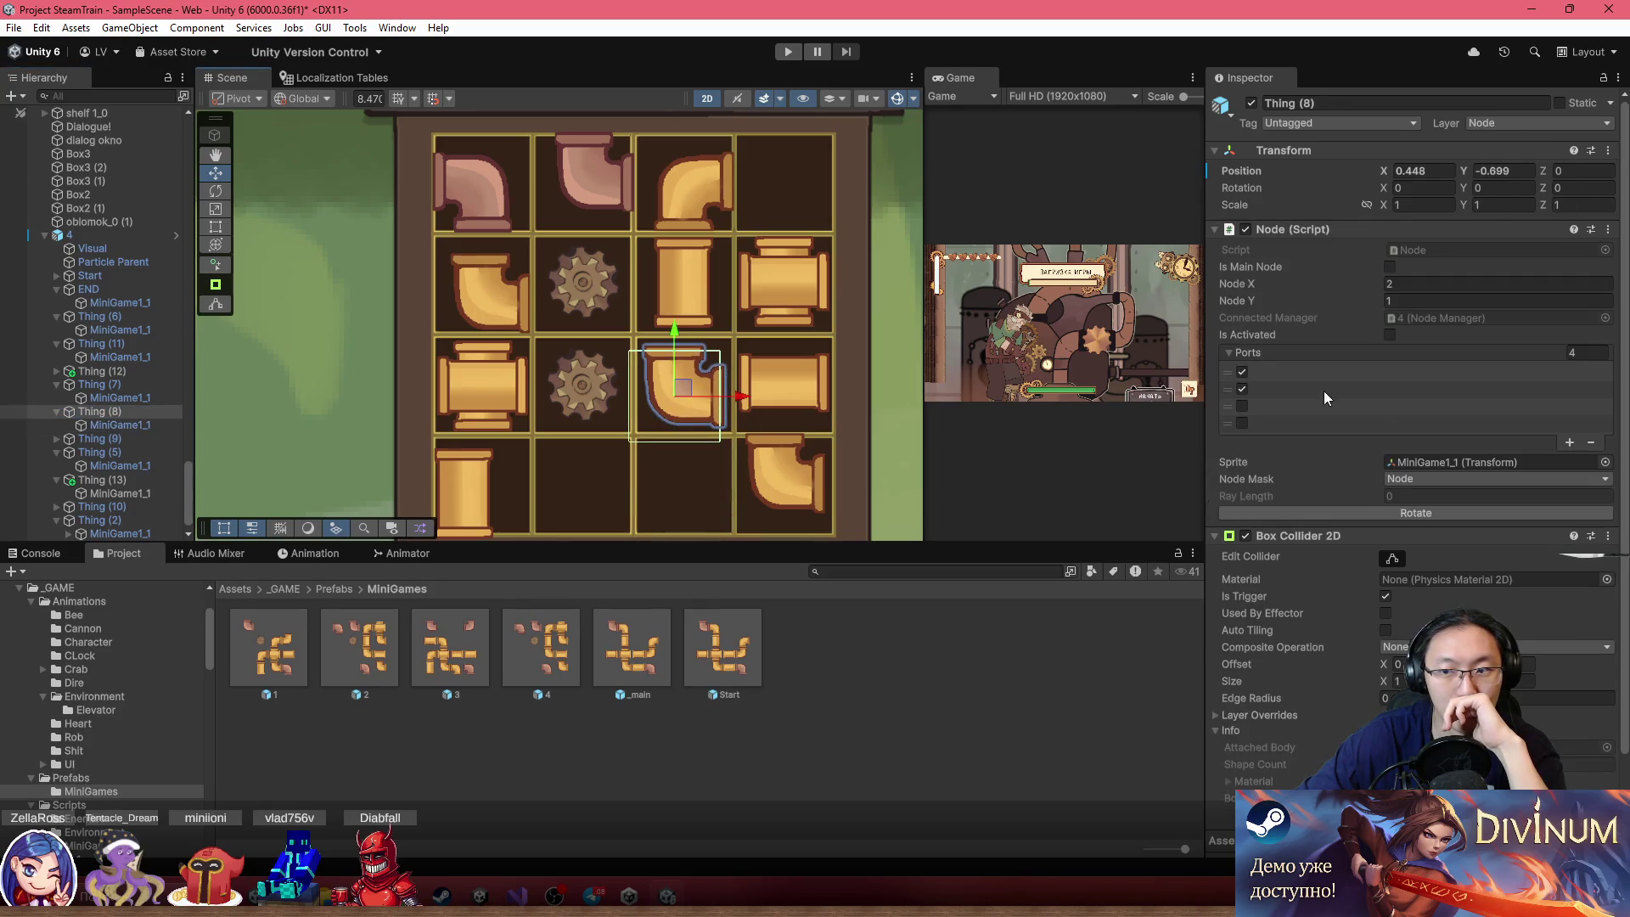
click(1445, 507)
Move vertical pipe Thing (5) to row 4, column 3 and select puzzle root 4
click(706, 262)
click(662, 278)
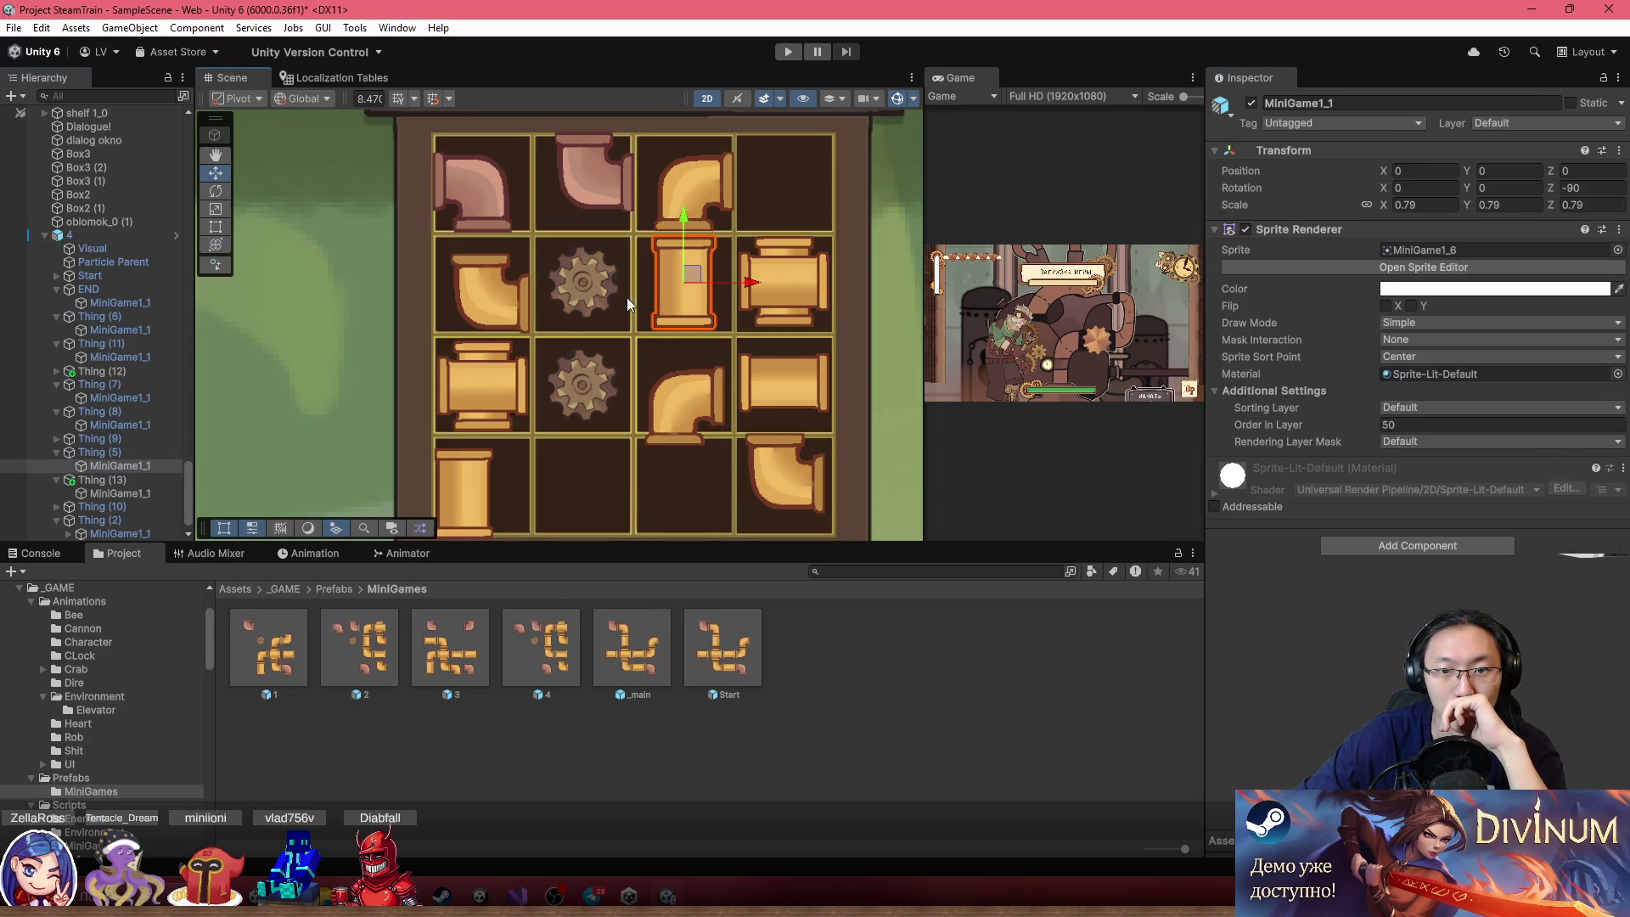
click(120, 452)
drag(690, 274, 686, 467)
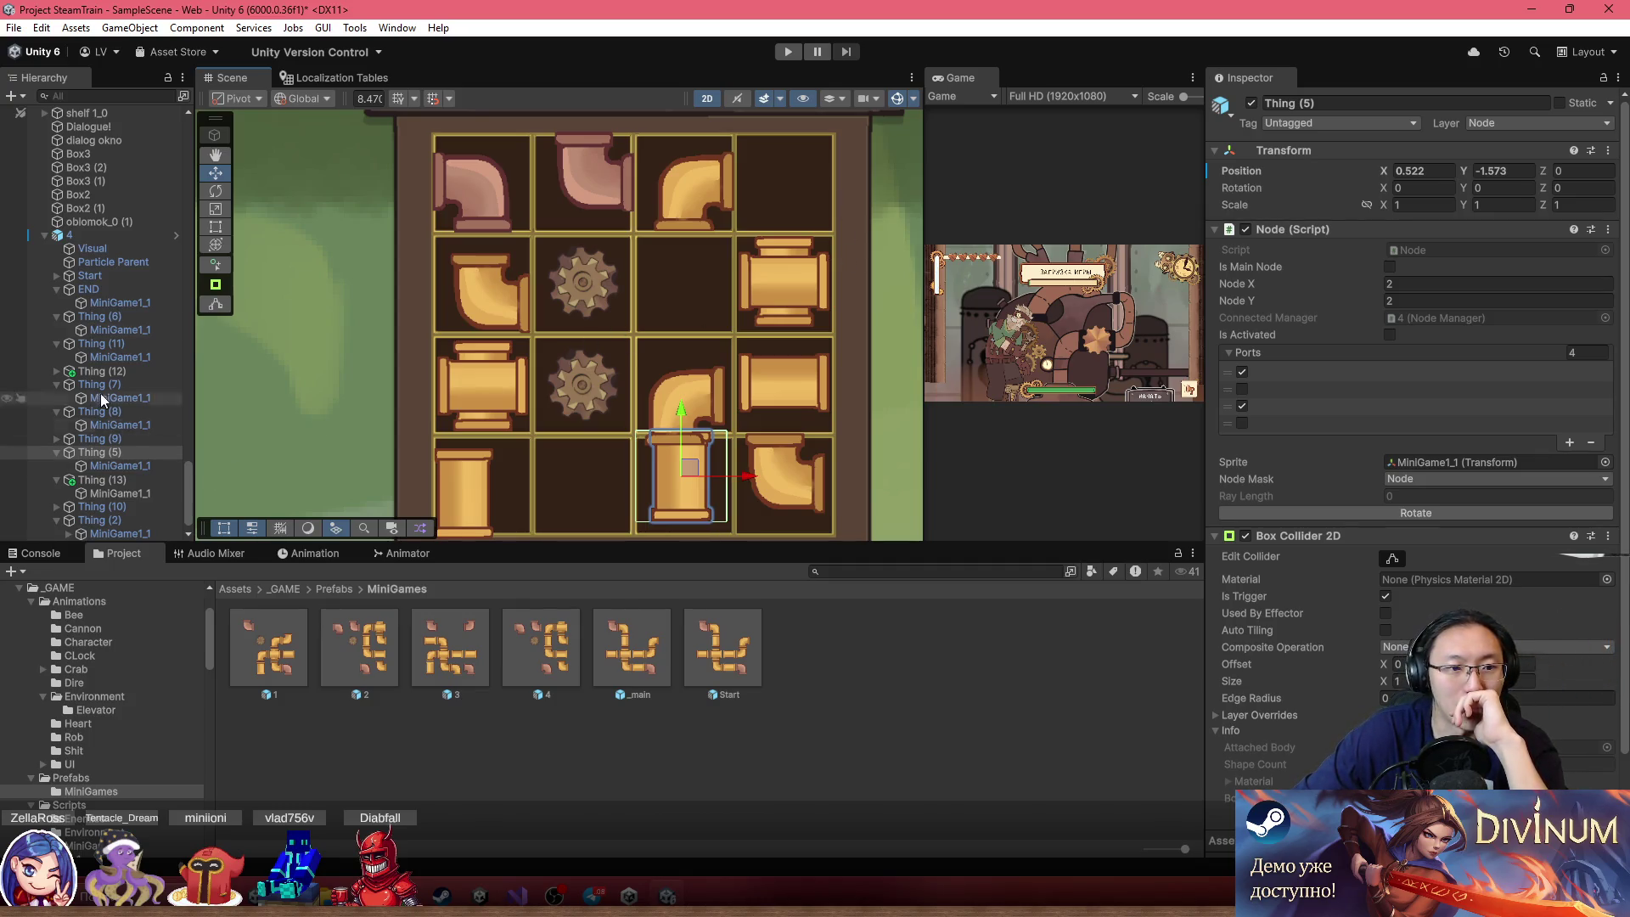
click(114, 239)
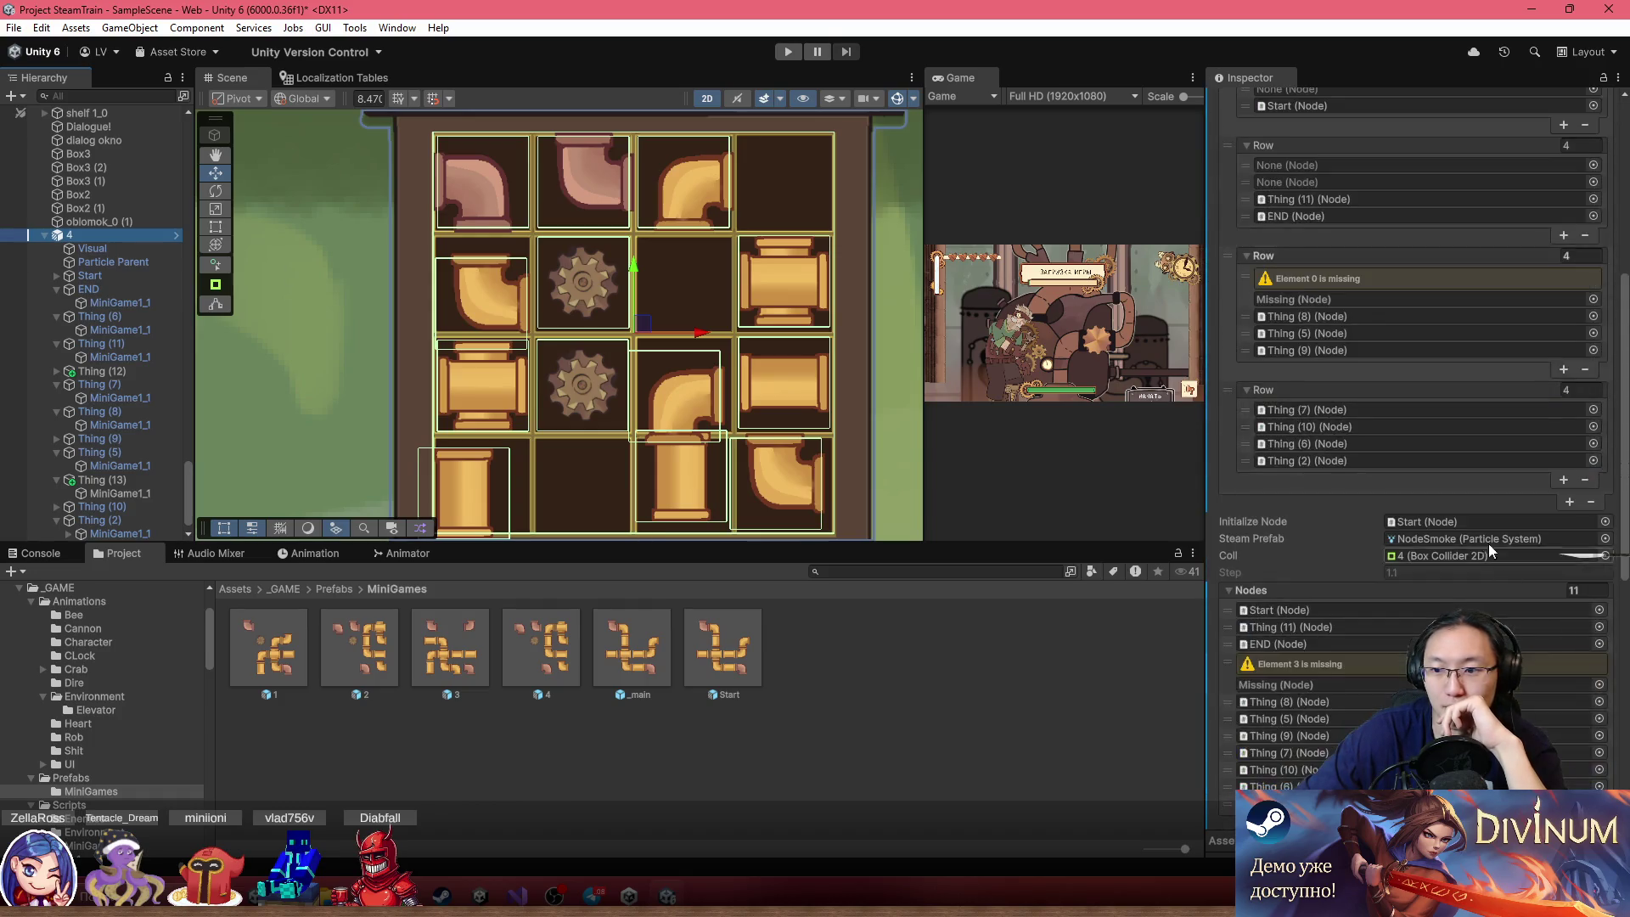
Rebuild puzzle 4's node lists, apply all overrides to prefab 4, then inspect prefab asset 3
click(1396, 688)
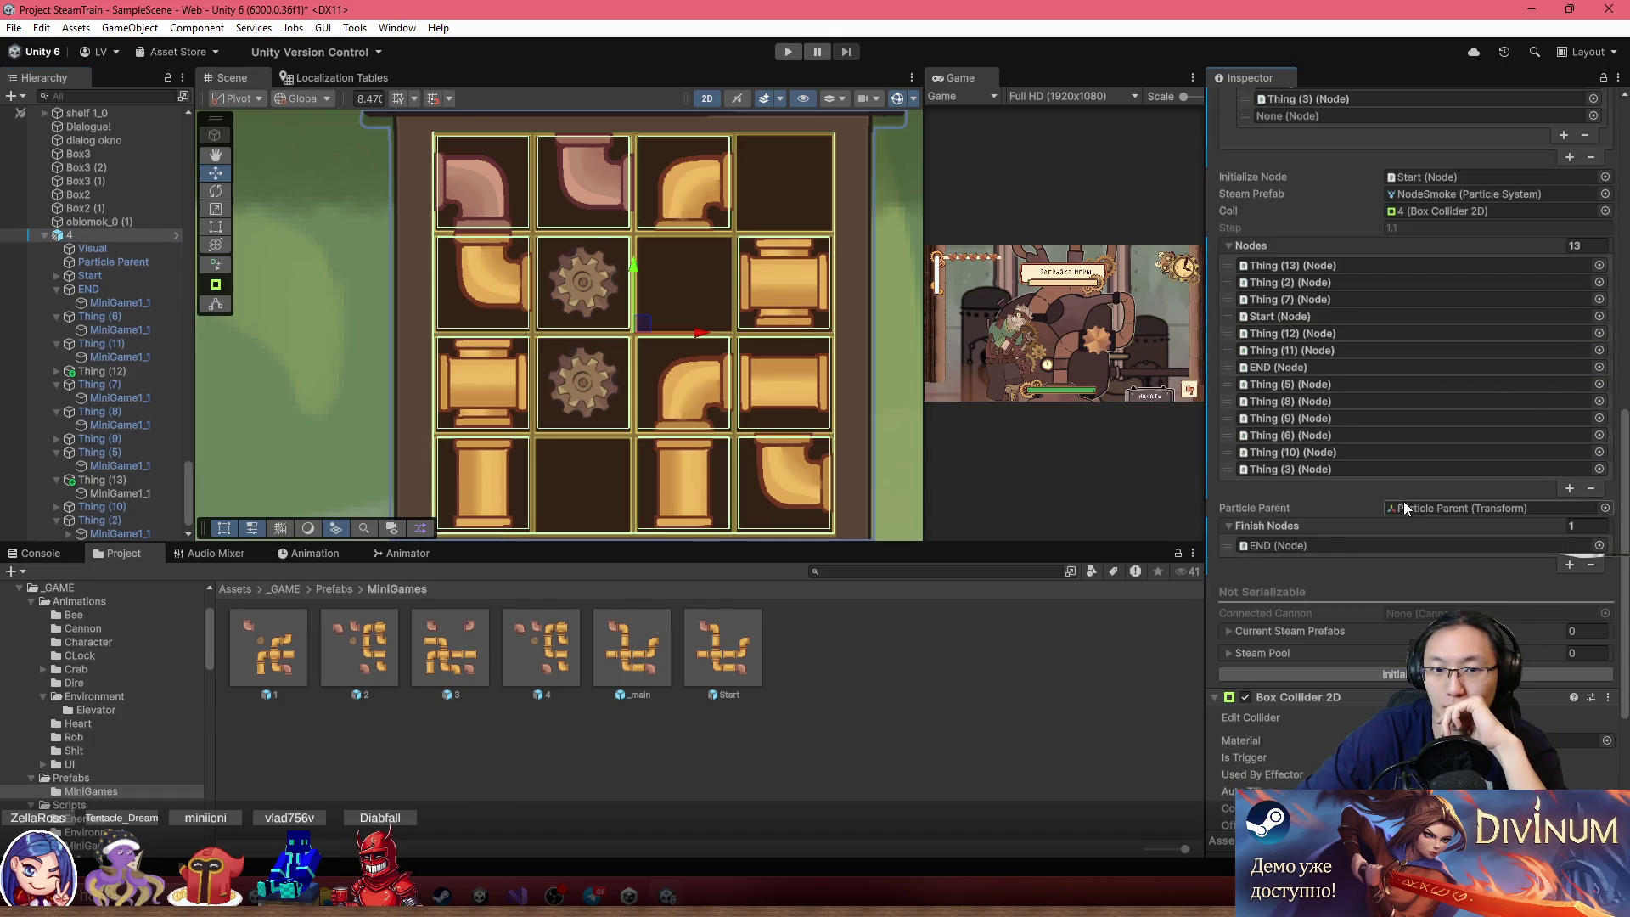
scroll(594, 339, down, 2)
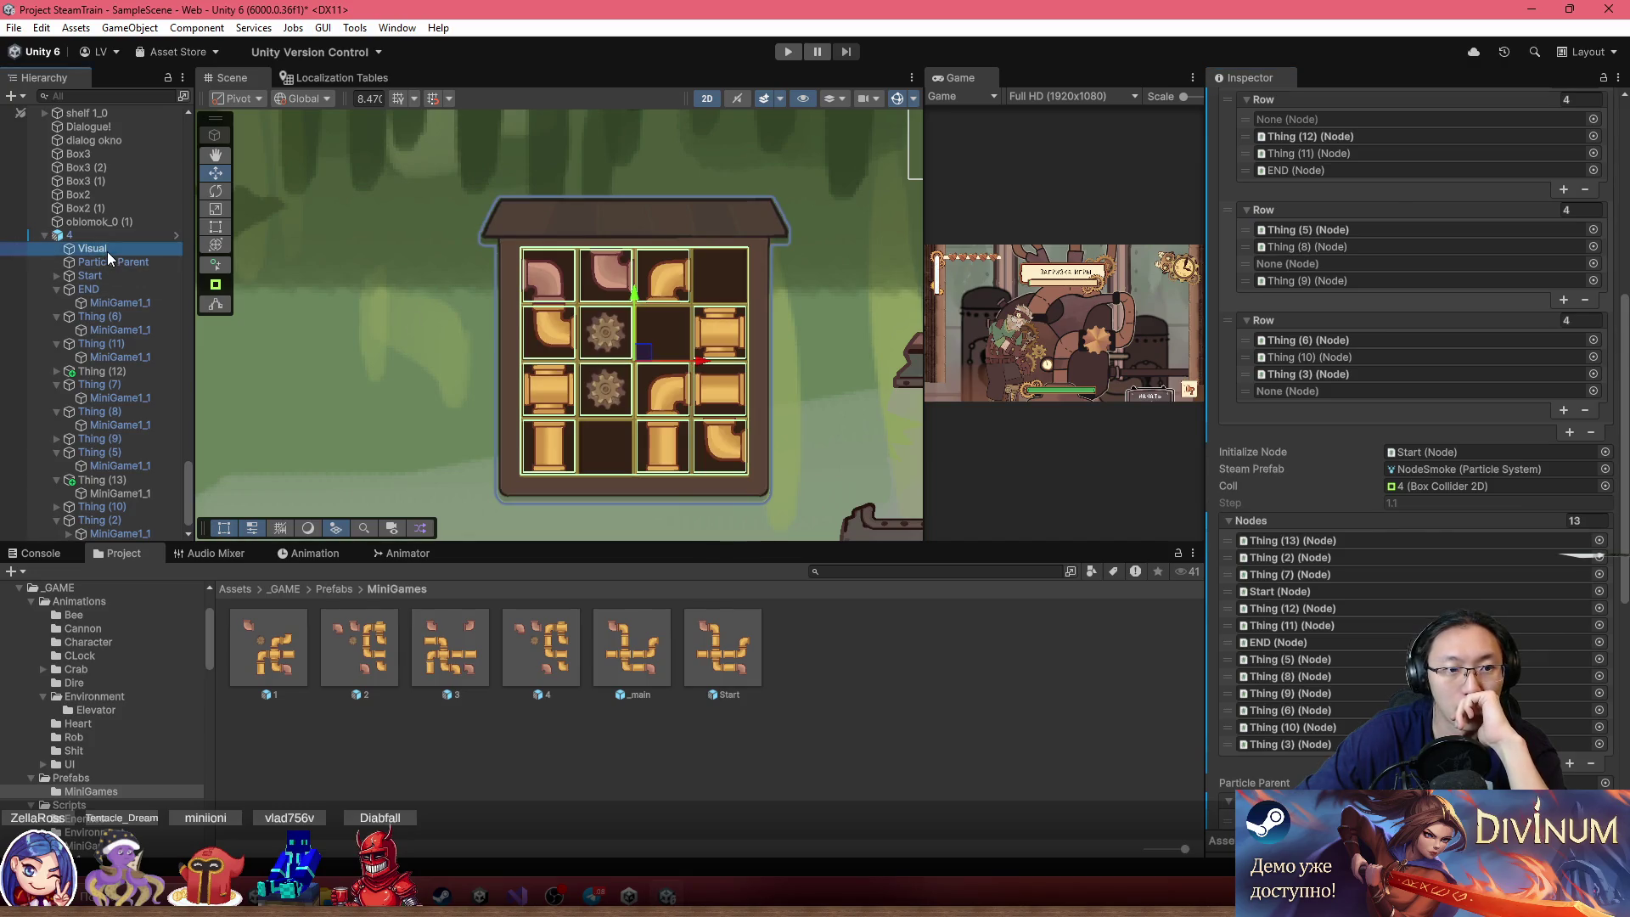
click(109, 252)
click(112, 233)
click(1329, 168)
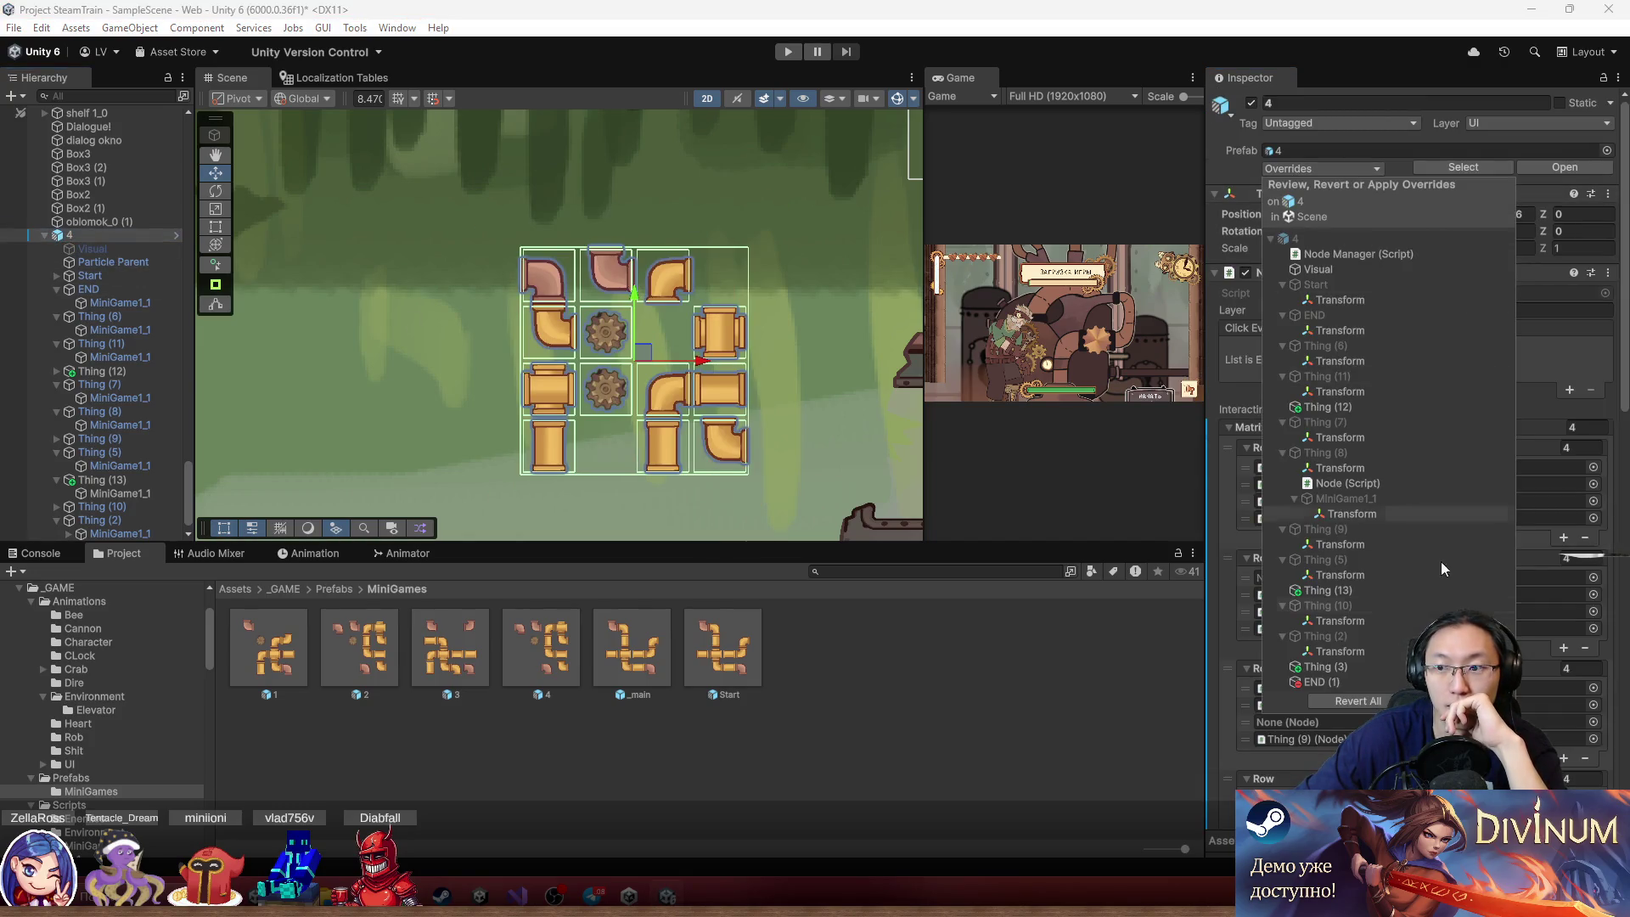
click(1452, 701)
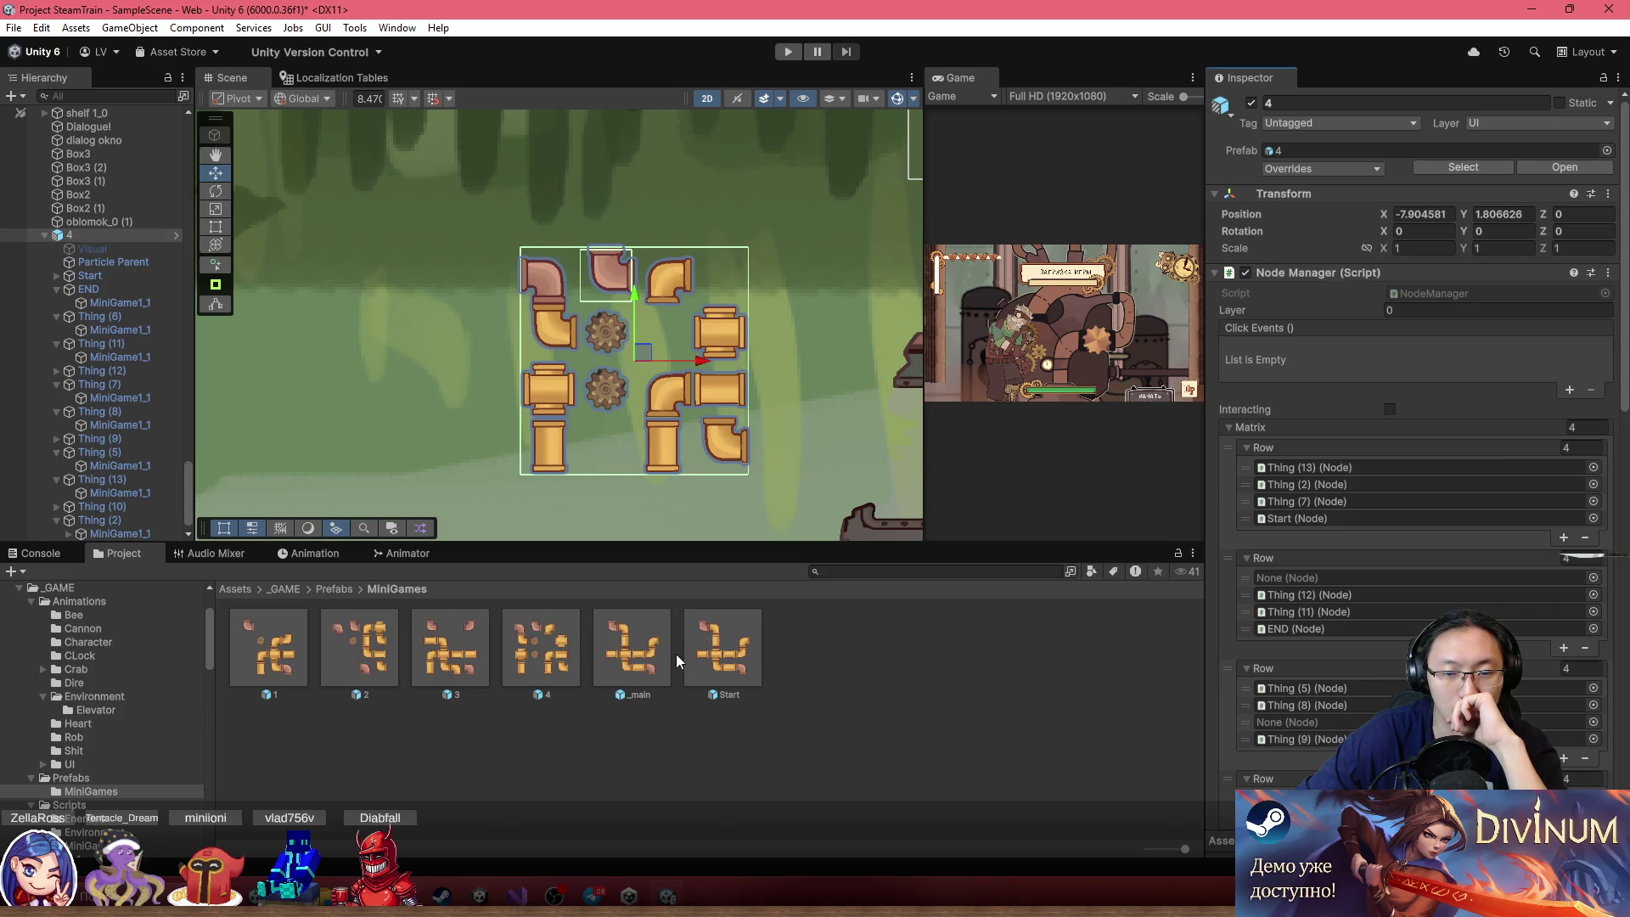
click(547, 650)
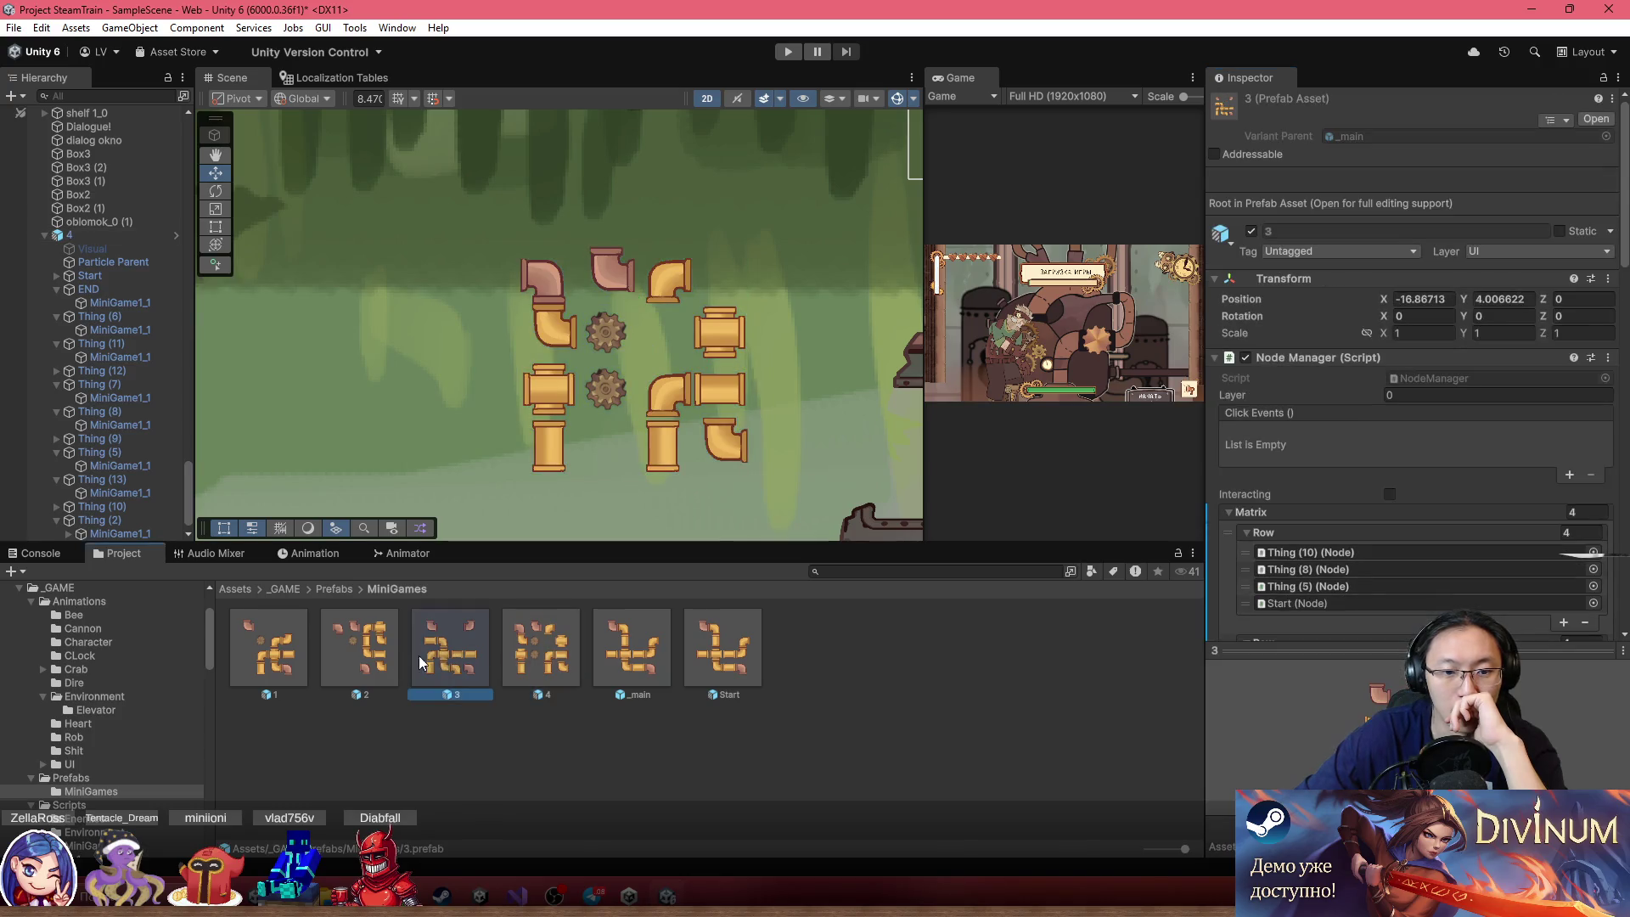
Place and delete an extra prefab 4 instance, cancelling an early prefab-creation attempt
mouse_move(531, 643)
mouse_down()
mouse_move(557, 659)
mouse_move(672, 216)
mouse_move(390, 379)
mouse_move(356, 354)
mouse_up()
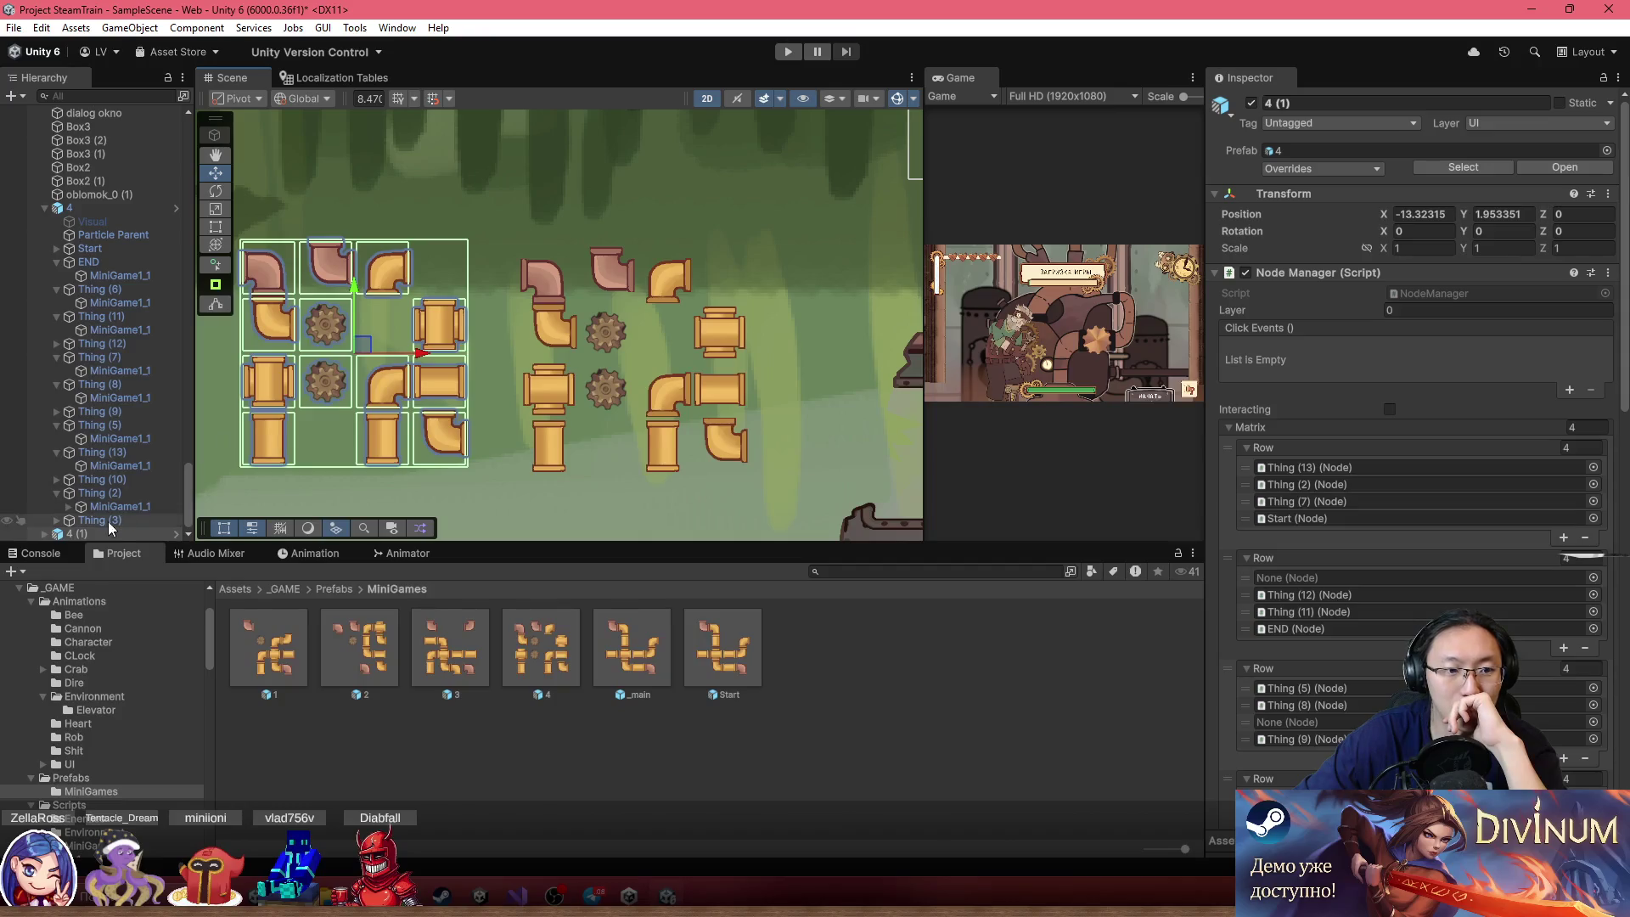
key(Delete)
drag(89, 222, 833, 701)
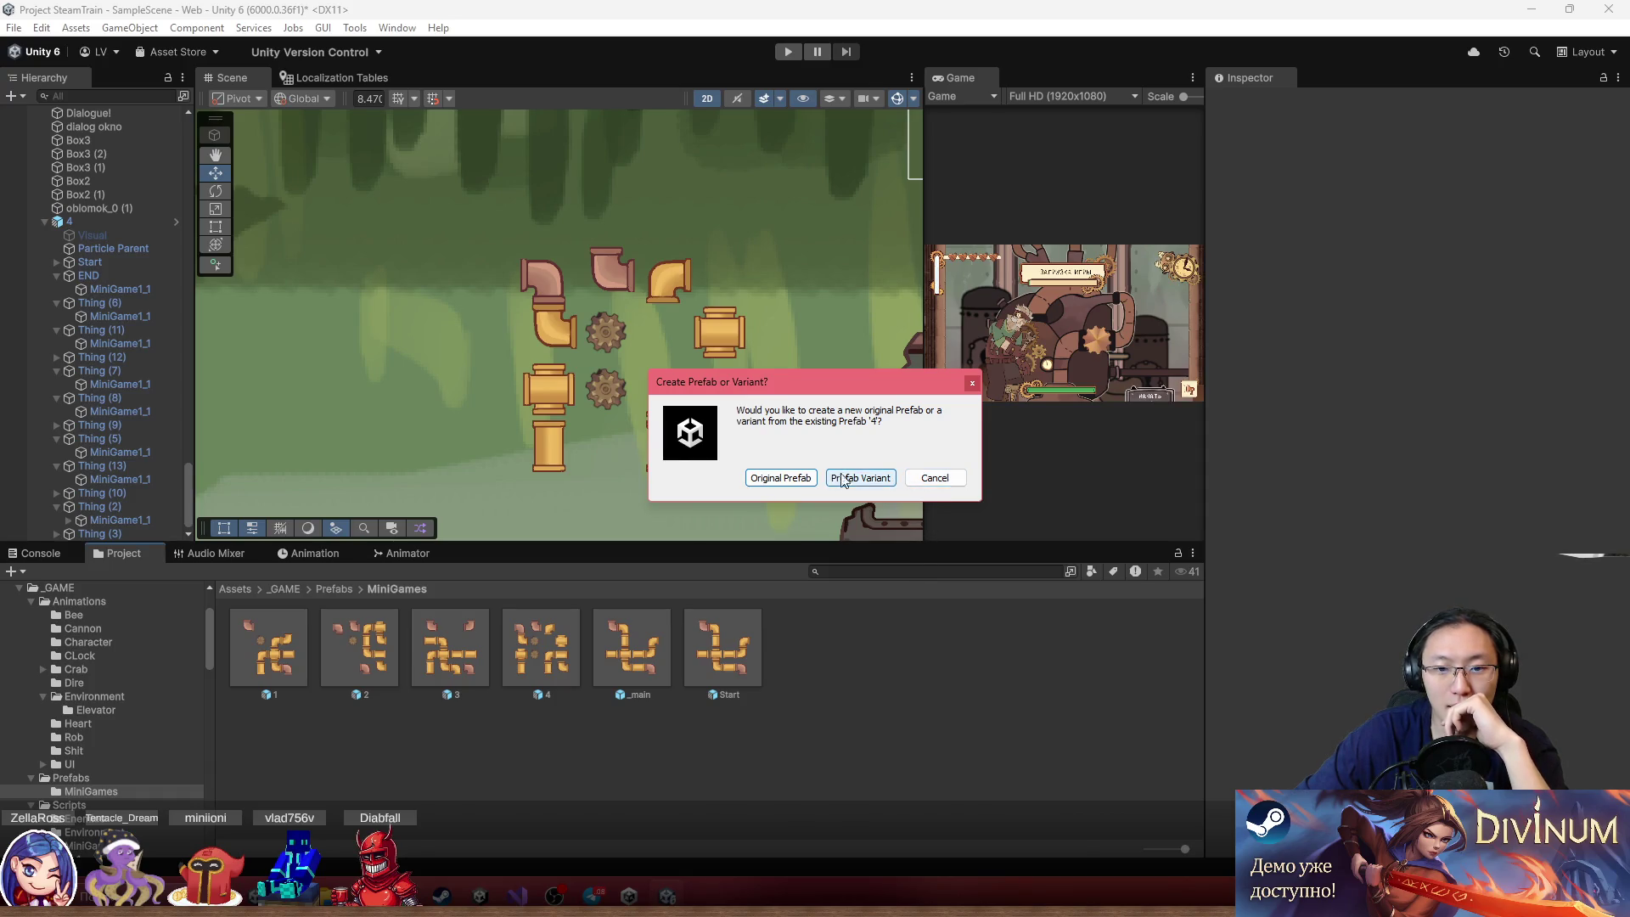
click(933, 480)
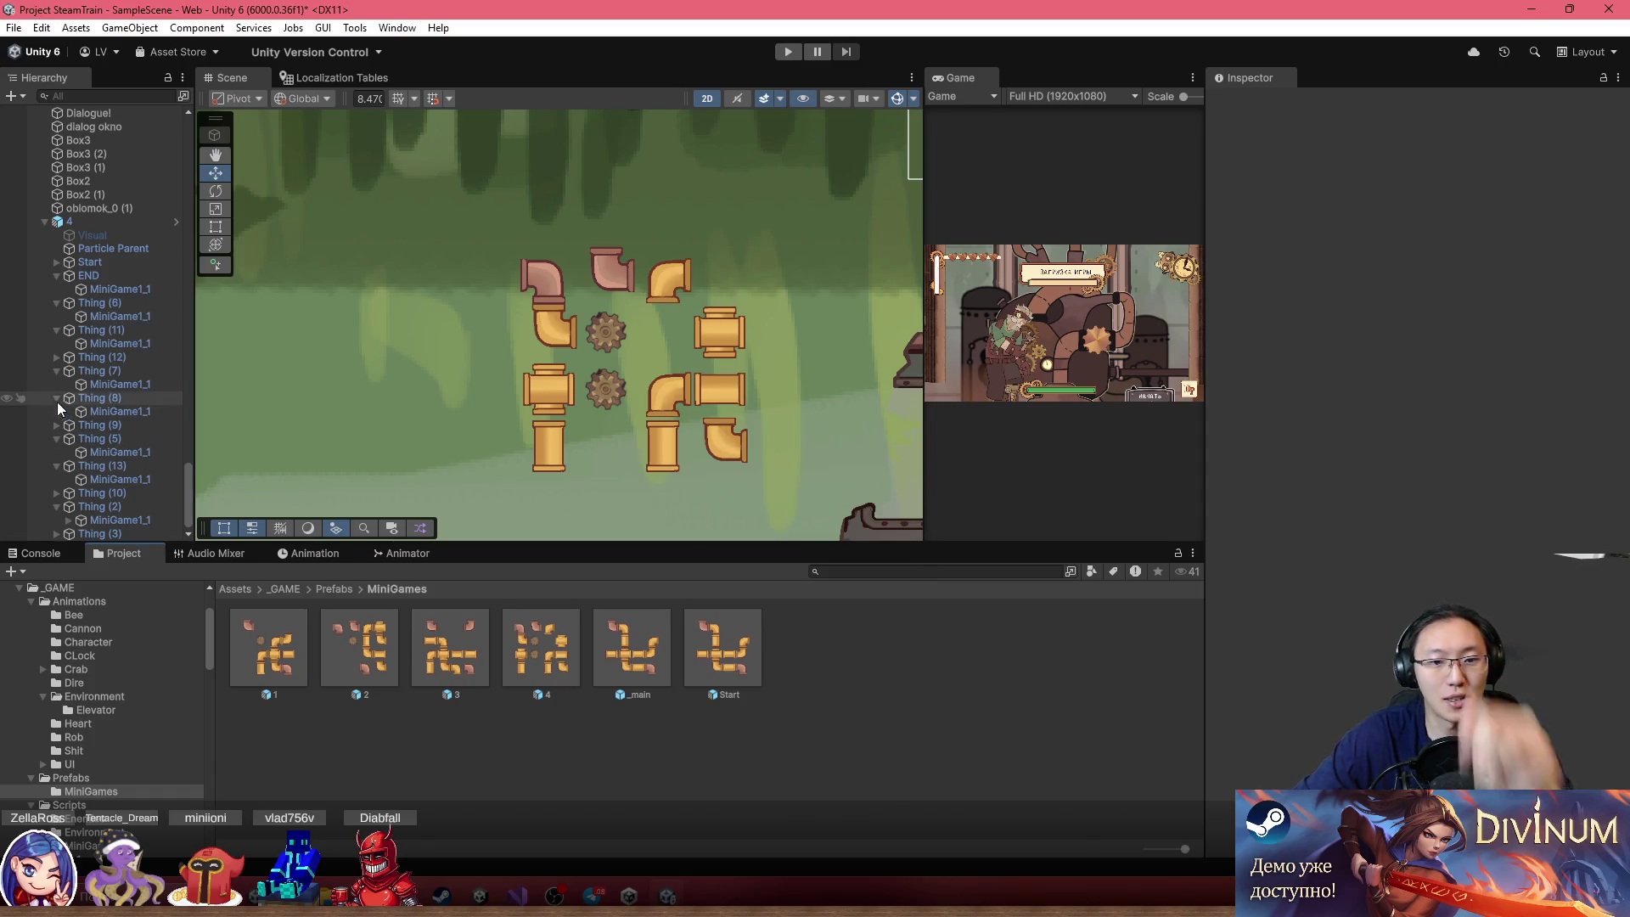
Rename the puzzle object 4 to 5 and save it as original prefab 5 in MiniGames
click(82, 195)
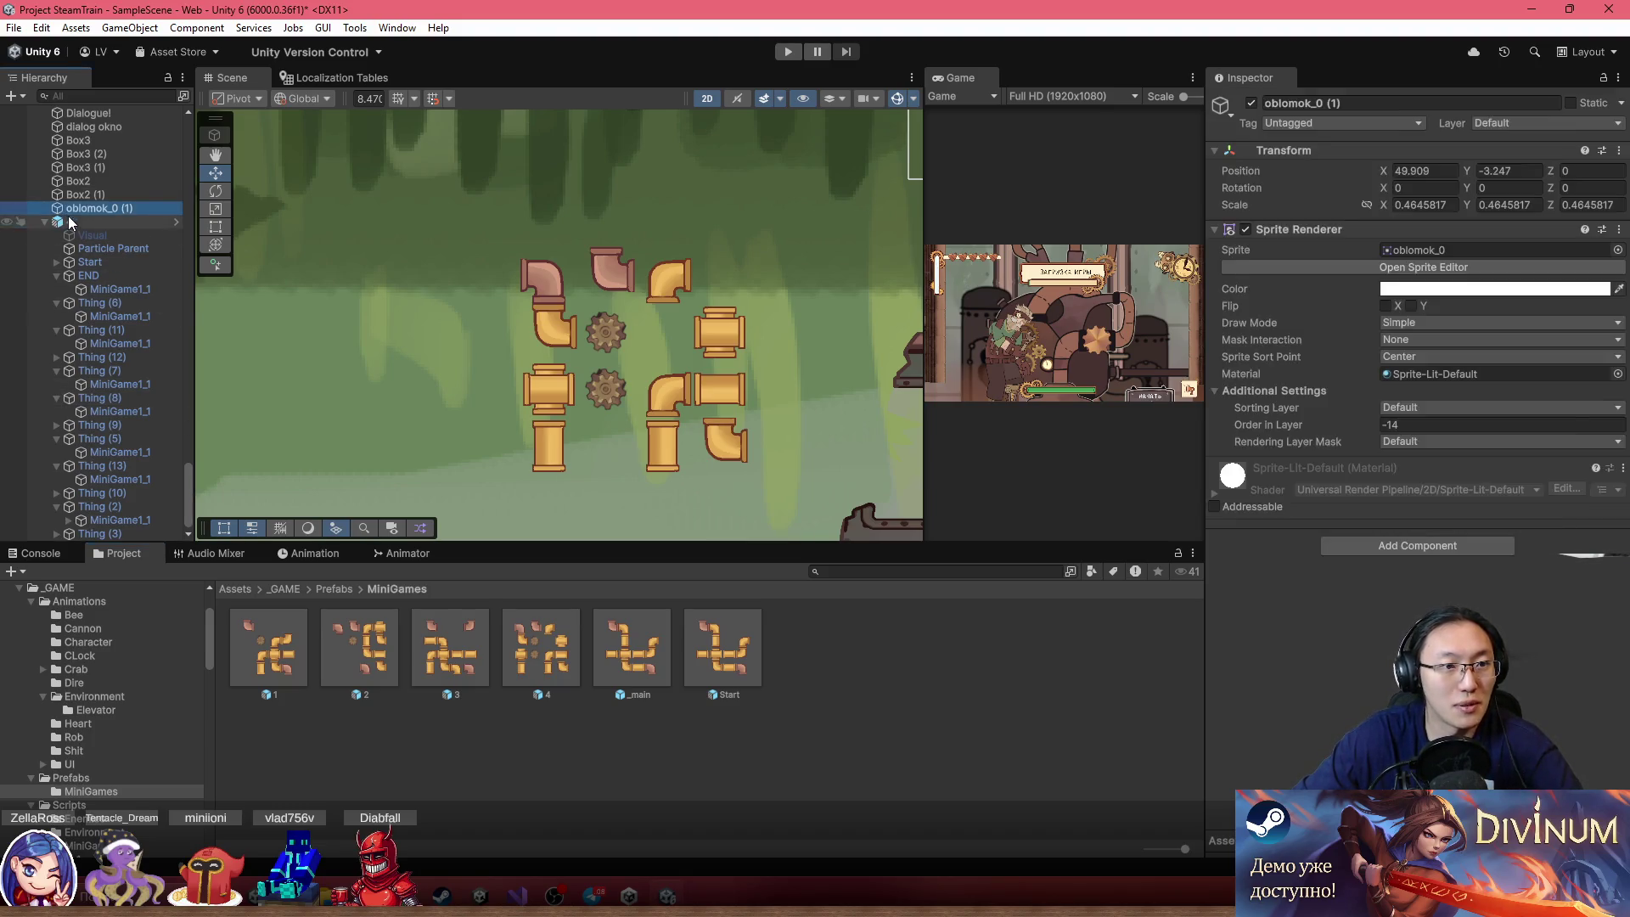
click(70, 220)
click(1309, 102)
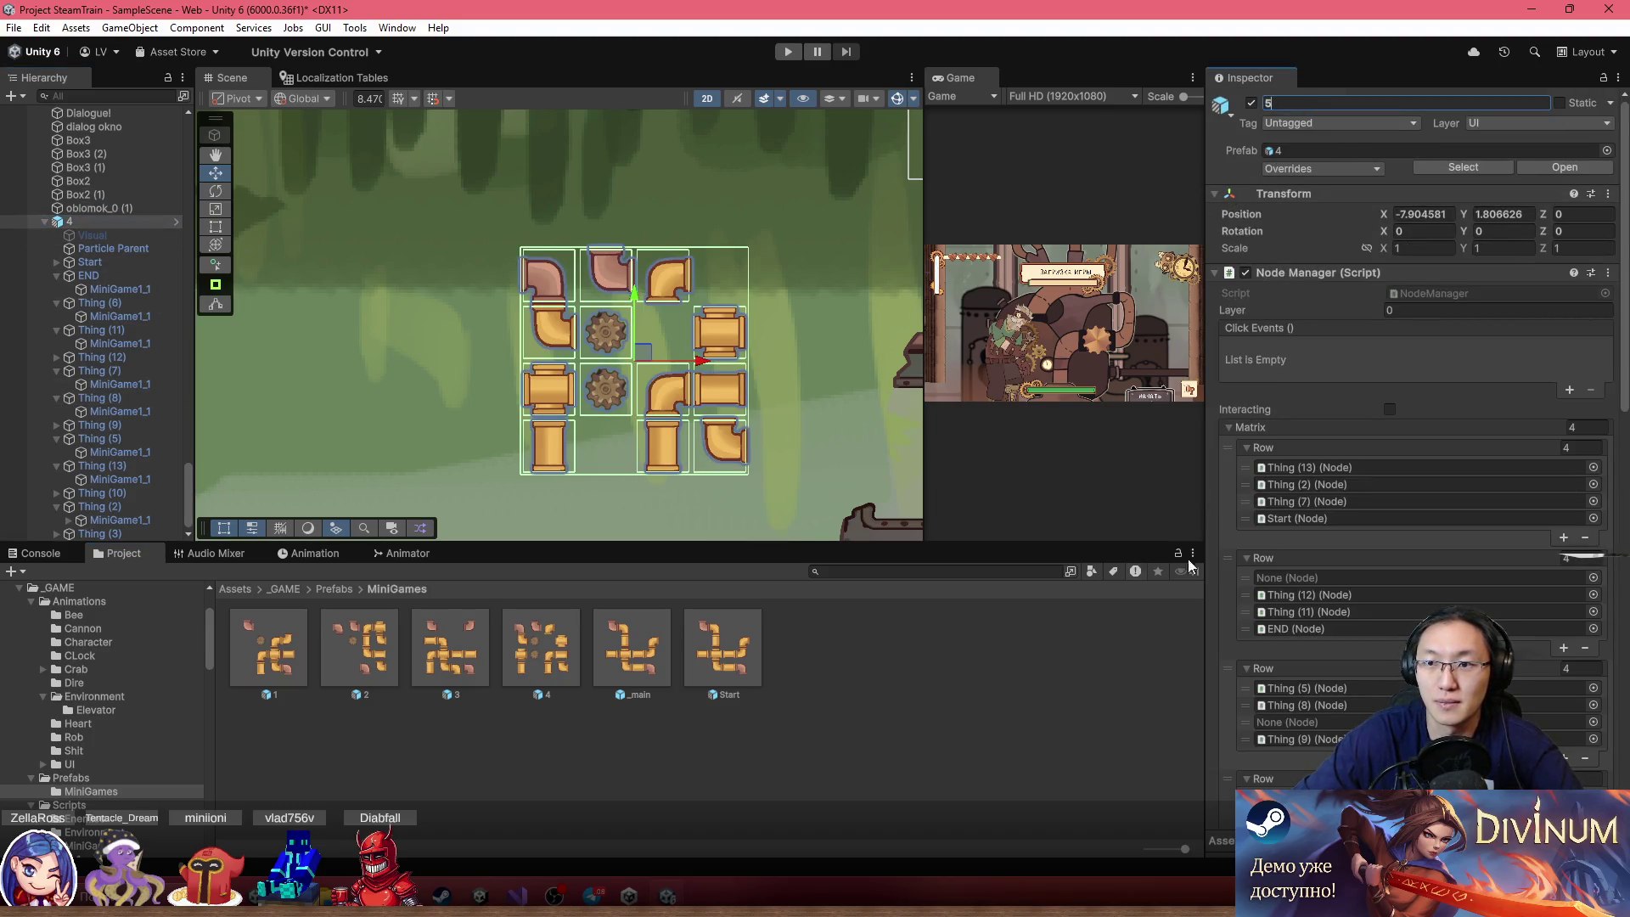
click(106, 207)
click(88, 219)
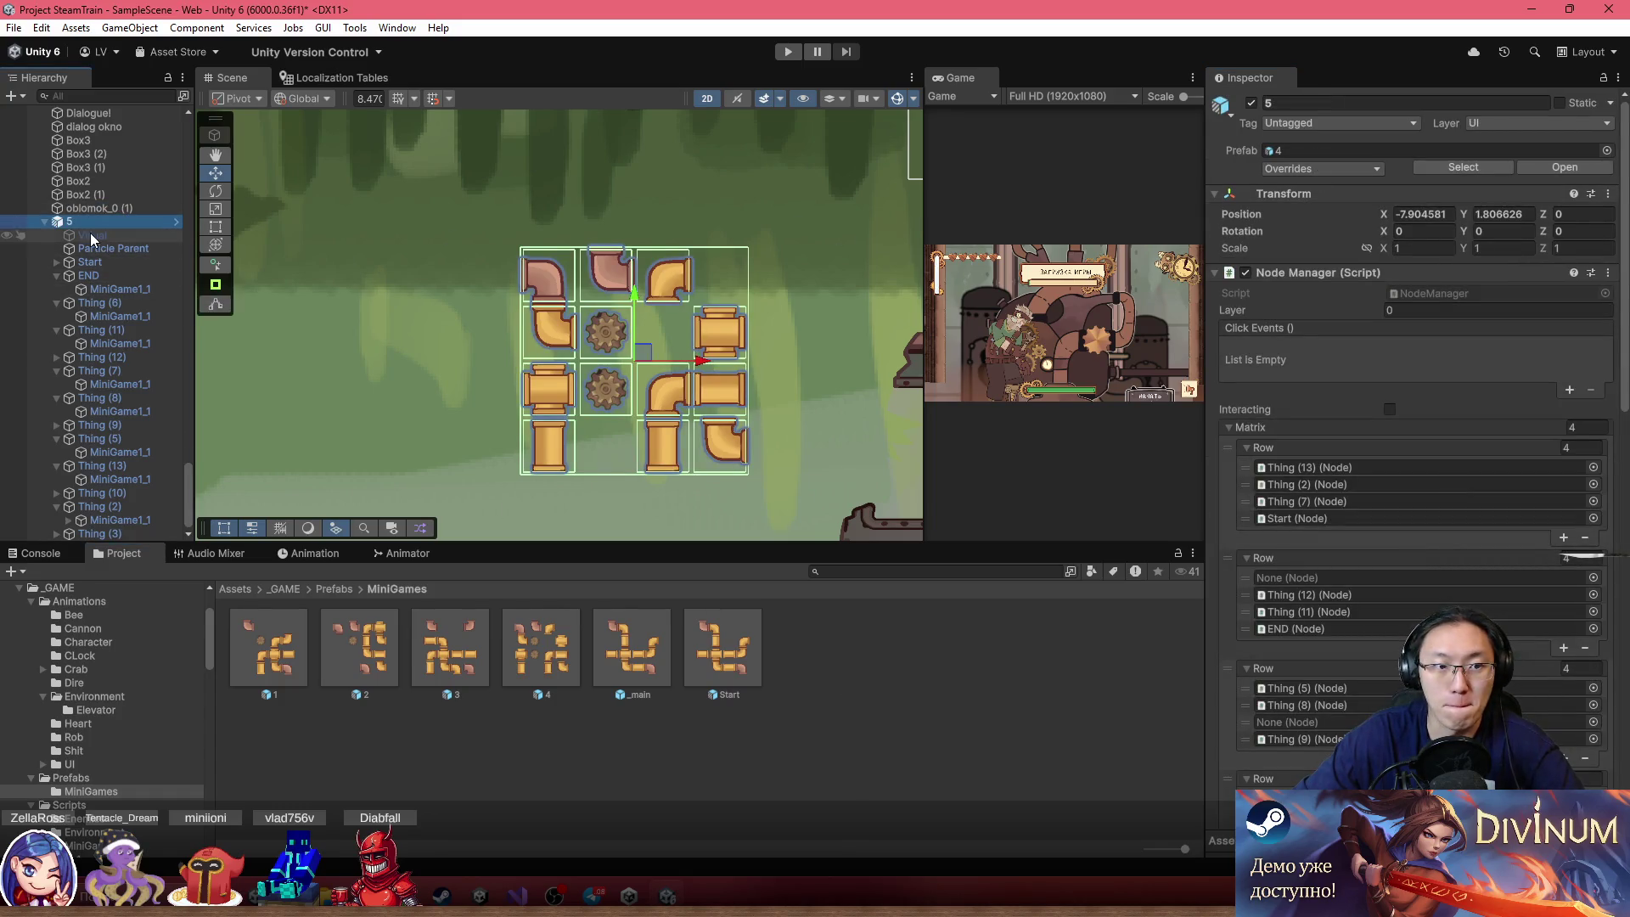
mouse_move(76, 221)
mouse_down()
mouse_move(311, 313)
mouse_move(849, 670)
mouse_up()
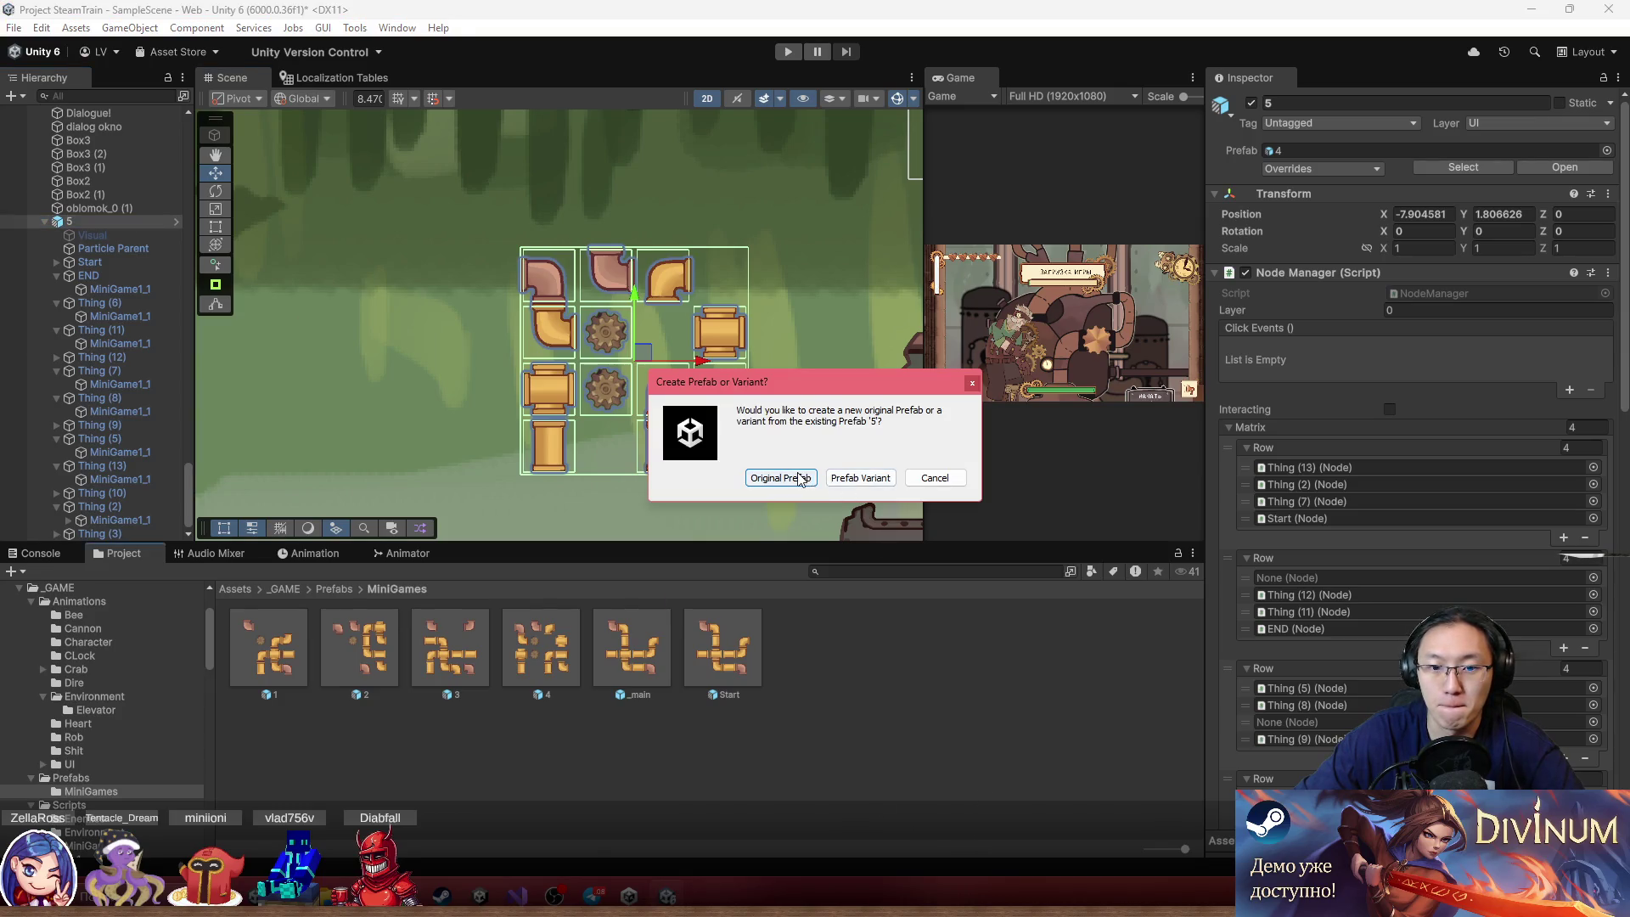
click(781, 478)
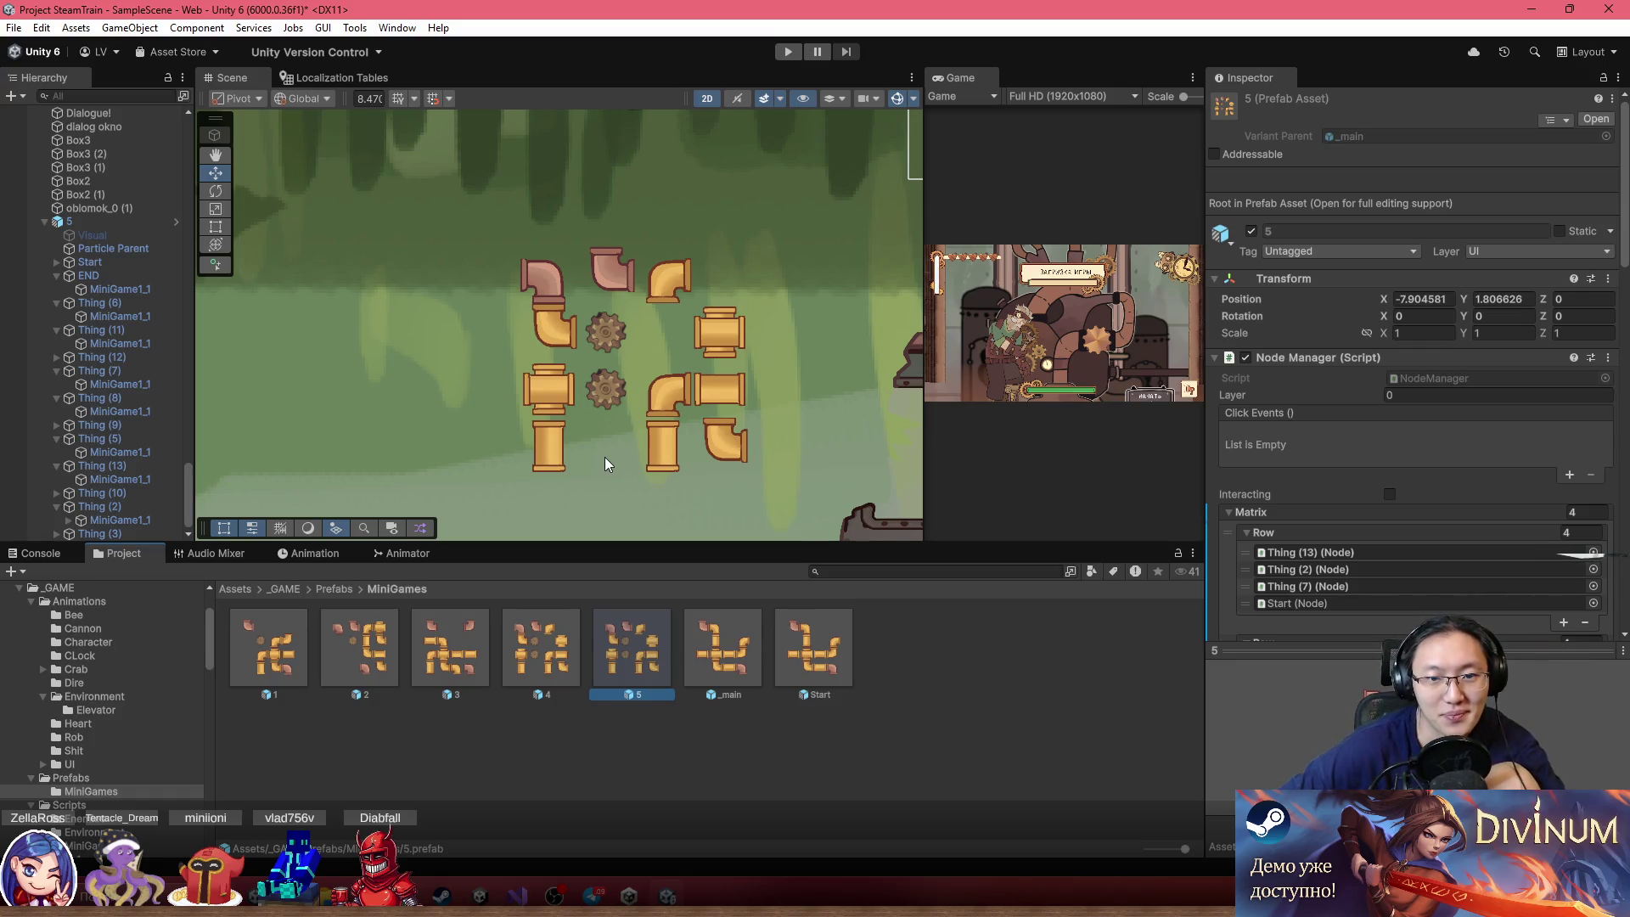
click(594, 394)
Move gear Thing (12) down one grid cell
click(598, 394)
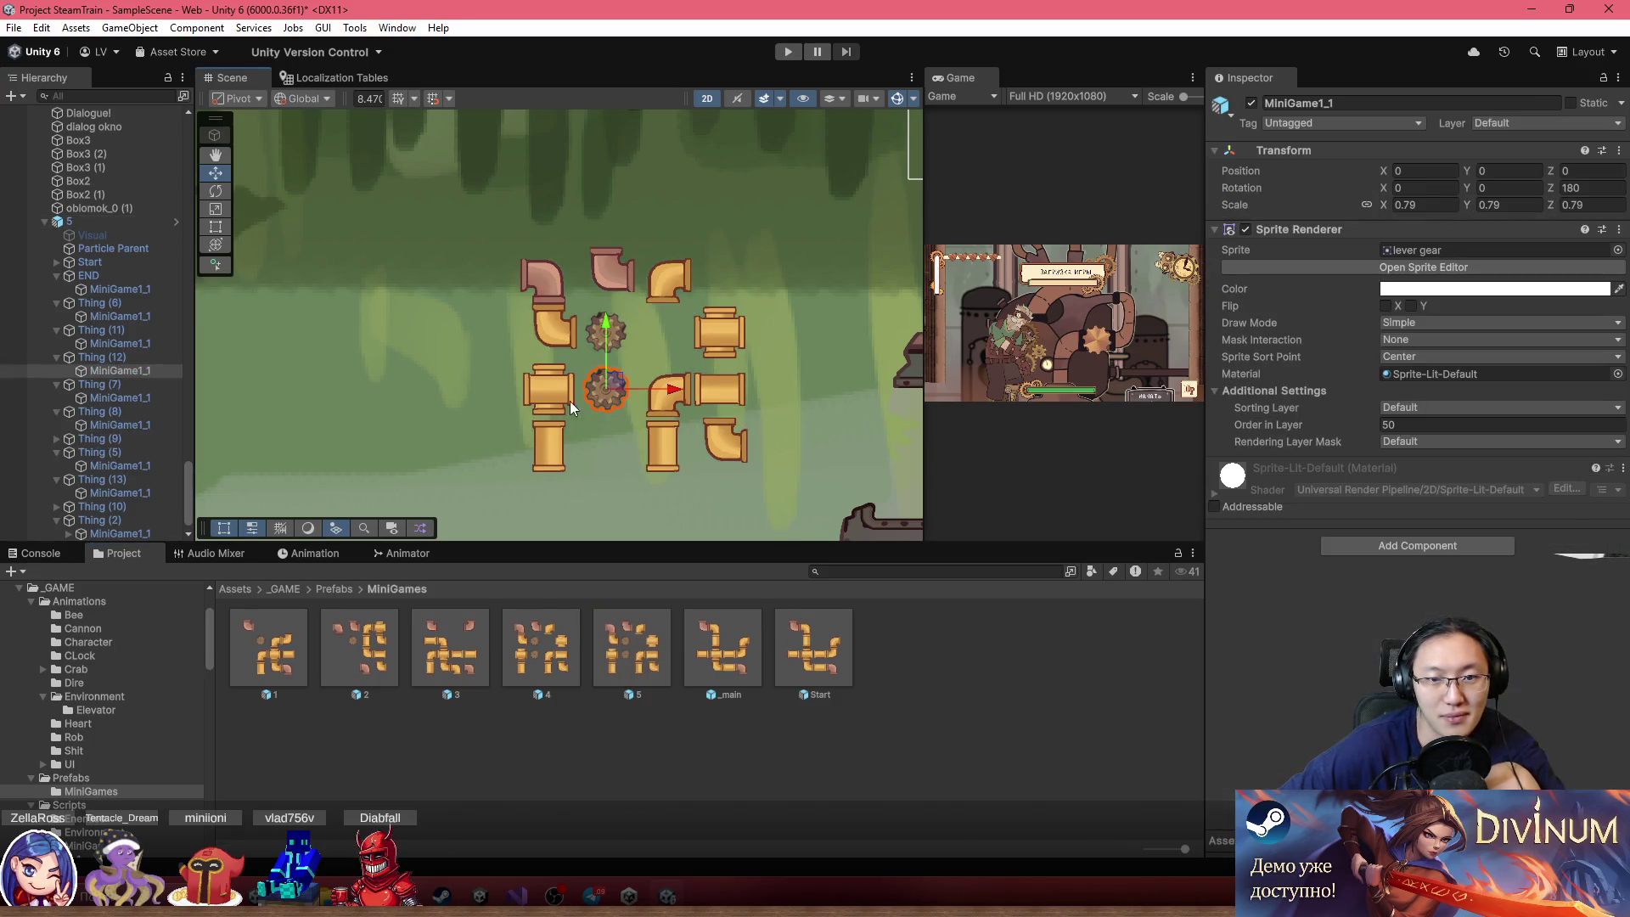
click(111, 356)
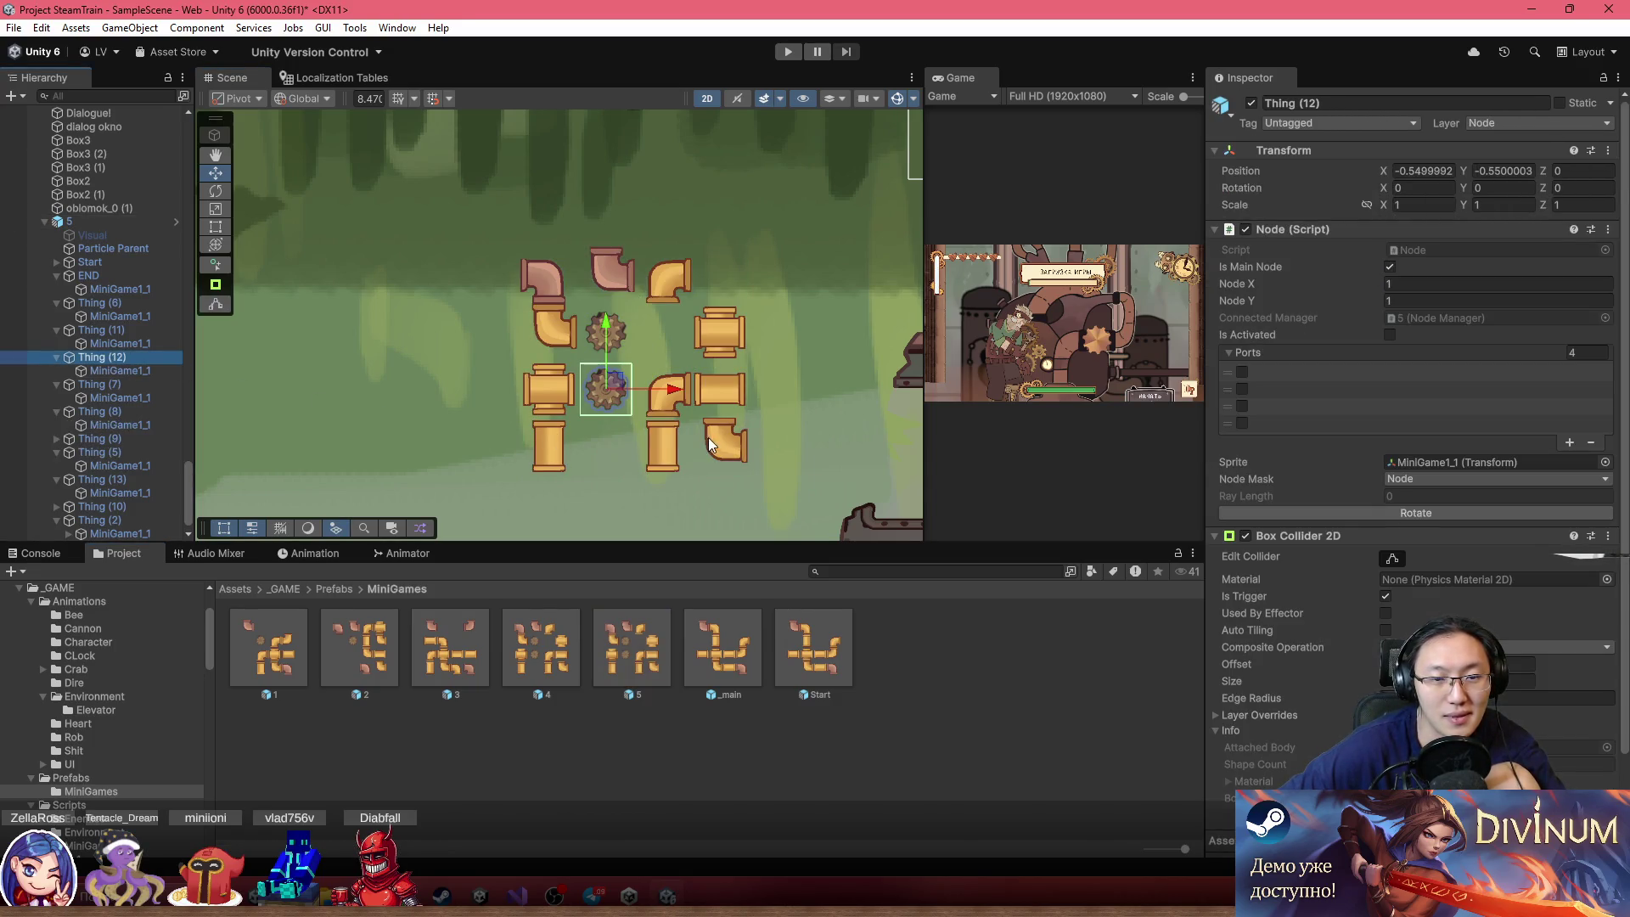
scroll(645, 397, up, 2)
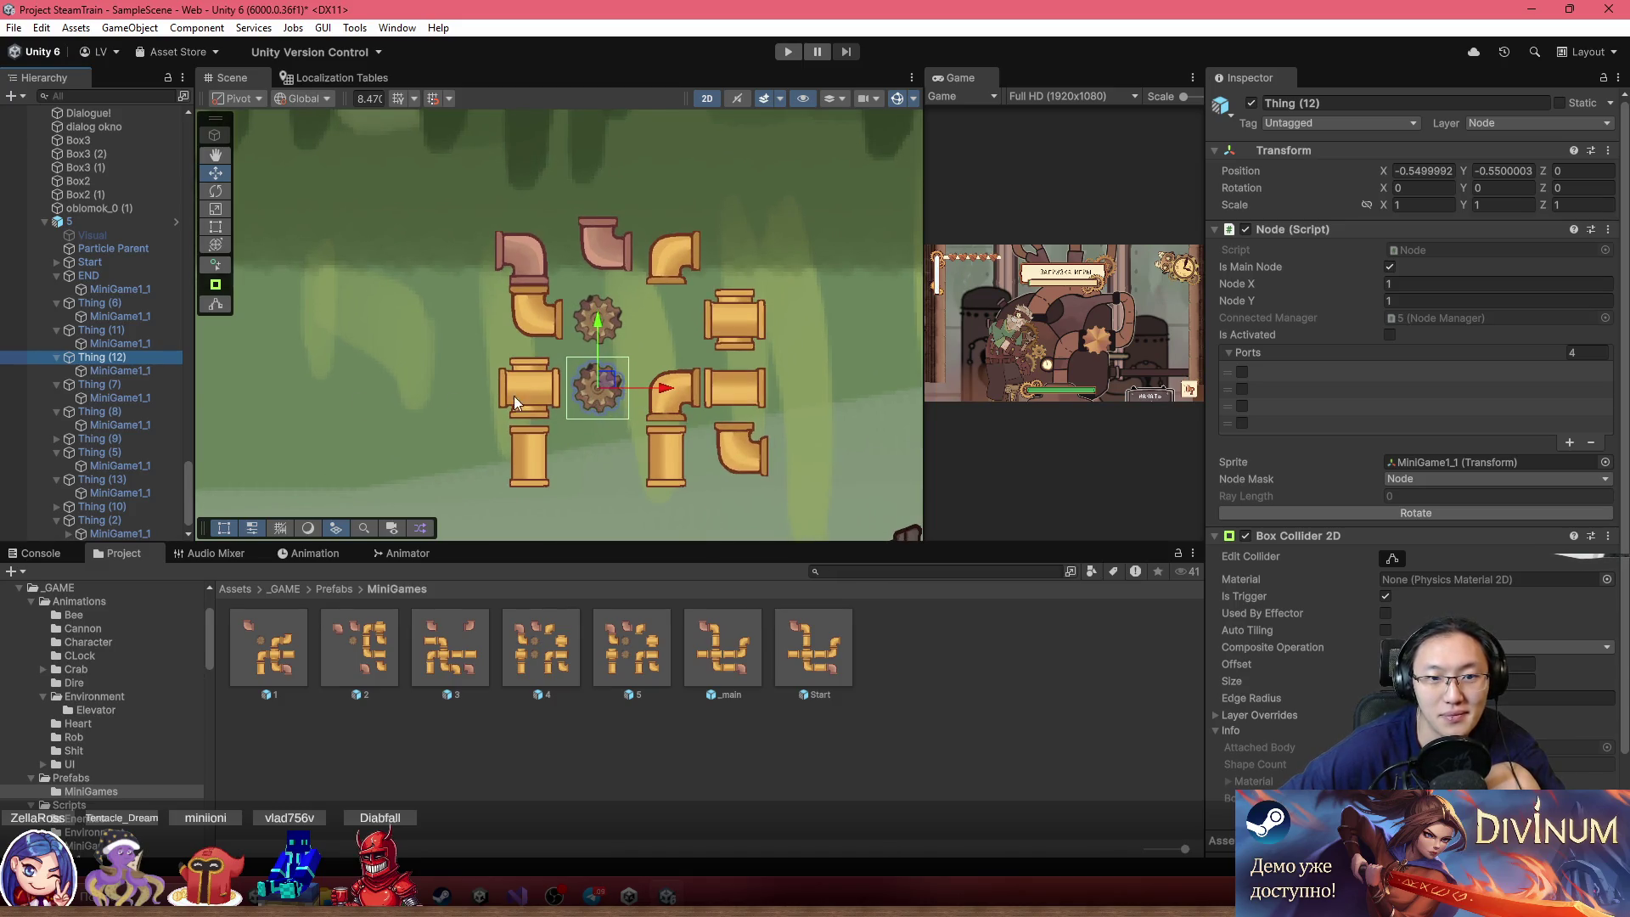
click(608, 381)
drag(608, 381, 603, 445)
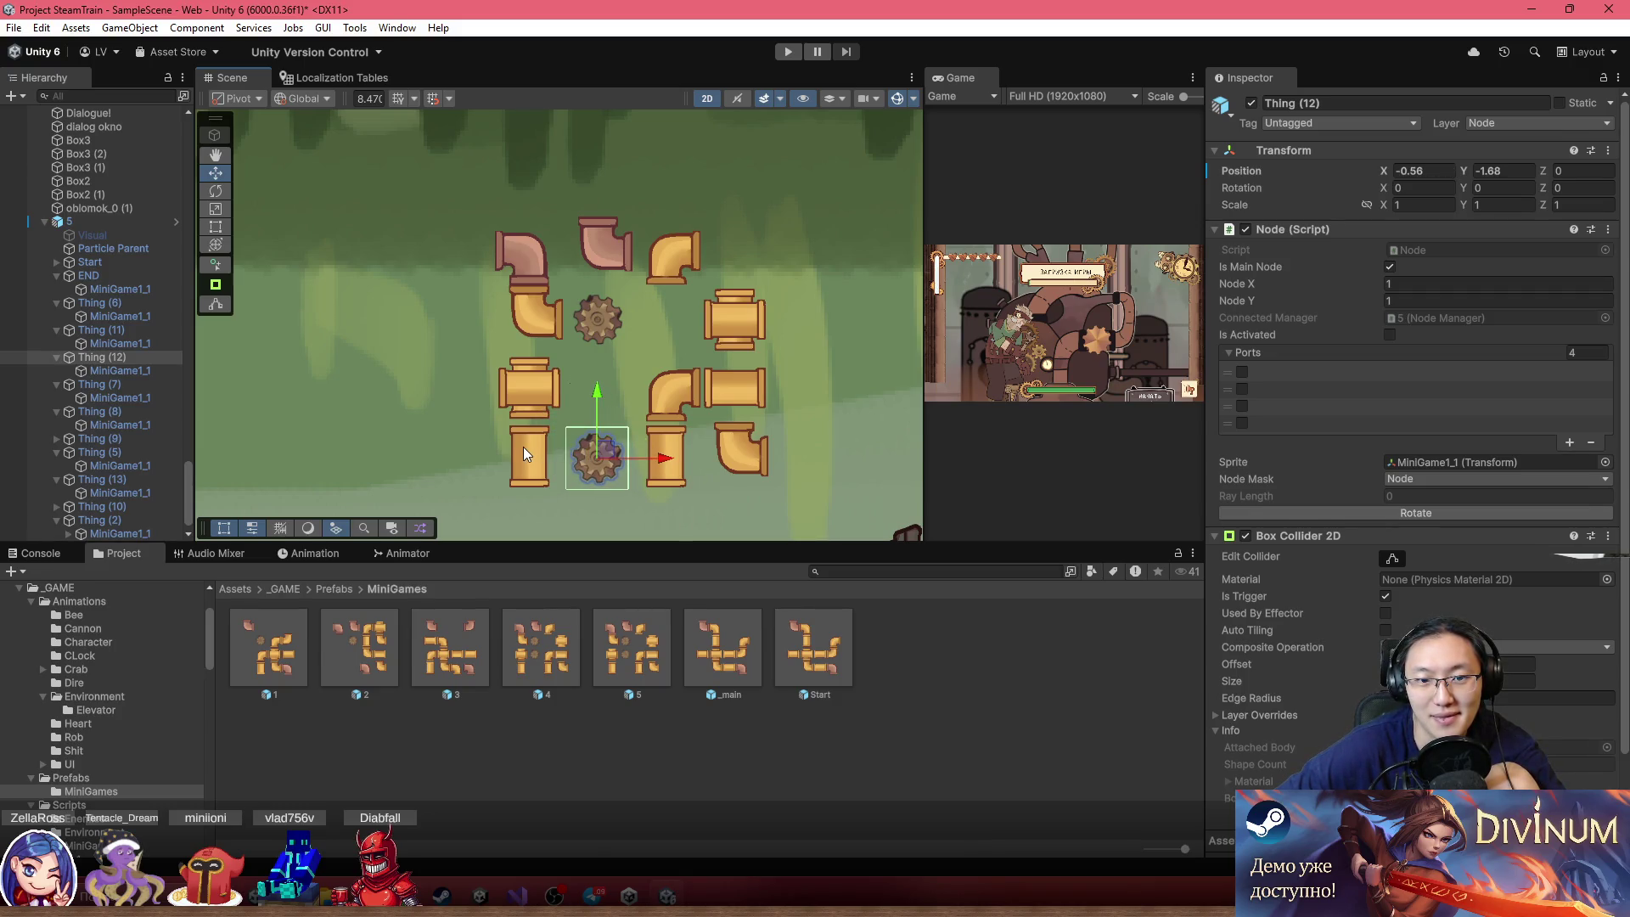
Shift straight pipe Thing (13) up and right into row two
click(523, 446)
click(523, 447)
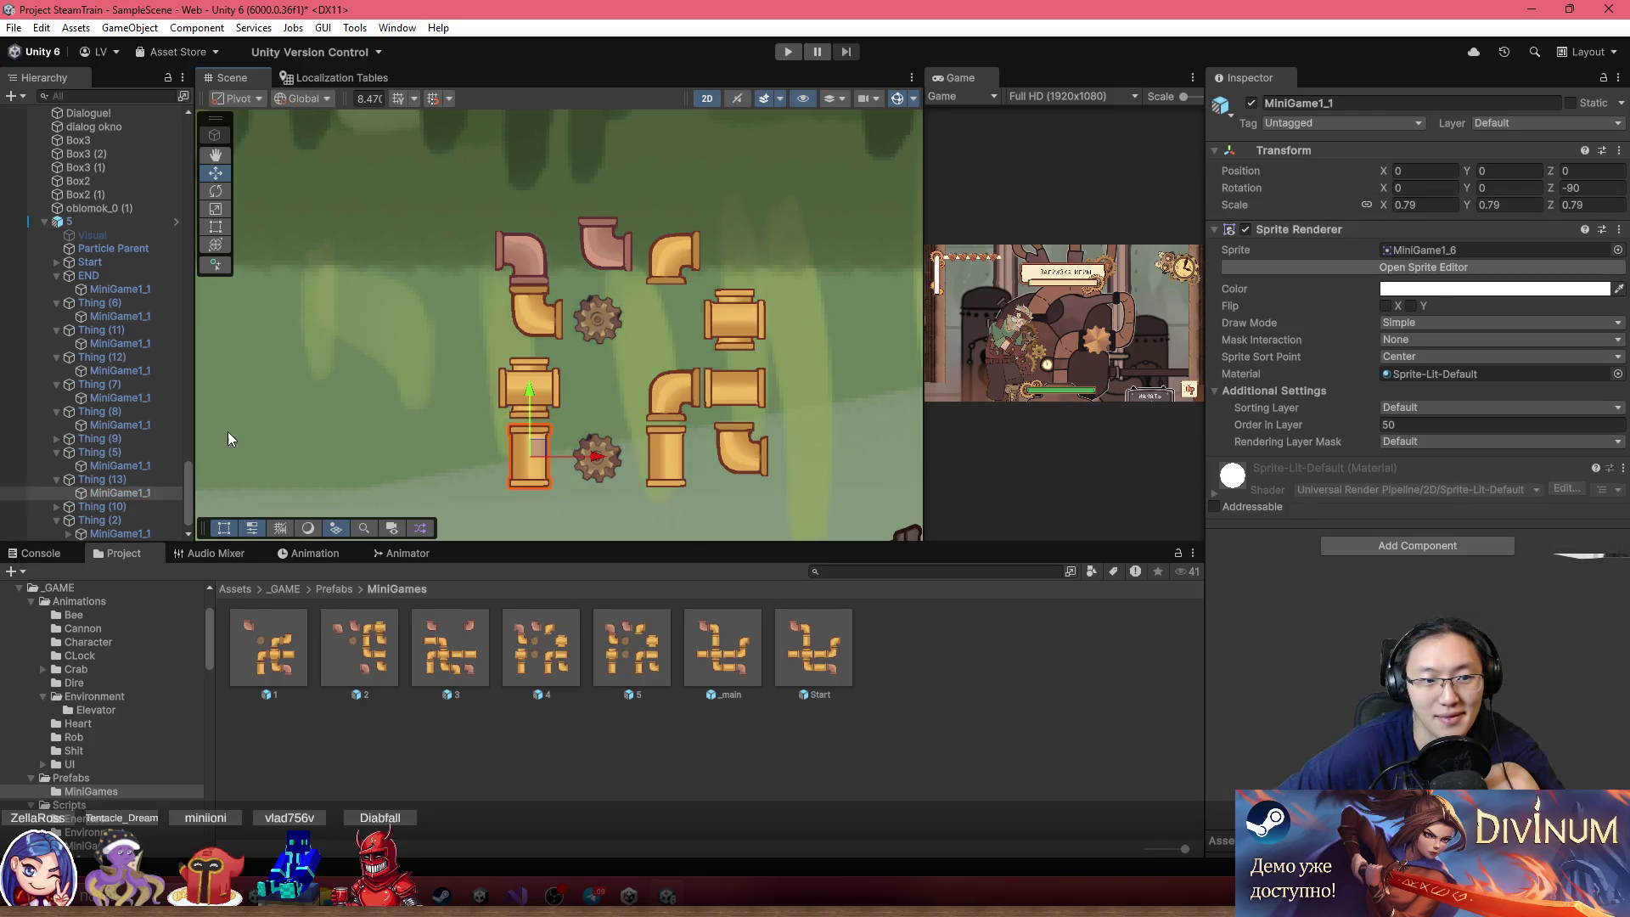
click(75, 480)
mouse_move(547, 454)
mouse_down()
mouse_move(646, 373)
mouse_move(674, 323)
mouse_up()
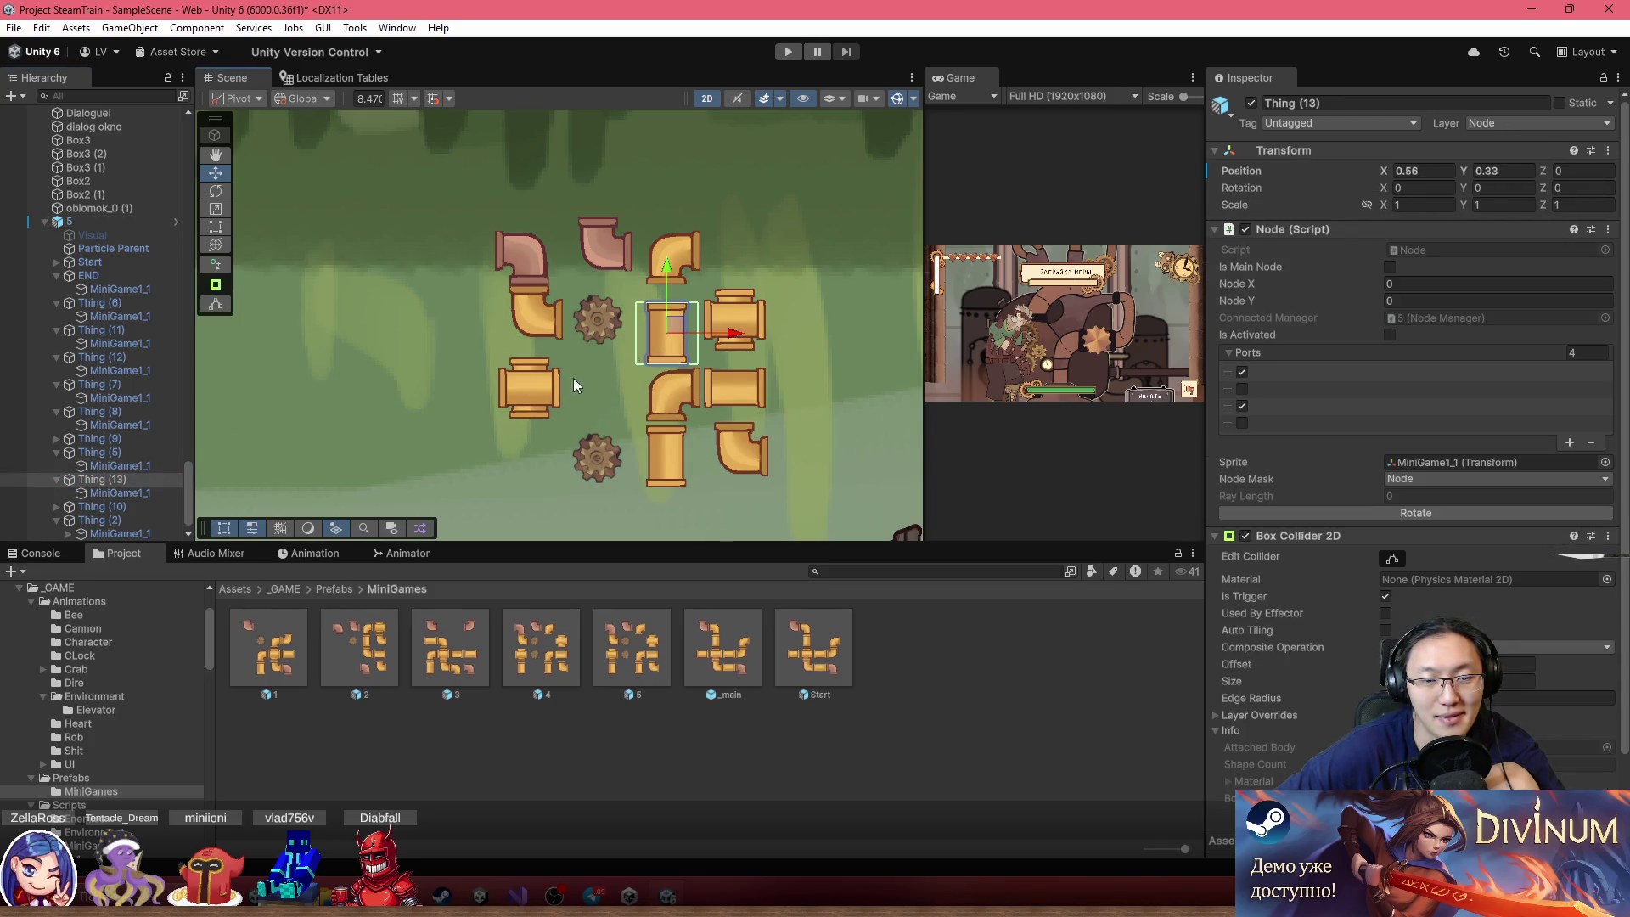
Duplicate the END pipe into the bottom-left cell beside the lower gear and rotate it
click(596, 248)
click(624, 246)
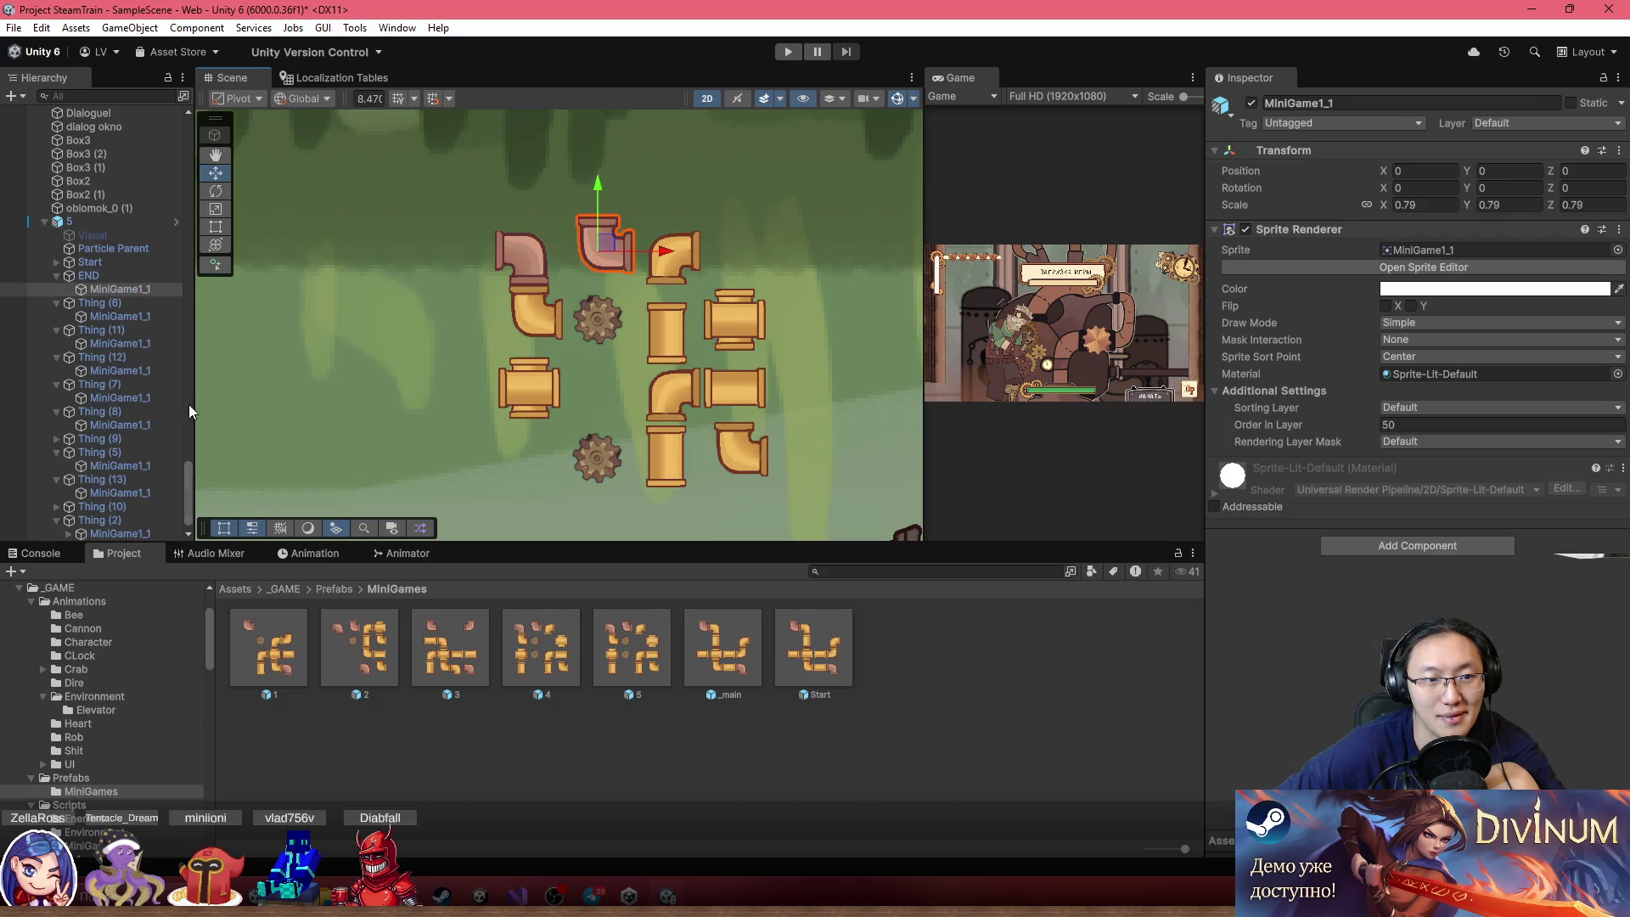
click(105, 275)
key(ctrl+d)
drag(610, 240, 543, 439)
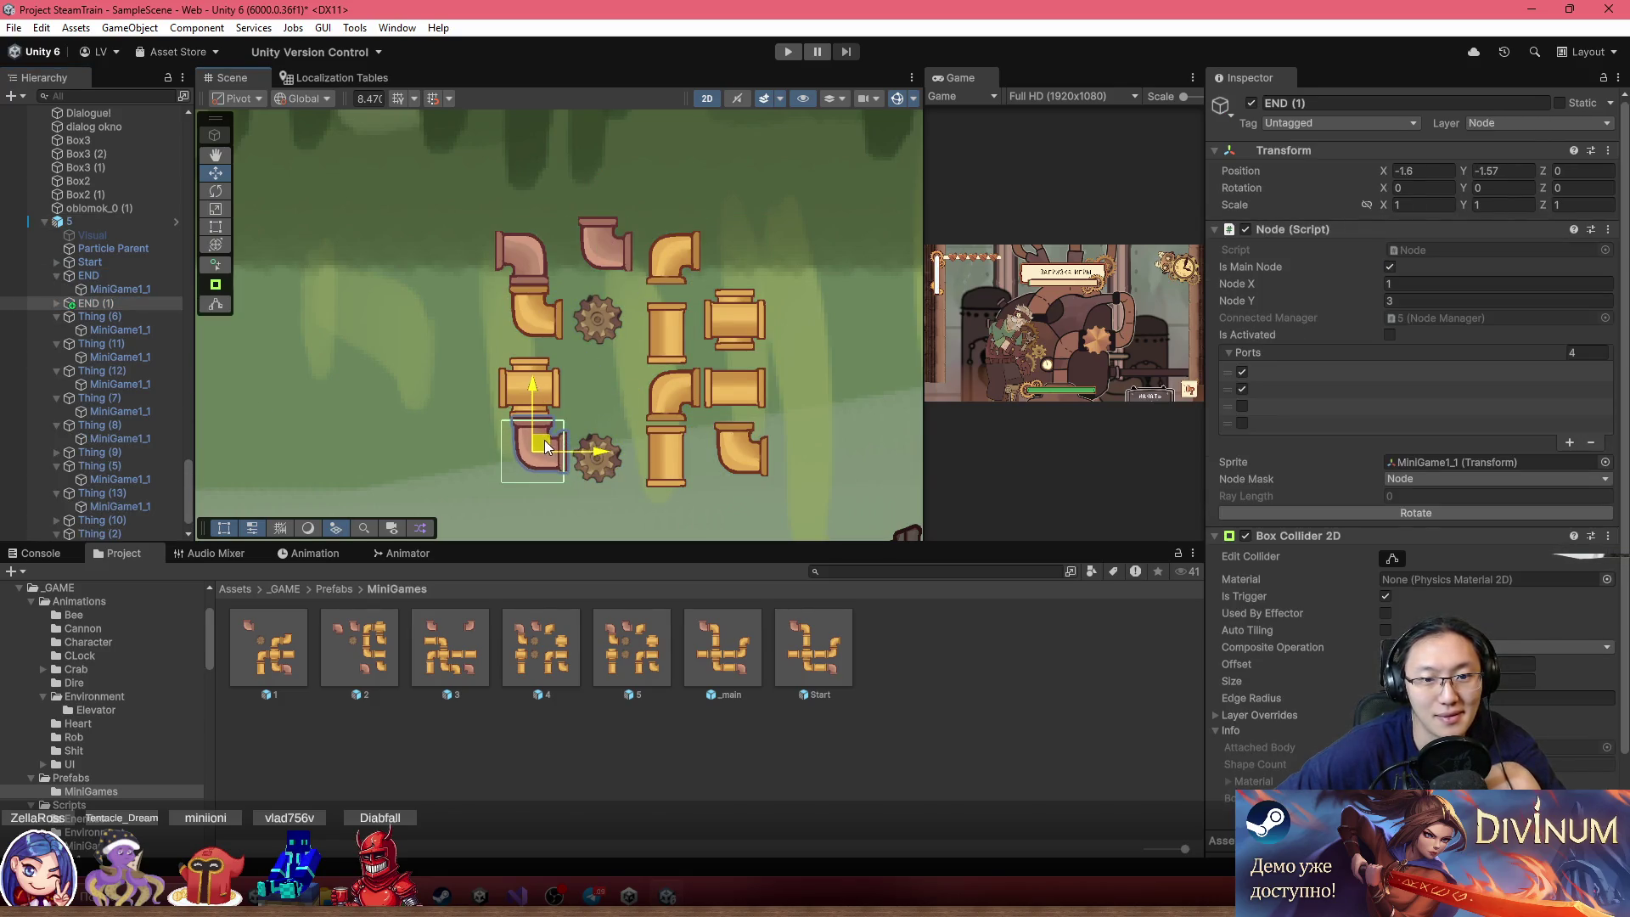
click(1373, 512)
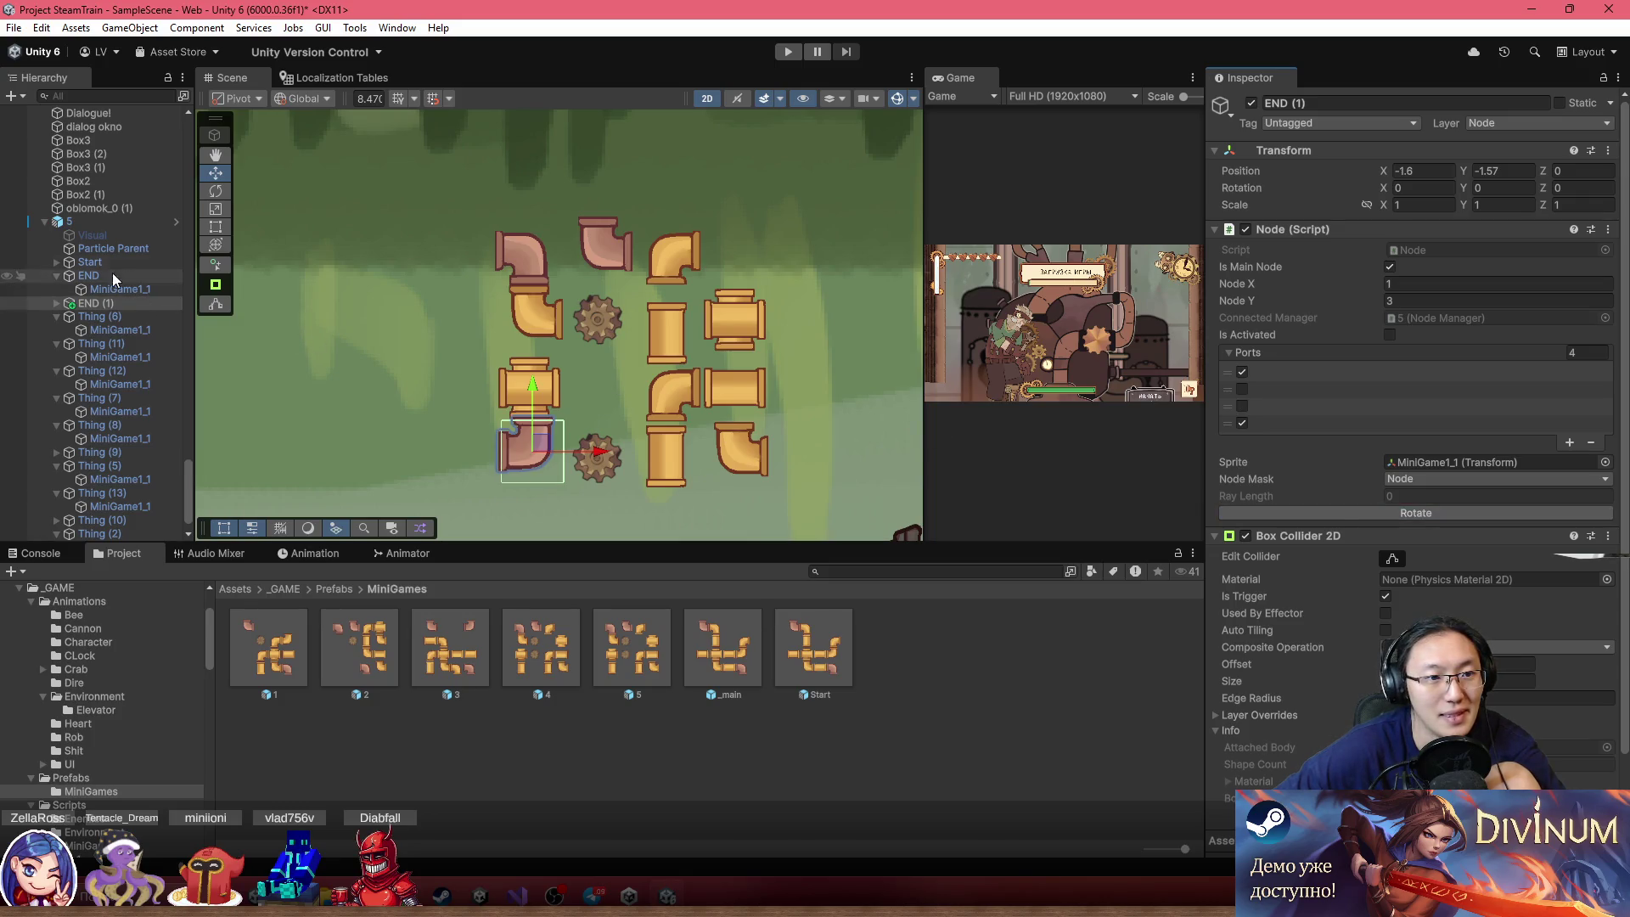
click(94, 221)
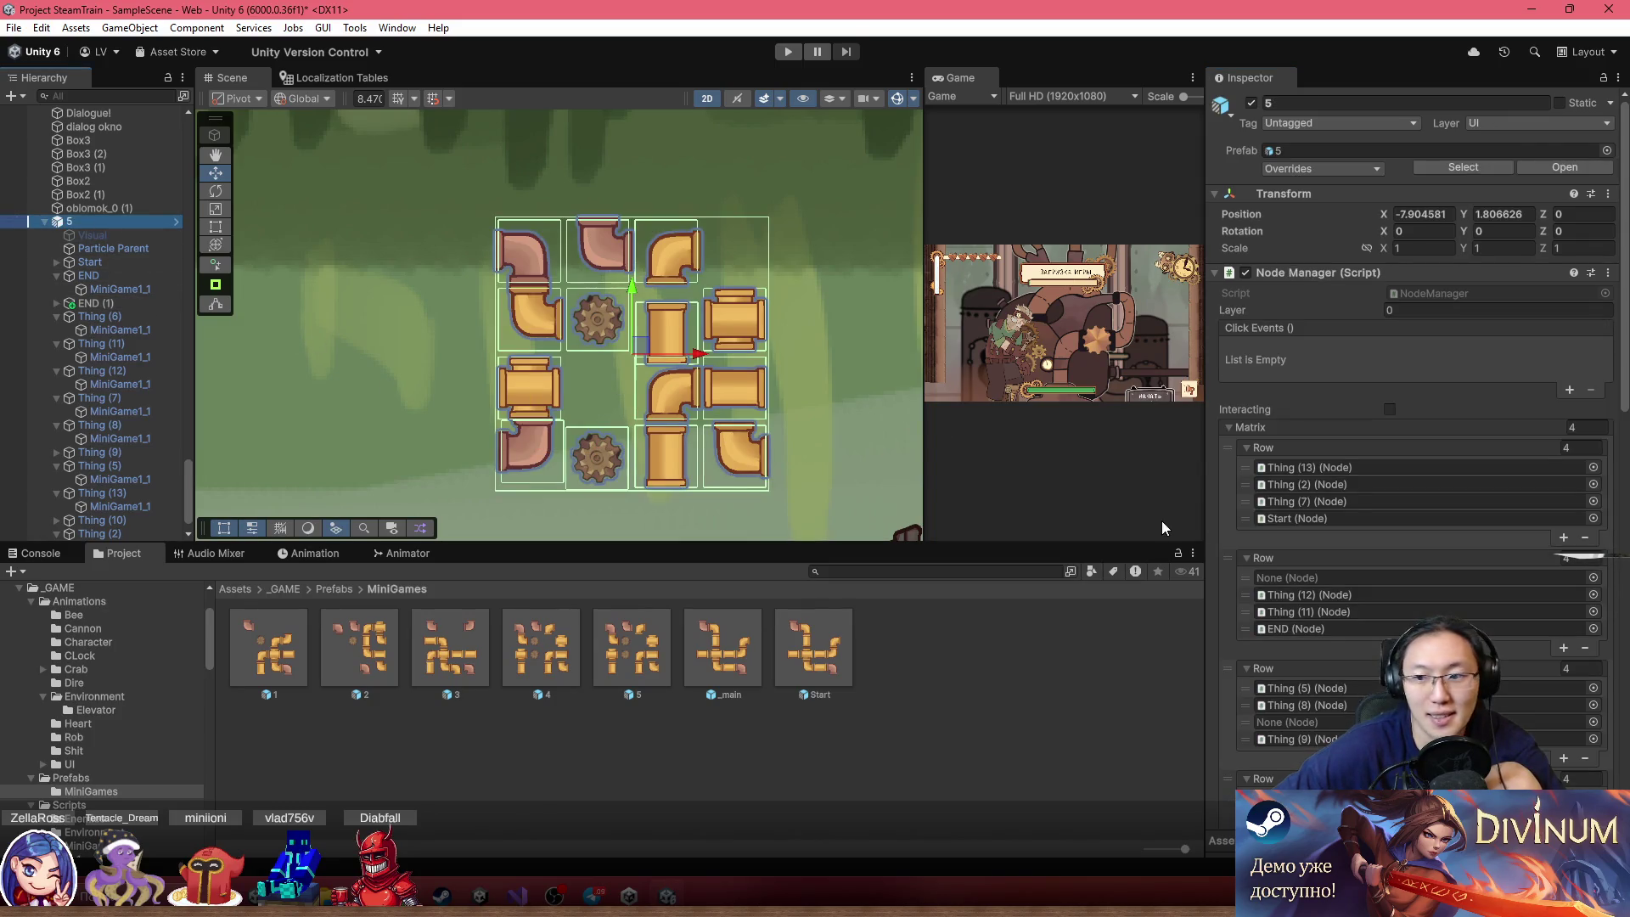
Add END (1) to puzzle 5's Finish Nodes list alongside END
scroll(1426, 553, down, 5)
scroll(1422, 530, down, 5)
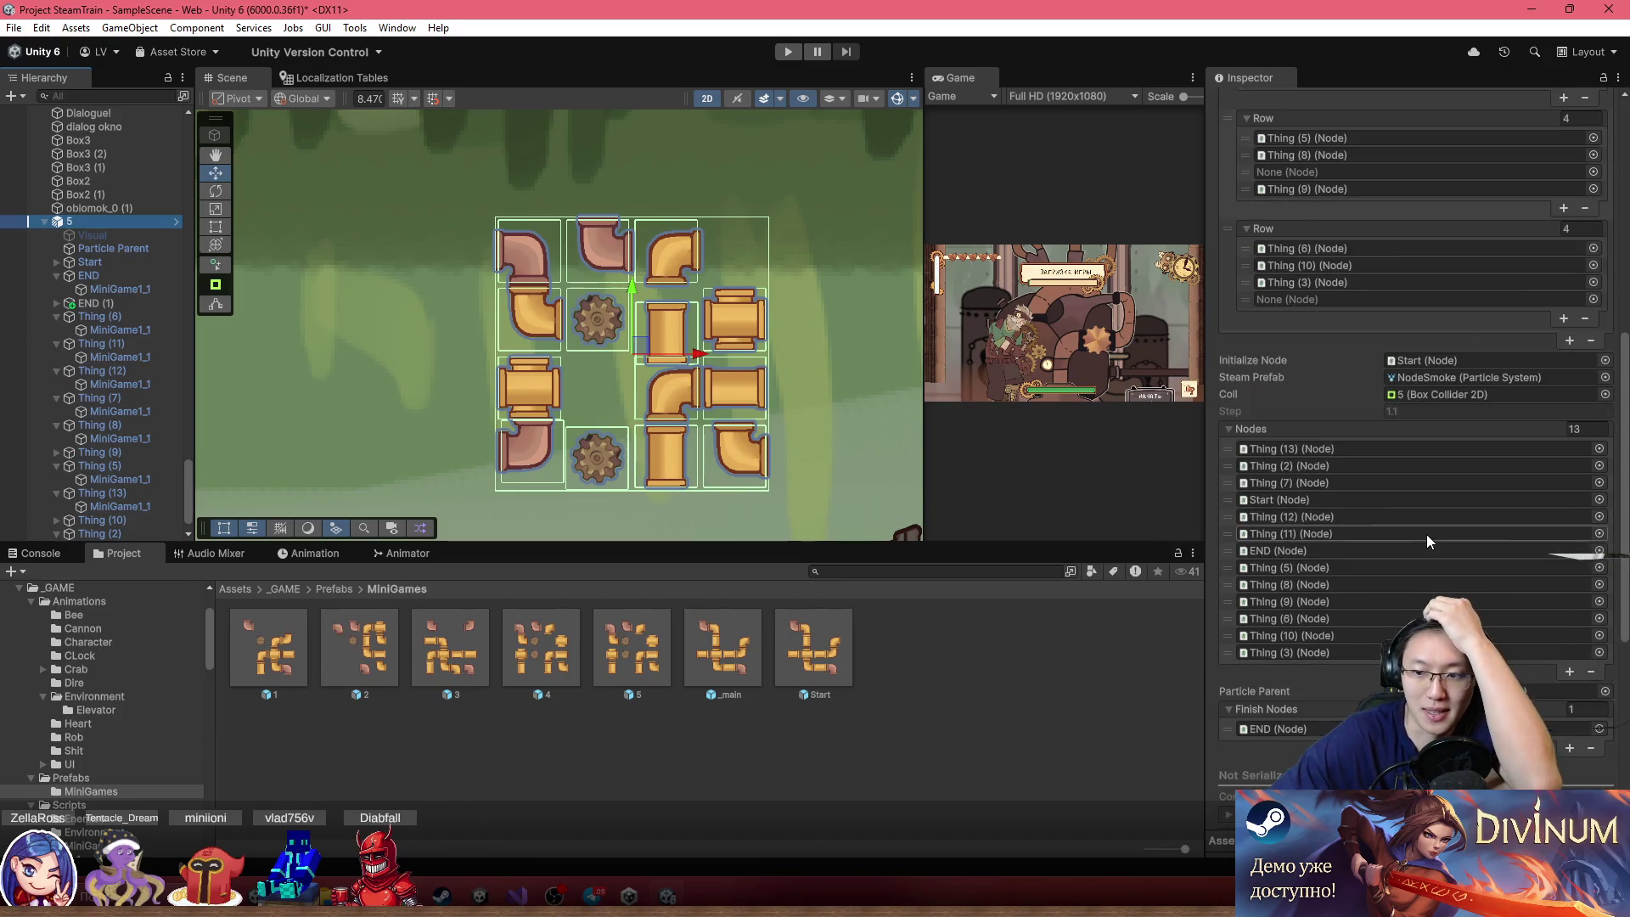
click(111, 303)
mouse_move(110, 304)
mouse_down()
mouse_move(1256, 535)
mouse_move(1282, 522)
mouse_up()
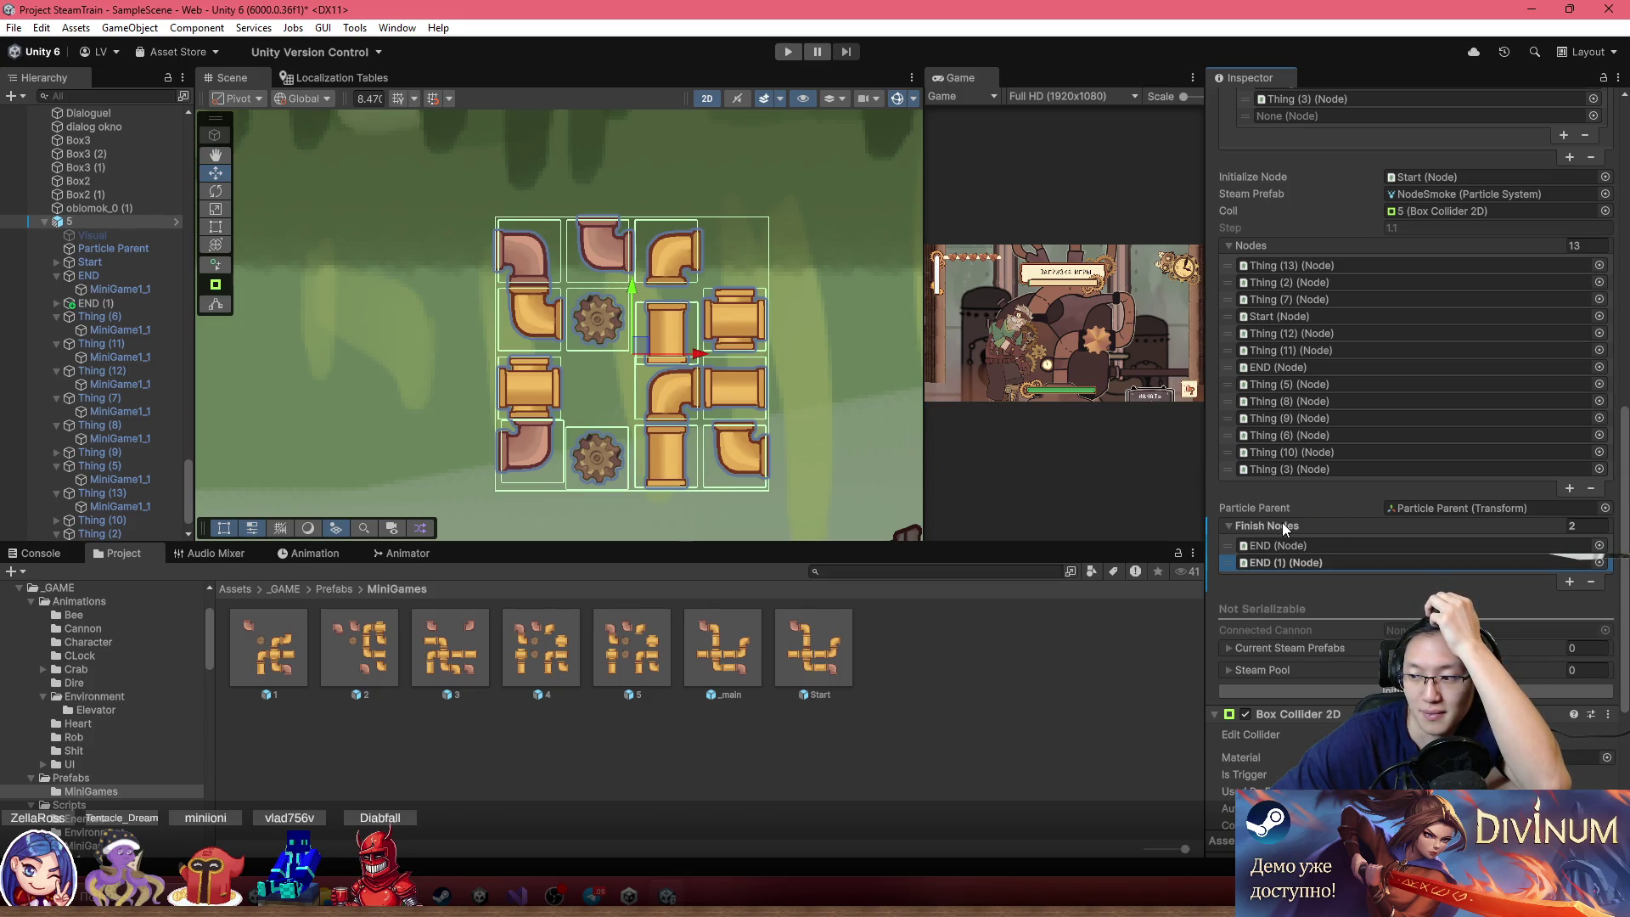
scroll(511, 322, up, 2)
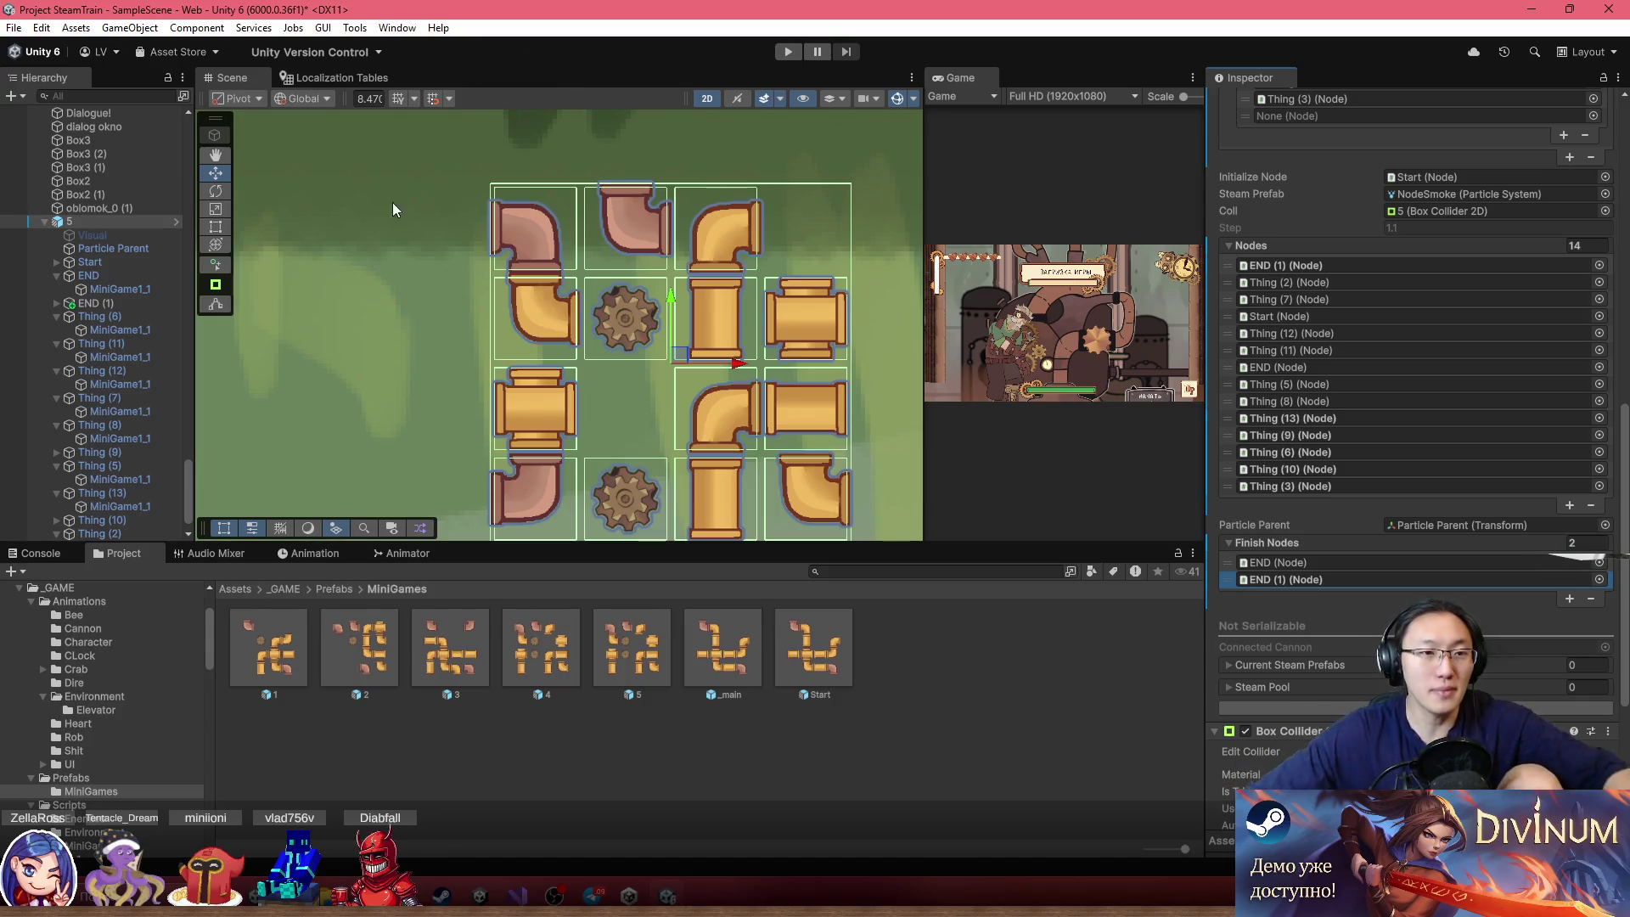
Initialize puzzle 5's nodes so the Nodes list counts 14 entries
scroll(1392, 560, down, 3)
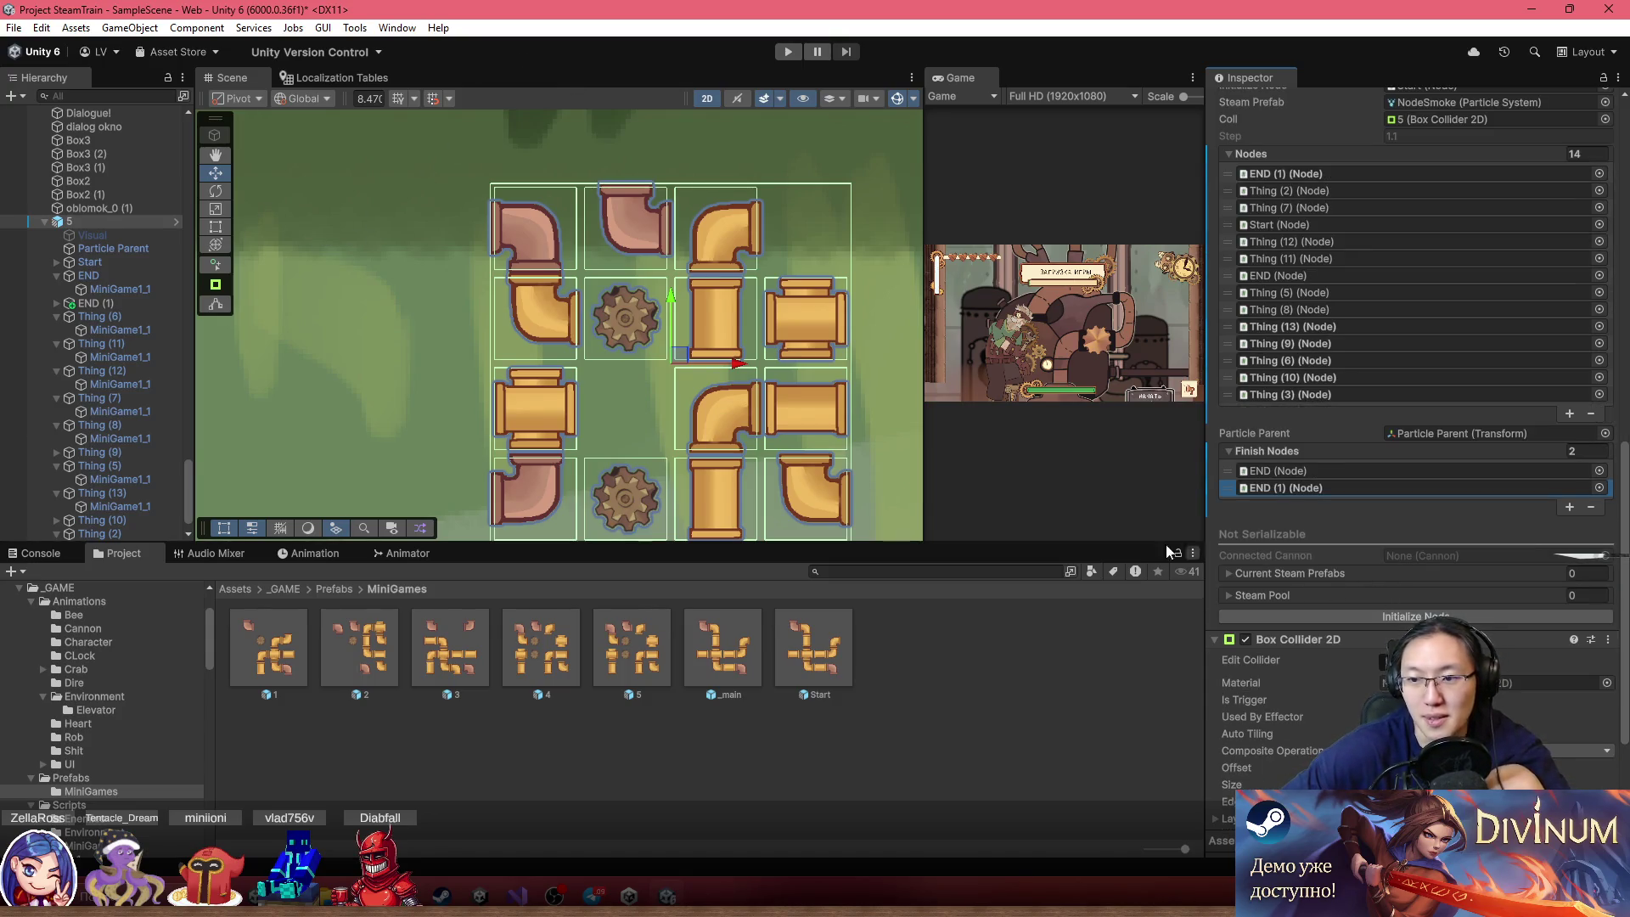
click(1479, 624)
click(85, 223)
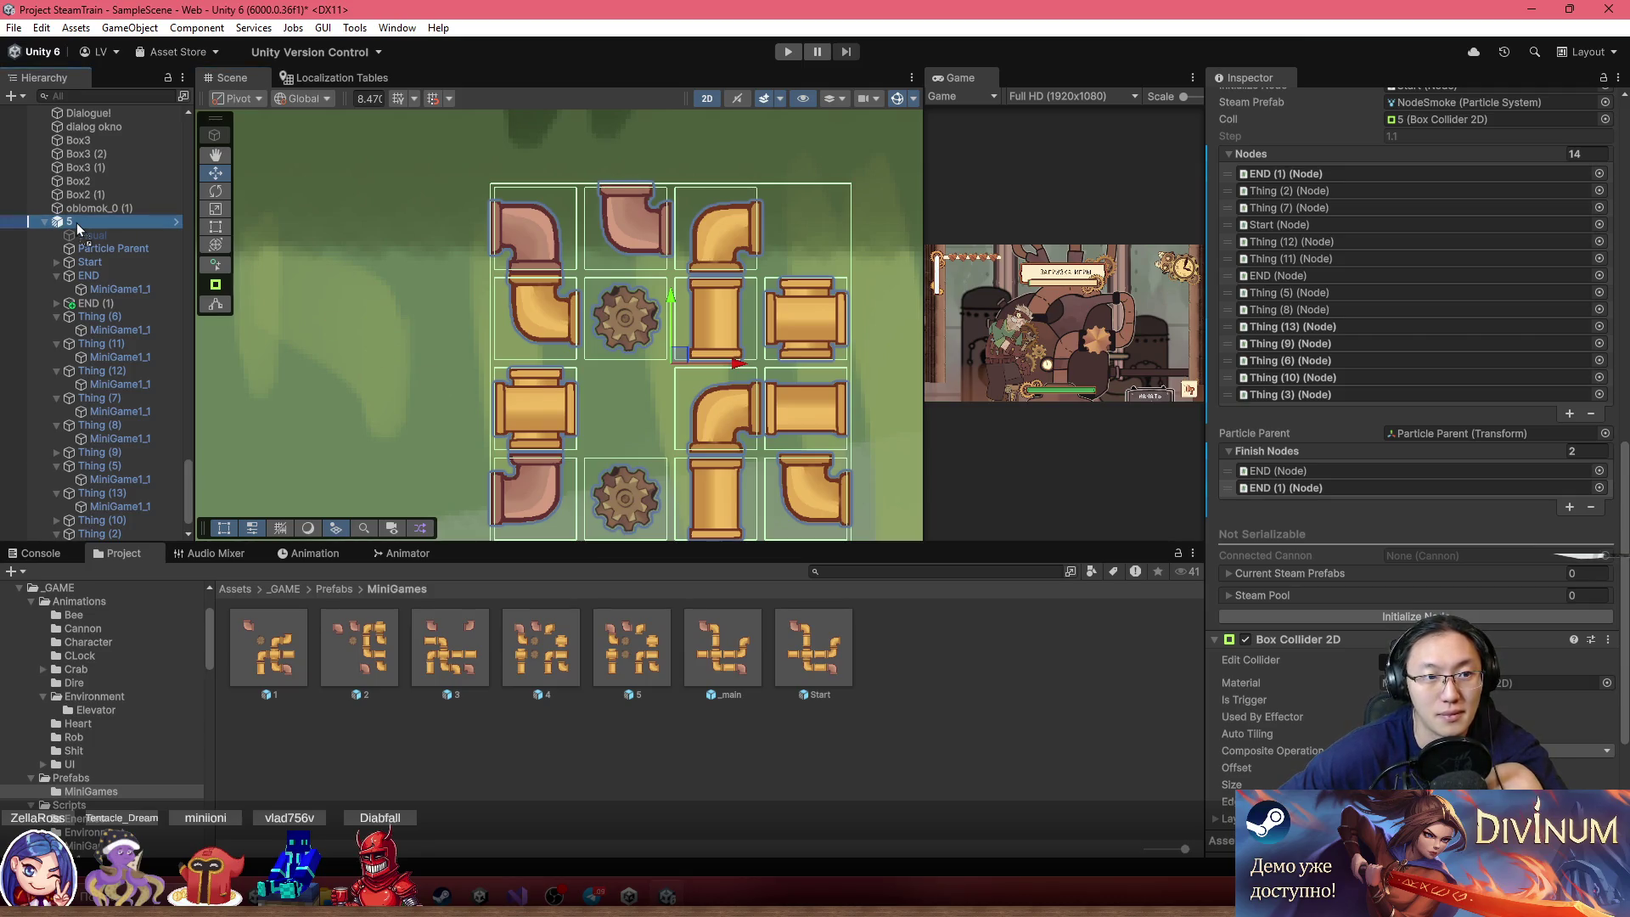
scroll(1408, 245, up, 10)
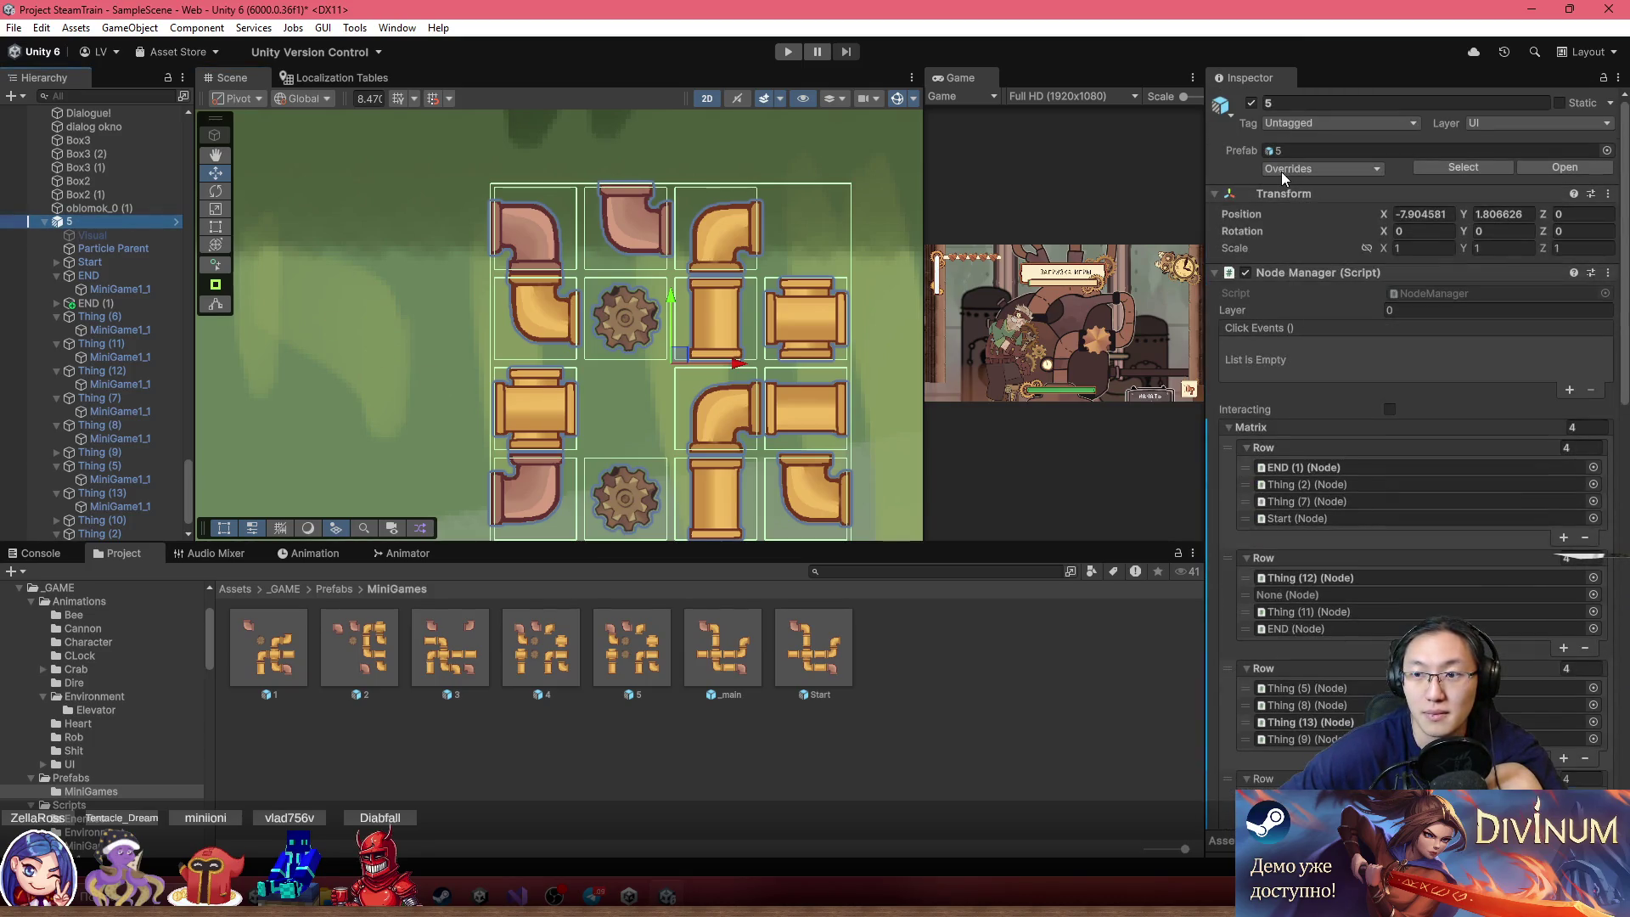
Apply all of puzzle 5's overrides and inspect prefab asset 5 in MiniGames
click(1283, 170)
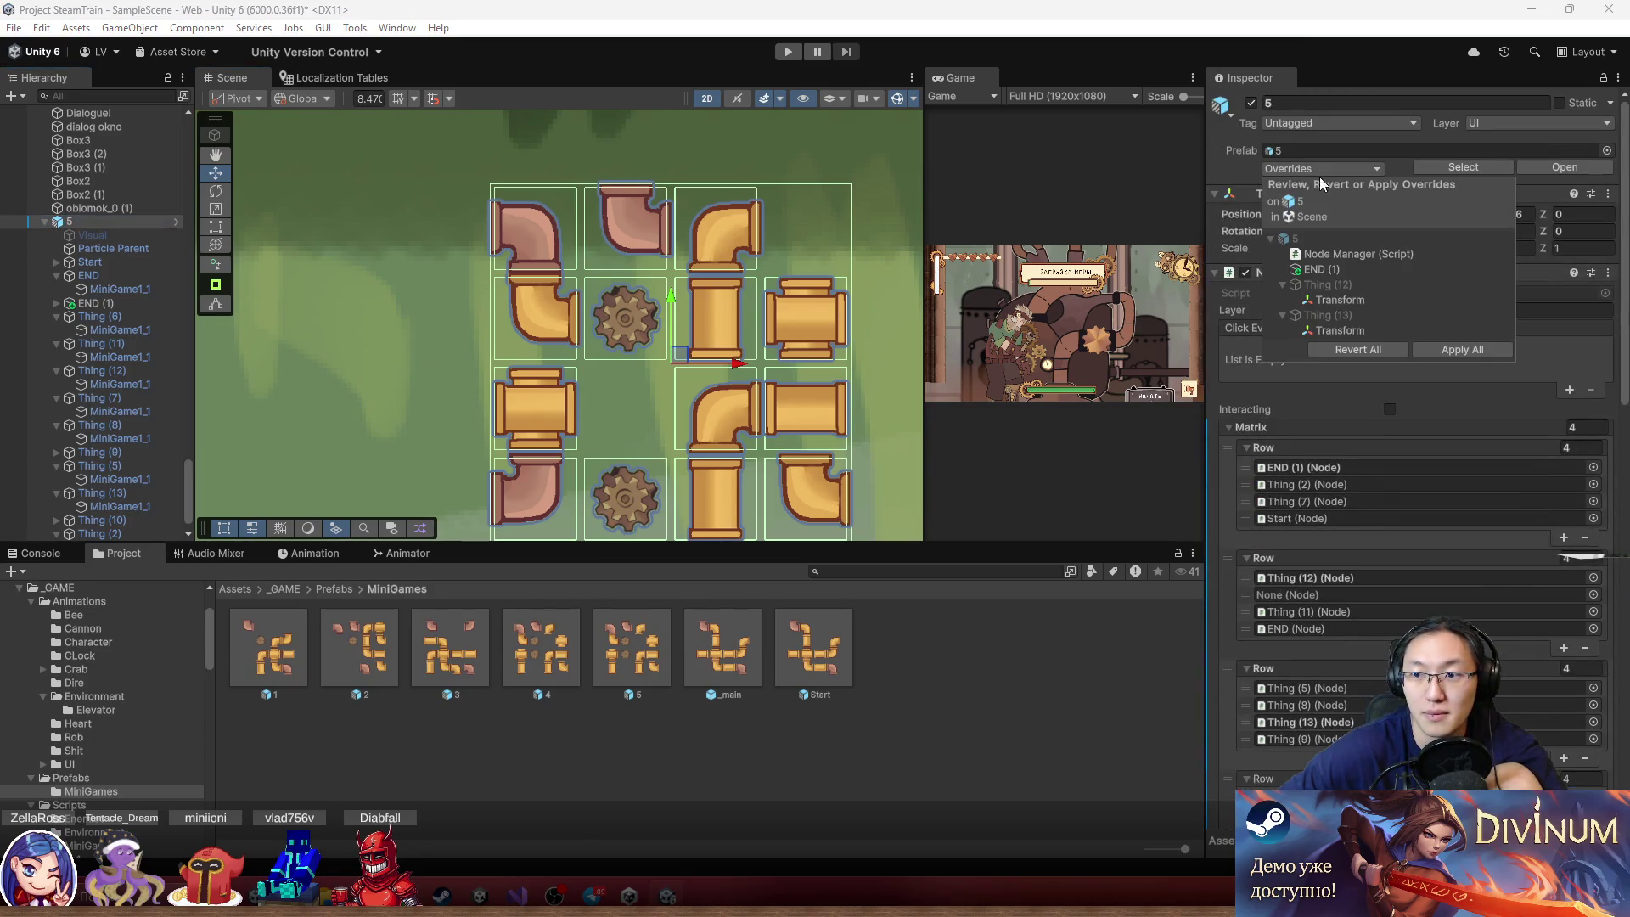
click(1462, 349)
click(611, 658)
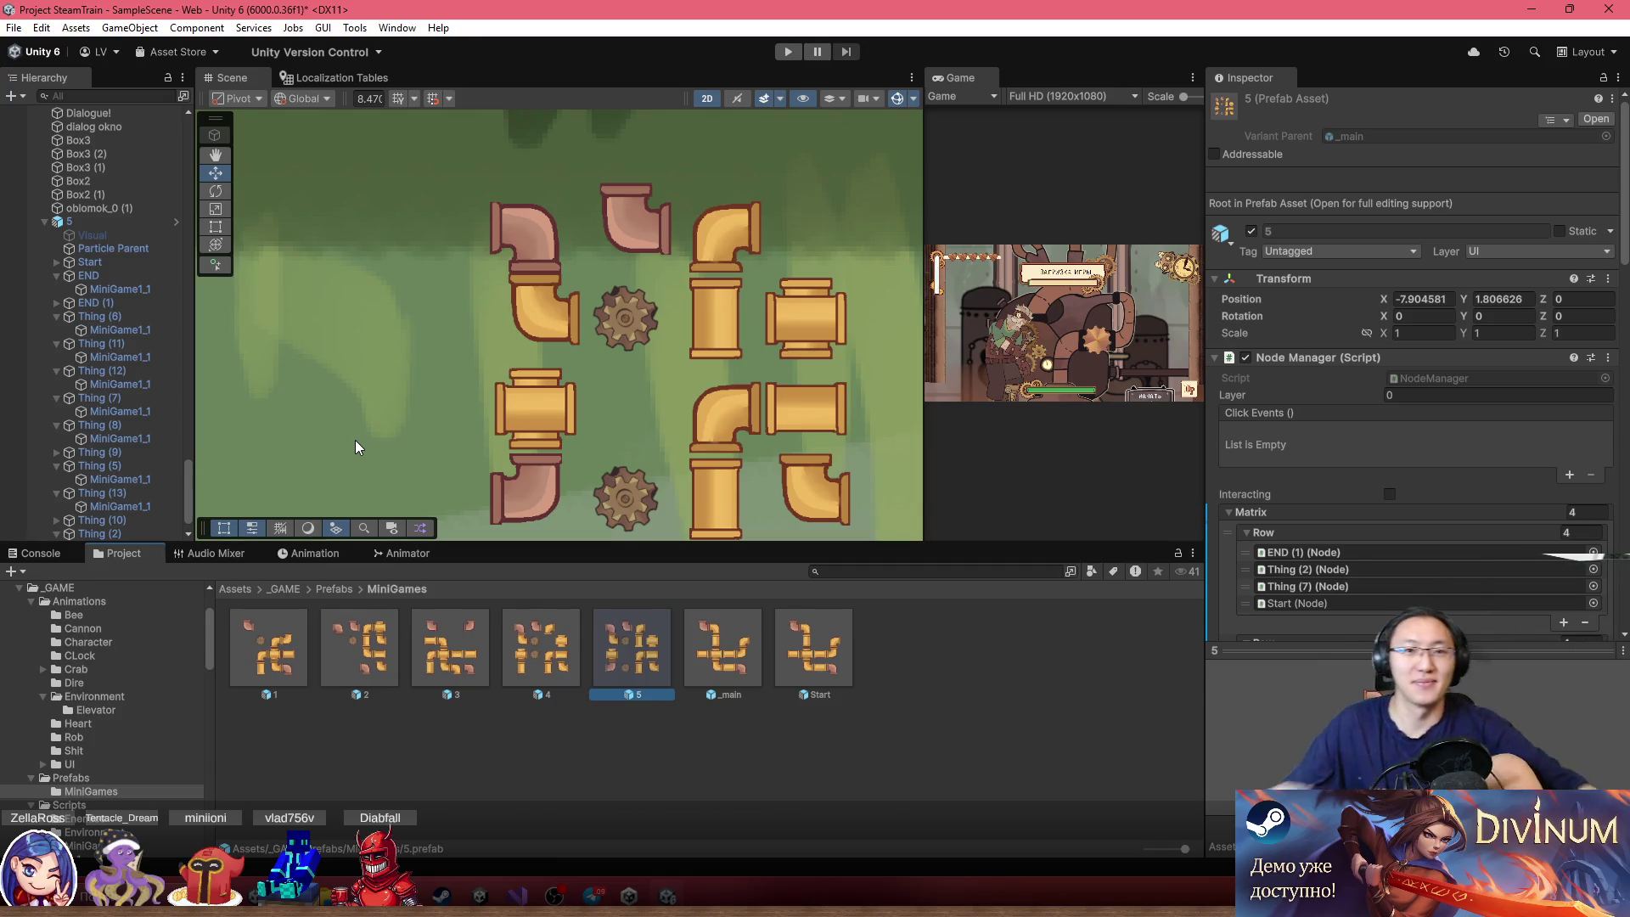
scroll(717, 318, down, 5)
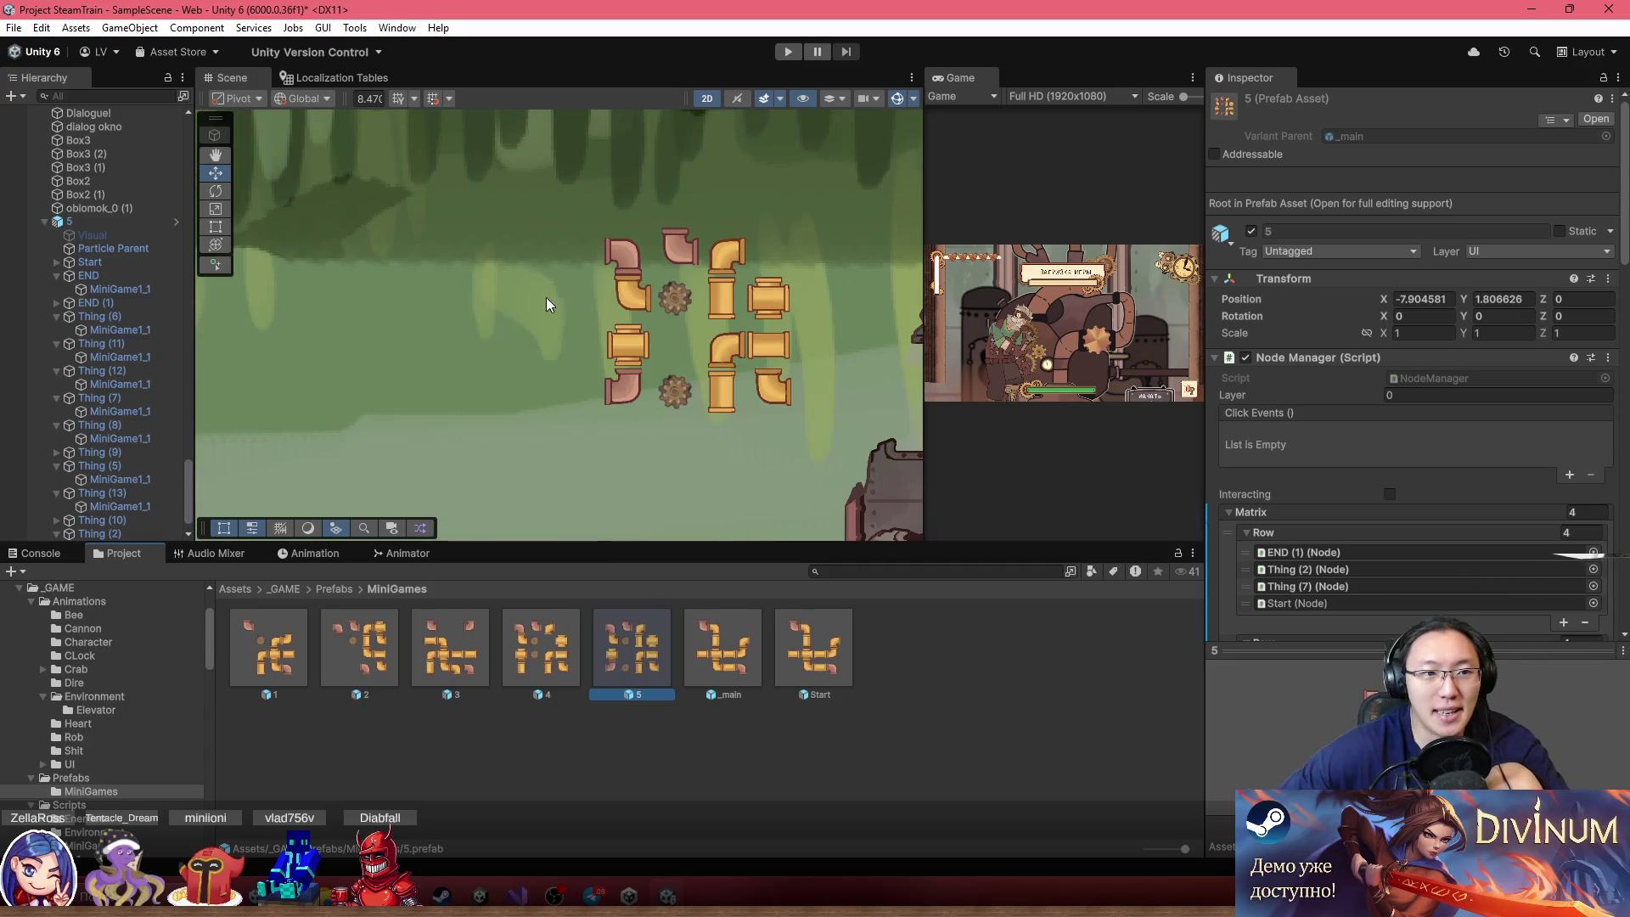
Select scene puzzle object 5, then frame the next puzzle object, 6, in the view
click(127, 222)
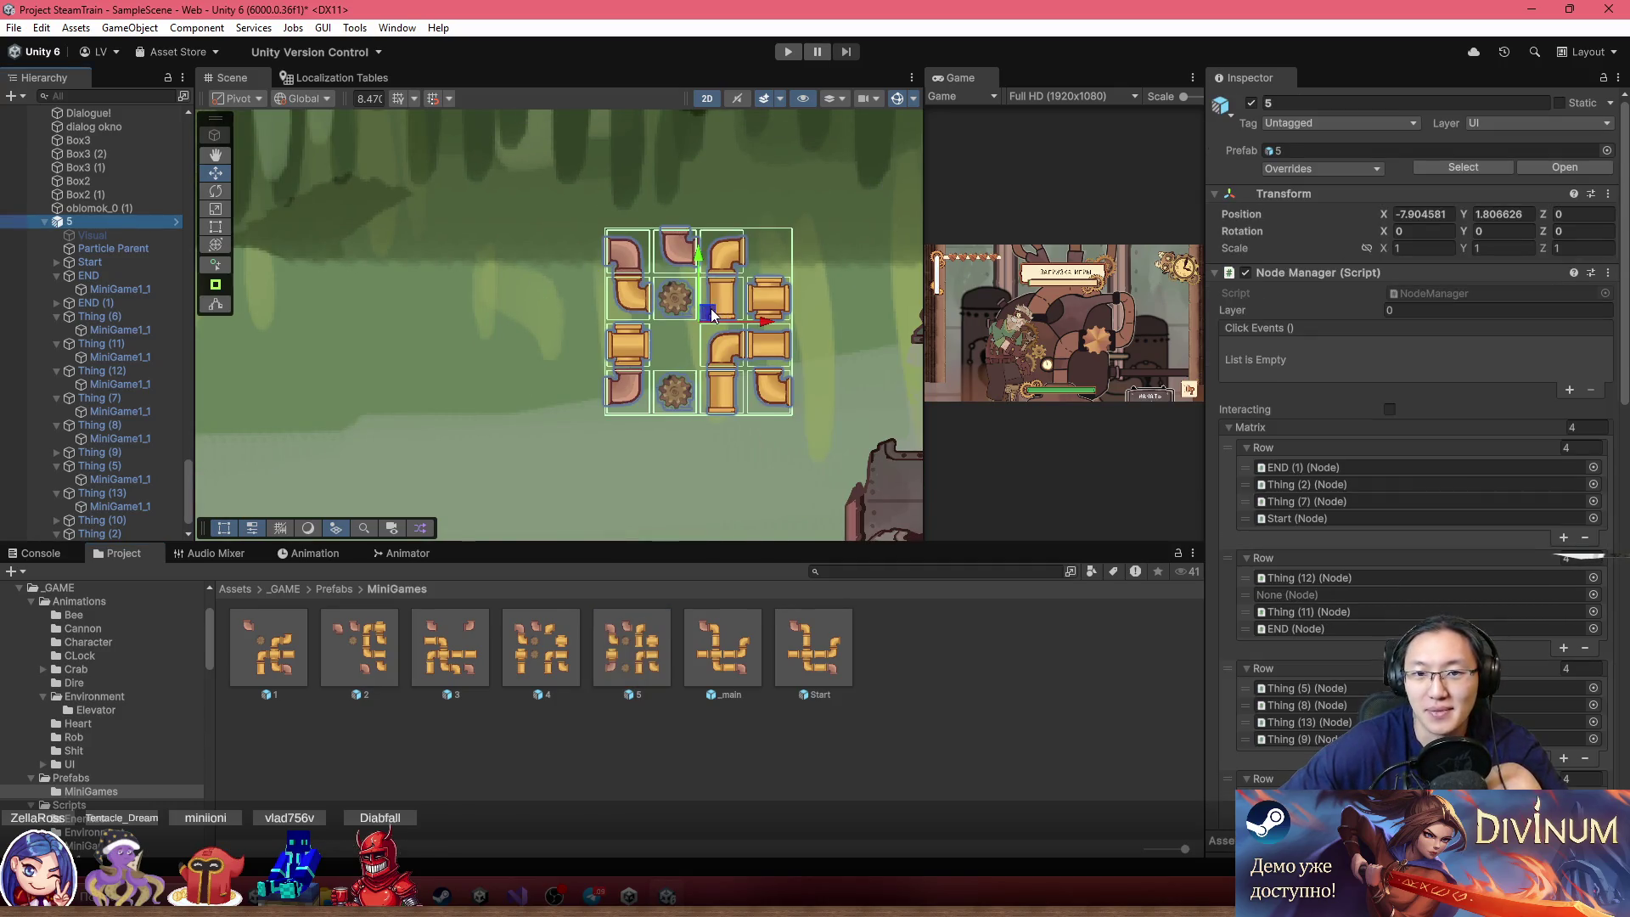
scroll(713, 308, up, 2)
scroll(676, 324, up, 3)
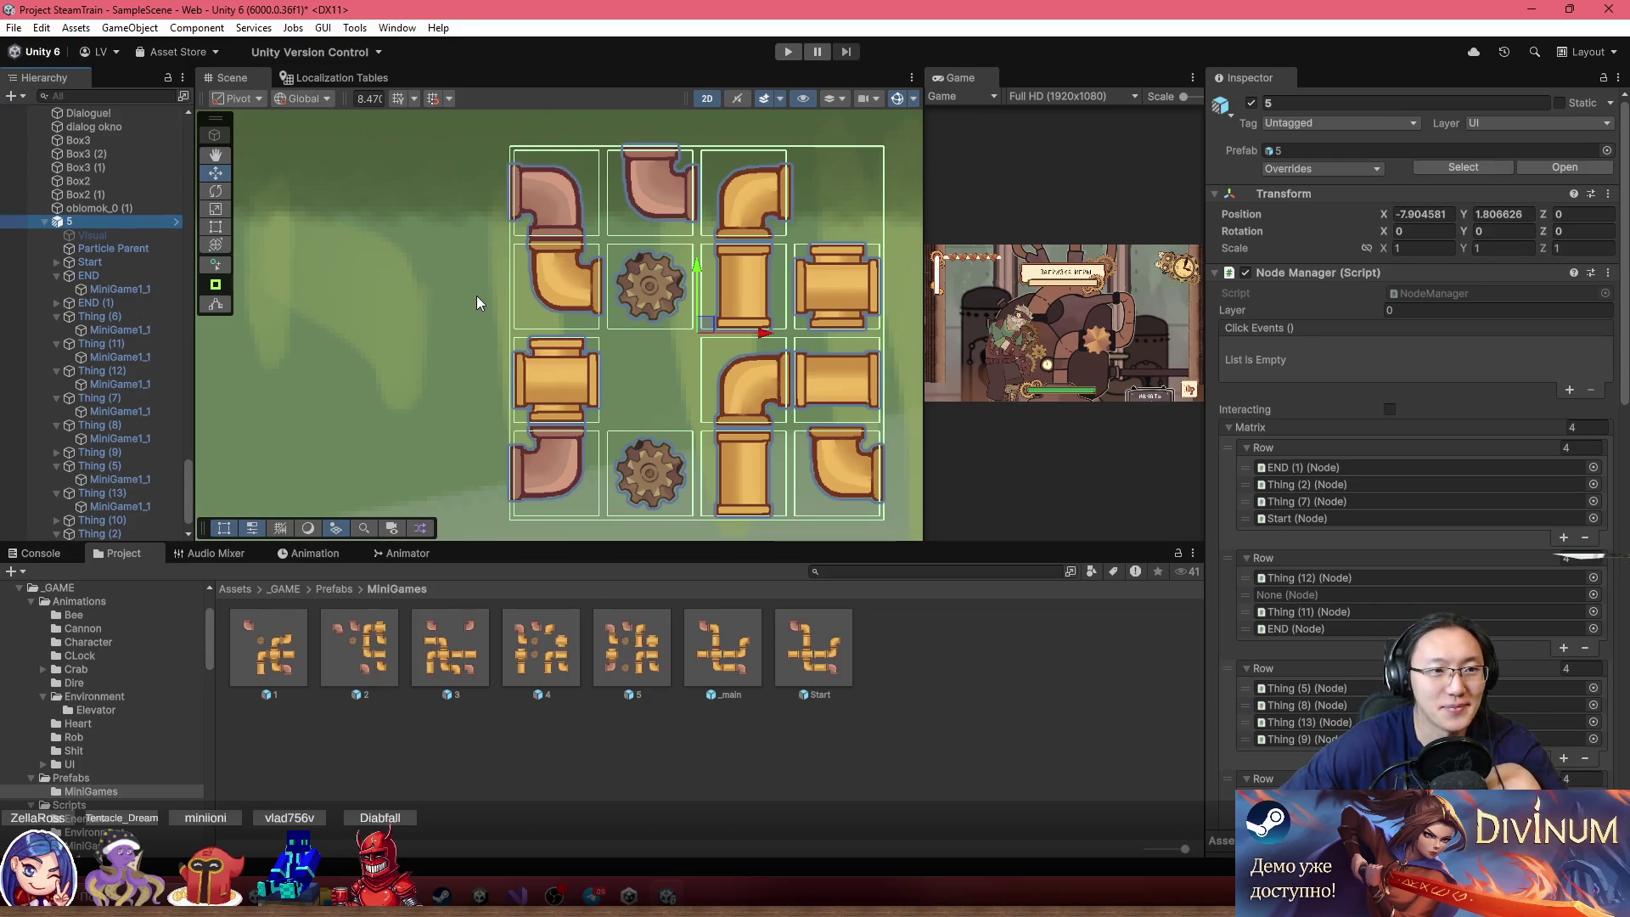
scroll(639, 272, up, 1)
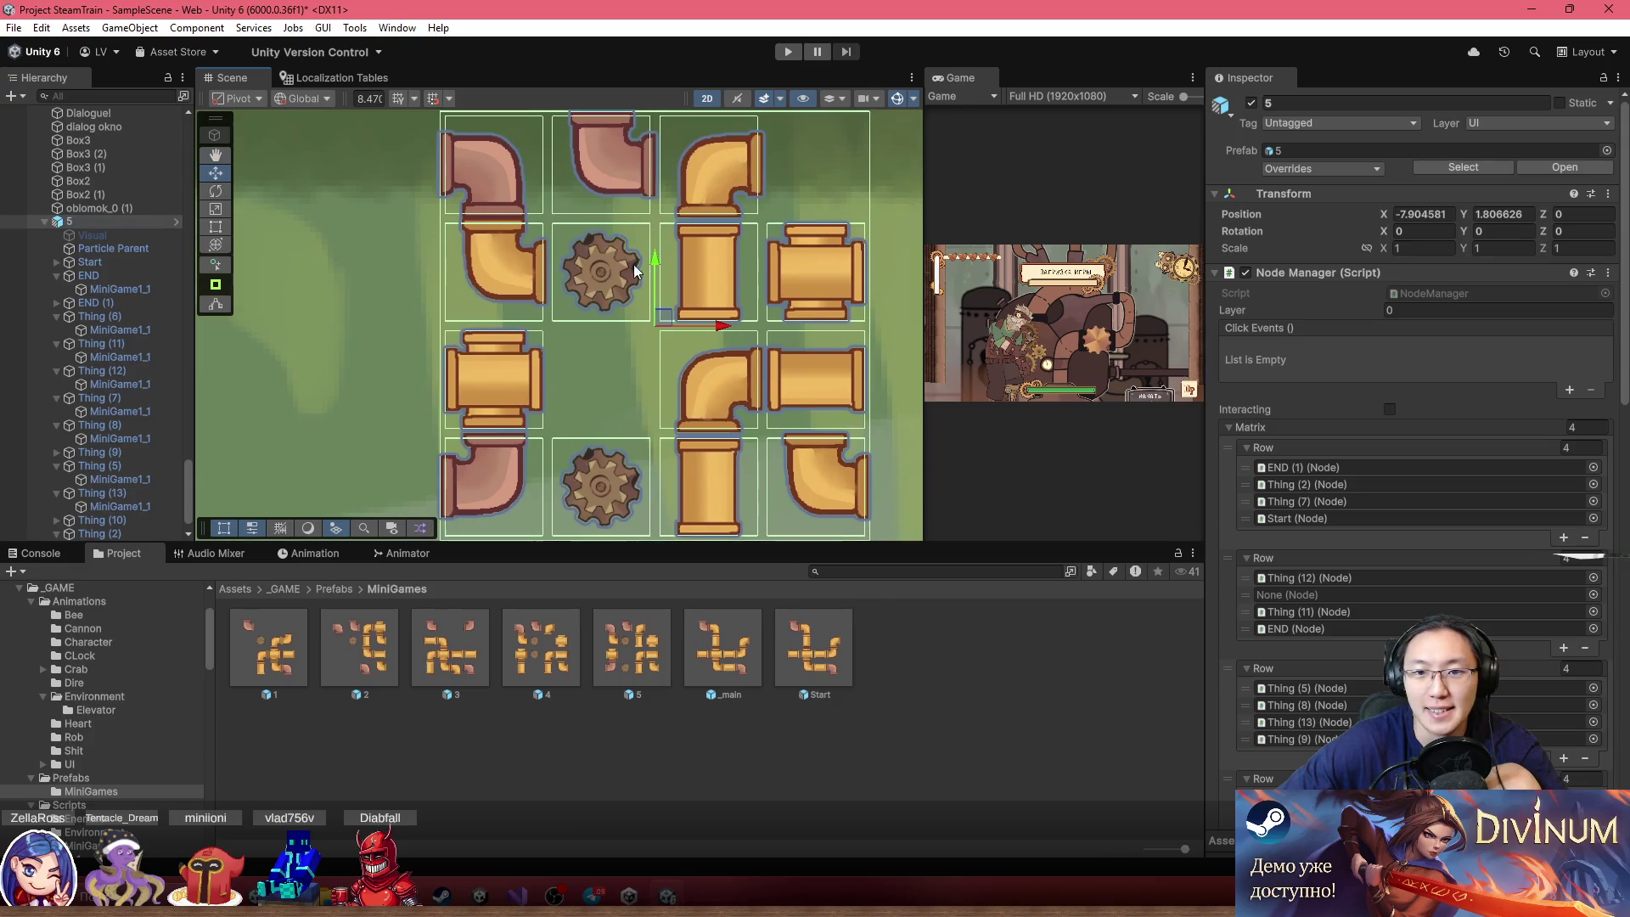
scroll(623, 256, down, 3)
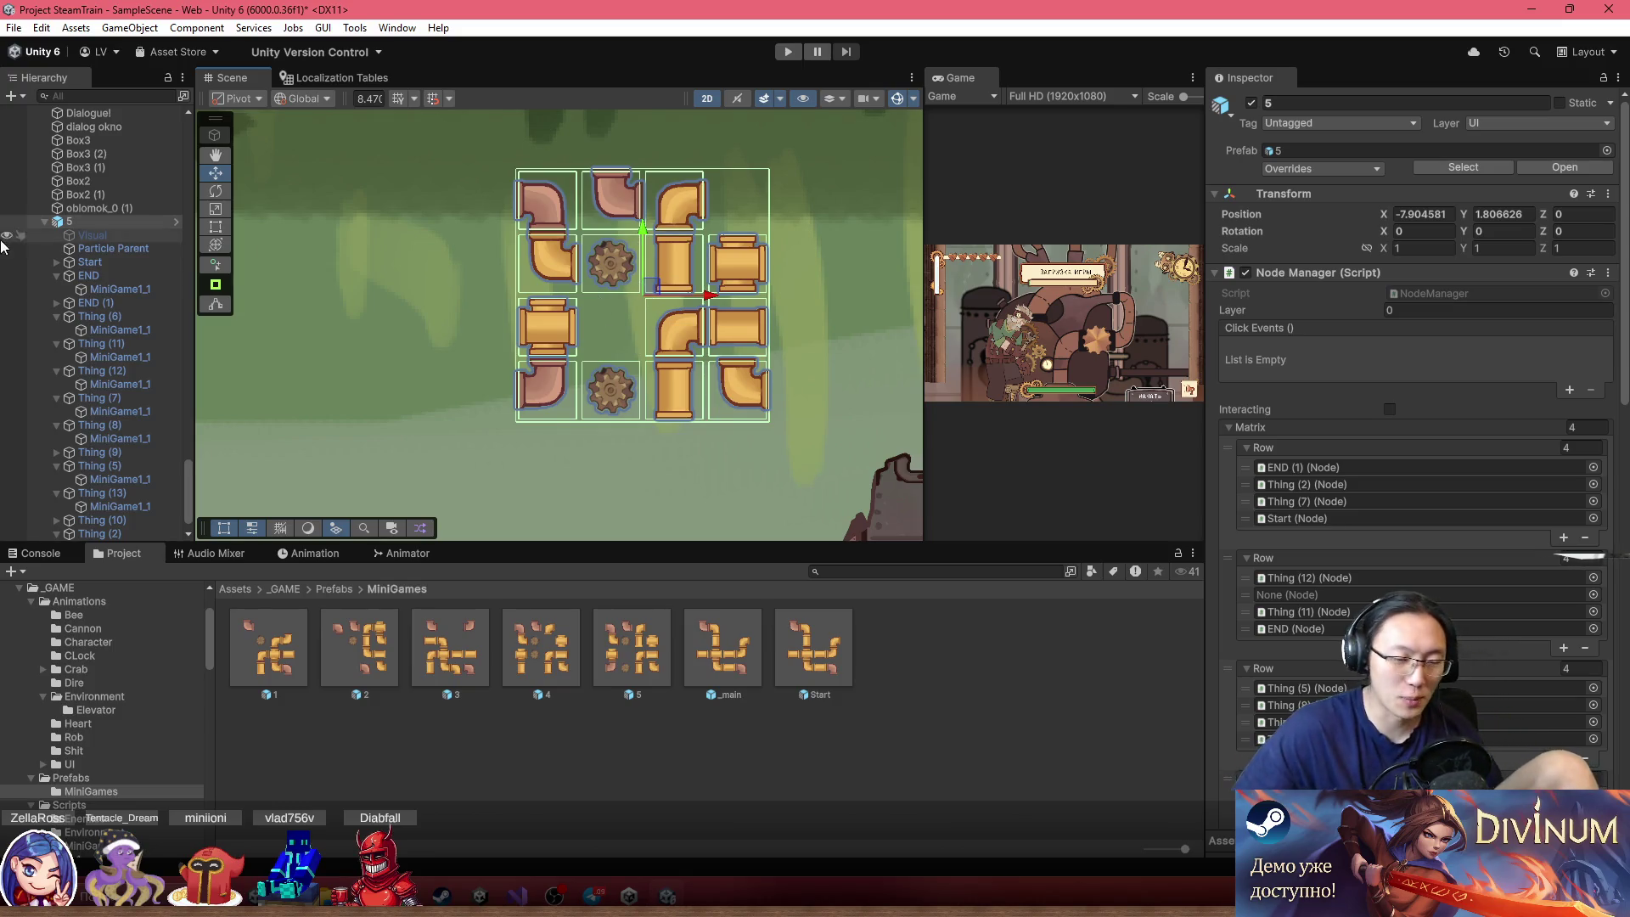
key(f)
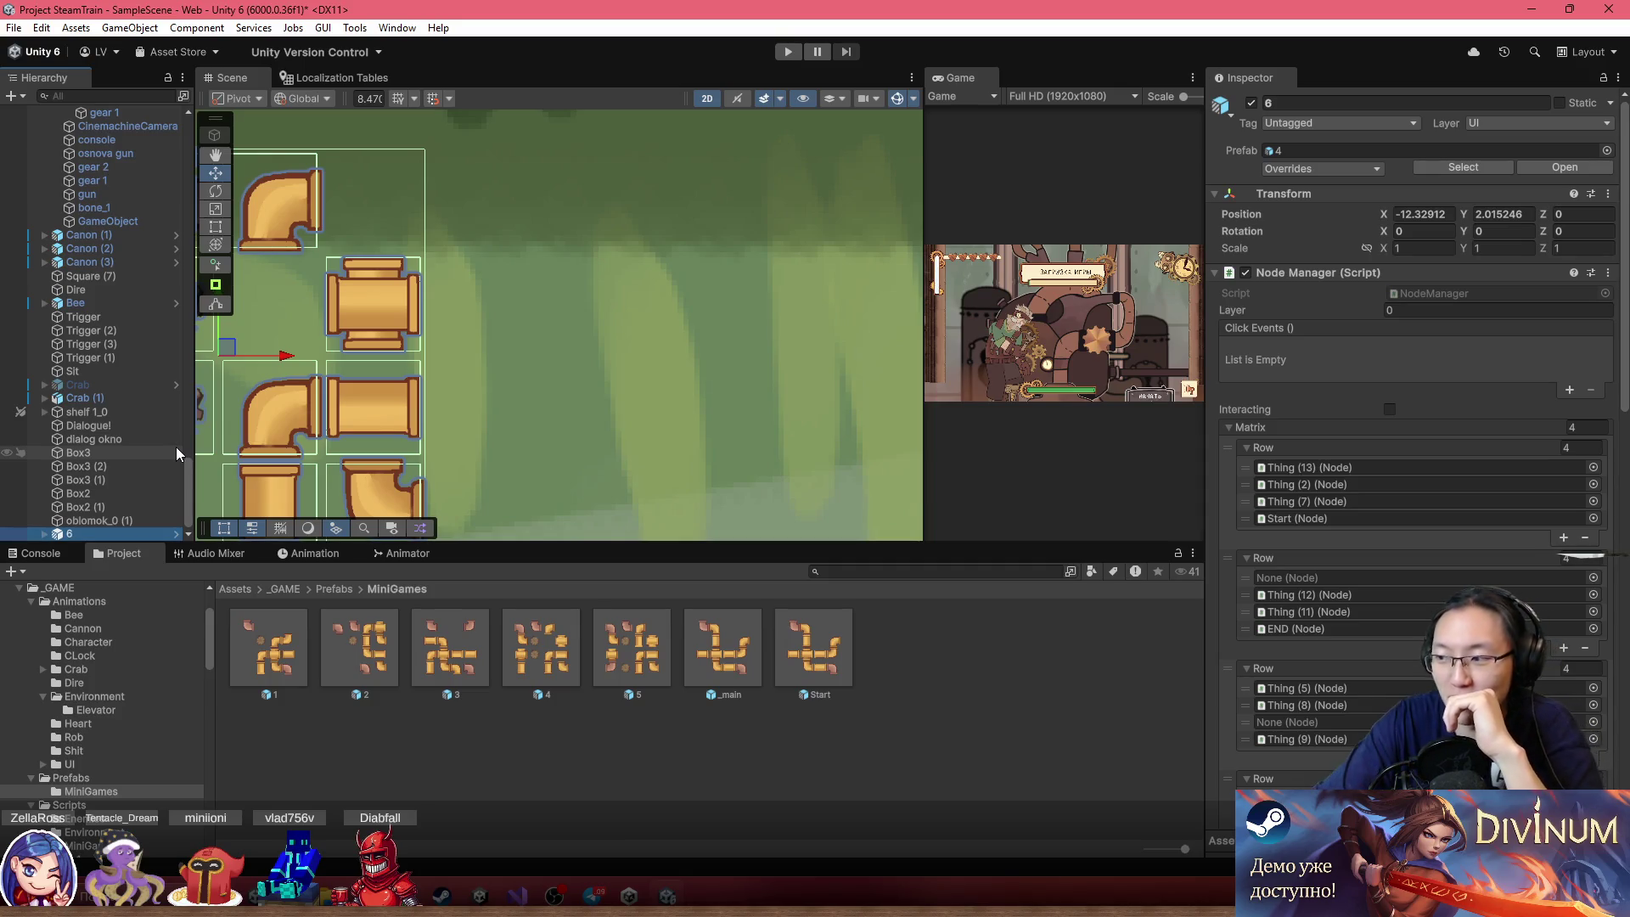
Save scene object 6 into the MiniGames folder as a new original prefab 6
scroll(441, 415, down, 3)
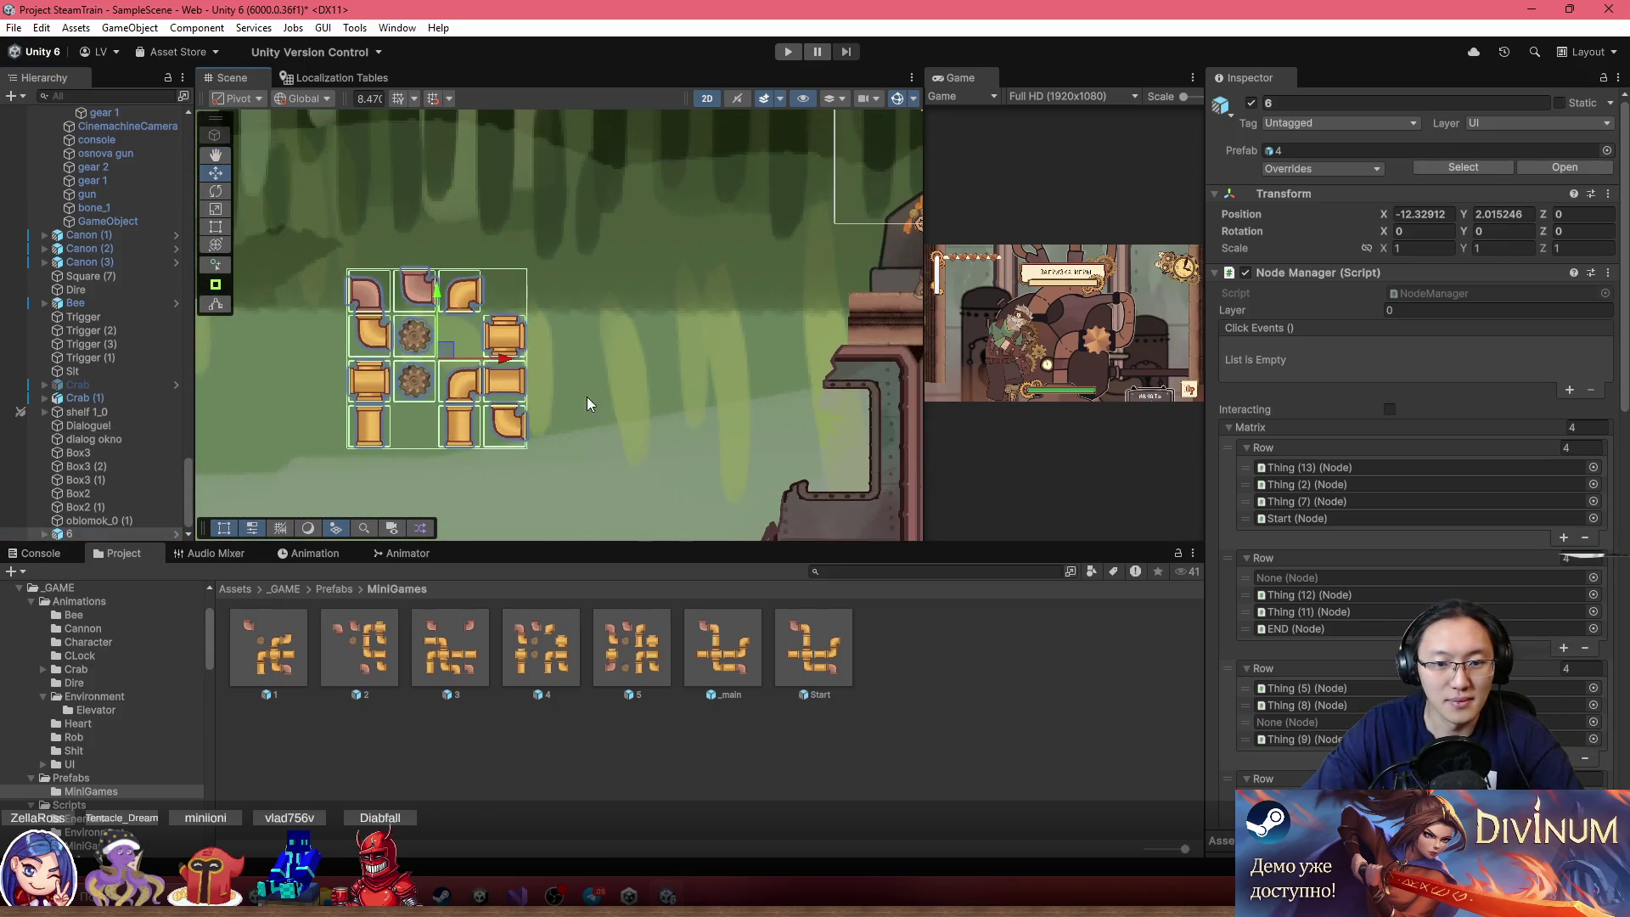
drag(592, 405, 702, 370)
scroll(698, 351, up, 3)
click(44, 533)
mouse_move(104, 328)
mouse_down()
mouse_move(989, 717)
mouse_move(938, 607)
mouse_up()
click(810, 485)
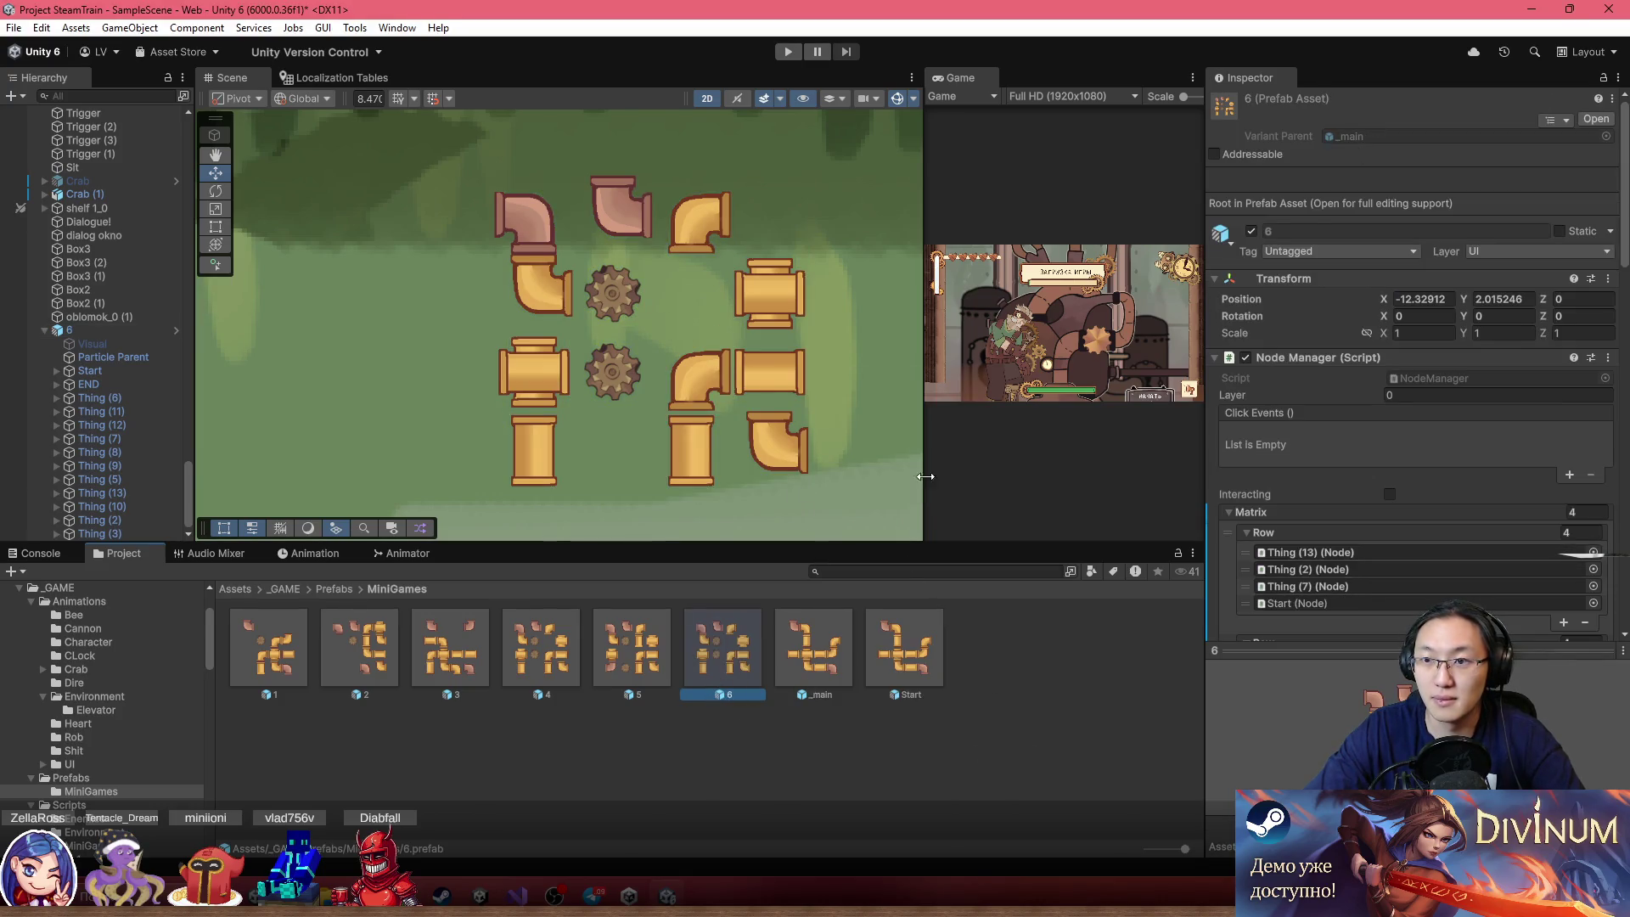
click(630, 645)
click(506, 654)
click(450, 654)
click(359, 659)
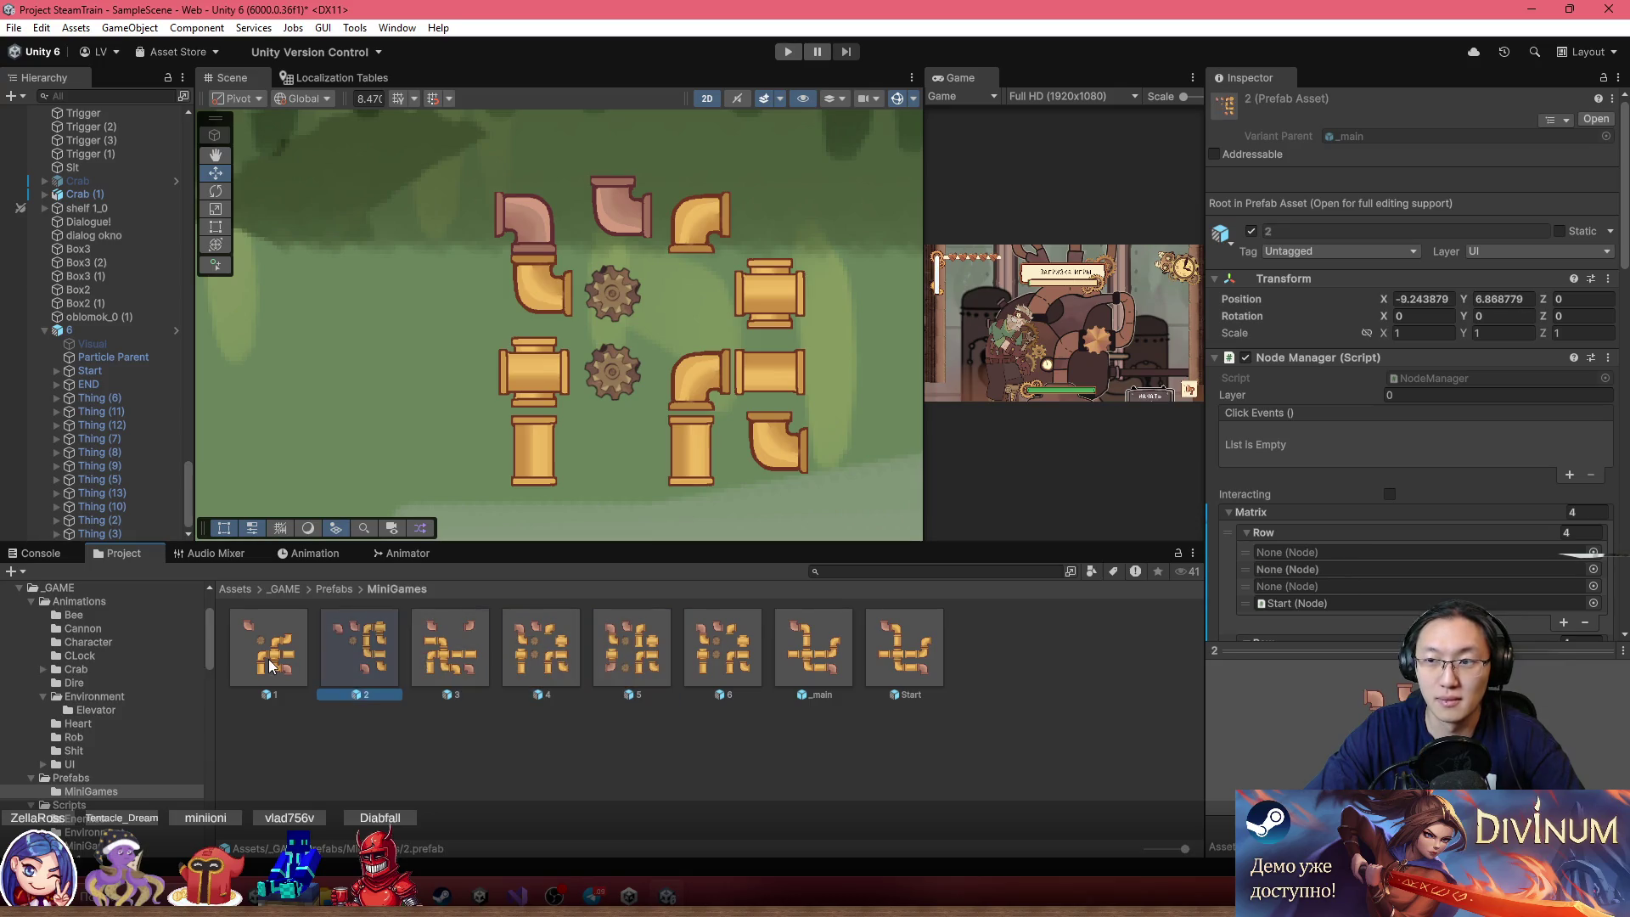
click(268, 653)
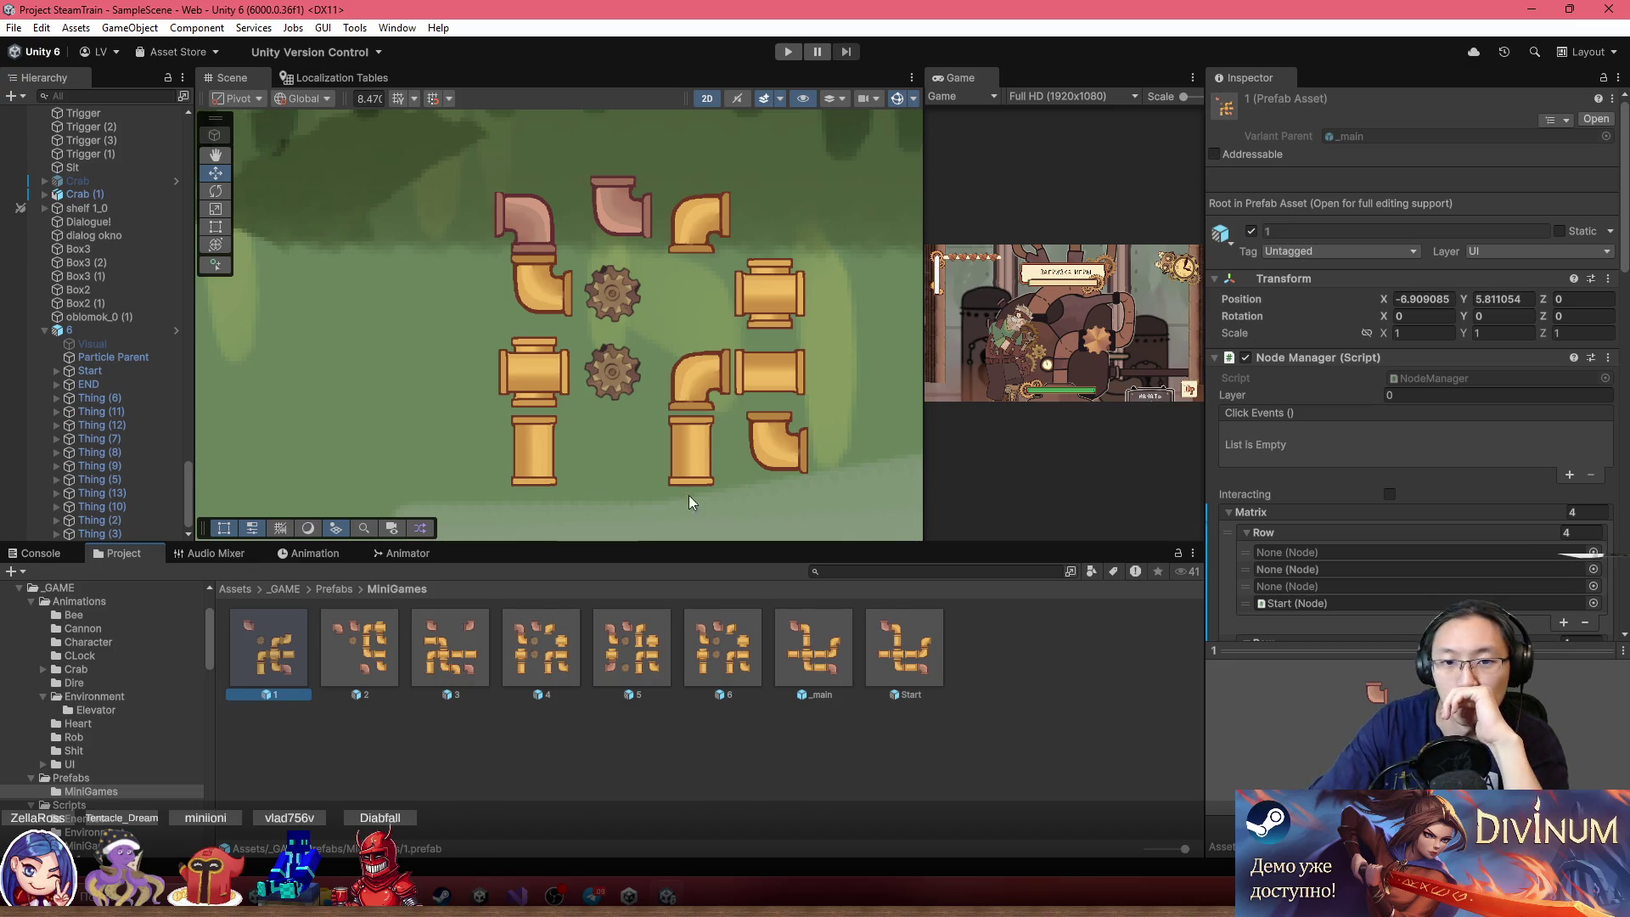
scroll(768, 463, down, 2)
scroll(764, 441, up, 3)
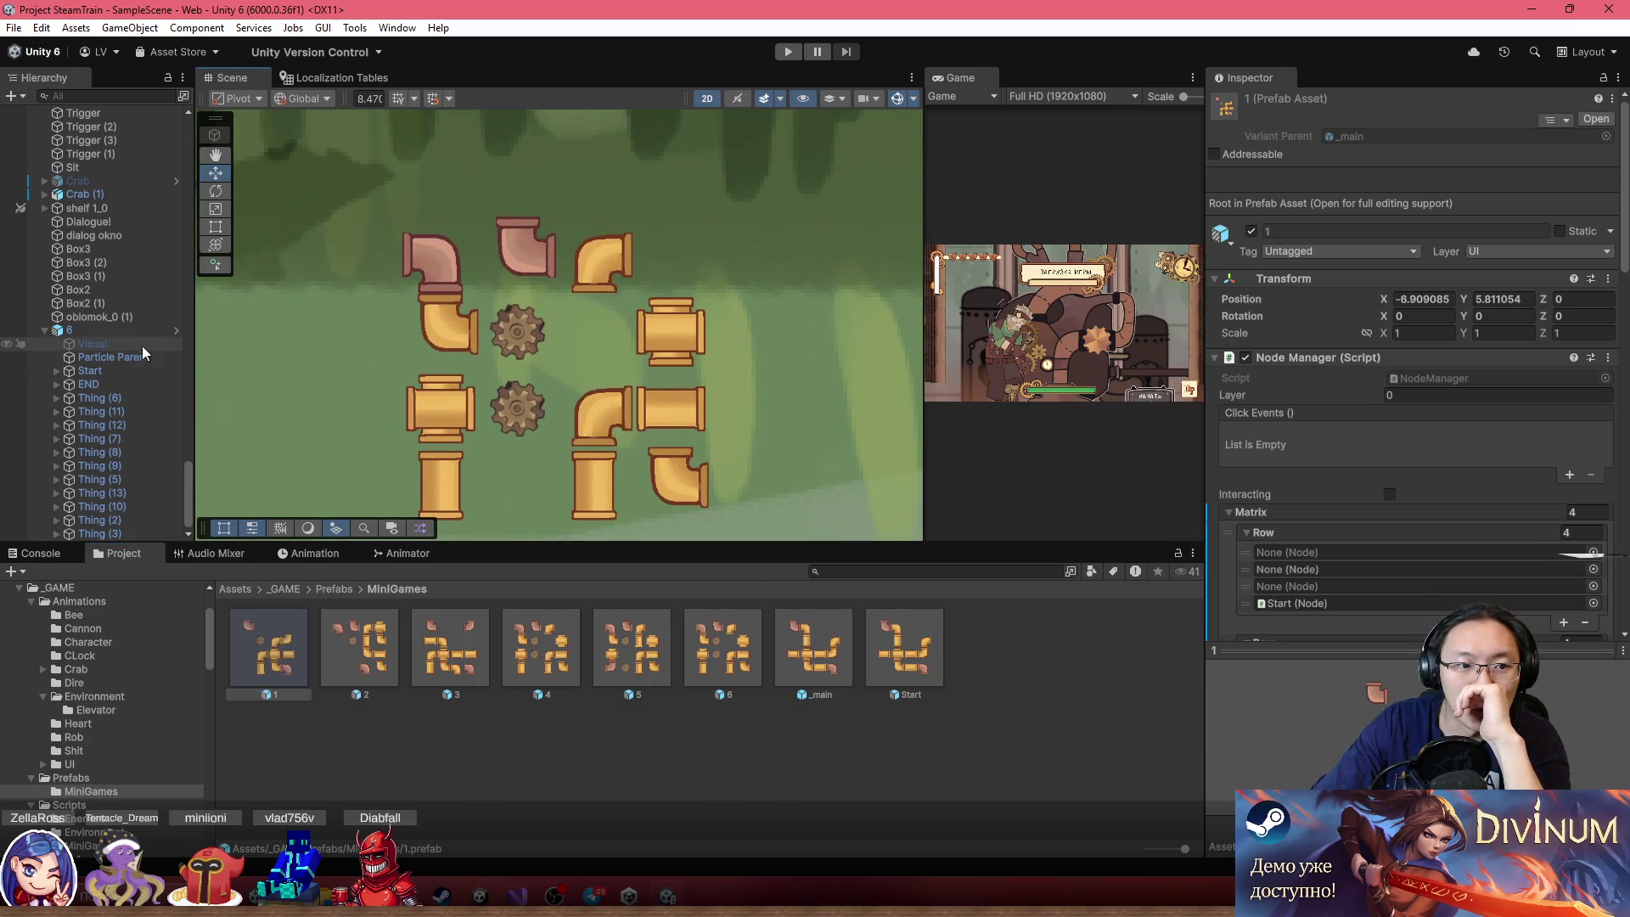
click(134, 331)
scroll(694, 380, up, 2)
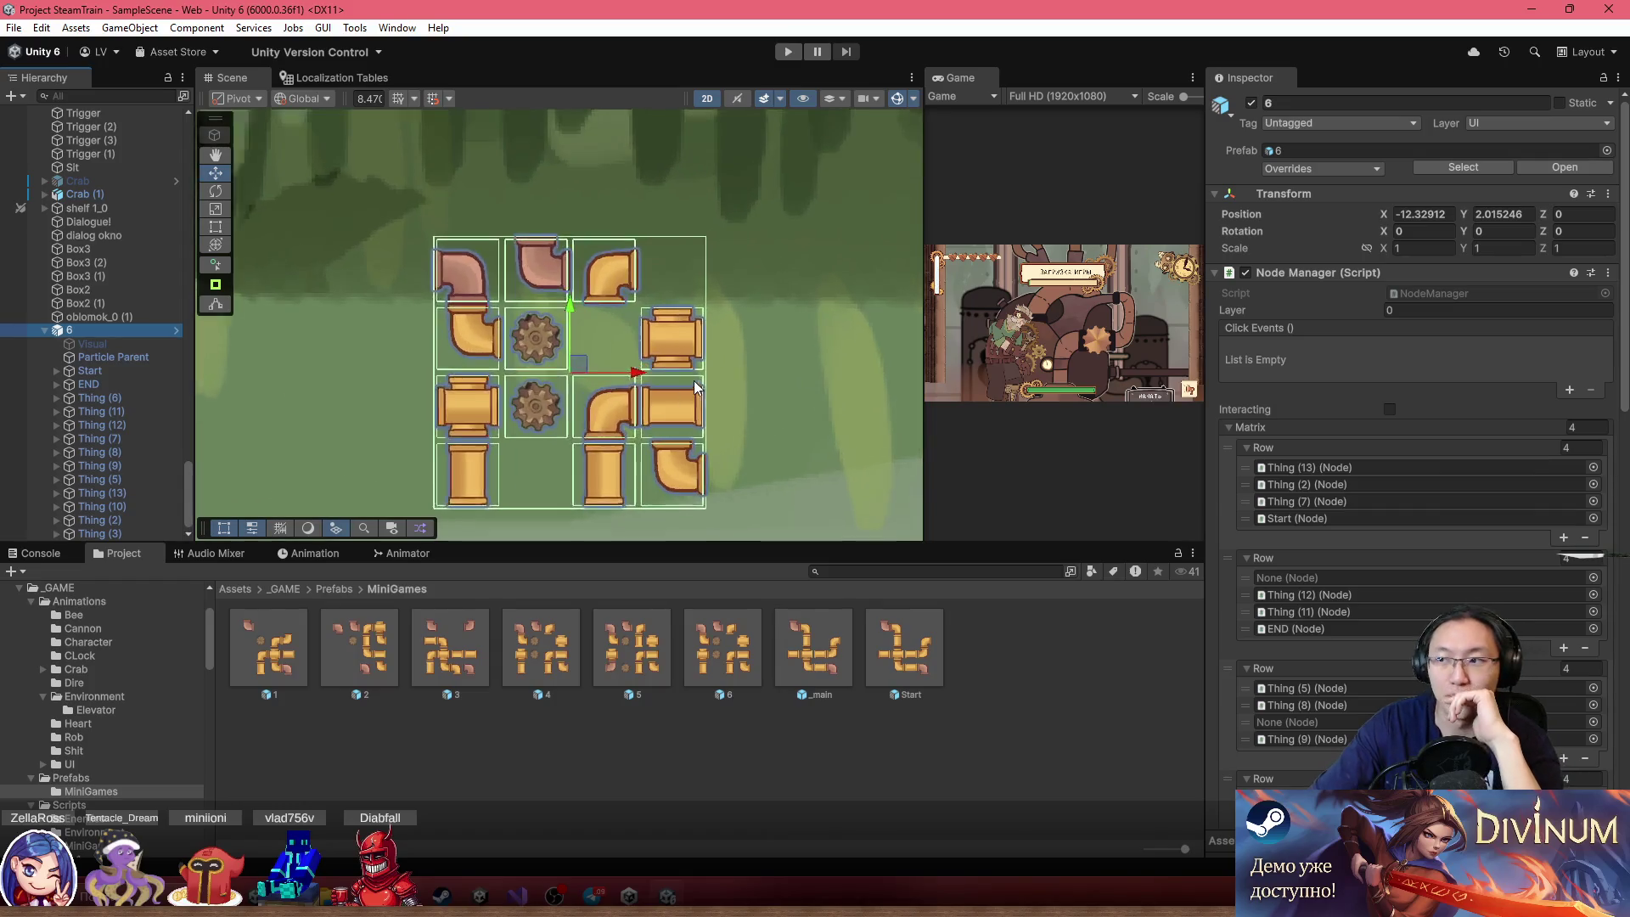
Move puzzle 6's pink END pipe to the grid's bottom-right corner
scroll(750, 297, down, 4)
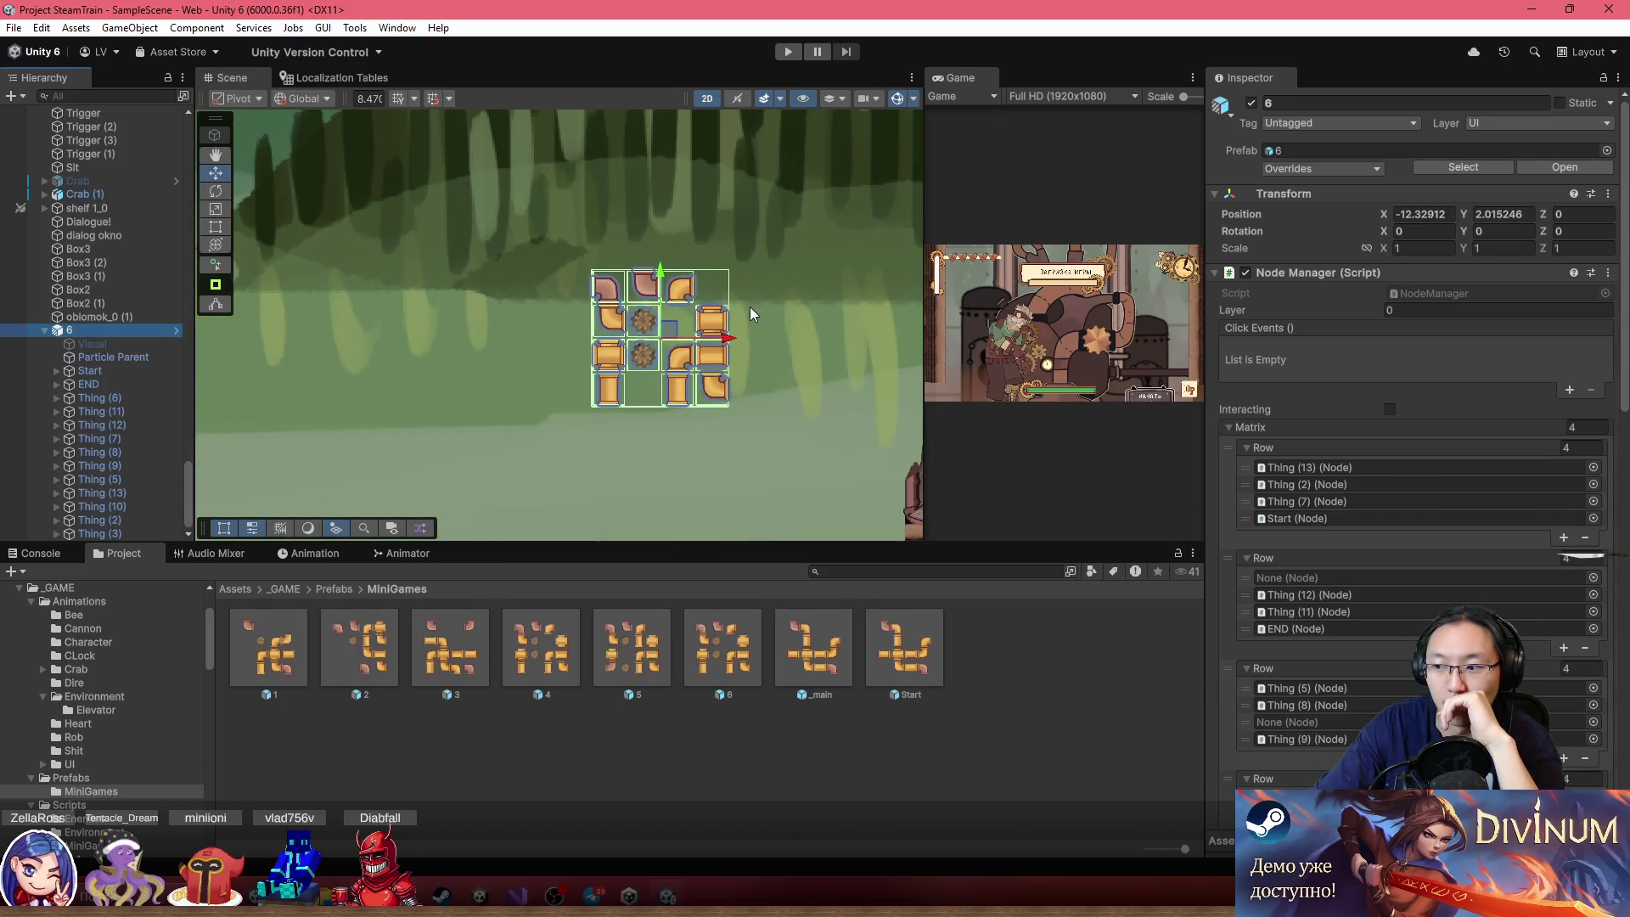
scroll(632, 338, up, 5)
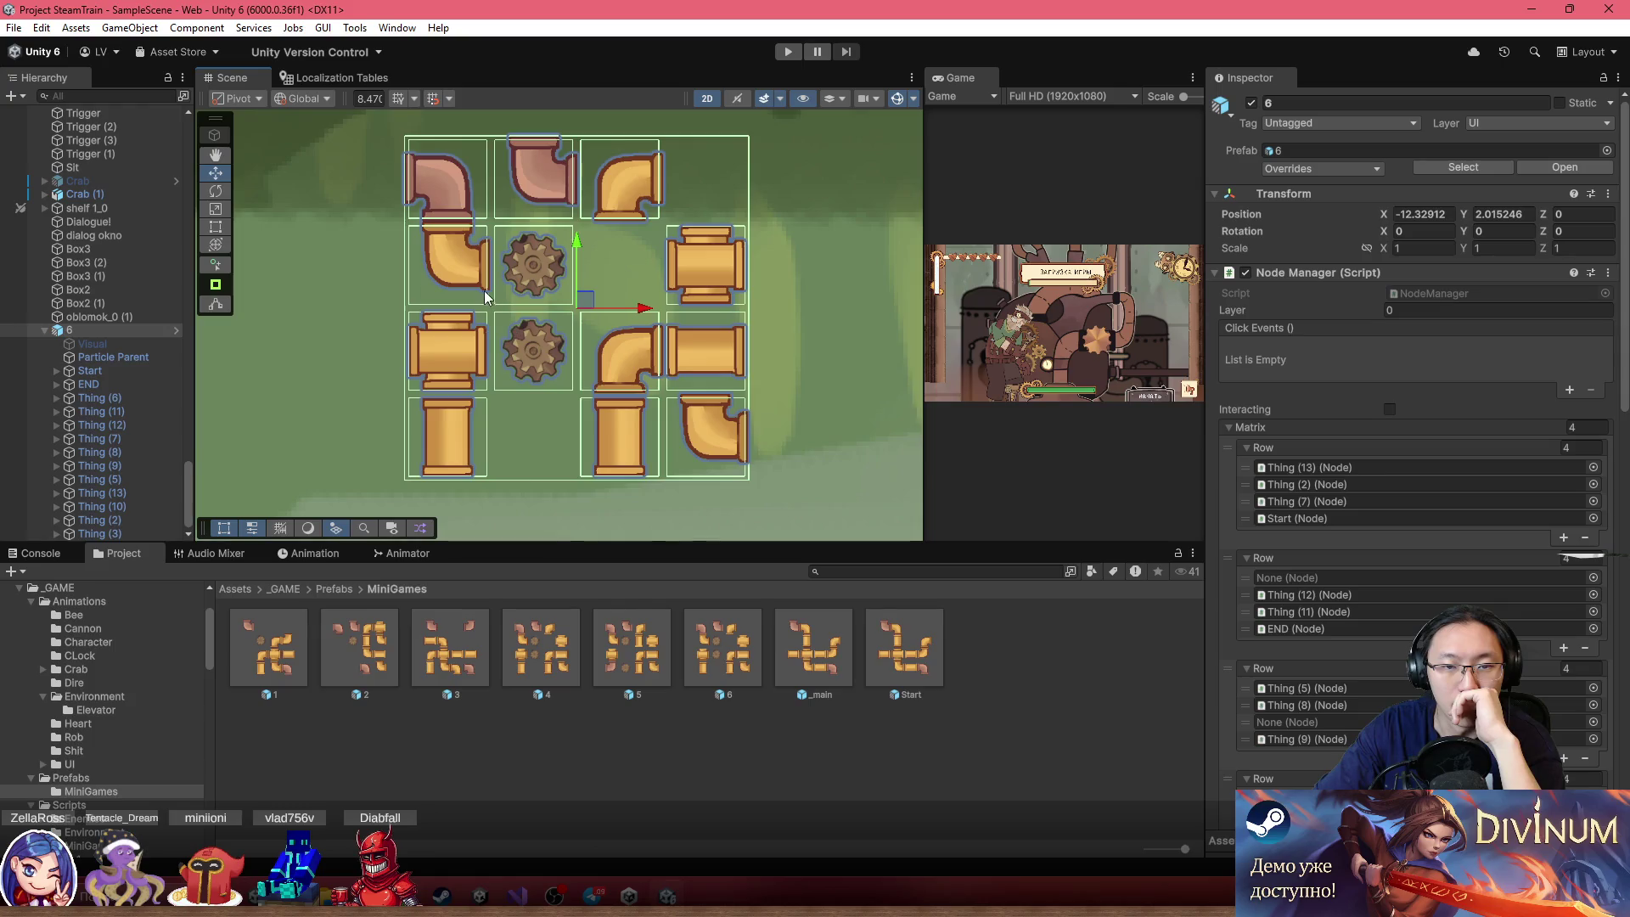
scroll(484, 293, up, 2)
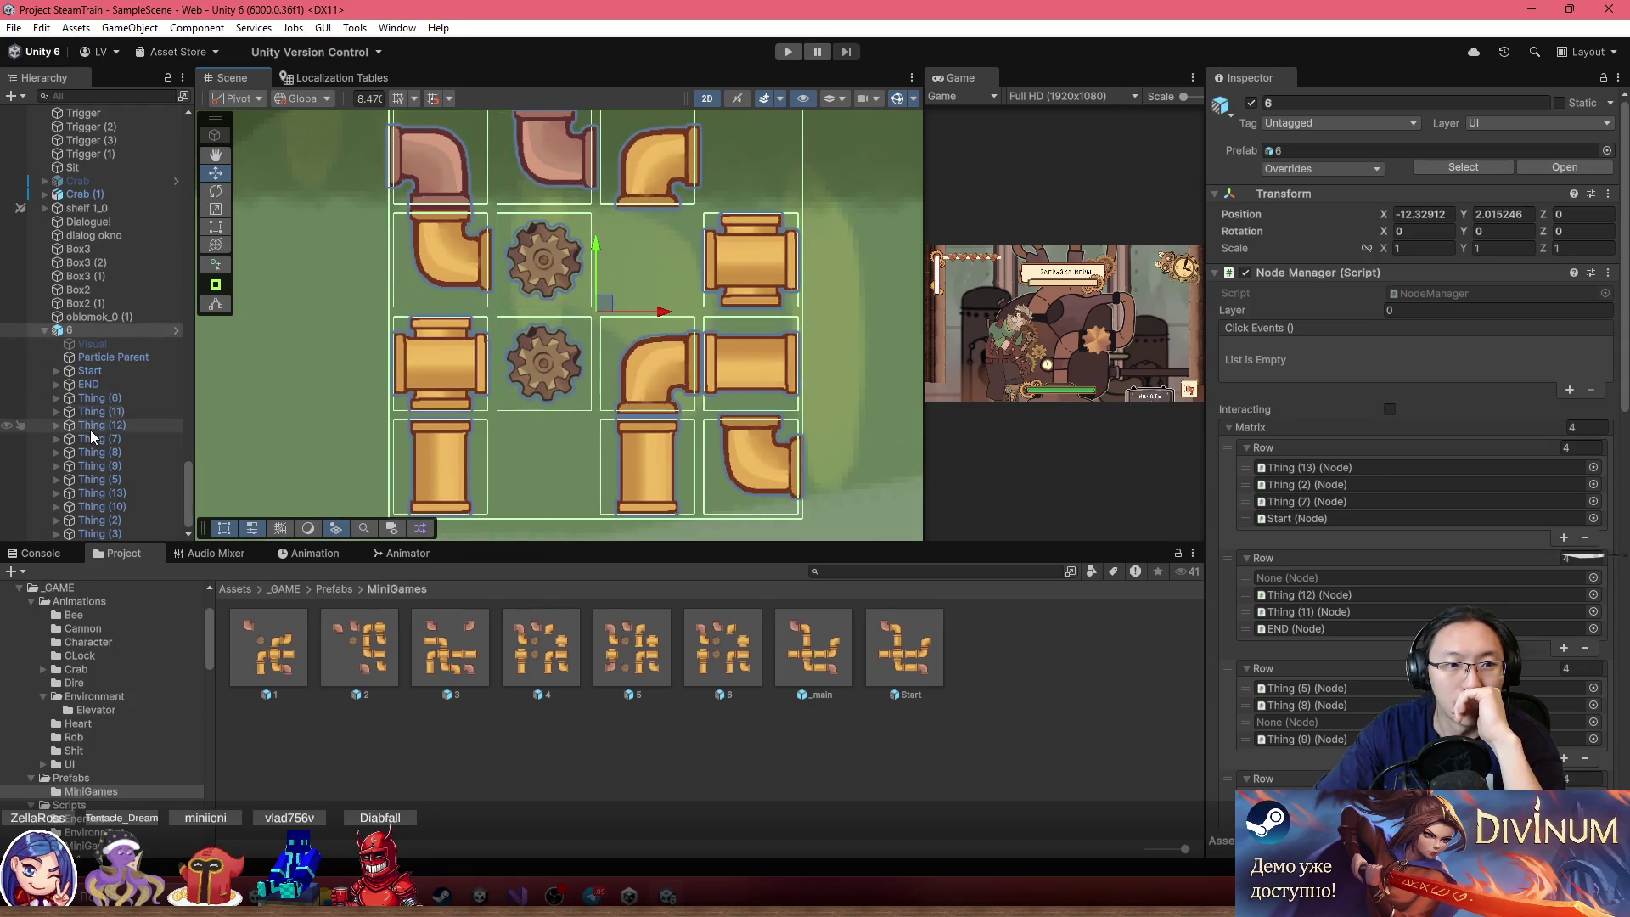
click(105, 384)
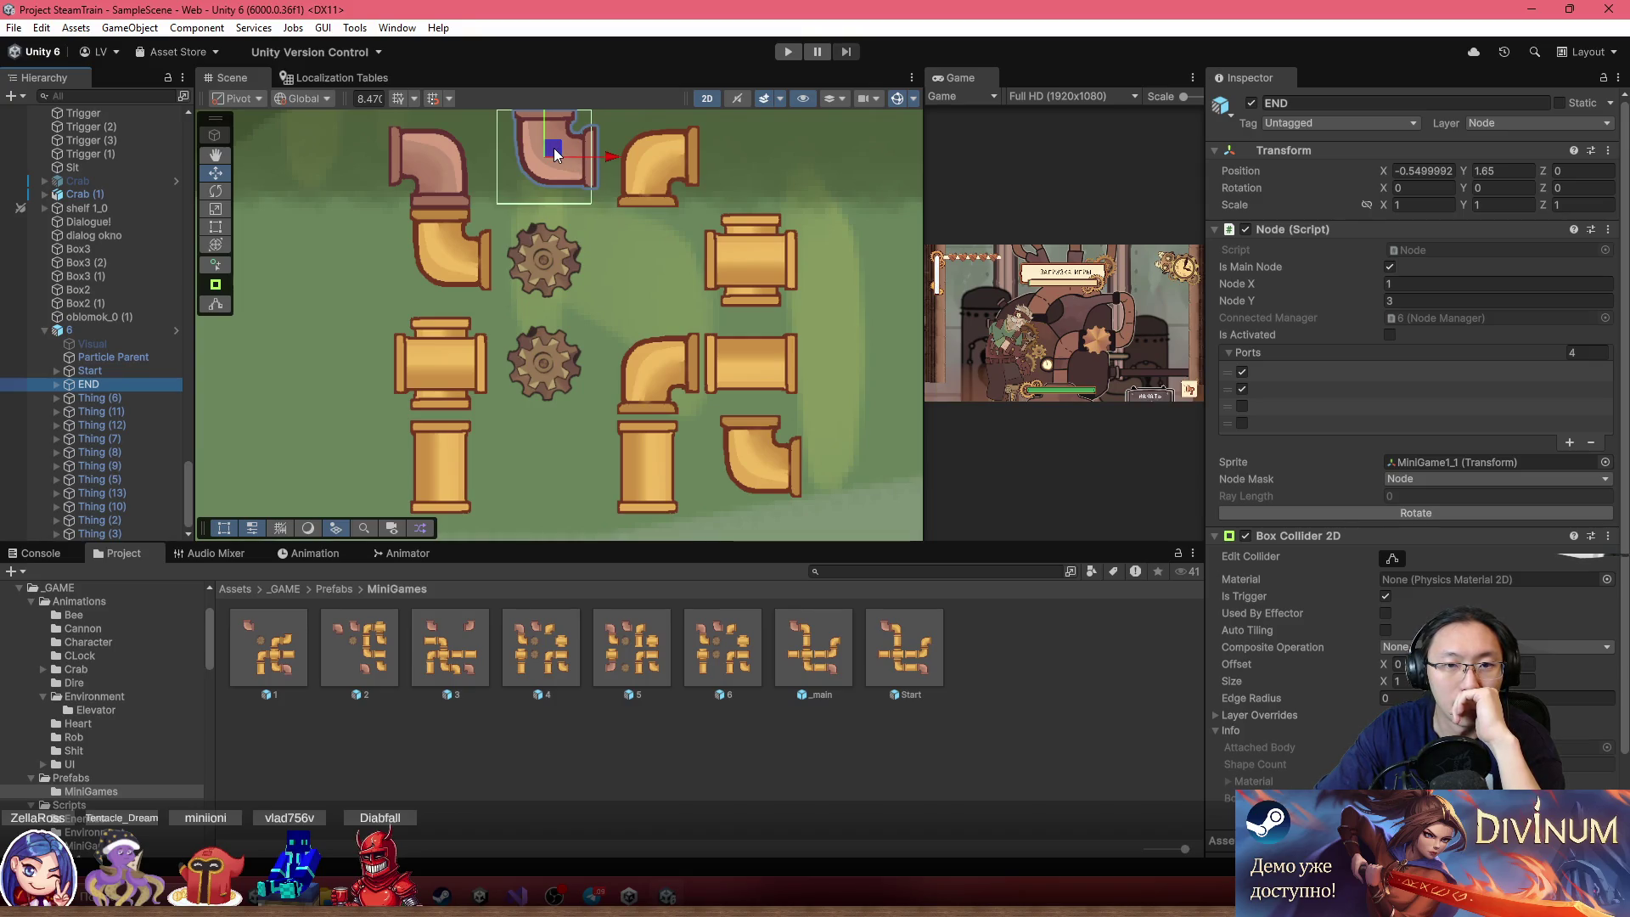
mouse_move(554, 148)
mouse_down()
mouse_move(635, 436)
mouse_move(744, 475)
mouse_move(726, 458)
mouse_up()
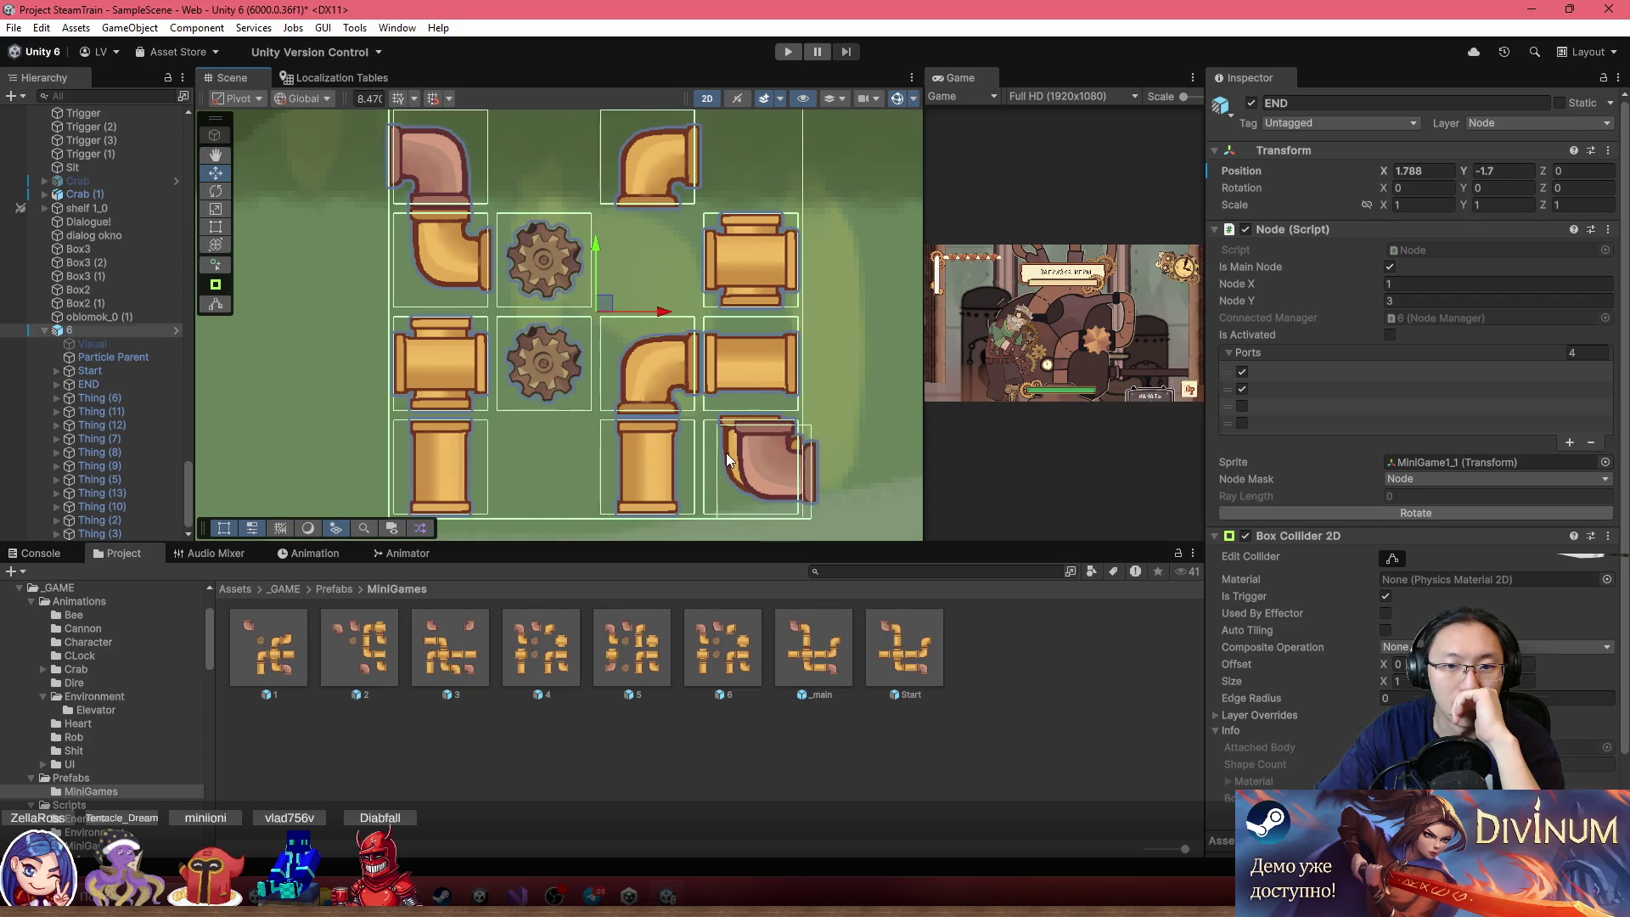
Move the displaced Thing (6) elbow into the empty second slot of the bottom row
click(726, 459)
click(135, 399)
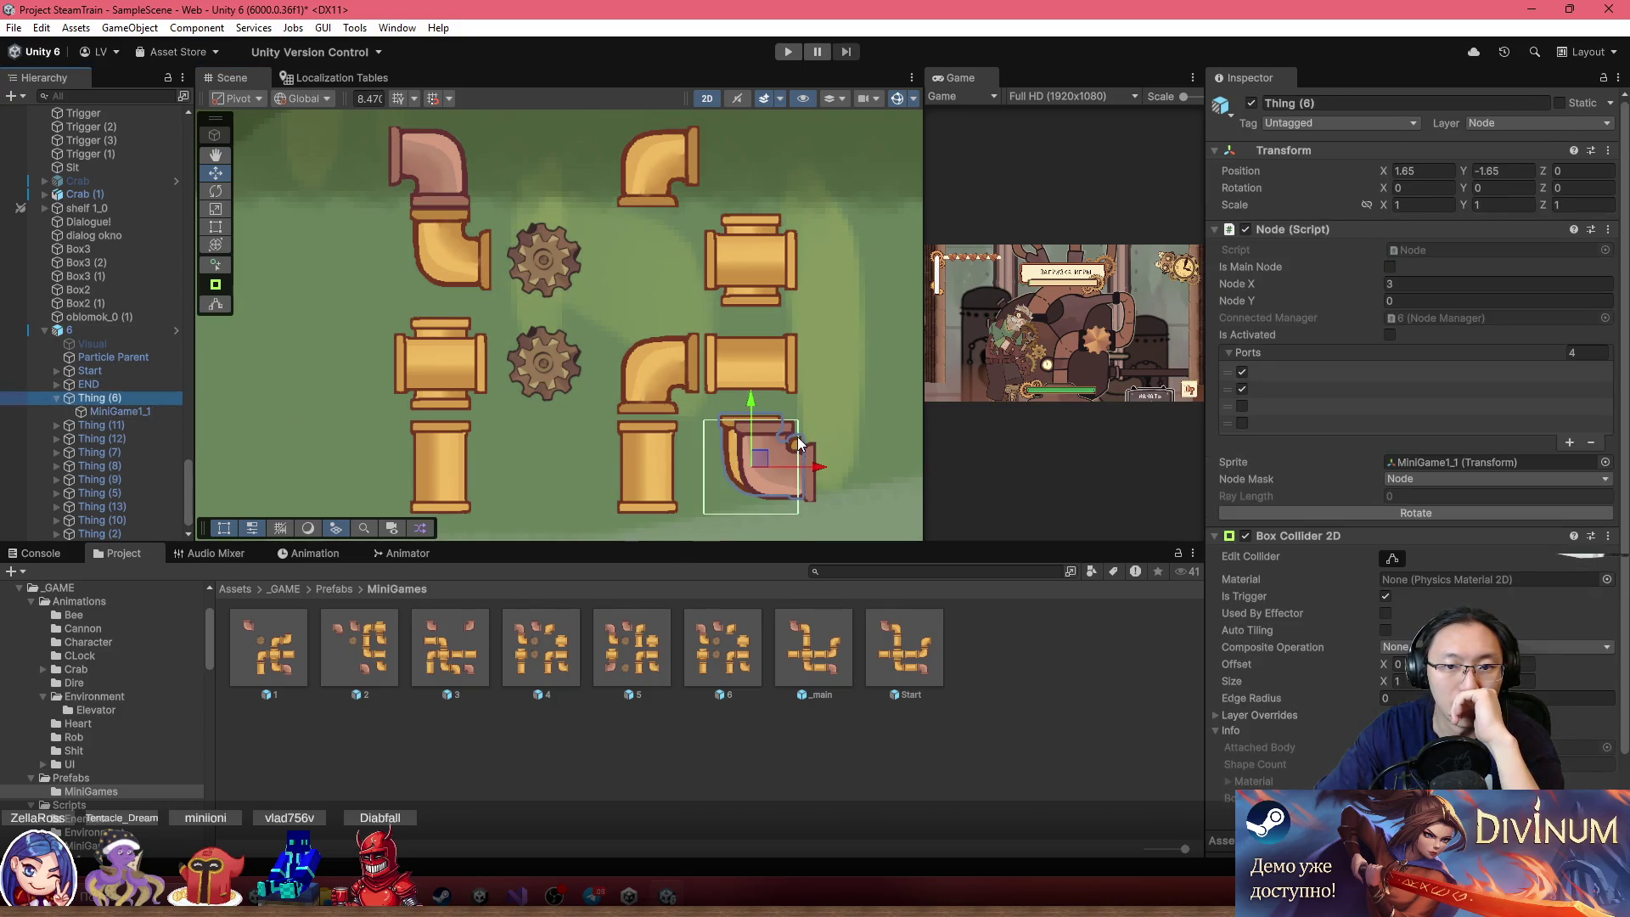
mouse_move(760, 450)
mouse_down()
mouse_move(650, 393)
mouse_move(545, 462)
mouse_up()
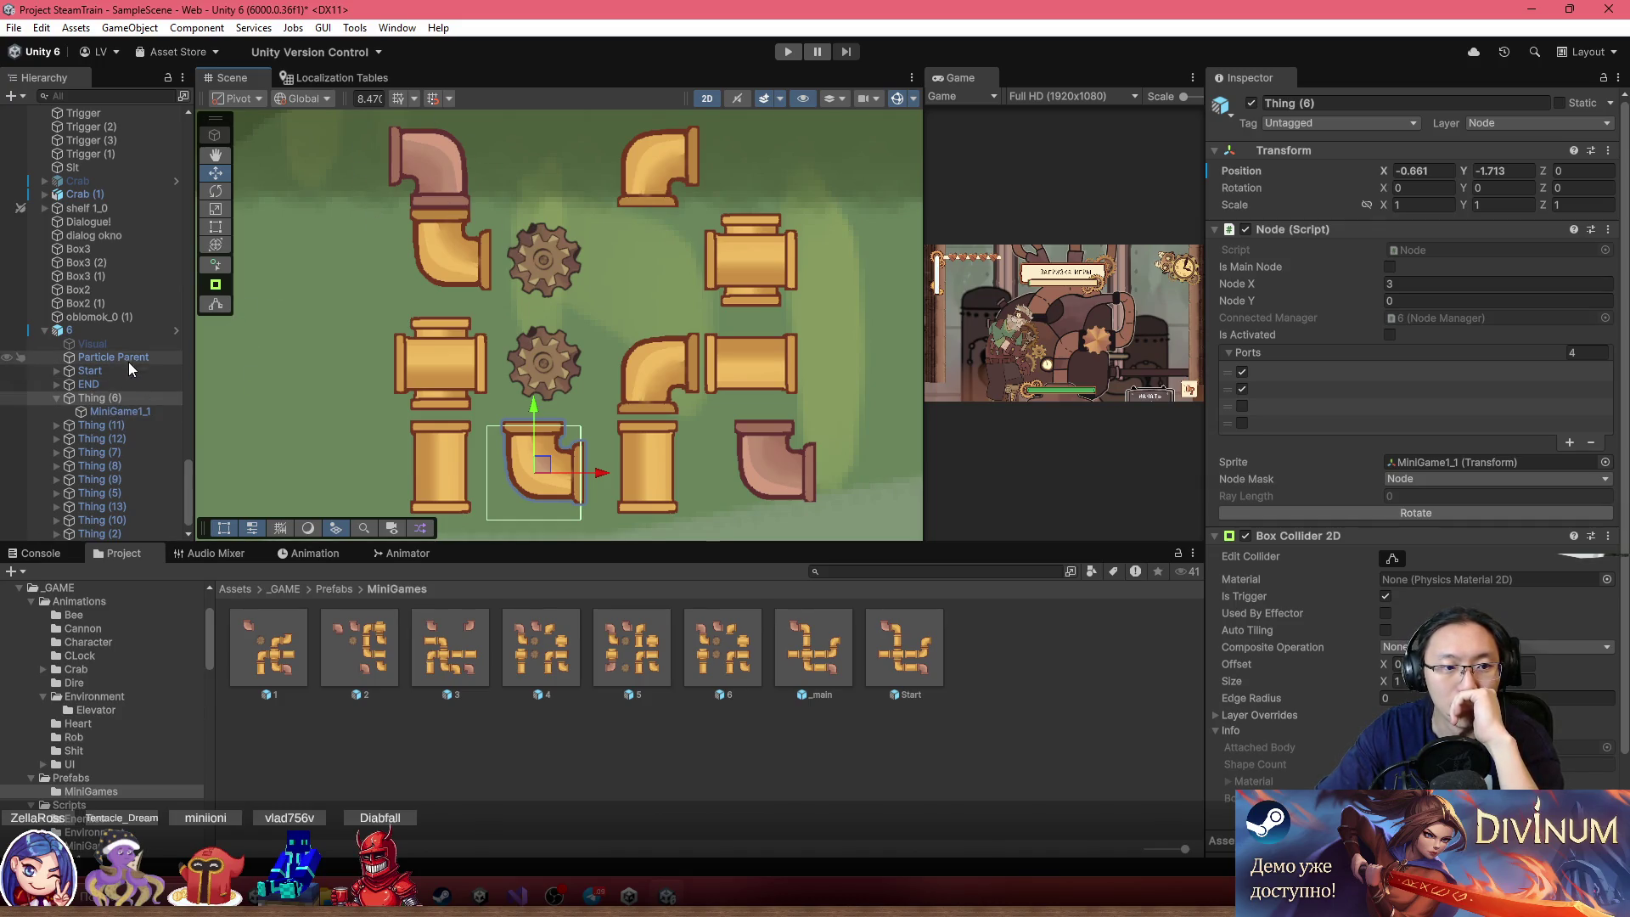
click(131, 332)
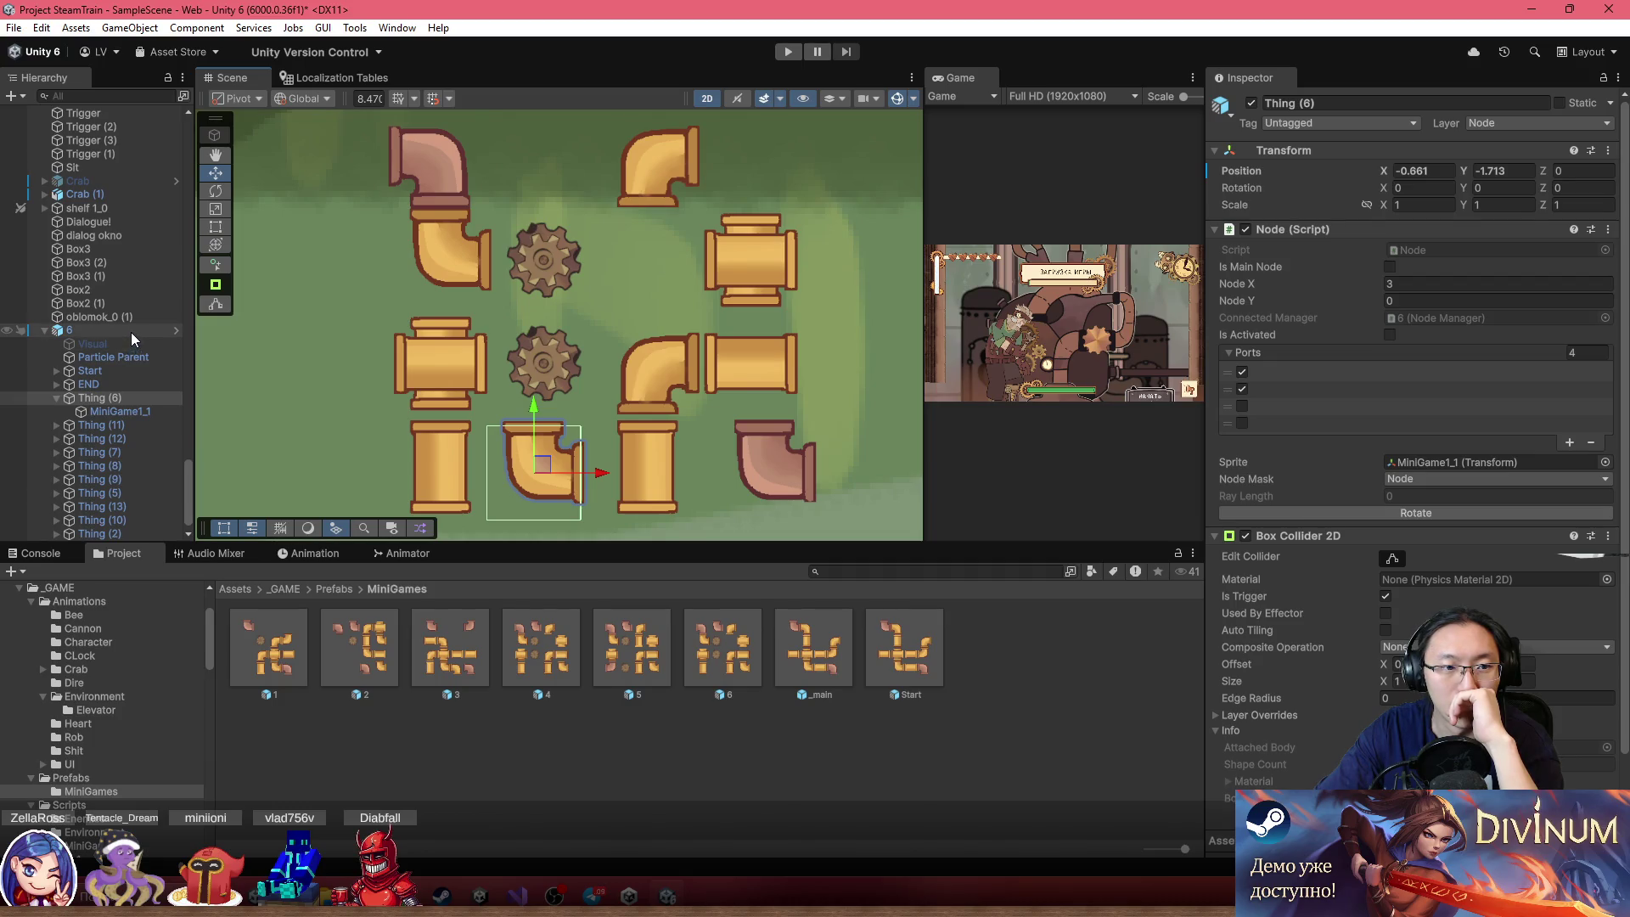
scroll(1307, 510, down, 10)
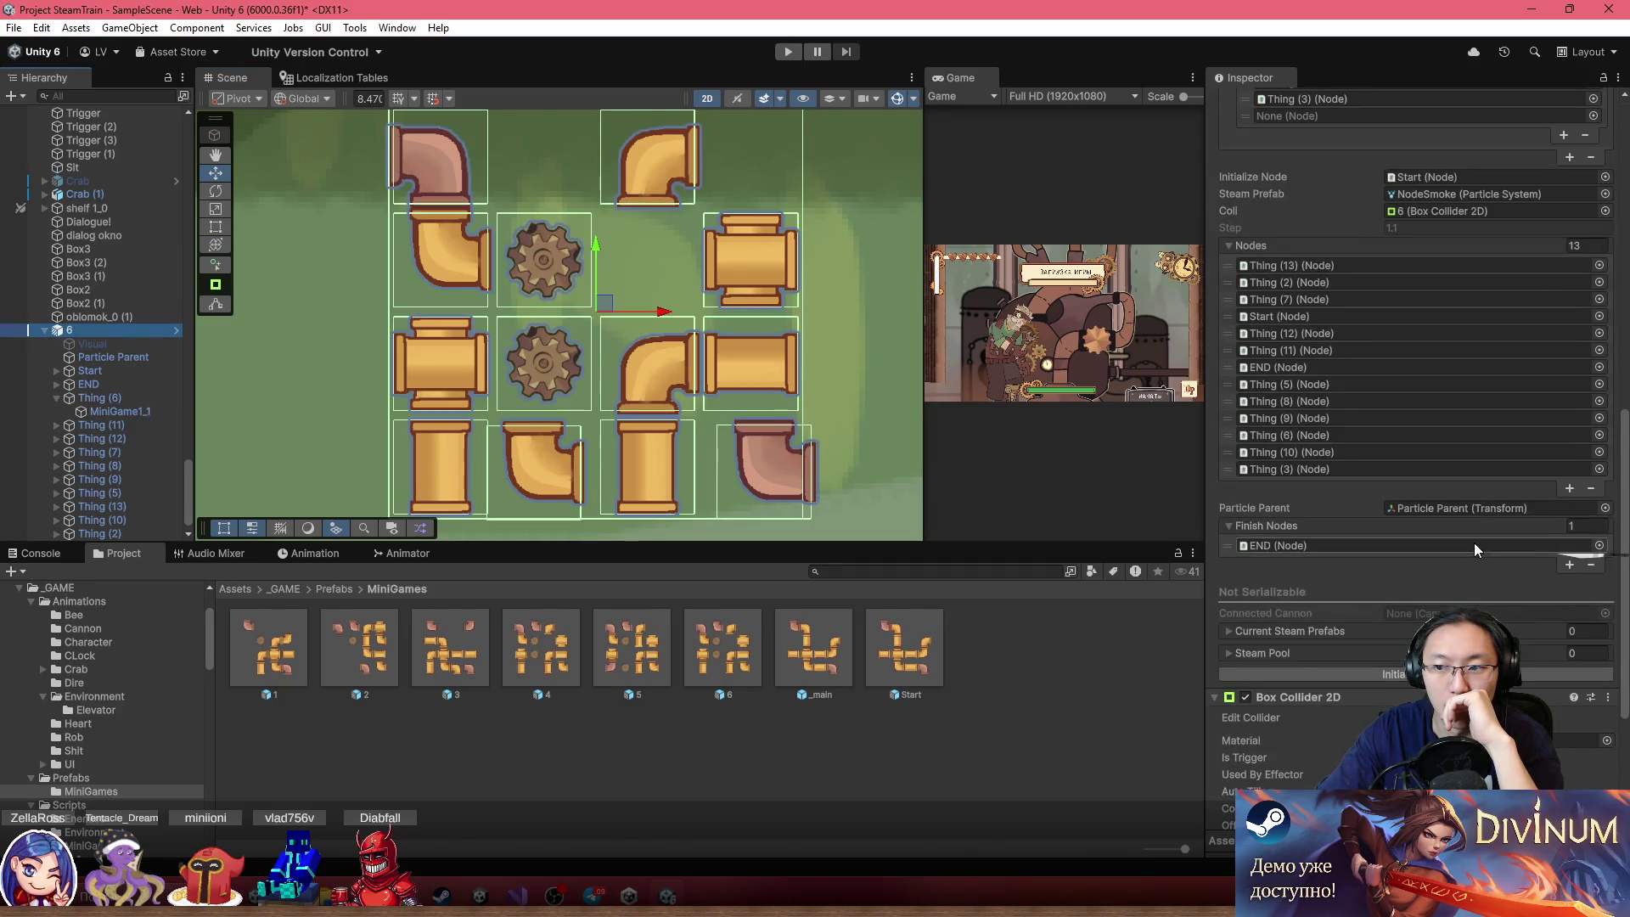
Regenerate puzzle 6's node matrix, apply all overrides to prefab 6, and delete it from the scene
click(1308, 674)
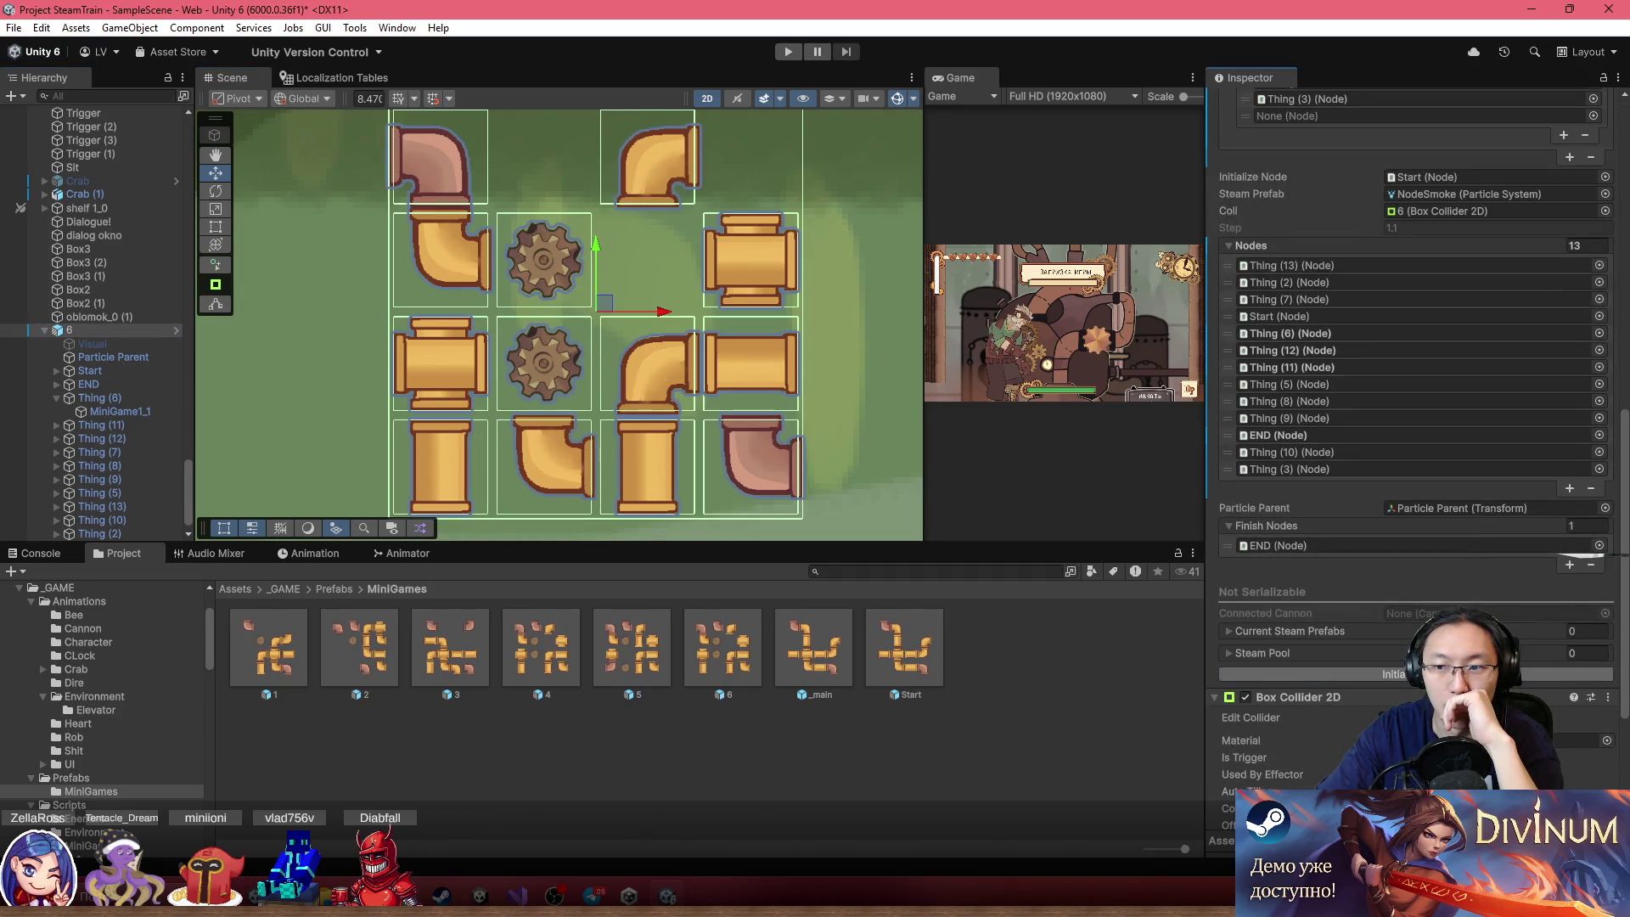
click(89, 329)
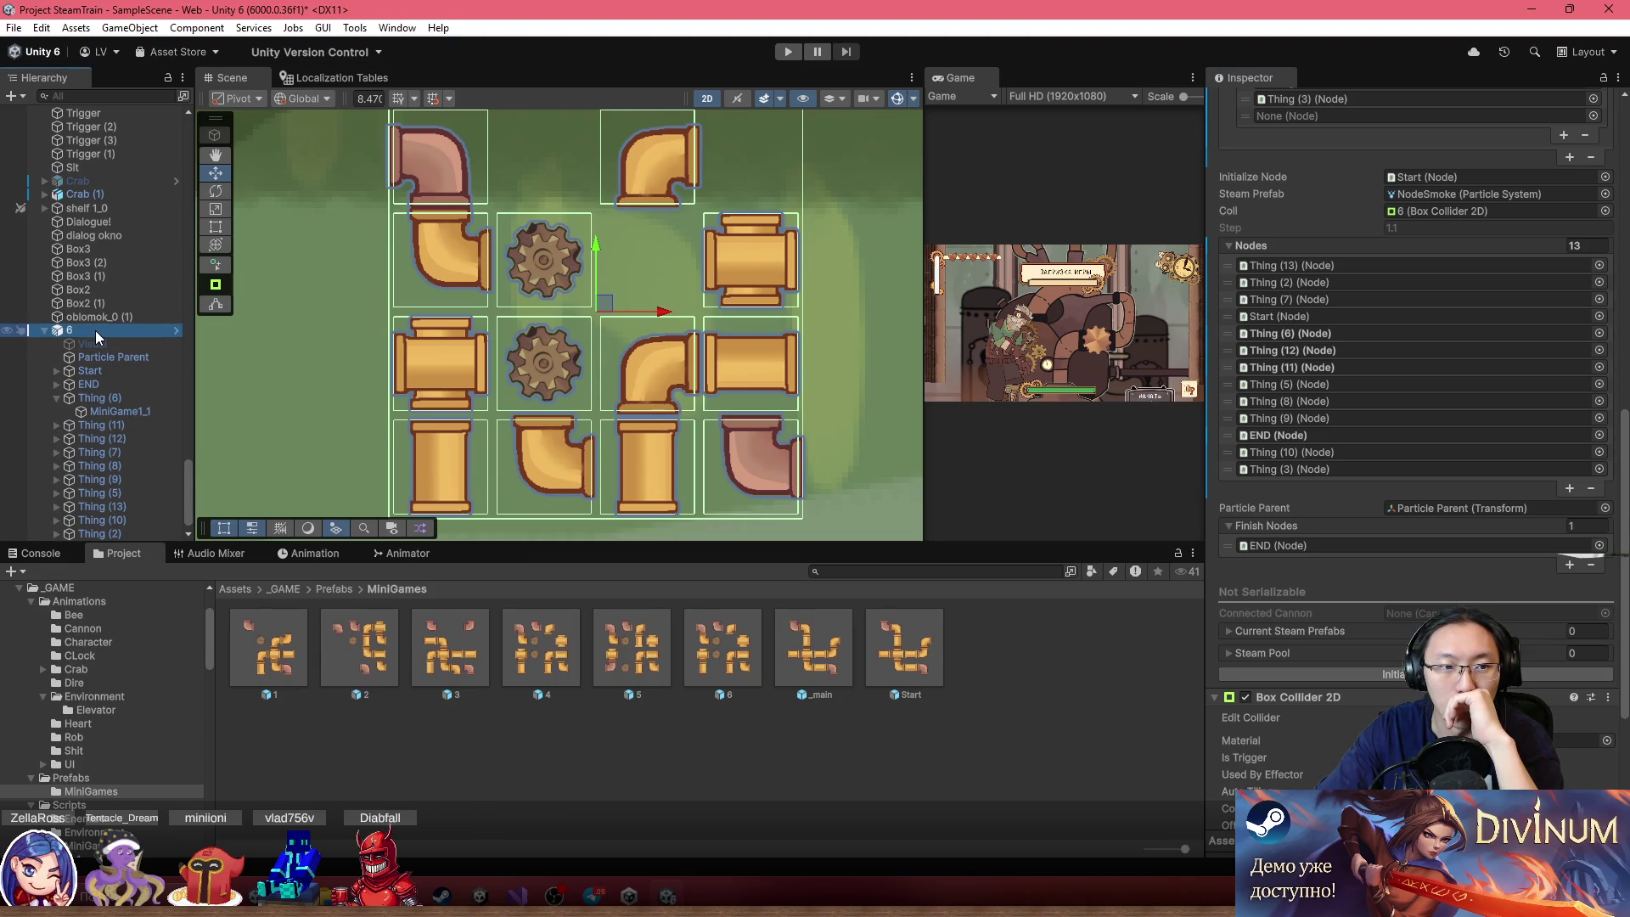
scroll(1347, 374, up, 10)
click(1311, 170)
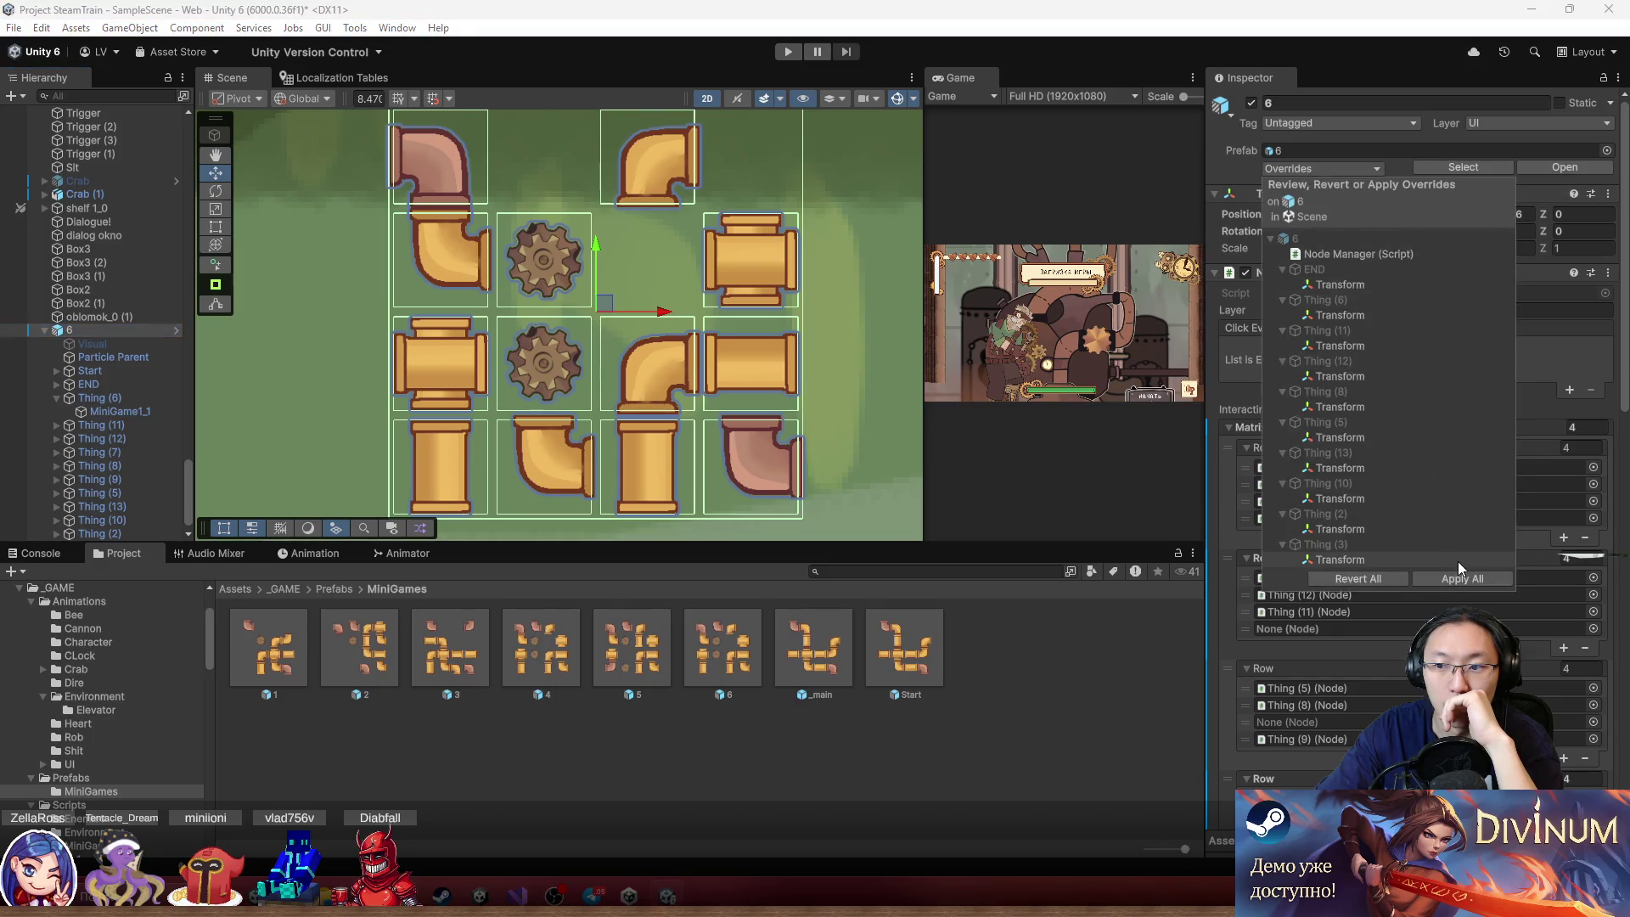
click(1461, 578)
click(103, 329)
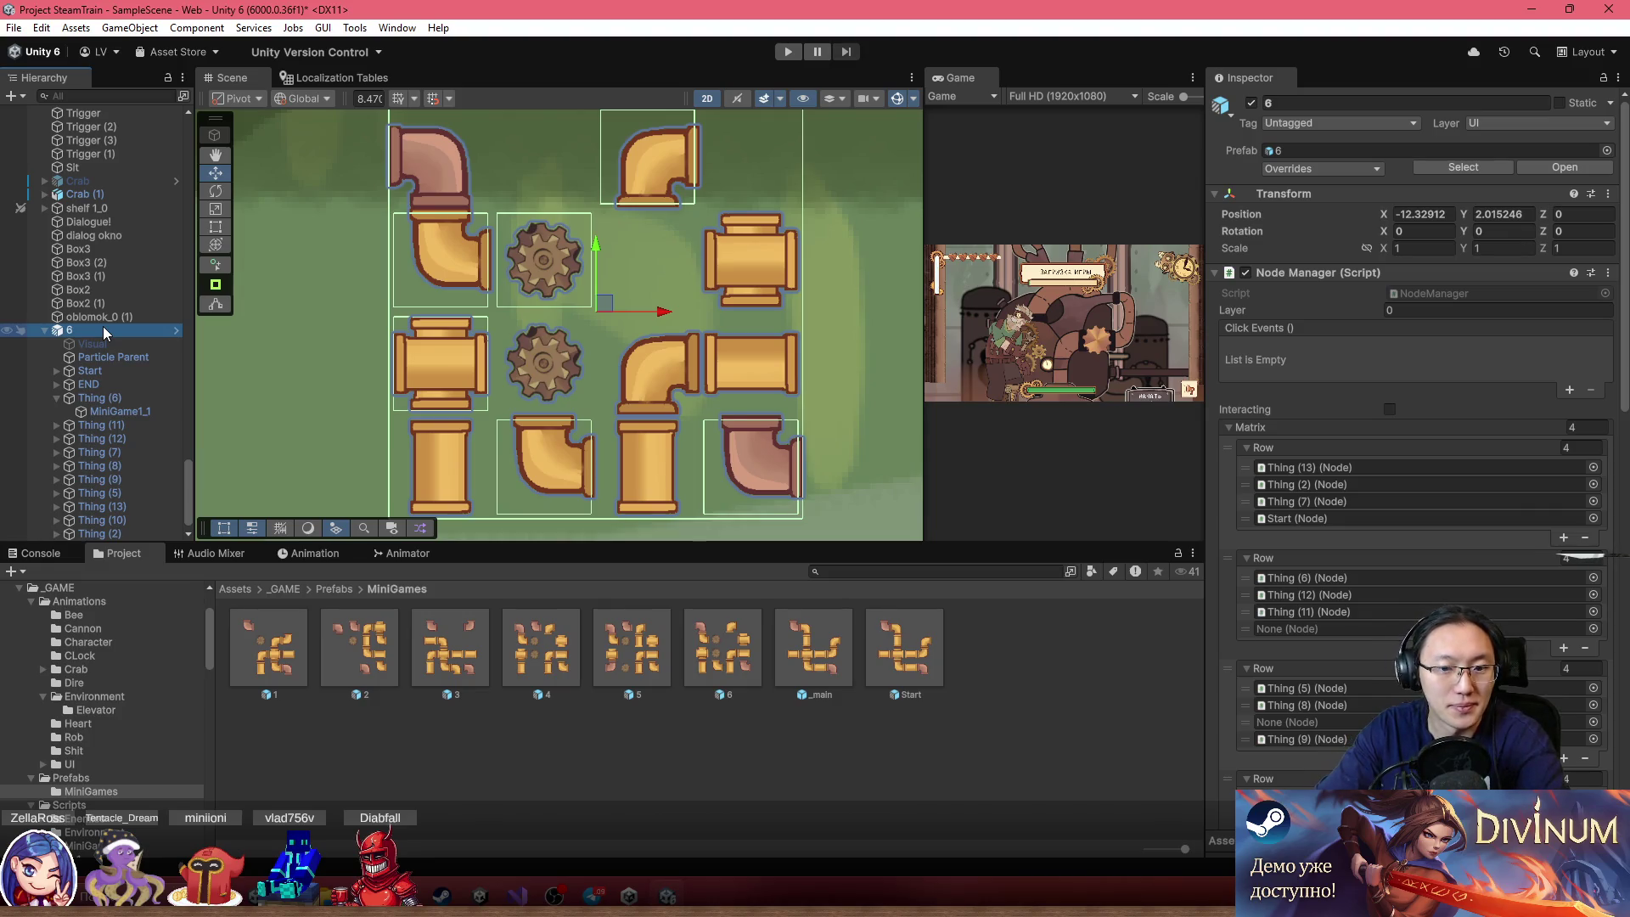
key(Delete)
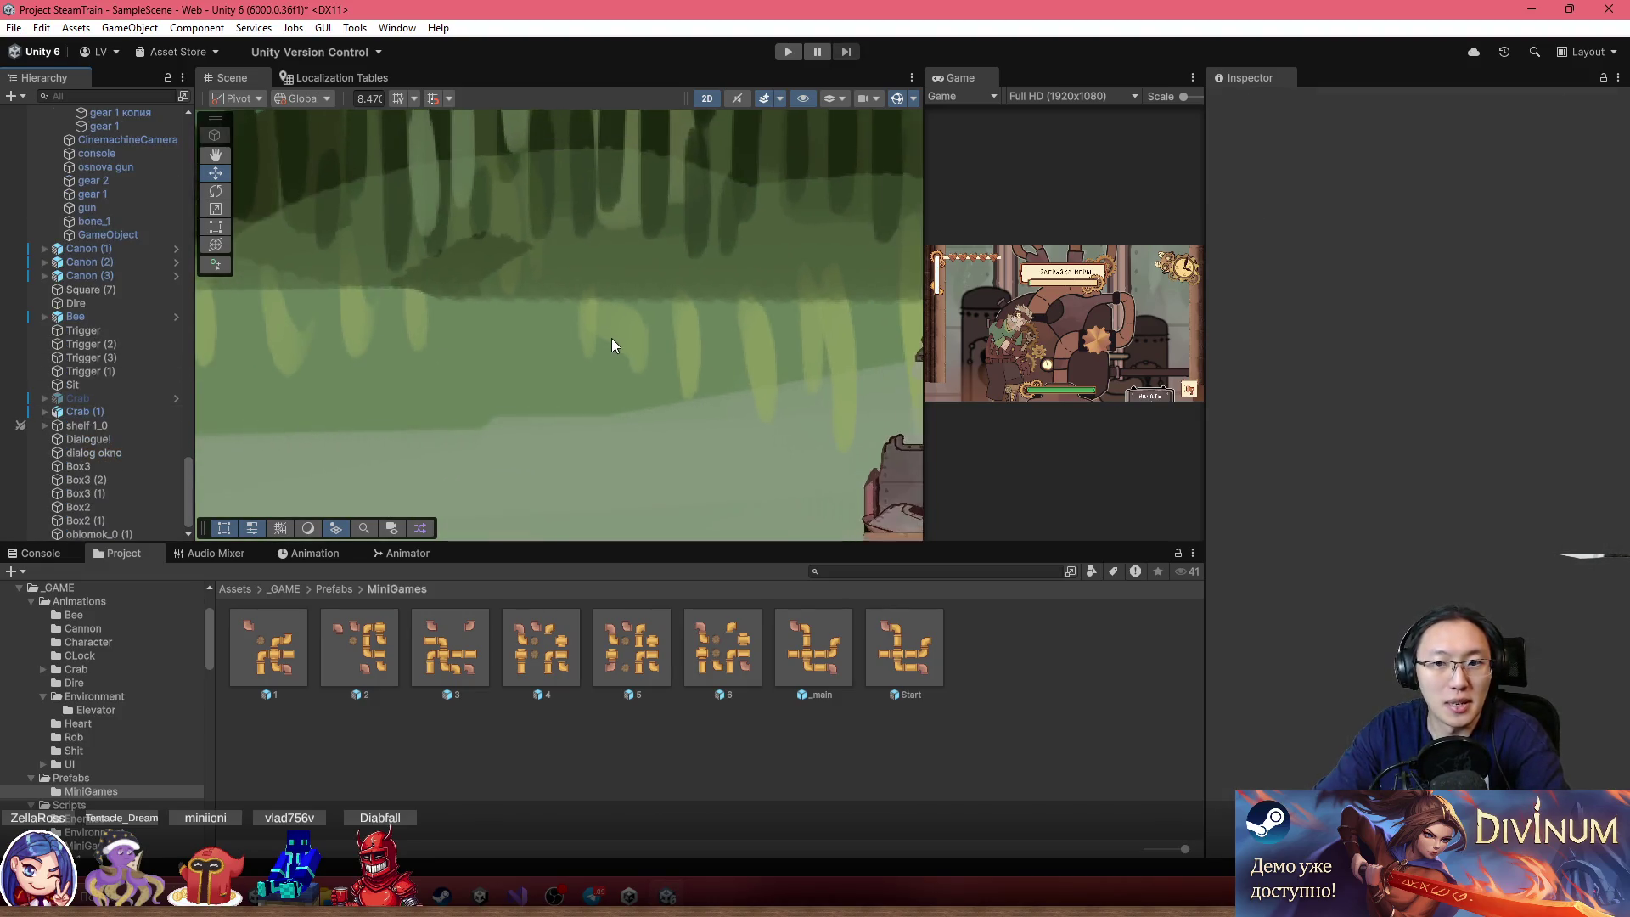
Select the Canon object and review its pending prefab overrides
scroll(611, 338, down, 5)
scroll(507, 380, up, 5)
click(523, 392)
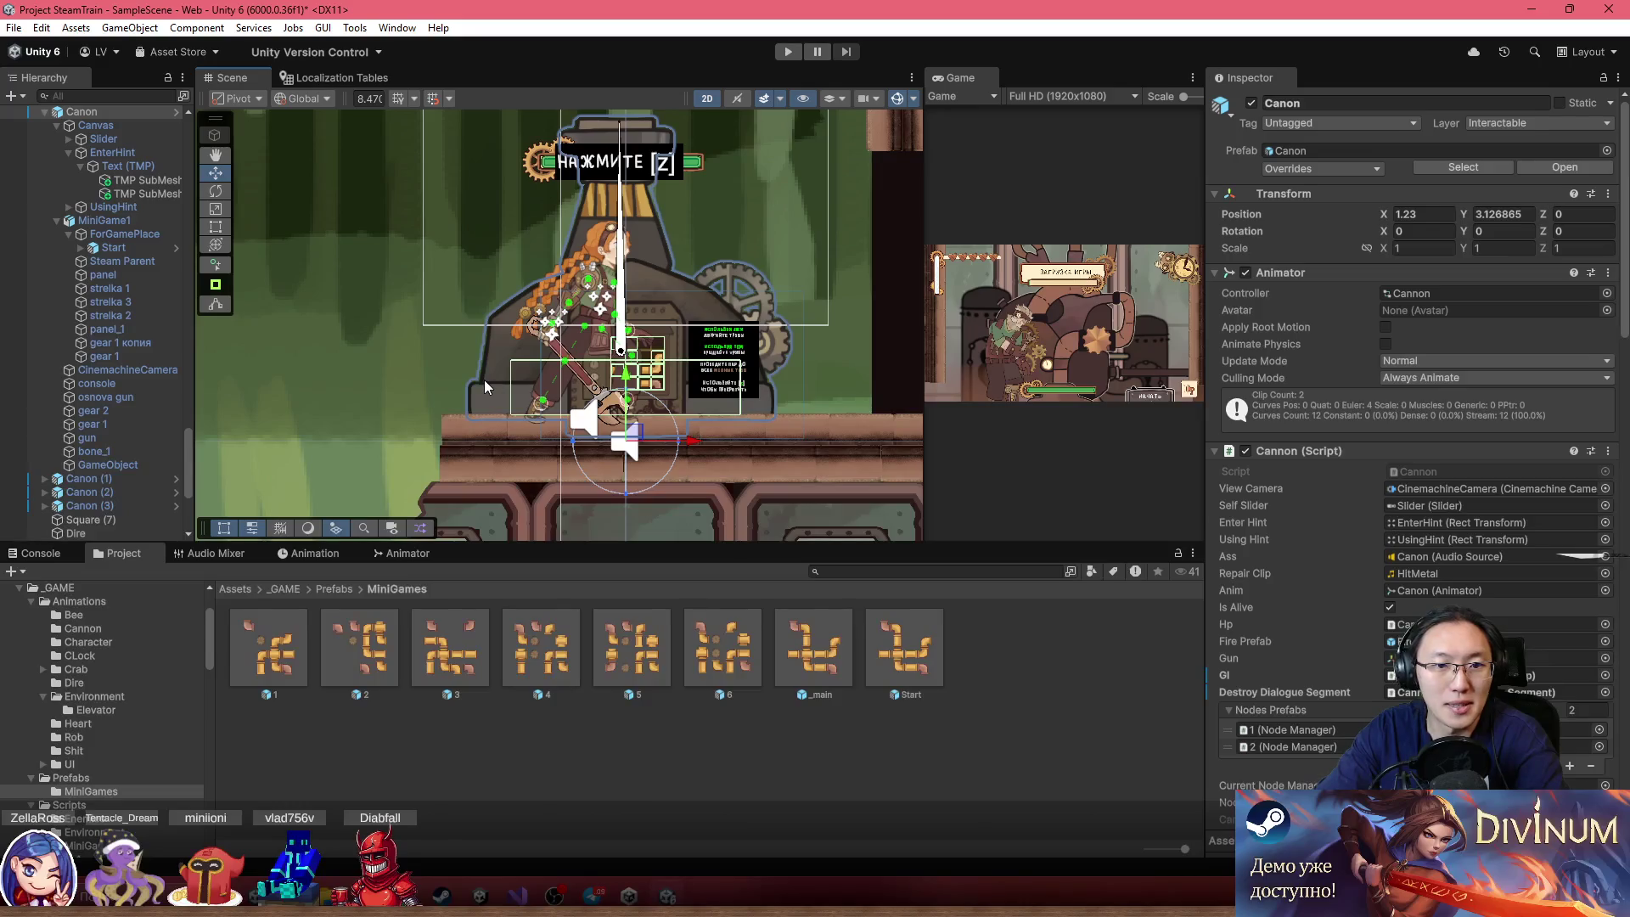
click(524, 392)
scroll(91, 374, up, 5)
click(90, 368)
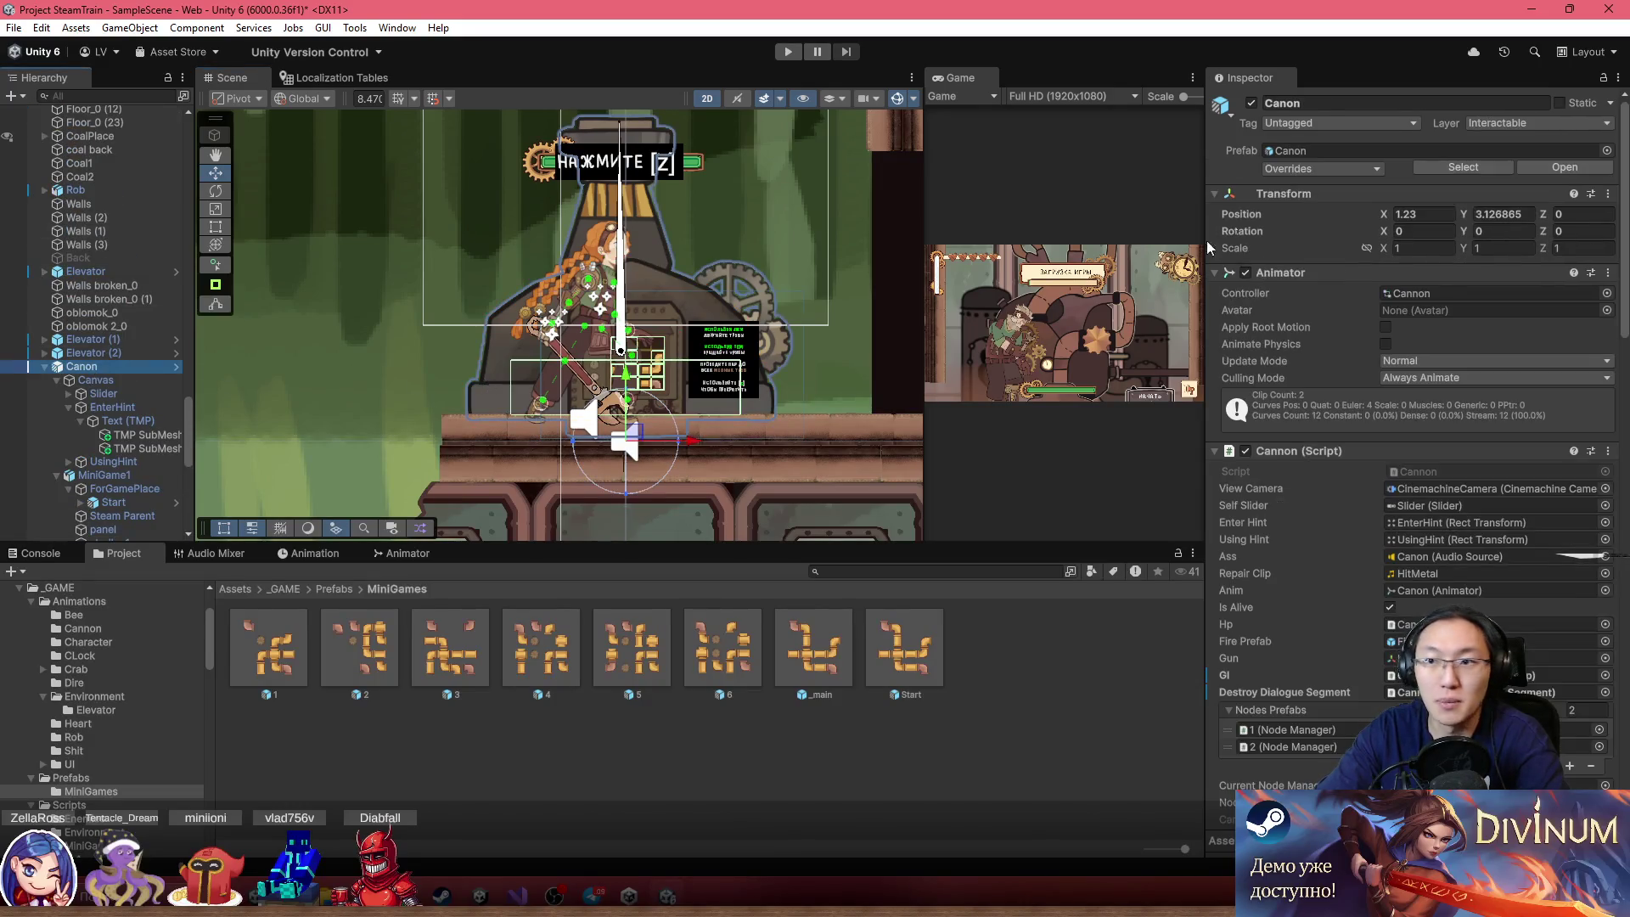
click(1284, 170)
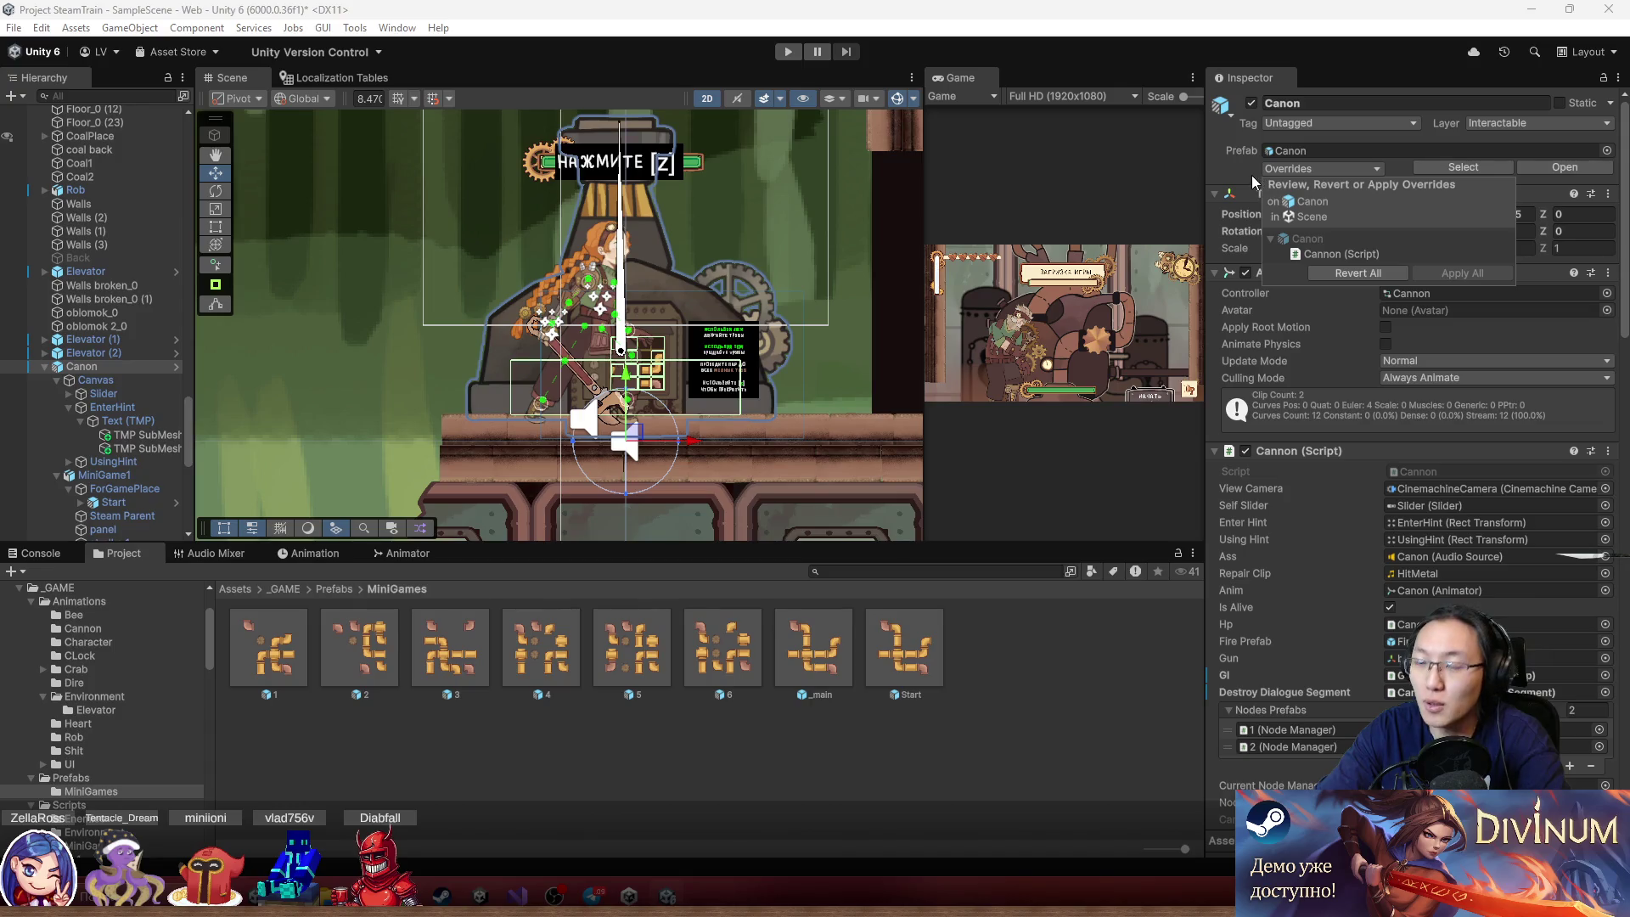
key(Escape)
scroll(1364, 386, down, 5)
scroll(1364, 386, down, 6)
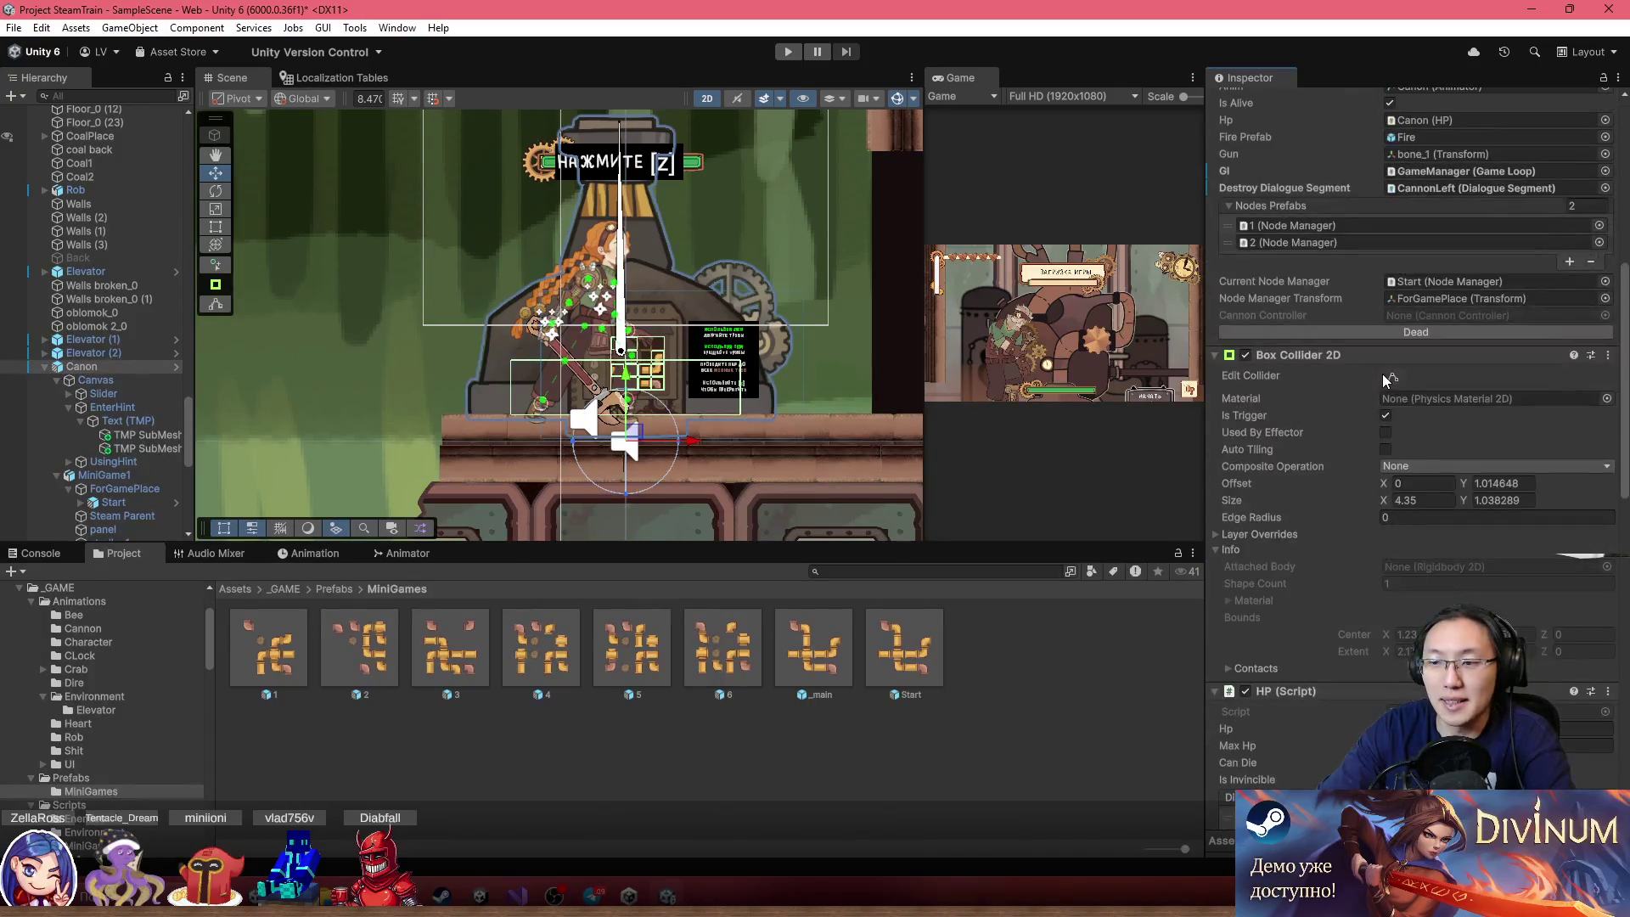
scroll(1352, 708, up, 2)
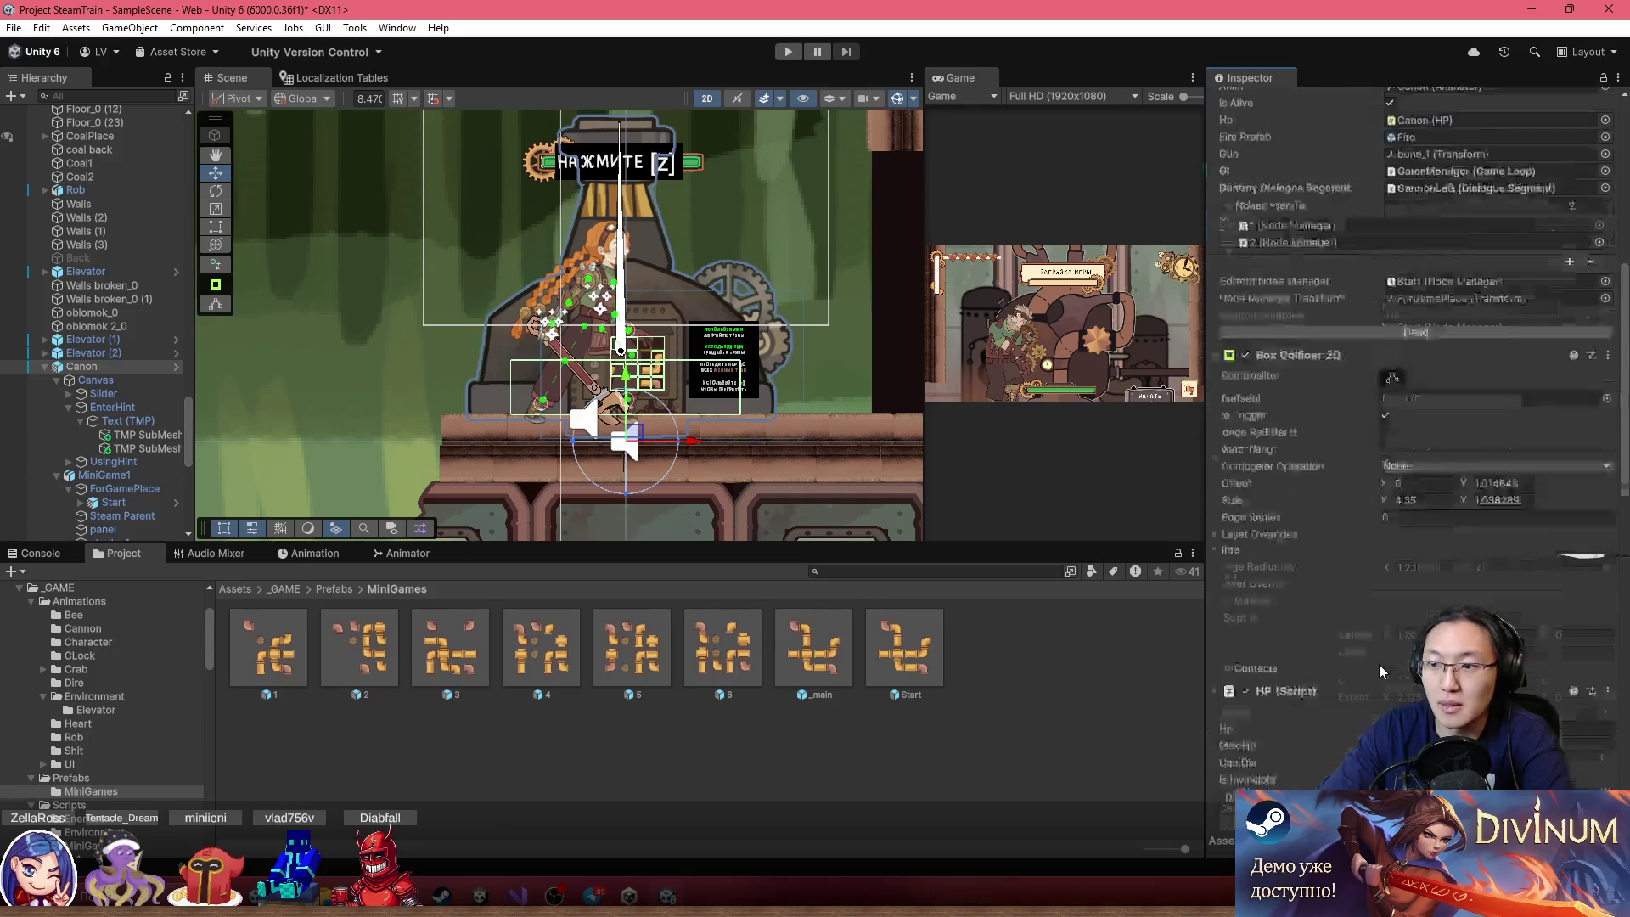
Add the remaining puzzle prefabs so Nodes Prefabs lists 1 through 6, and apply to the Canon prefab
mouse_move(456, 667)
mouse_down()
mouse_move(1314, 299)
mouse_move(790, 567)
mouse_up()
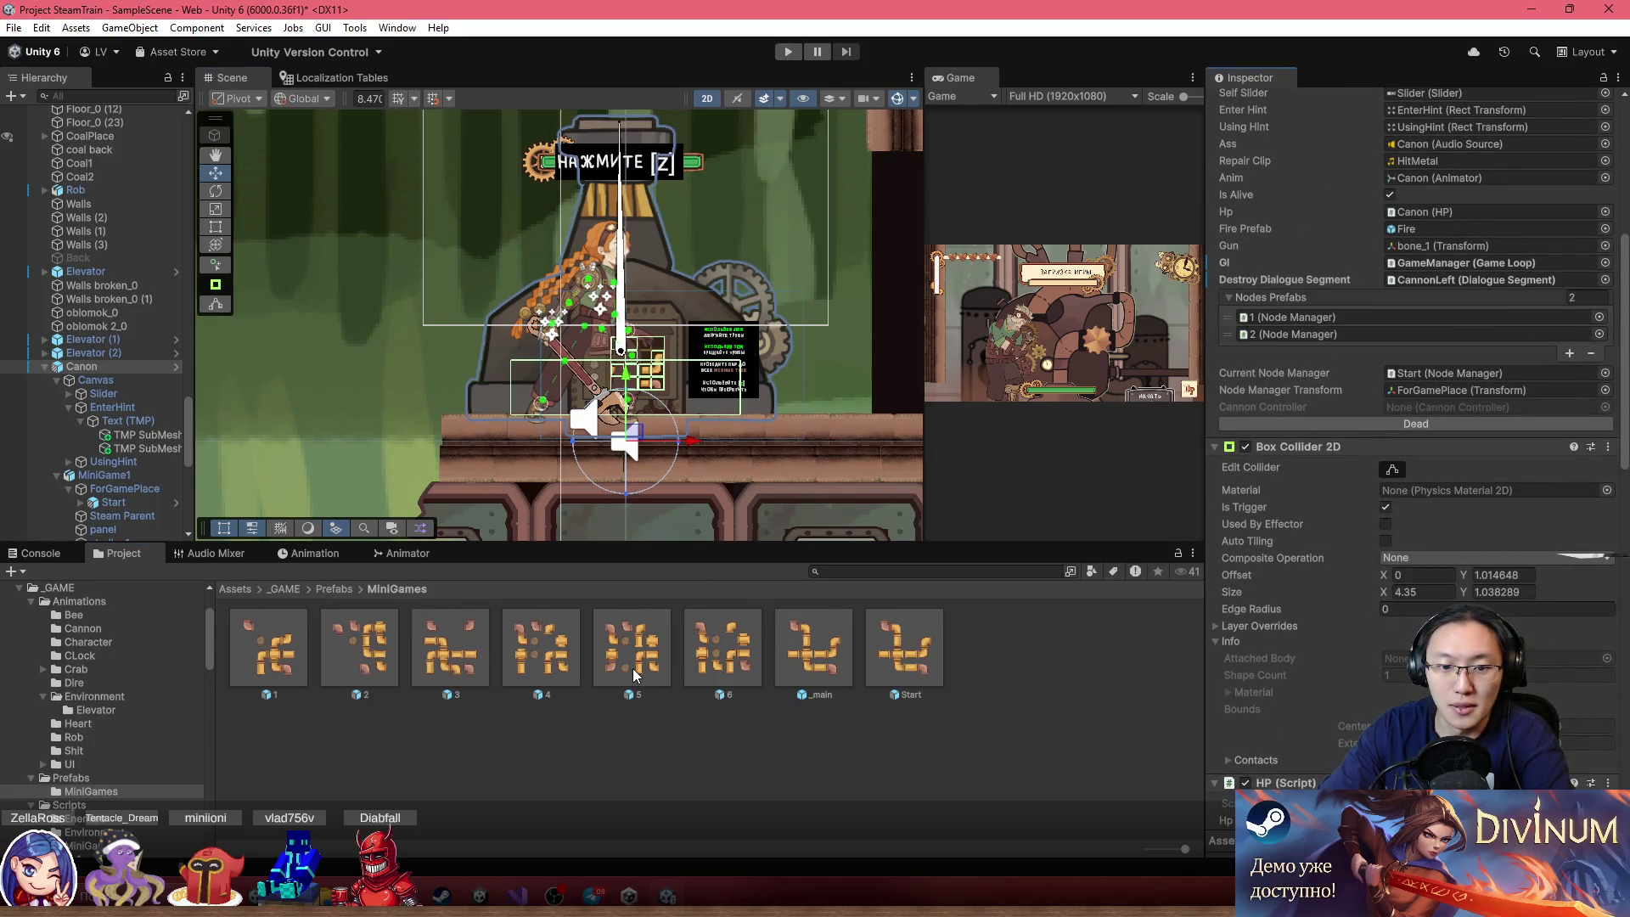
drag(432, 664, 1283, 299)
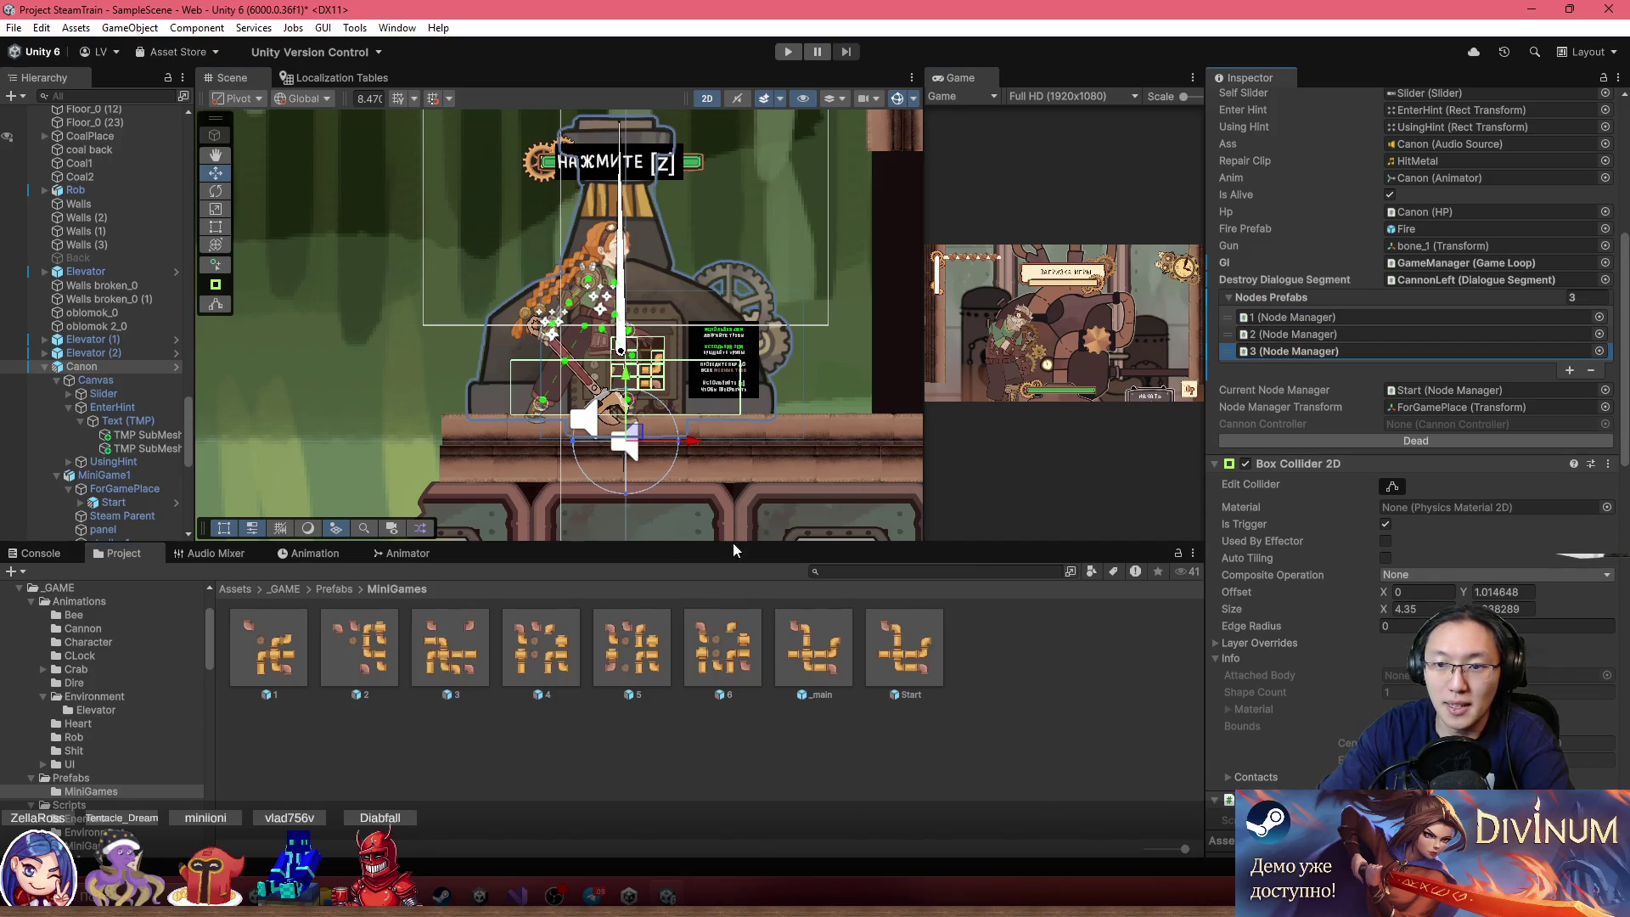
drag(584, 659, 1279, 301)
mouse_move(633, 694)
mouse_down()
mouse_move(1267, 302)
mouse_move(1301, 299)
mouse_up()
scroll(1358, 255, up, 10)
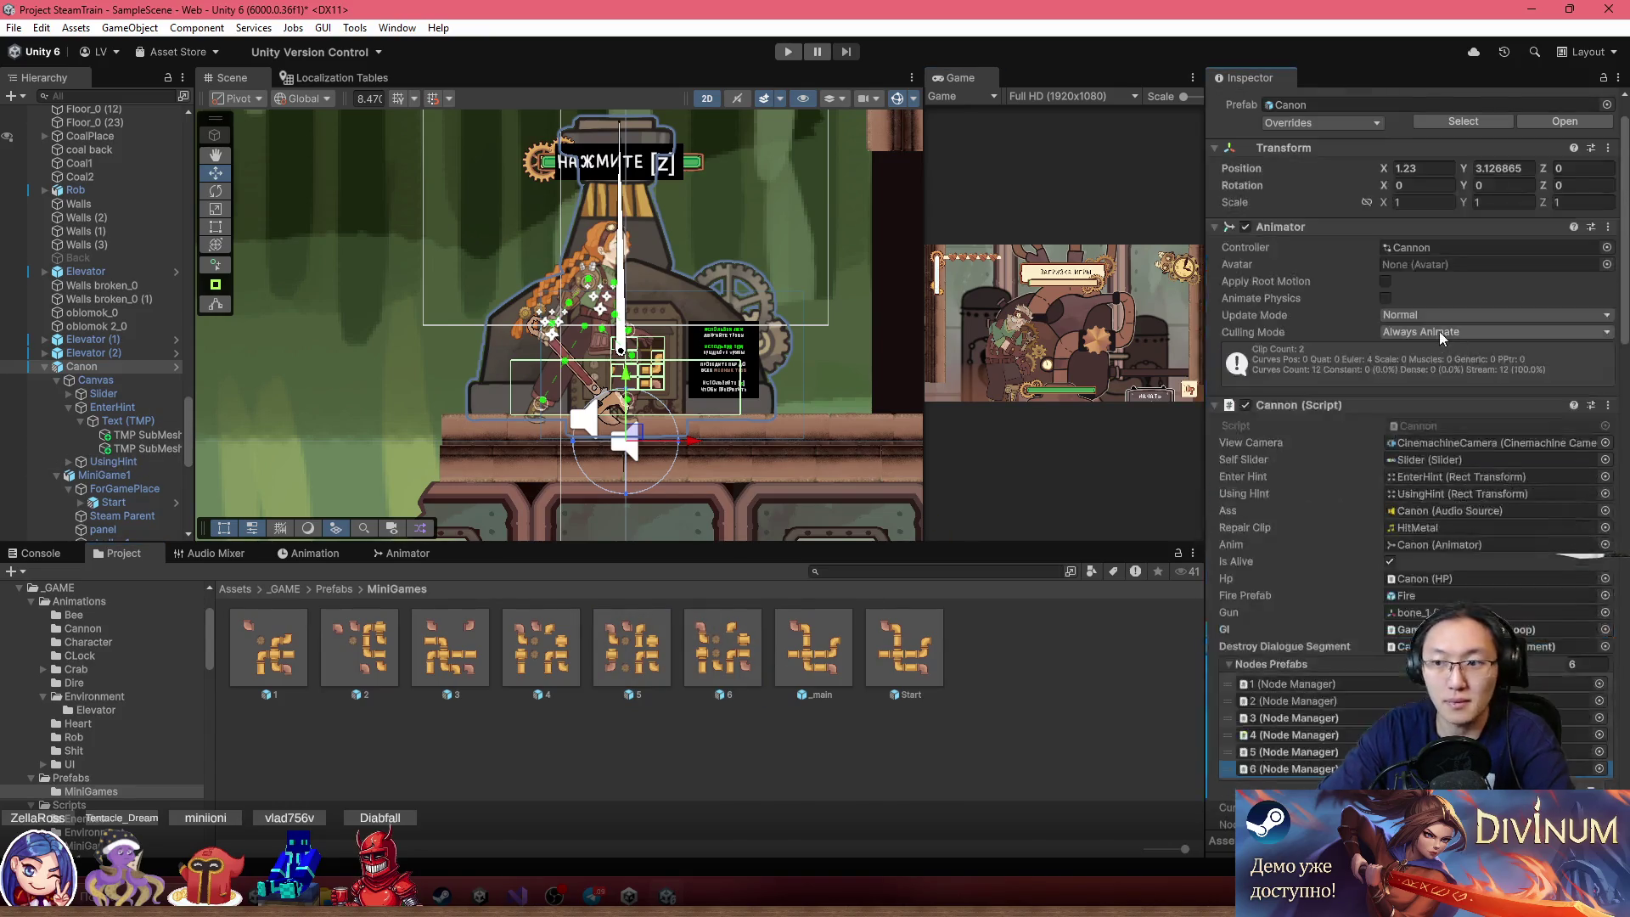
click(1322, 168)
click(1463, 273)
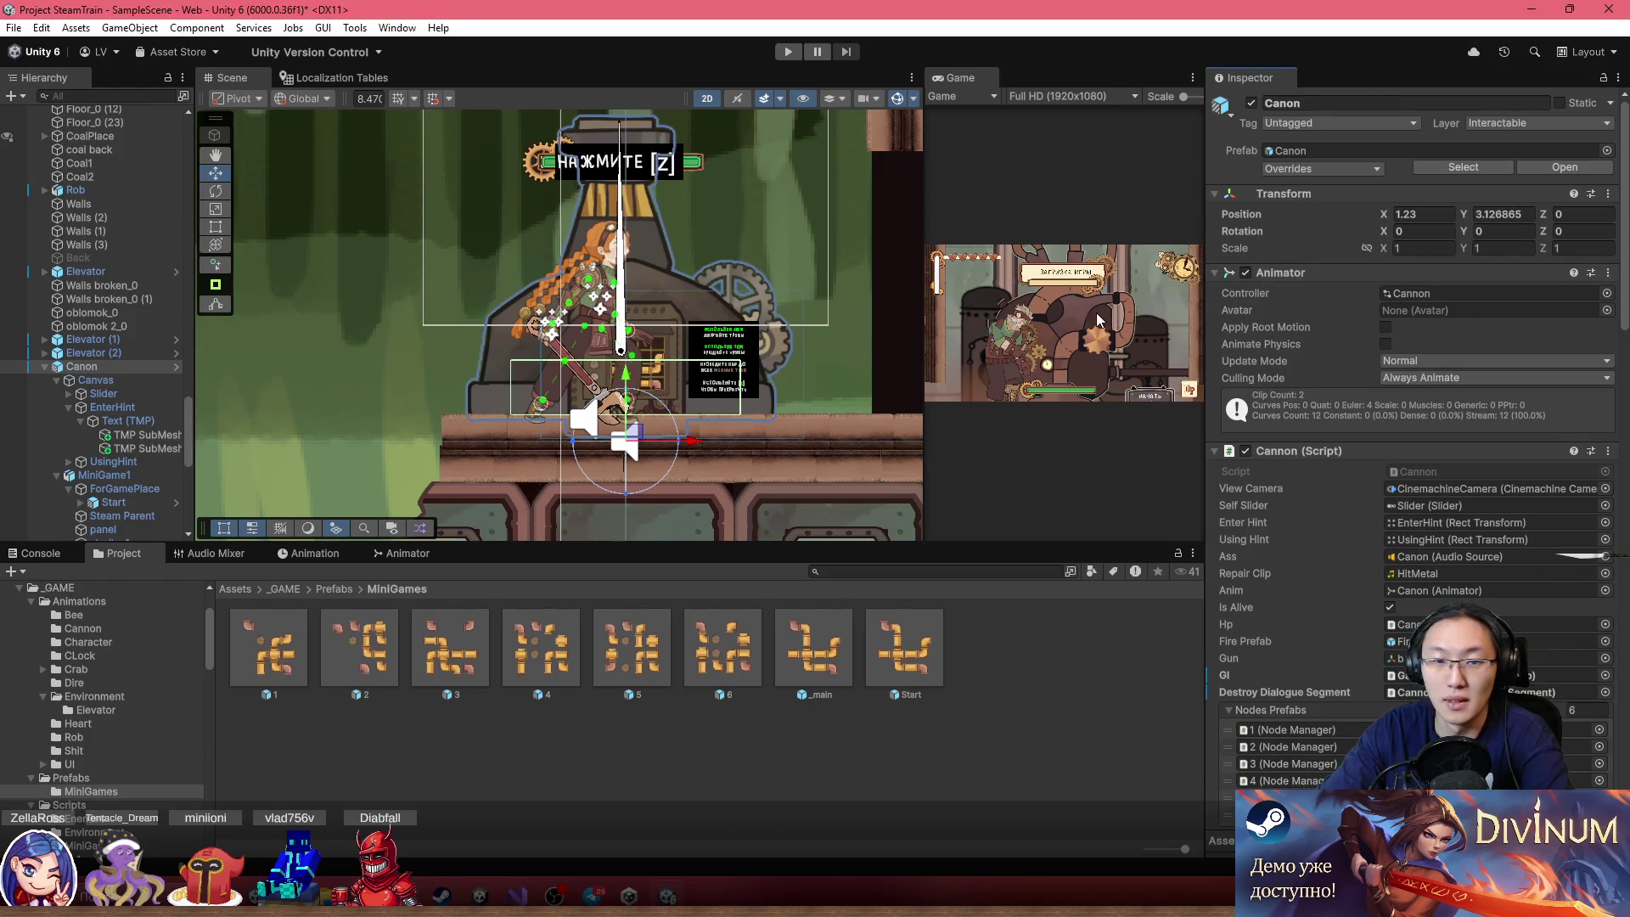
click(95, 365)
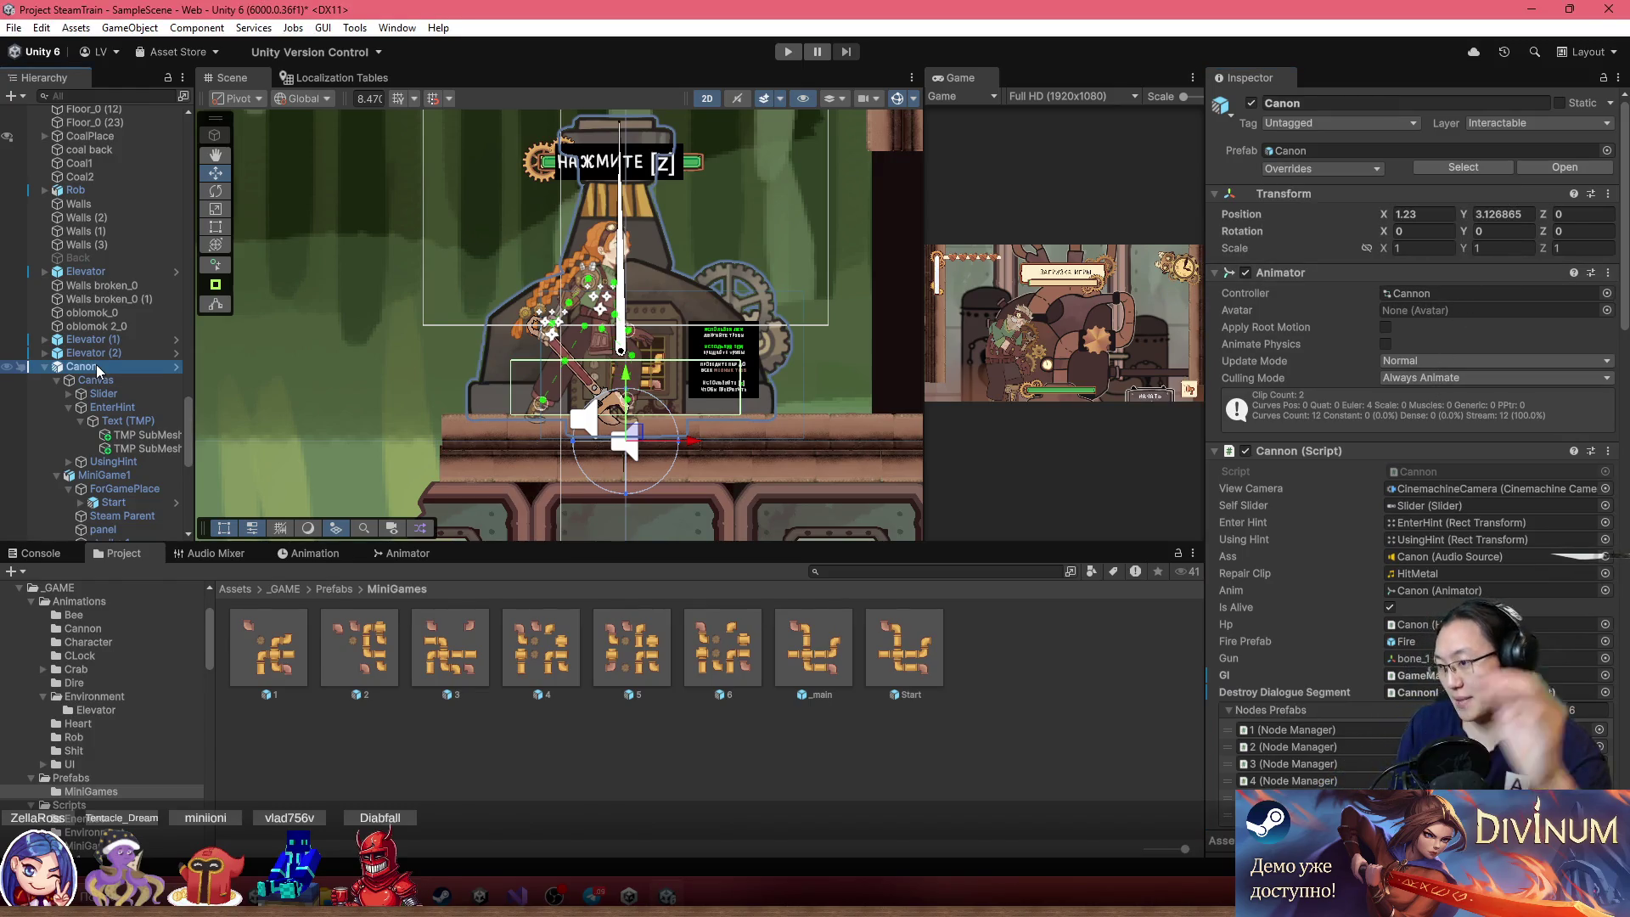
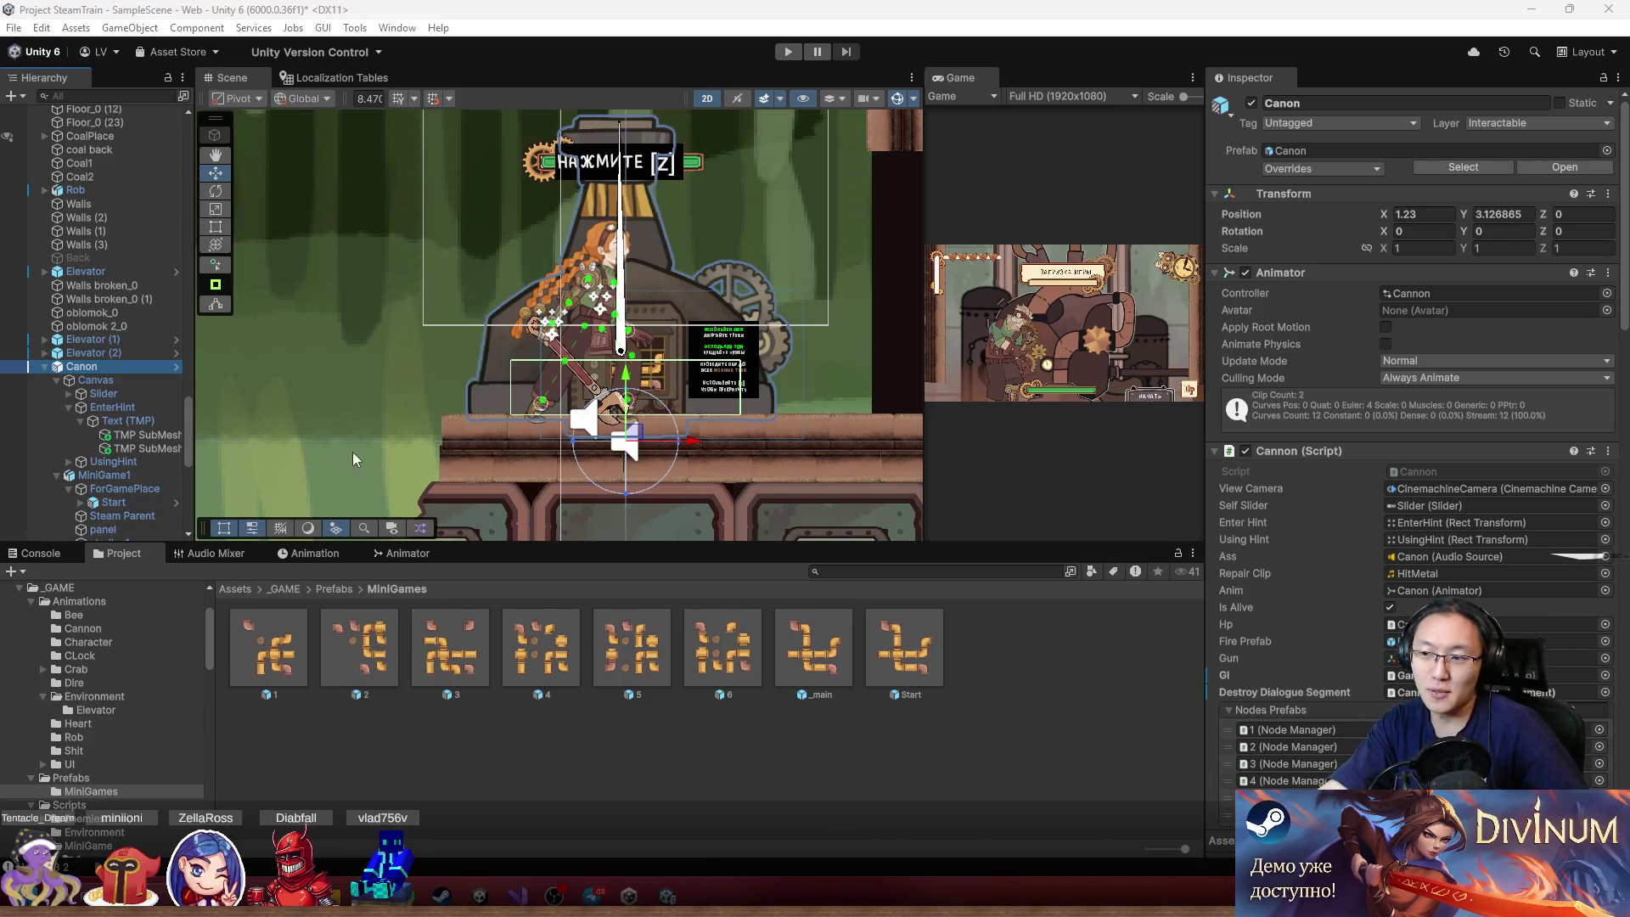
Bring the ChatGPT chat forward and highlight its recommended WASD and J/K/L key scheme
mouse_move(365, 891)
click(482, 810)
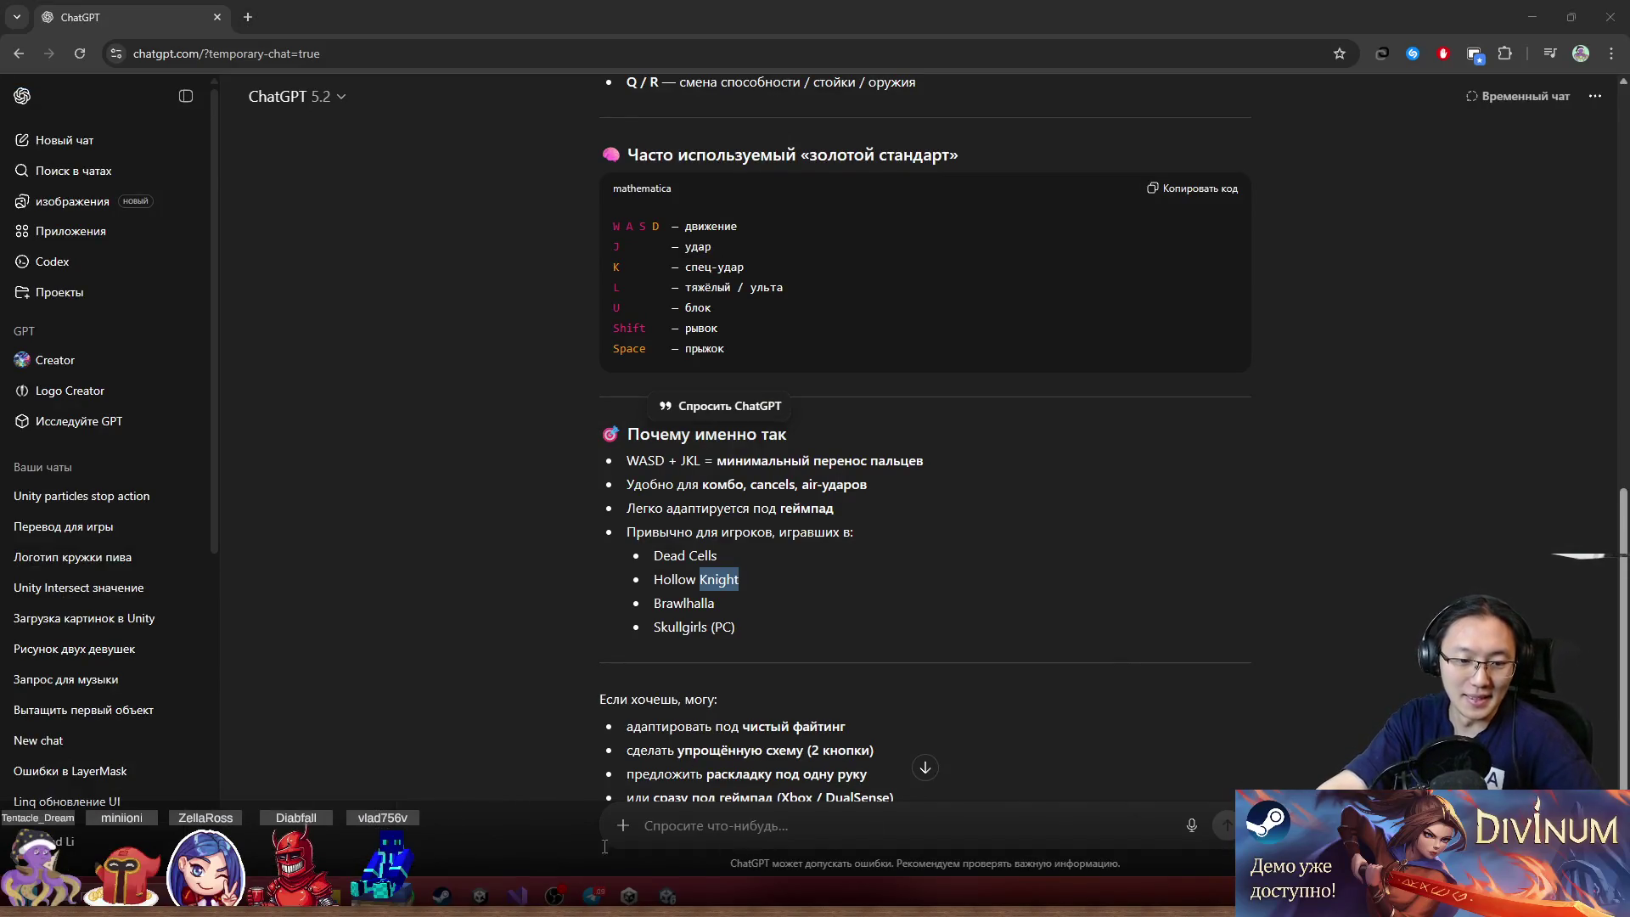
mouse_move(365, 893)
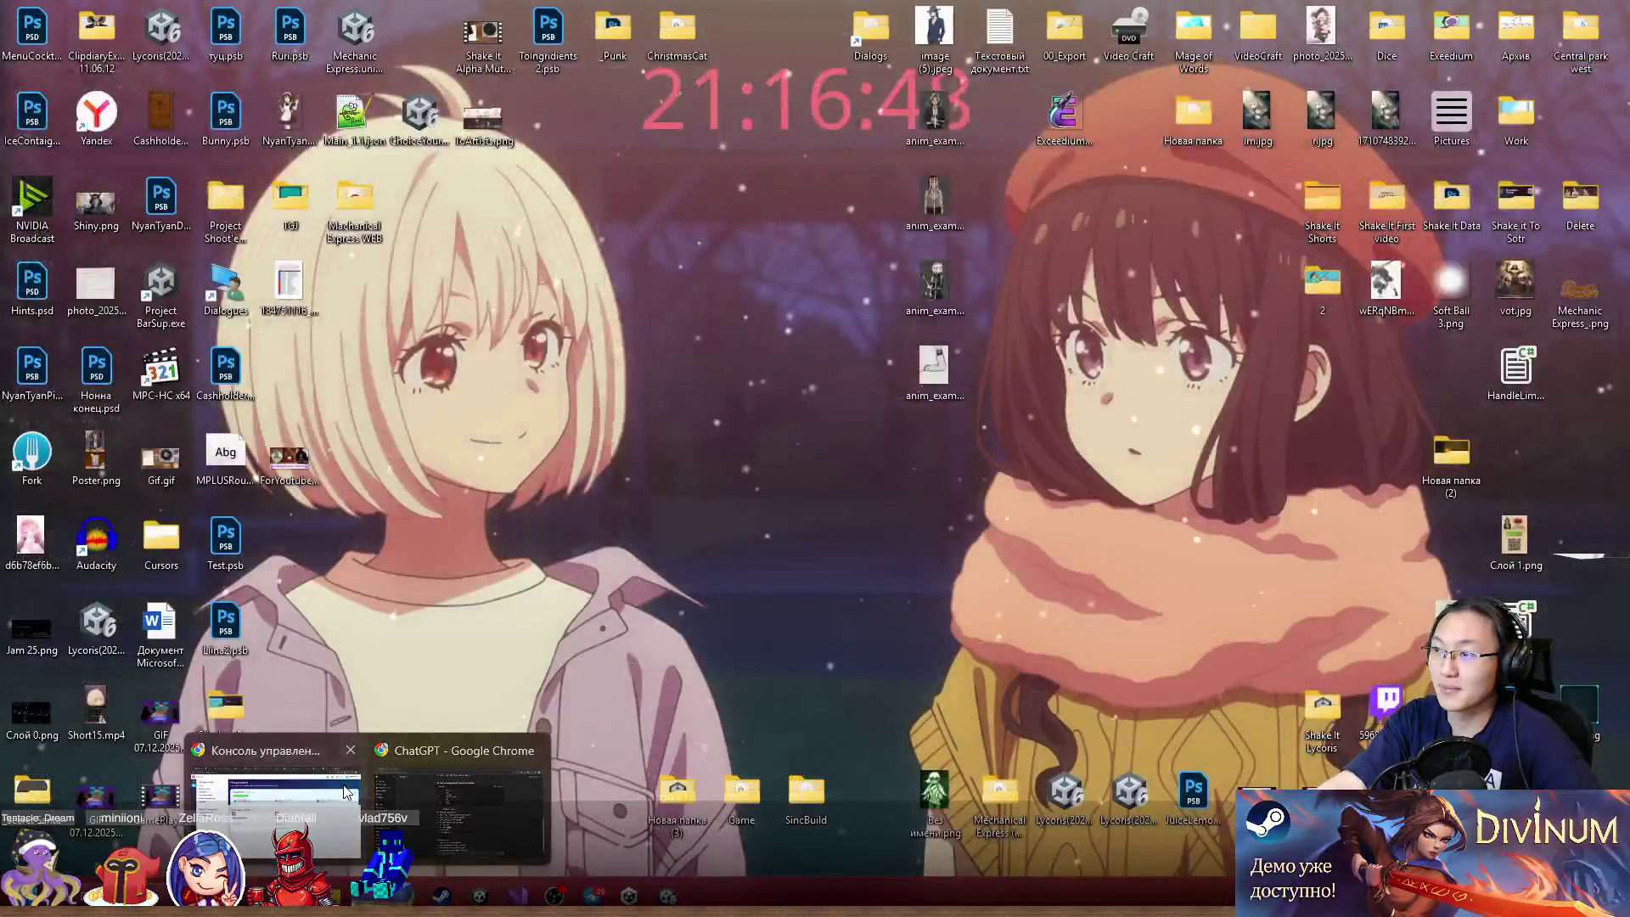
click(276, 806)
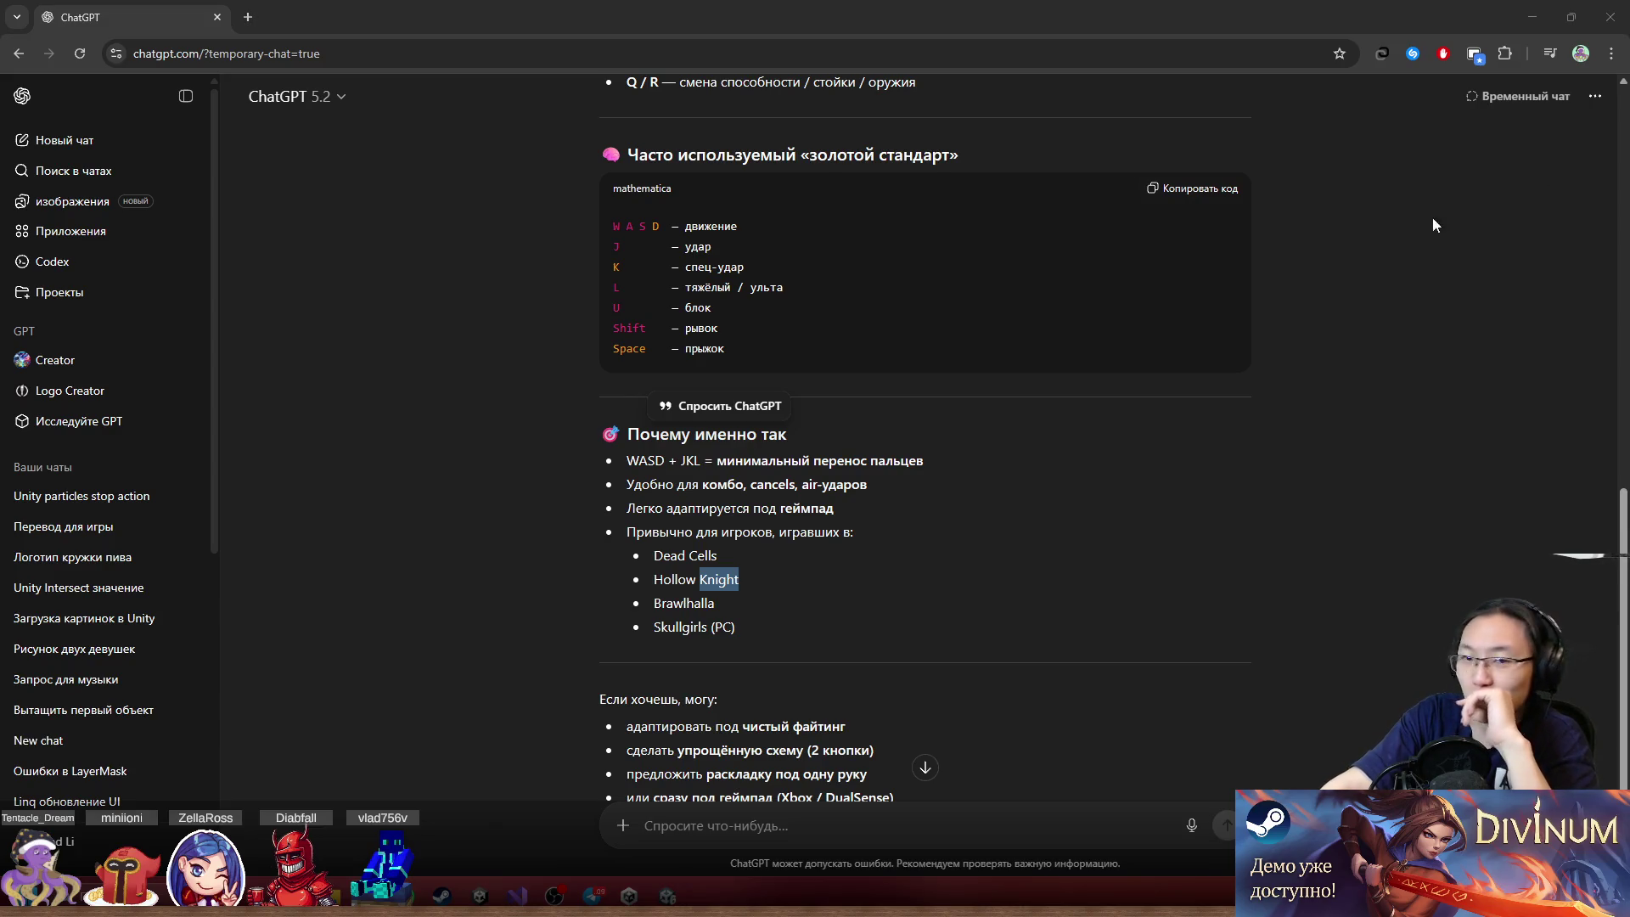
mouse_move(432, 314)
mouse_down()
mouse_move(431, 359)
mouse_move(908, 652)
mouse_move(537, 424)
mouse_up()
click(908, 651)
click(460, 383)
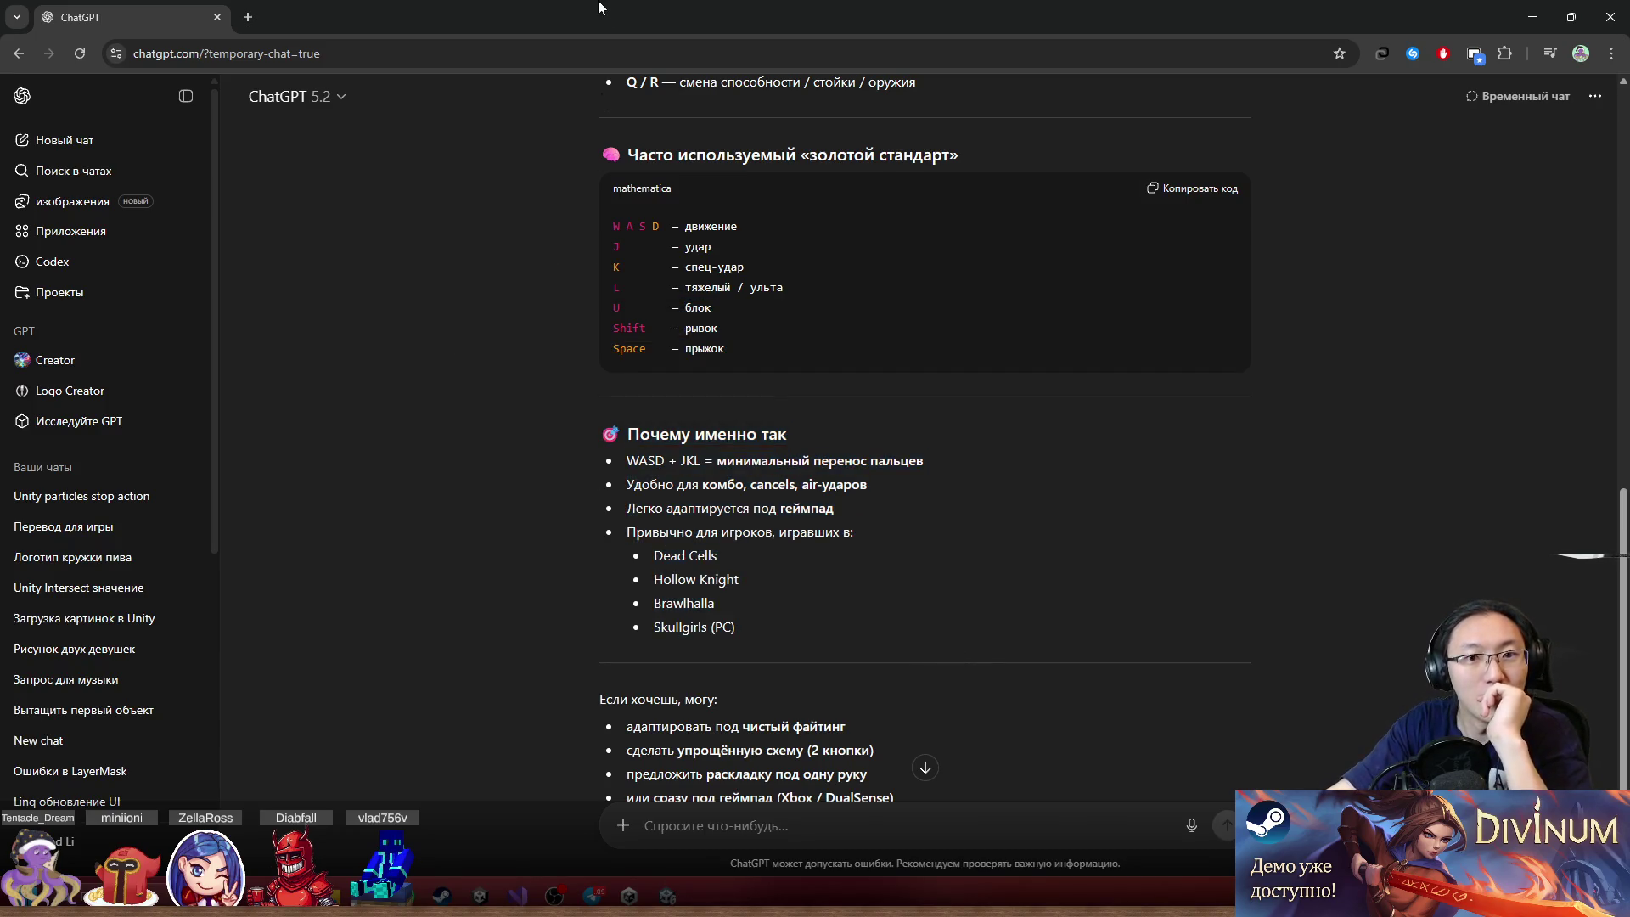
scroll(726, 332, down, 2)
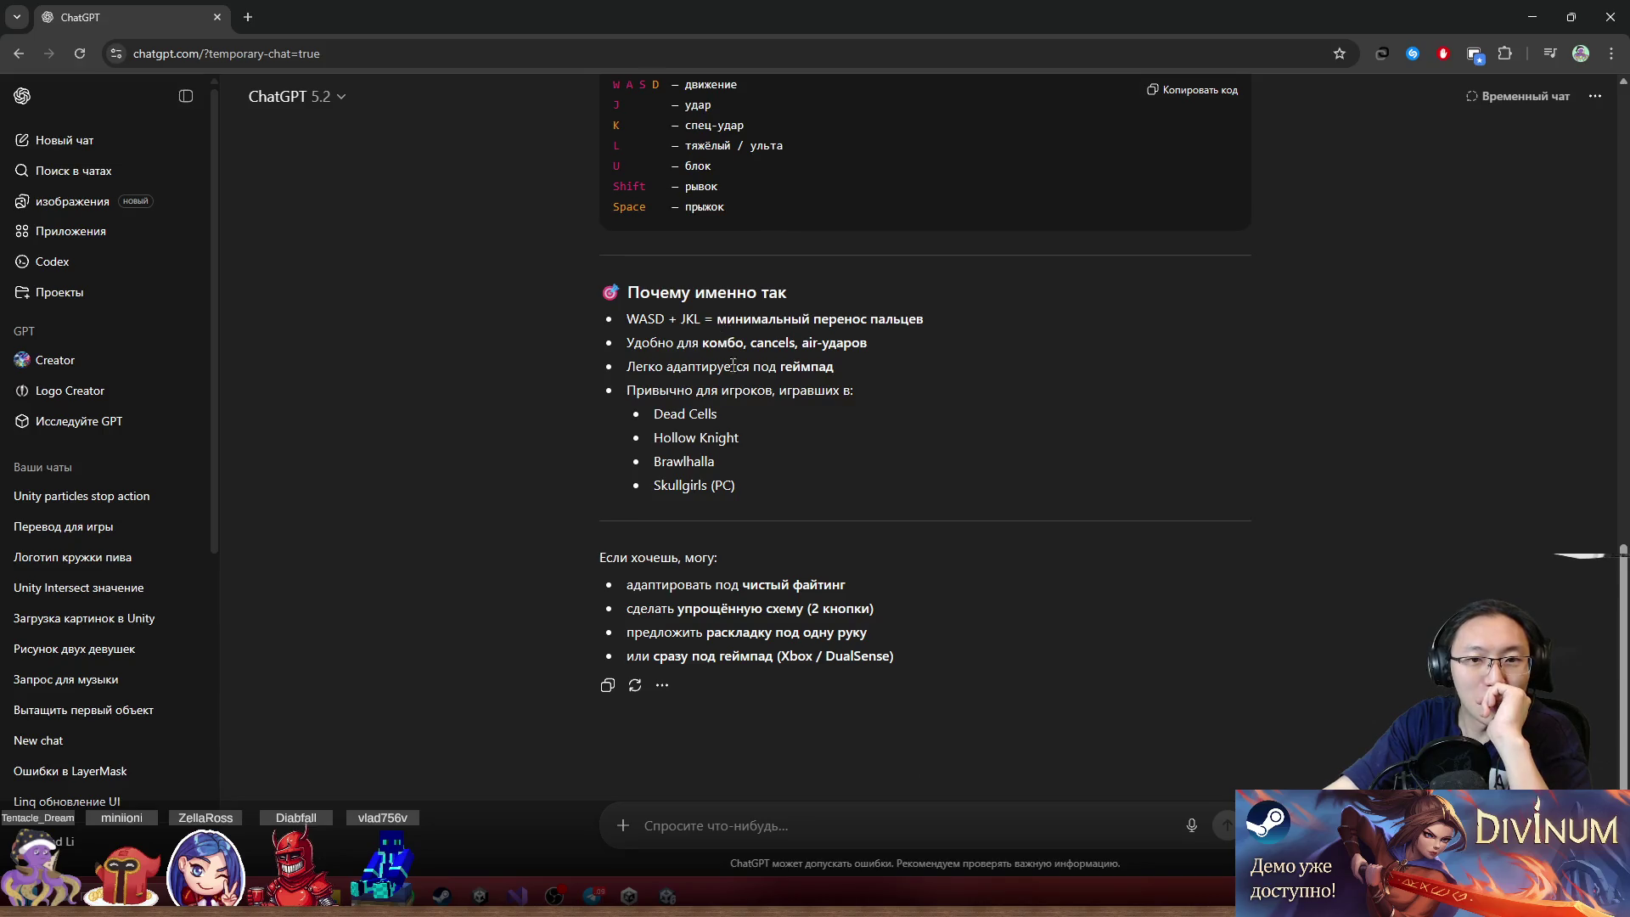
scroll(716, 395, up, 5)
Review the rest of the controls answer and shrink Chrome into a smaller window
drag(624, 437, 879, 557)
scroll(883, 543, up, 8)
mouse_move(601, 355)
mouse_down()
mouse_move(971, 644)
mouse_move(1164, 628)
mouse_up()
click(1167, 626)
key(super+Down)
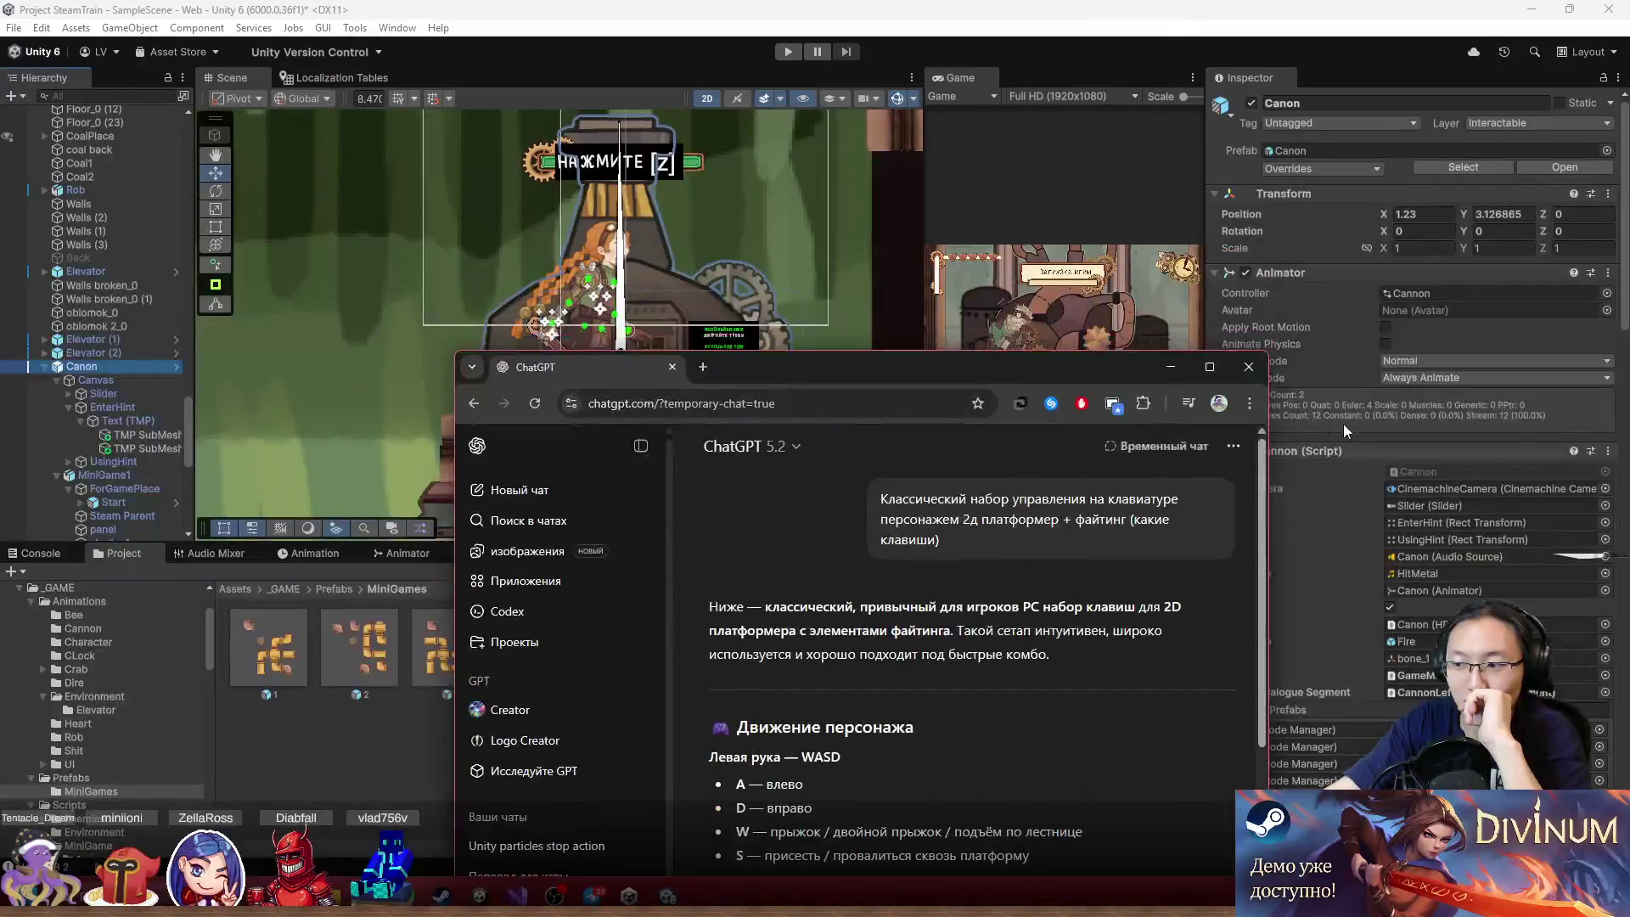
Close the ChatGPT browser, zoom onto the train, and select the dark Square (3) strip between the doors
click(1248, 367)
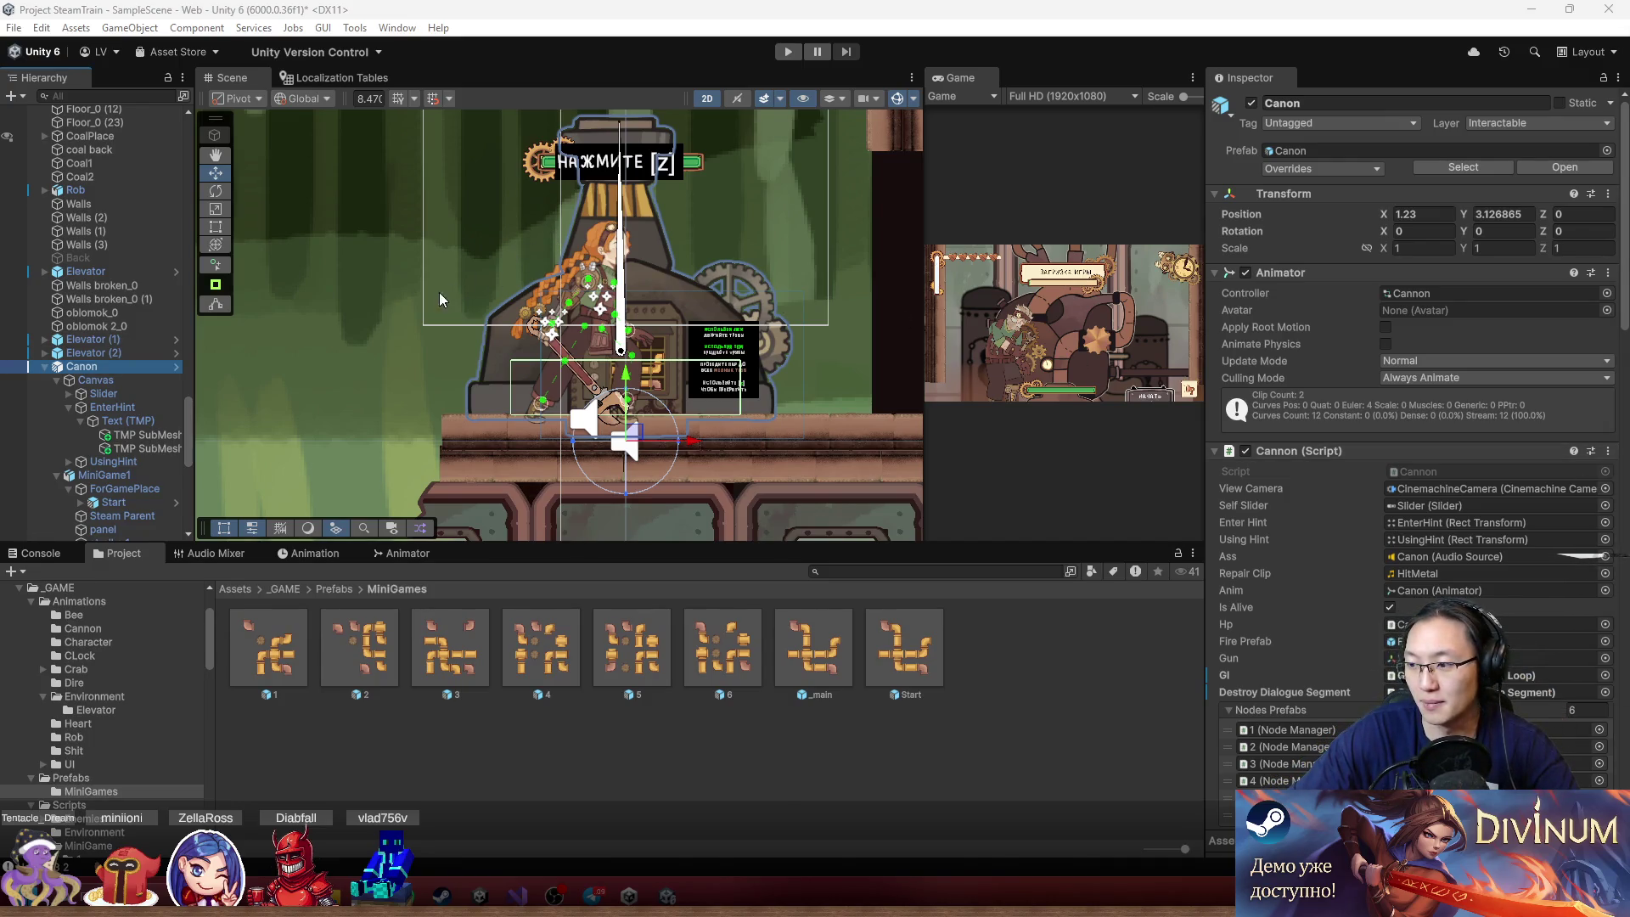
scroll(434, 305, down, 10)
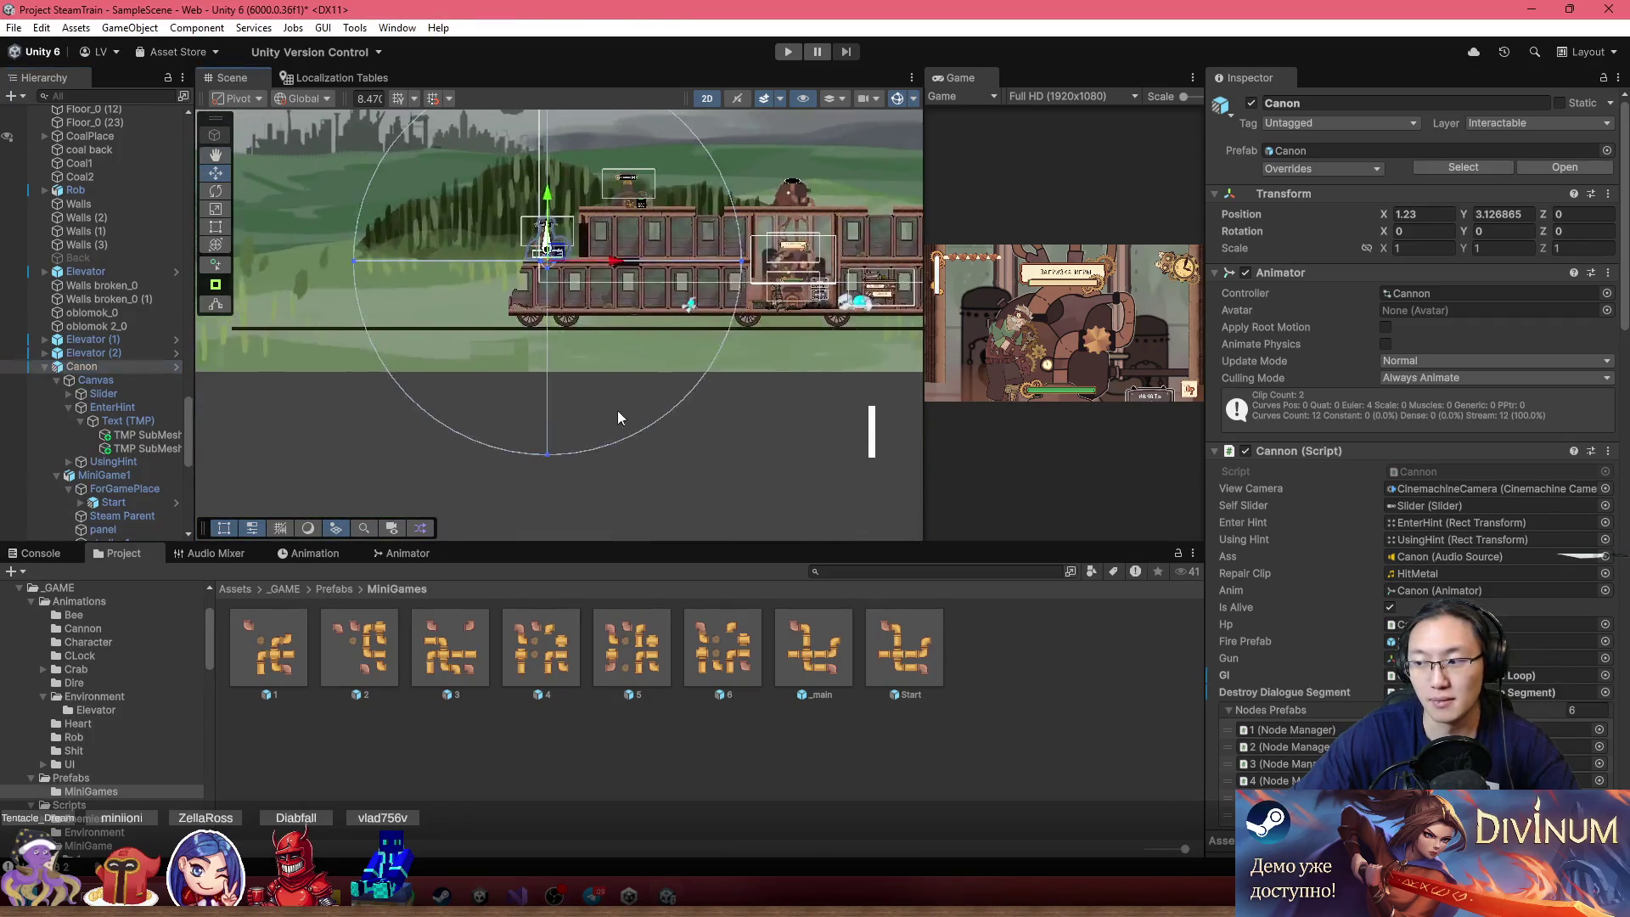
click(623, 380)
scroll(589, 216, up, 5)
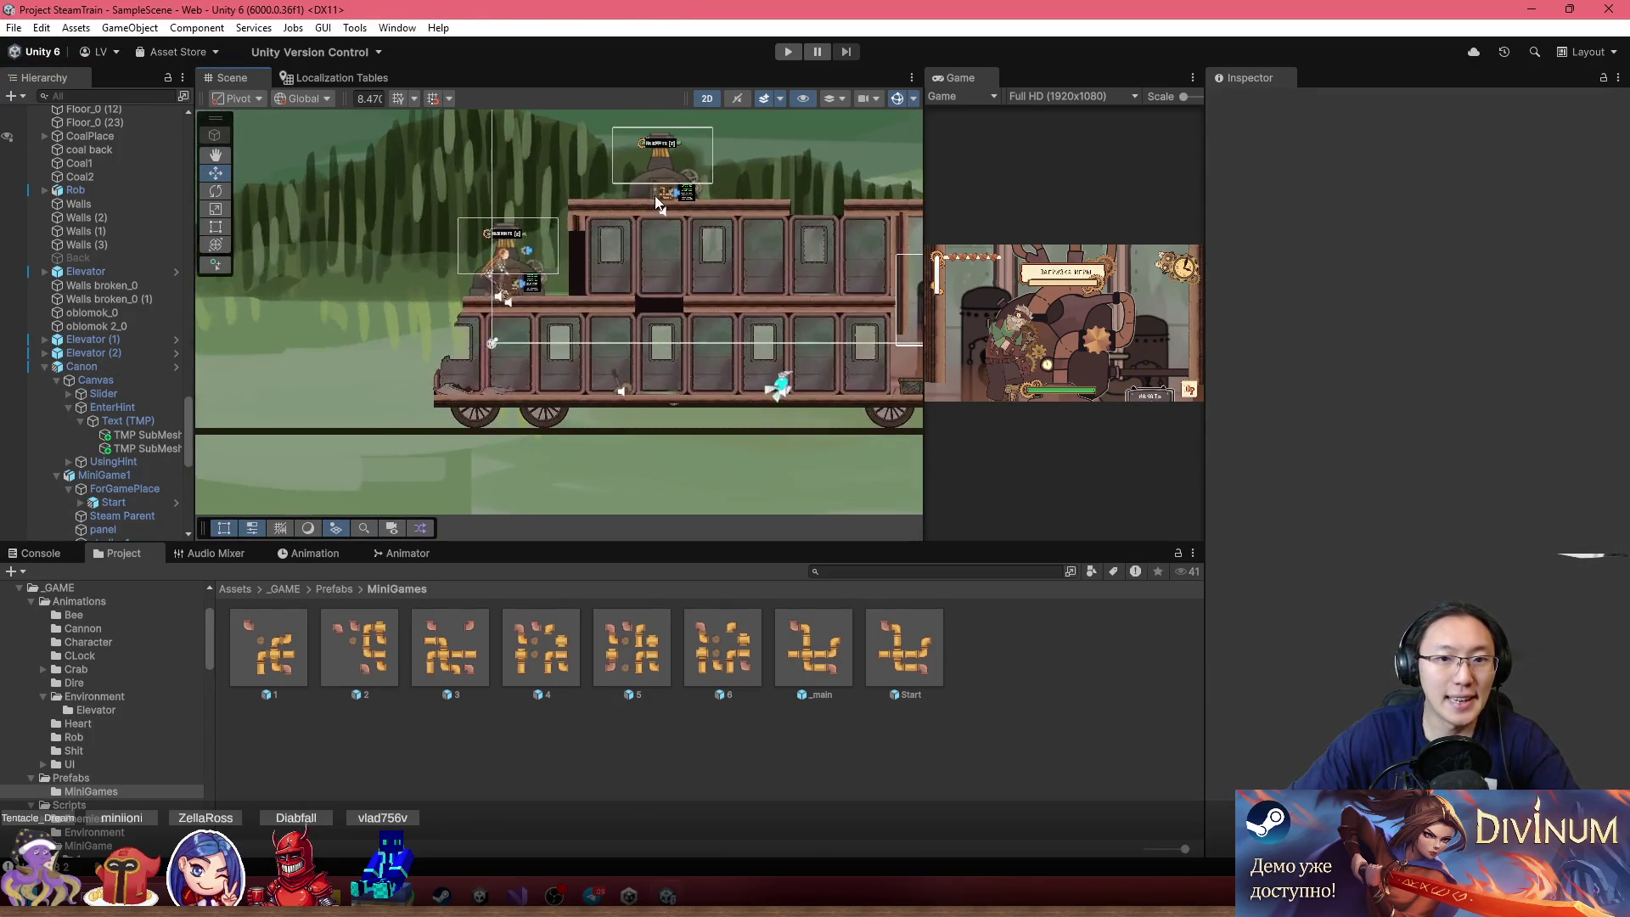
scroll(658, 204, up, 8)
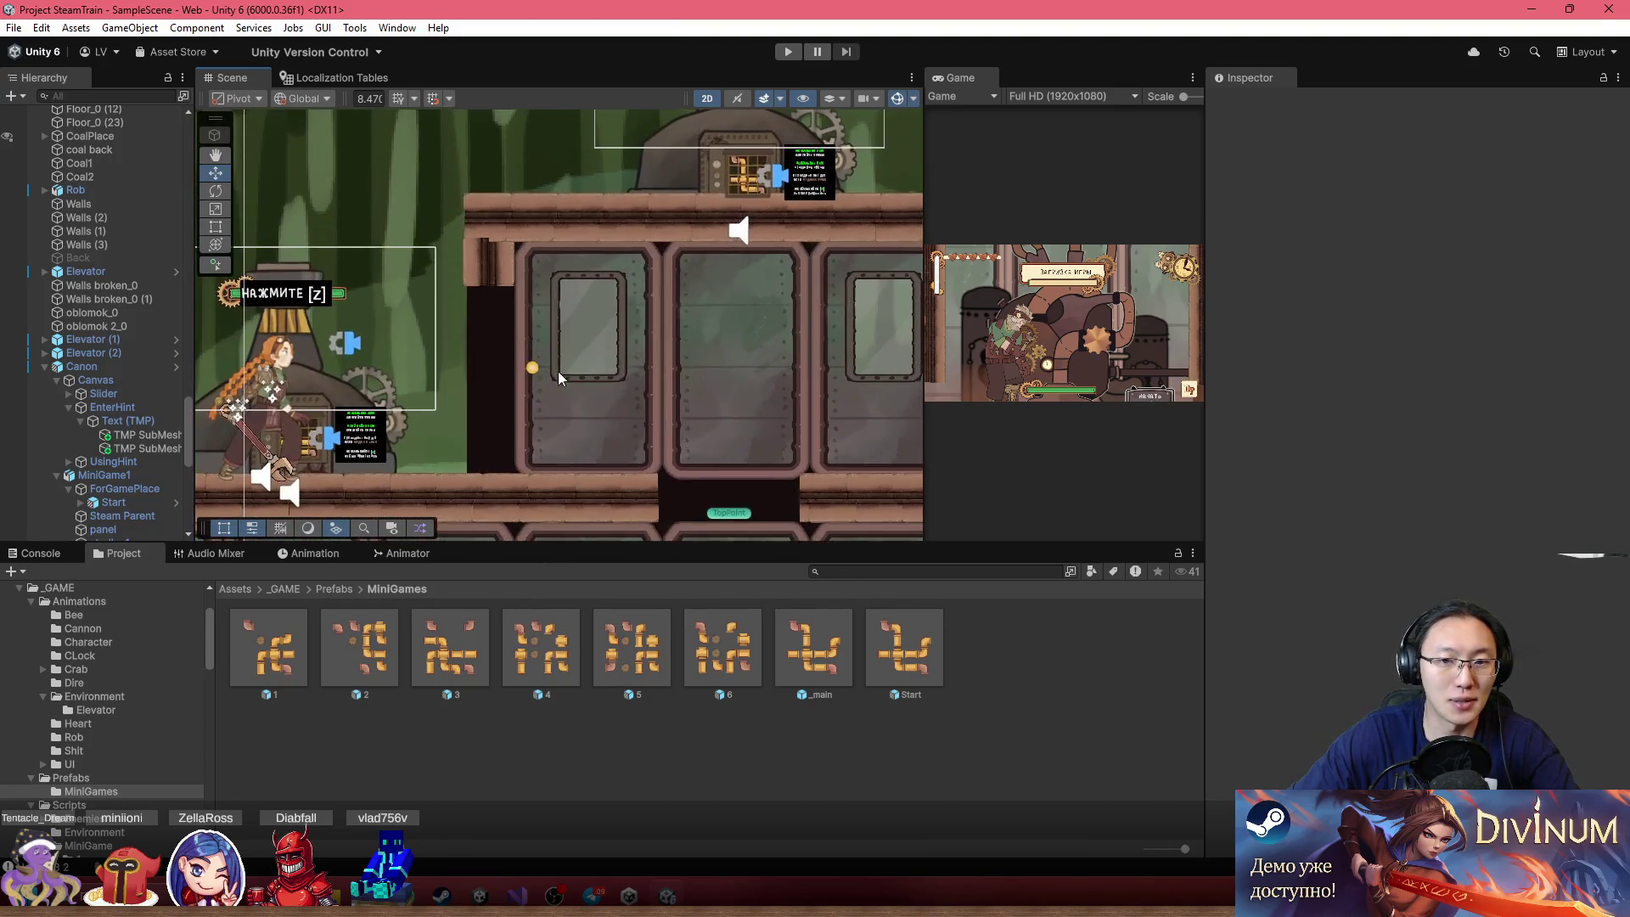
scroll(595, 356, down, 3)
click(640, 371)
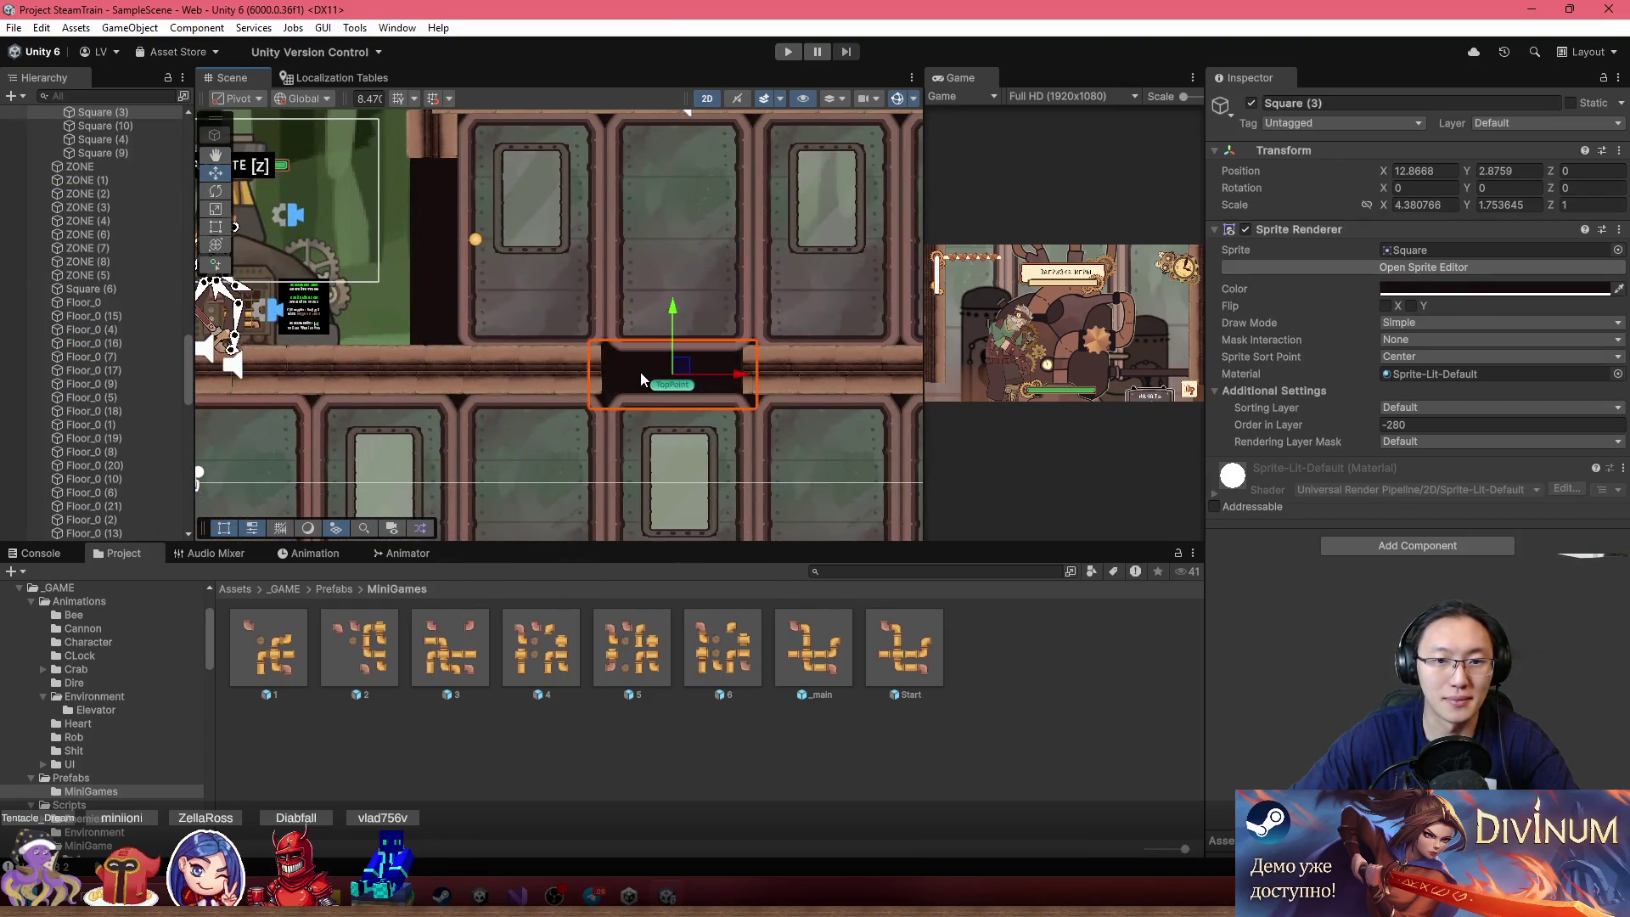
click(1618, 249)
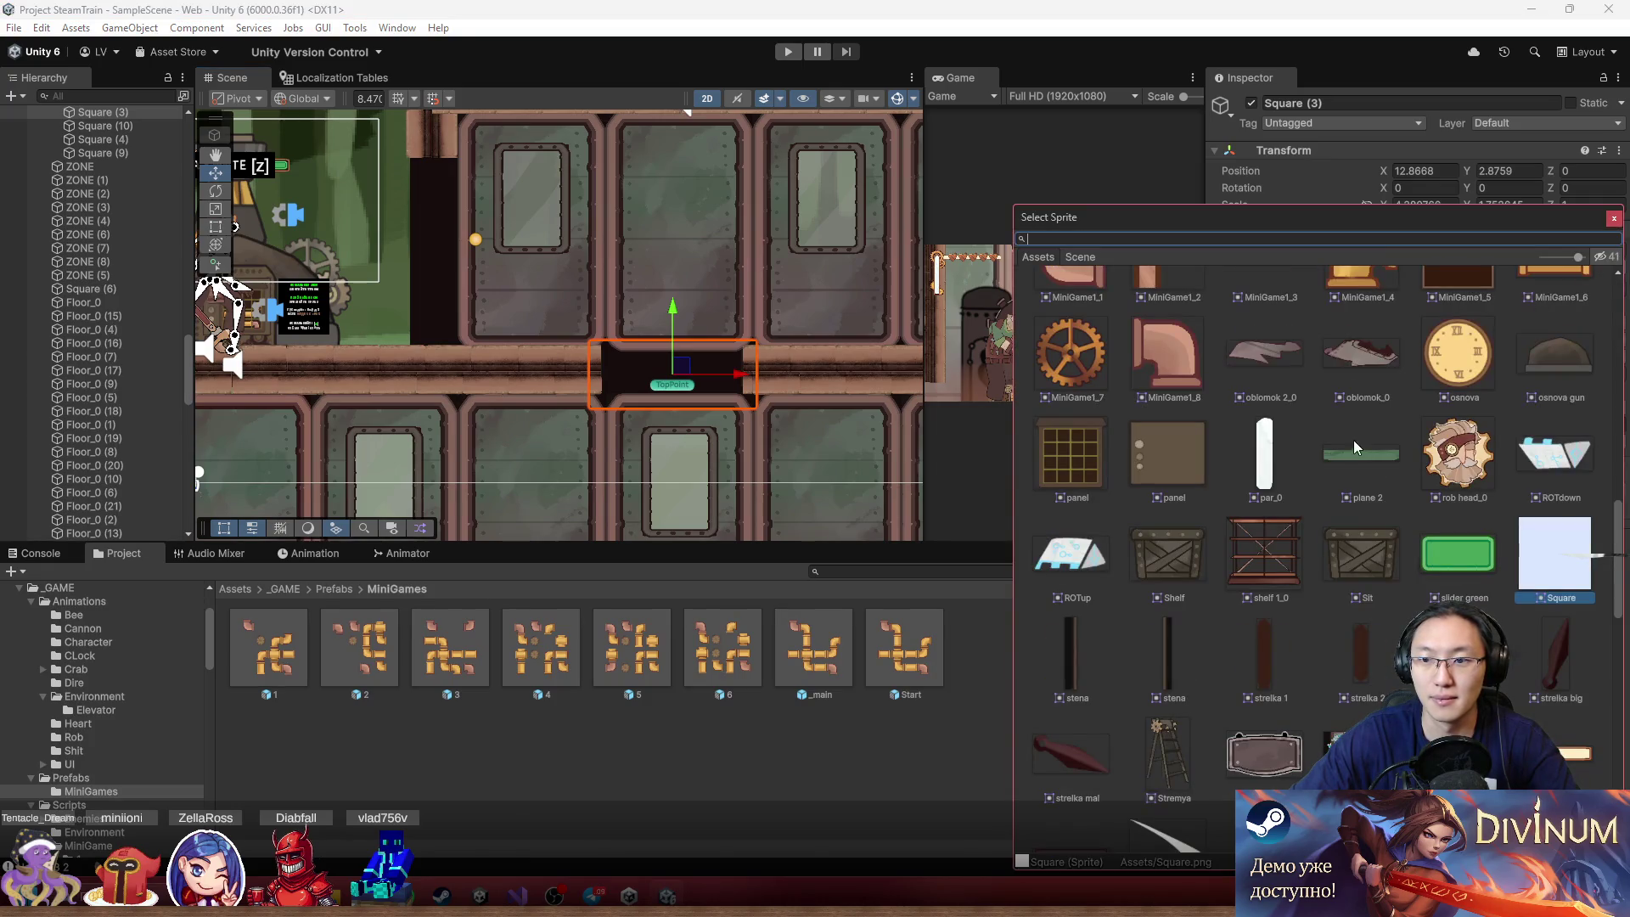
scroll(1320, 526, up, 5)
scroll(1367, 533, up, 6)
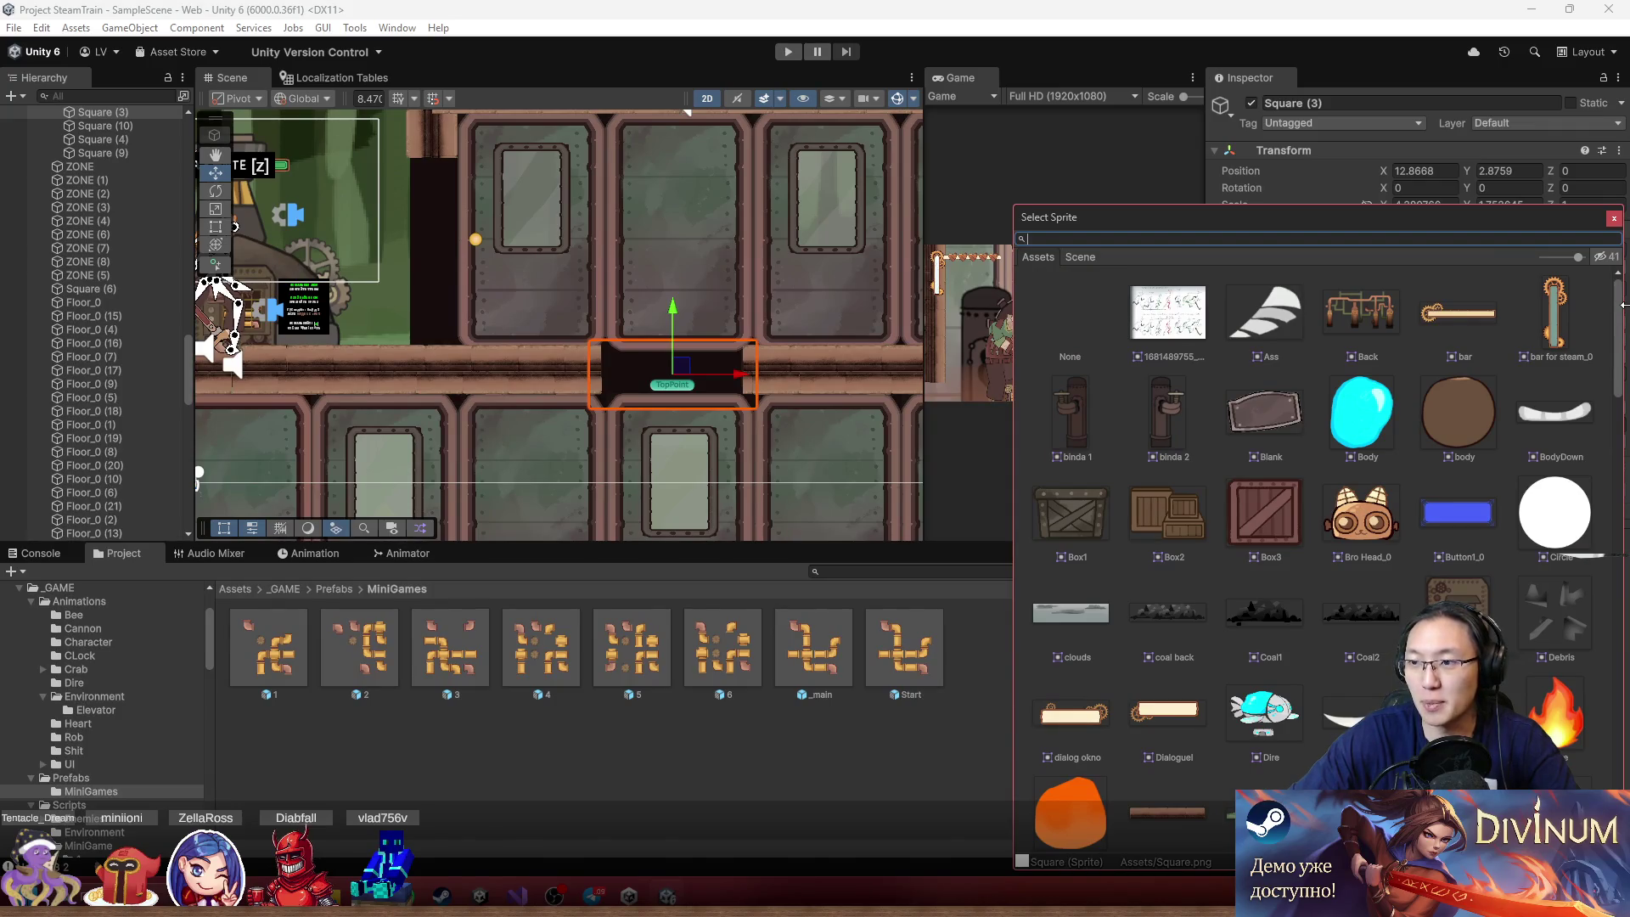
drag(1618, 307, 1617, 757)
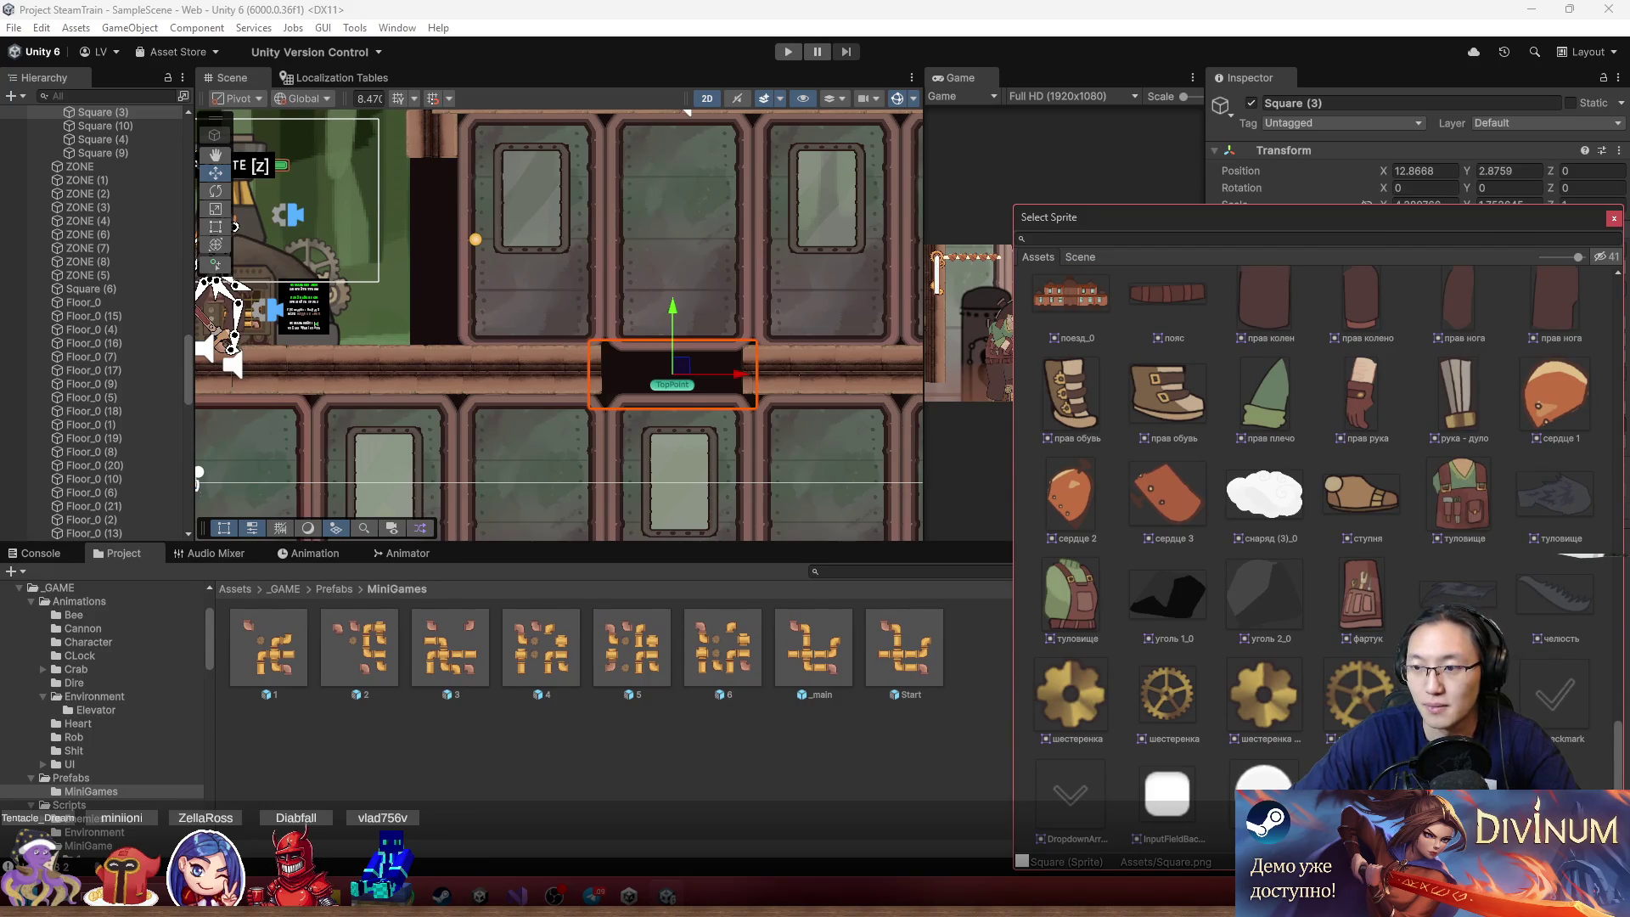
scroll(1587, 730, up, 3)
scroll(1591, 730, down, 3)
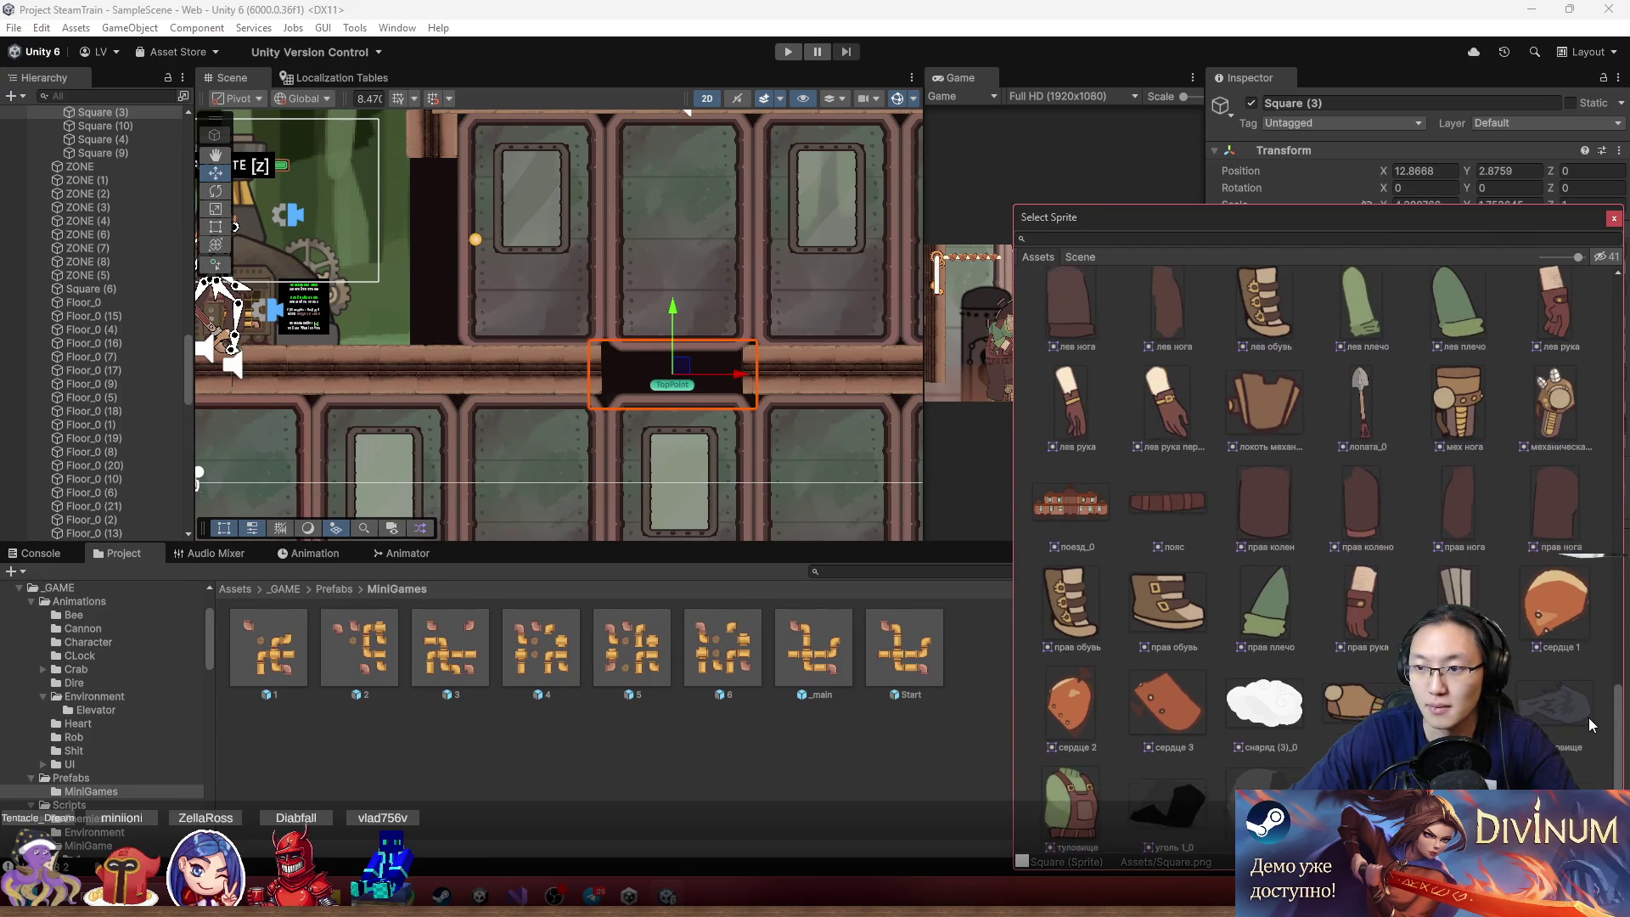
drag(1617, 768, 1623, 630)
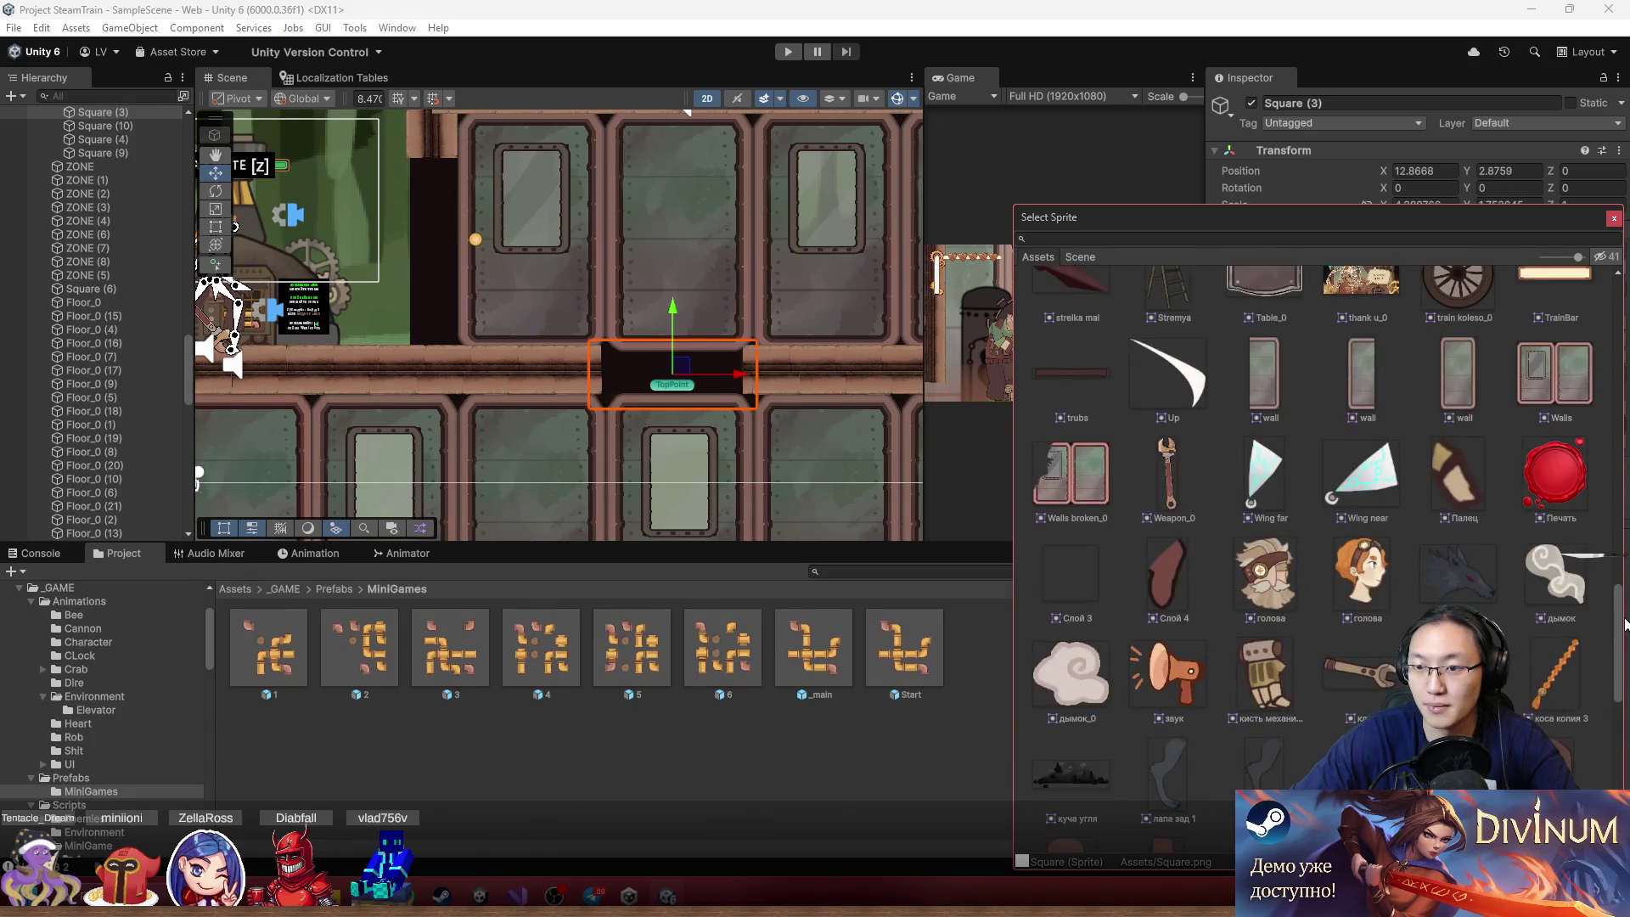
click(1546, 381)
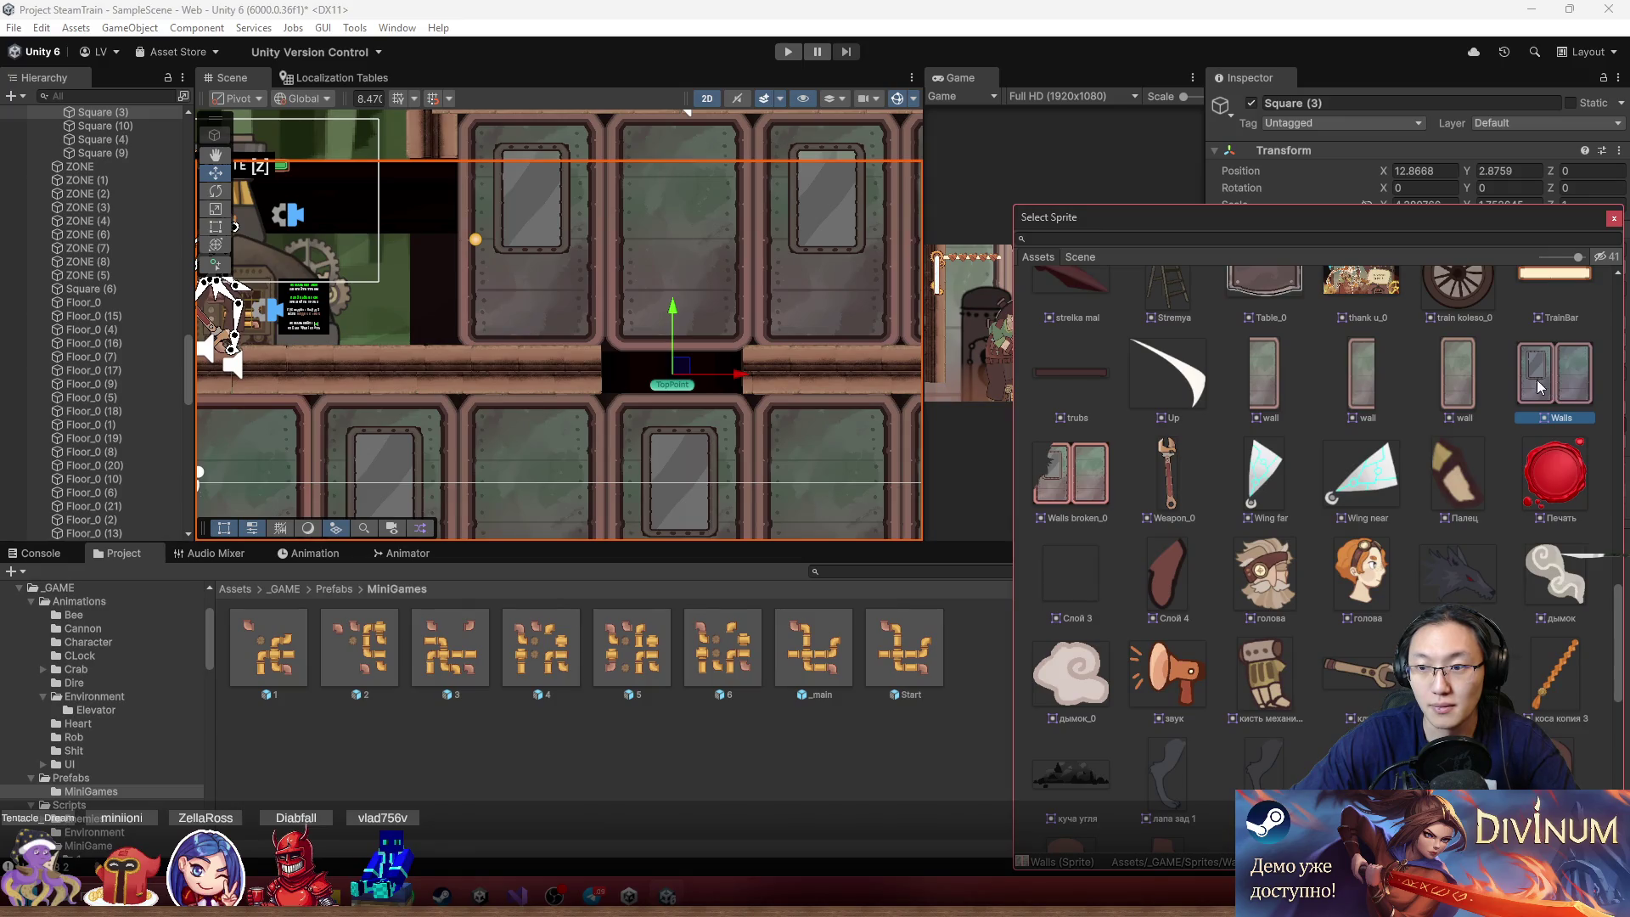
scroll(562, 268, down, 5)
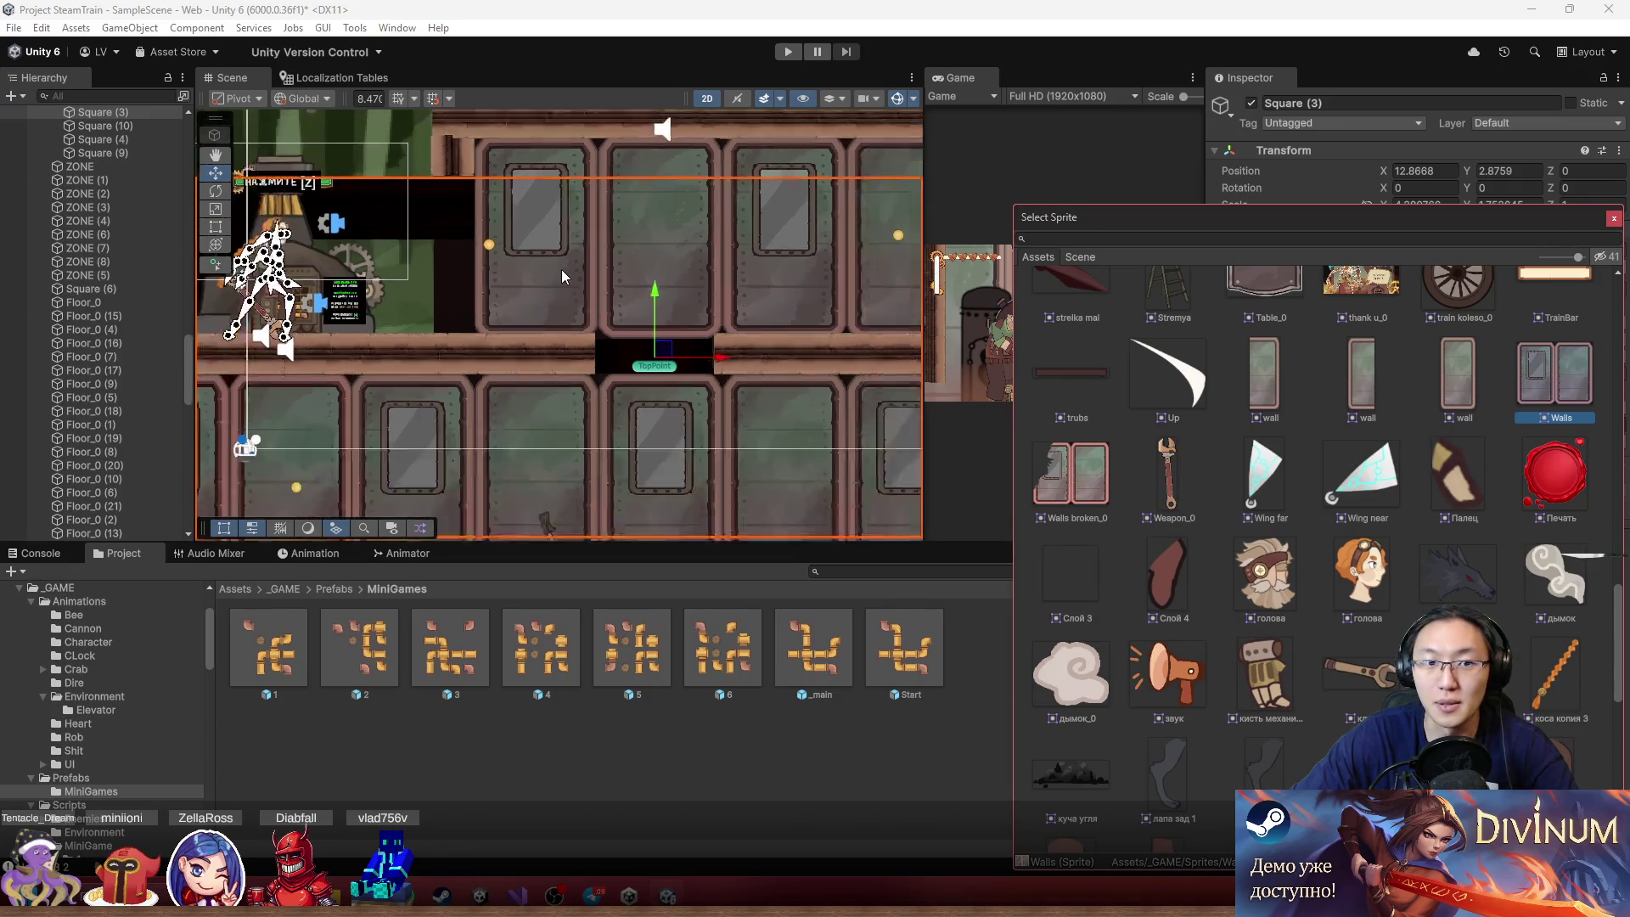
key(ctrl+z)
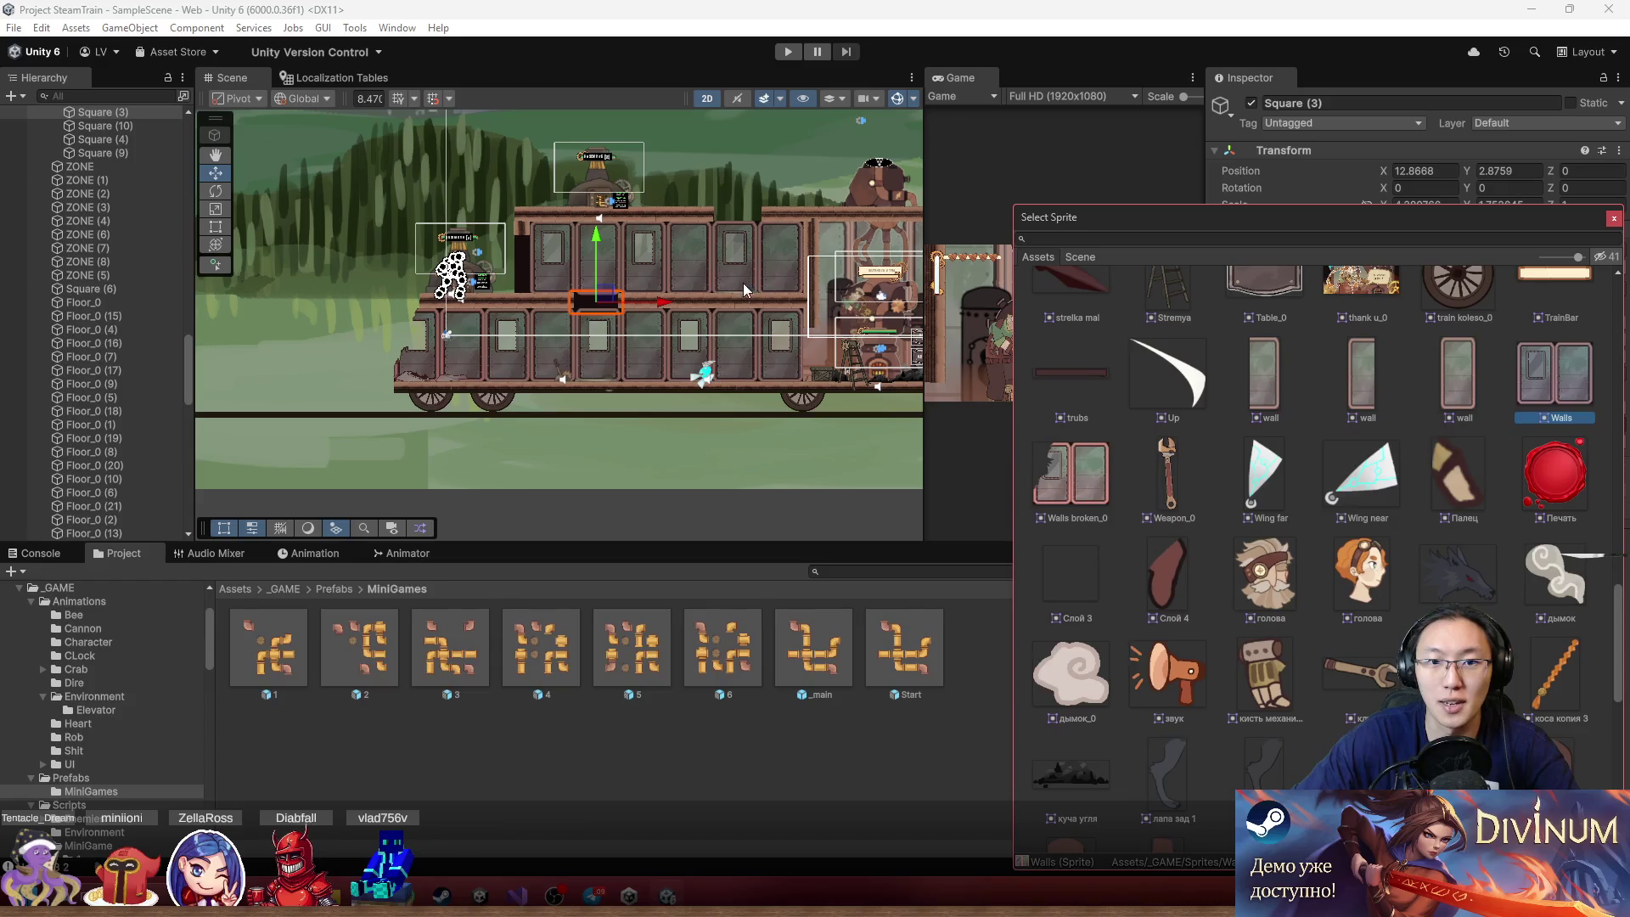
scroll(592, 283, up, 5)
scroll(592, 284, up, 2)
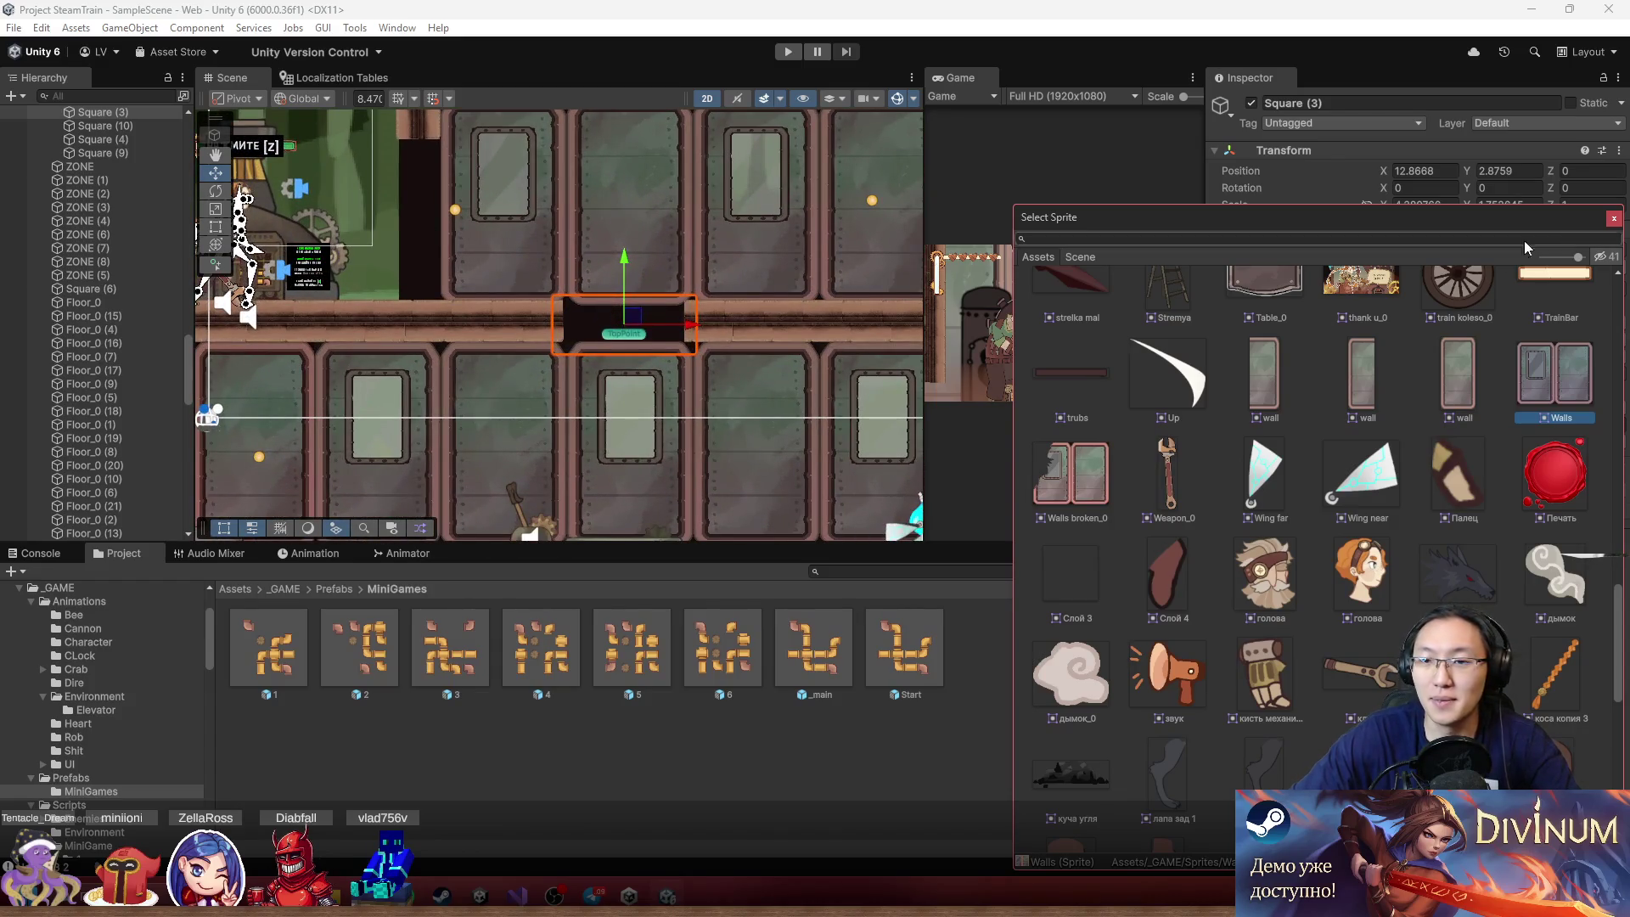
click(1615, 220)
scroll(394, 285, down, 2)
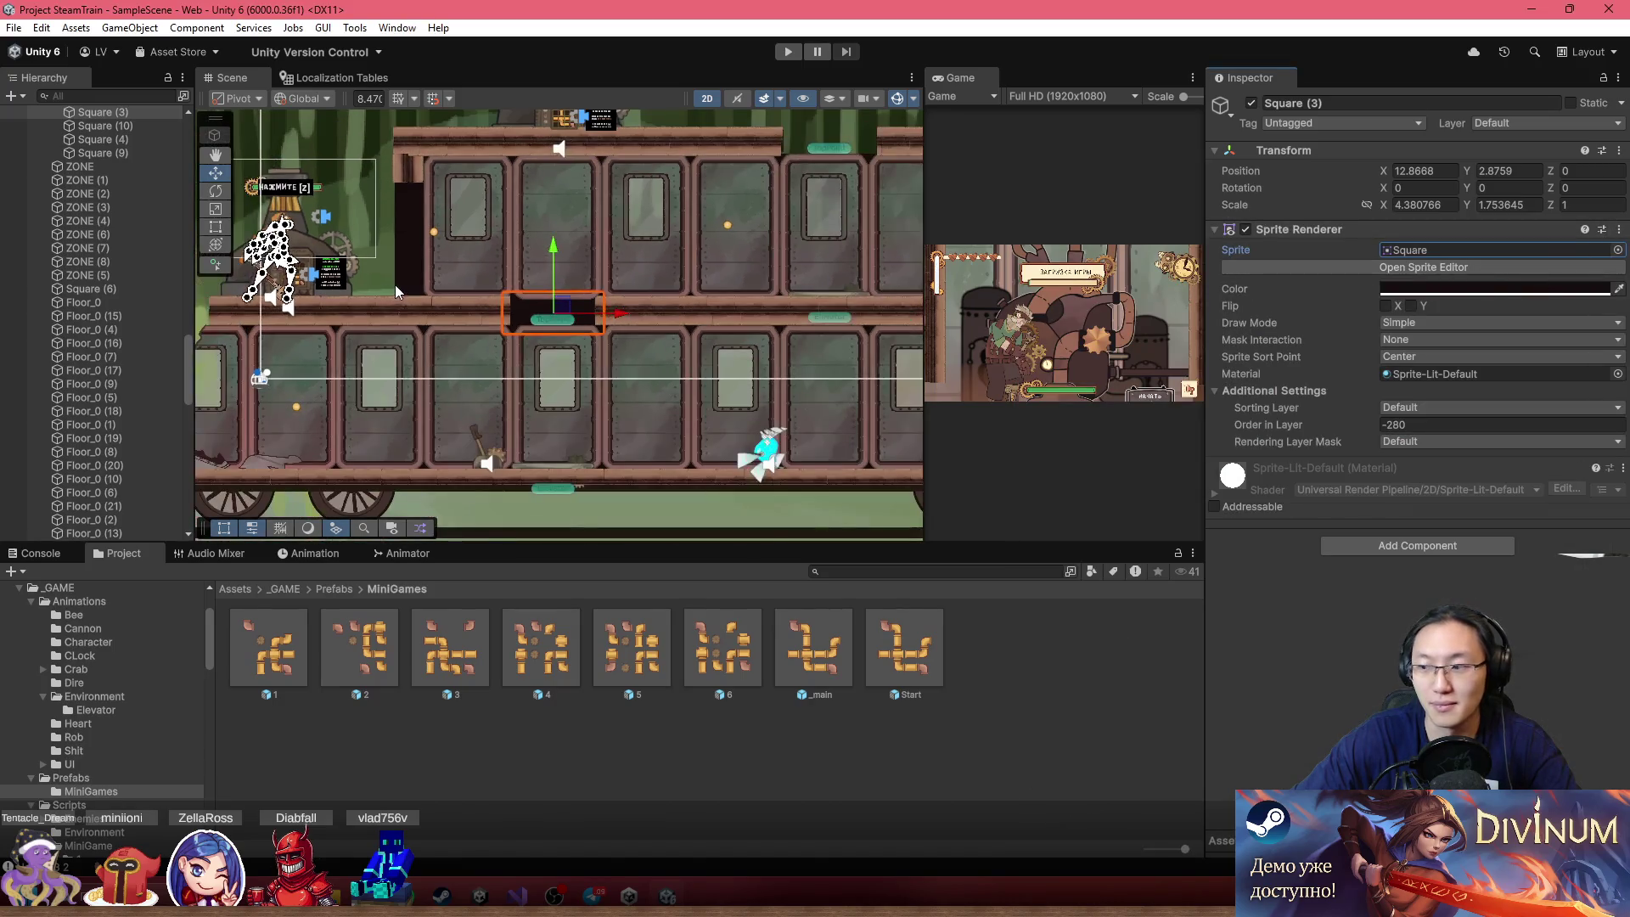
drag(511, 277, 680, 324)
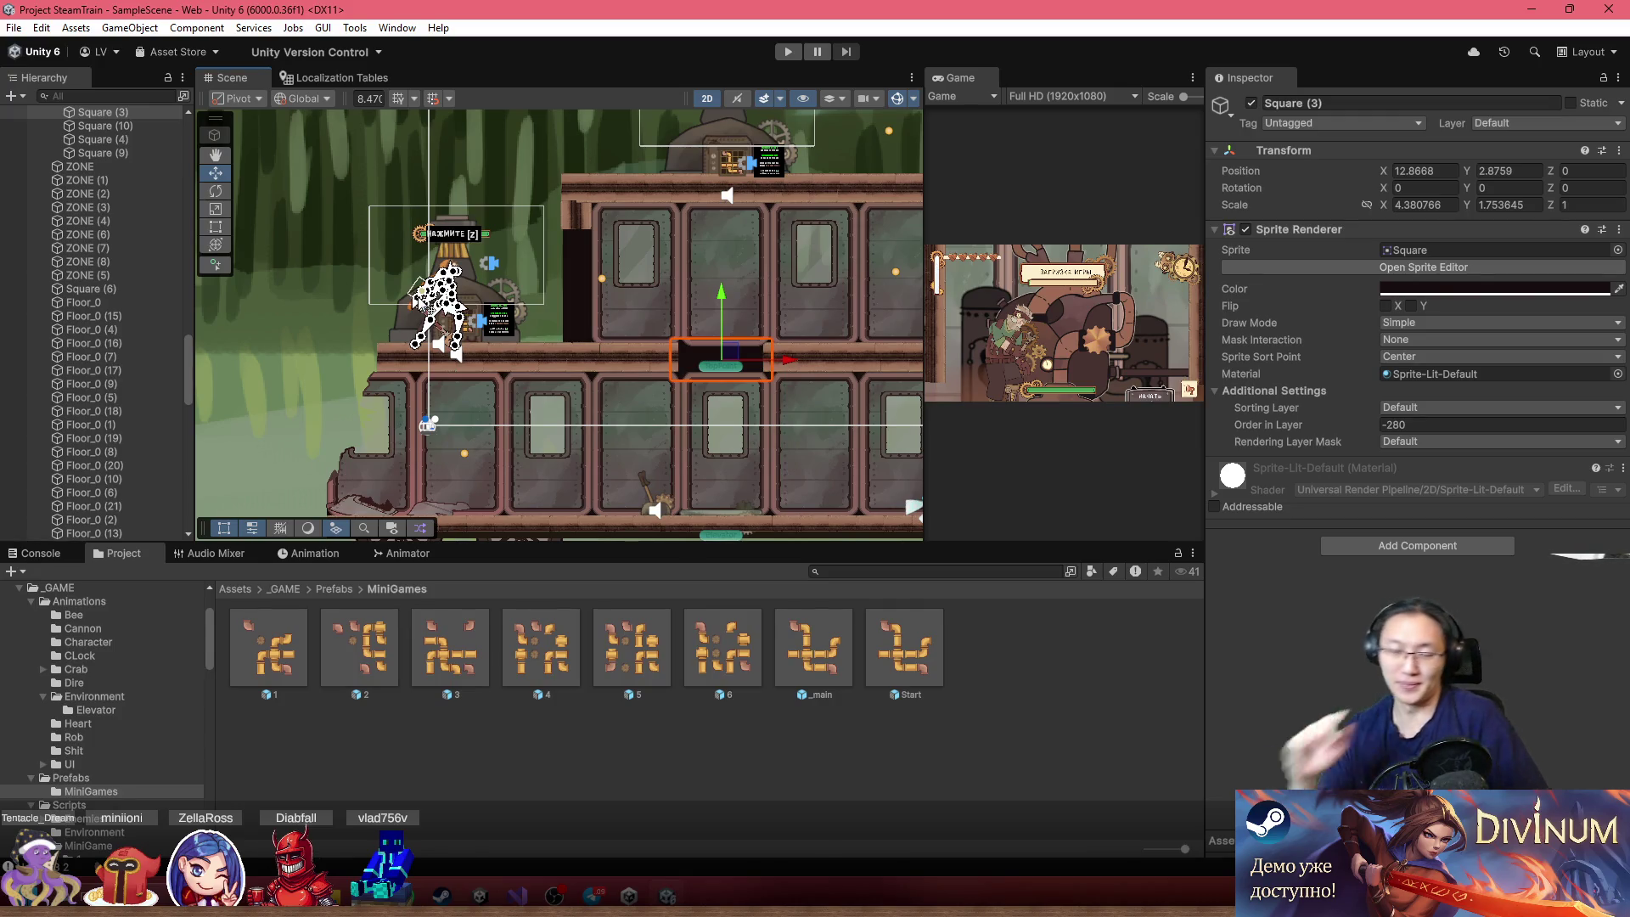
Pan the Scene view across to the train's right-hand machinery
scroll(558, 499, down, 5)
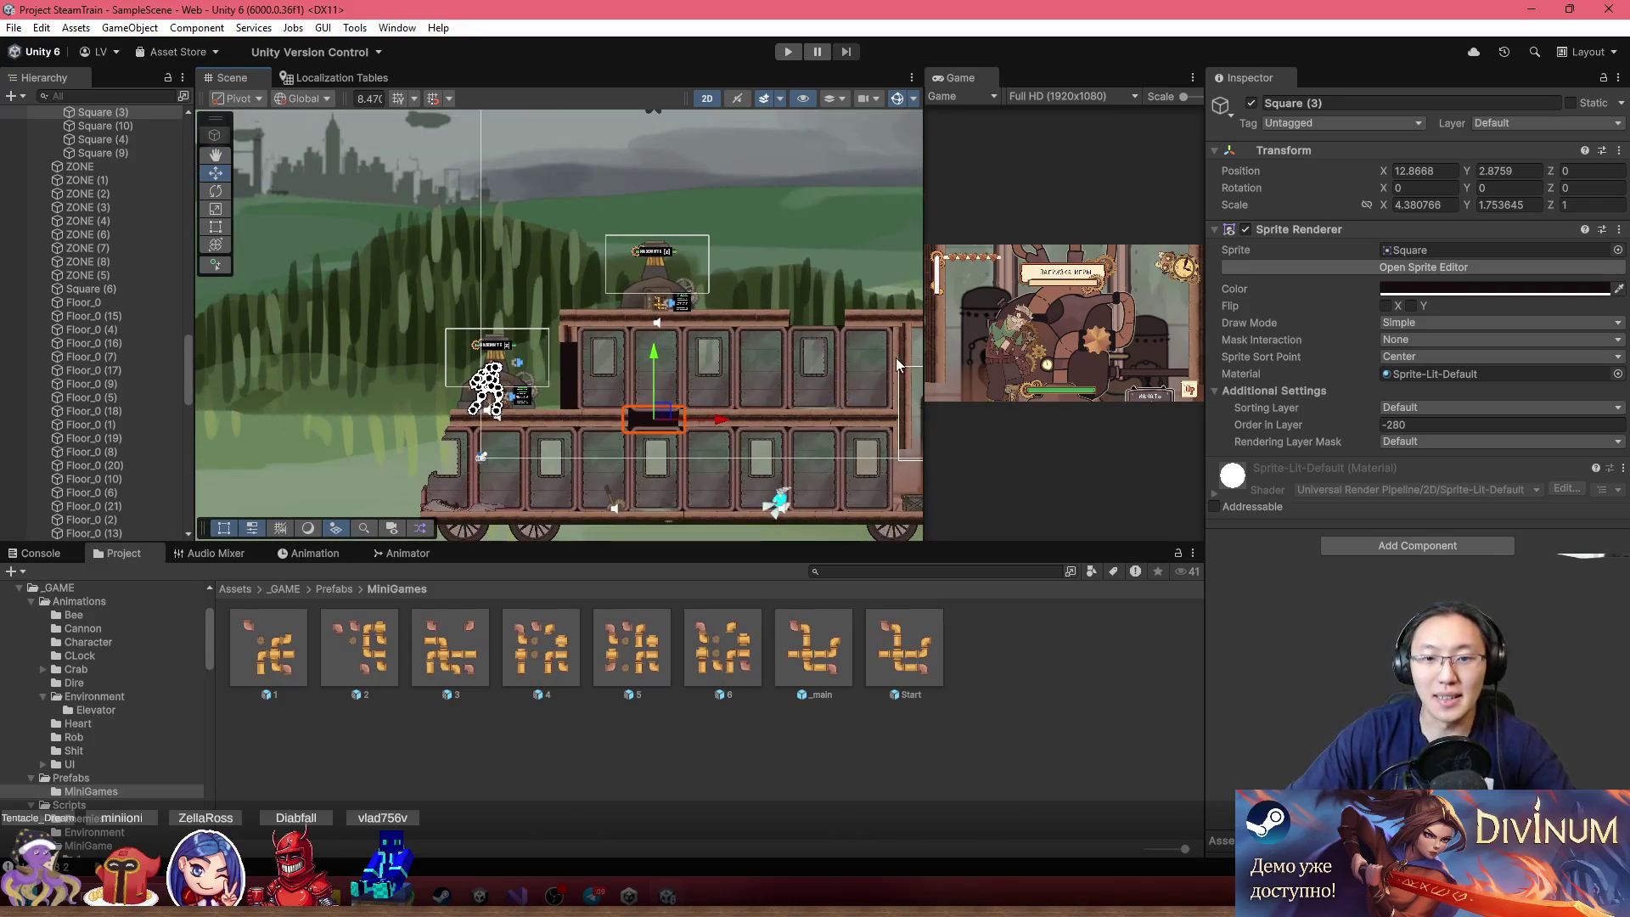
drag(888, 355, 589, 324)
mouse_move(816, 309)
mouse_down()
mouse_move(491, 346)
mouse_move(619, 307)
mouse_up()
scroll(638, 360, up, 5)
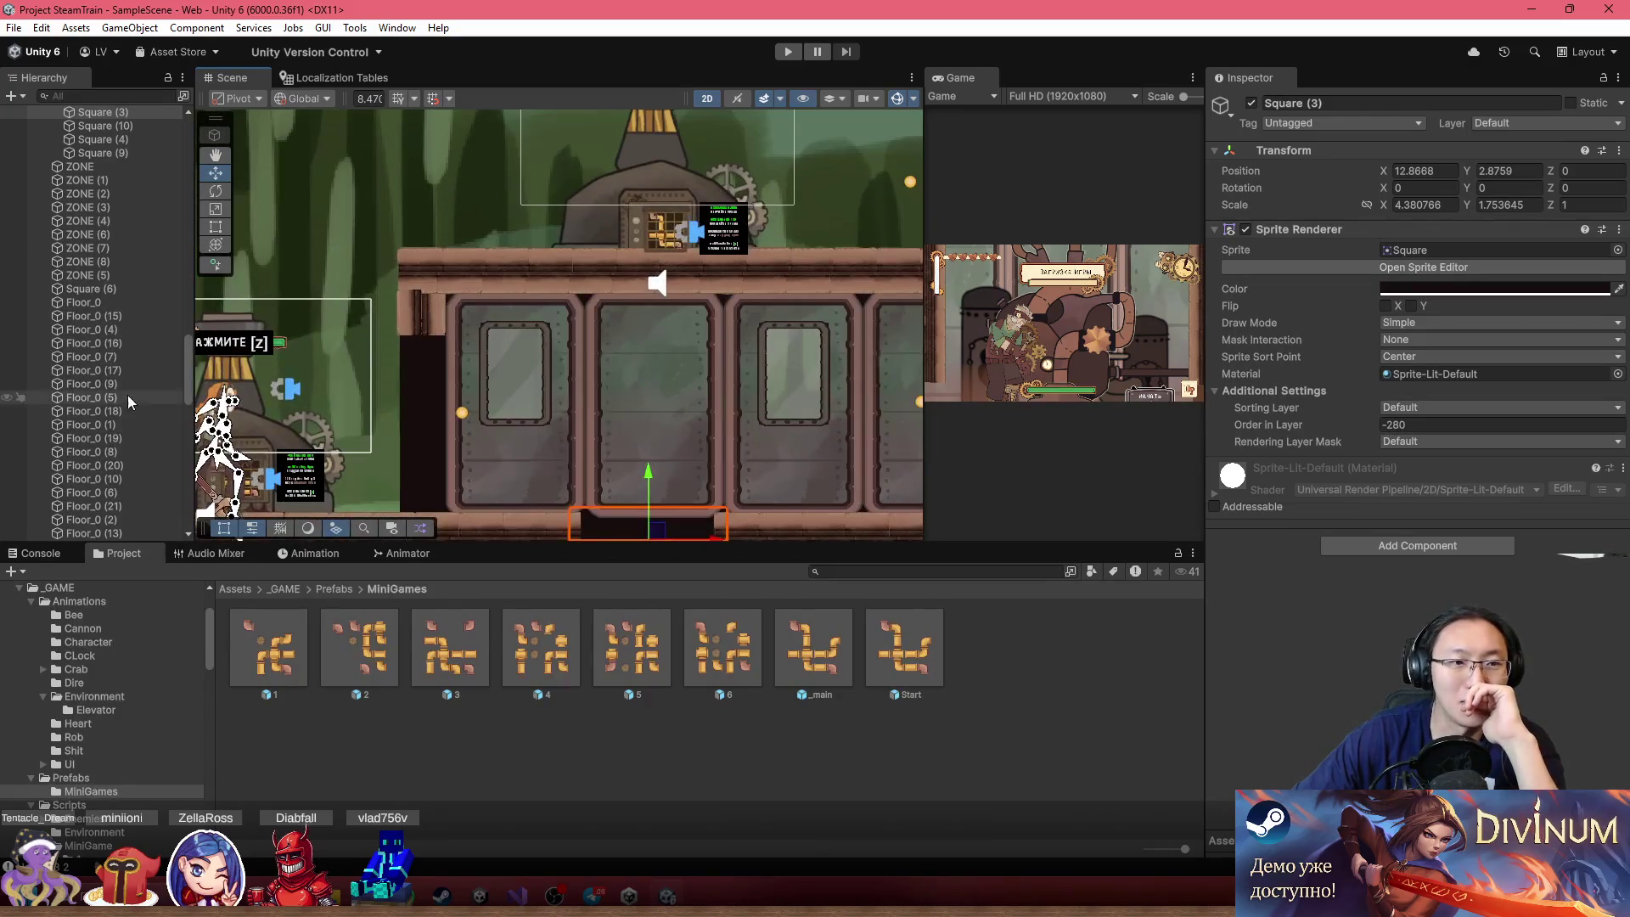
scroll(59, 292, up, 5)
scroll(73, 256, up, 10)
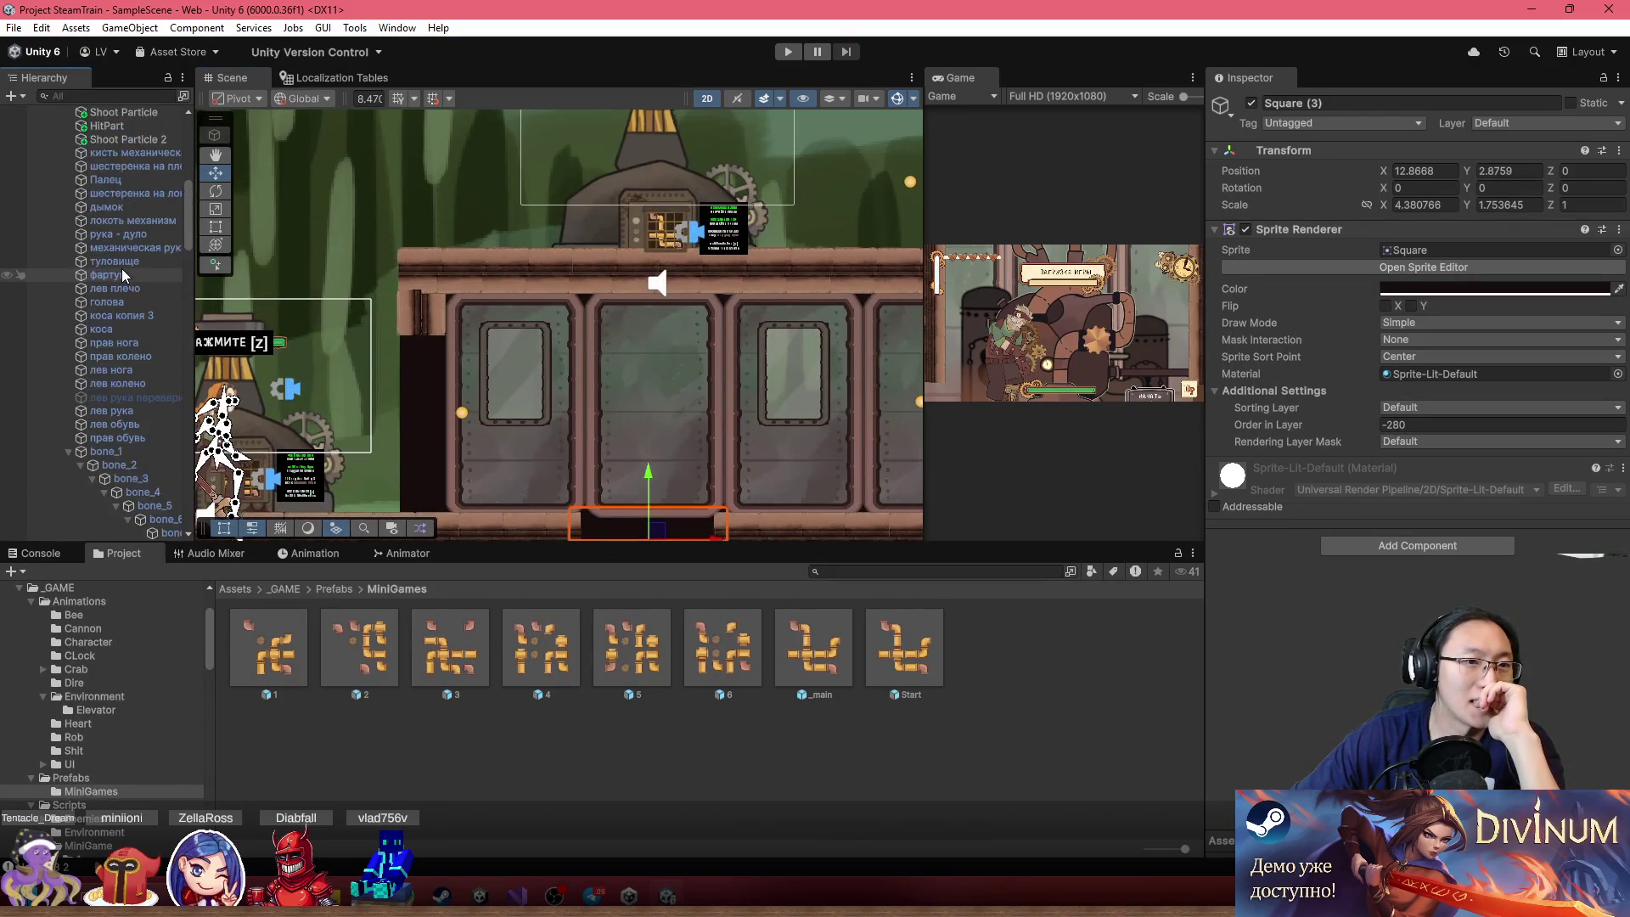
Select Lora under === Game === and frame her left of centre in the Scene view
click(102, 391)
click(88, 403)
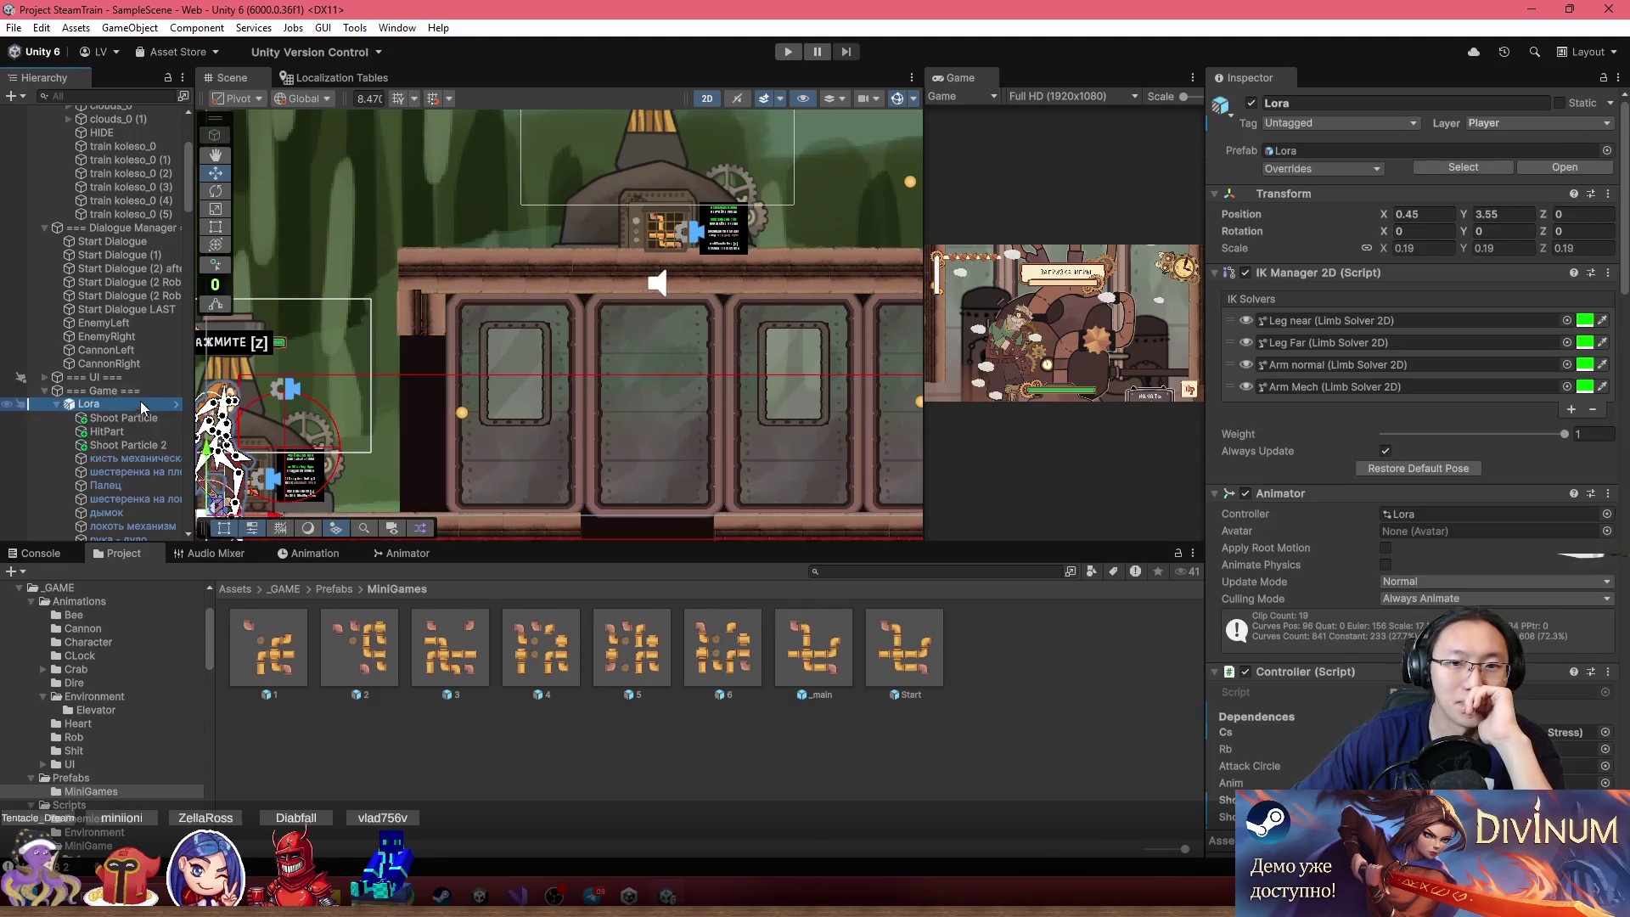
key(f)
scroll(665, 450, down, 3)
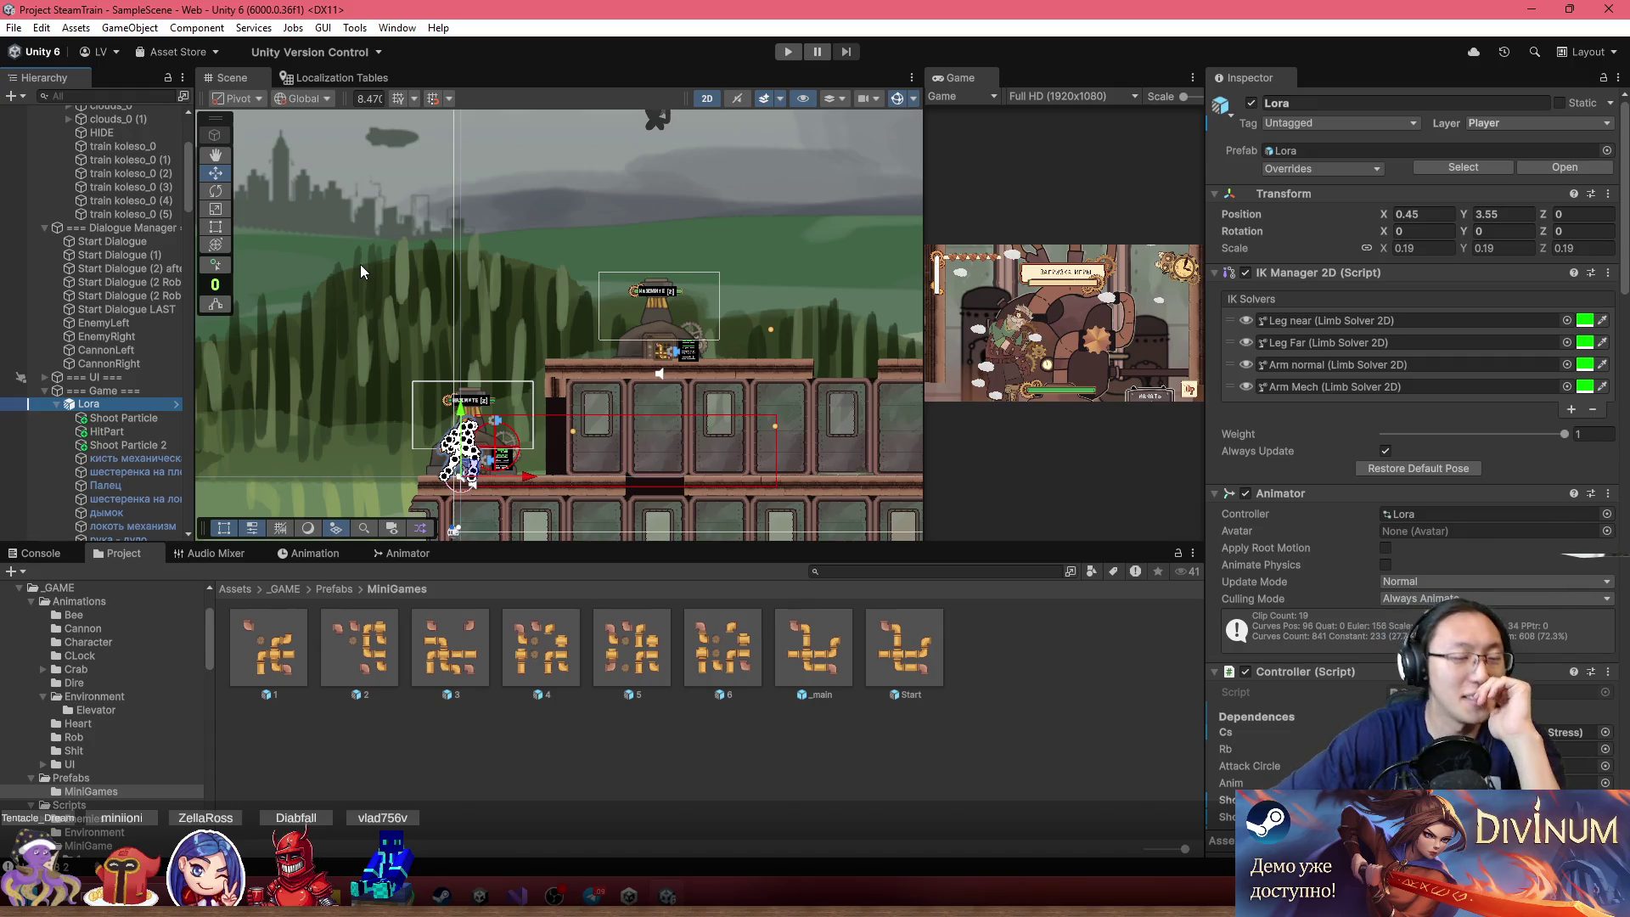
scroll(567, 243, up, 5)
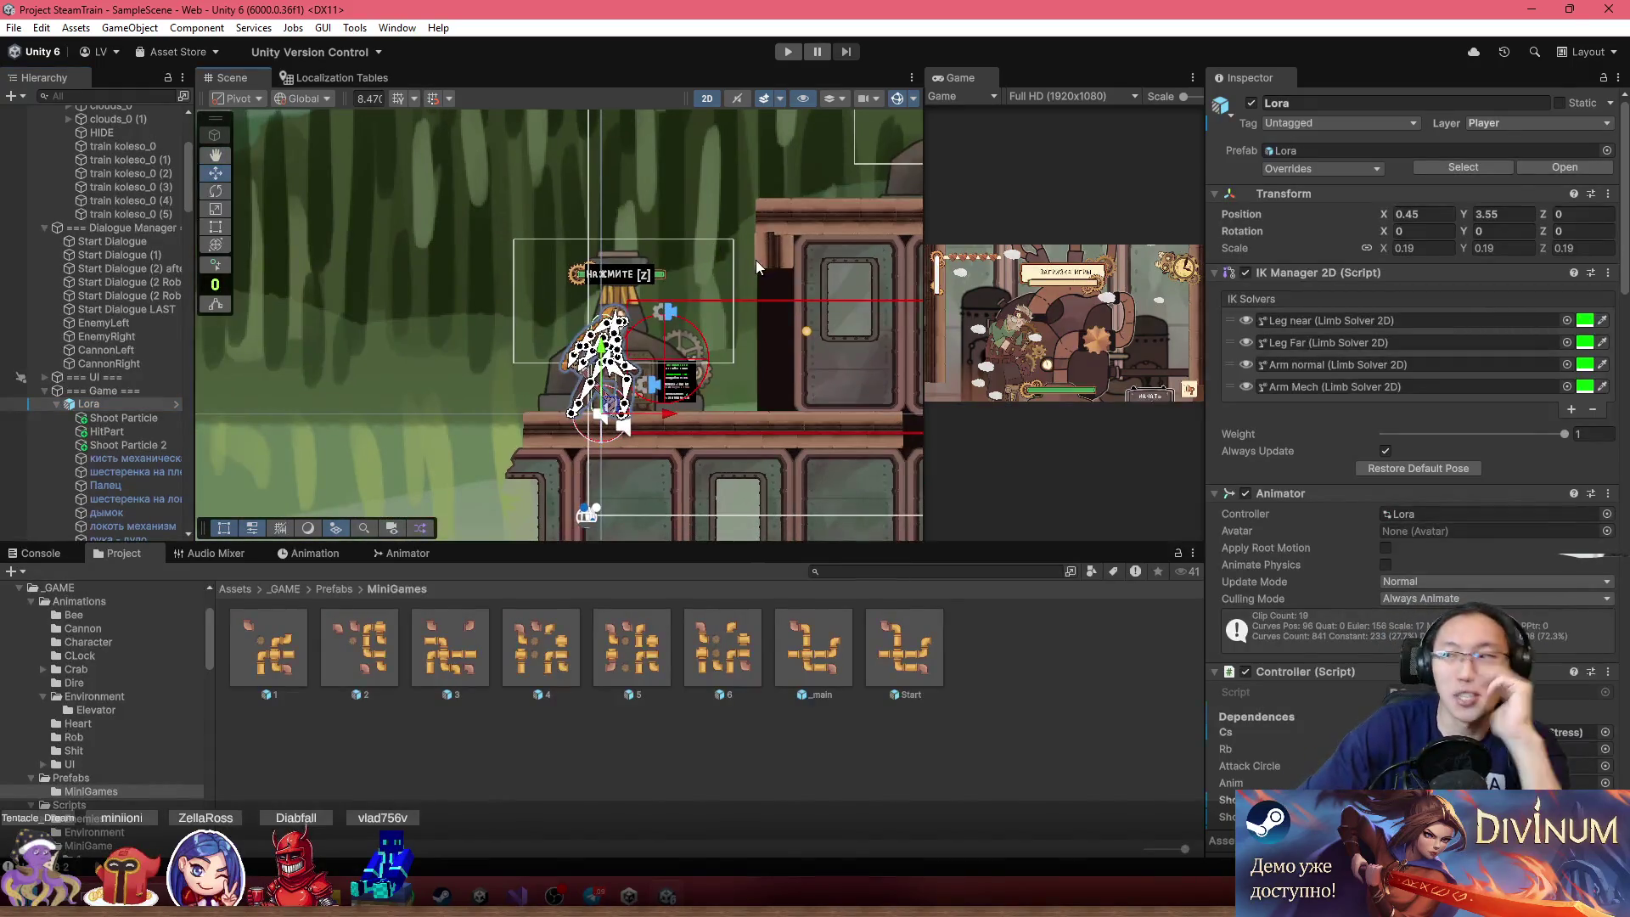
drag(854, 330, 565, 308)
scroll(577, 322, down, 3)
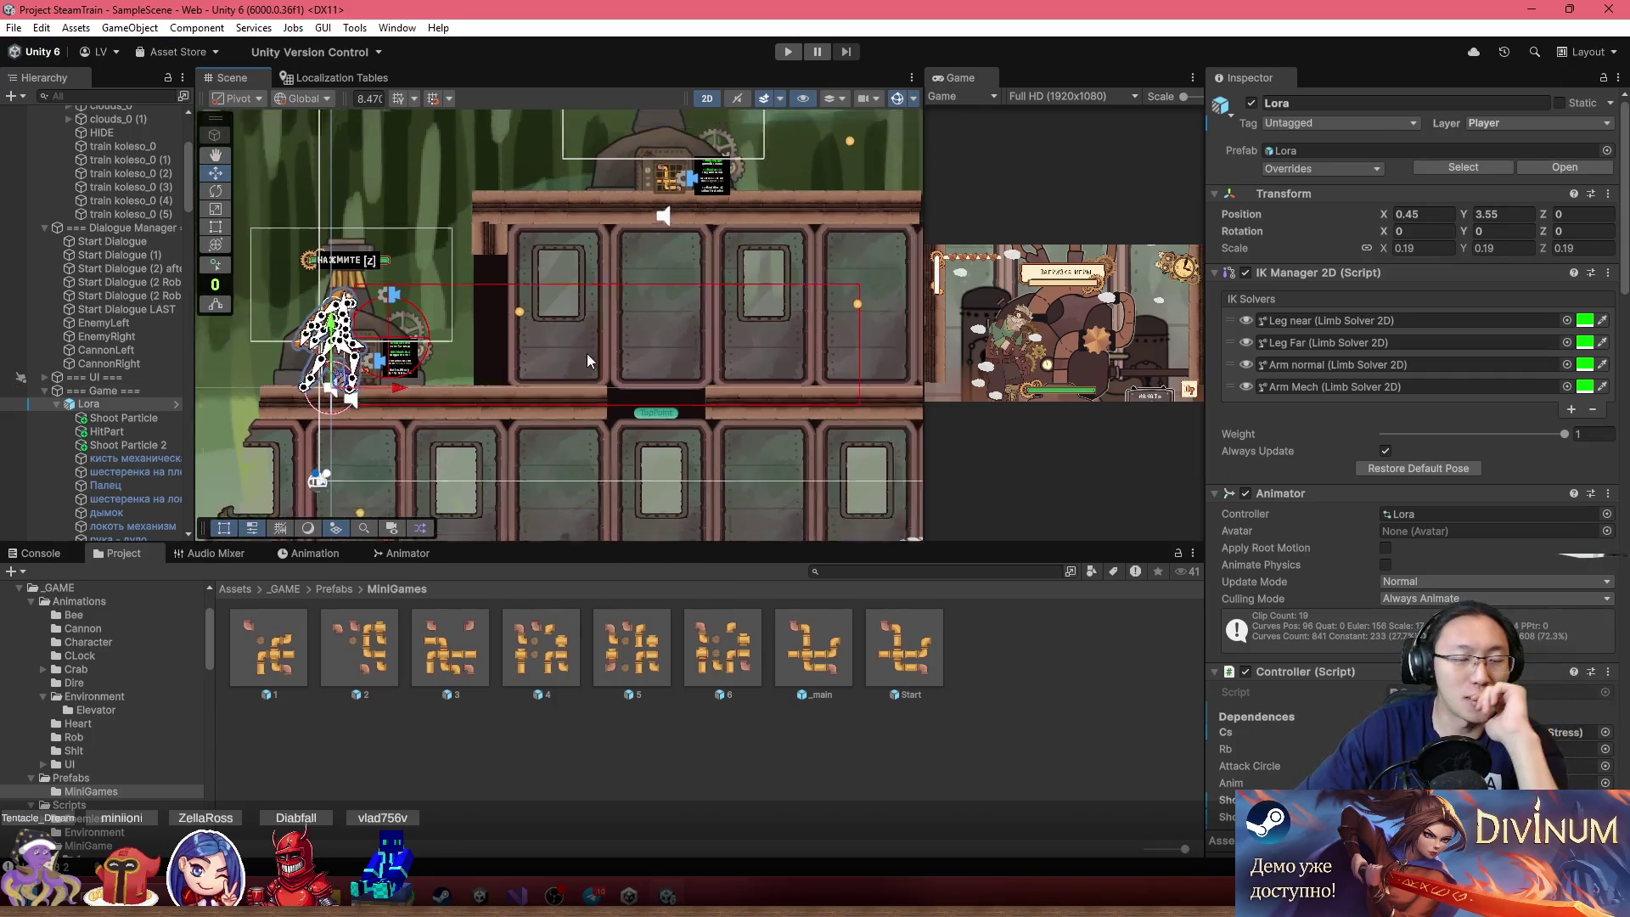
Open File > Build Profiles and start a build for the active Web platform
click(14, 27)
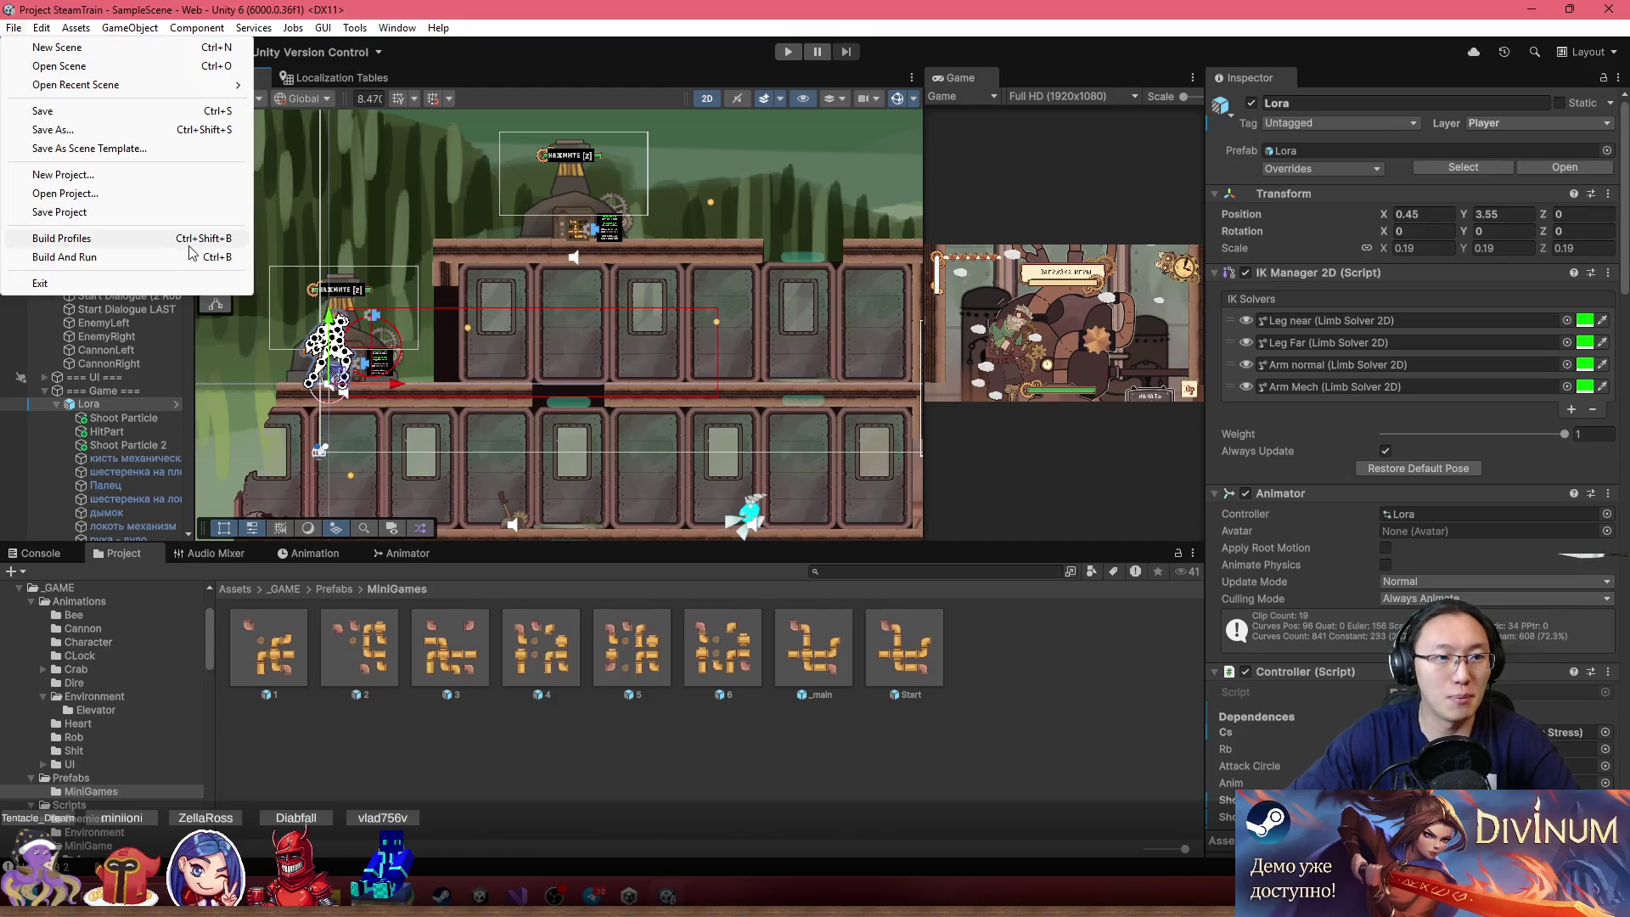
click(133, 245)
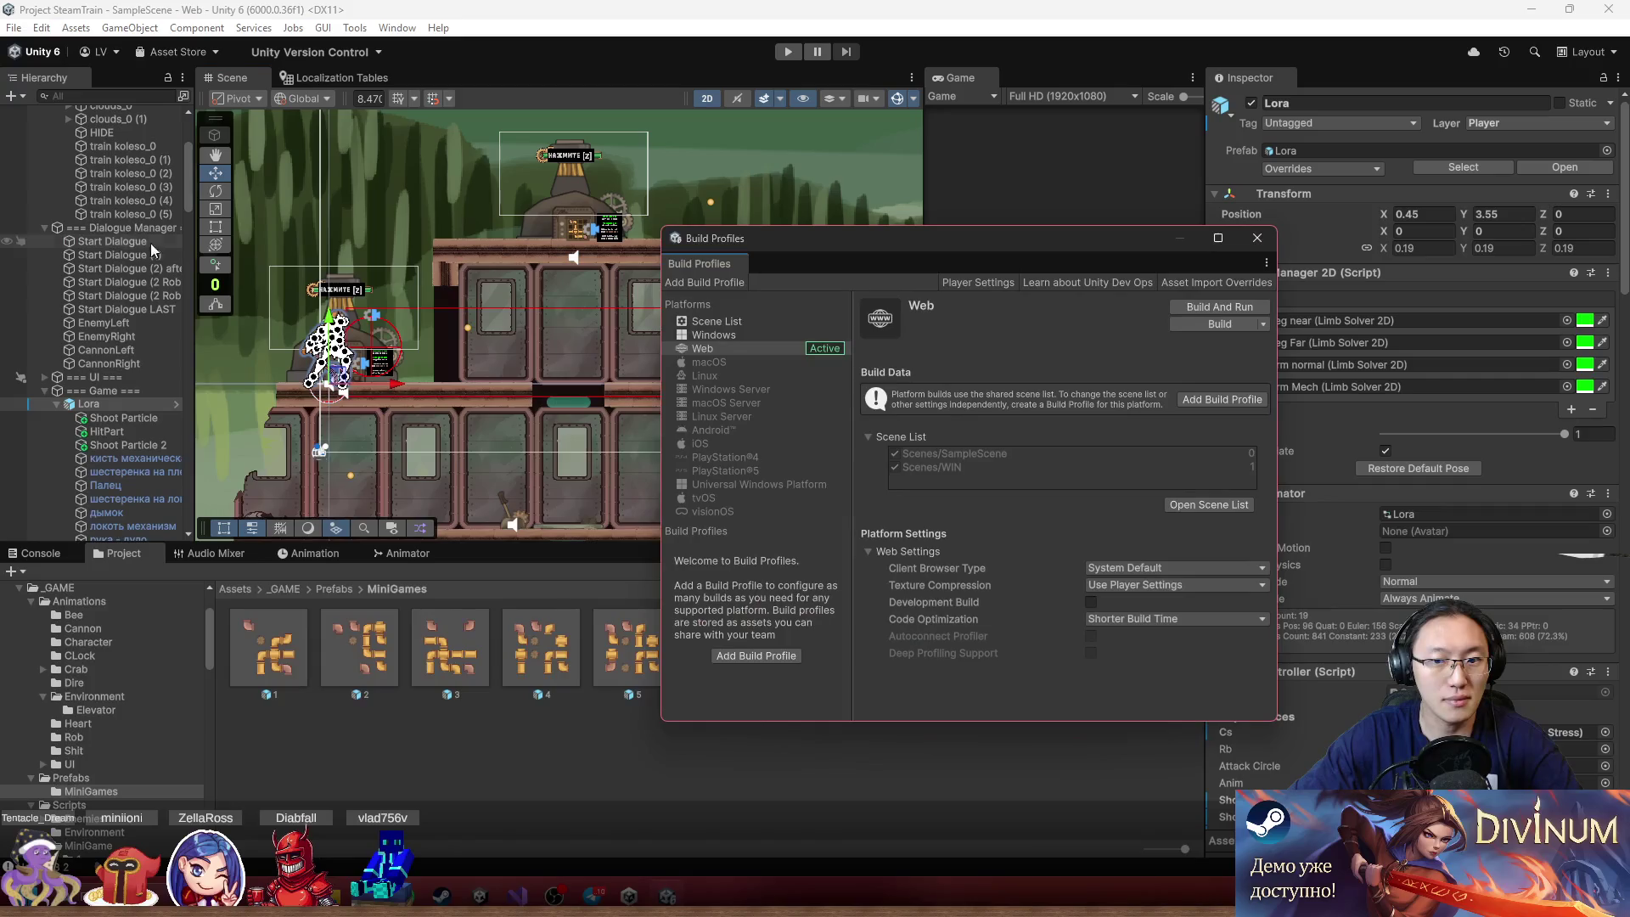
click(1219, 326)
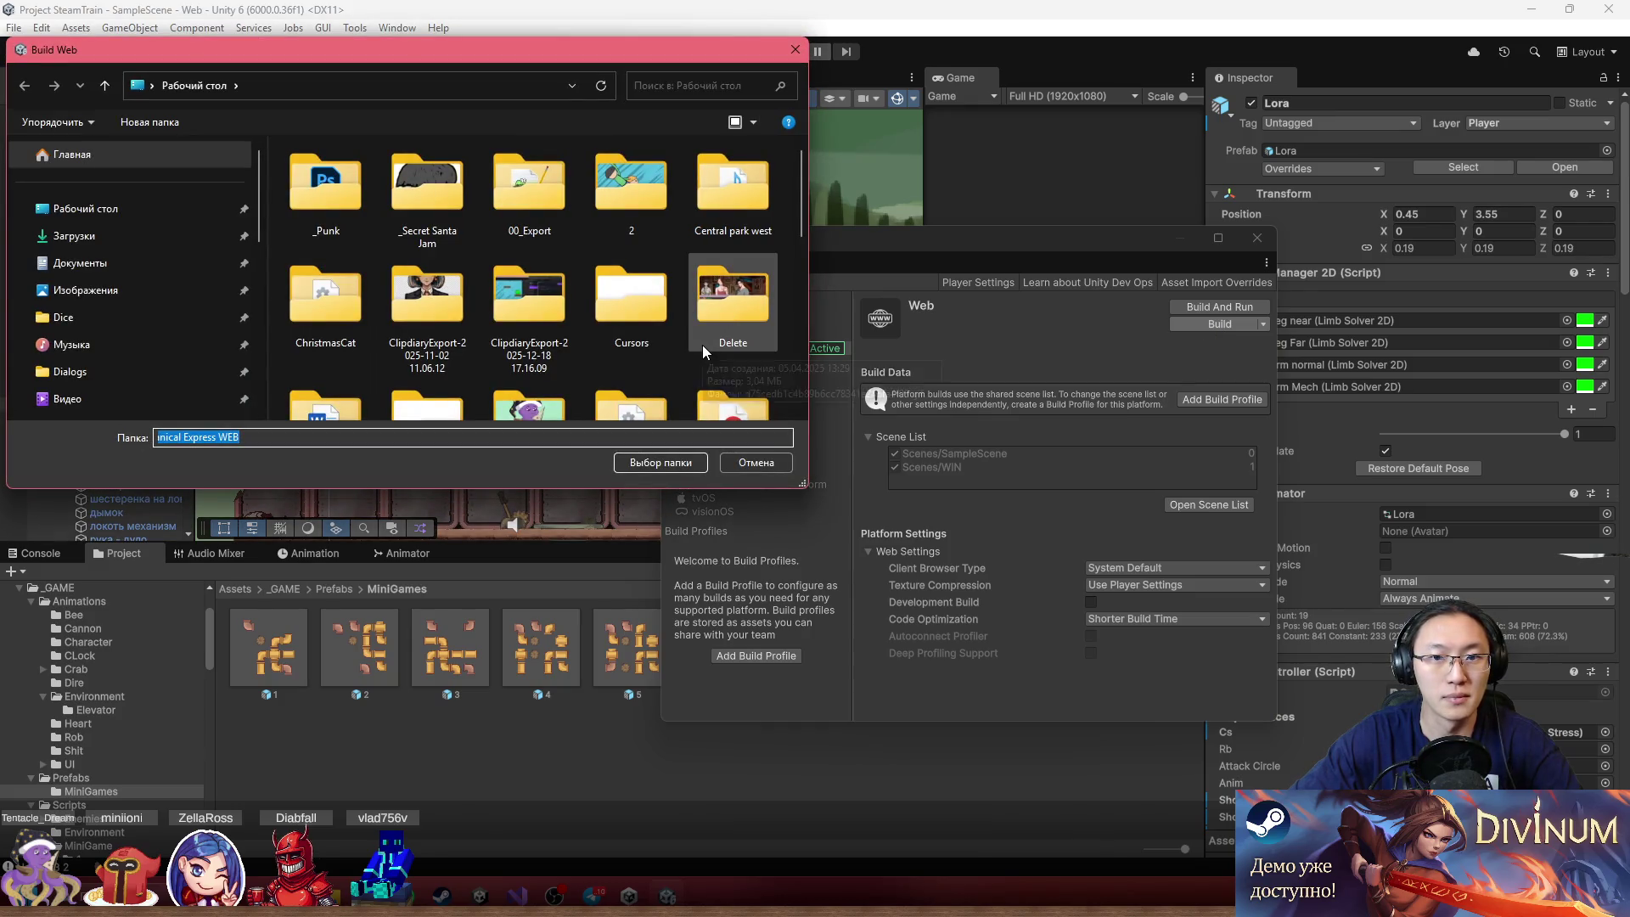
Enter the Machanical Express WEB folder in the build picker, copy its path, and open a new Explorer window
scroll(722, 339, down, 5)
scroll(773, 365, up, 2)
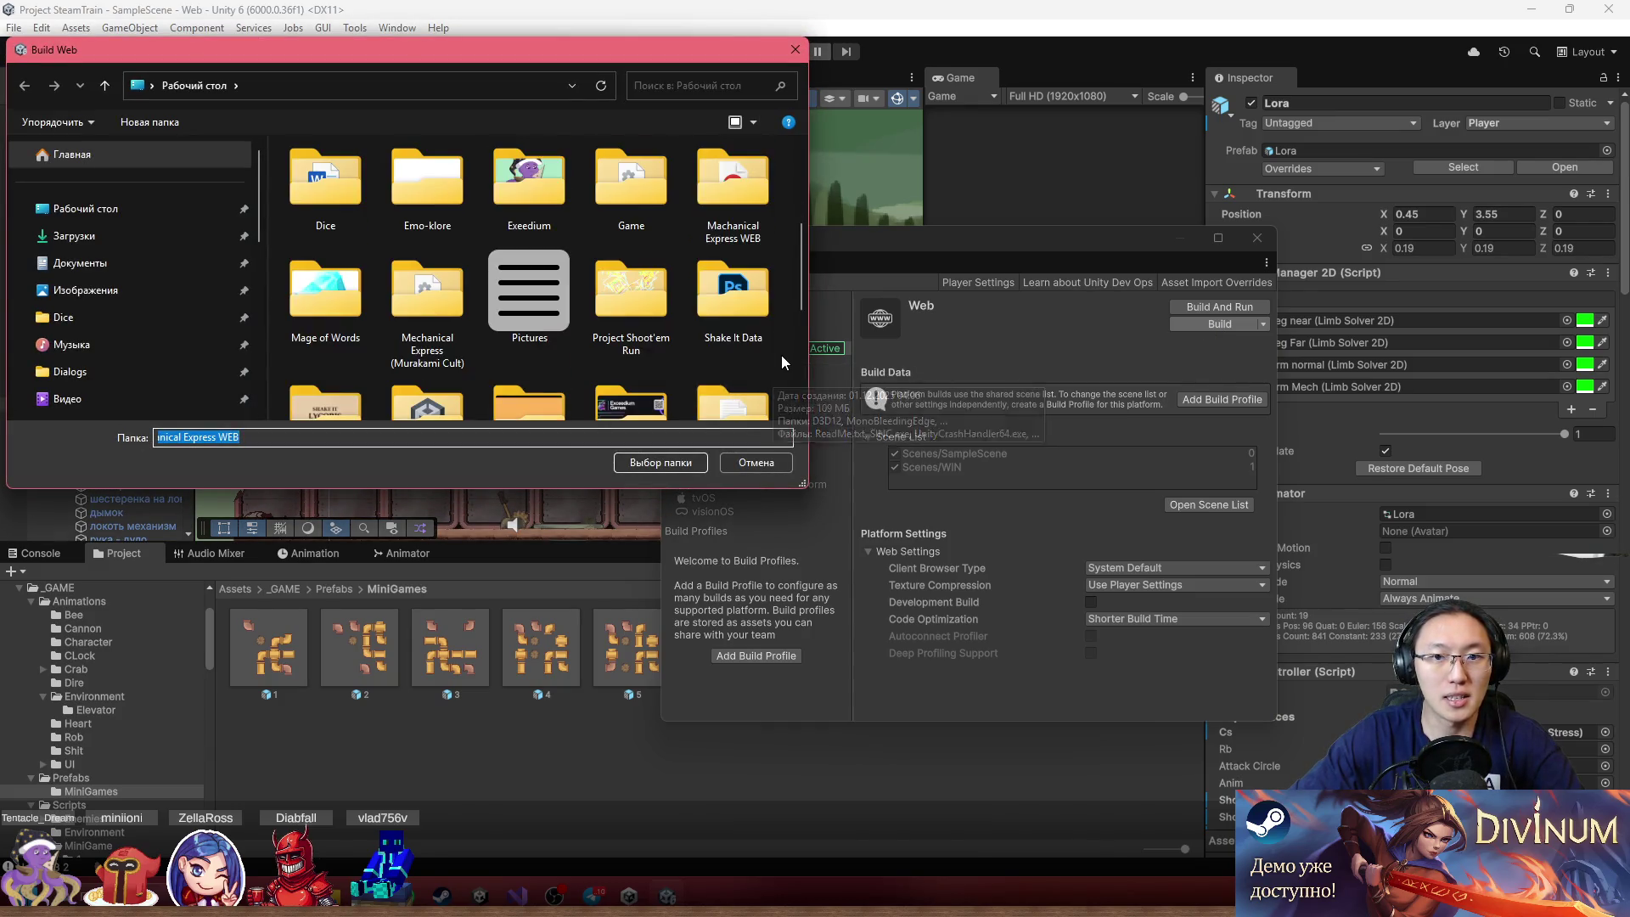
double_click(740, 201)
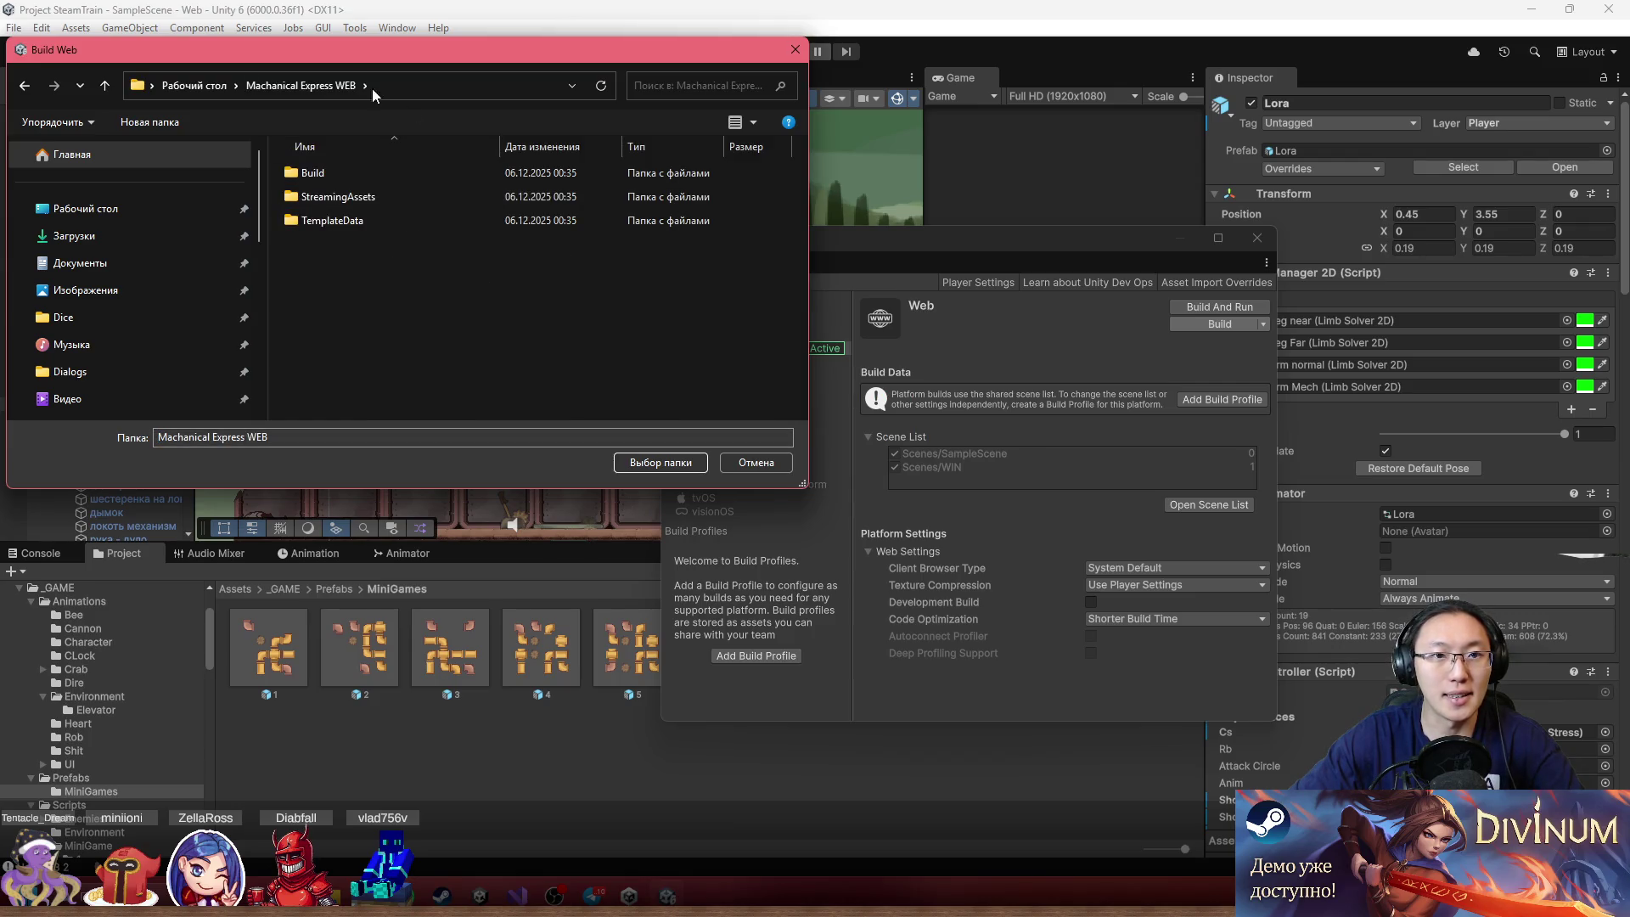
click(314, 84)
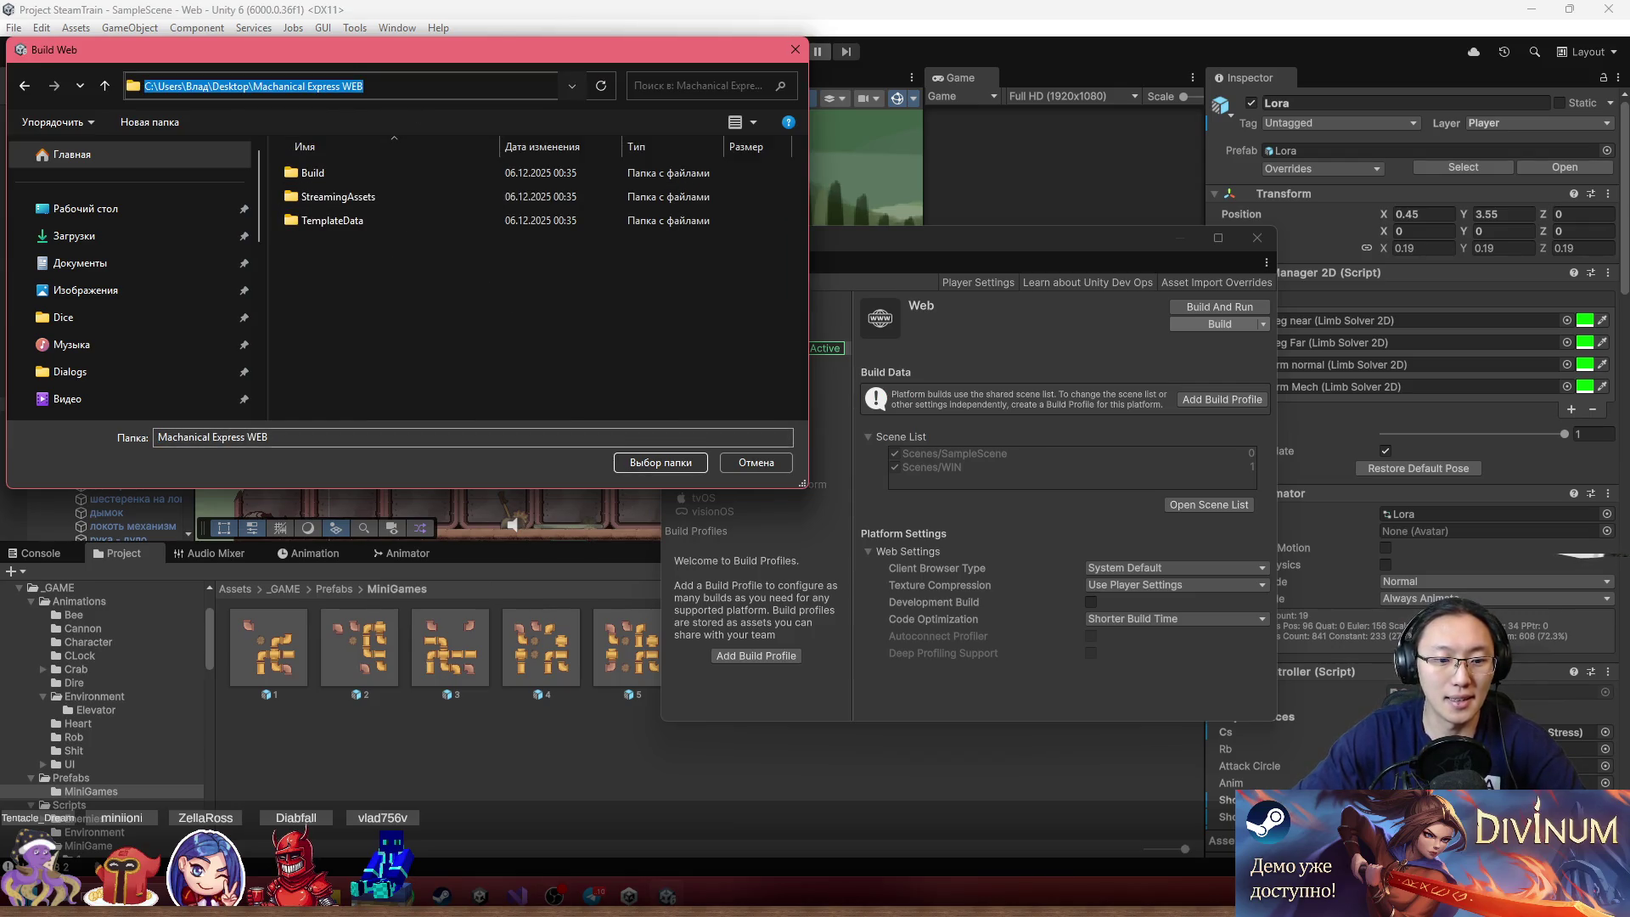
click(803, 879)
key(super+e)
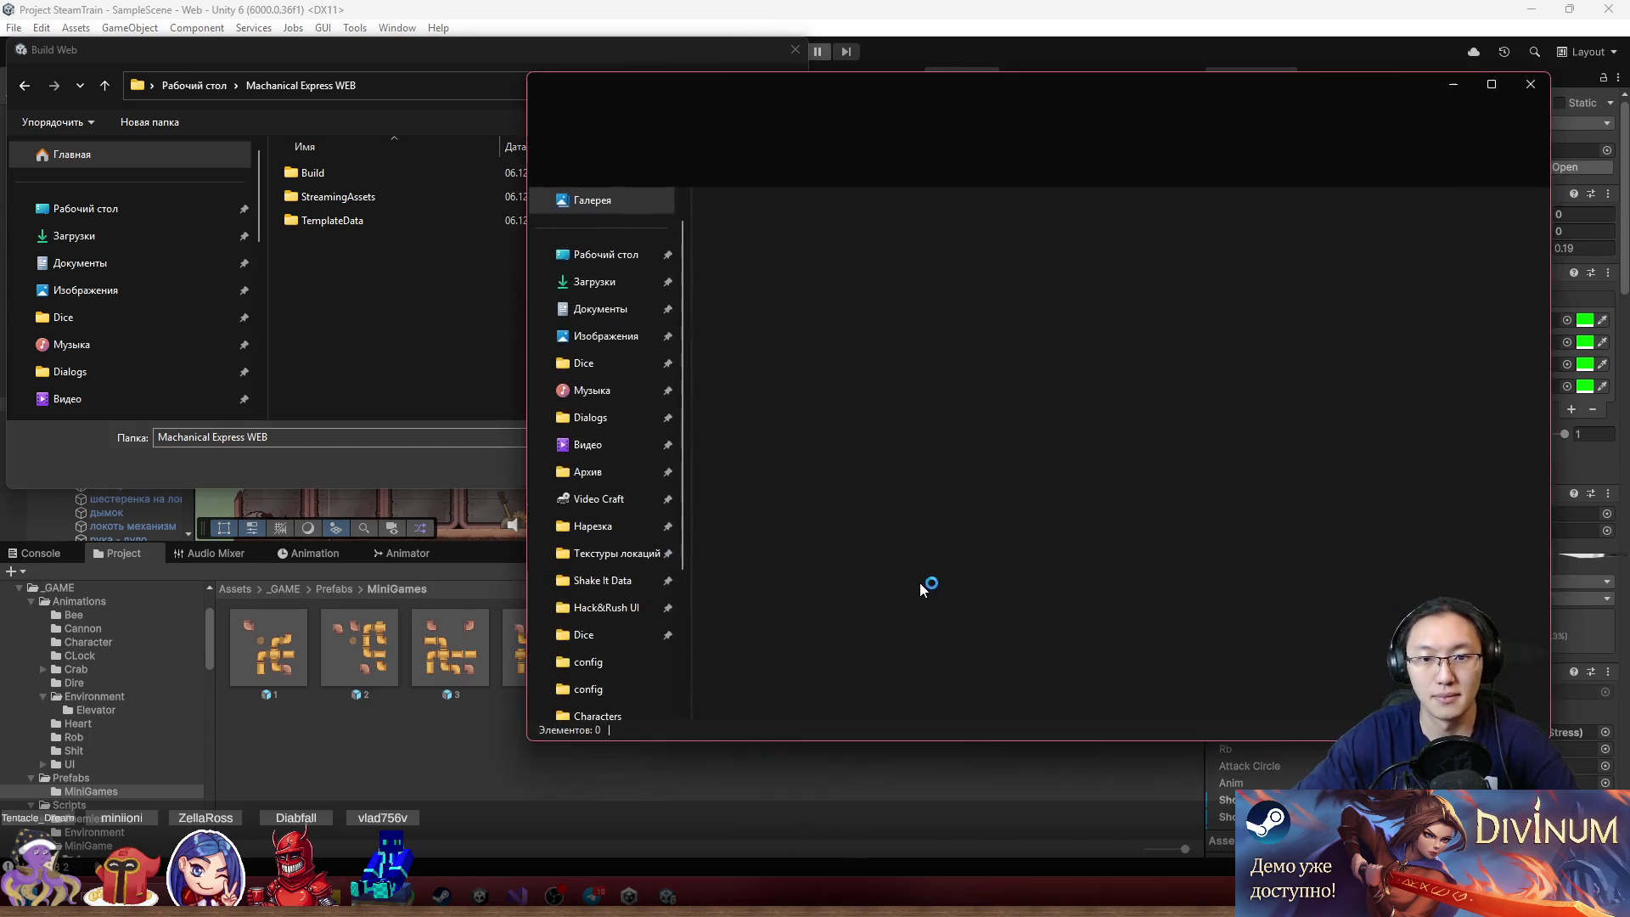
Navigate File Explorer to the copied Machanical Express WEB folder path
click(1011, 126)
text(C:\Users\Влад\Desktop\Machanical Express WEB)
key(Return)
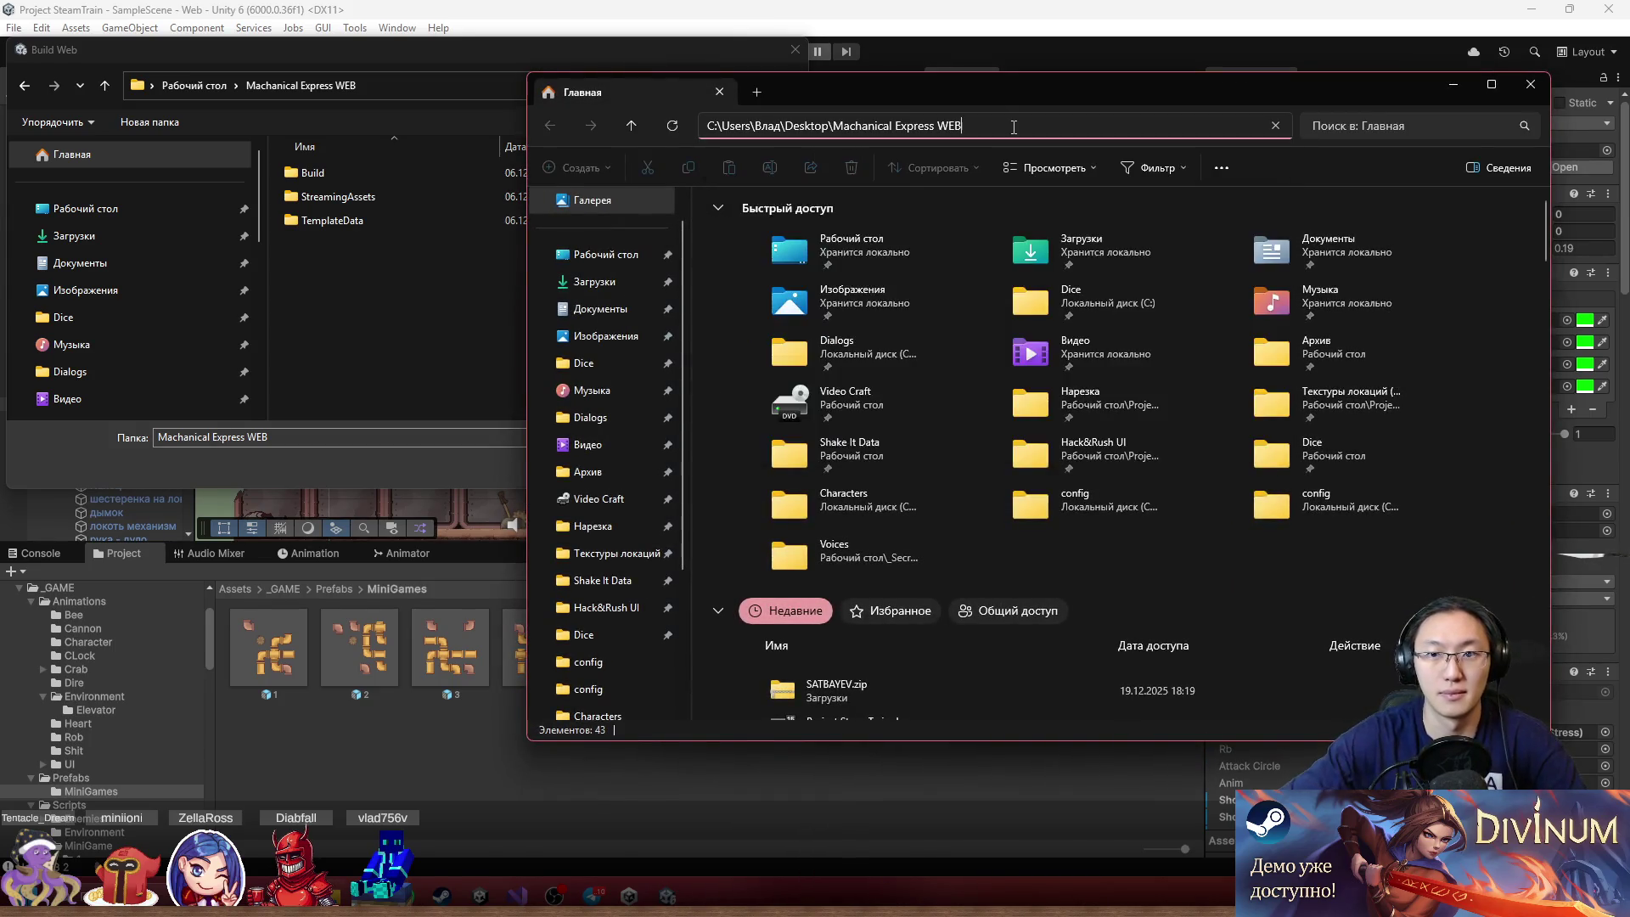
click(309, 85)
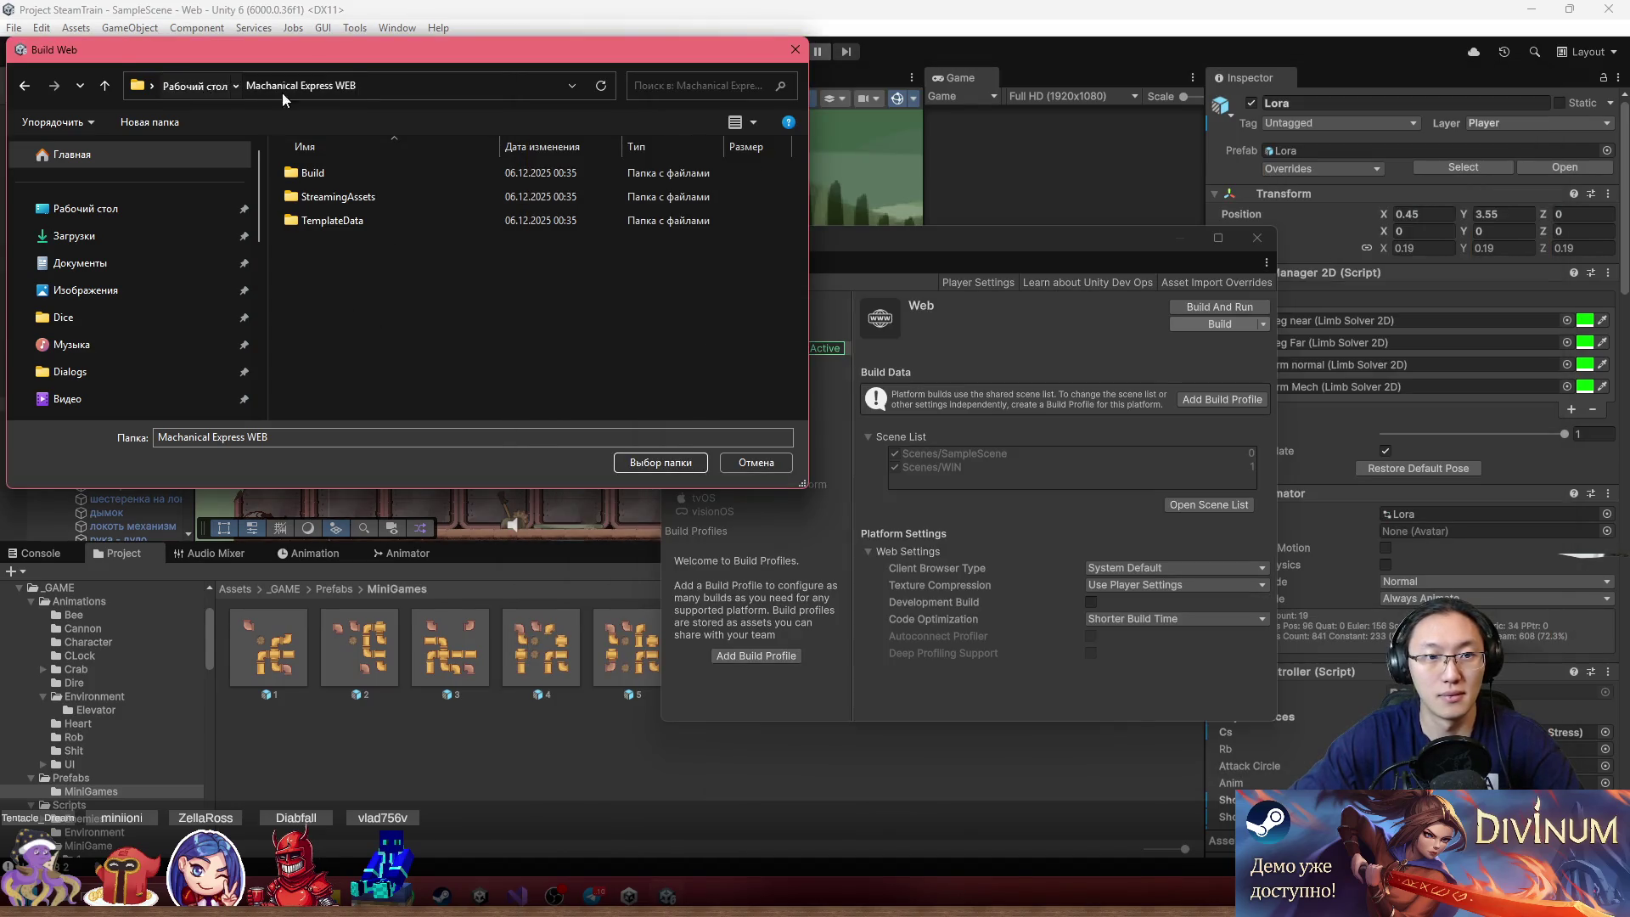
click(195, 85)
key(alt+Tab)
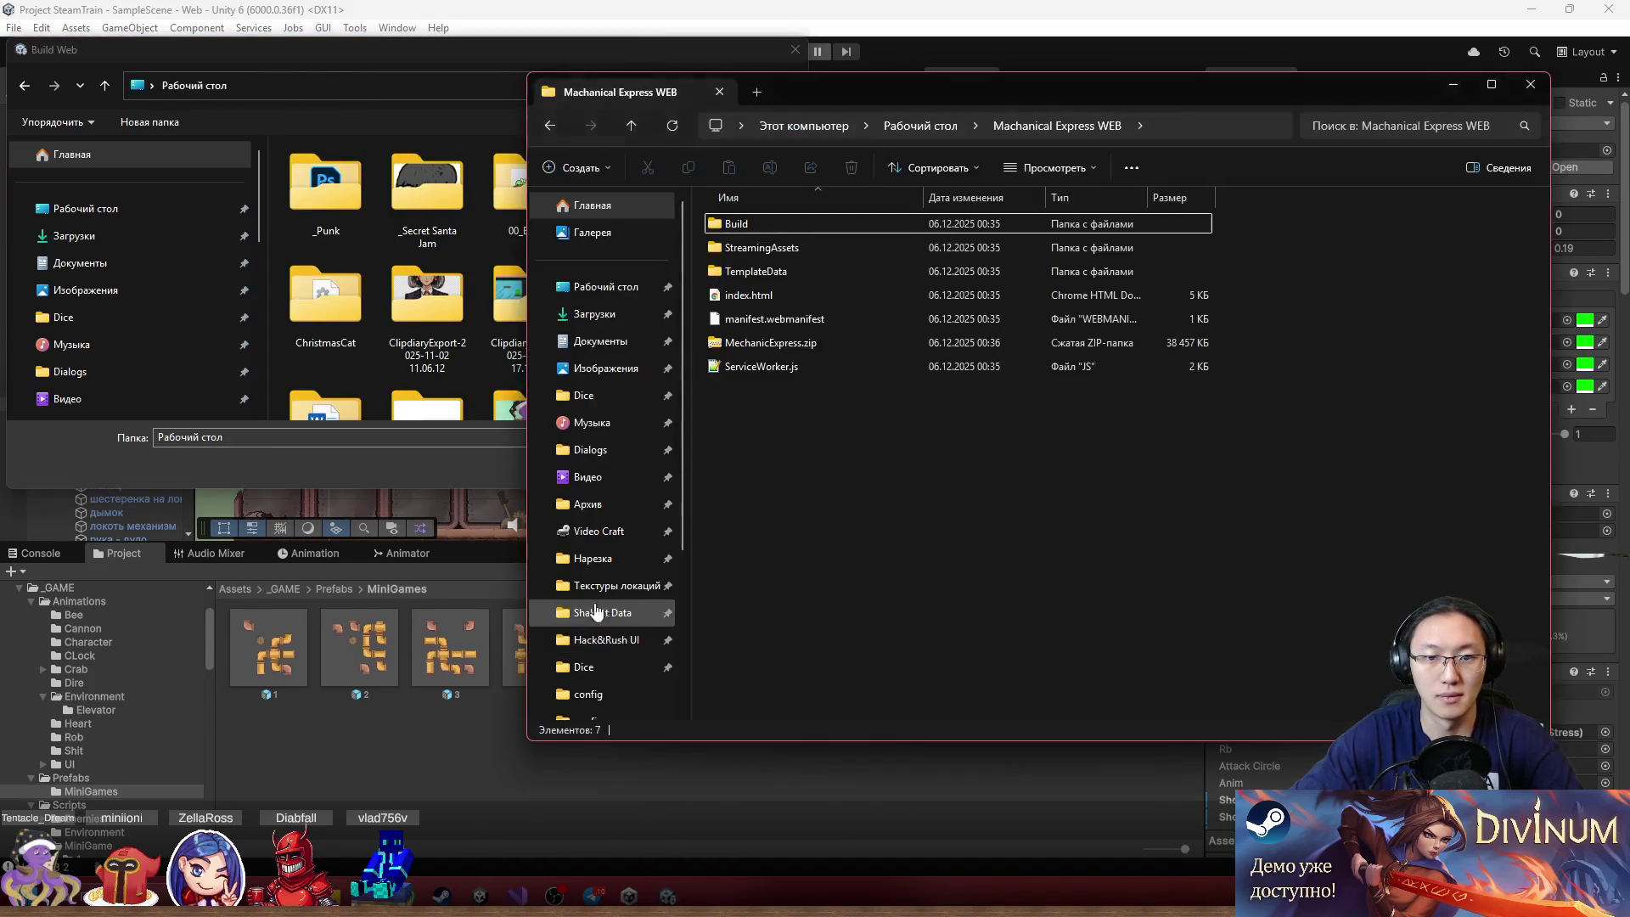
Permanently delete the seven old build files from the folder
drag(870, 419, 762, 207)
key(shift+Delete)
key(Return)
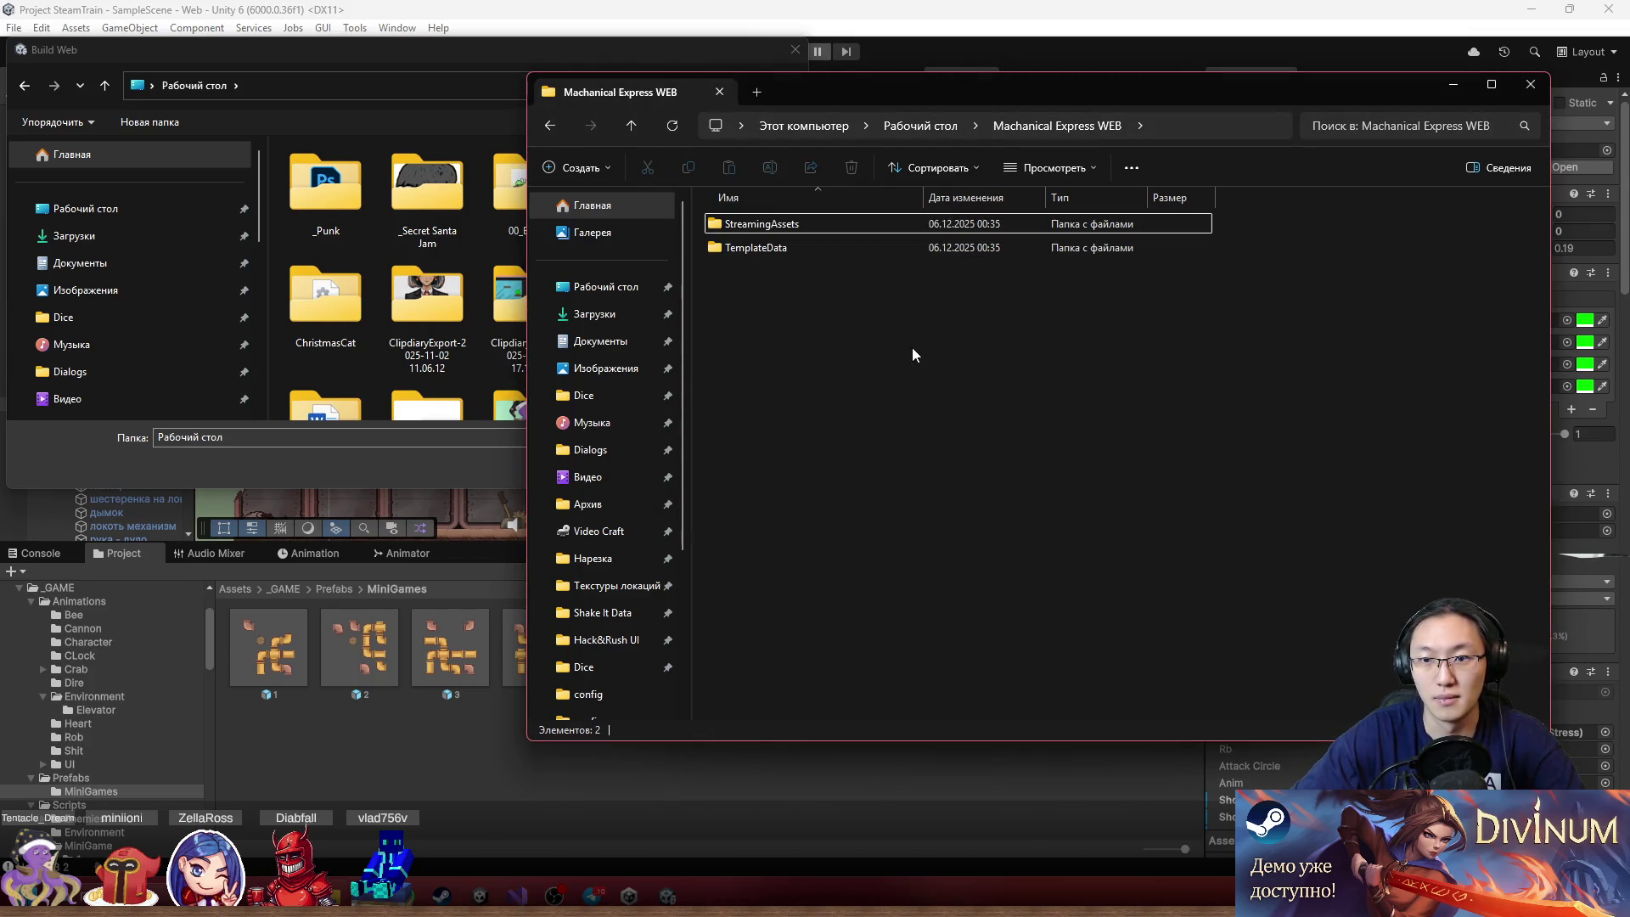
Create a new empty ZIP archive named Mechanic Express.zip in the folder
right_click(929, 355)
mouse_move(1056, 489)
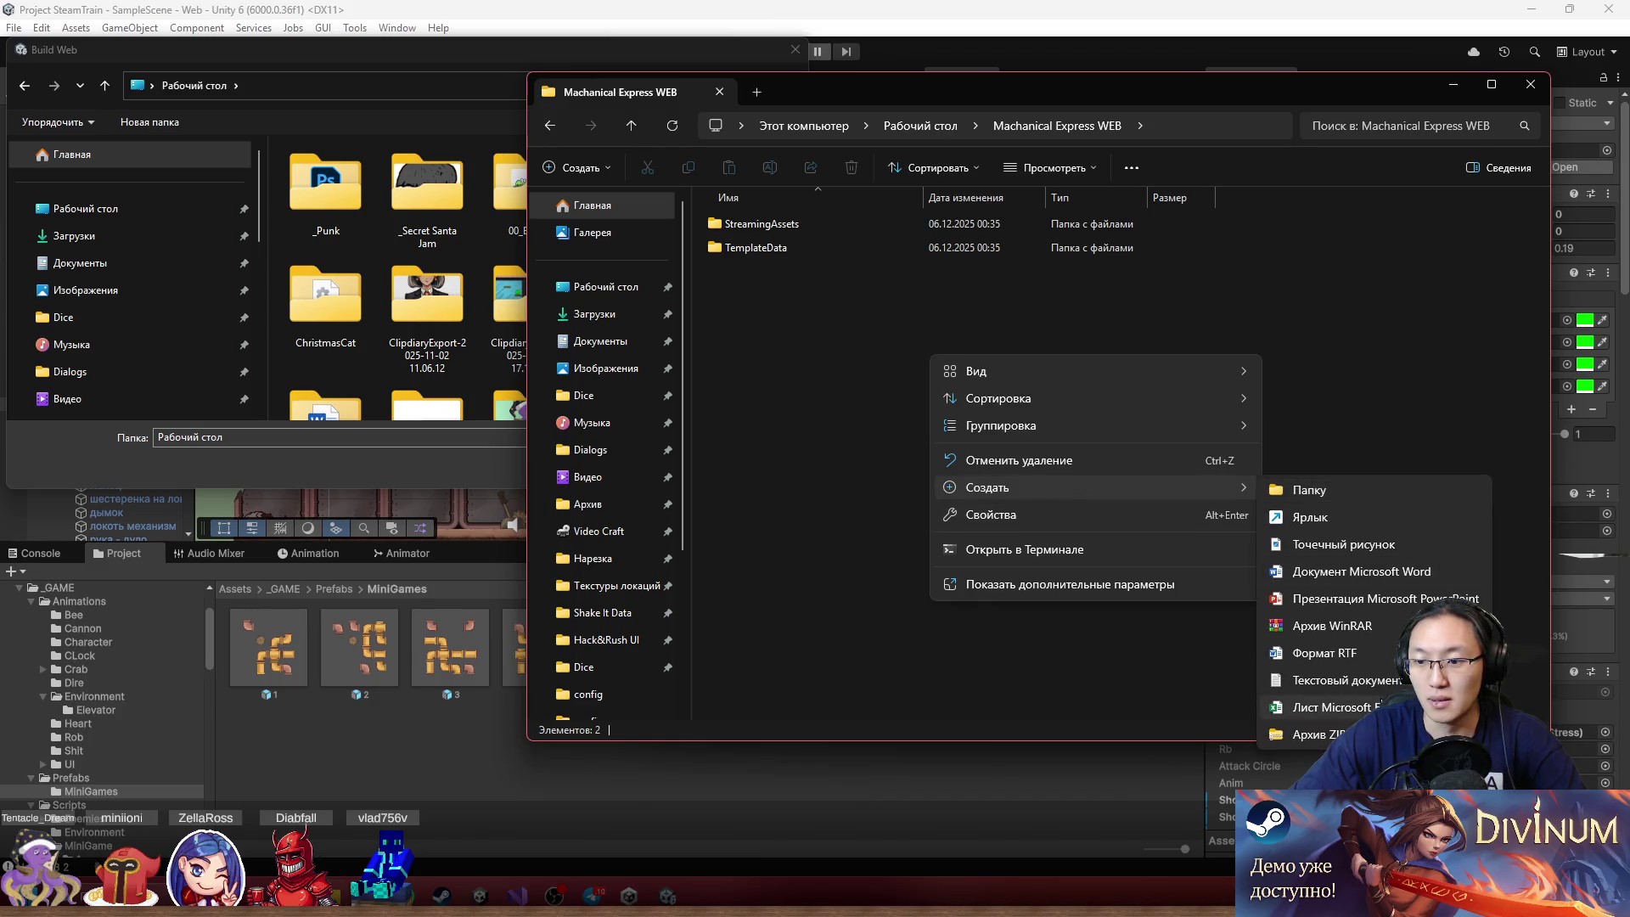
click(1316, 734)
text(Mechanic E)
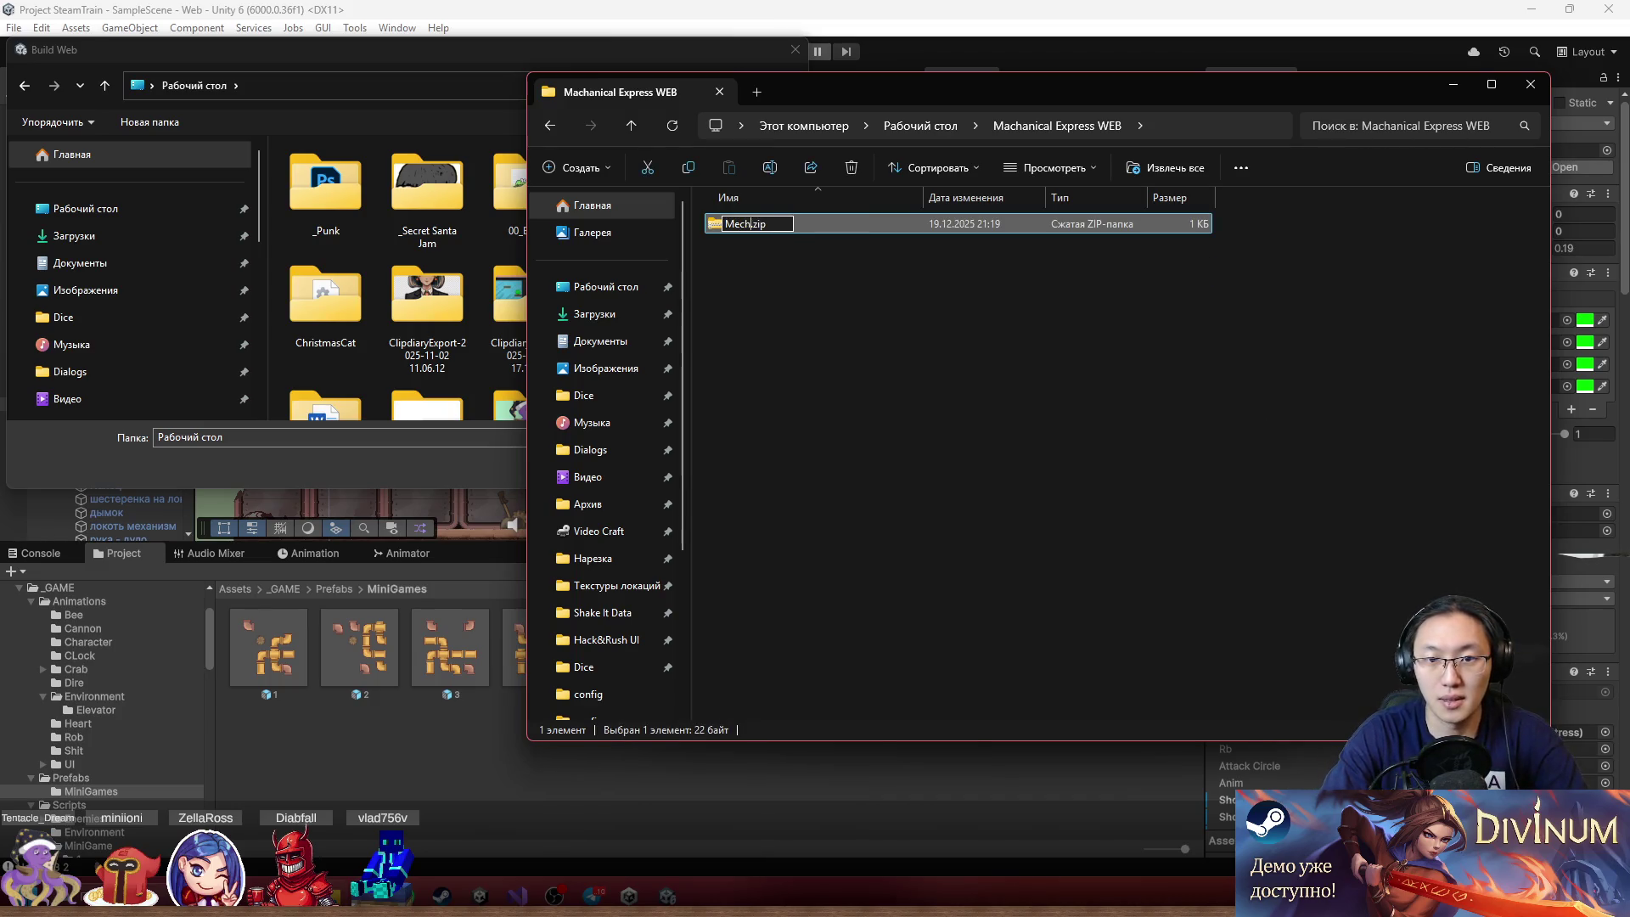
text(xpress)
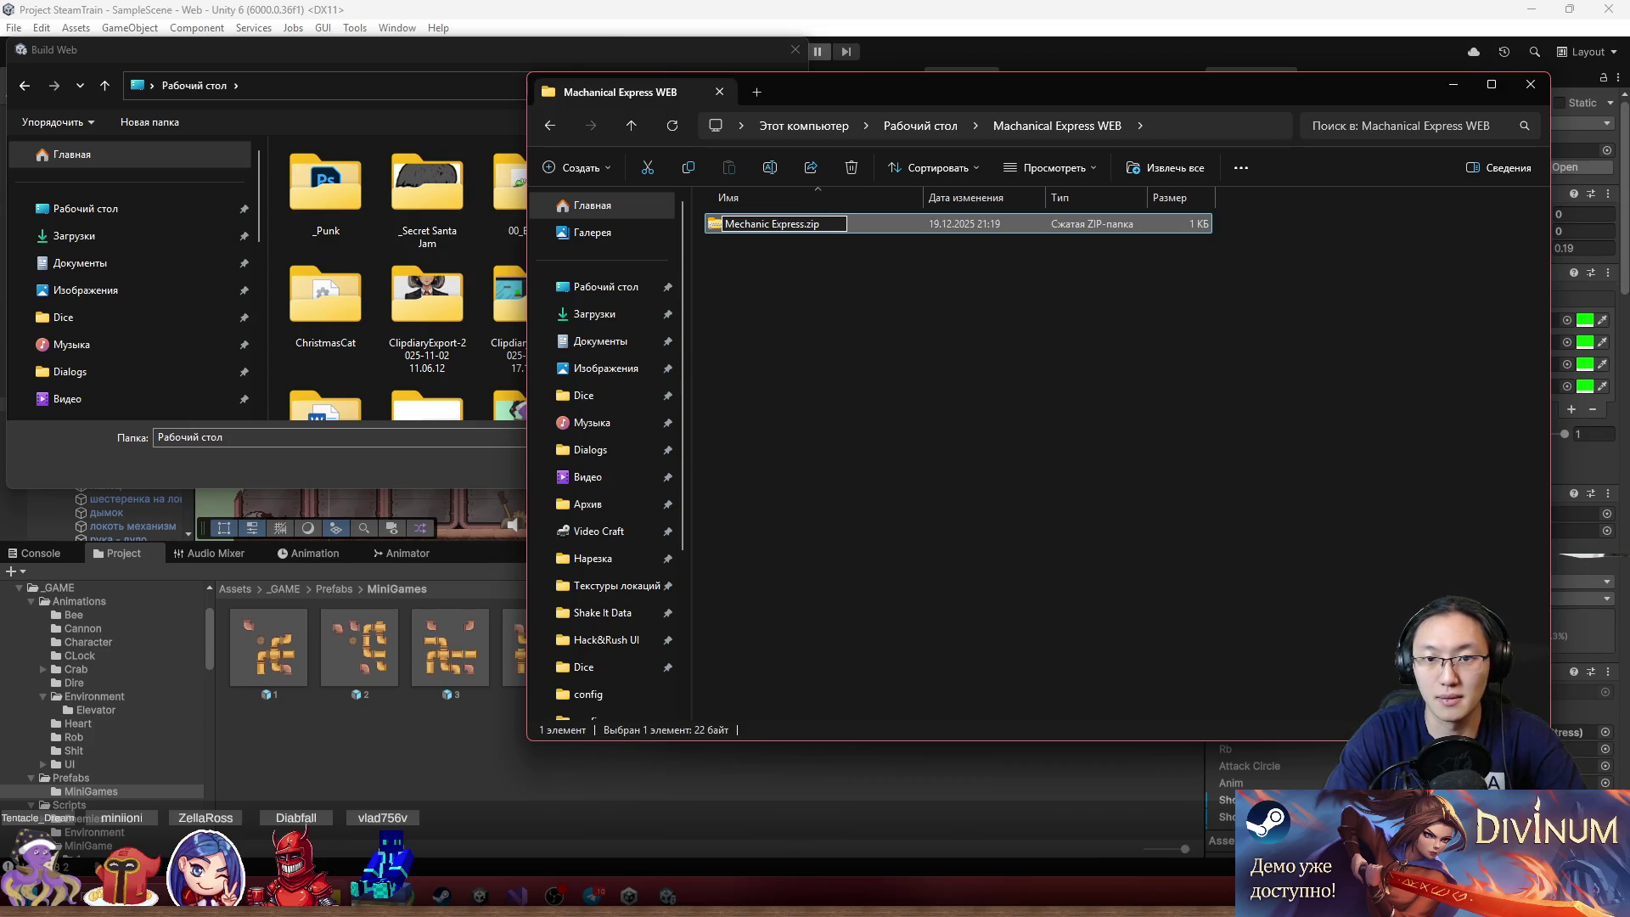
key(Return)
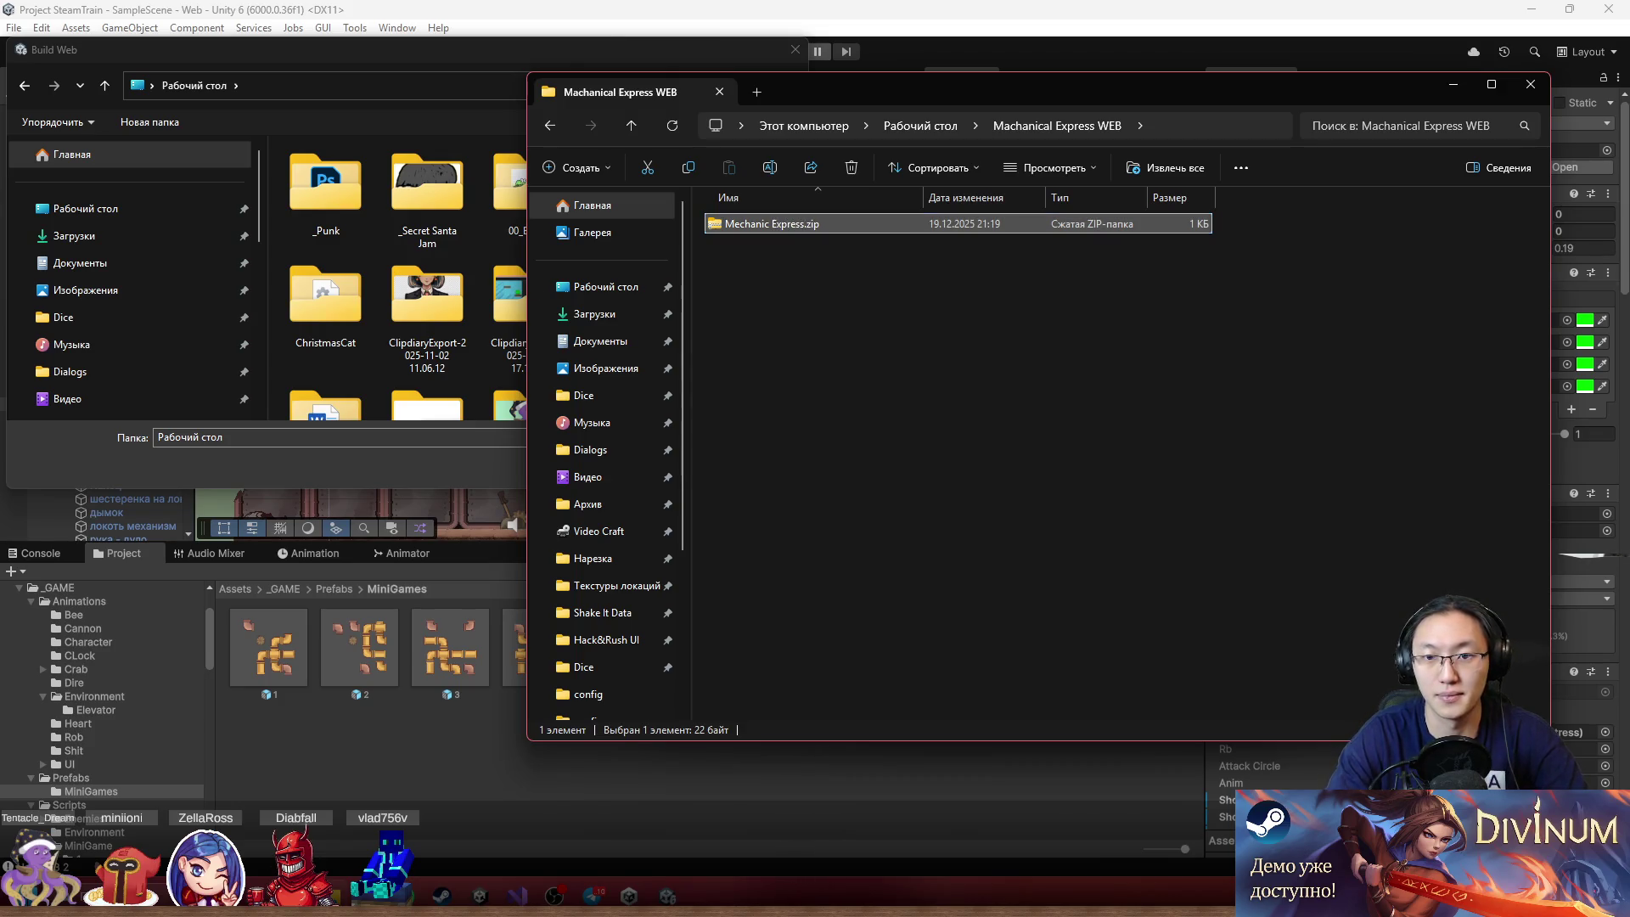
click(343, 51)
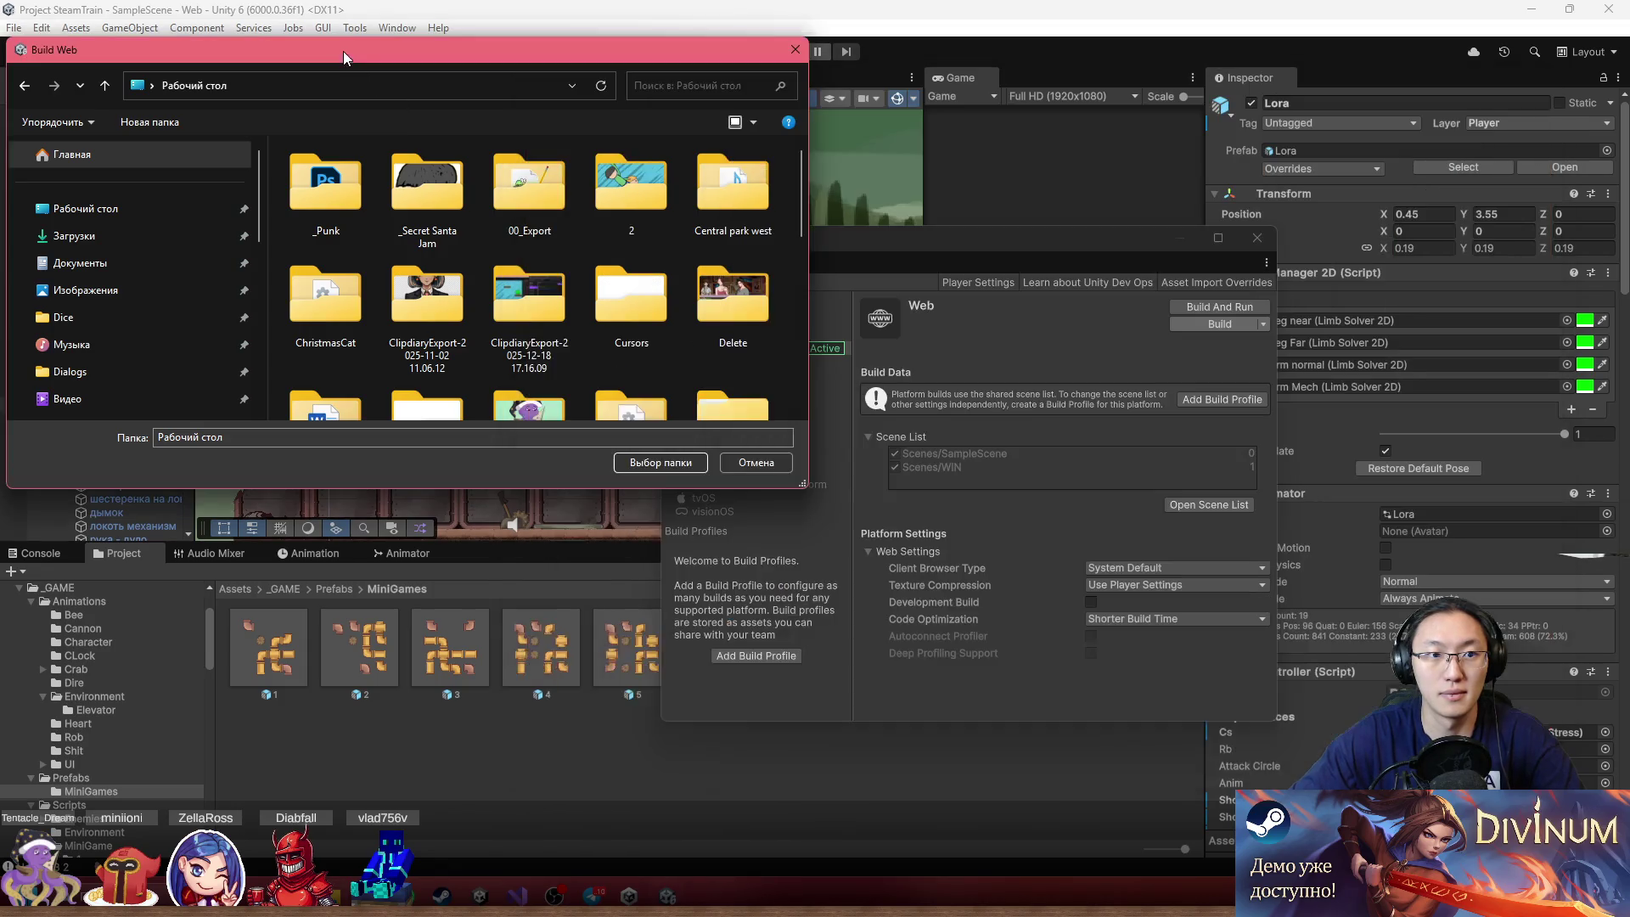
Choose Machanical Express WEB as the Web build's output folder to start building
scroll(720, 338, down, 3)
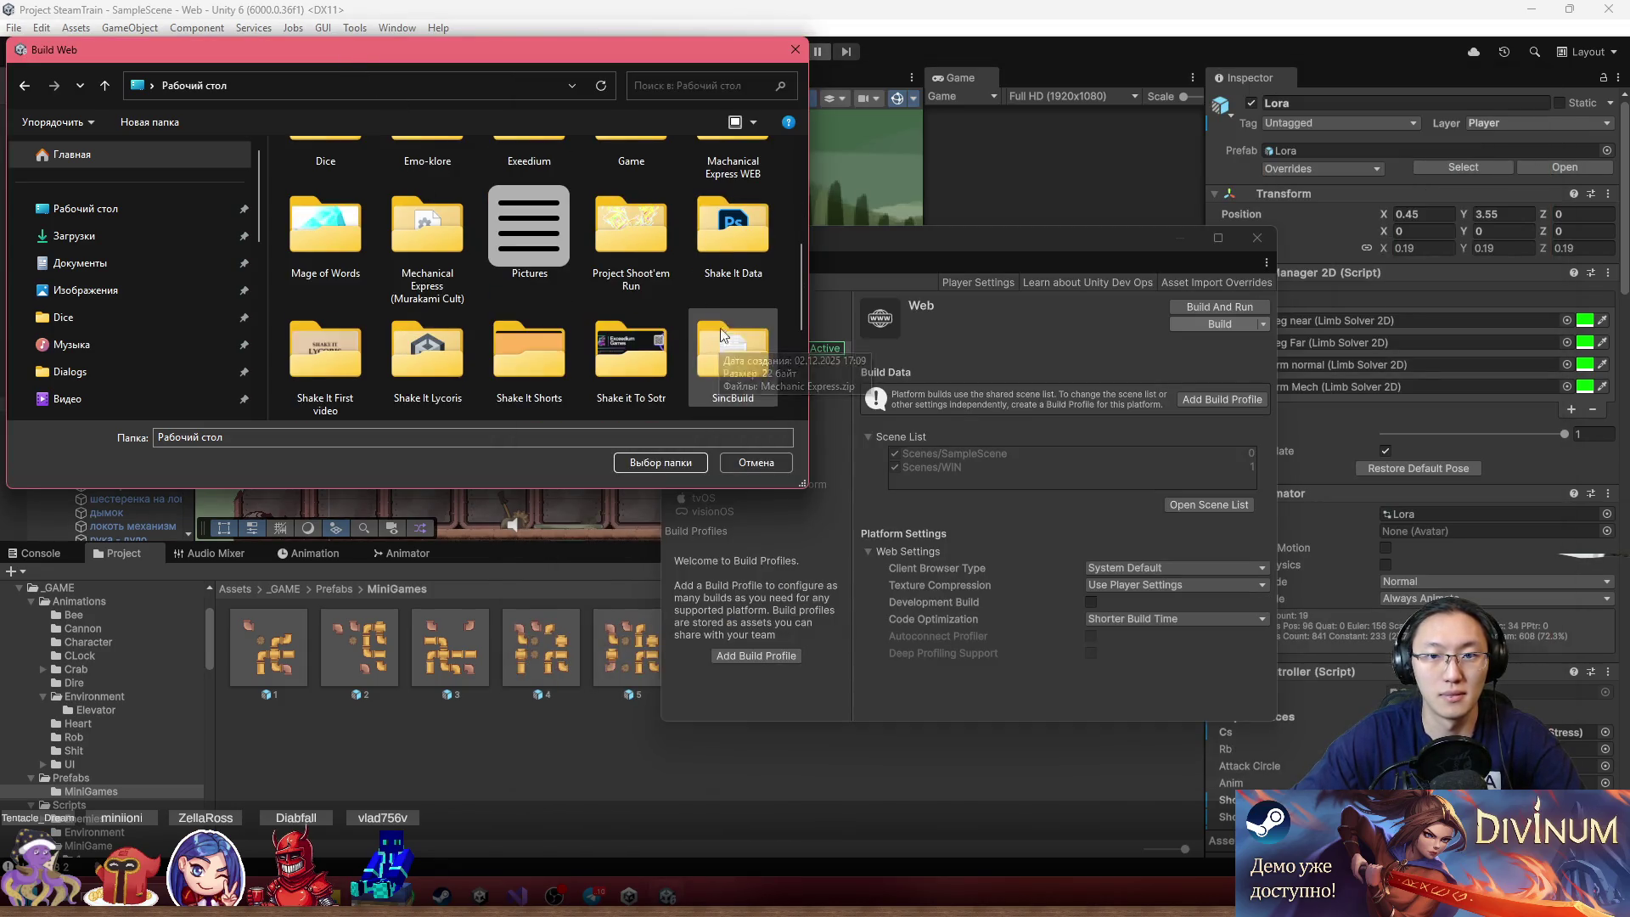
click(736, 174)
double_click(740, 180)
click(656, 462)
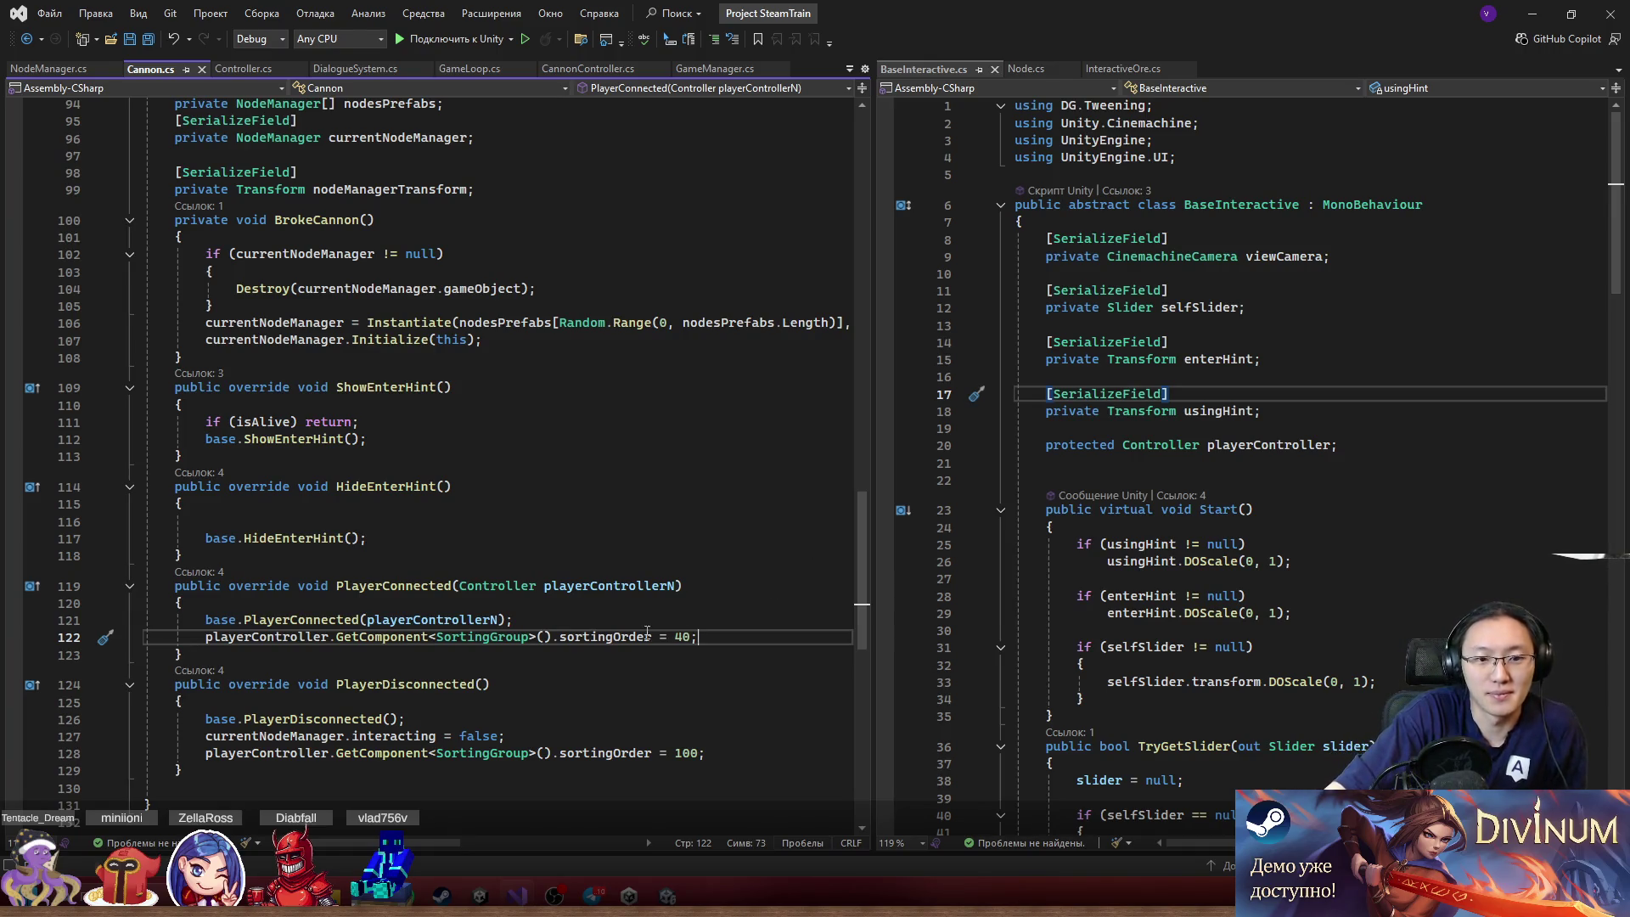
Check the sortingOrder usage on line 122 of Cannon.cs, then return to Unity's running build and bring Telegram forward
click(615, 636)
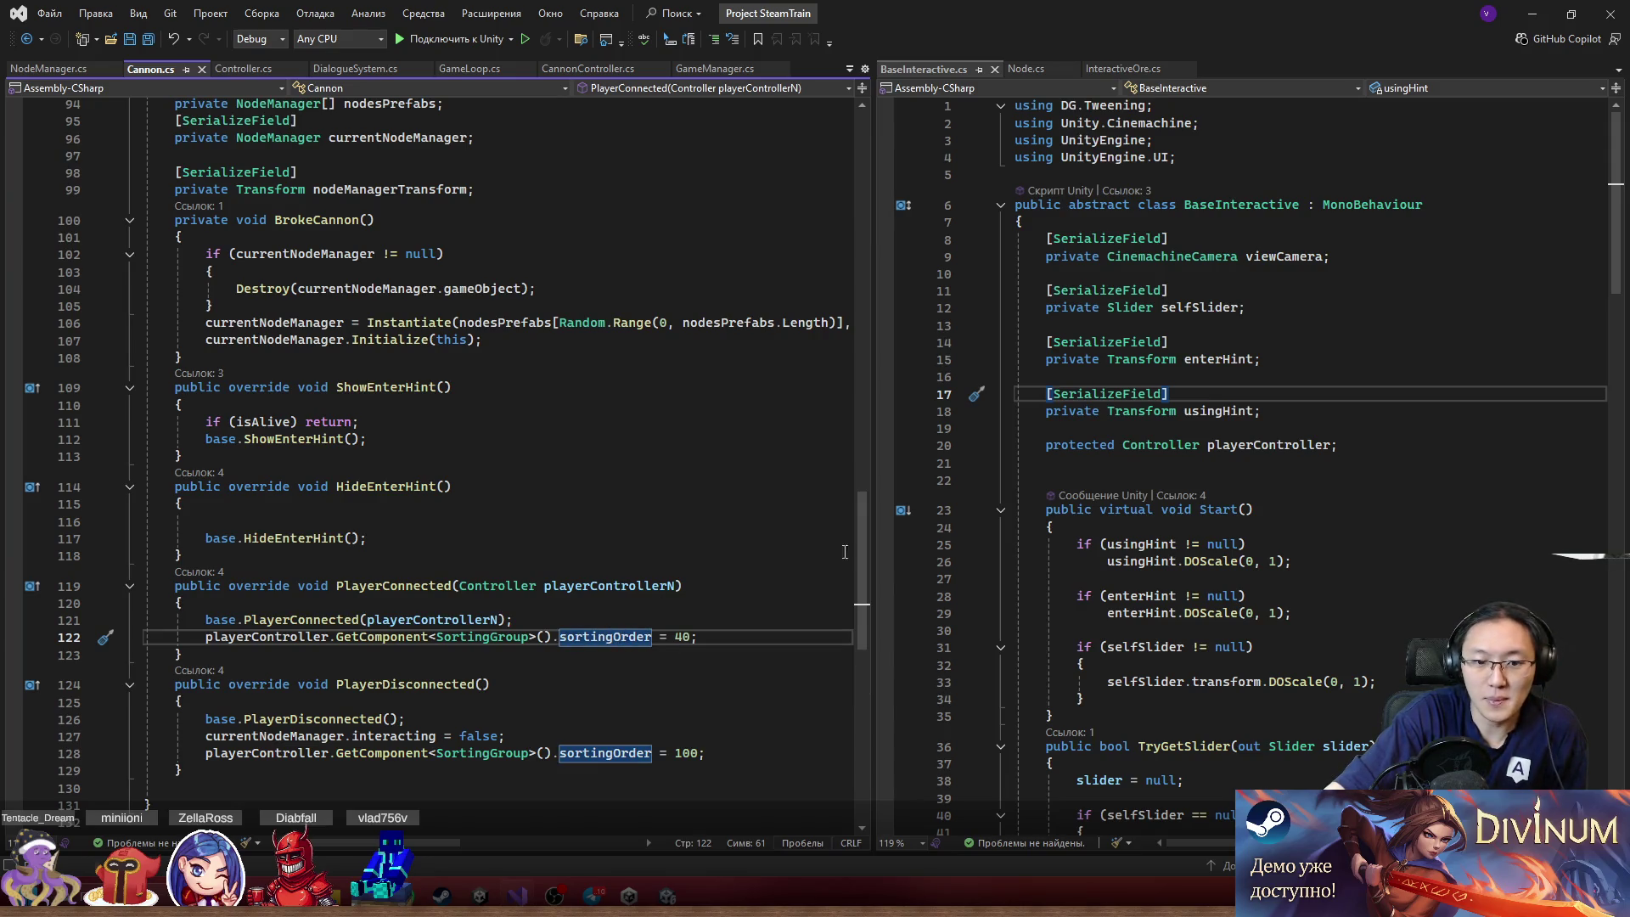
click(1532, 13)
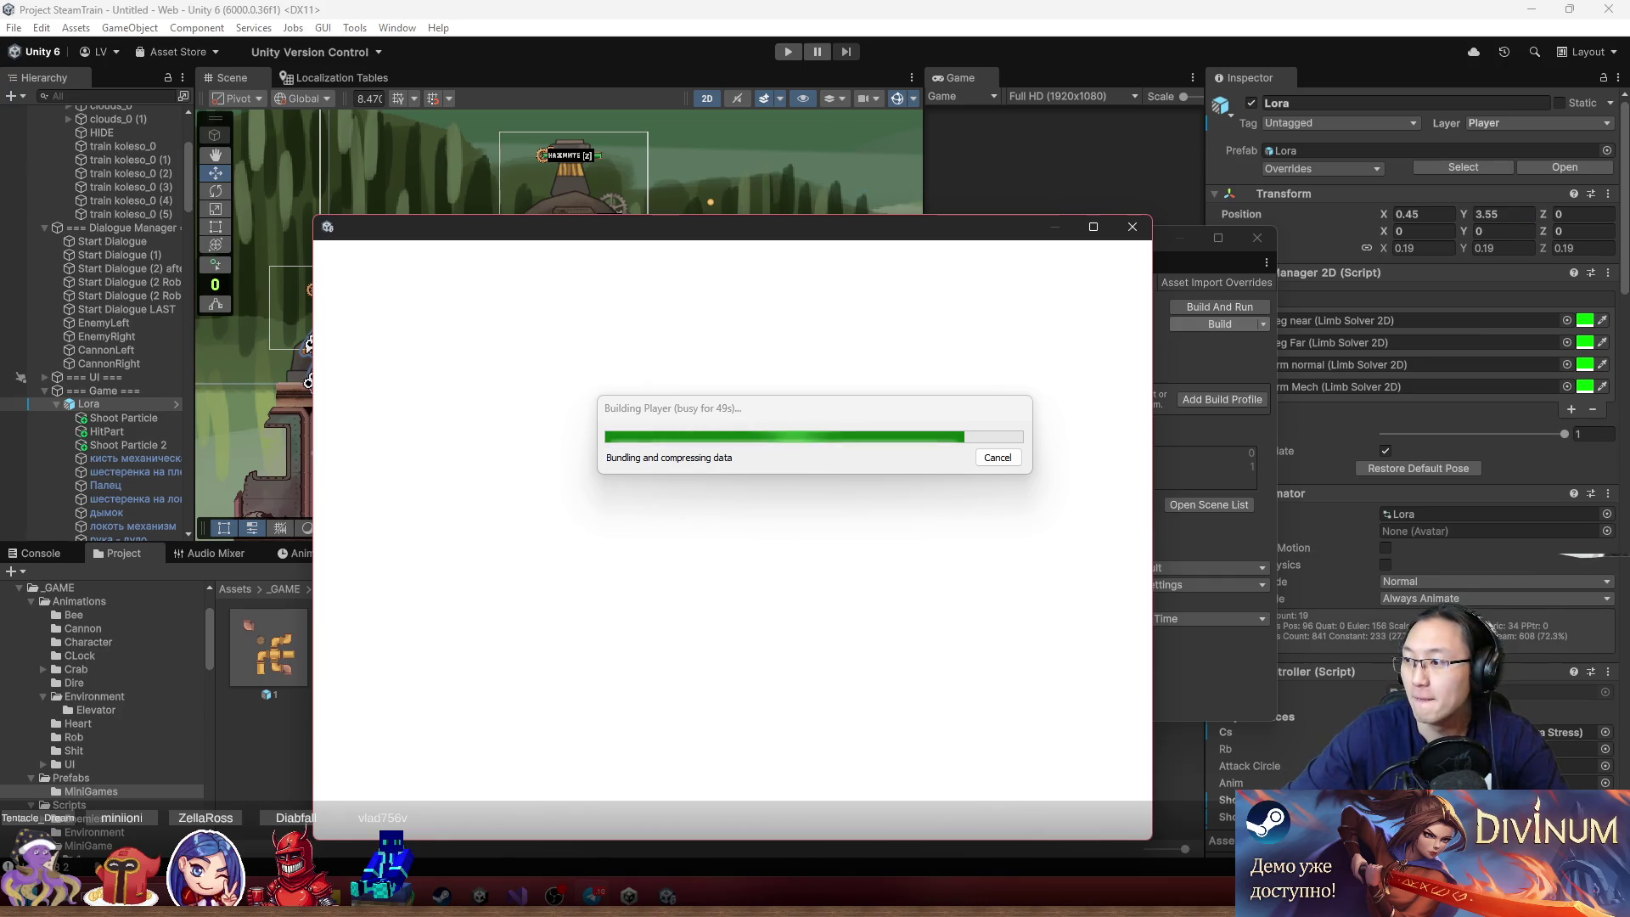
drag(832, 76, 833, 48)
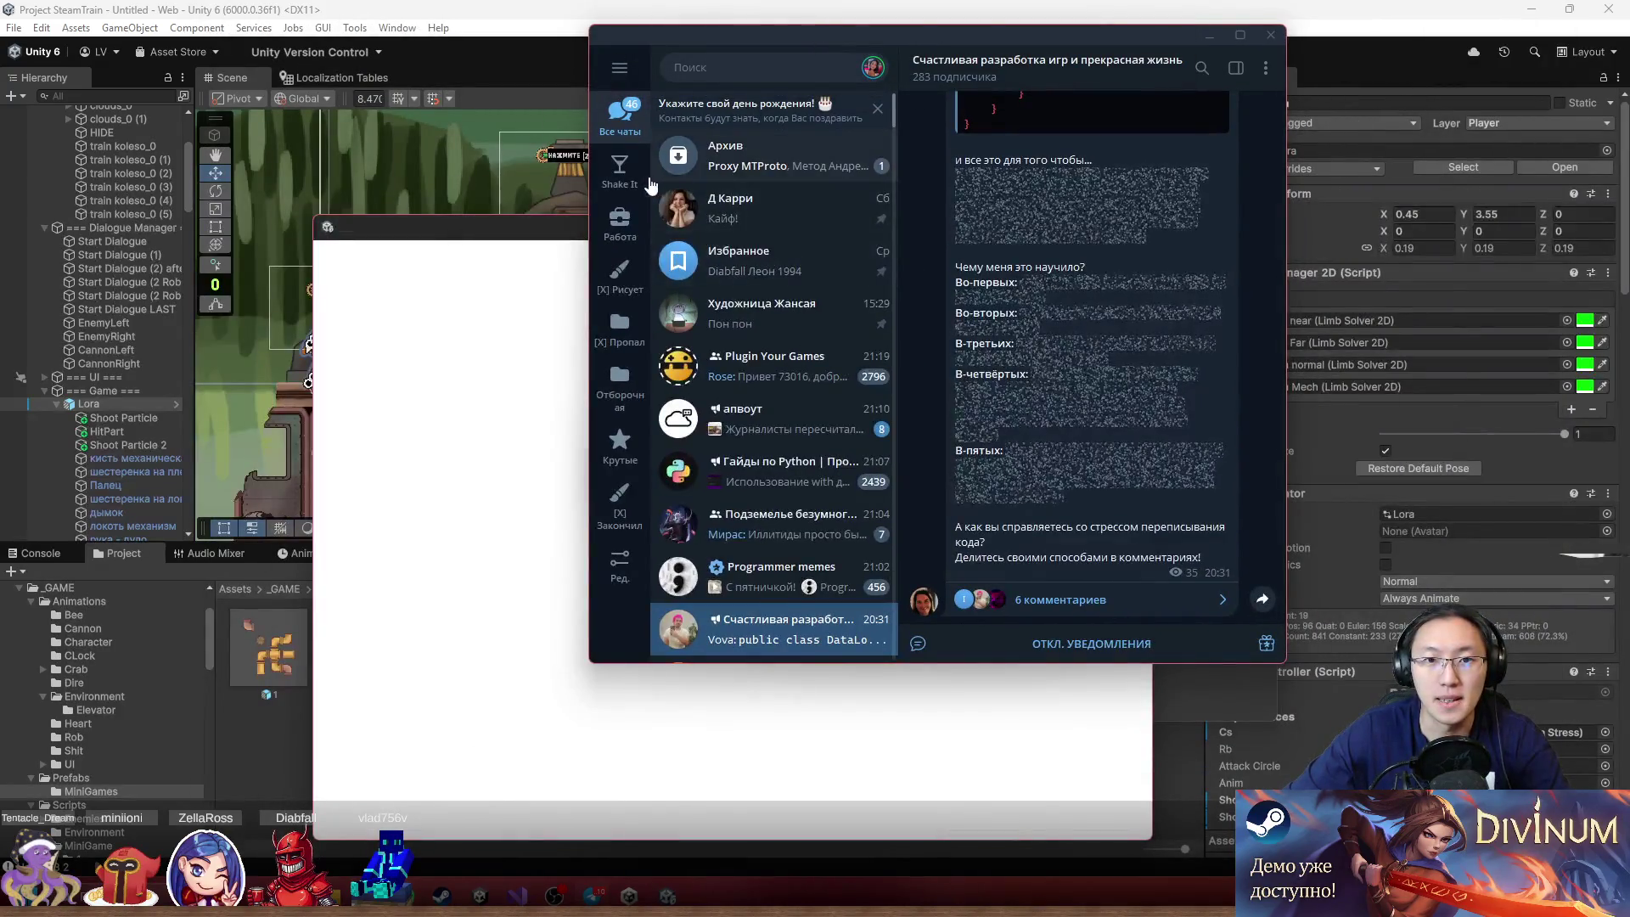
Open the 19 декабря post in Tentacle Team's [Twitch] Анонсы topic for editing
click(620, 170)
right_click(787, 128)
click(786, 127)
click(789, 127)
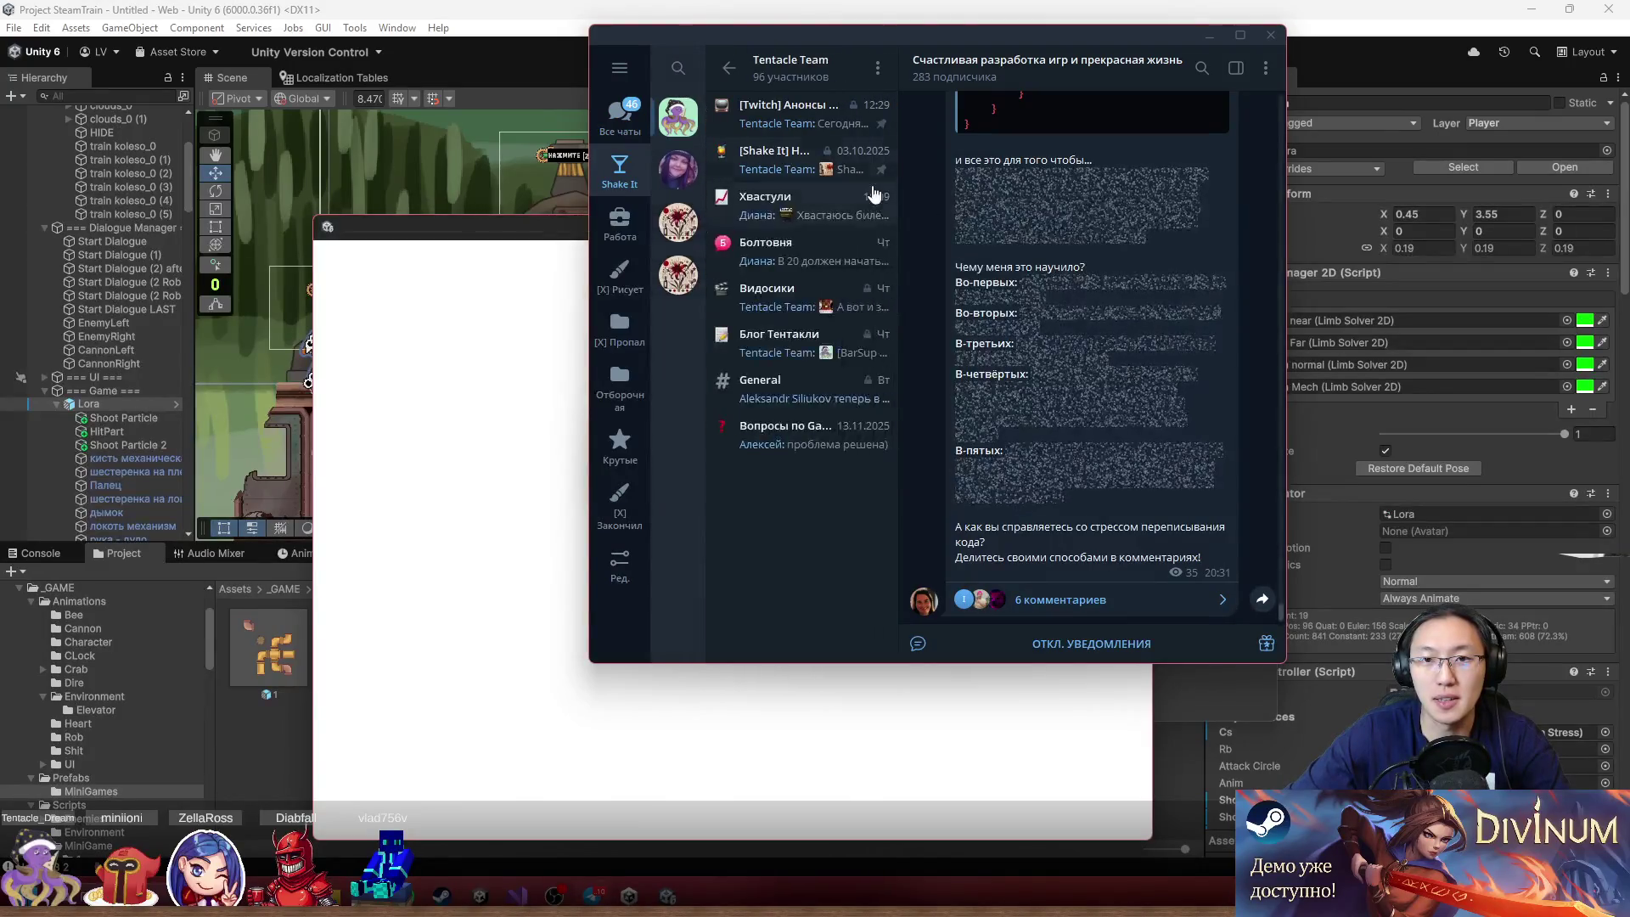
click(809, 134)
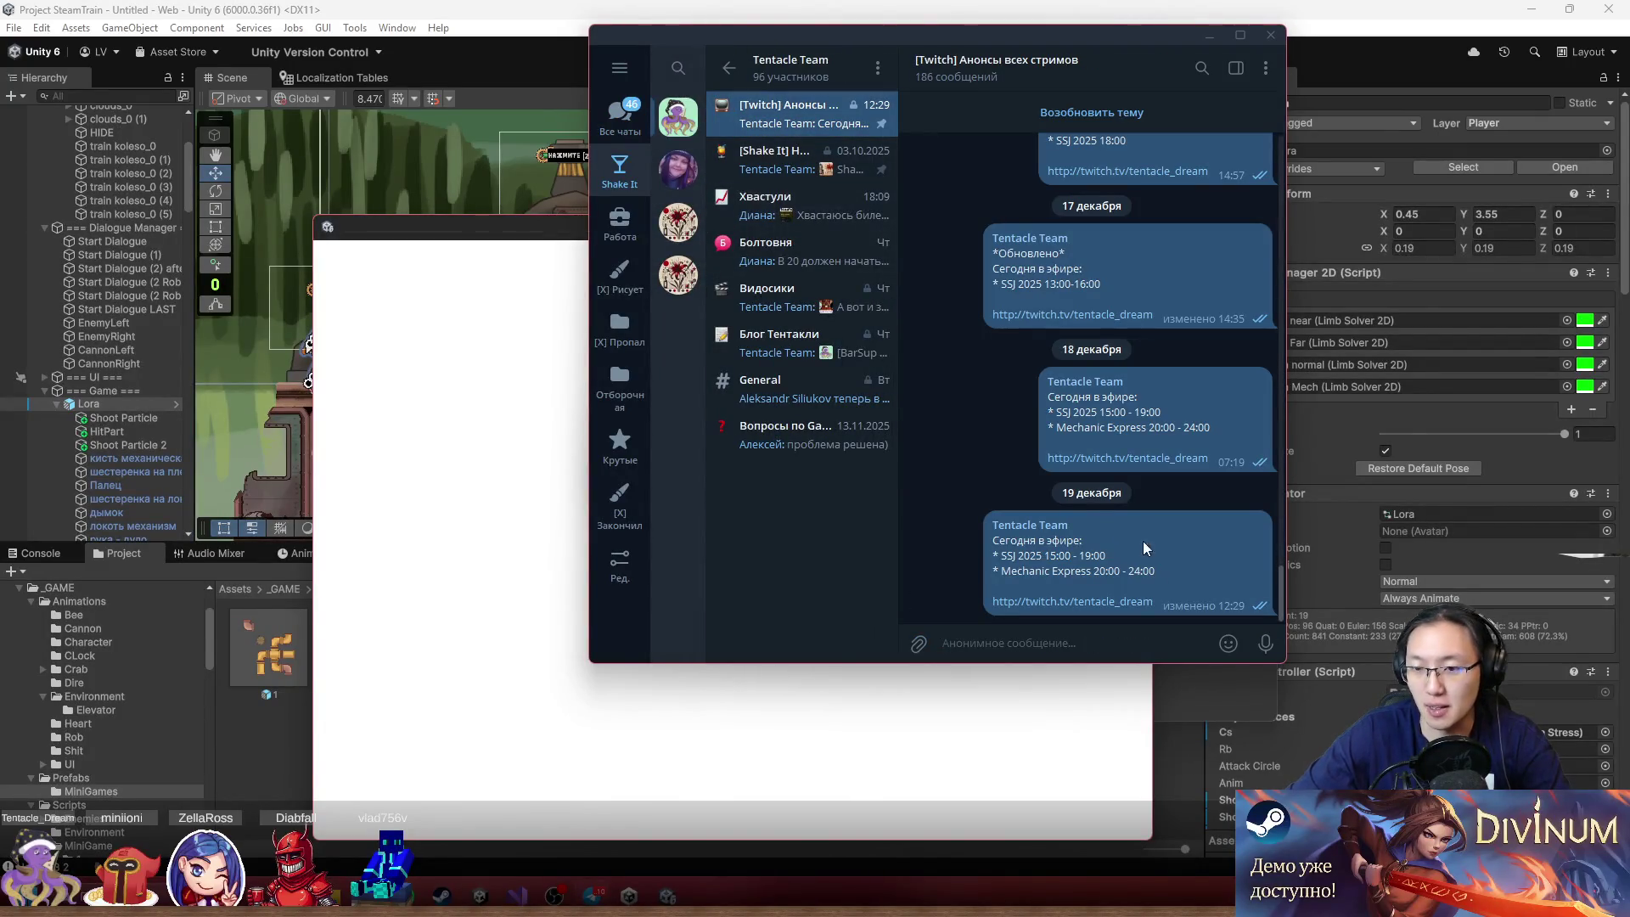
right_click(1180, 567)
click(1260, 319)
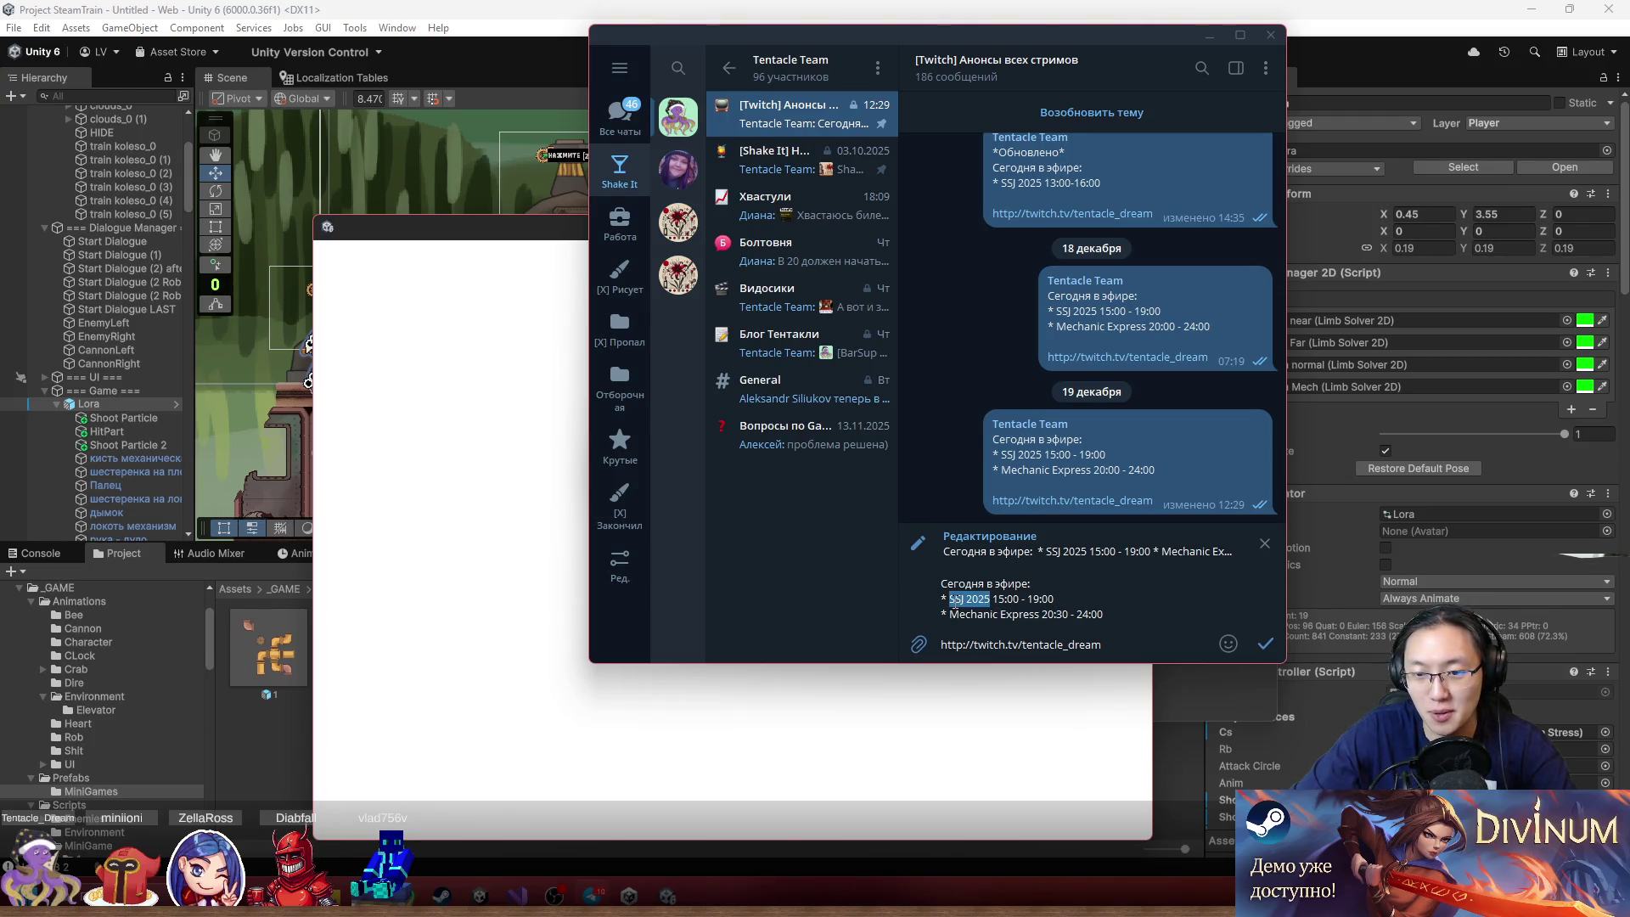
Swap the schedule lines so Mechanic Express 15:00–19:00 precedes SSJ 2025 20:30–24:00, and save
key(ctrl+x)
click(951, 614)
key(ctrl+v)
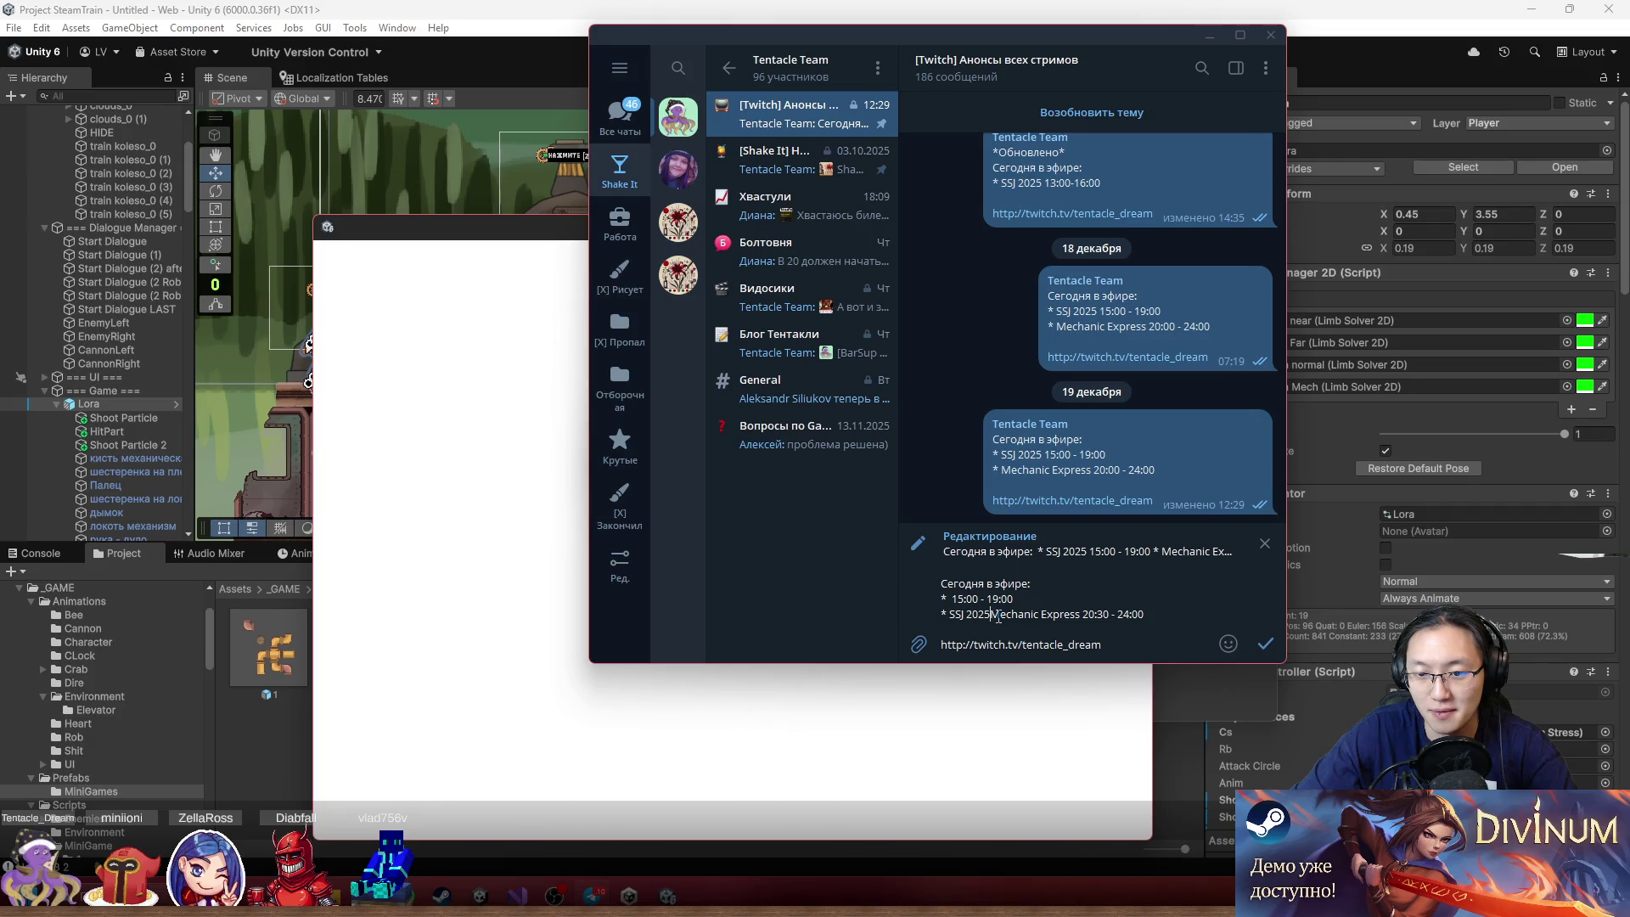
drag(992, 614, 1047, 616)
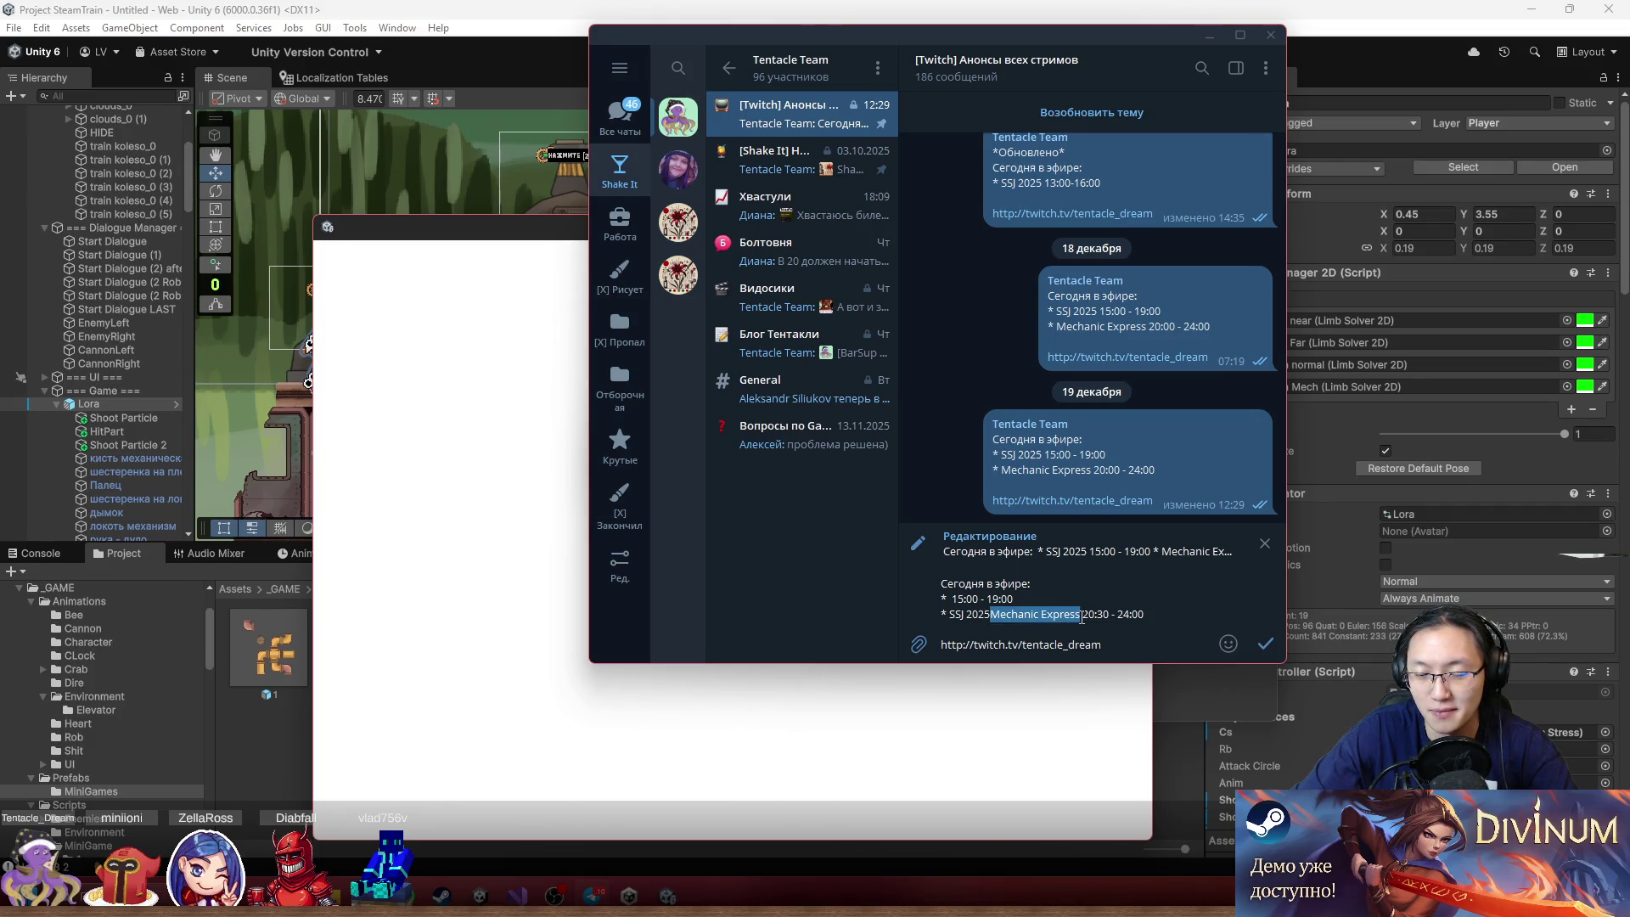
key(ctrl+x)
click(949, 599)
key(ctrl+v)
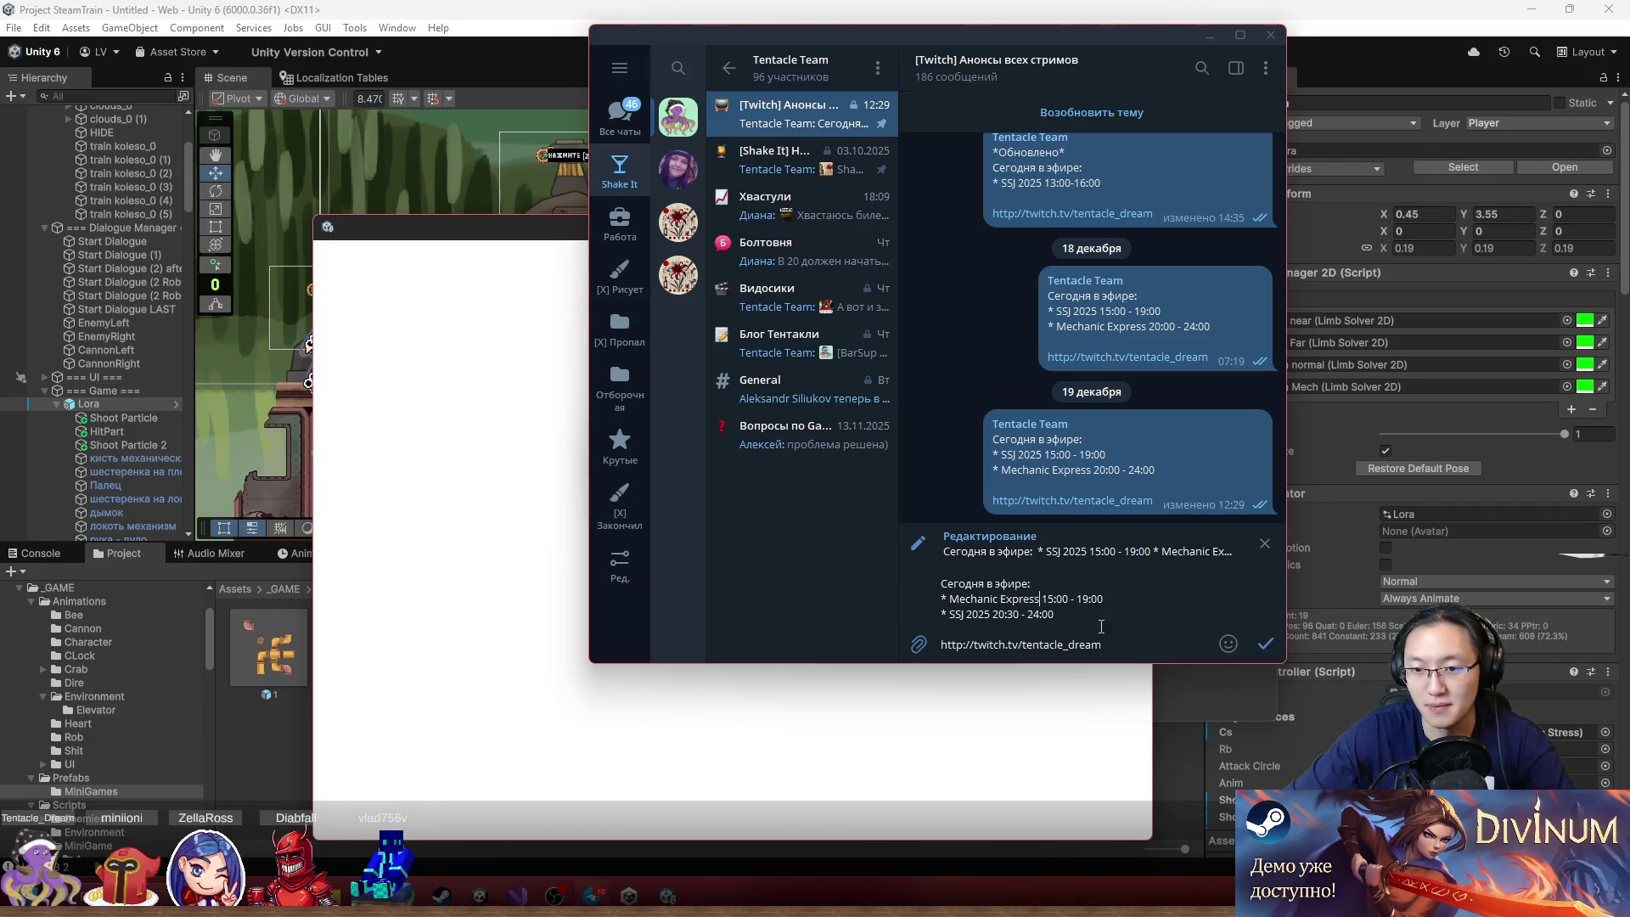
drag(994, 615, 1053, 615)
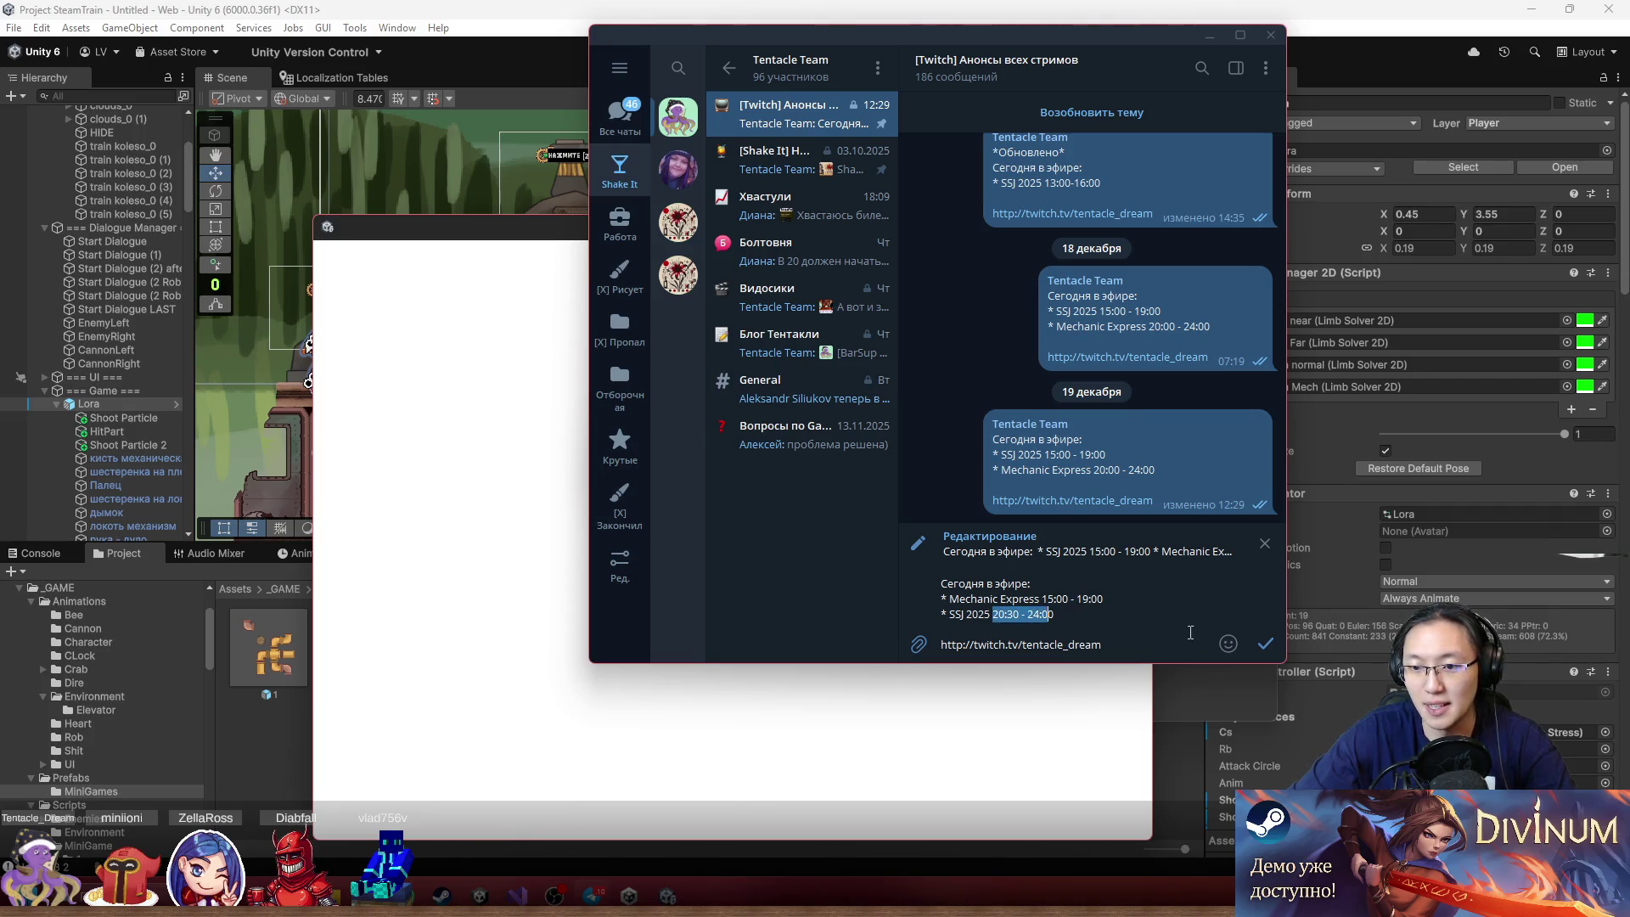
click(1264, 651)
Reopen the announcement, add an [Обновлено] line above the schedule, save, and minimize Telegram
mouse_move(1228, 644)
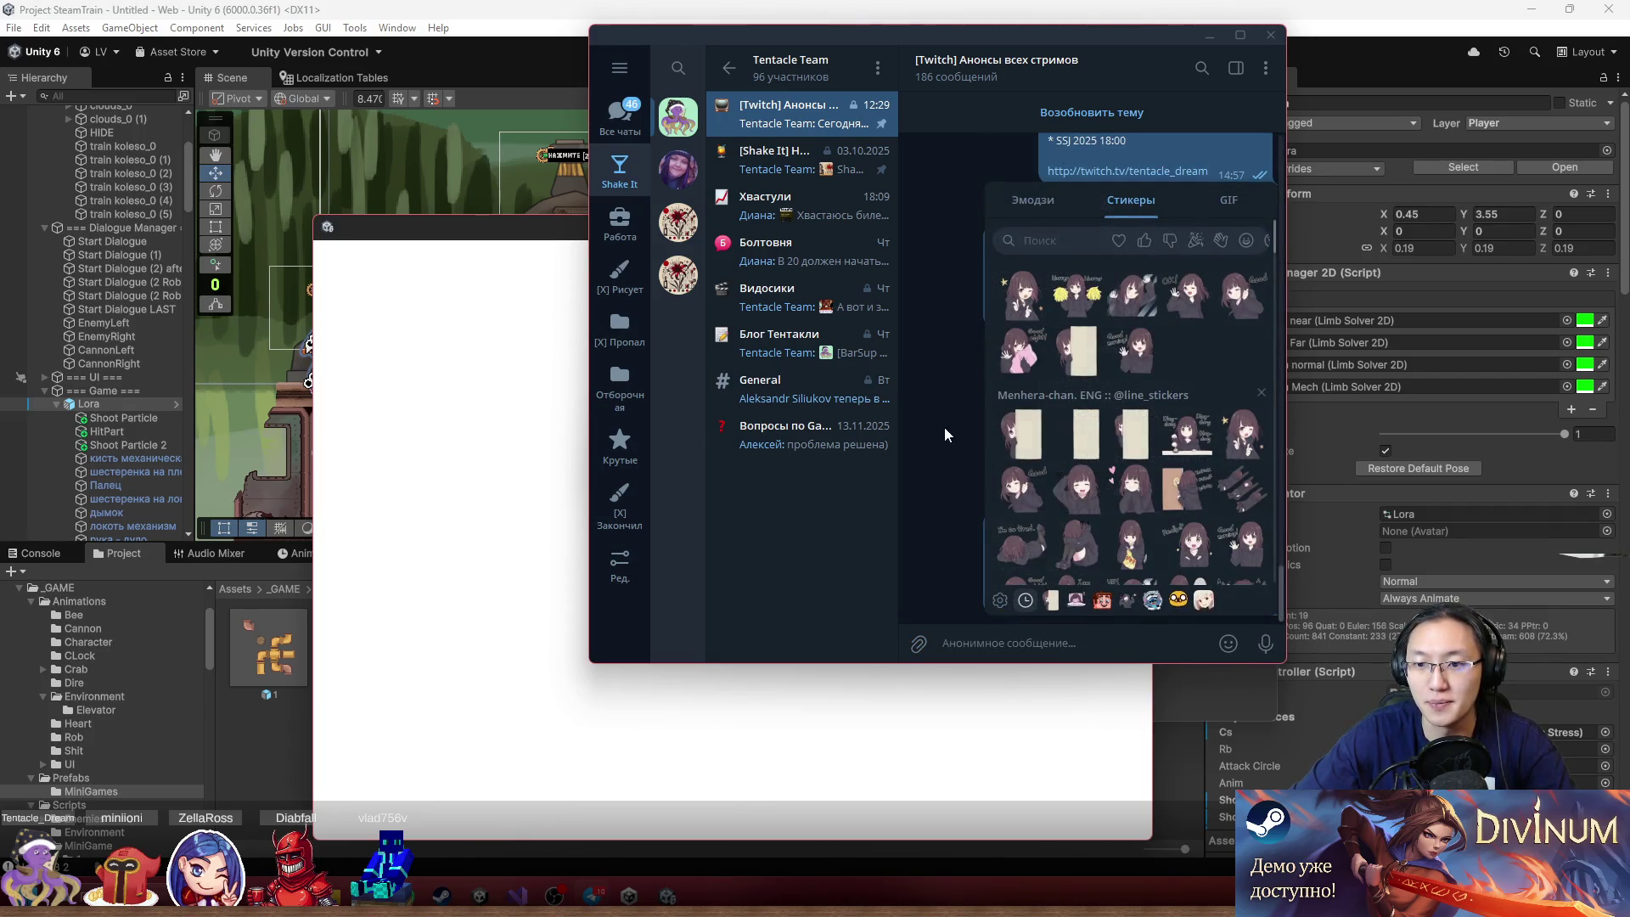
right_click(1054, 549)
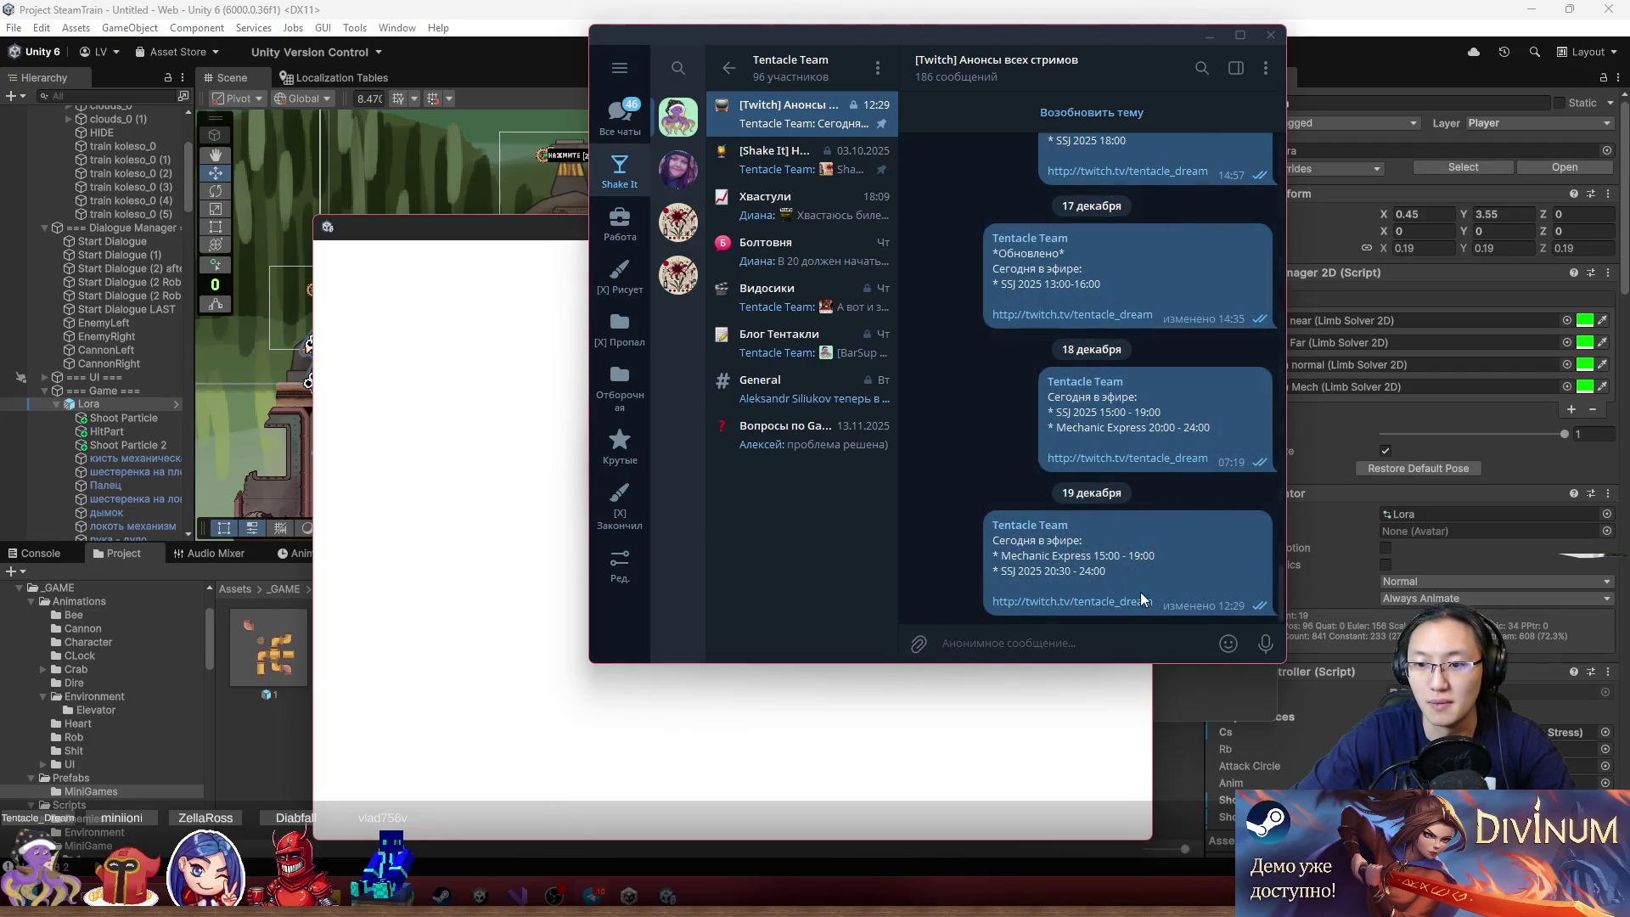
right_click(1159, 586)
click(1241, 316)
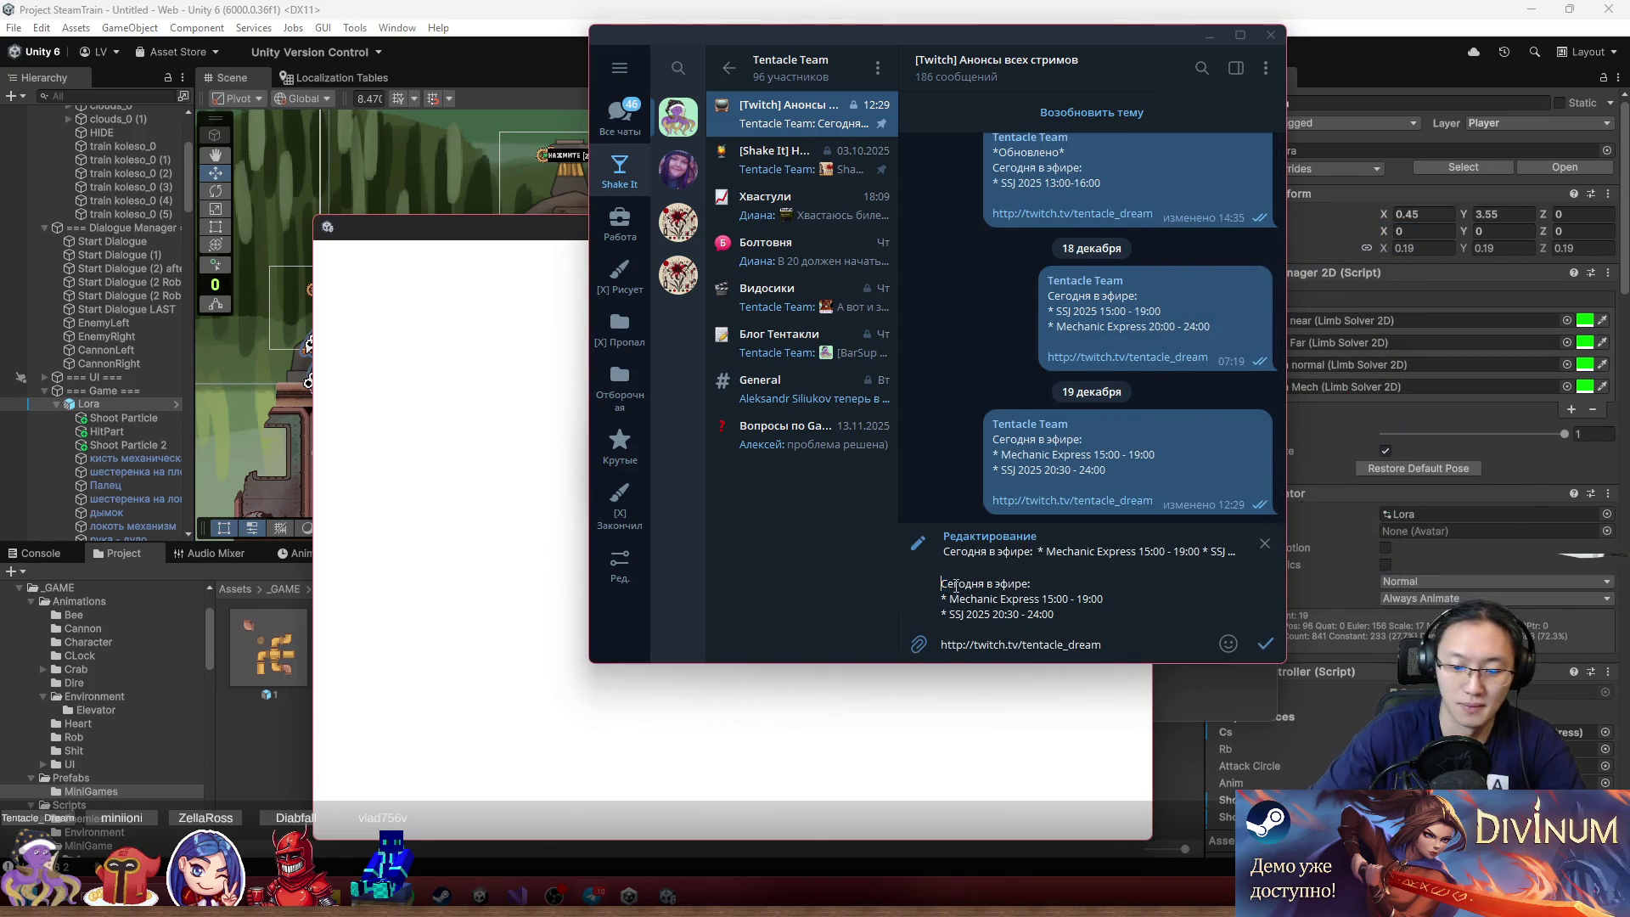
key(shift+Return)
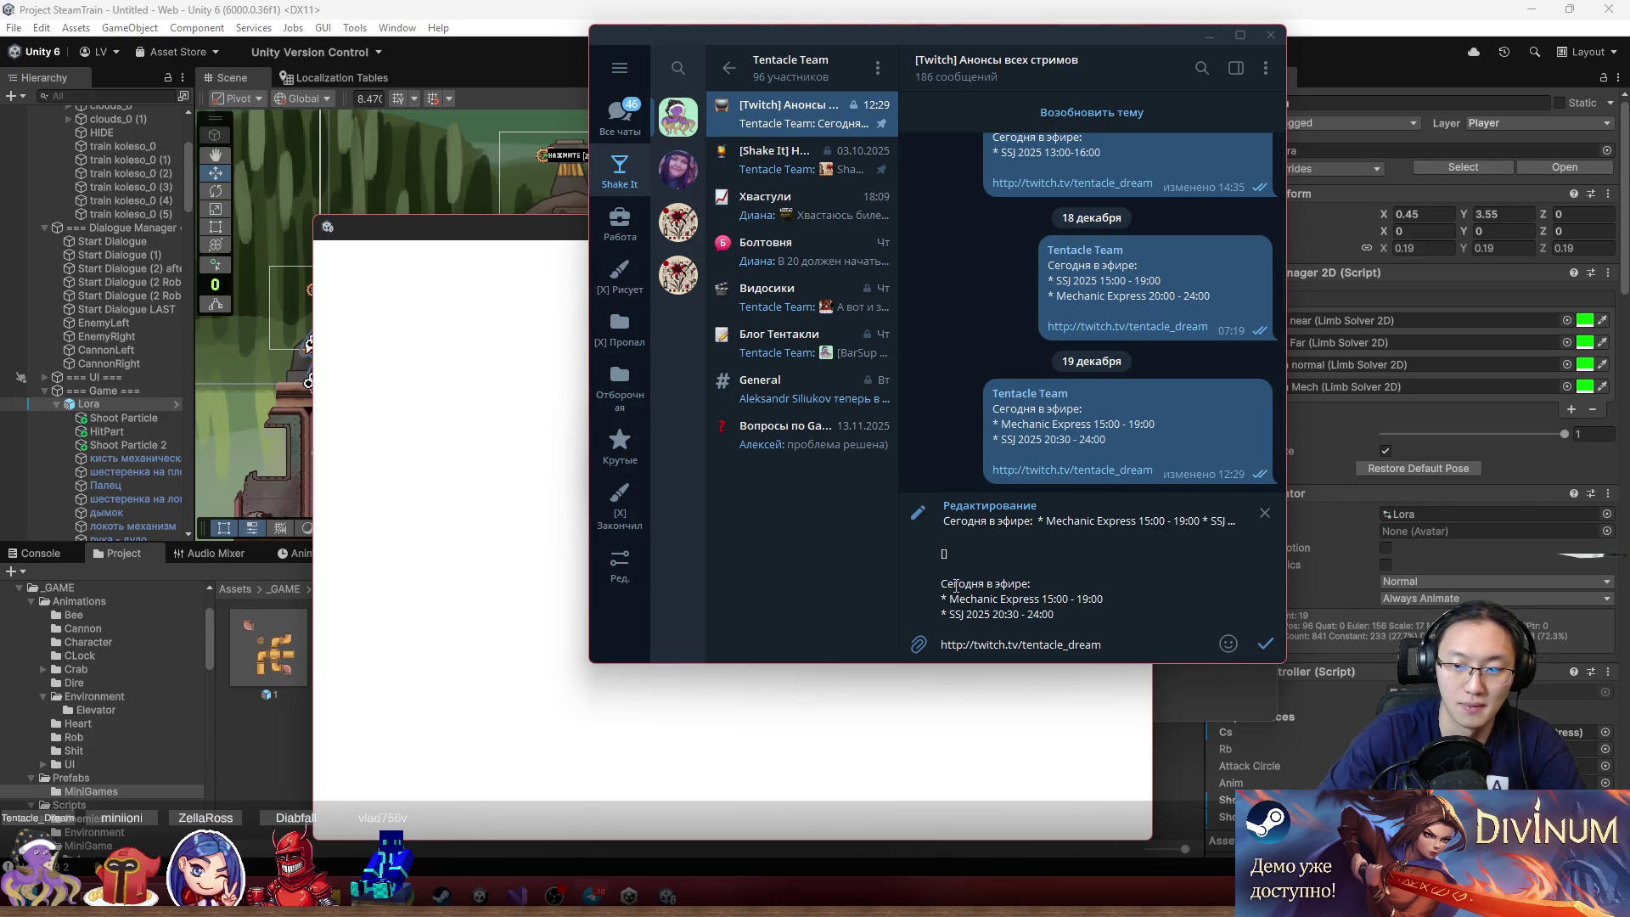
text([Обновлено)
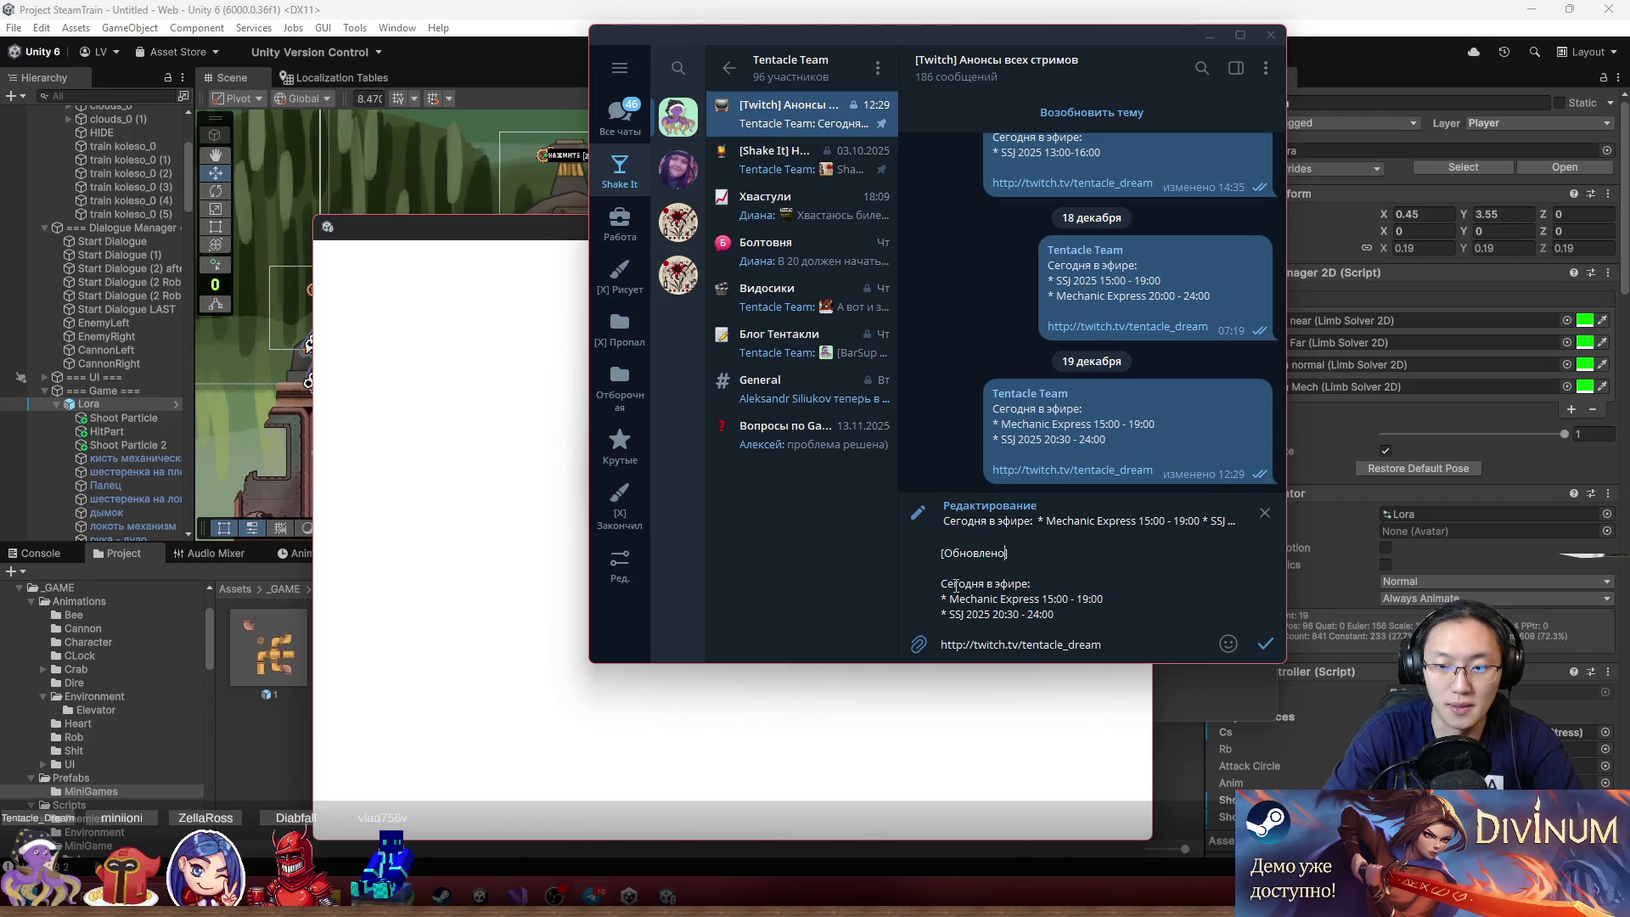
key(Return)
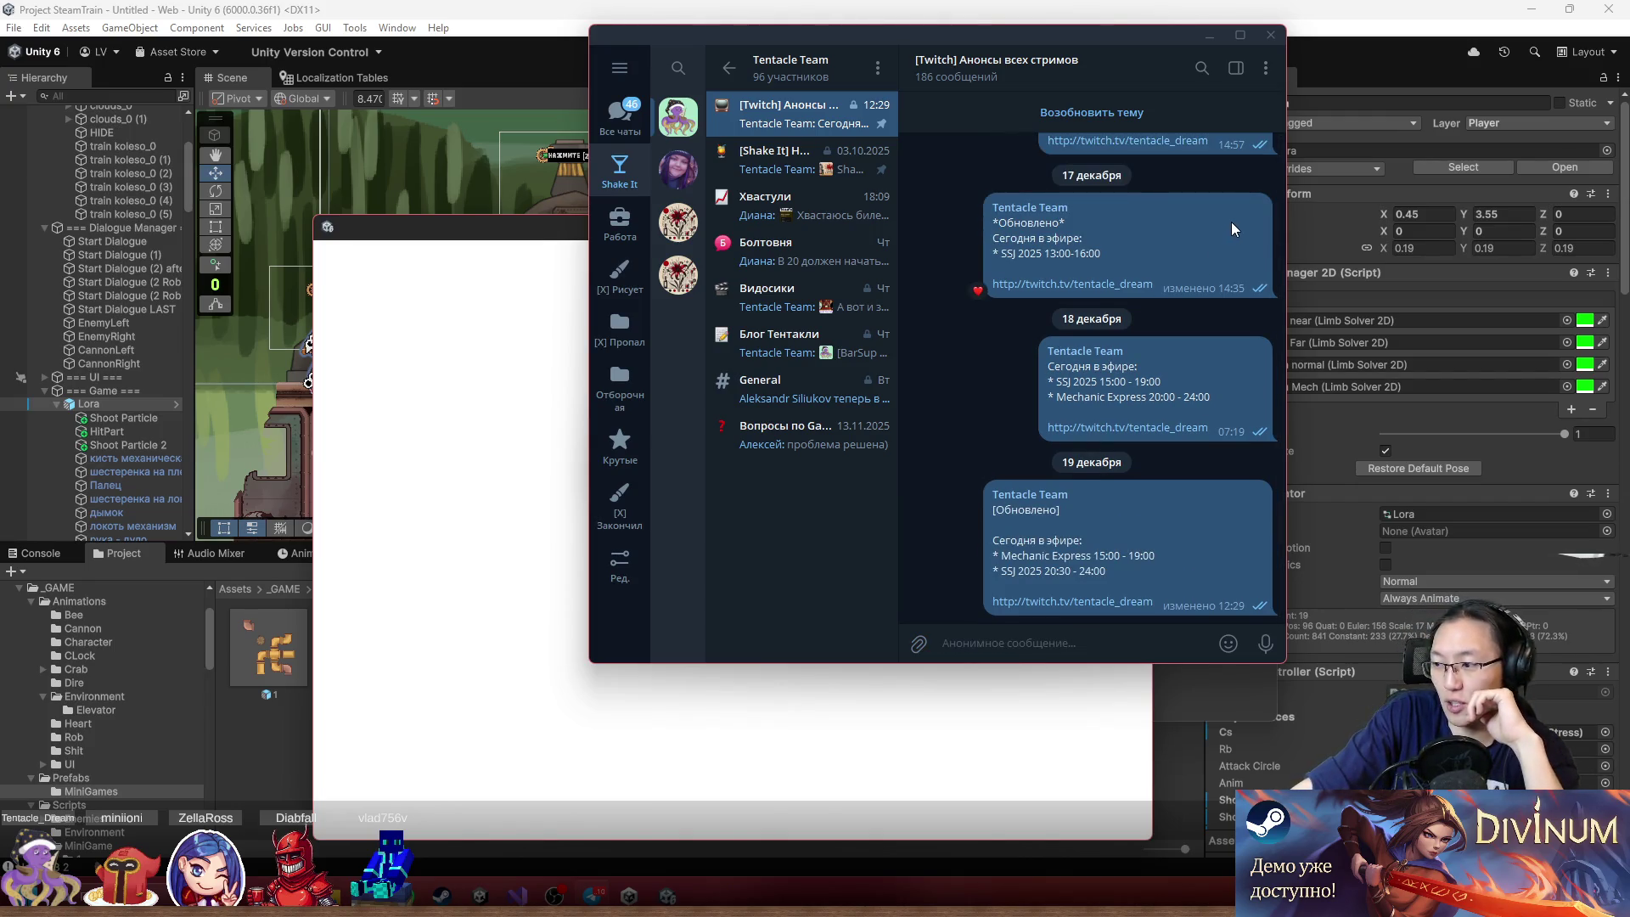
click(1207, 34)
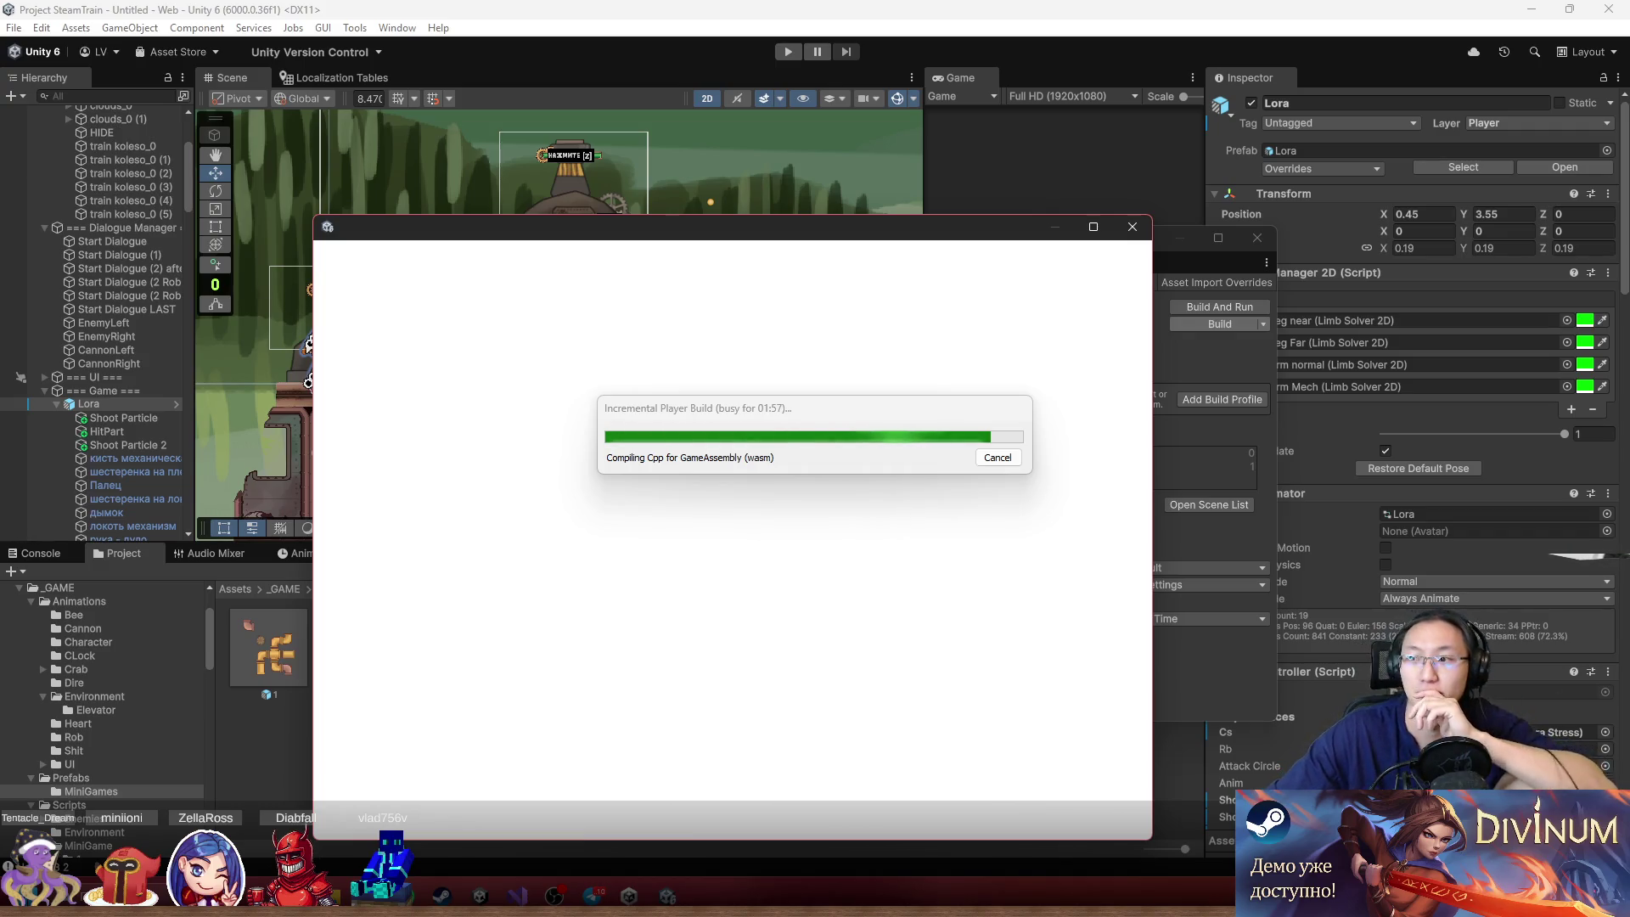
Maximize the Chrome window showing the itch.io Creator Dashboard
mouse_move(1626, 88)
mouse_down()
mouse_move(1159, 88)
mouse_move(719, 17)
mouse_up()
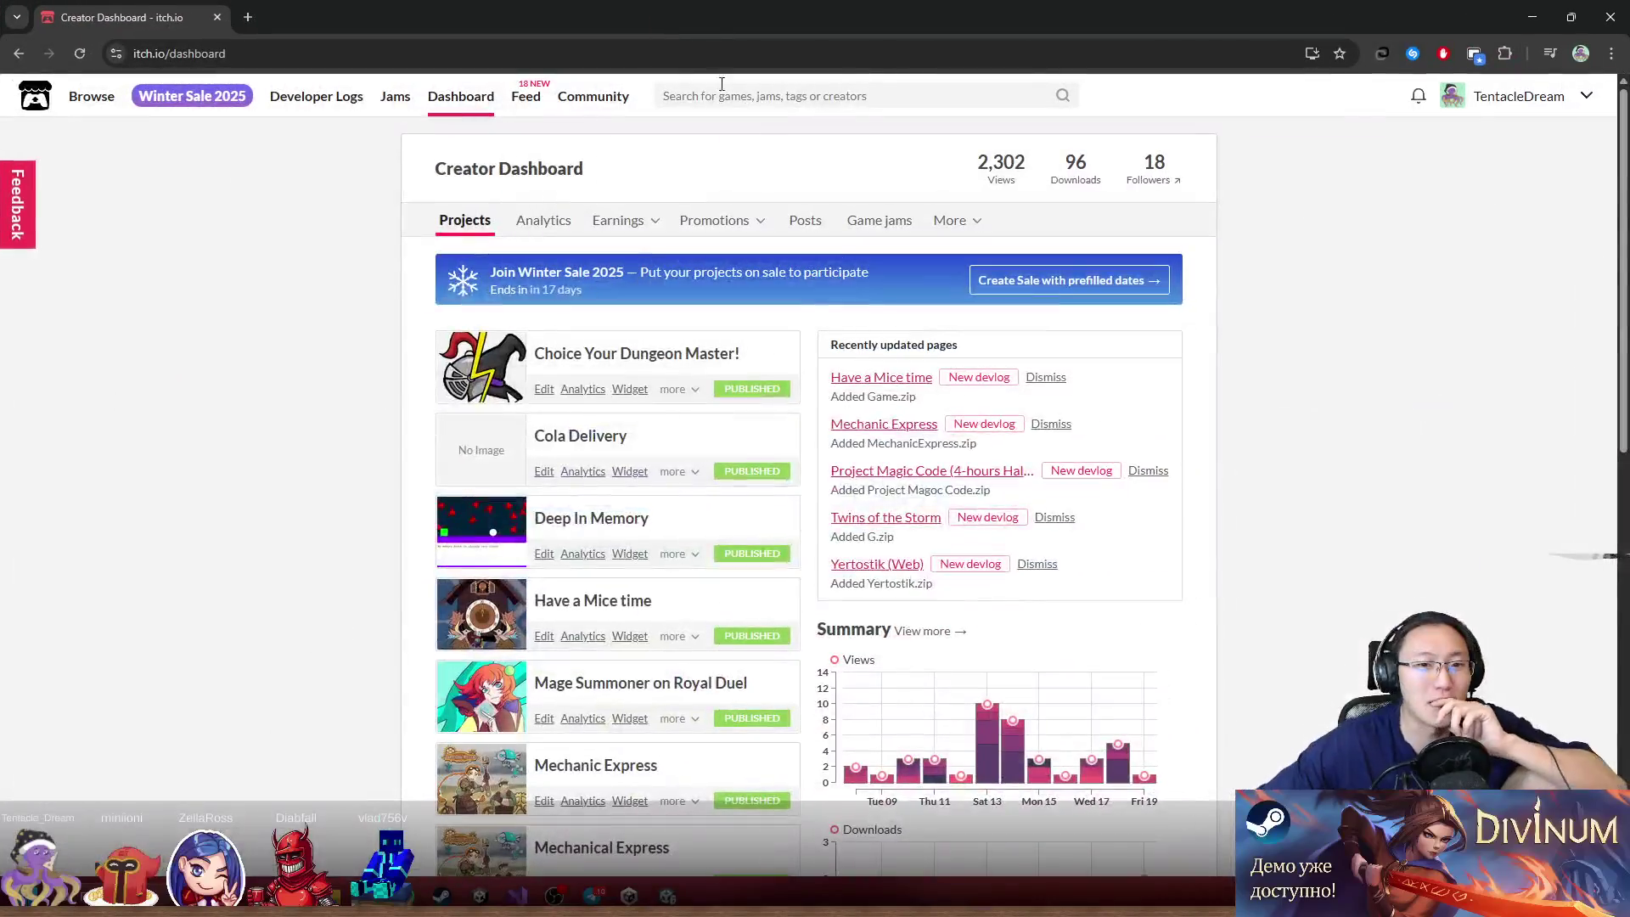
Browse the Creator Dashboard projects, then restore Chrome and move it right to reveal Unity
drag(396, 313, 628, 407)
scroll(474, 288, down, 3)
scroll(416, 256, up, 2)
mouse_move(419, 273)
mouse_down()
mouse_move(583, 338)
mouse_move(631, 331)
mouse_move(665, 382)
mouse_move(677, 450)
mouse_move(444, 395)
mouse_move(426, 355)
mouse_move(758, 415)
mouse_up()
scroll(443, 394, down, 2)
drag(405, 445, 601, 490)
scroll(608, 466, down, 2)
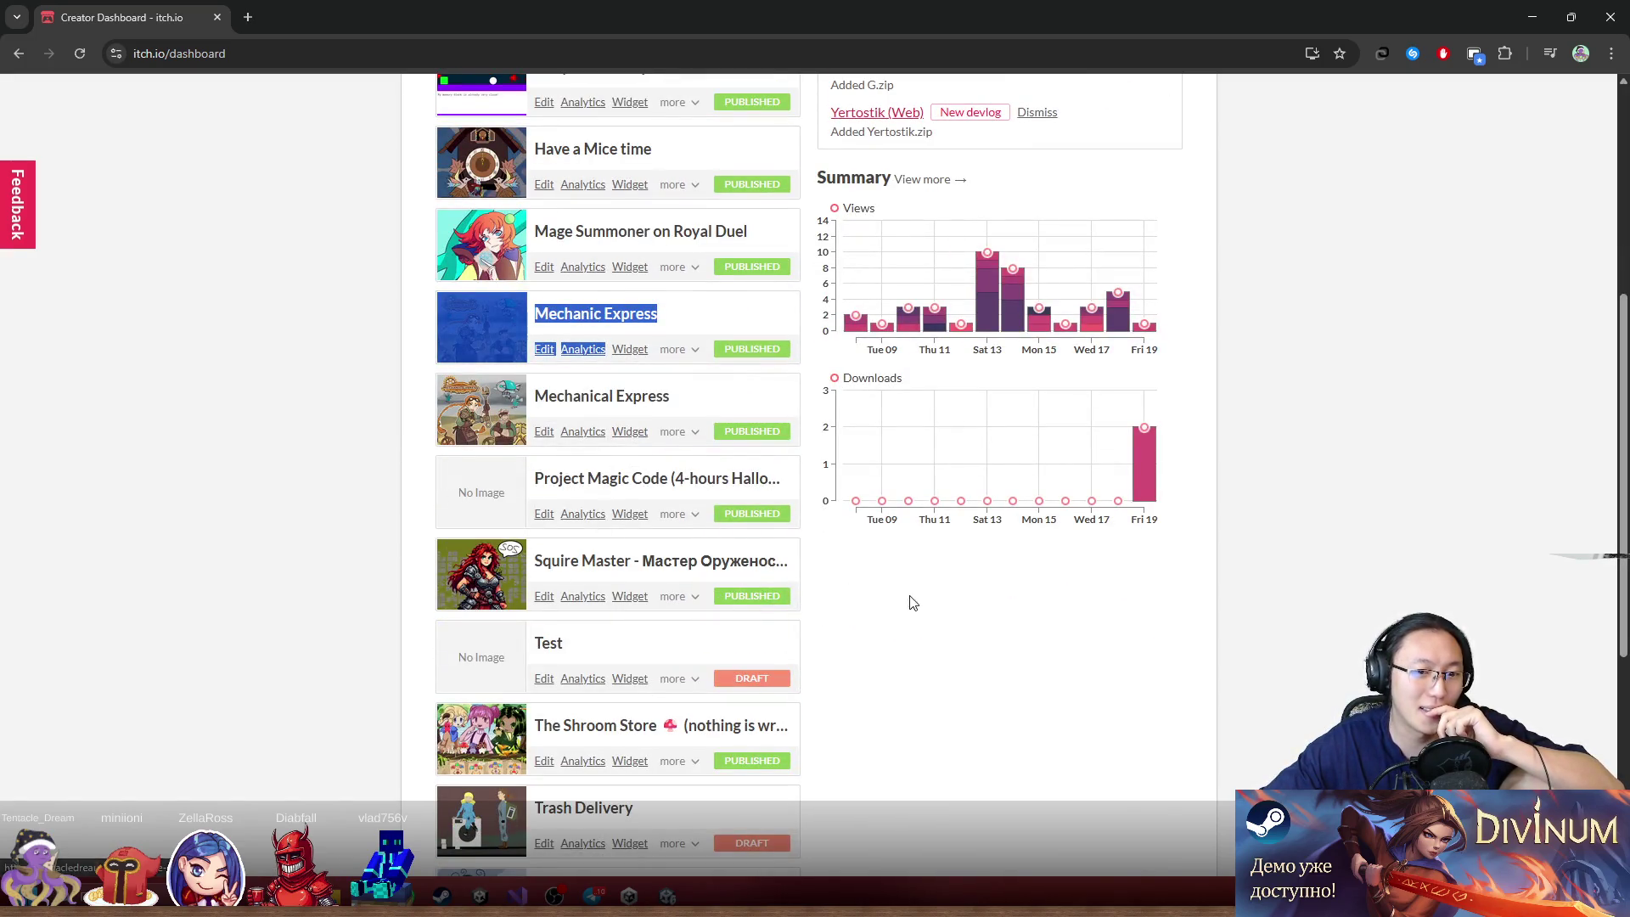
drag(908, 599, 653, 666)
scroll(653, 666, down, 3)
click(956, 604)
mouse_move(414, 520)
mouse_down()
mouse_move(640, 574)
mouse_move(643, 606)
mouse_up()
mouse_move(433, 610)
mouse_down()
mouse_move(909, 764)
mouse_move(891, 764)
mouse_move(702, 582)
mouse_move(1039, 637)
mouse_up()
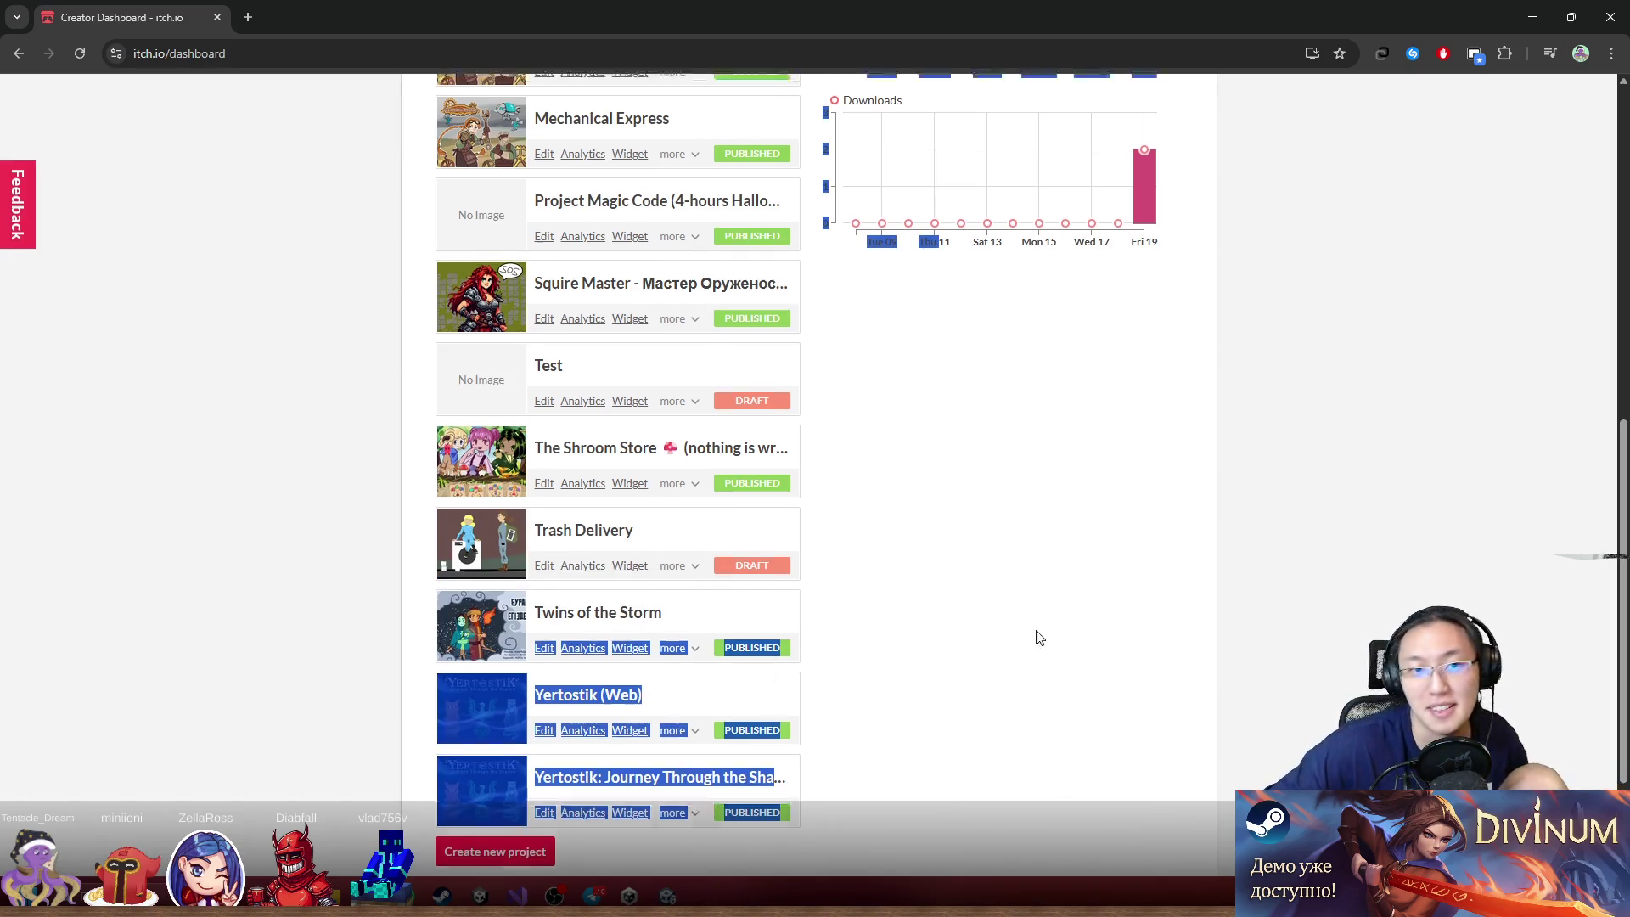
scroll(976, 611, up, 2)
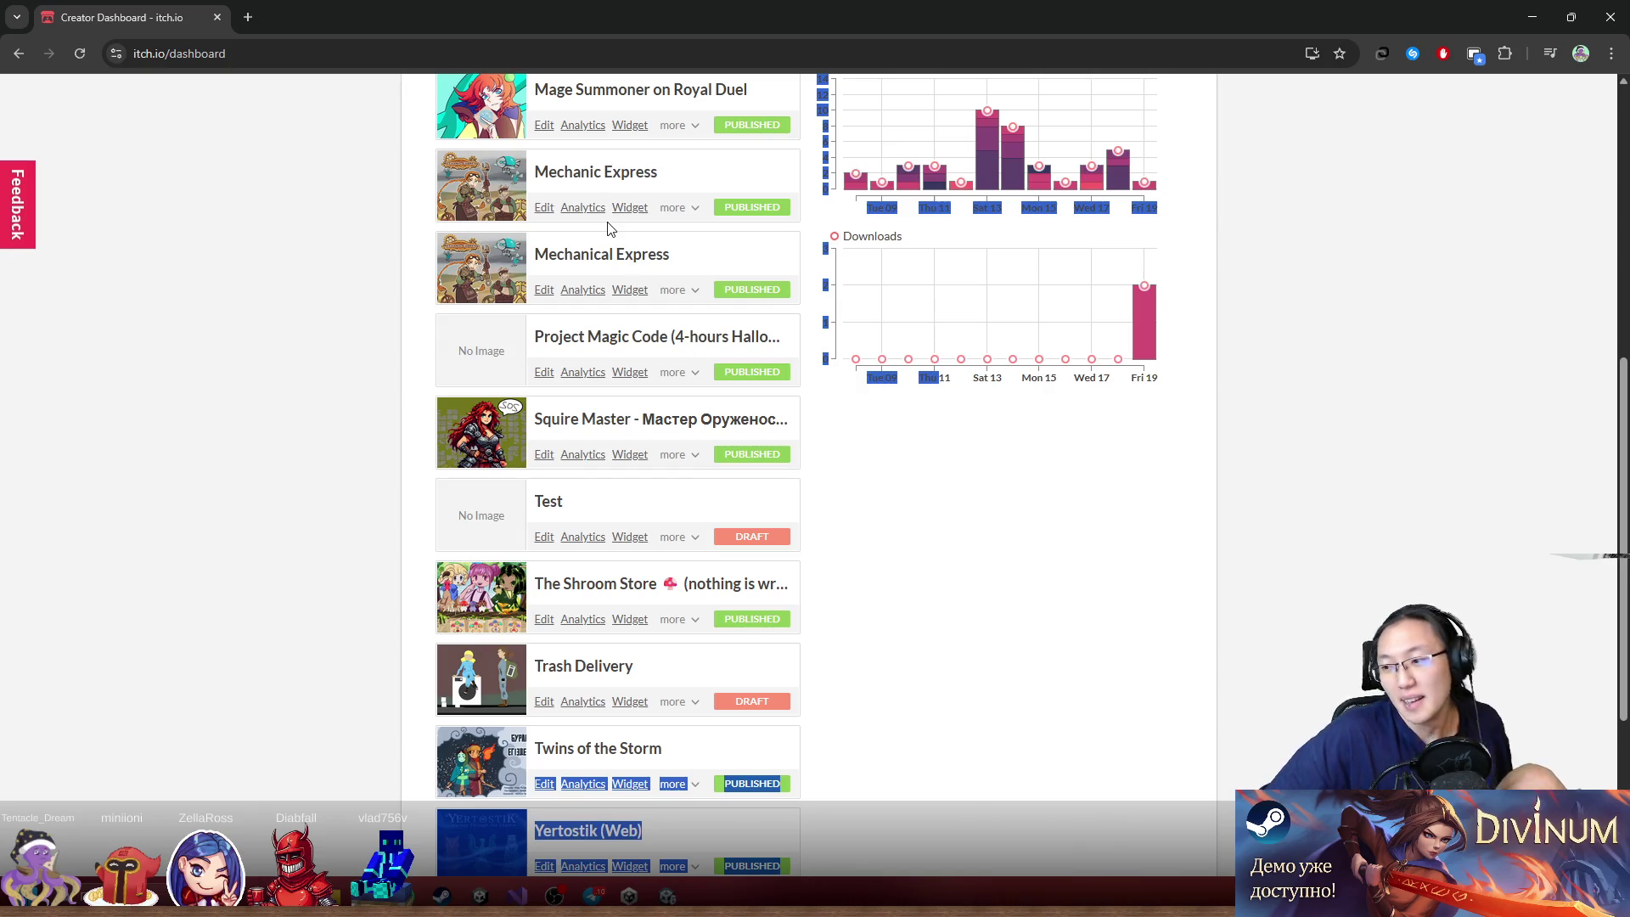
mouse_move(504, 7)
mouse_down()
mouse_move(806, 95)
mouse_move(864, 194)
mouse_move(1629, 347)
mouse_up()
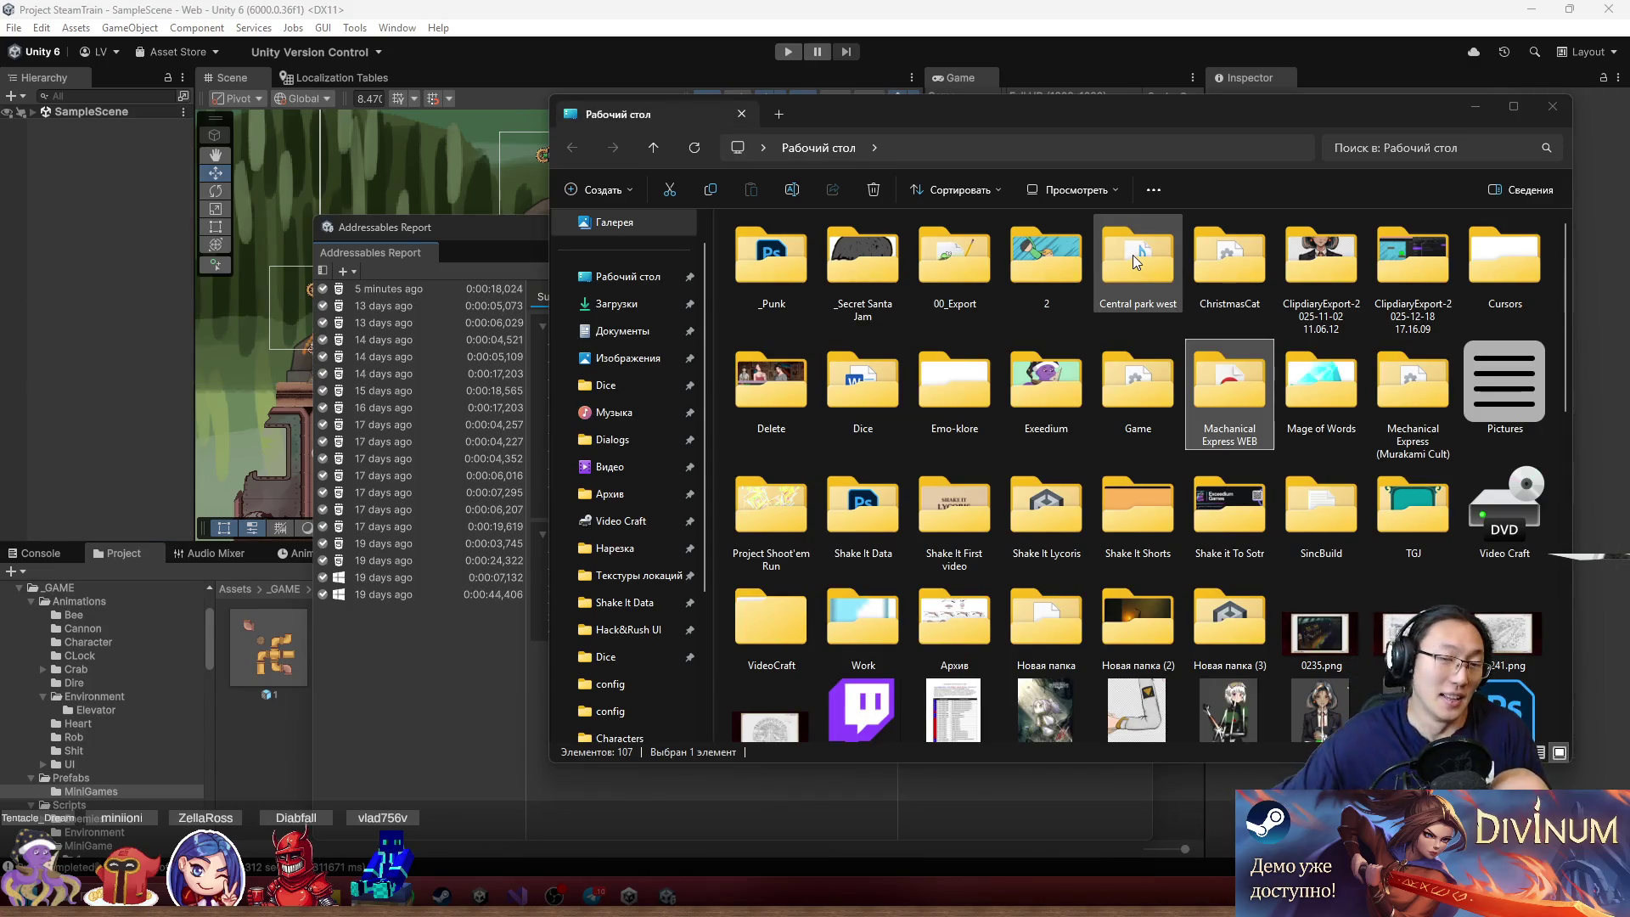
In the Machanical Express WEB folder, add the six web build items to Mechanic Express.zip
double_click(1244, 394)
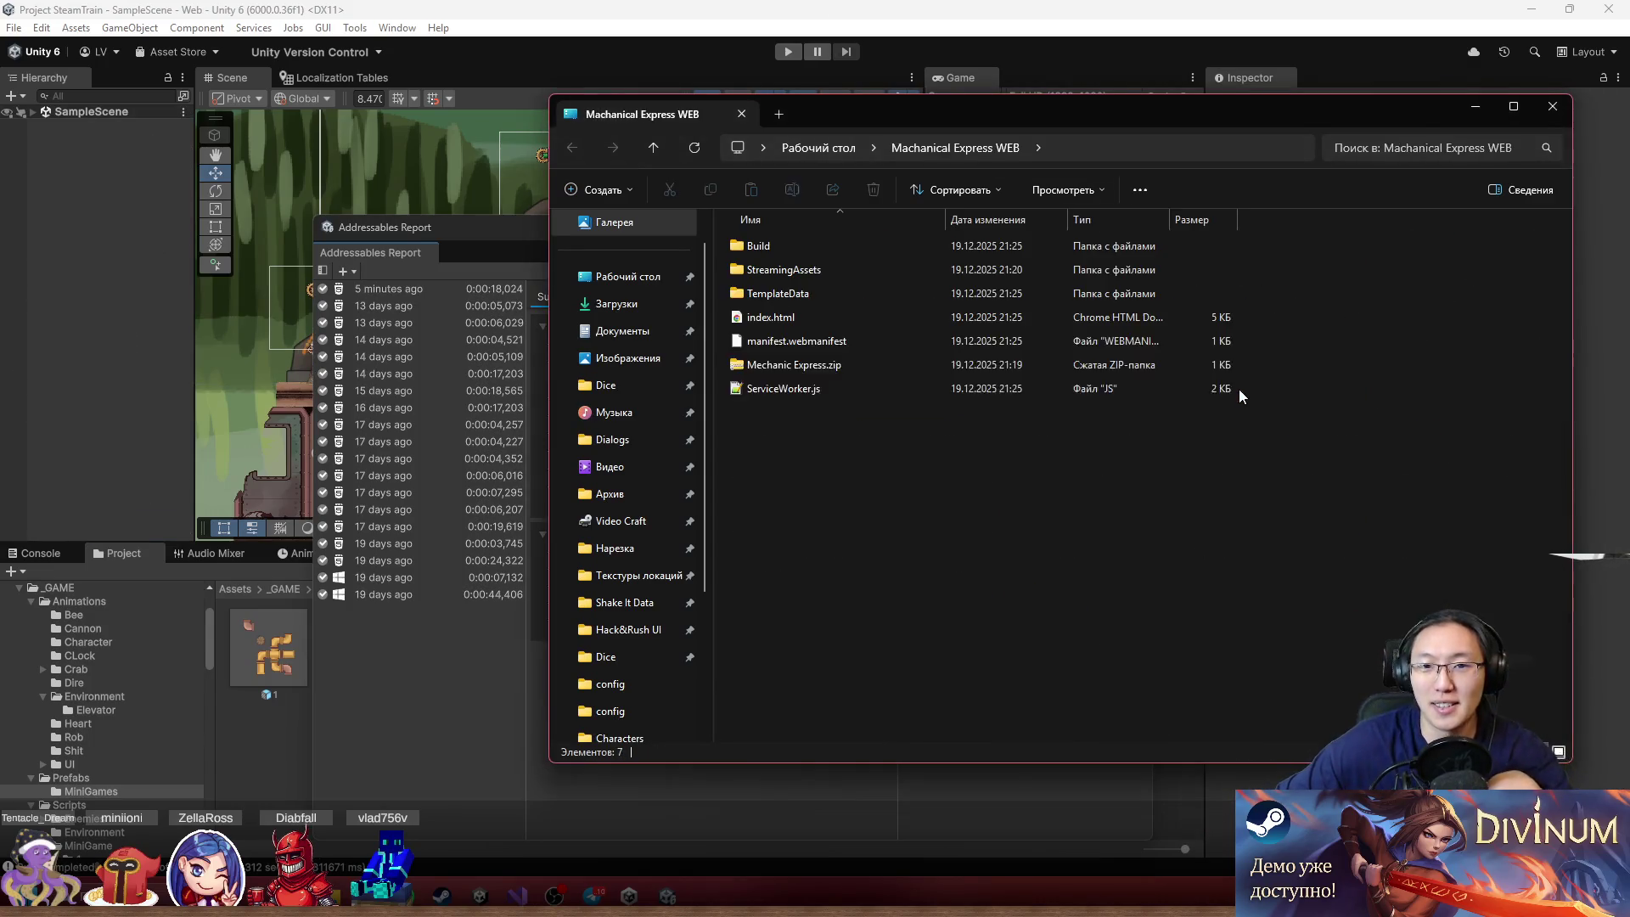
click(864, 394)
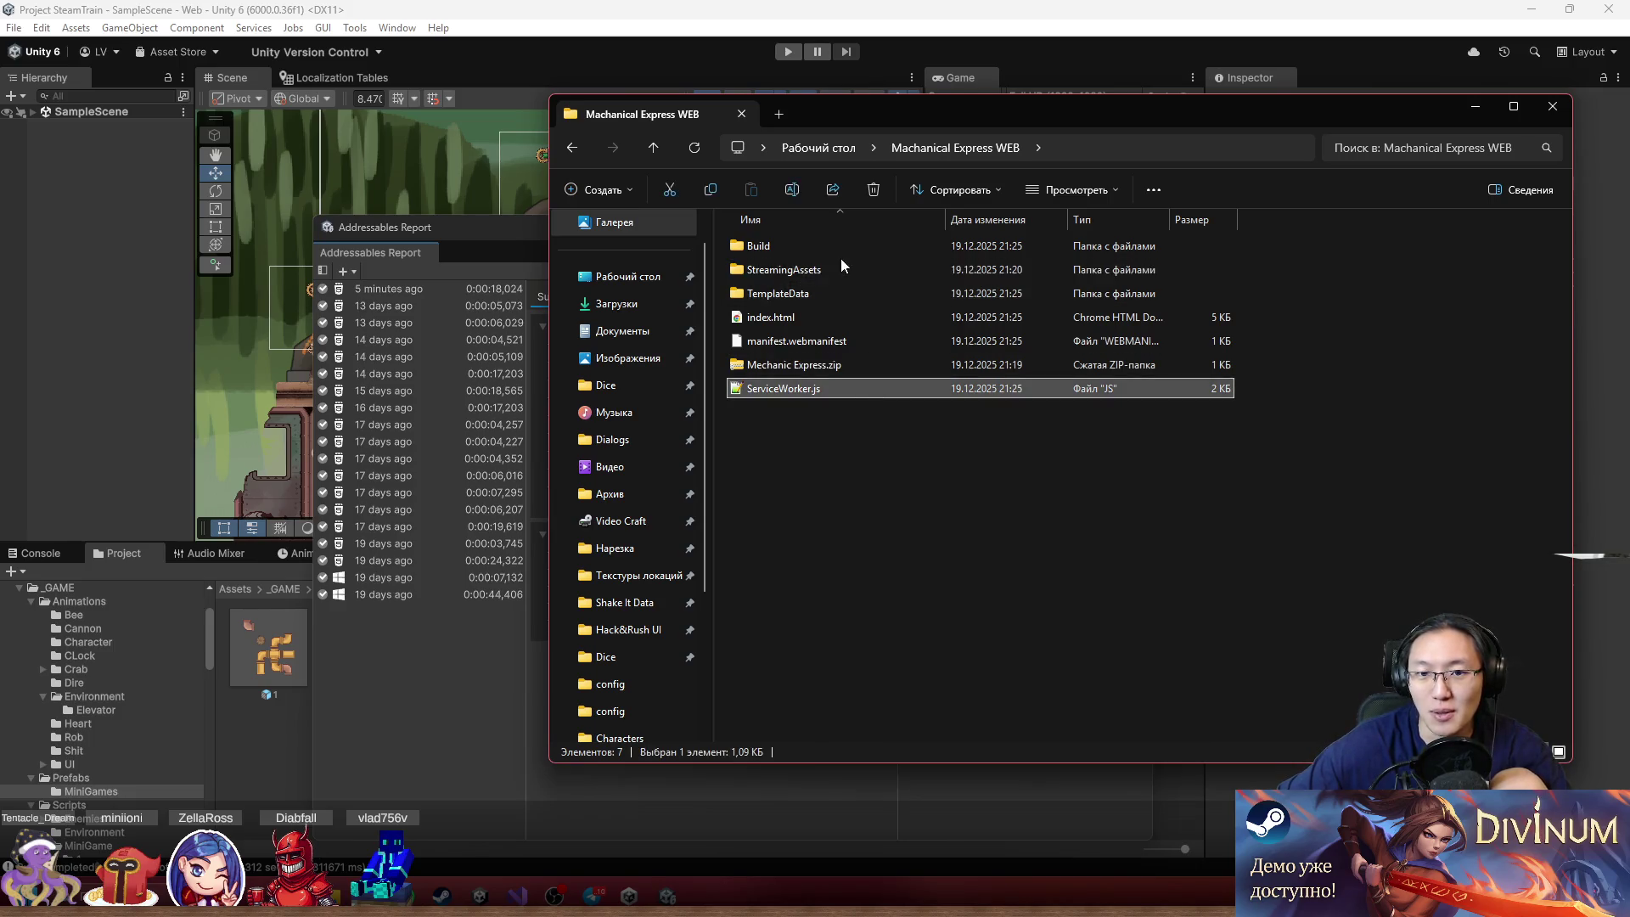
shift+click(840, 255)
key(End)
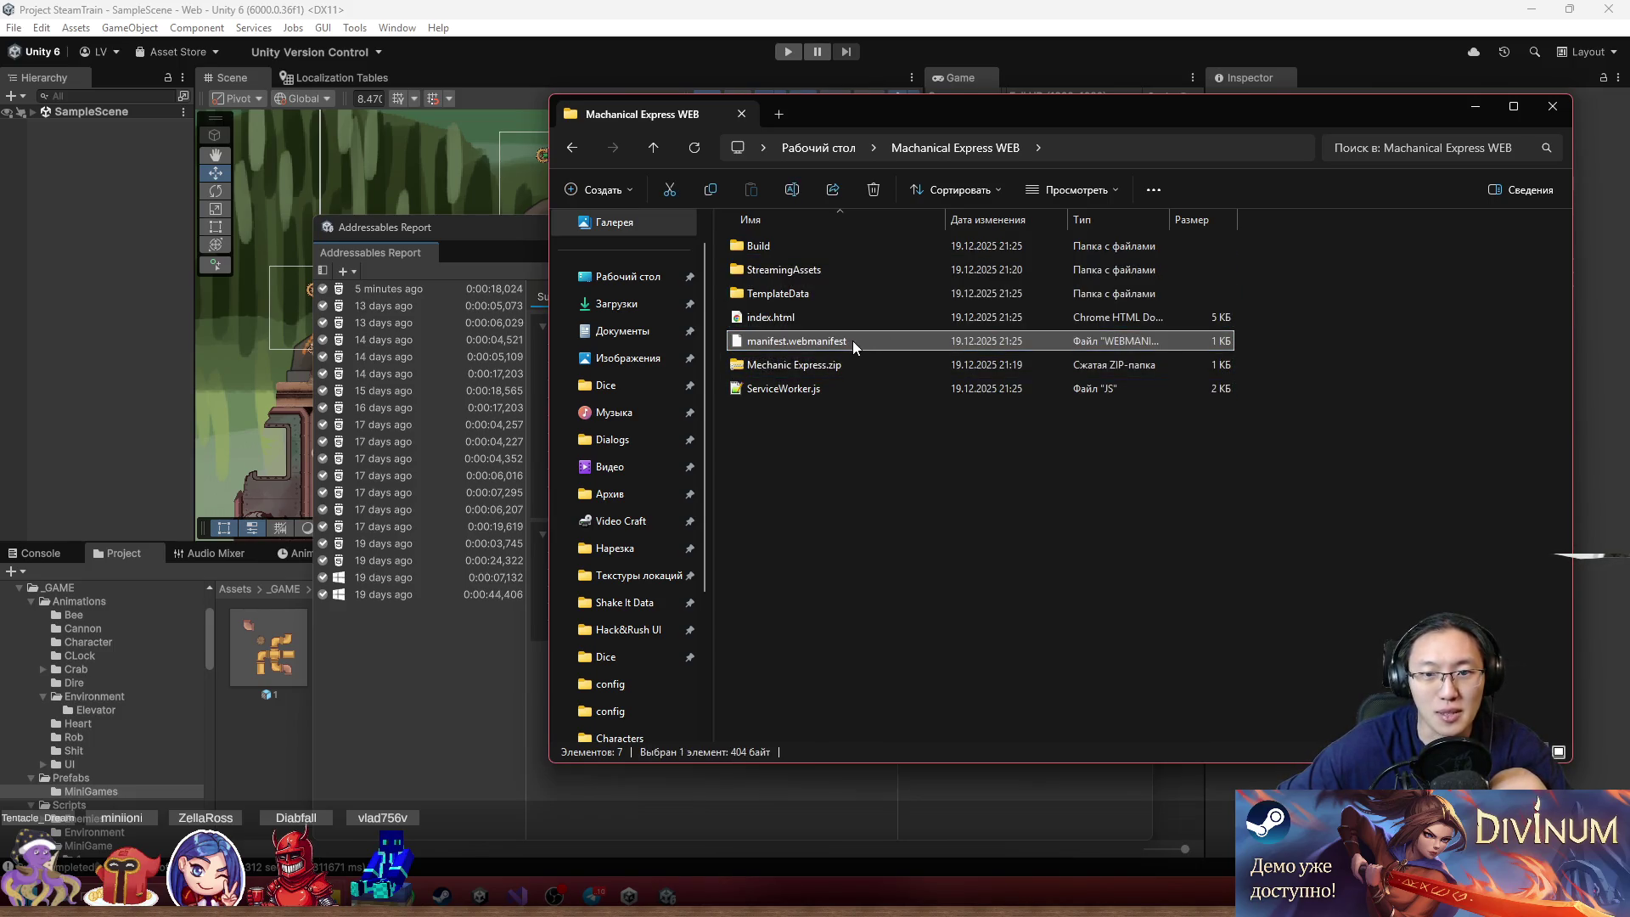
key(ctrl+a)
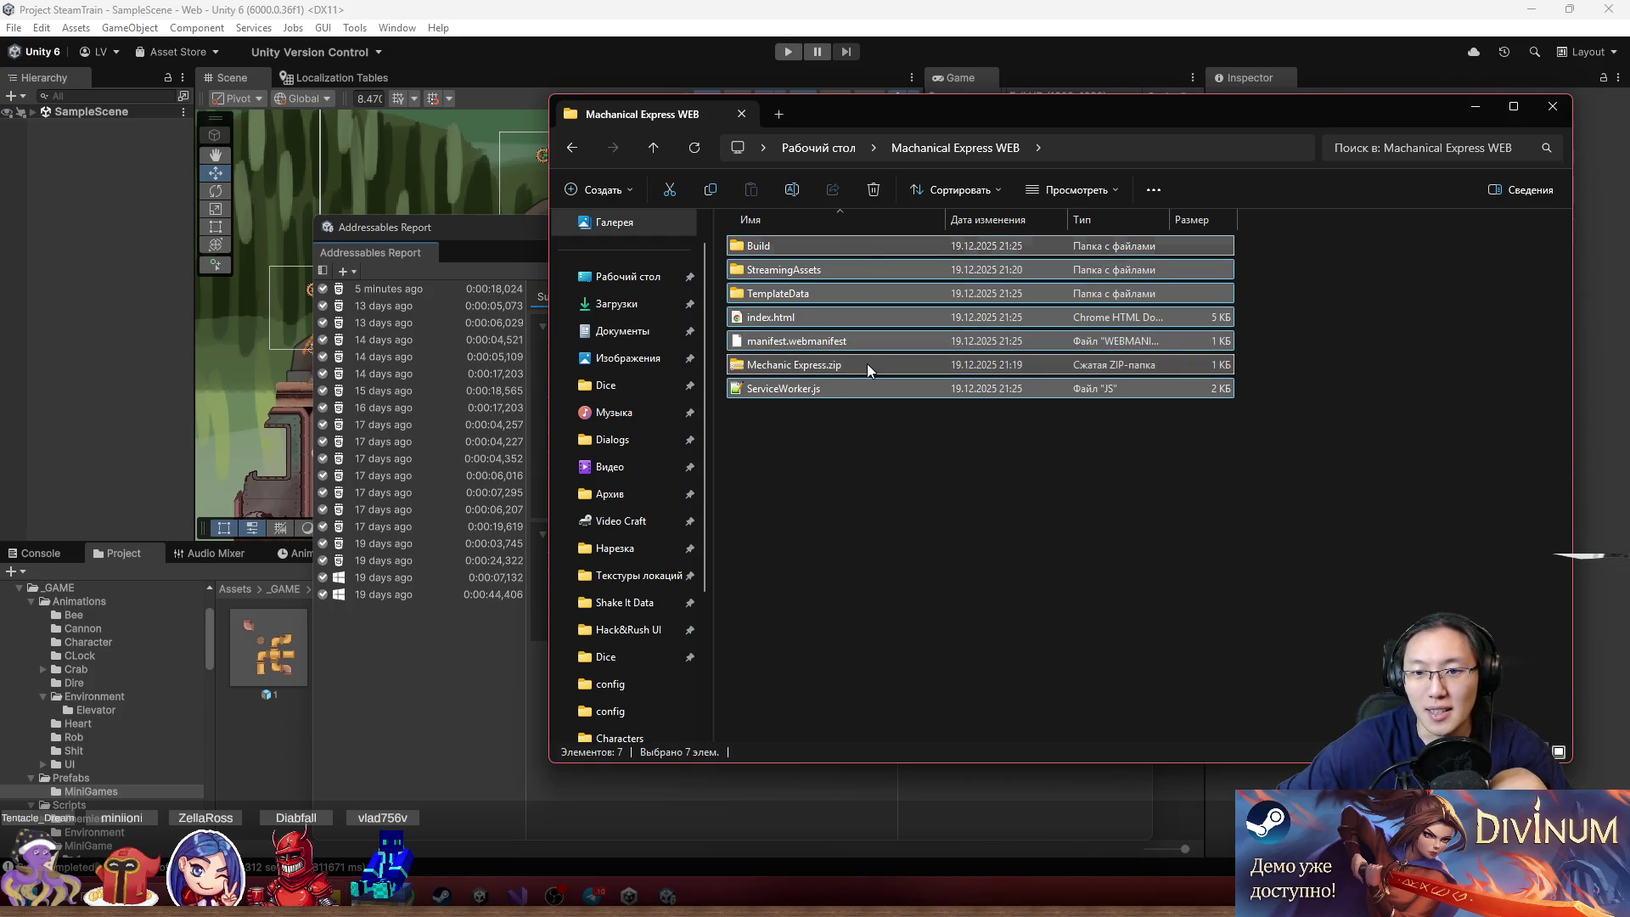
ctrl+click(868, 363)
mouse_move(880, 344)
mouse_down()
mouse_move(845, 401)
mouse_move(812, 365)
mouse_up()
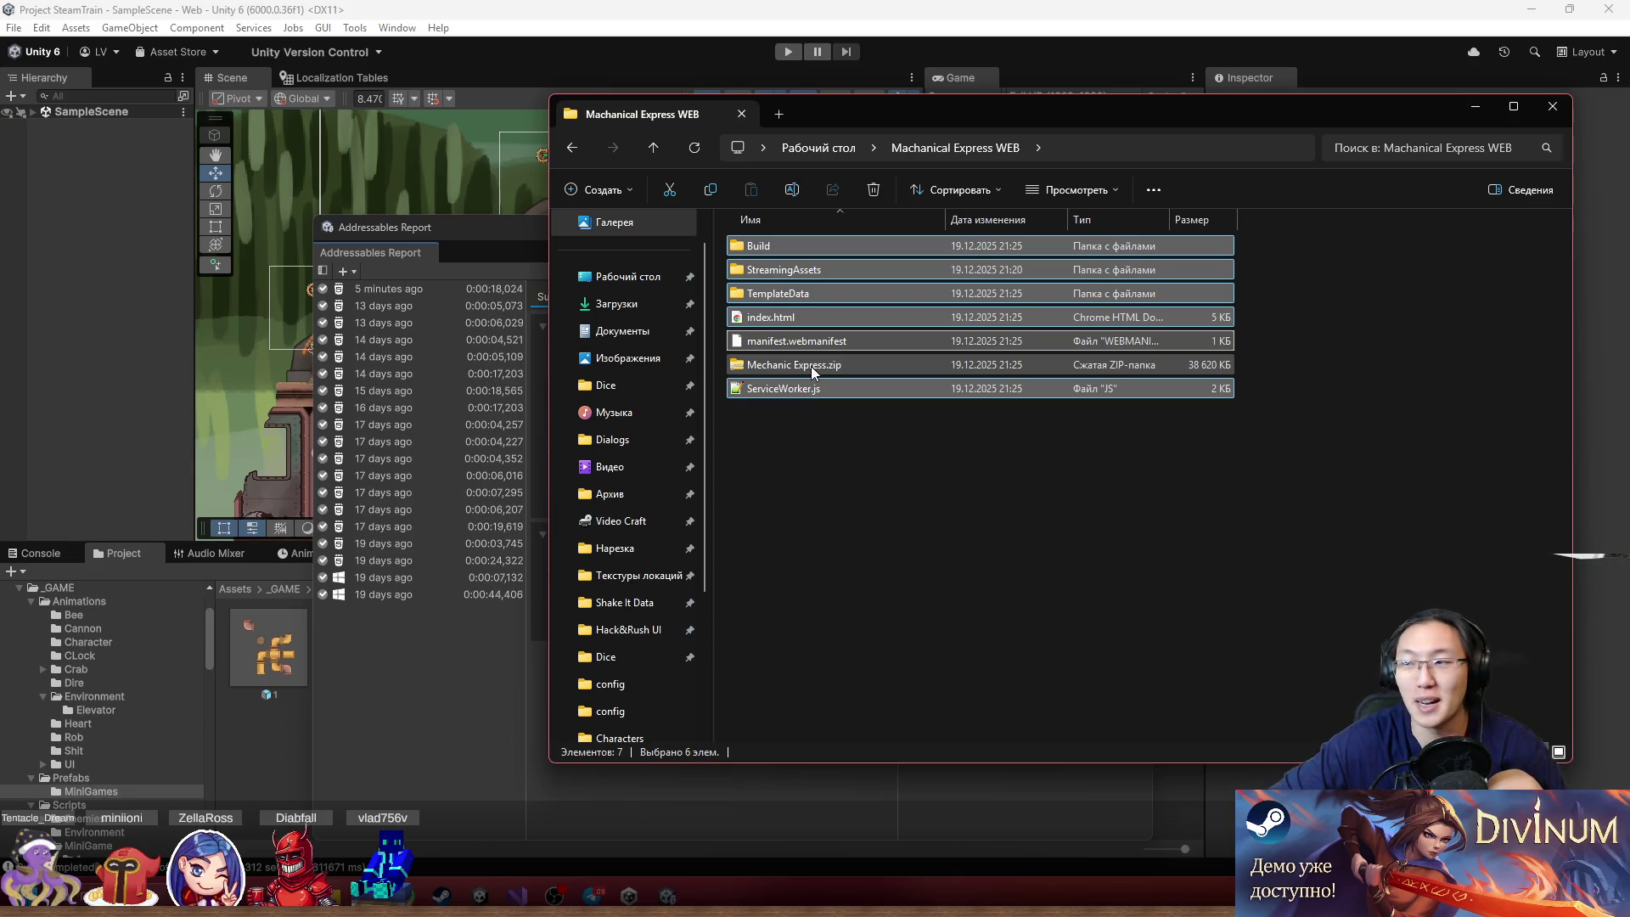
Close the Explorer windows and Unity Hub, minimize Unity, and maximize the new browser
click(1553, 105)
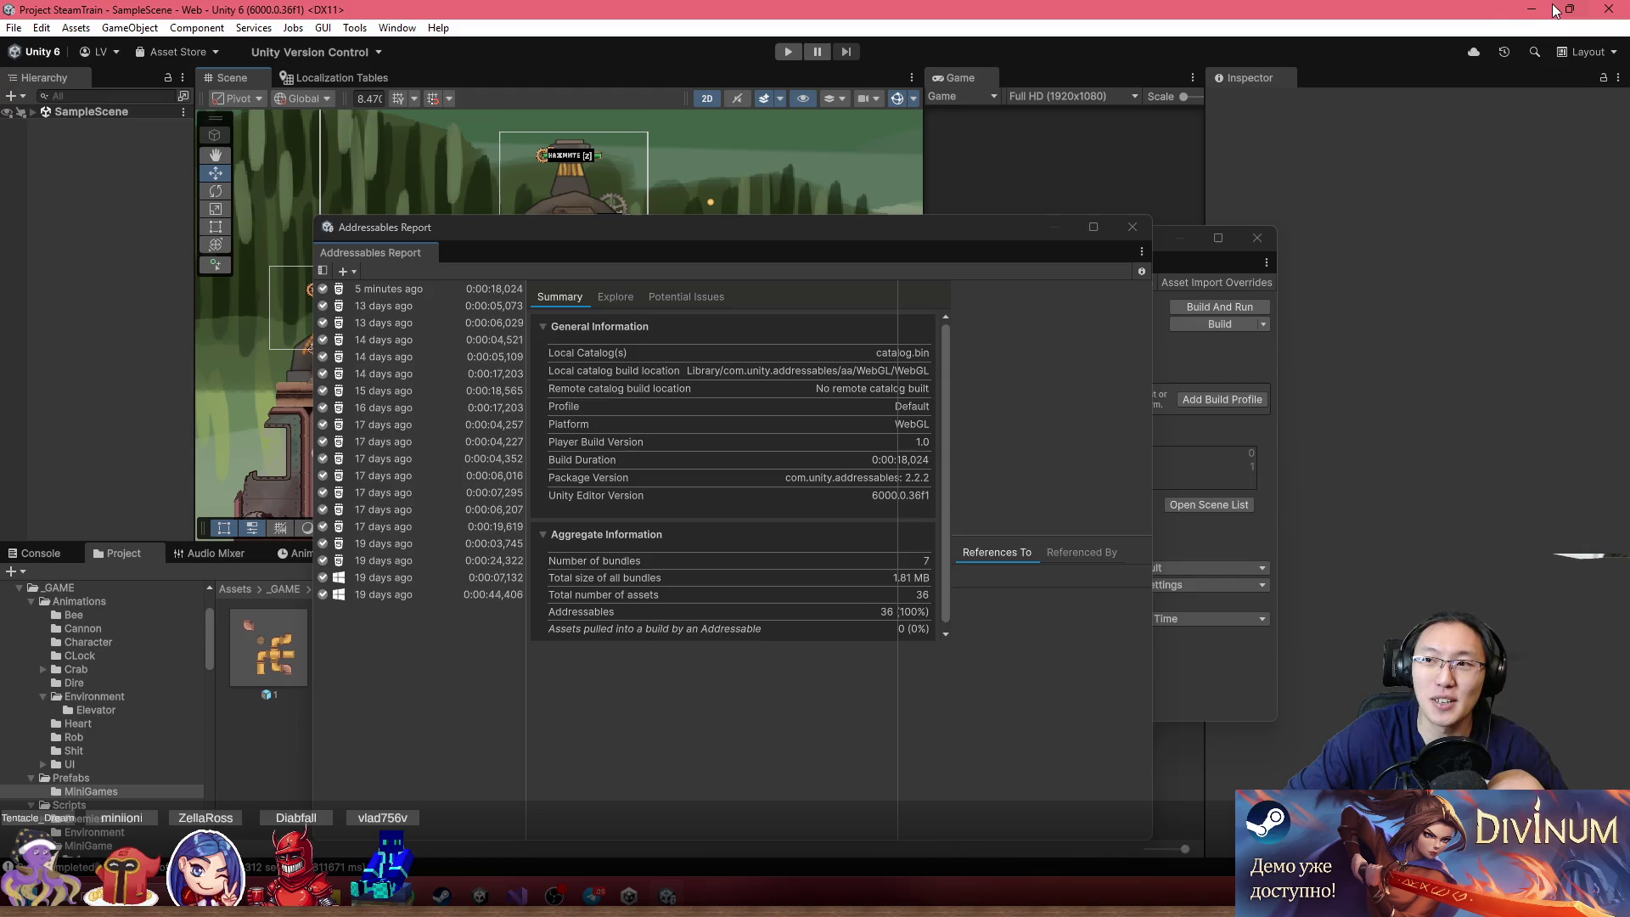
click(1531, 11)
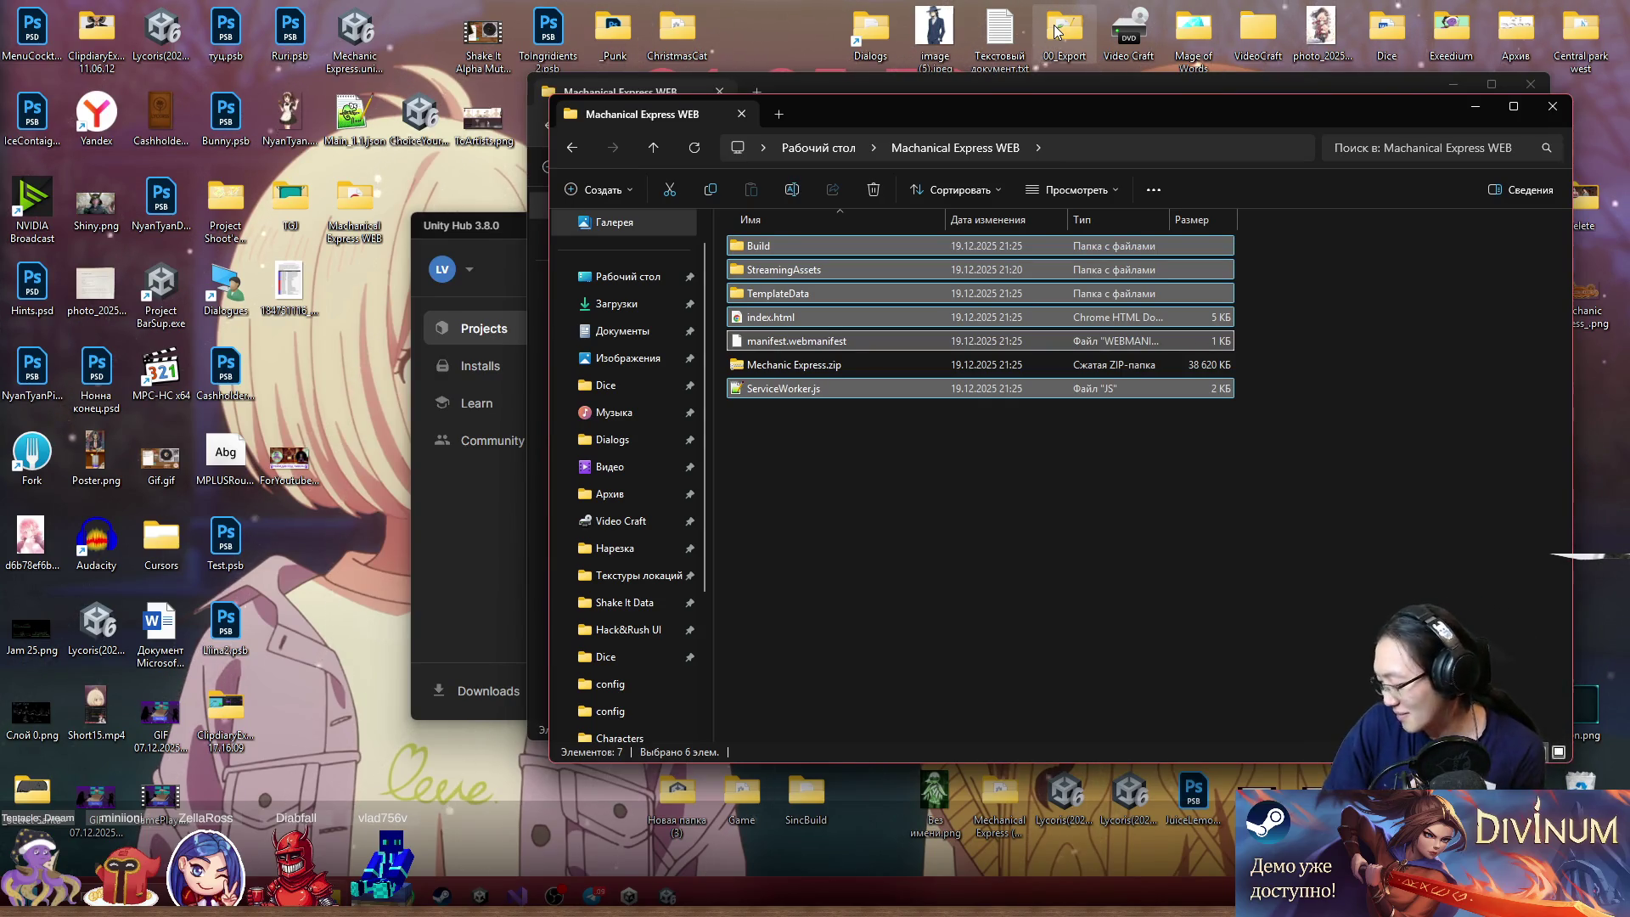
mouse_move(912, 112)
mouse_down()
mouse_move(891, 170)
mouse_move(1200, 207)
mouse_move(1629, 221)
mouse_up()
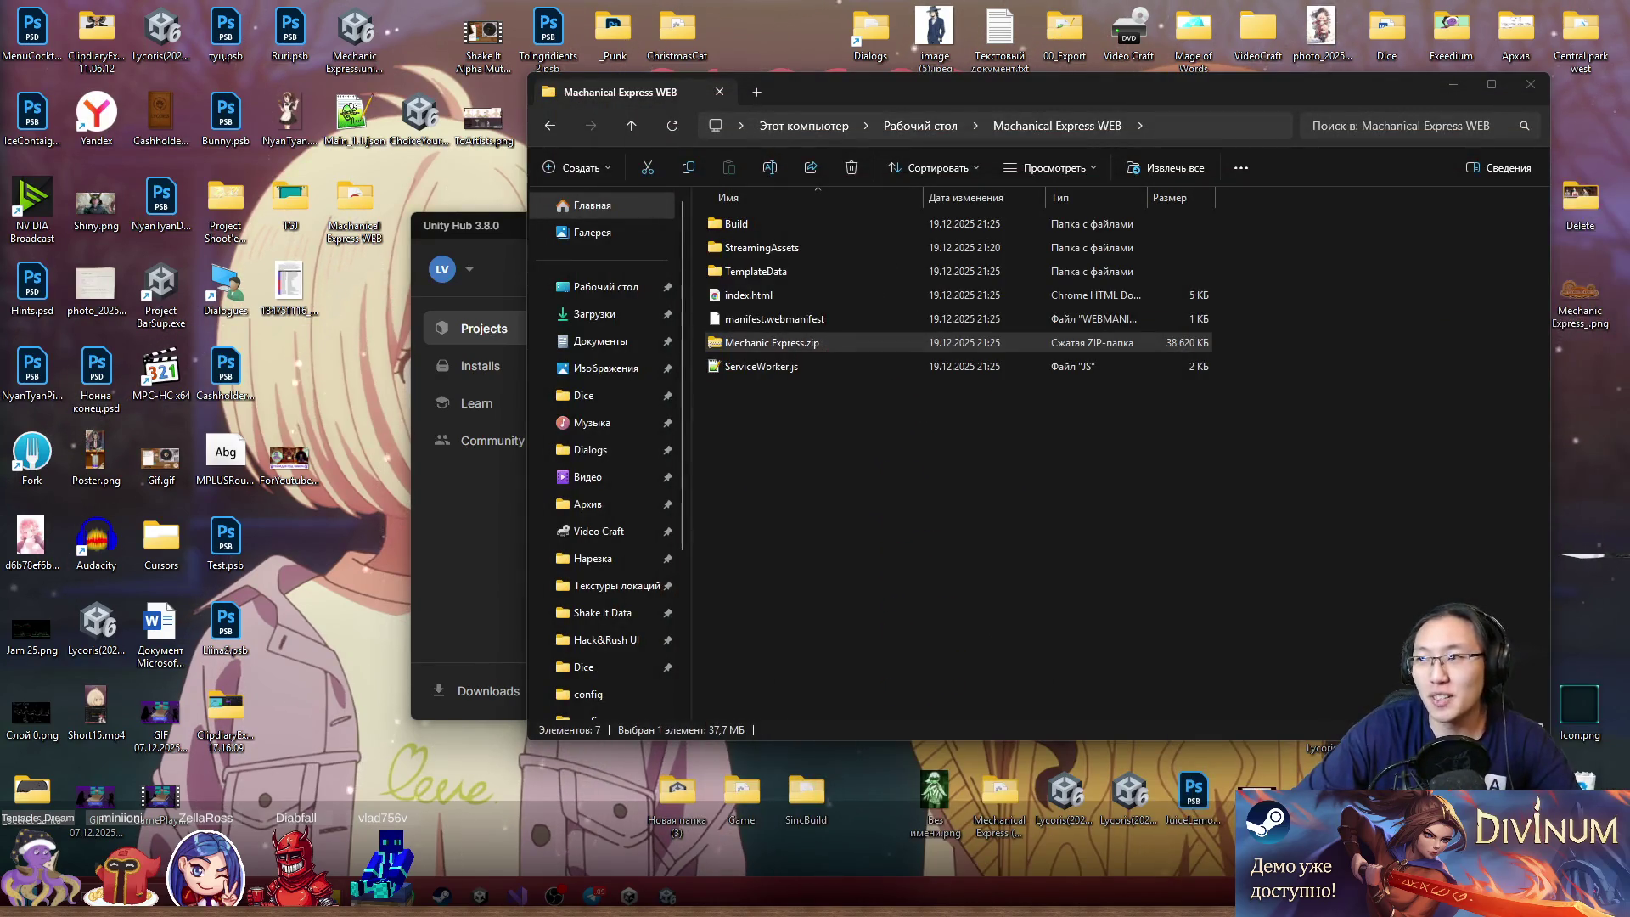
click(1530, 84)
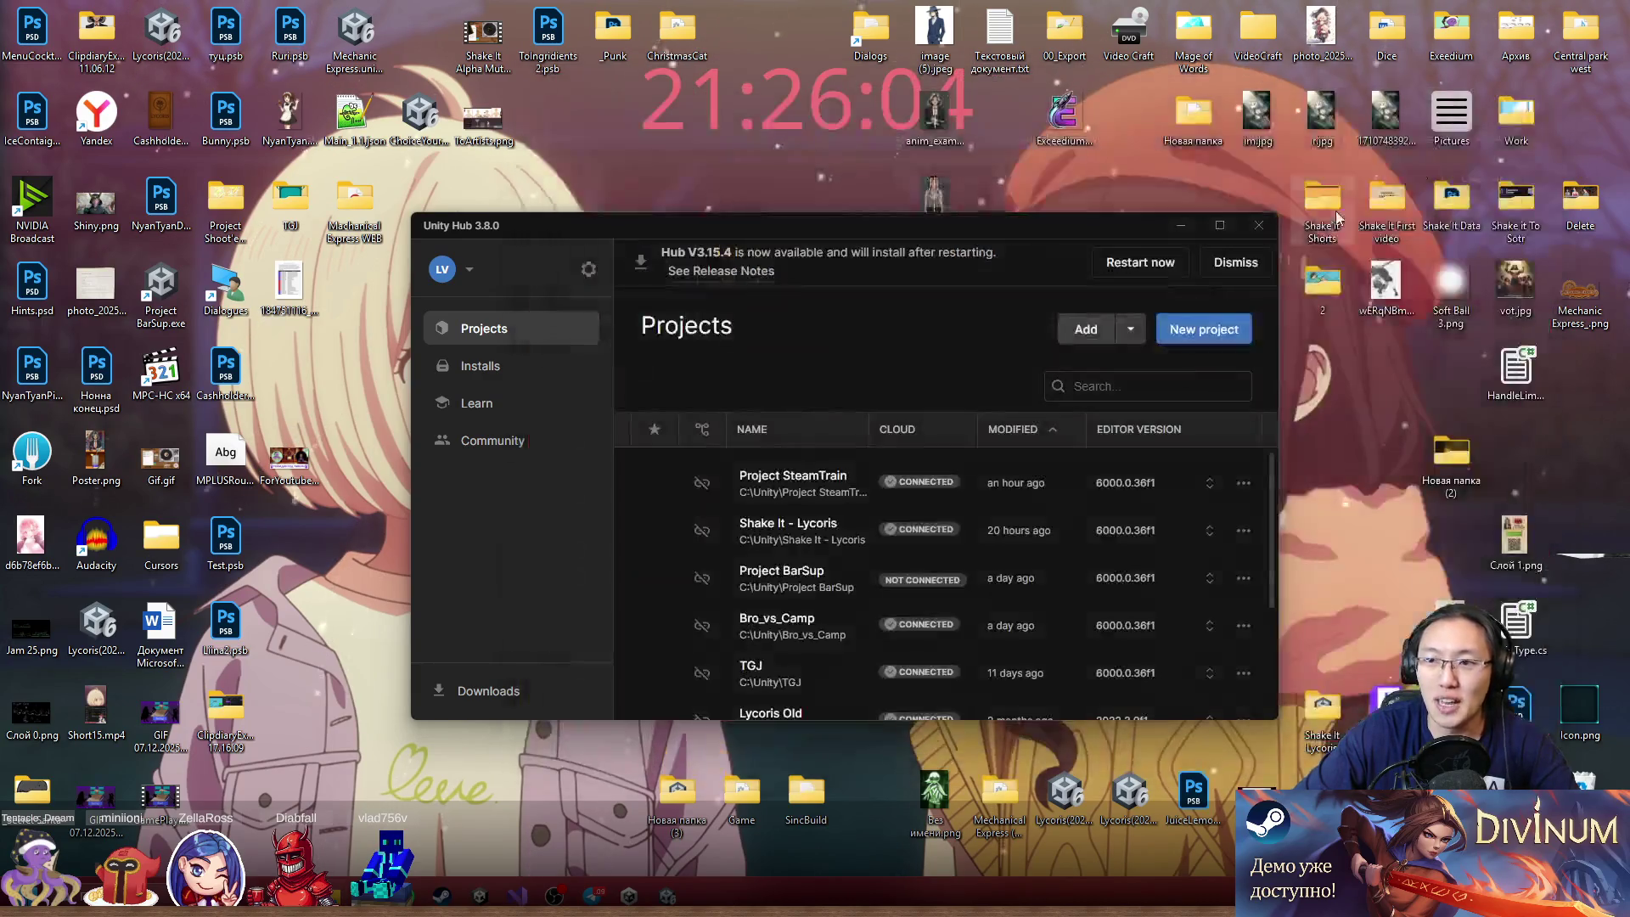
click(1257, 228)
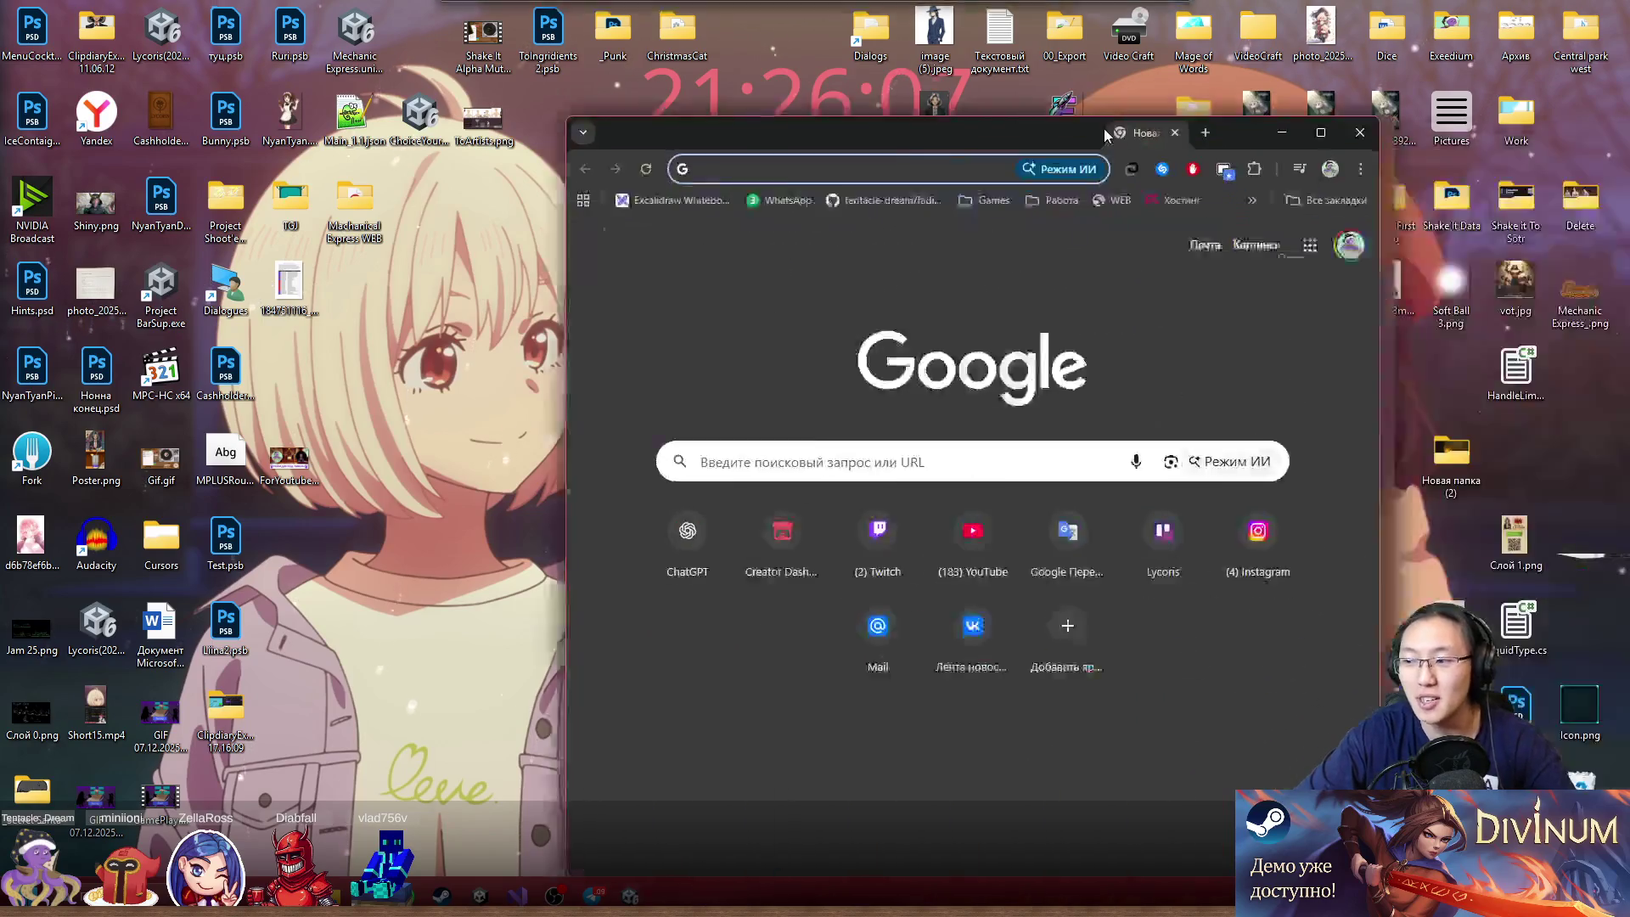
mouse_move(1132, 137)
mouse_down()
mouse_move(790, 21)
mouse_move(758, 28)
mouse_up()
Go to the itch.io dashboard and open the Mechanic Express edit page
text(itch)
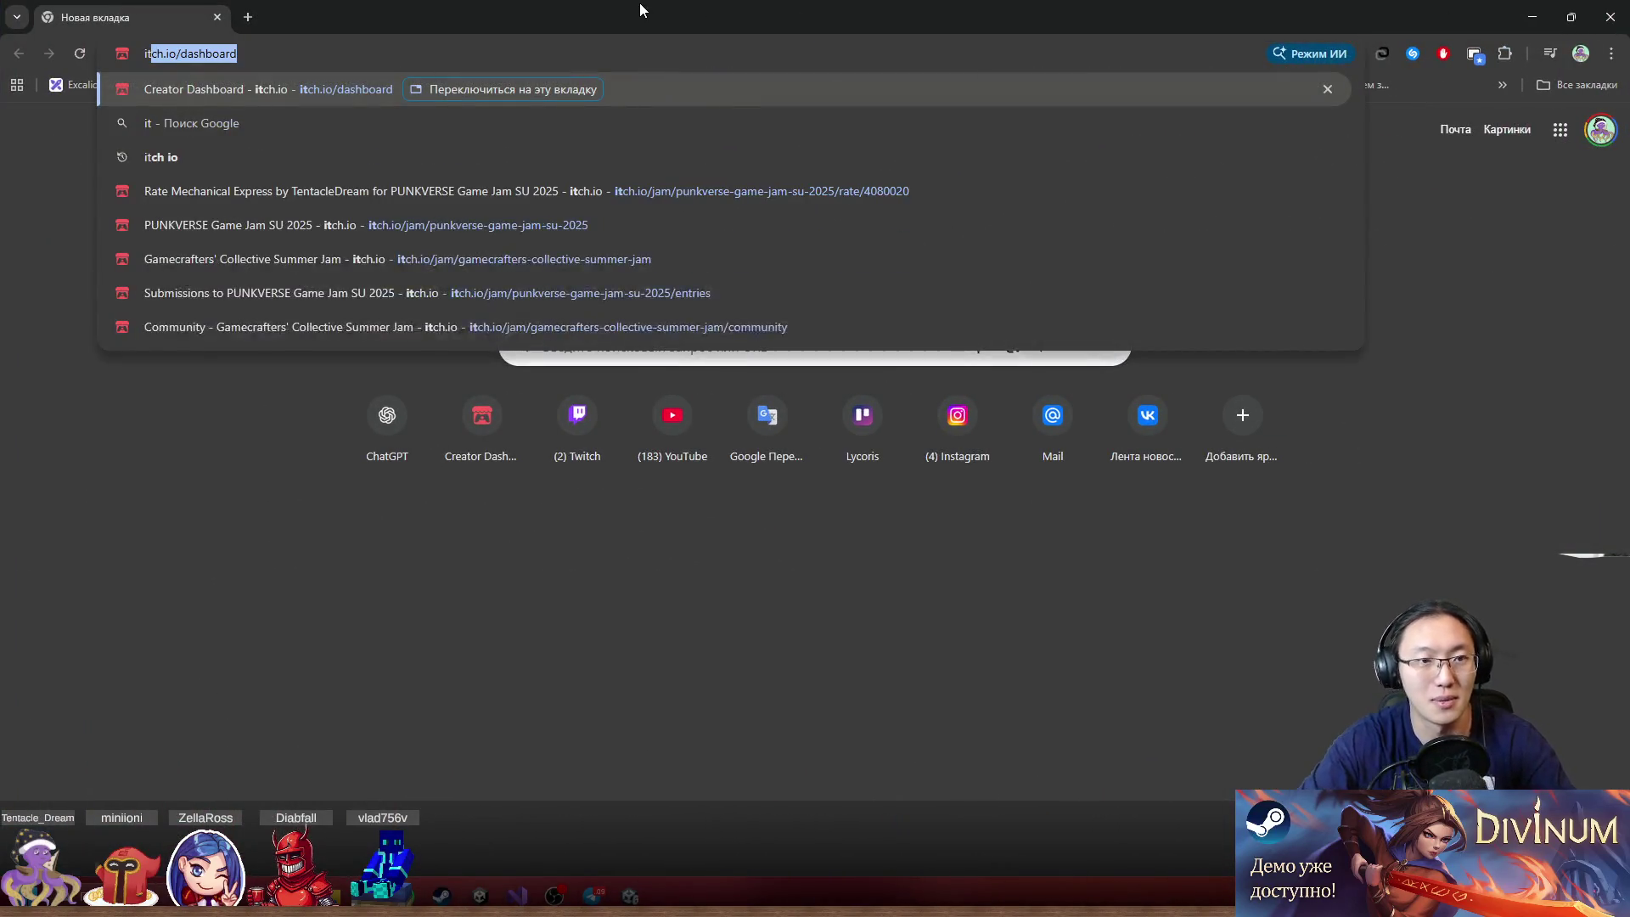
key(Return)
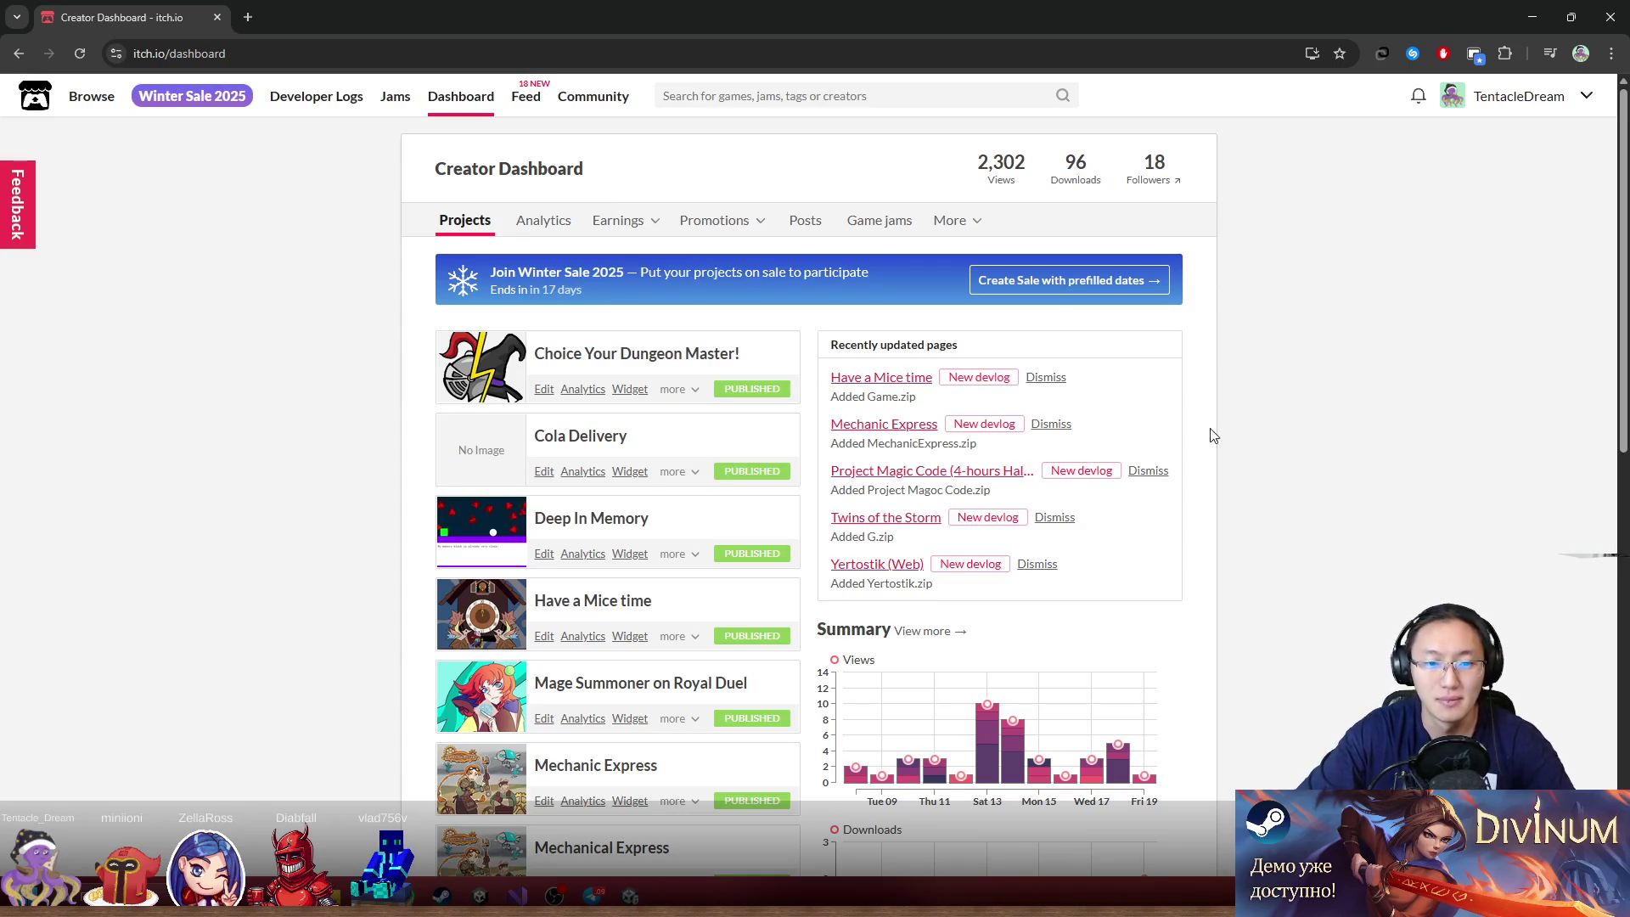
scroll(1225, 504, down, 1)
scroll(1225, 504, down, 3)
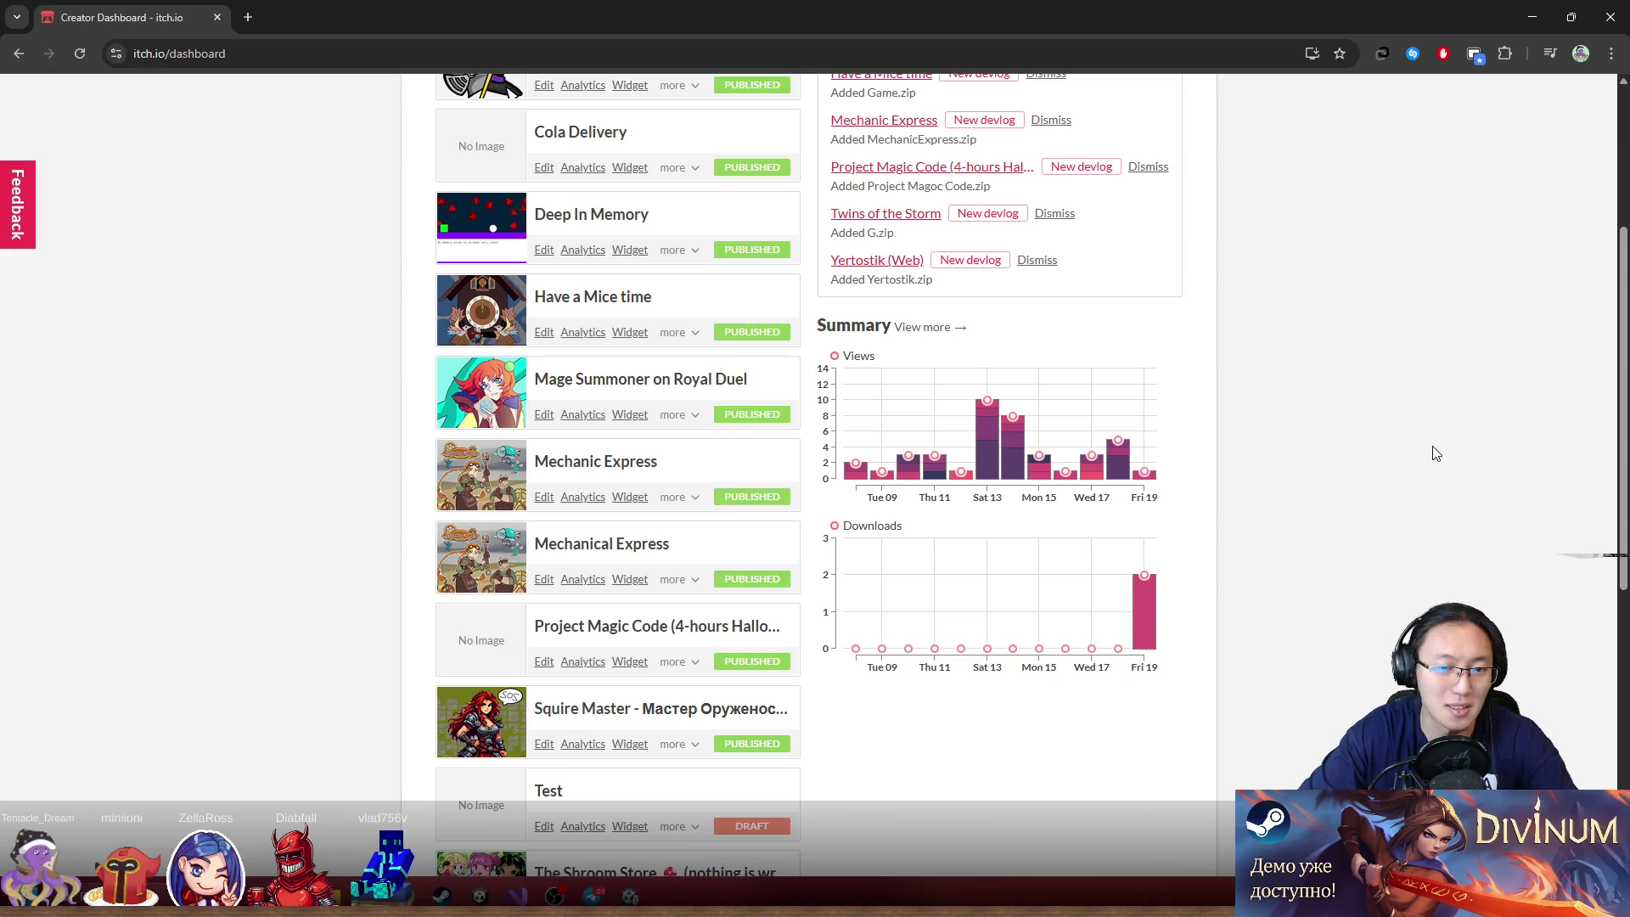
click(628, 461)
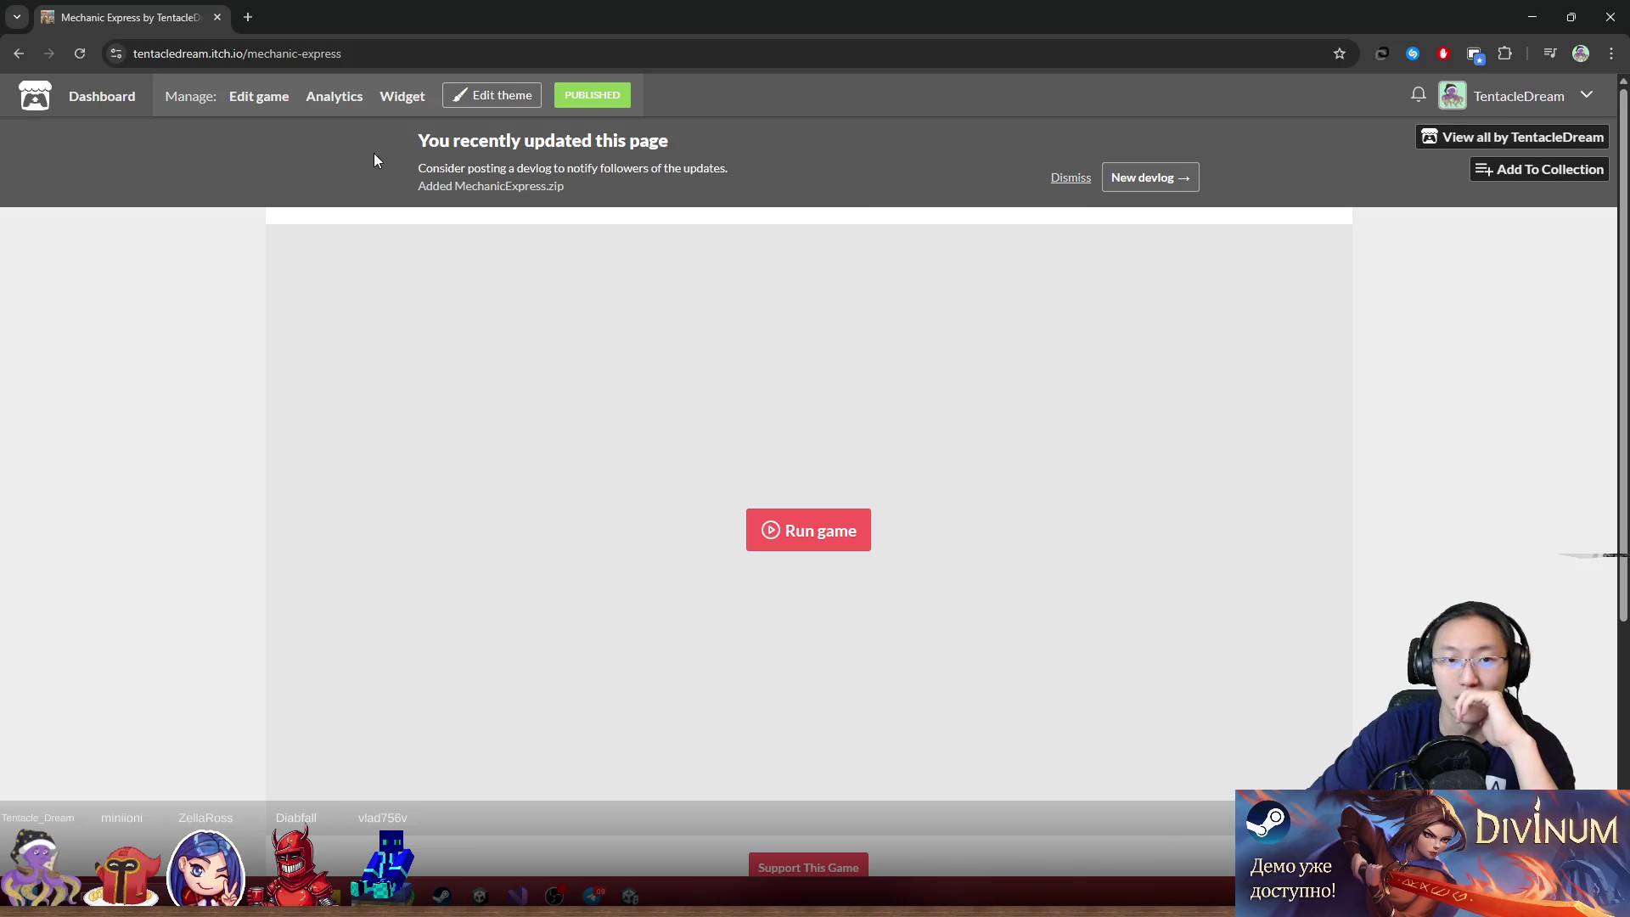
click(268, 117)
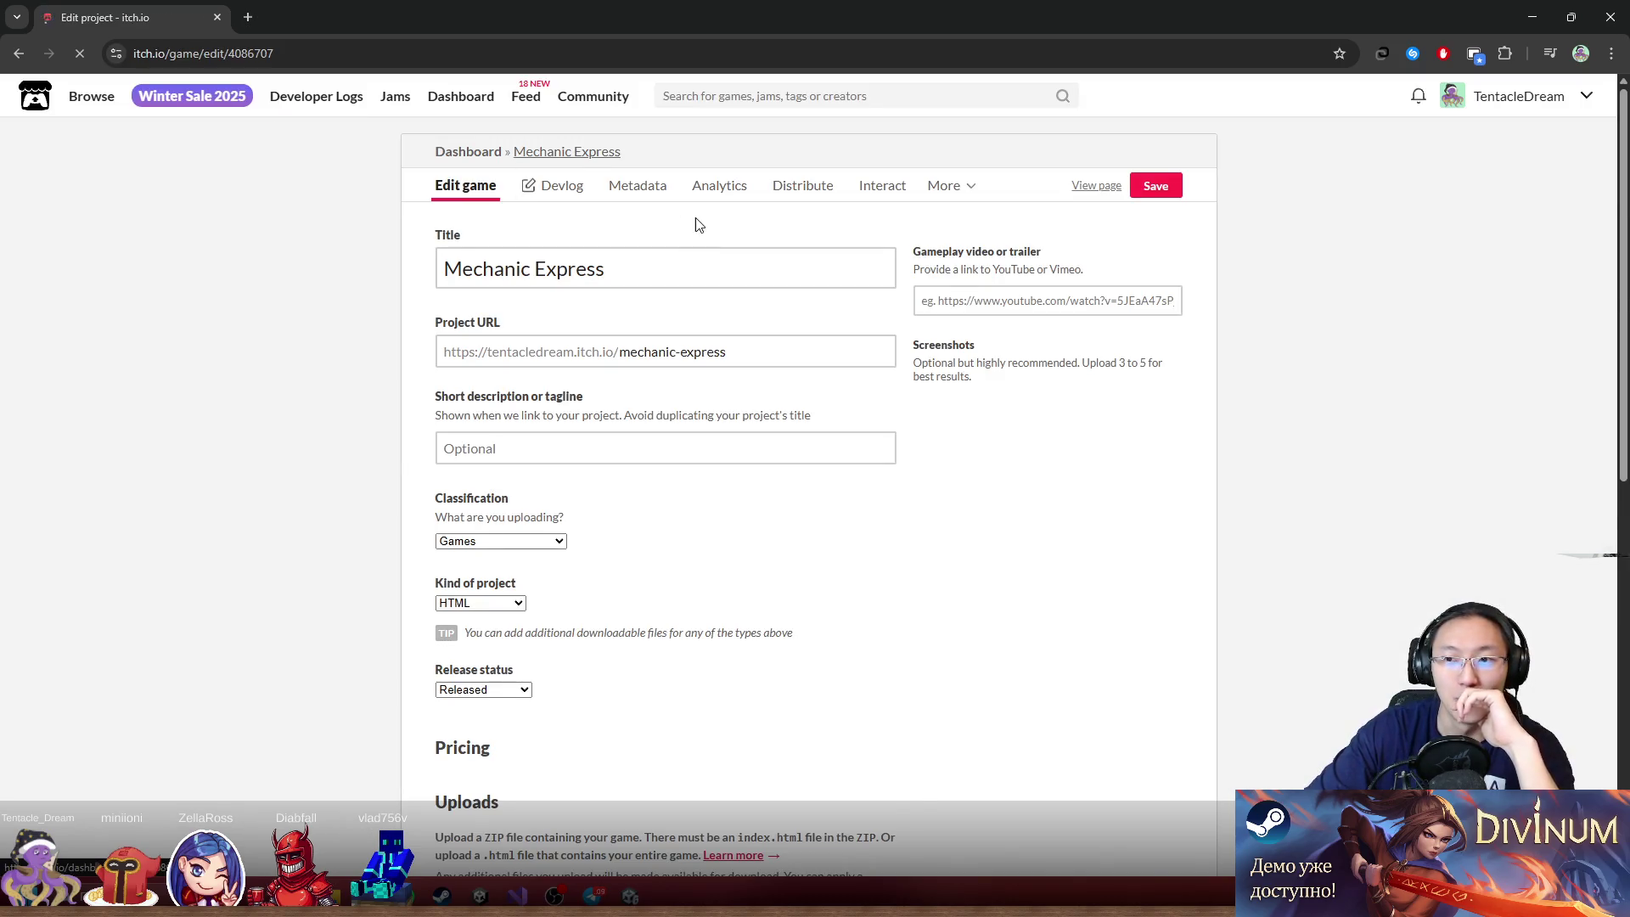
Delete the old MechanicExpress.zip upload and confirm the deletion
scroll(1370, 456, down, 3)
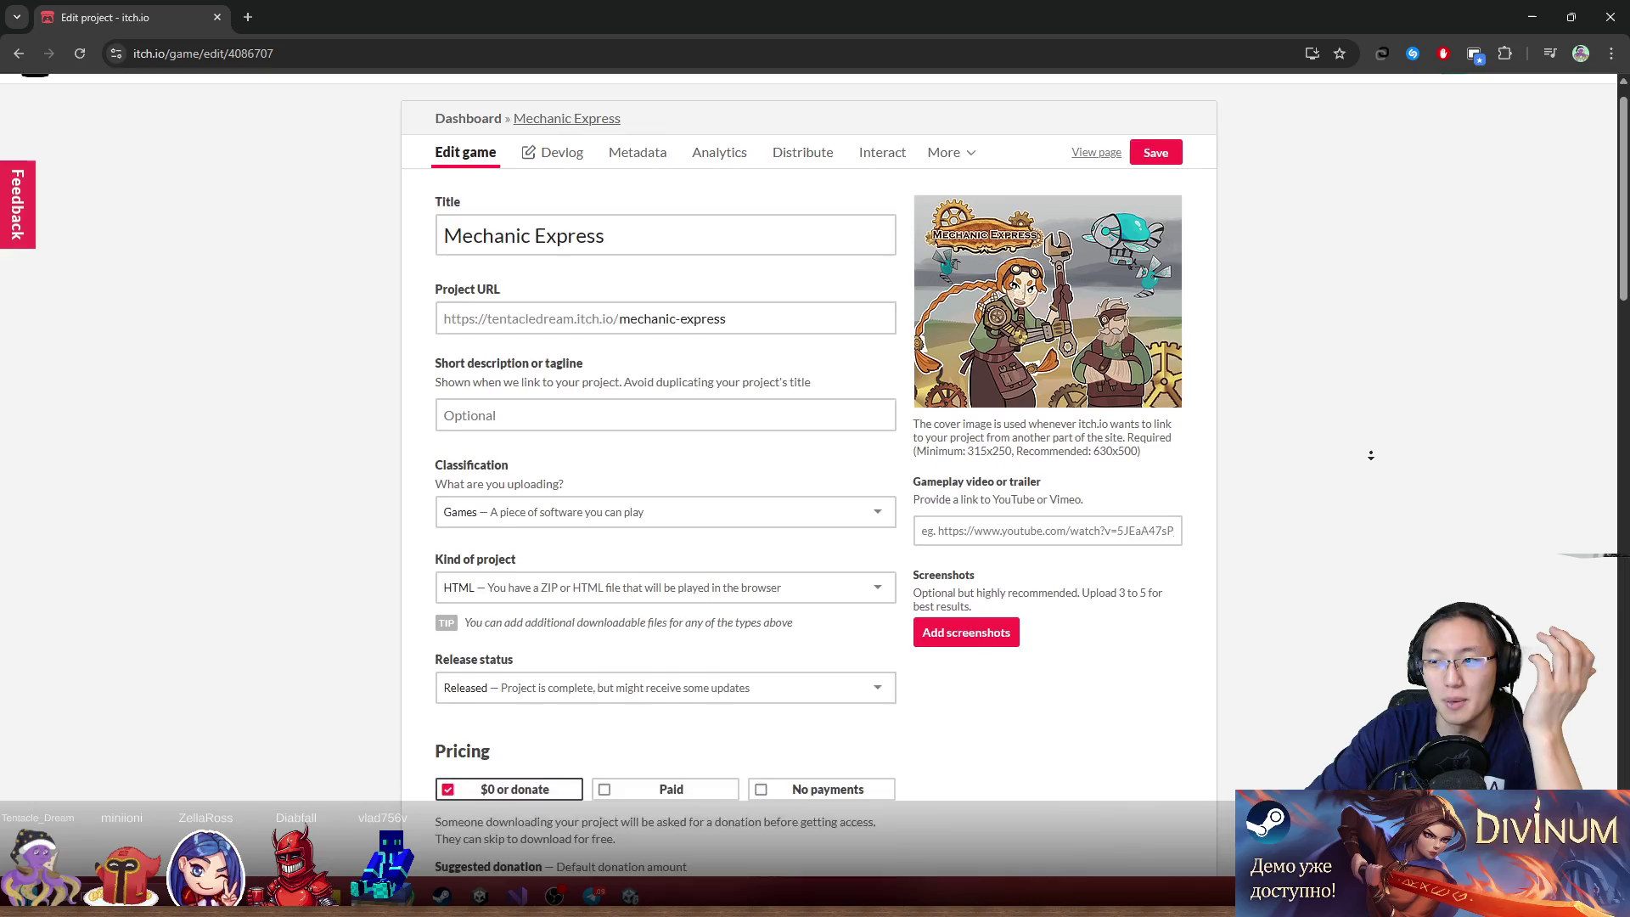
scroll(1253, 397, down, 4)
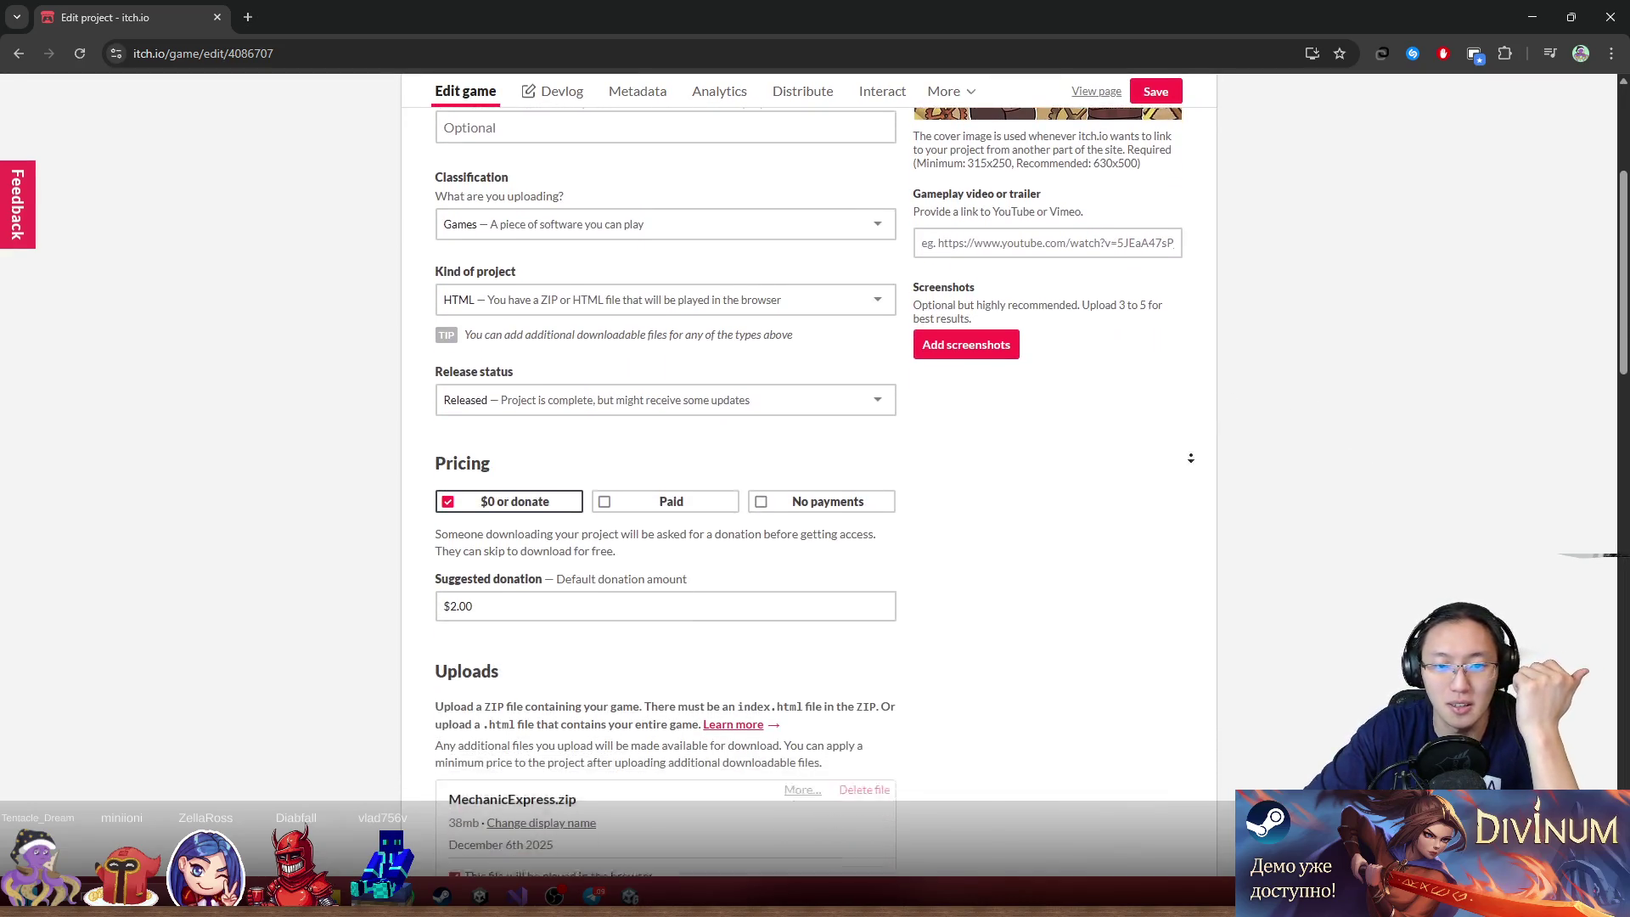
scroll(972, 491, down, 1)
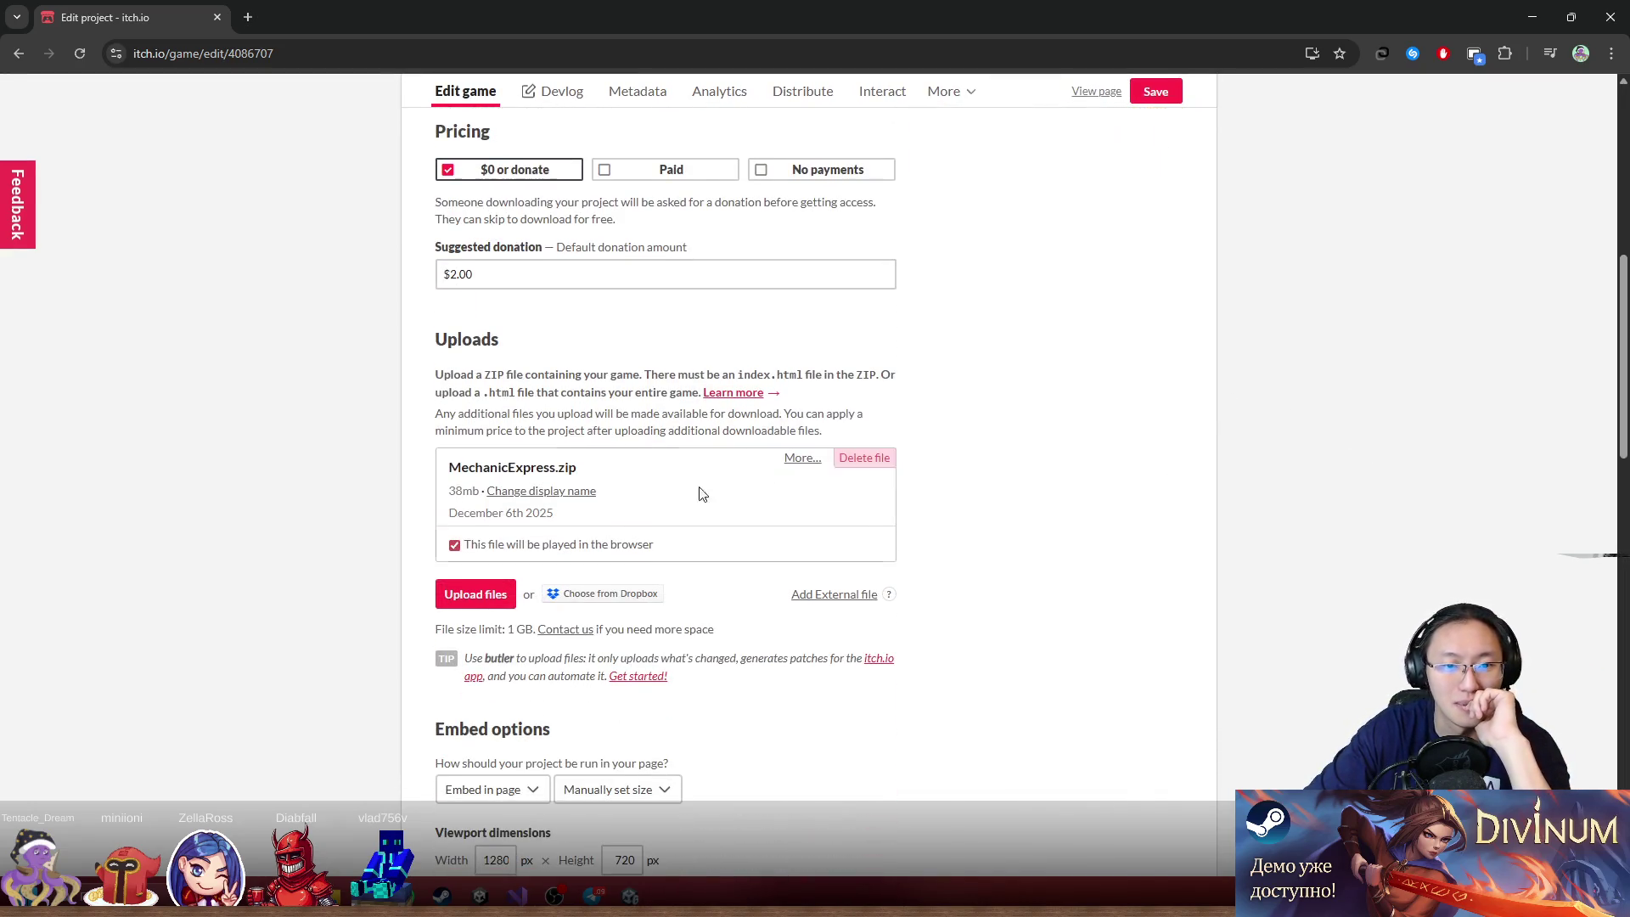
click(864, 458)
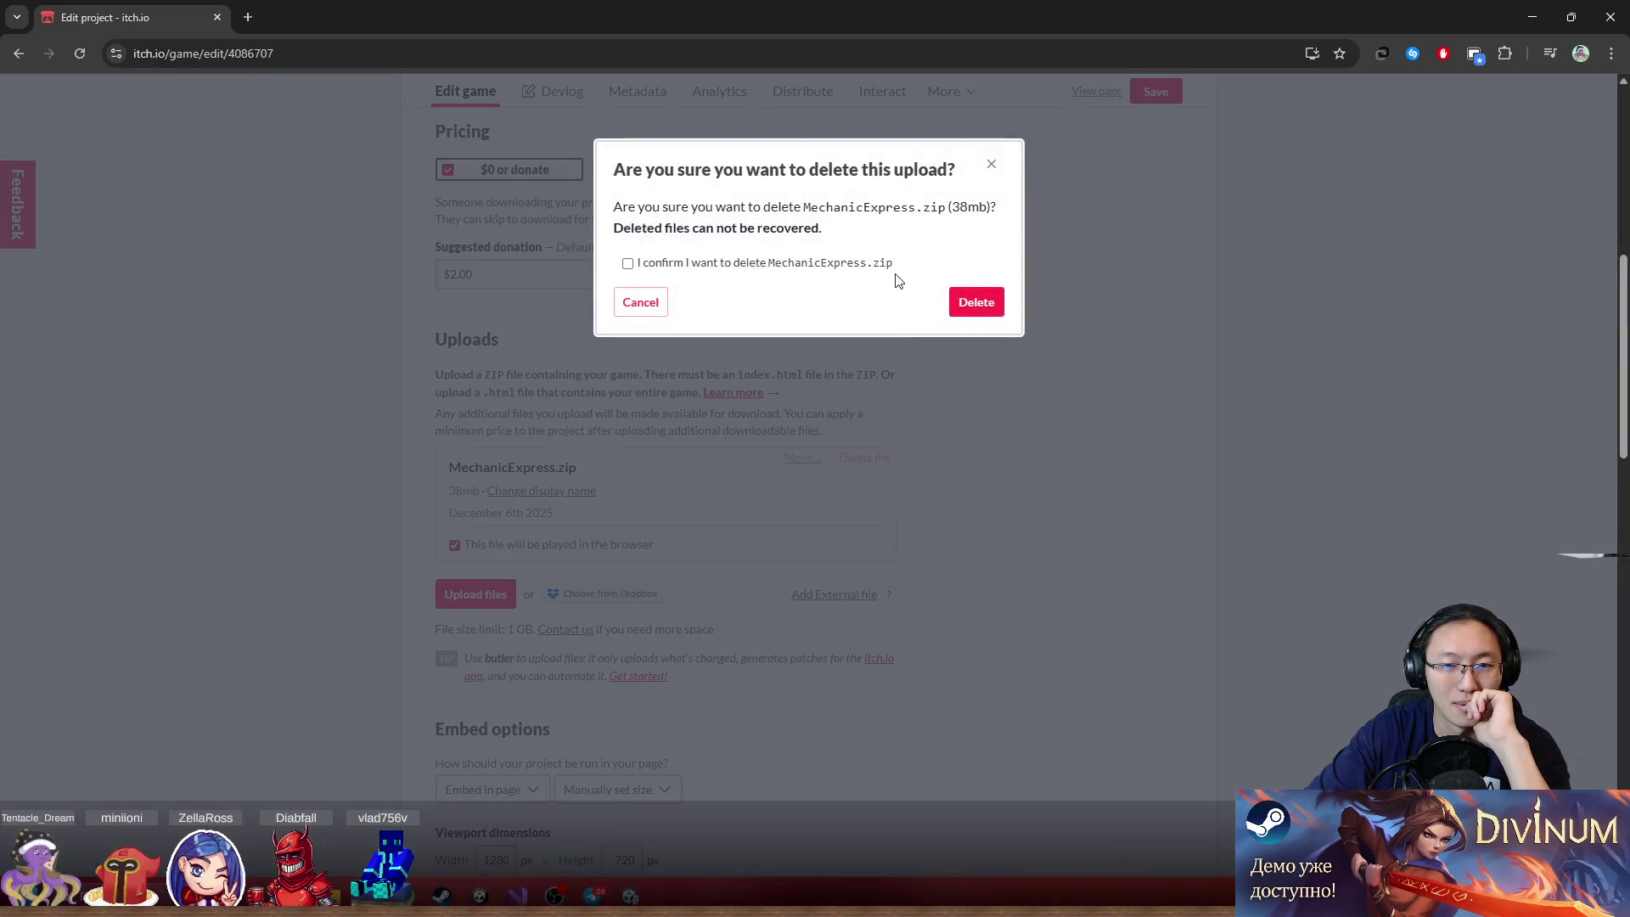
click(976, 304)
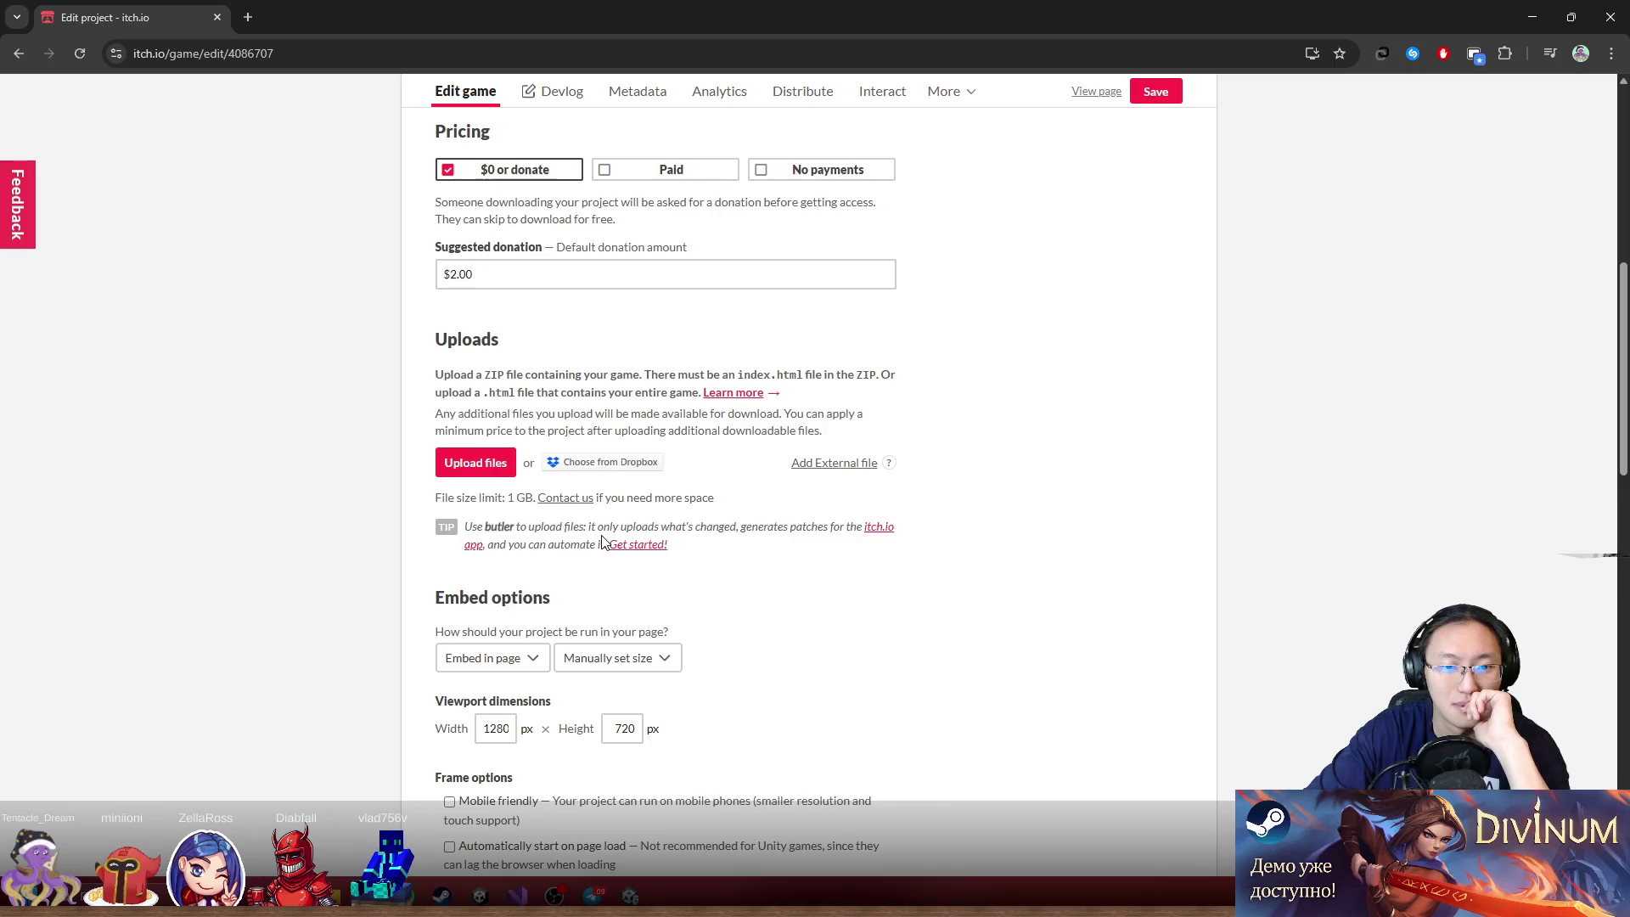
click(477, 462)
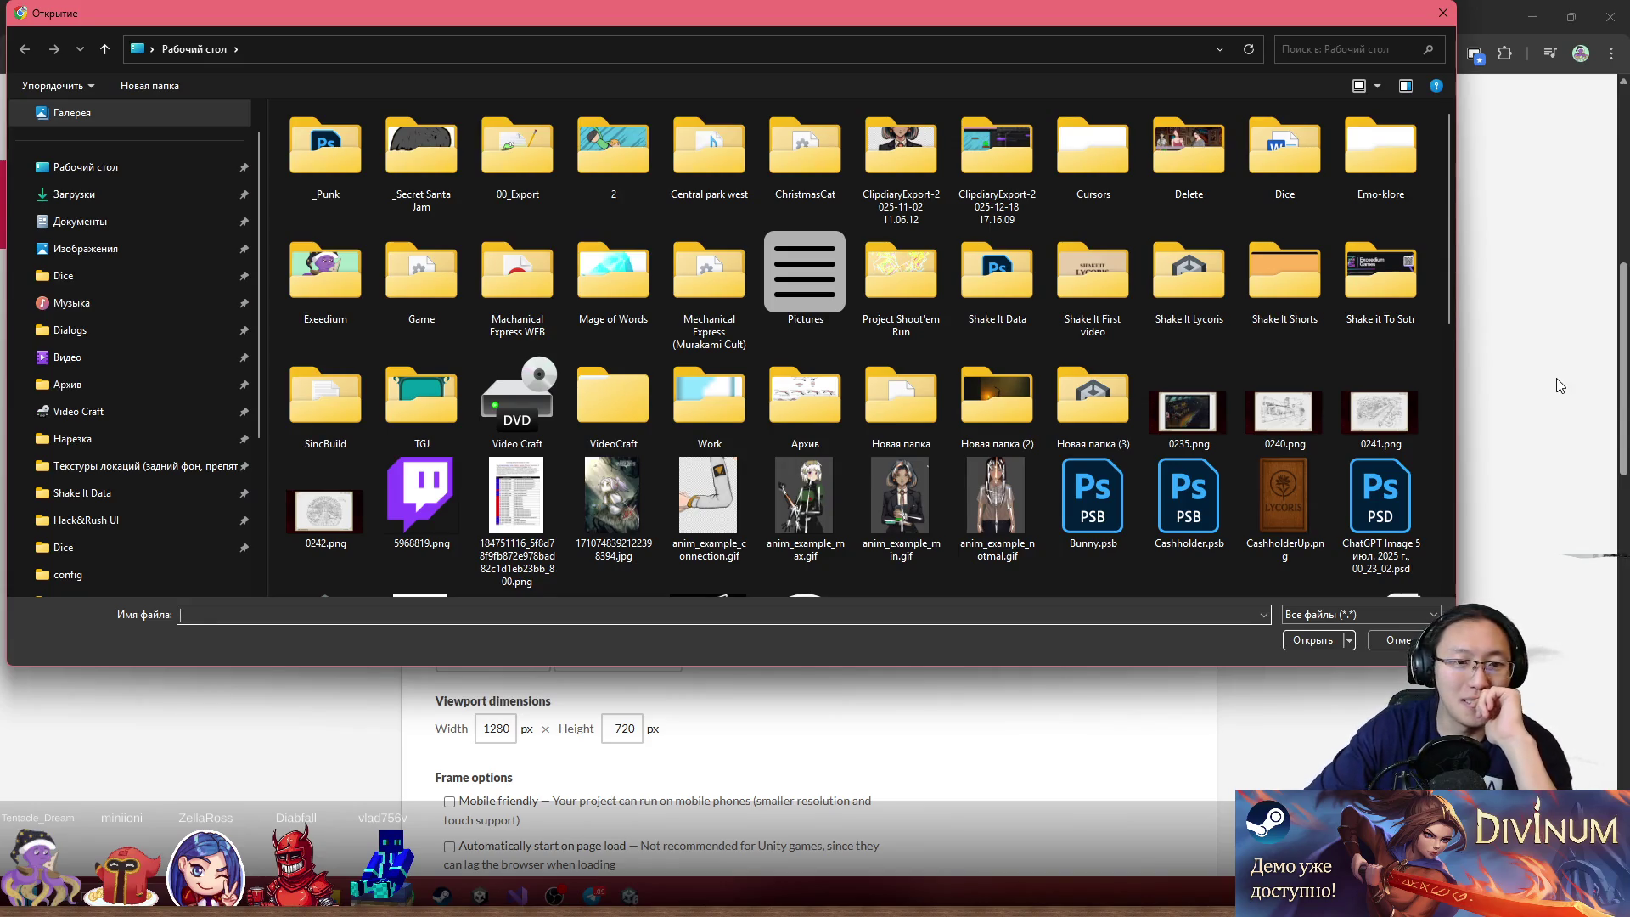
Choose Mechanic Express.zip from the Machanical Express WEB folder as the new upload
mouse_move(1445, 277)
mouse_down()
mouse_move(1465, 292)
mouse_move(1465, 251)
mouse_up()
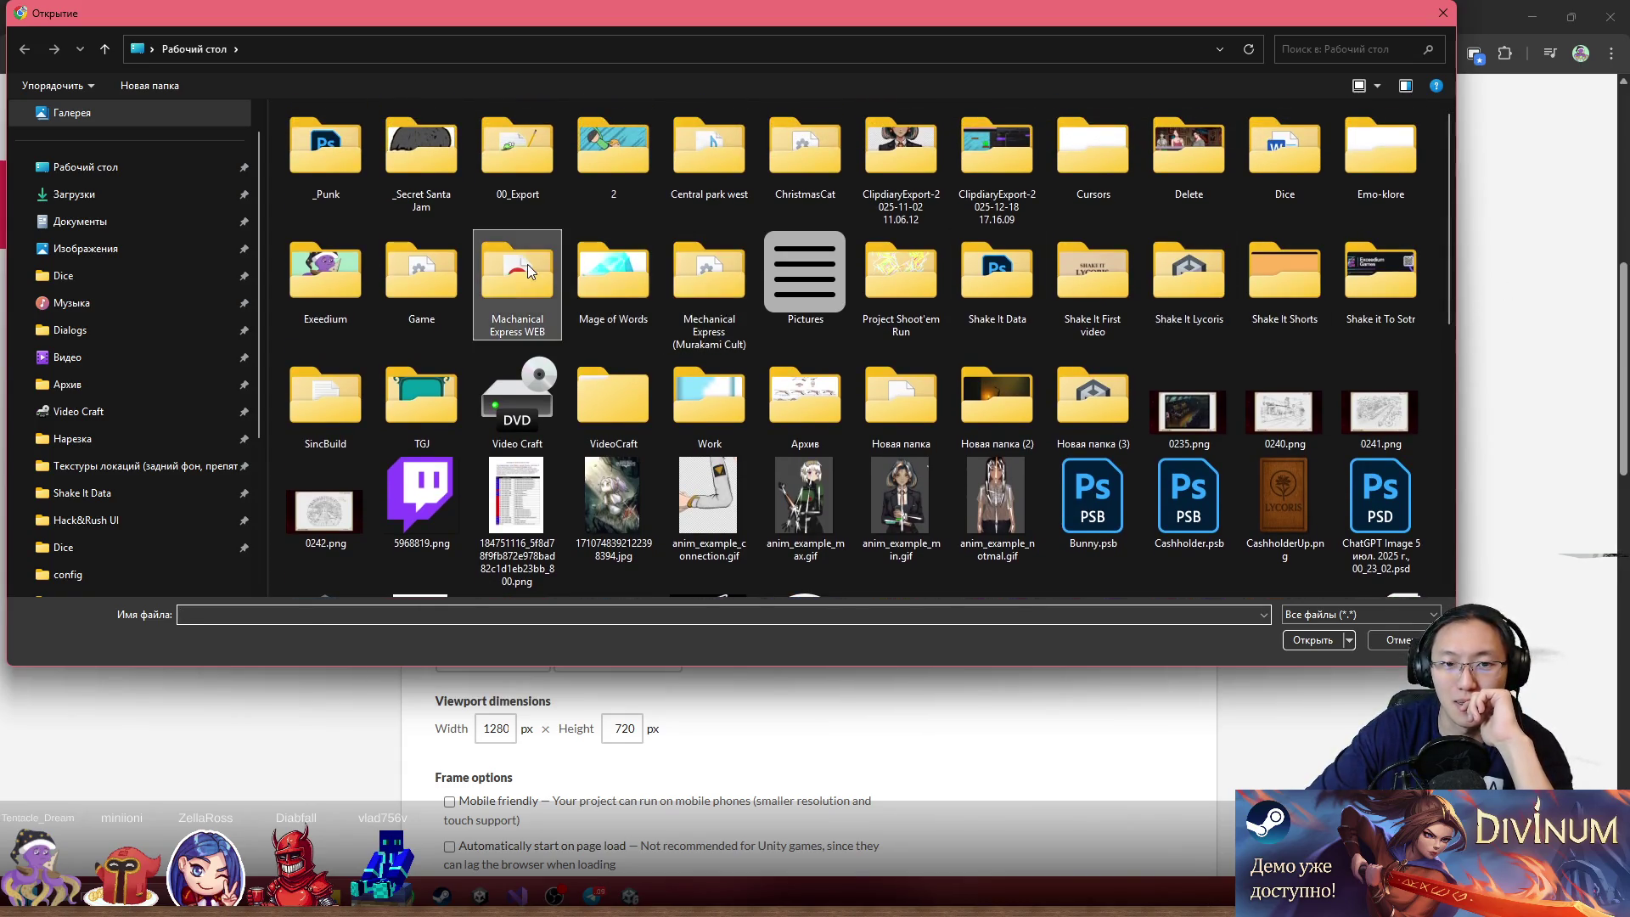
double_click(528, 265)
click(394, 263)
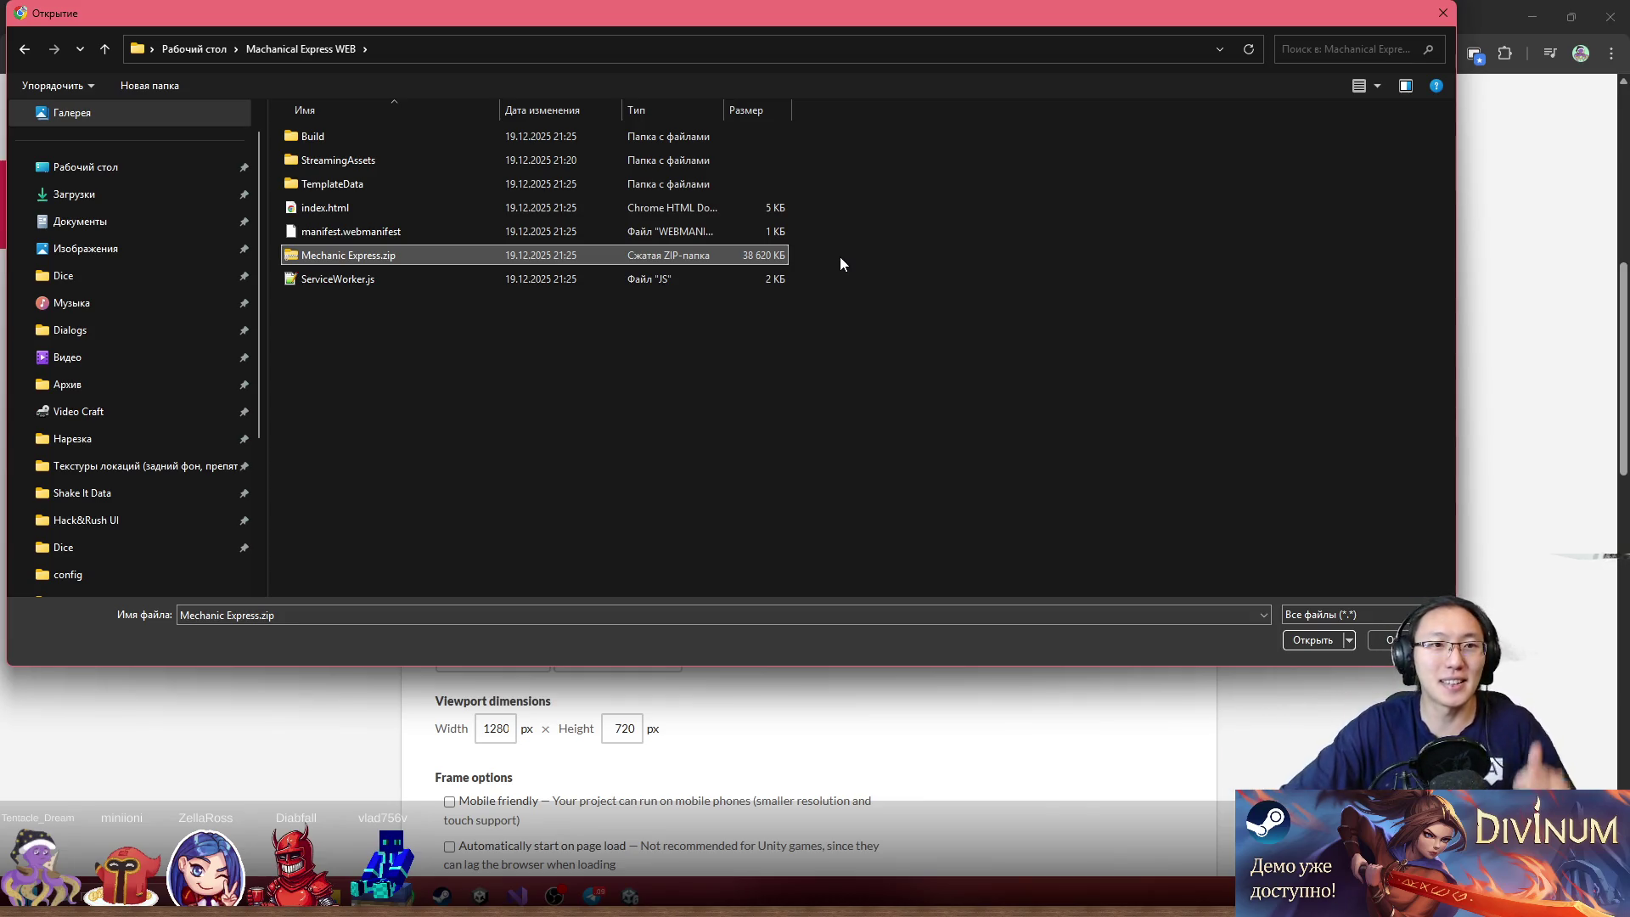
double_click(453, 258)
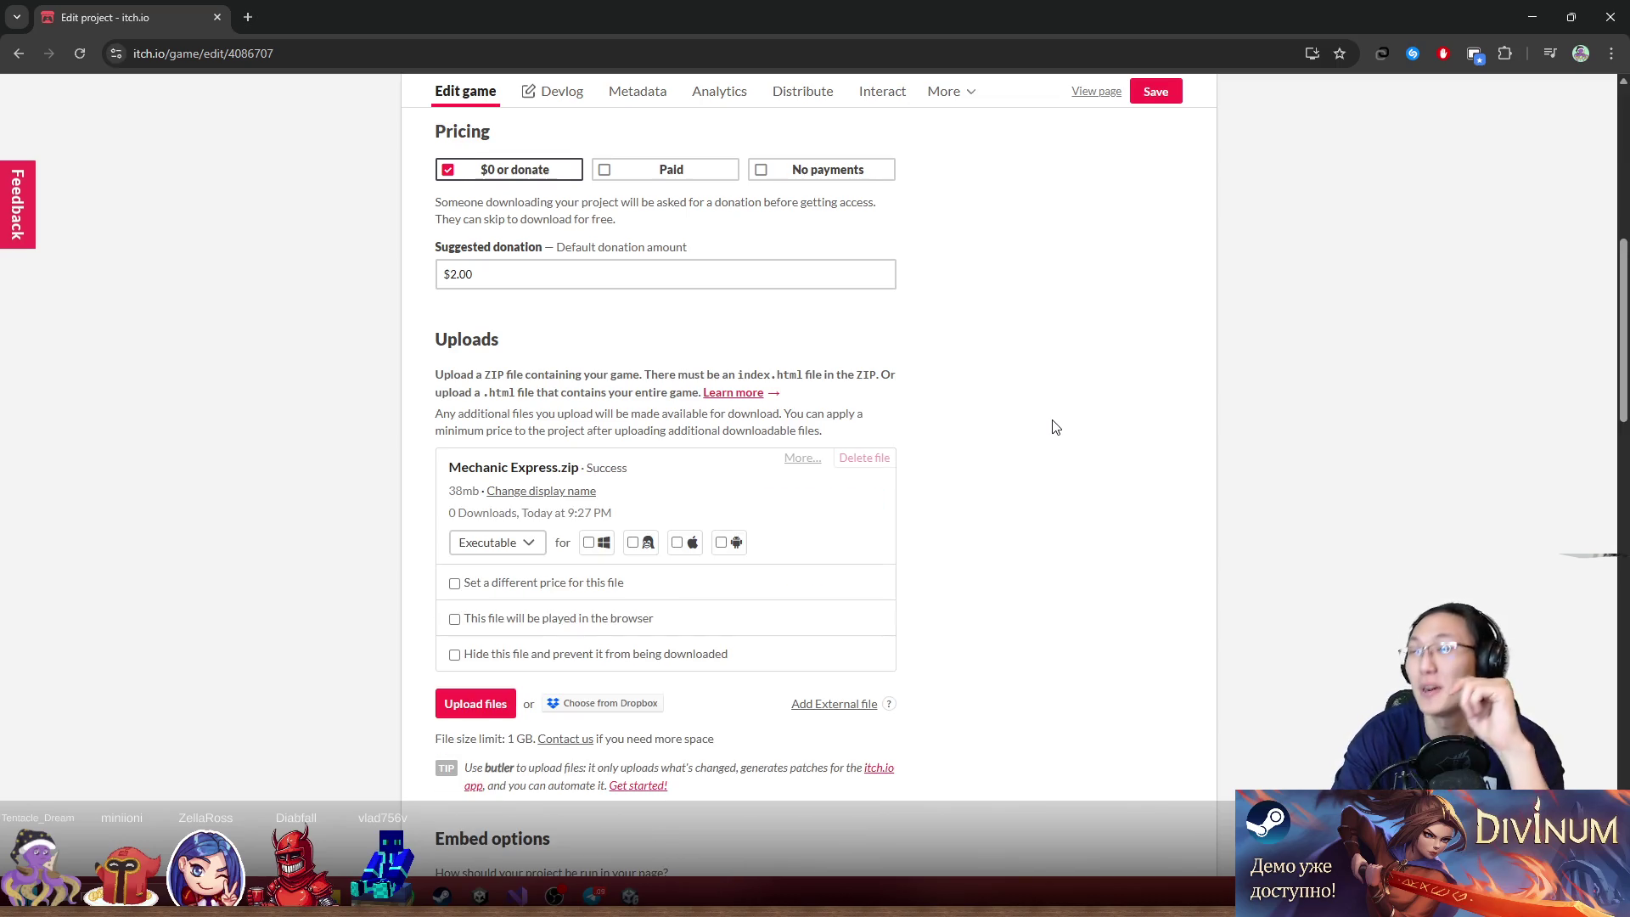
Set Mechanic Express.zip to be played in the browser and save the project
click(531, 582)
click(556, 585)
click(568, 620)
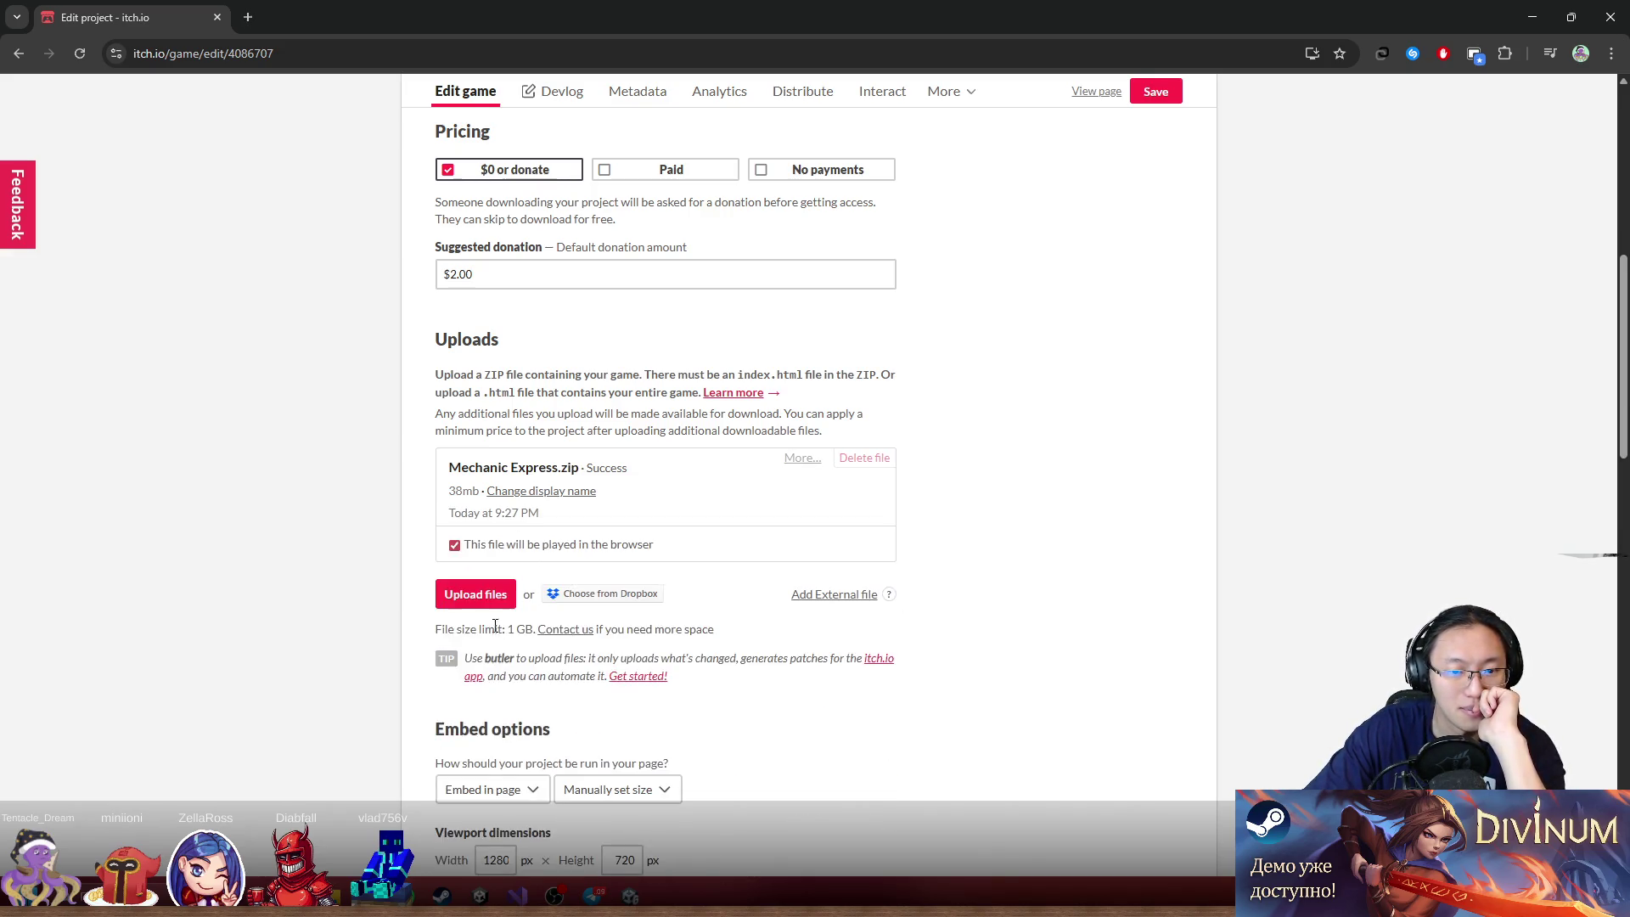
click(1156, 94)
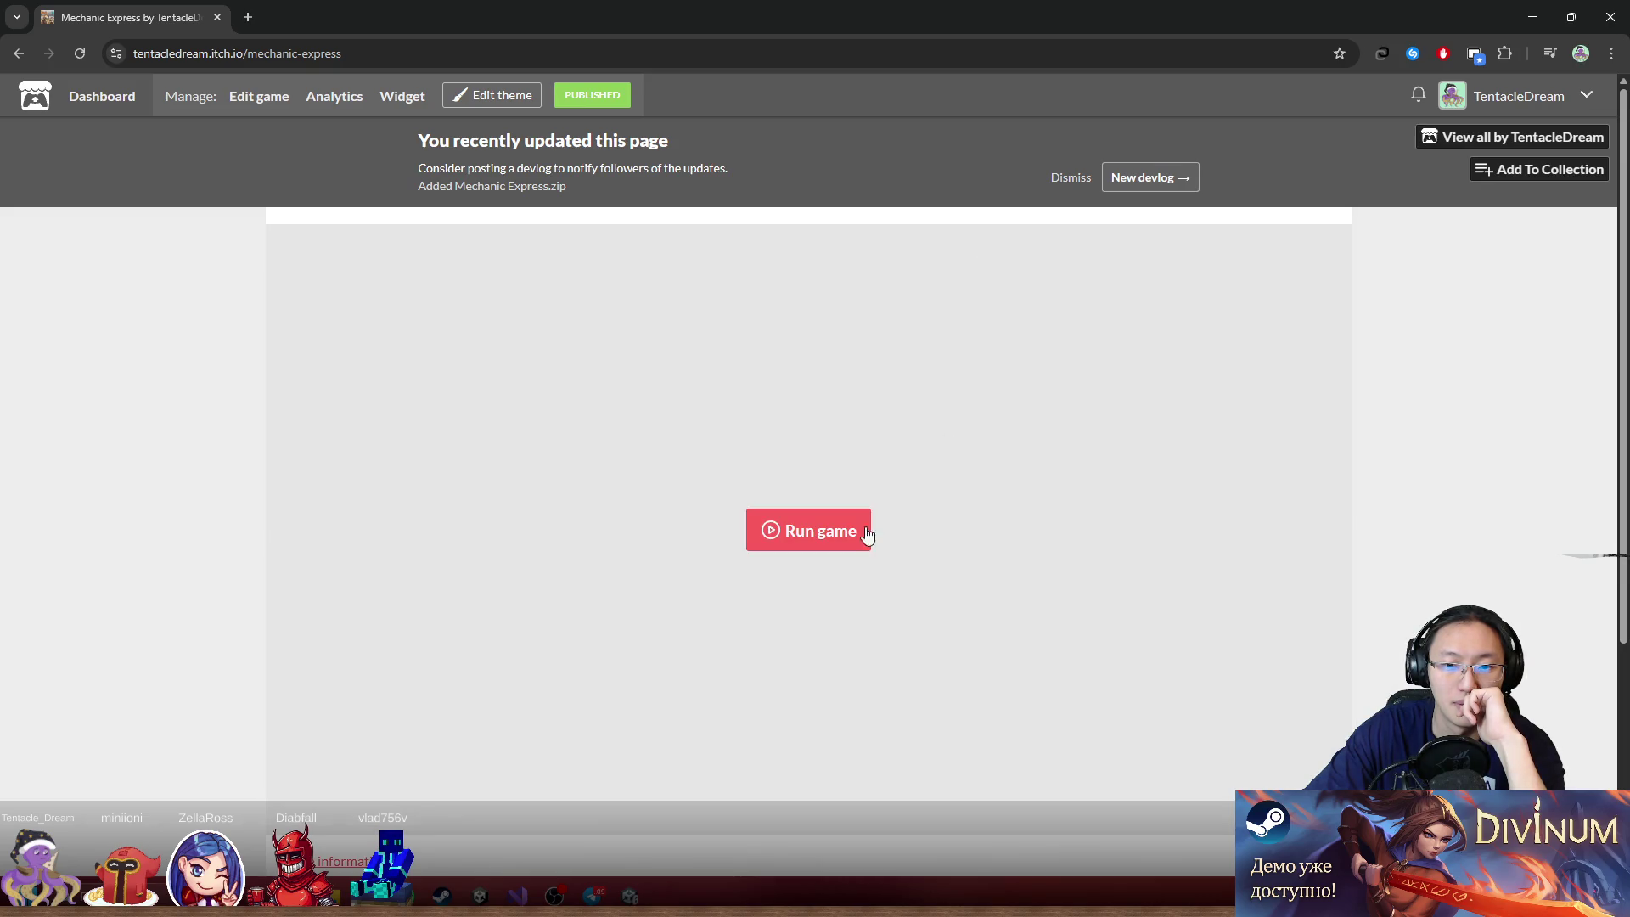
Run the new web build in the game page's embedded player
click(865, 527)
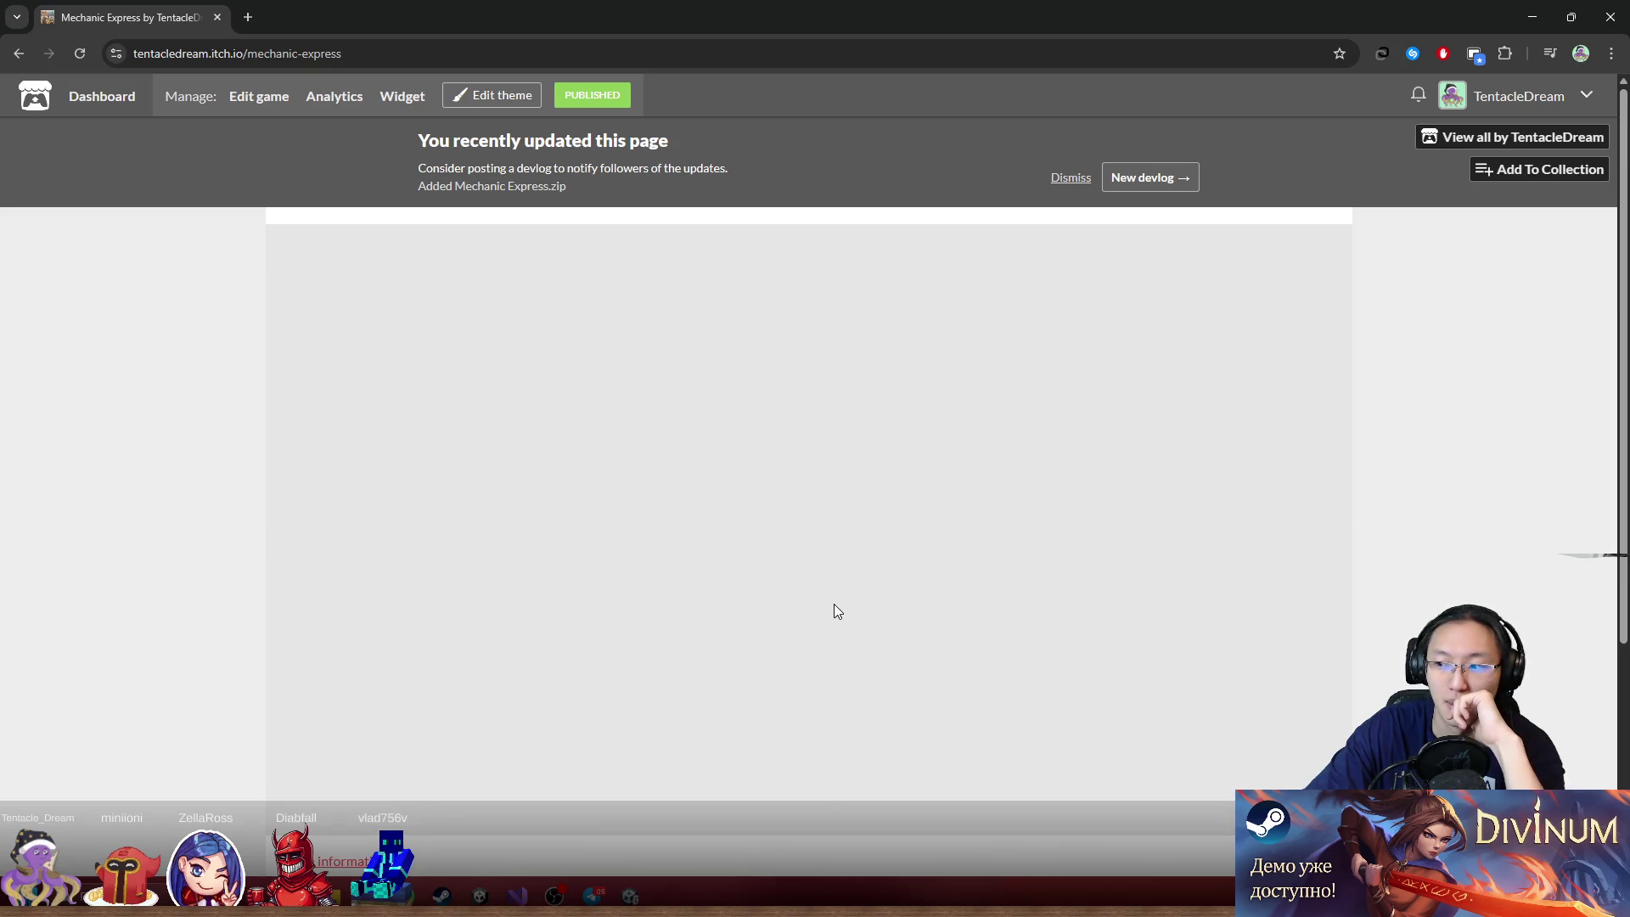